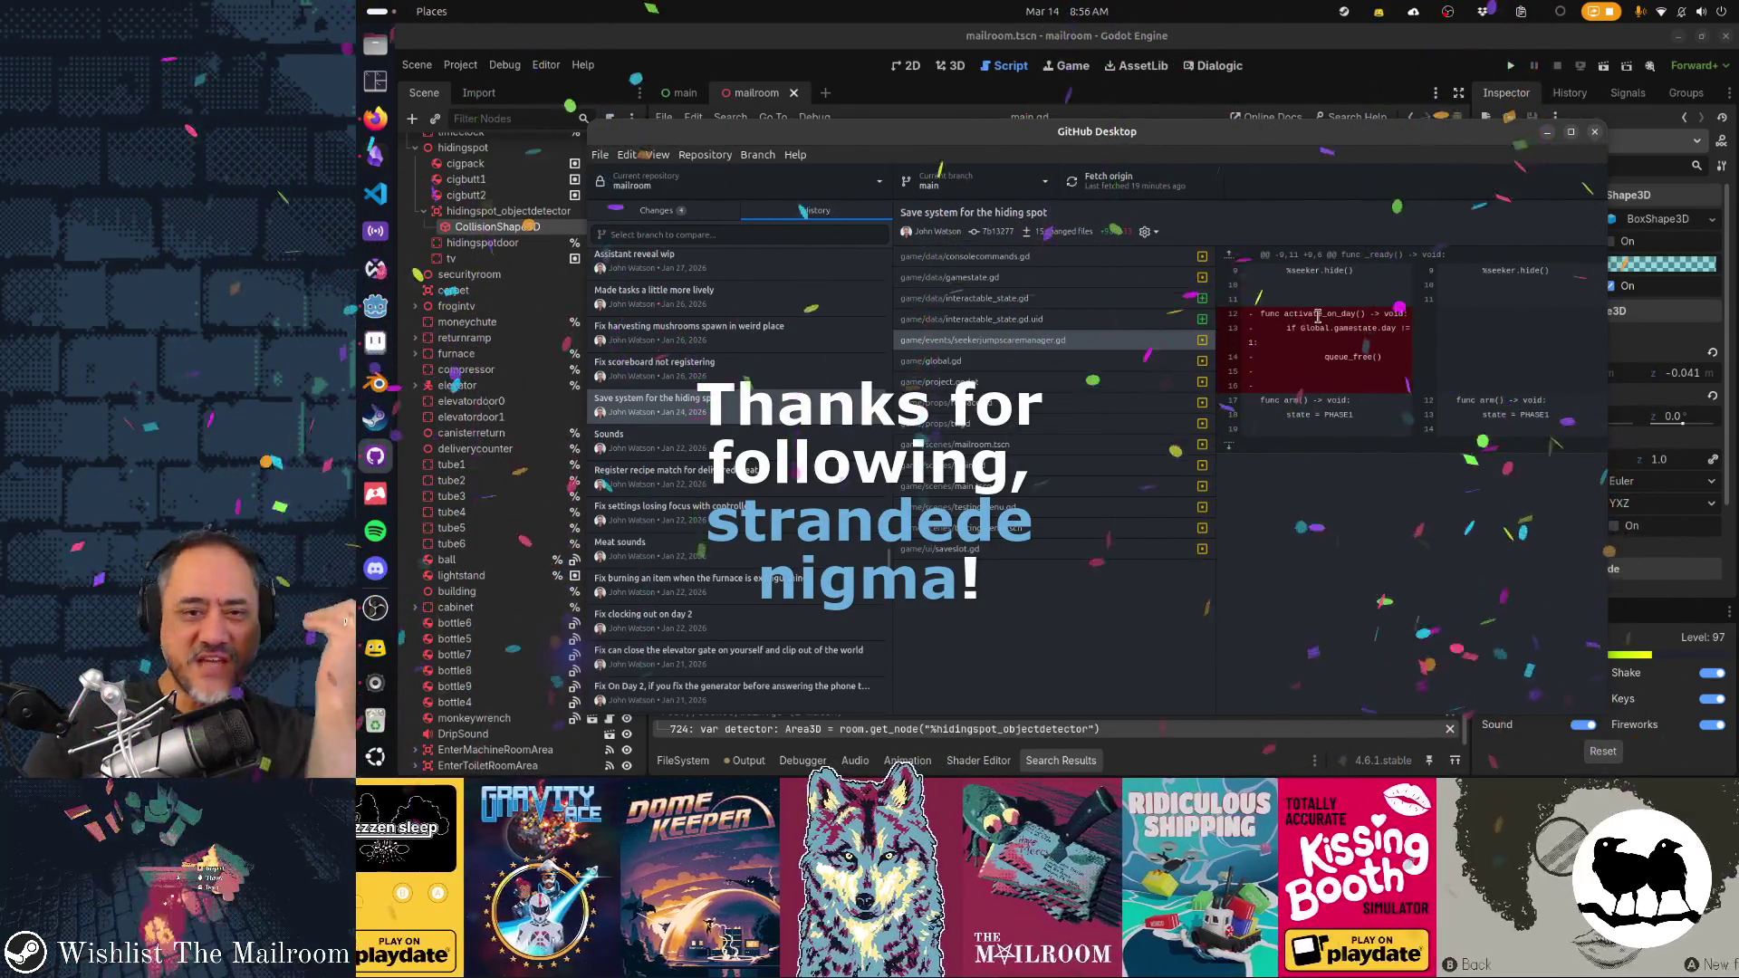
# Select the removed activate_on_day function block in the commit diff
pyautogui.doubleClick(1317, 314)
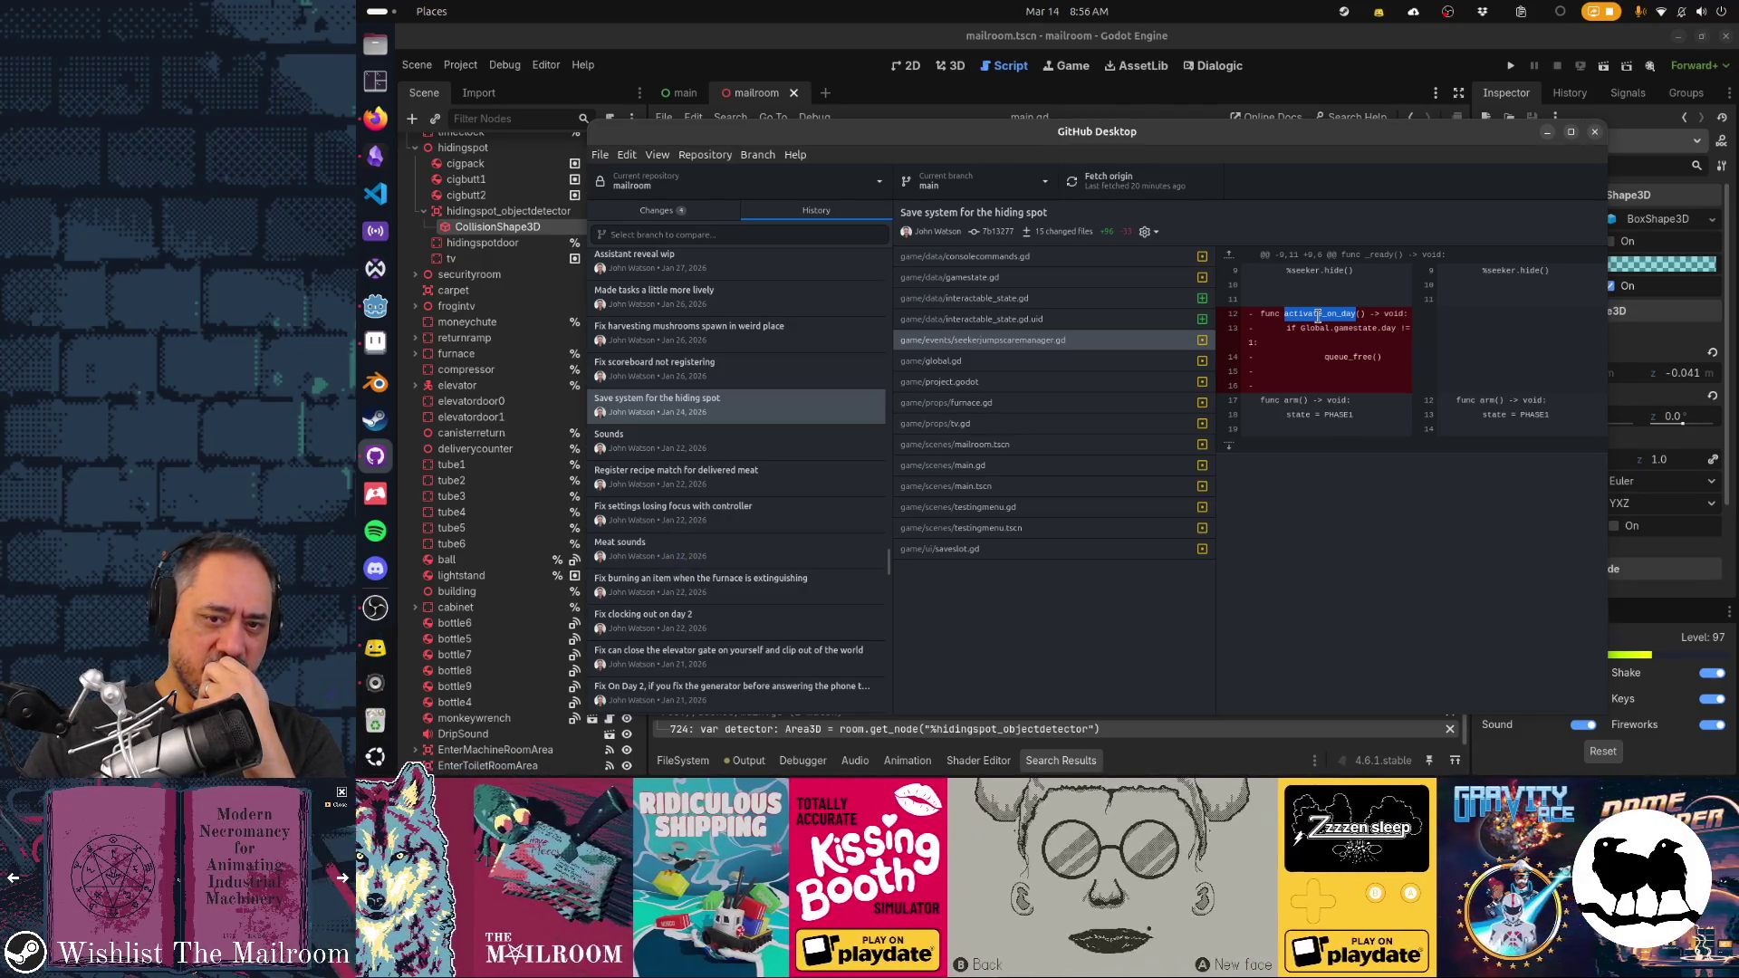
pyautogui.moveTo(1297, 314); pyautogui.dragTo(1366, 373)
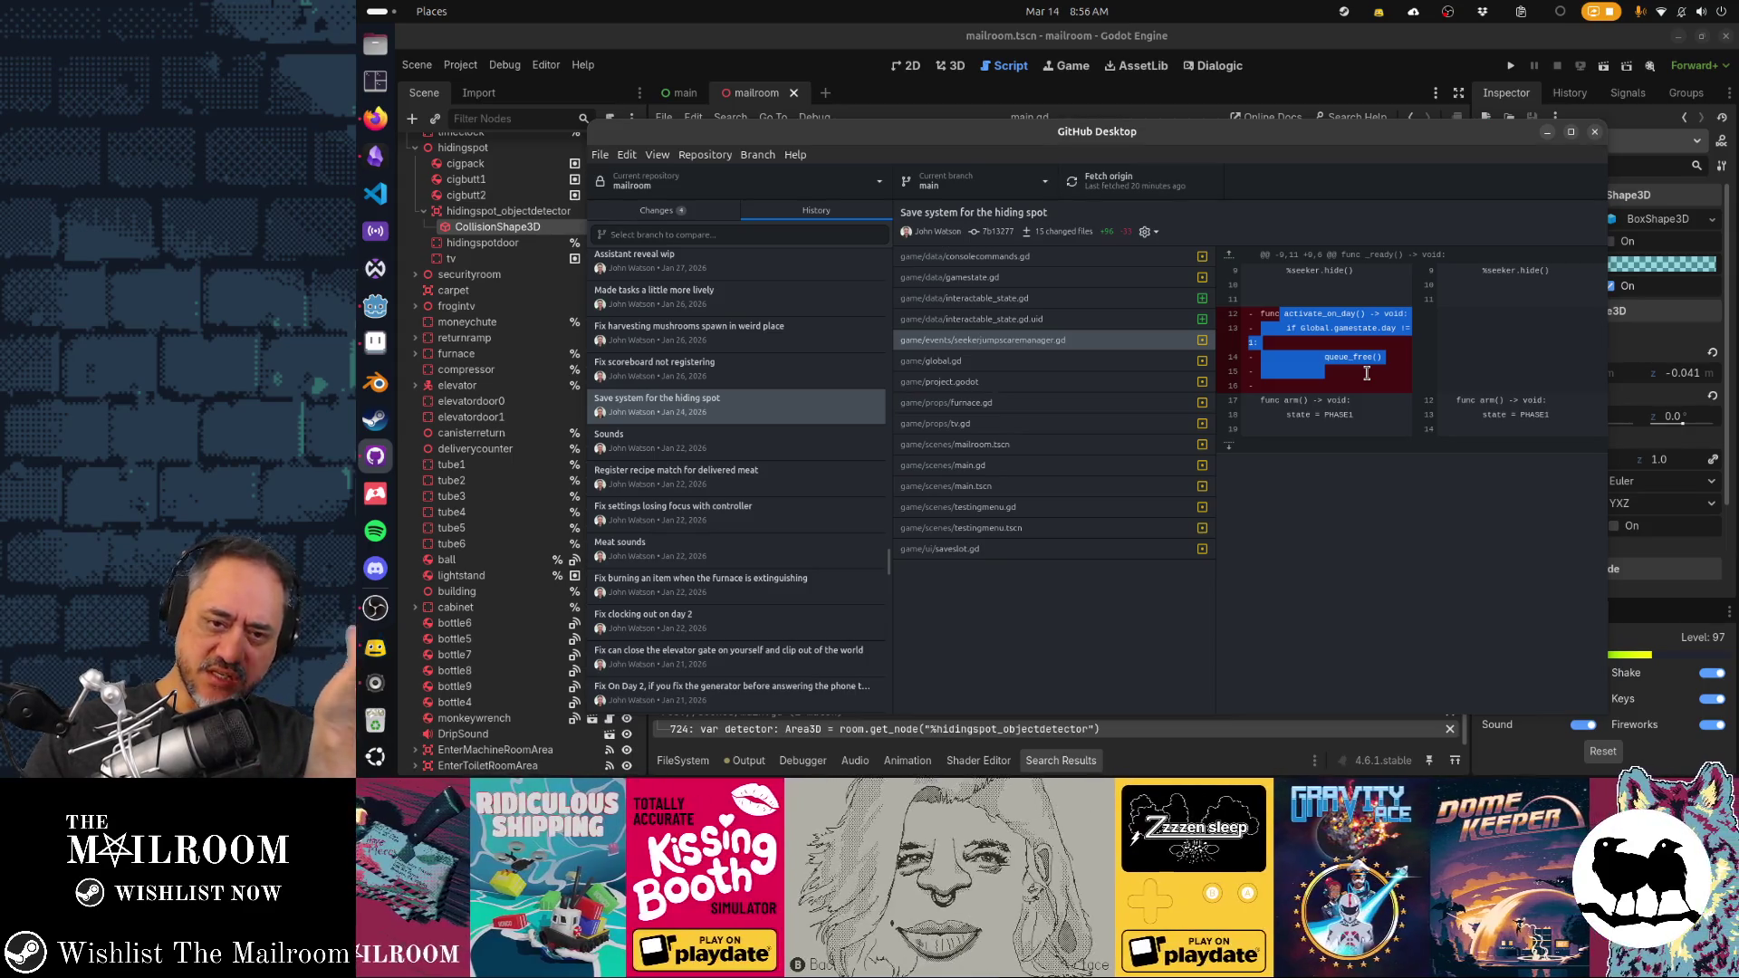
pyautogui.click(1296, 315)
pyautogui.moveTo(1272, 313); pyautogui.dragTo(1345, 379)
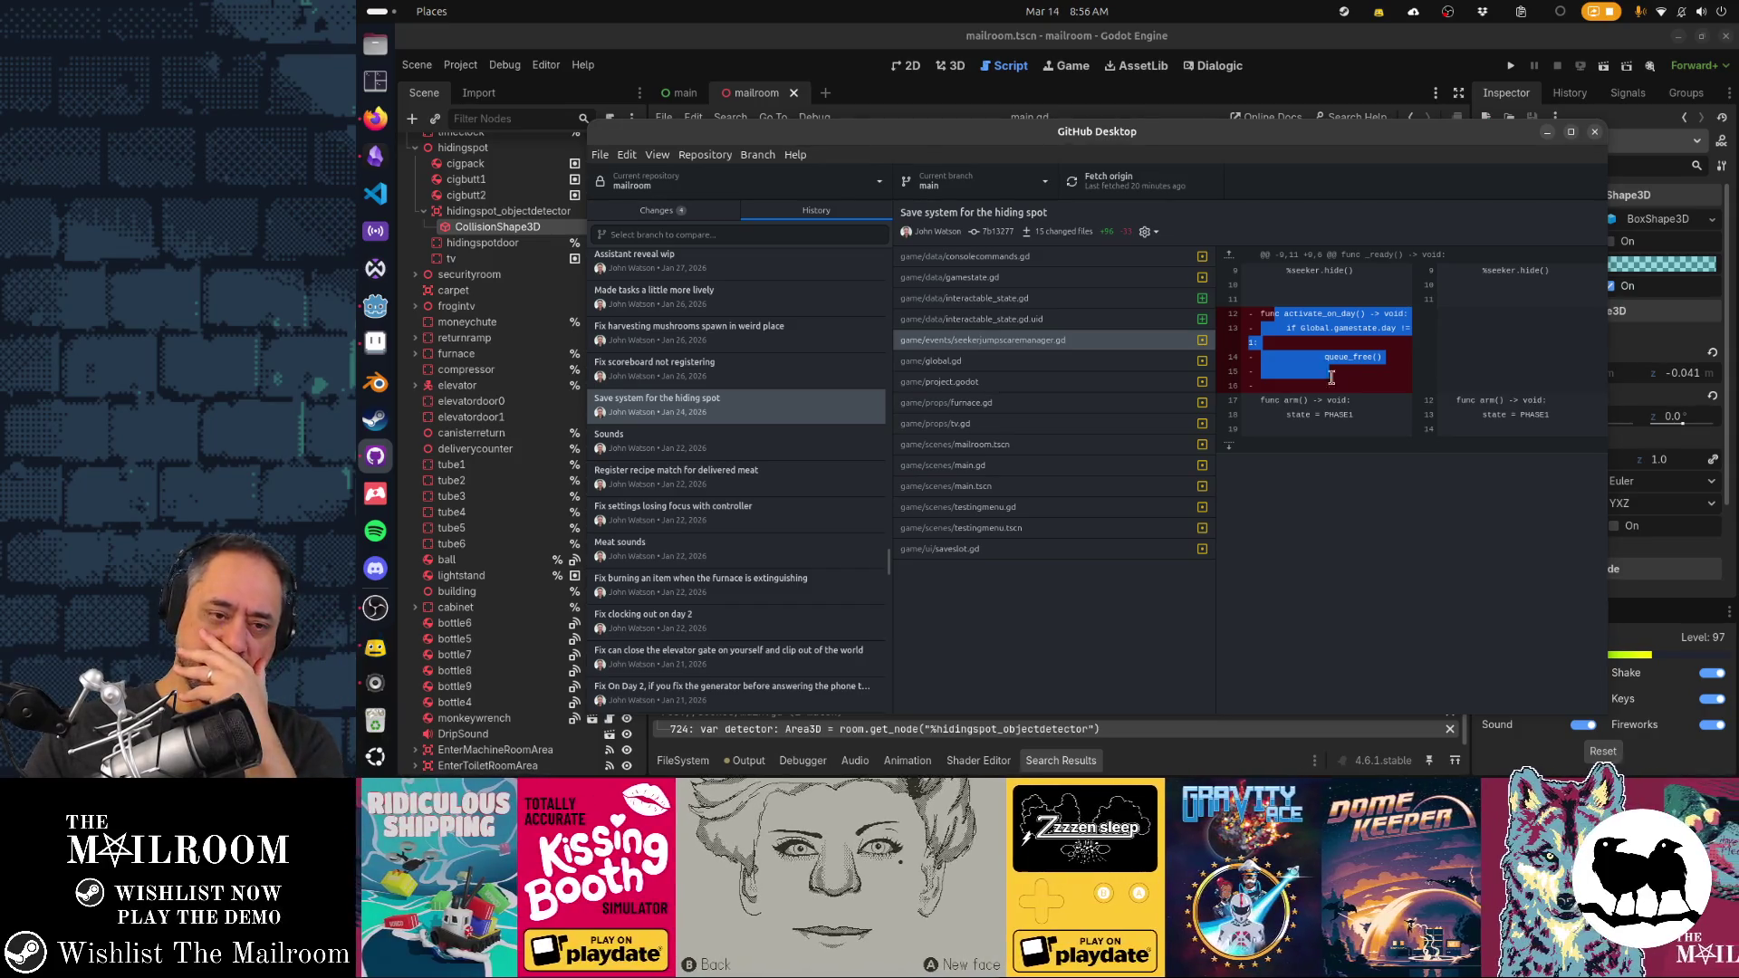
# Step through the global.gd, project.godot, furnace.gd and tv.gd changes, ending on tv.gd's serialize/deserialize additions
pyautogui.click(1050, 364)
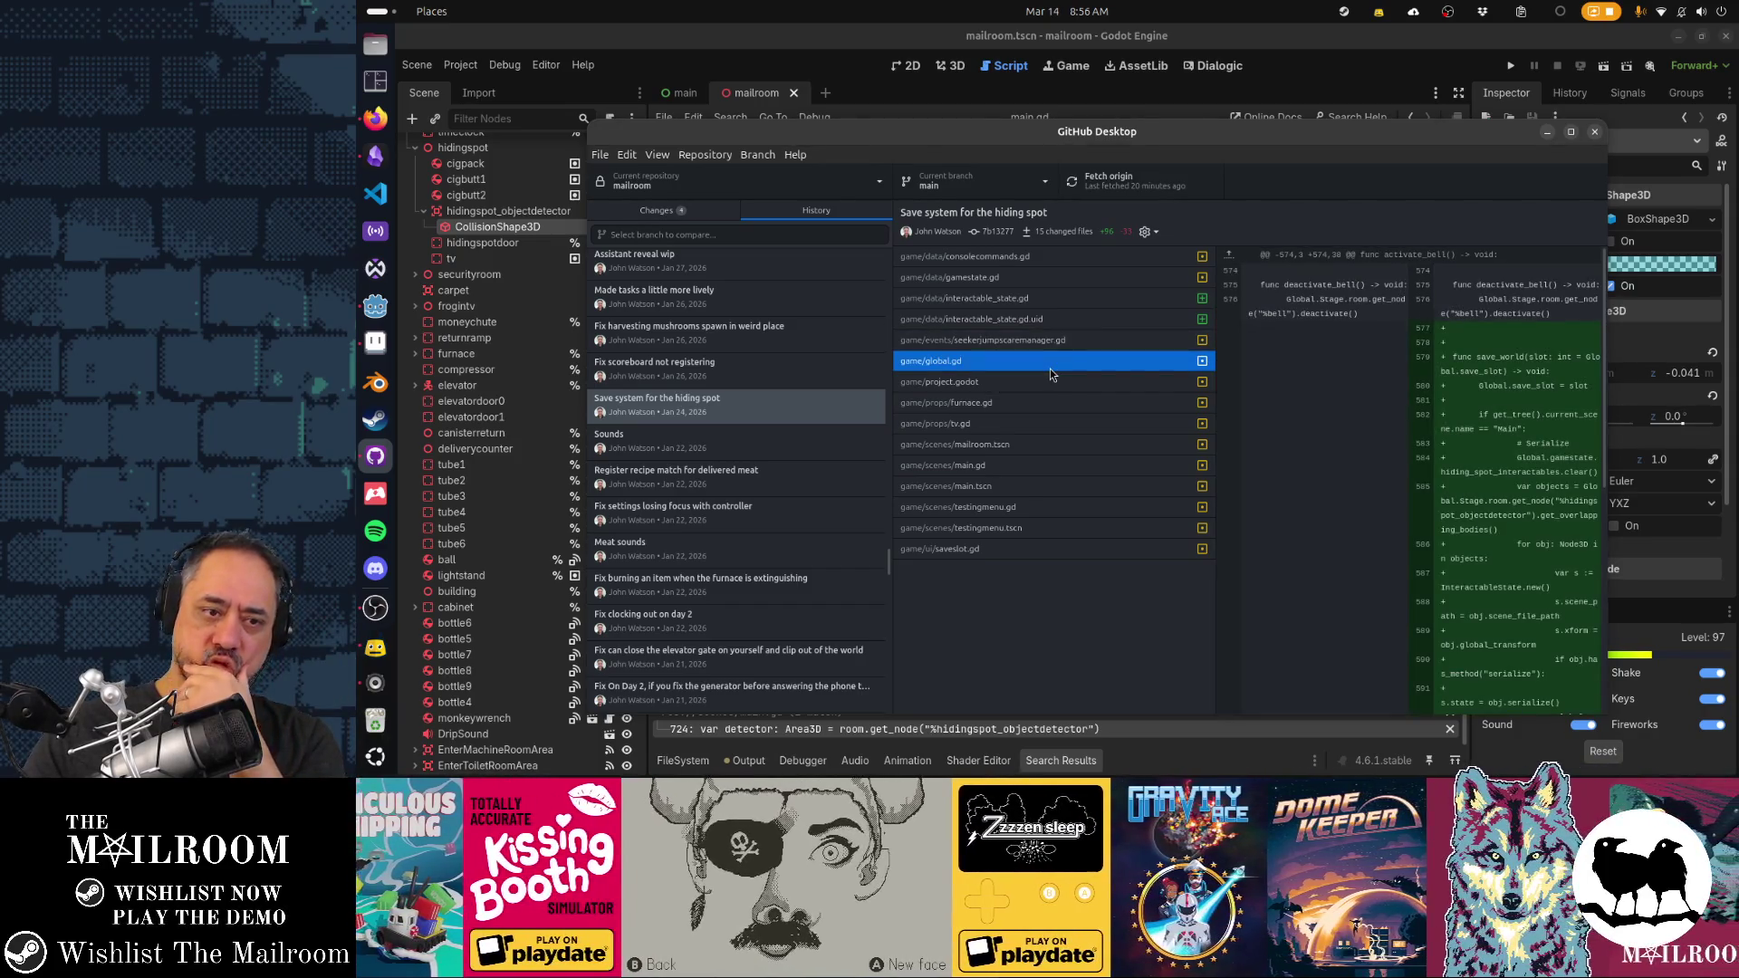
pyautogui.scroll(-5, 1485, 383)
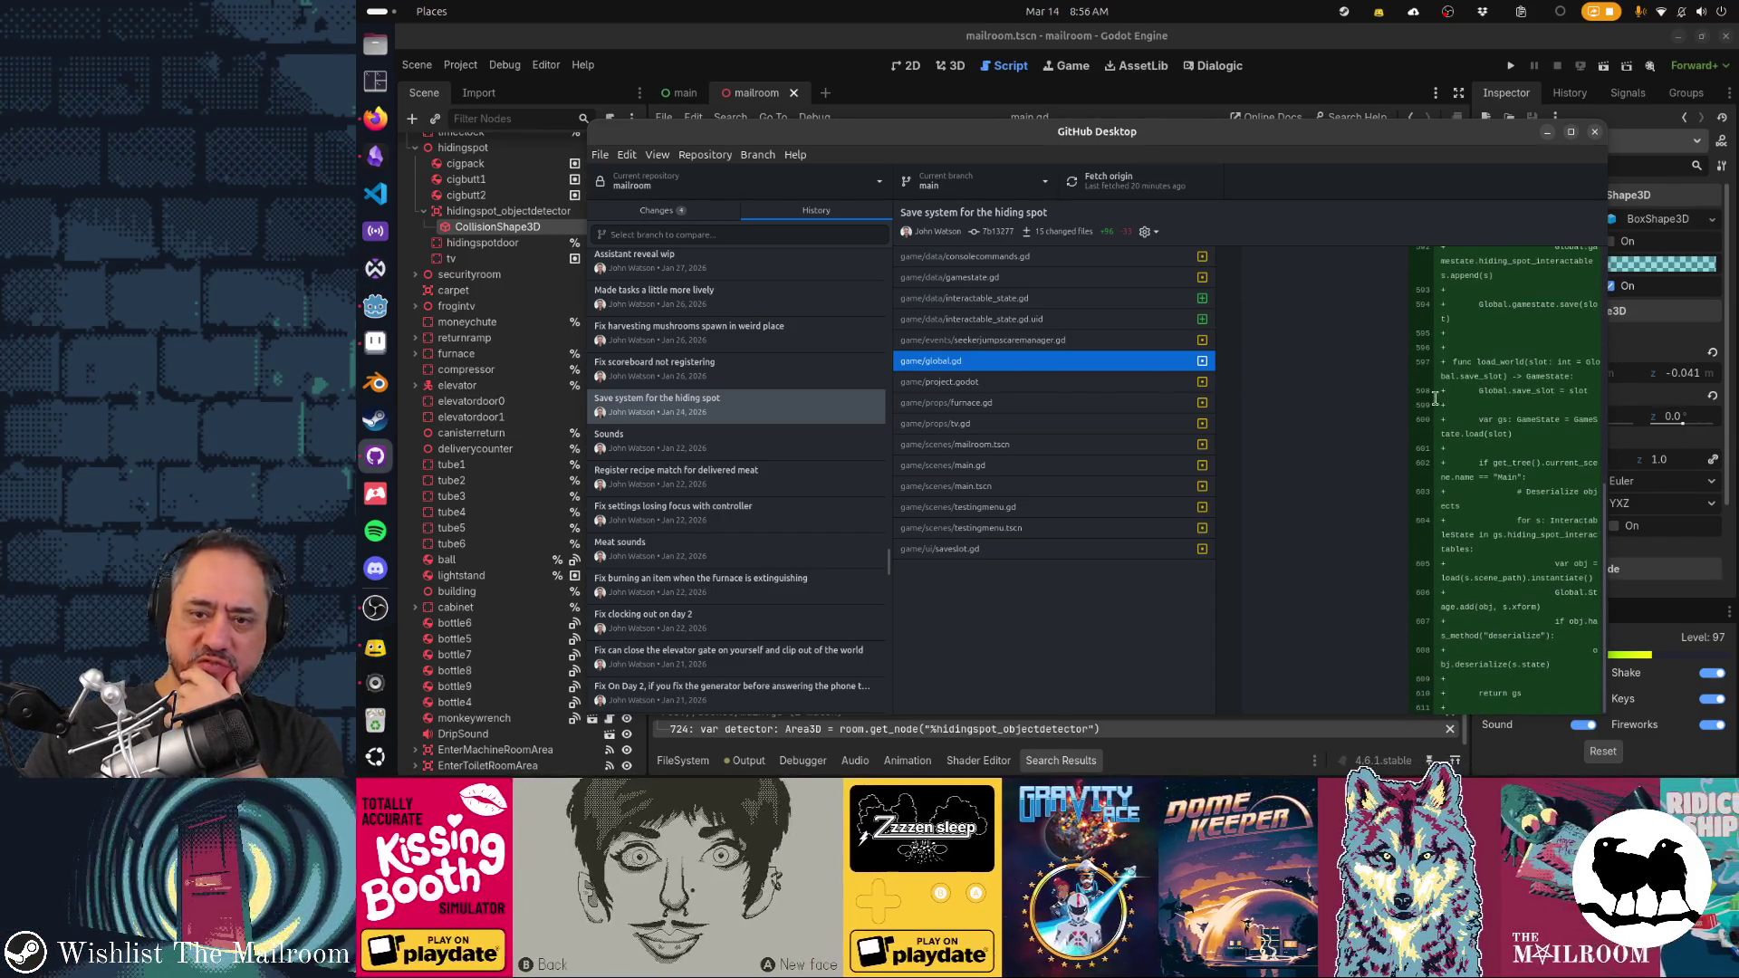
pyautogui.click(1029, 381)
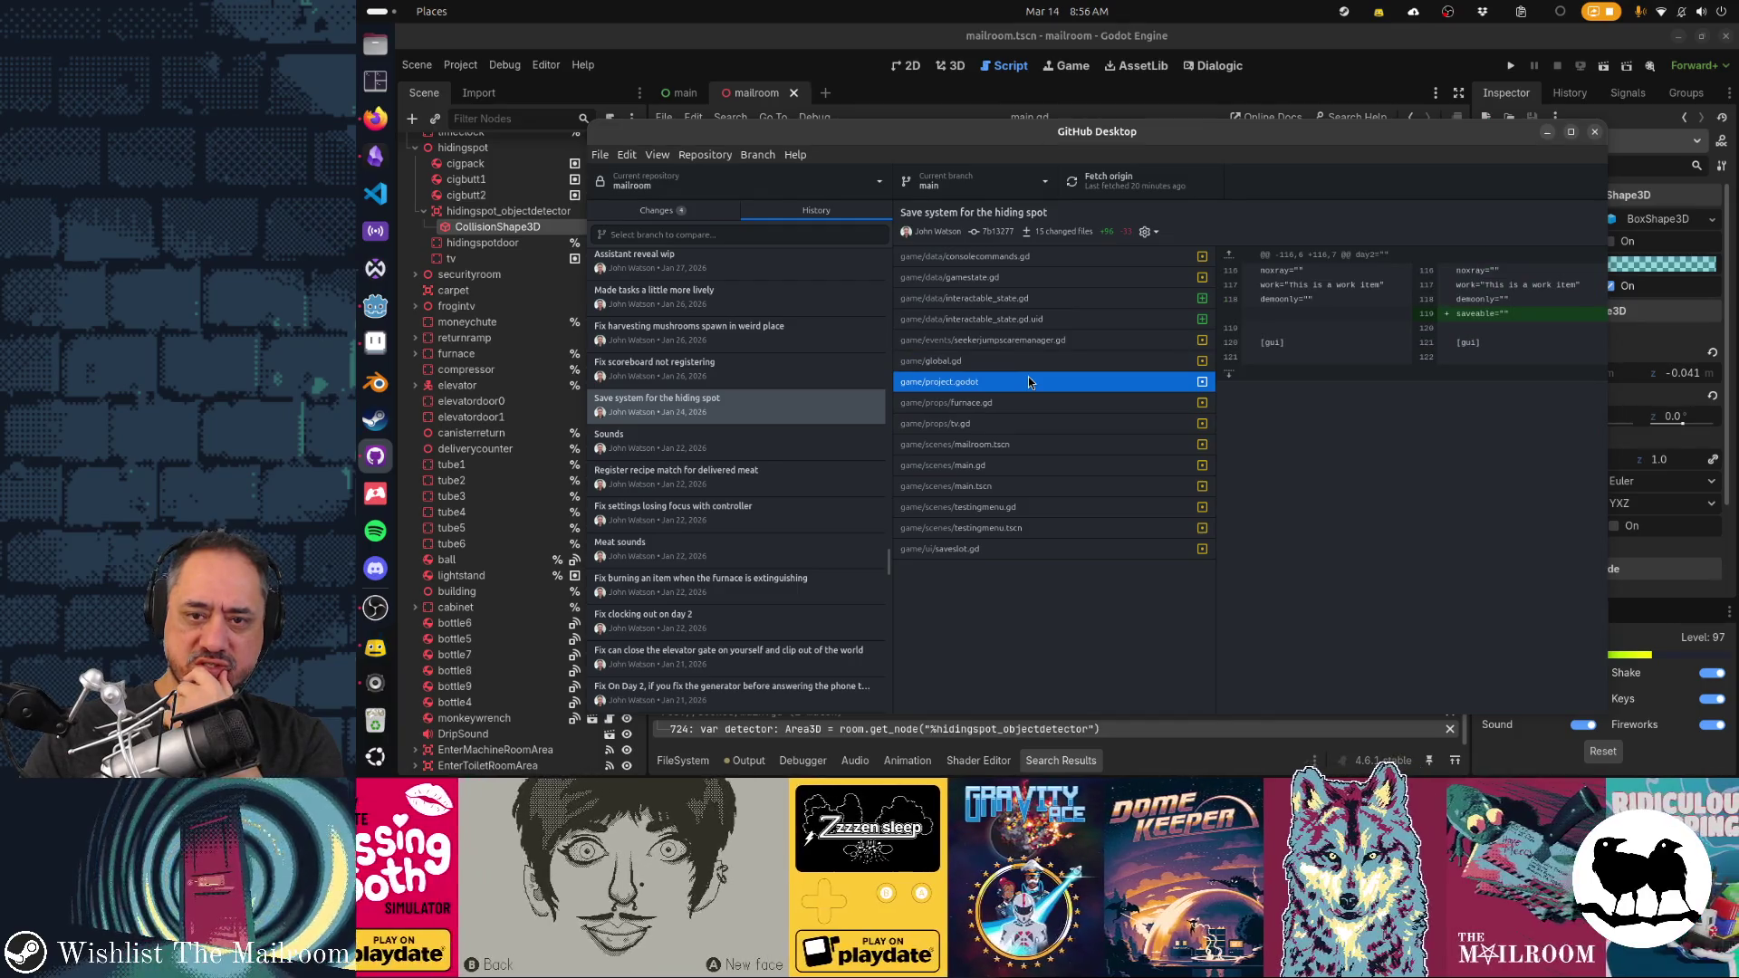
pyautogui.click(1019, 344)
pyautogui.click(1025, 362)
pyautogui.click(1030, 404)
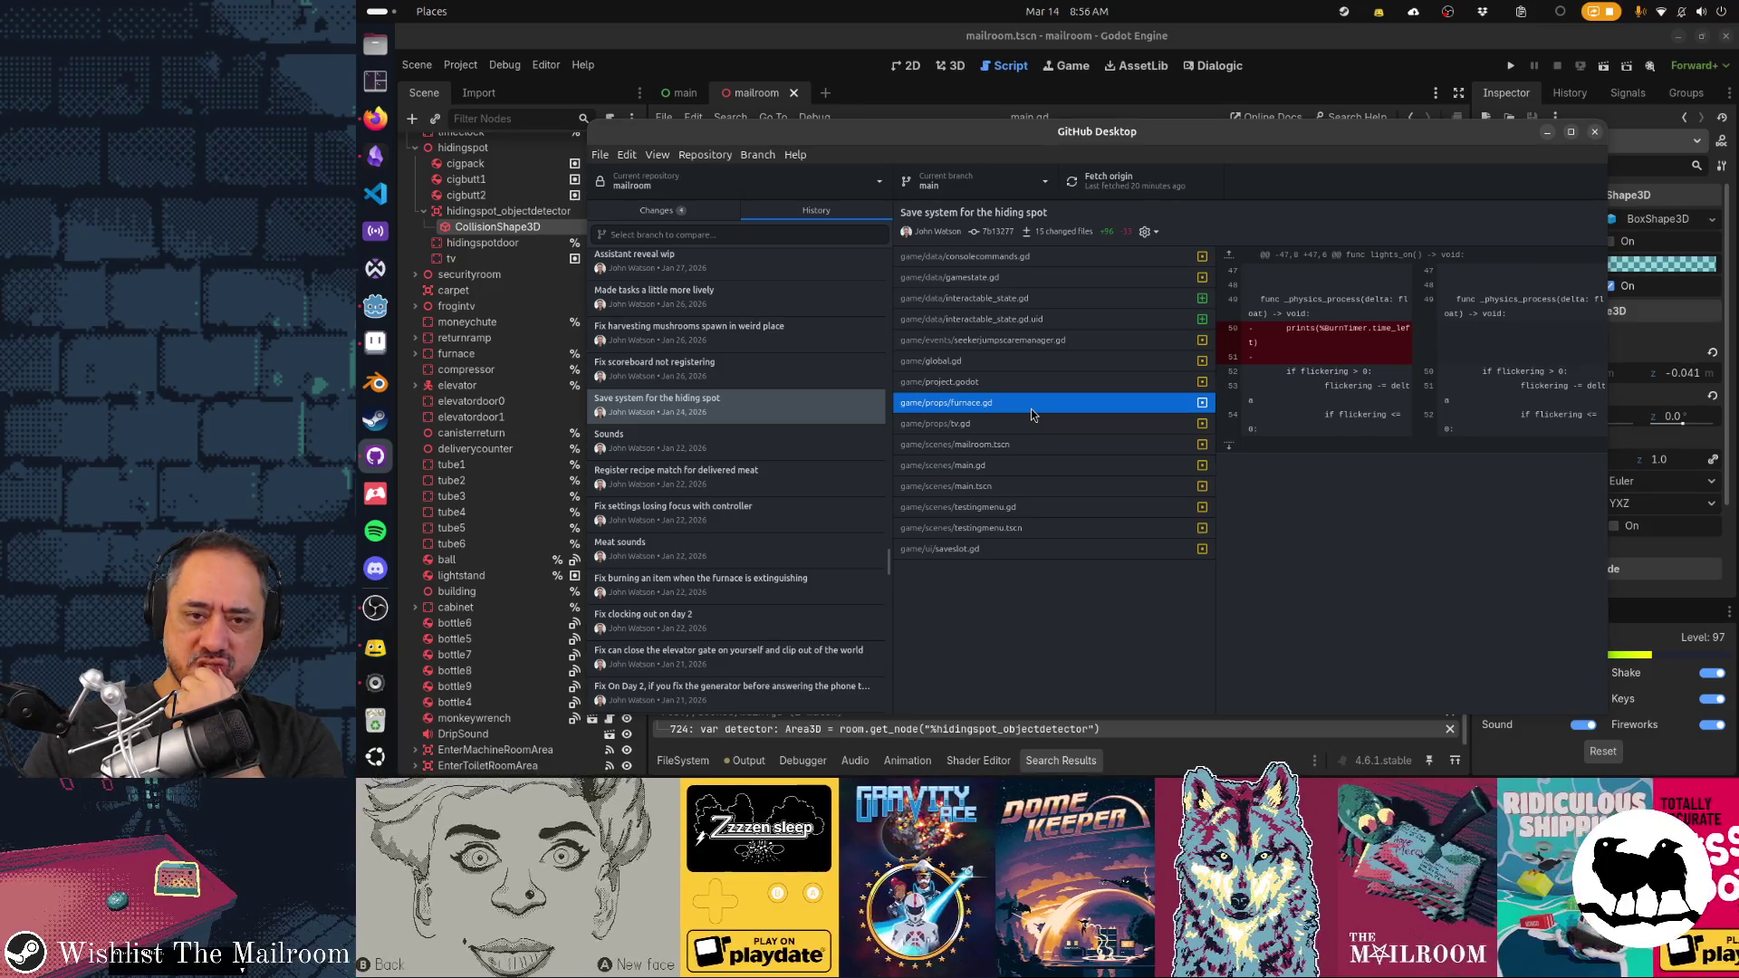
pyautogui.click(1062, 427)
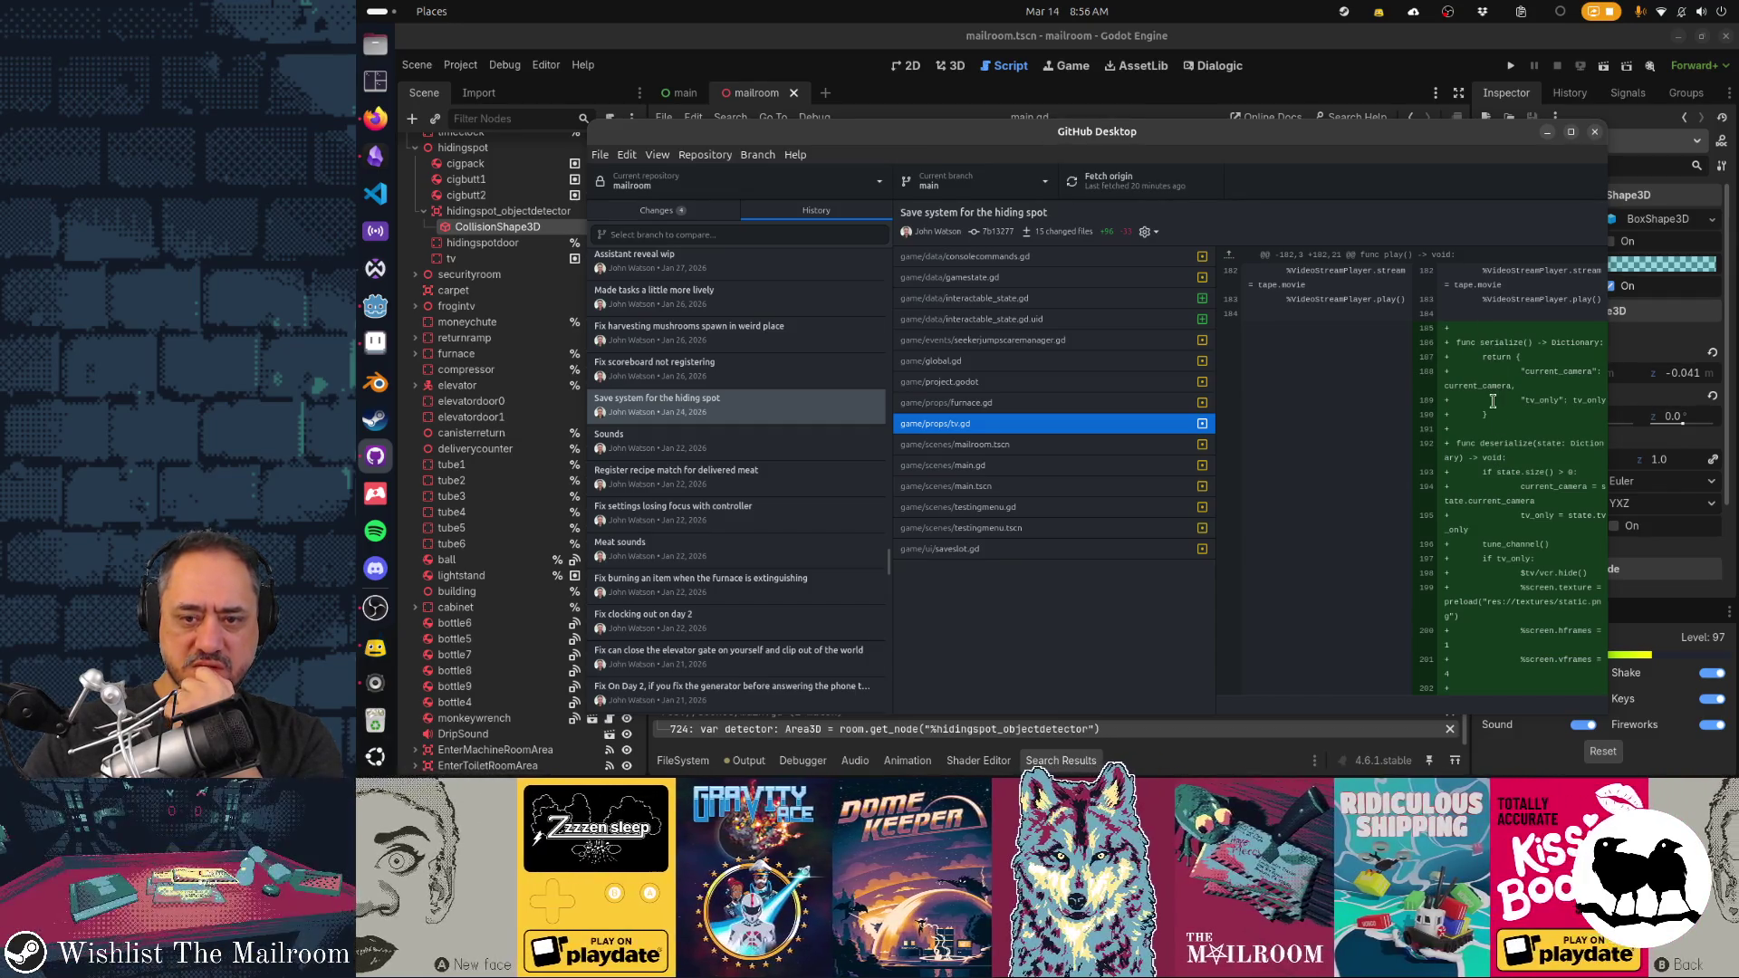
pyautogui.click(1000, 109)
# Delete the serialize() function from tv.gd and save the script
pyautogui.click(761, 214)
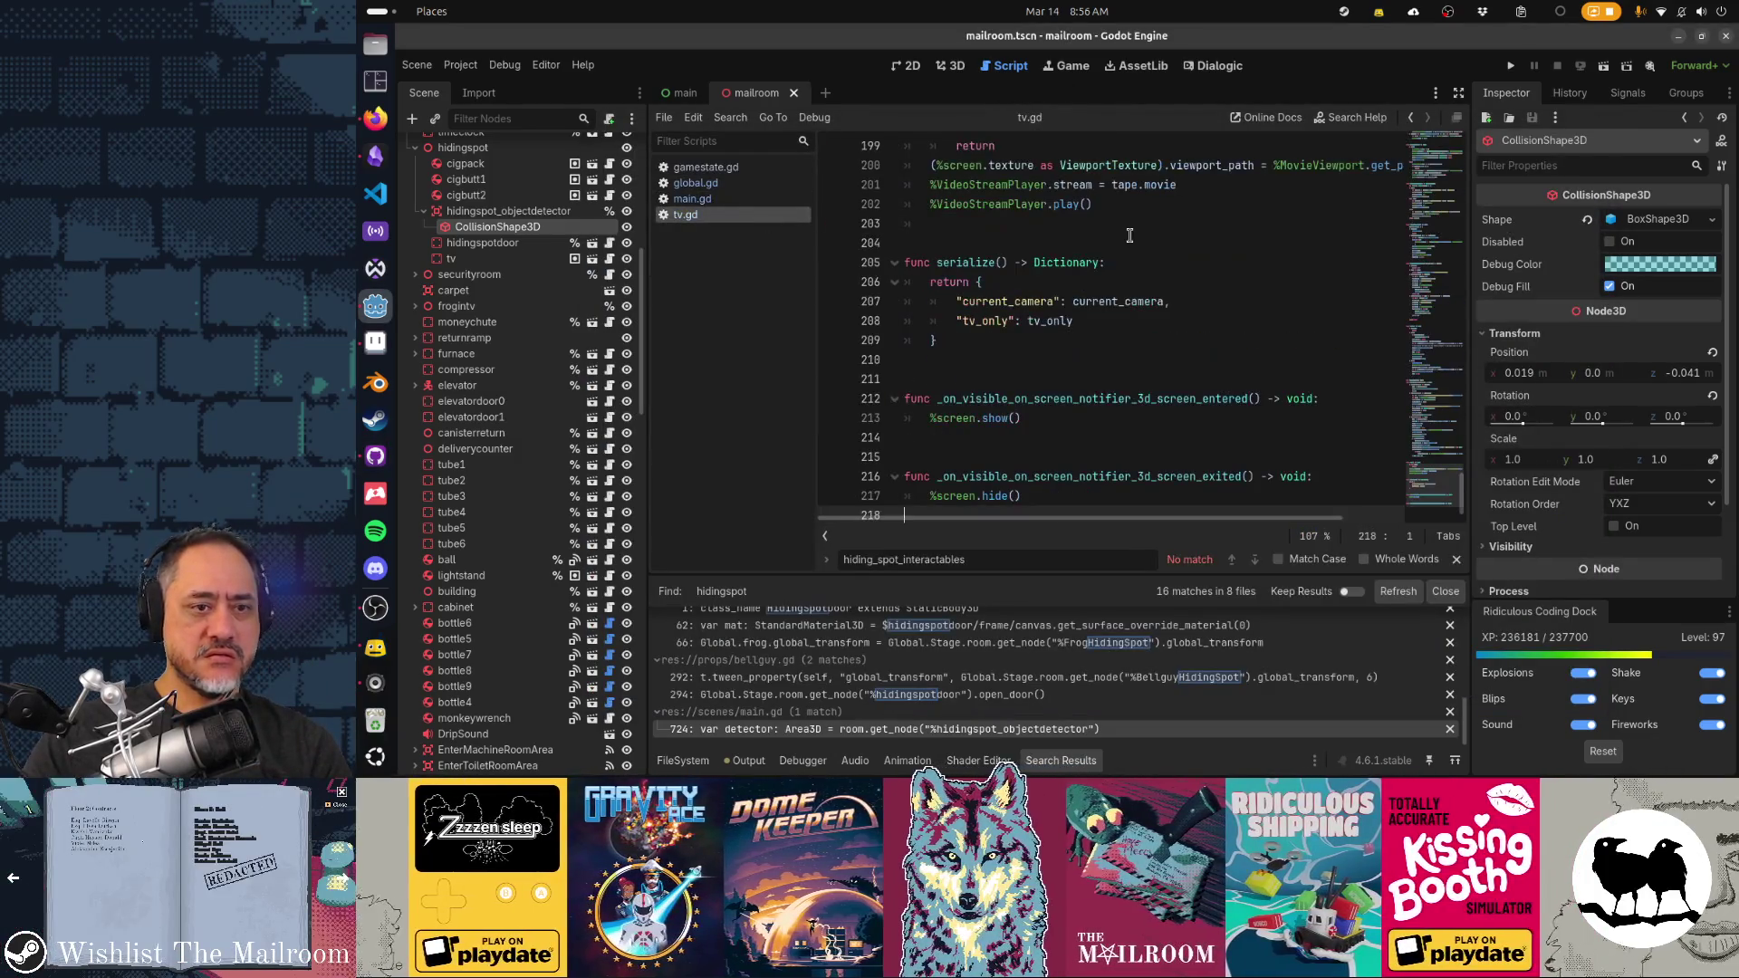
pyautogui.click(1129, 235)
pyautogui.click(1182, 261)
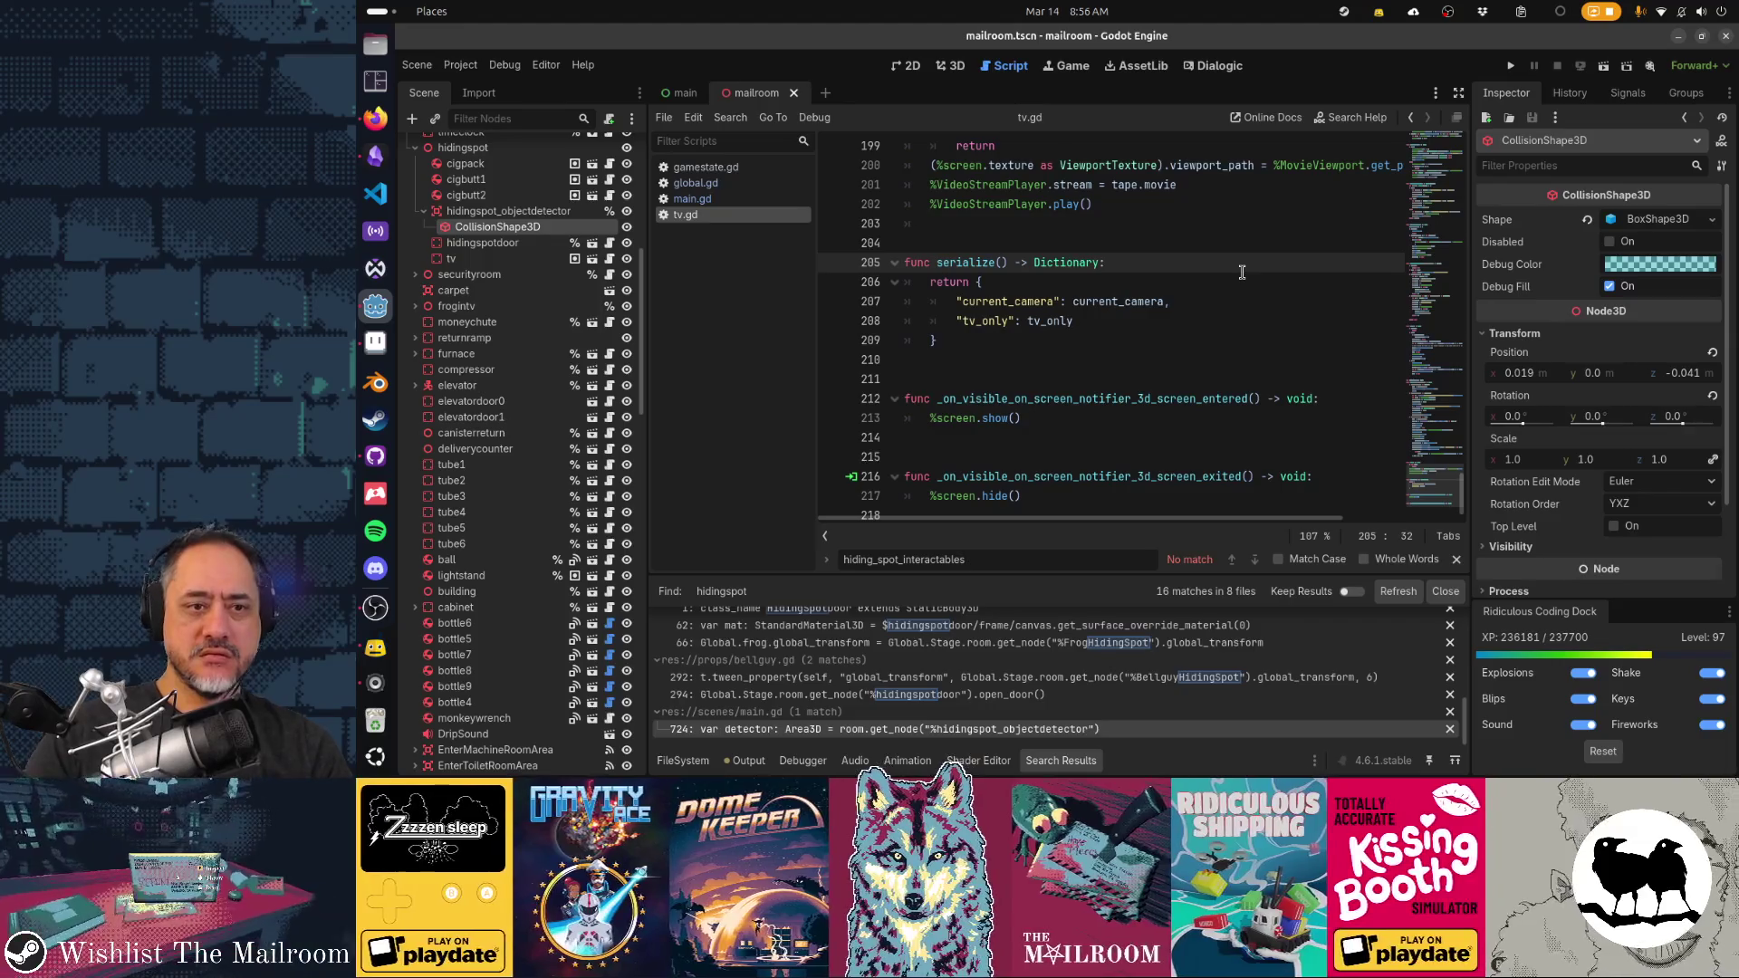
pyautogui.press('Home')
pyautogui.hotkey('shift', 'Down')
pyautogui.hotkey('shift', 'Down')
pyautogui.hotkey('shift', 'Down')
pyautogui.press('Delete')
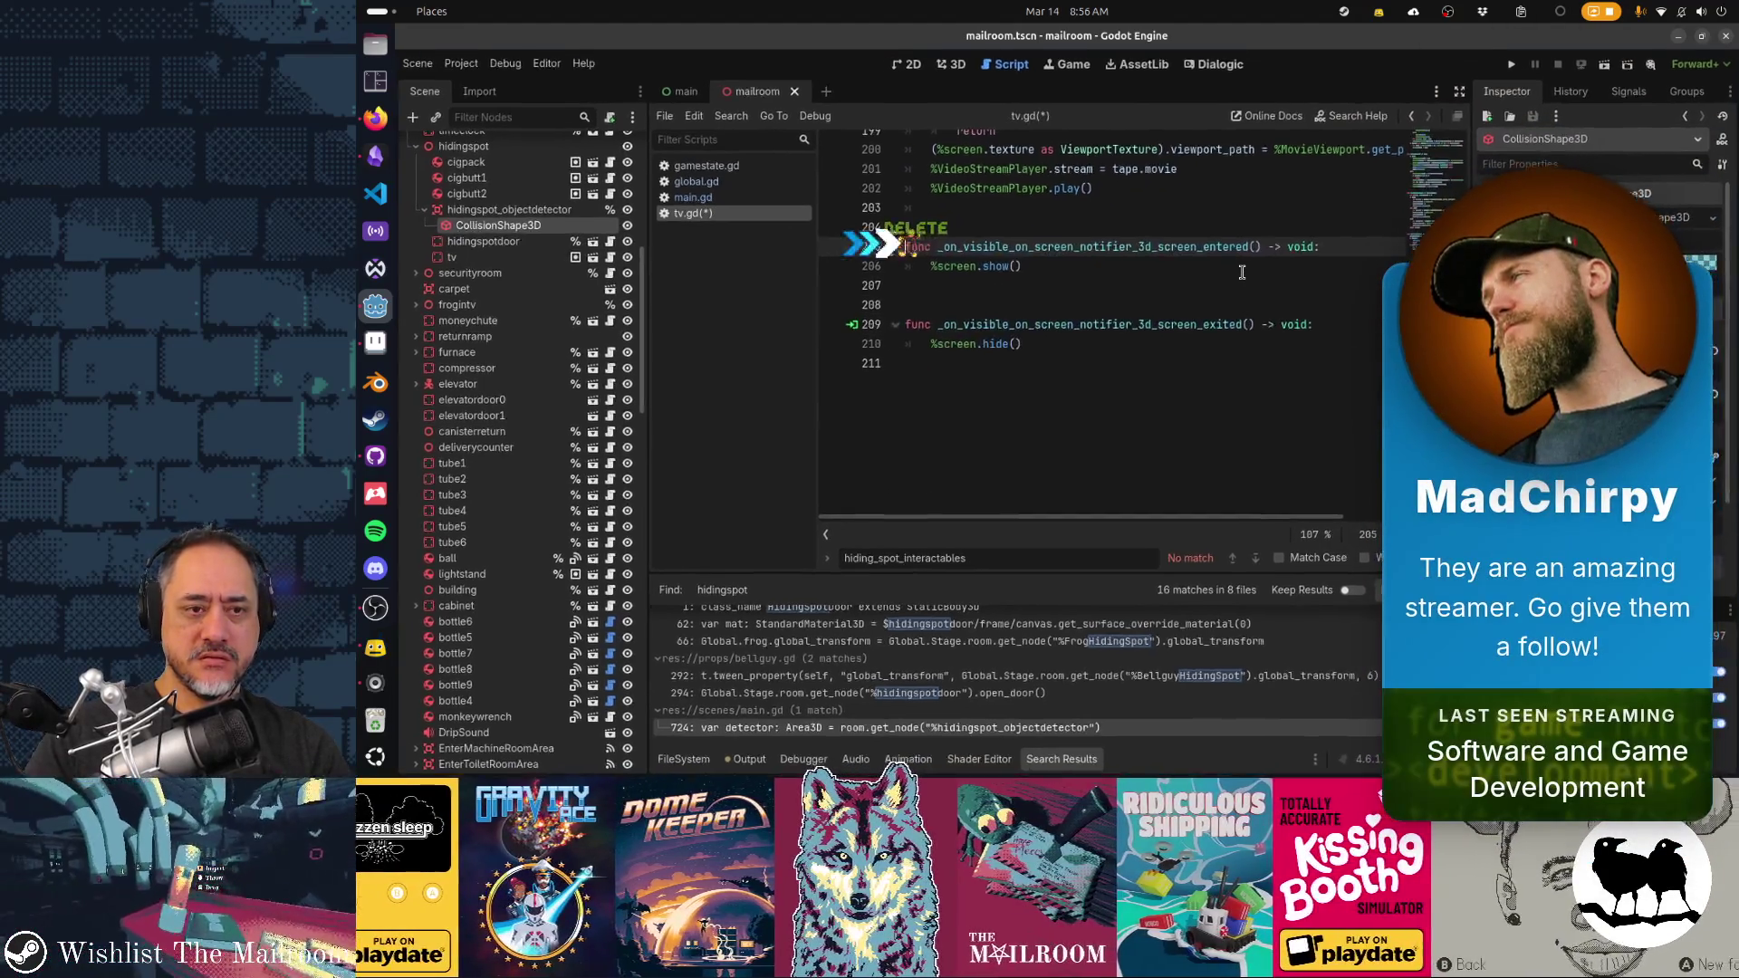
pyautogui.hotkey('ctrl', 's')
# Search all project files for 'serialize' to check for leftover references
pyautogui.hotkey('alt', 'Tab')
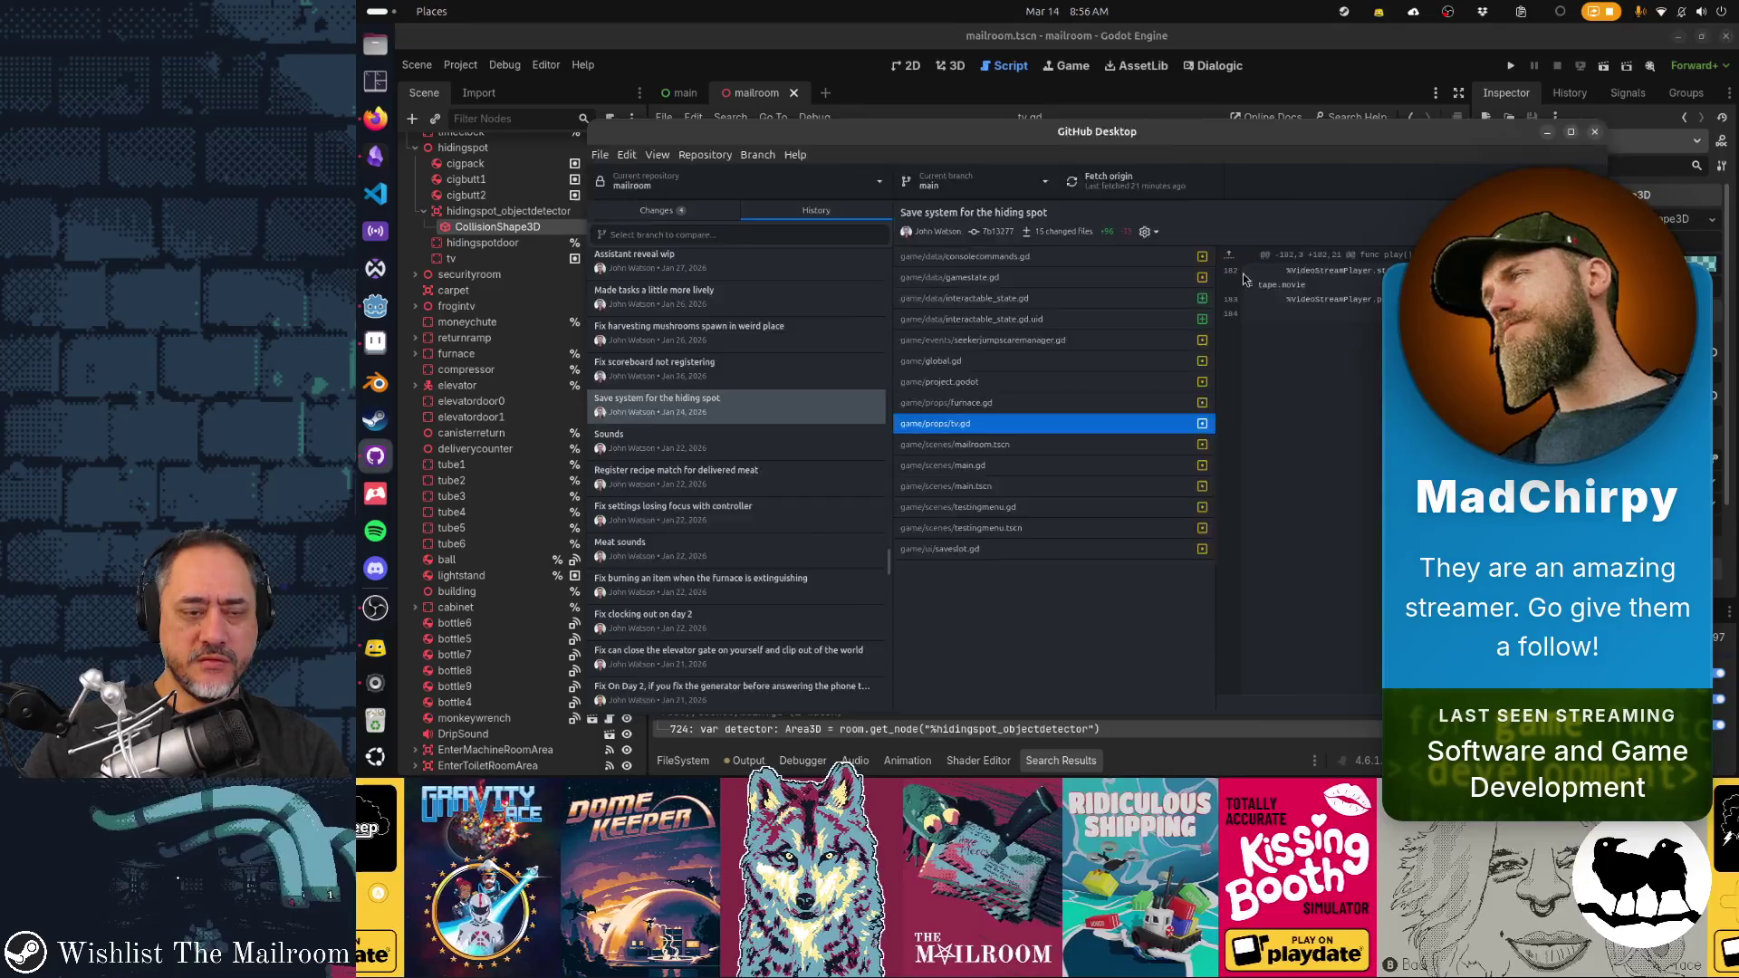
pyautogui.hotkey('alt', 'Tab')
pyautogui.hotkey('ctrl', 'shift', 'f')
pyautogui.write('serialize')
pyautogui.press('Return')
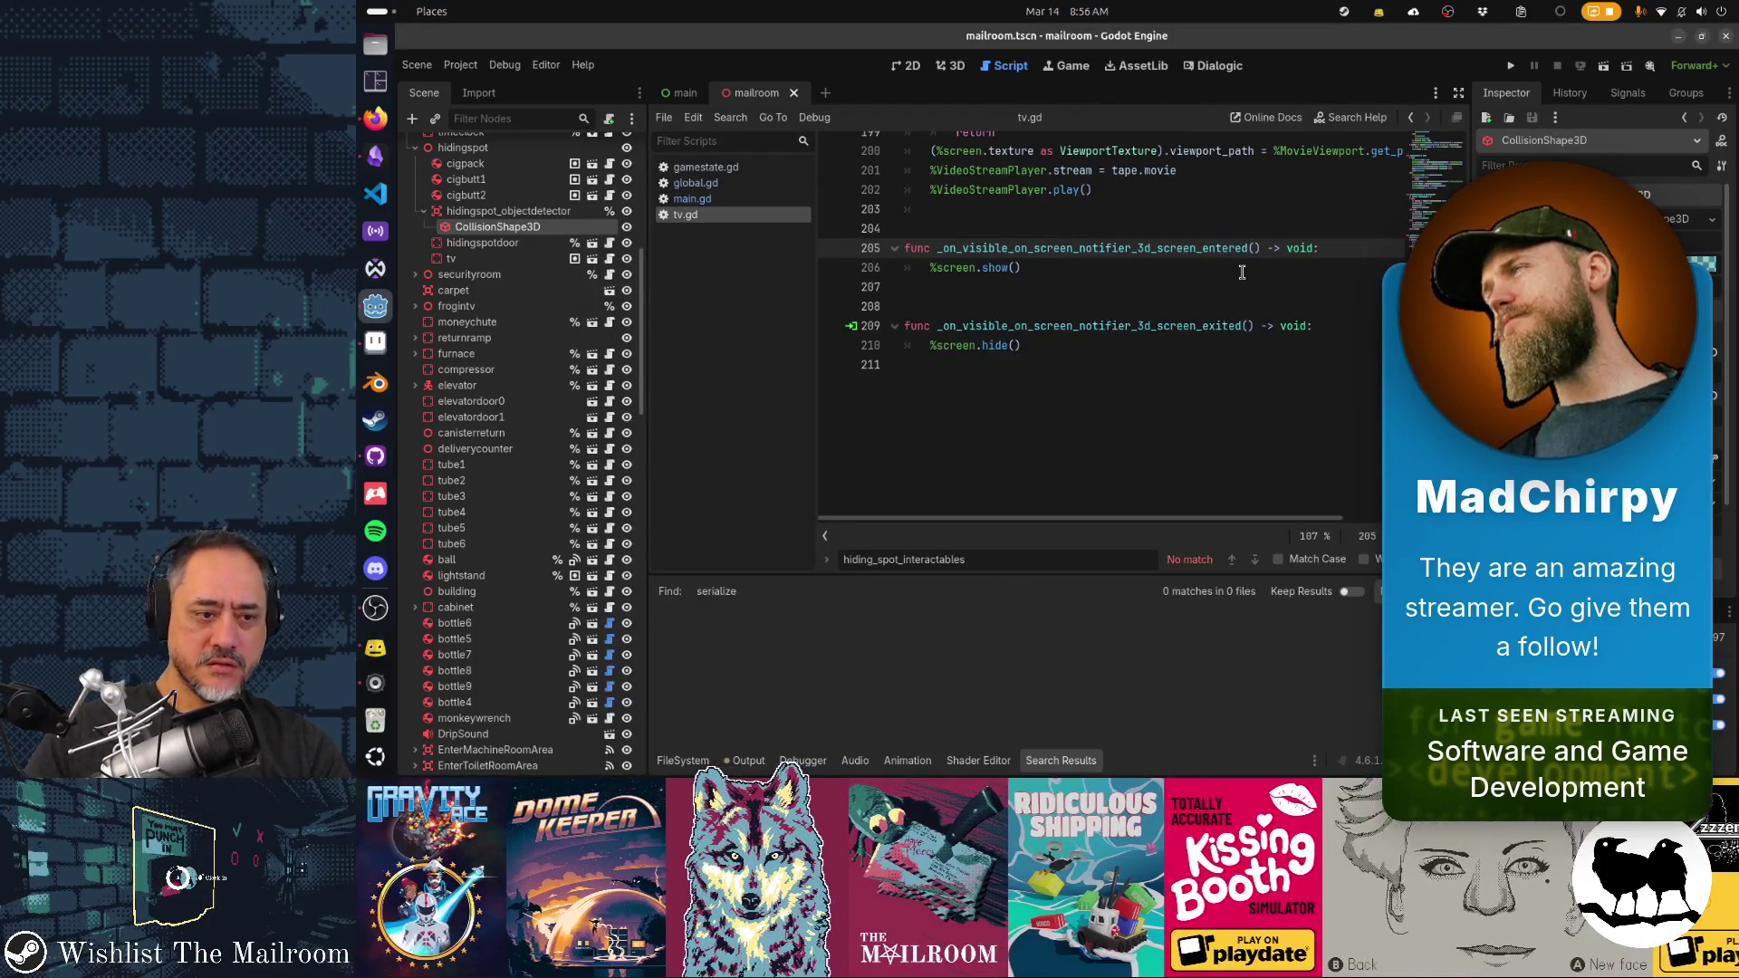
pyautogui.hotkey('alt', 'Tab')
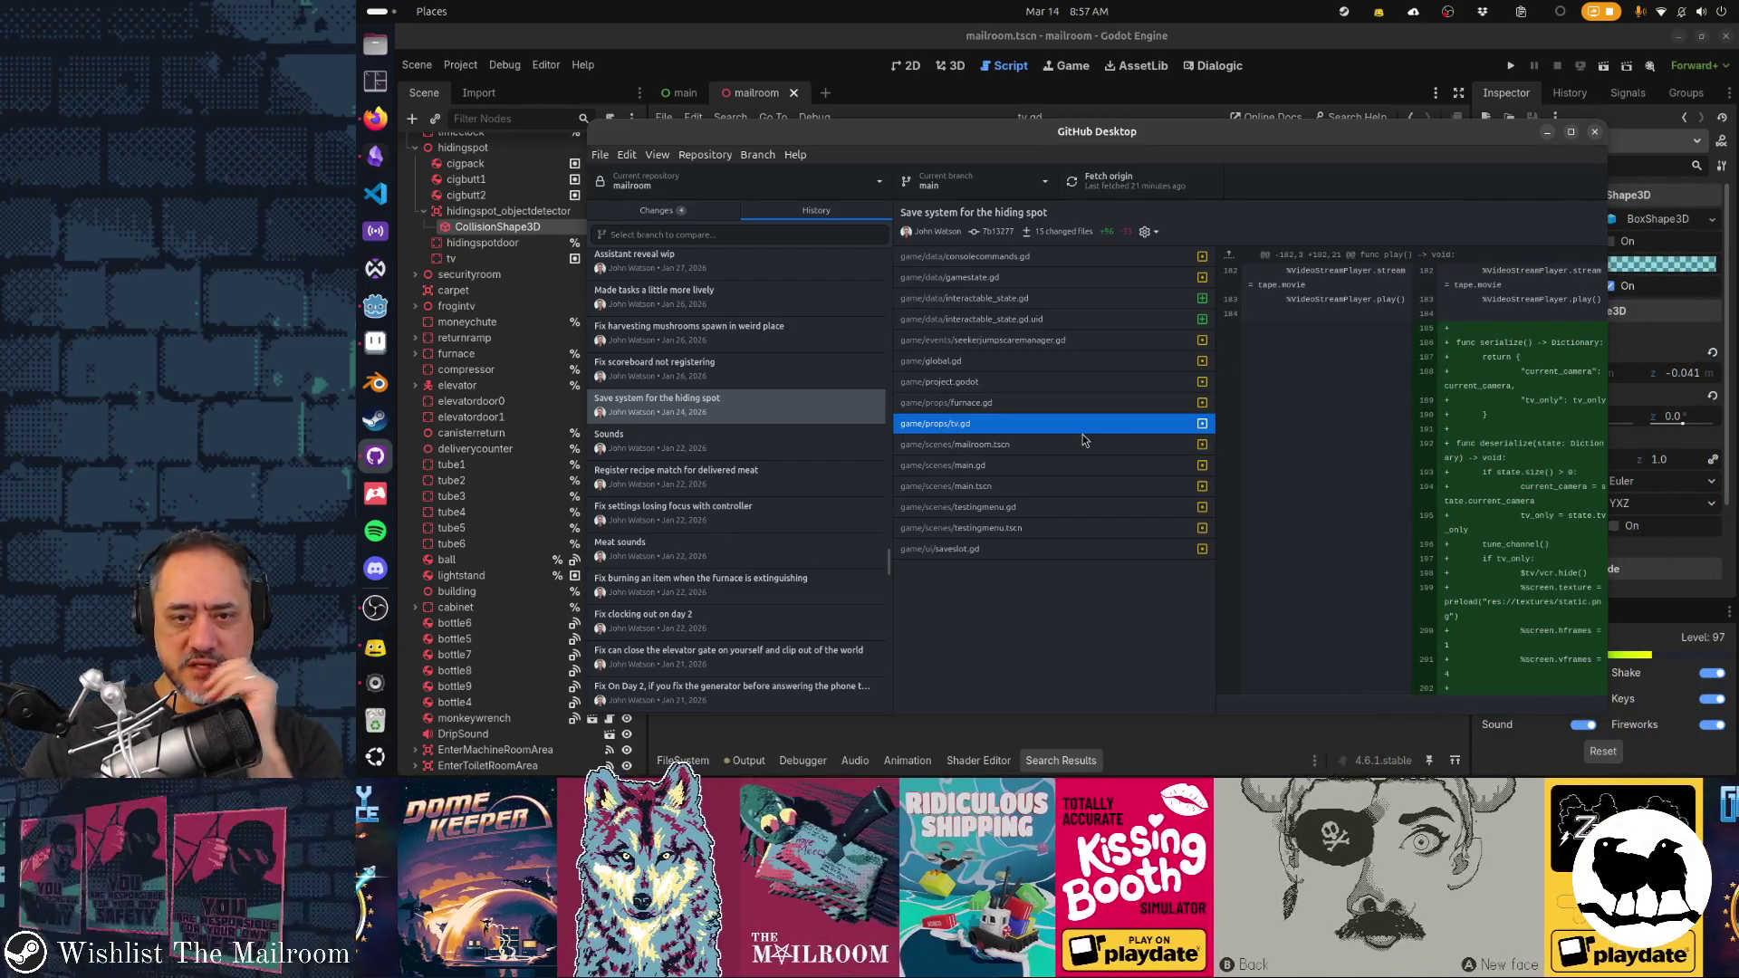
# Review the mailroom.tscn, main.gd, testingmenu.gd and saveslot.gd changes, then return to Godot
pyautogui.click(1063, 445)
pyautogui.click(1056, 465)
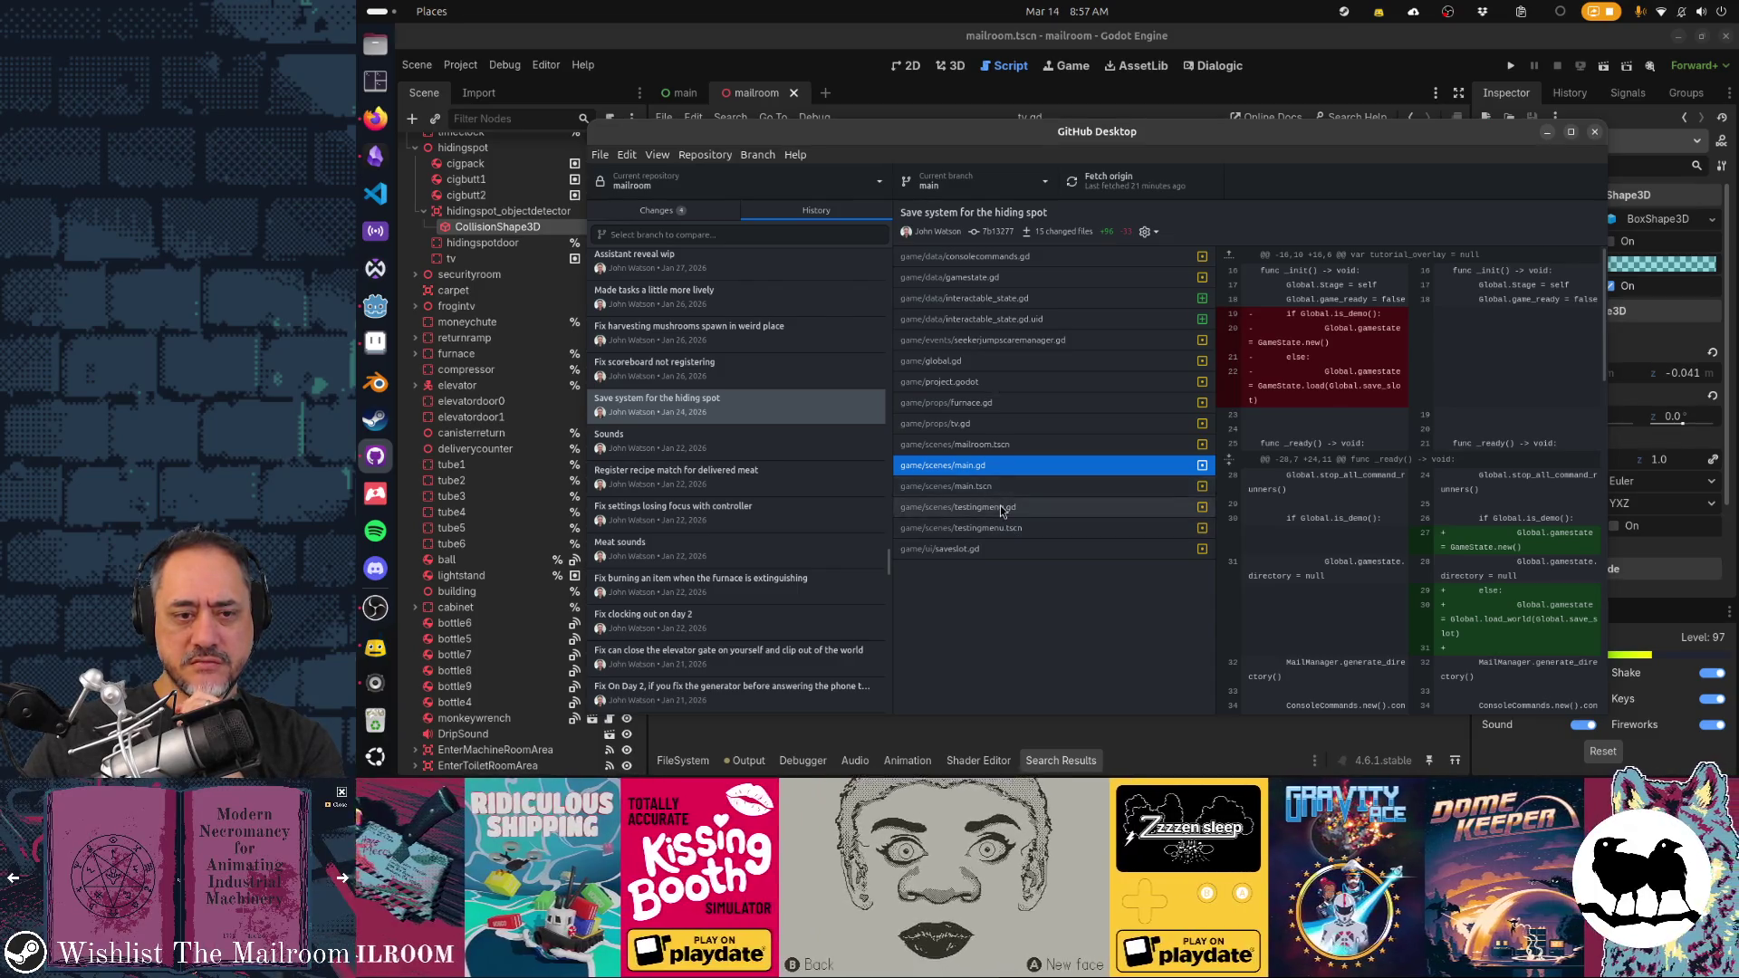
pyautogui.click(1000, 509)
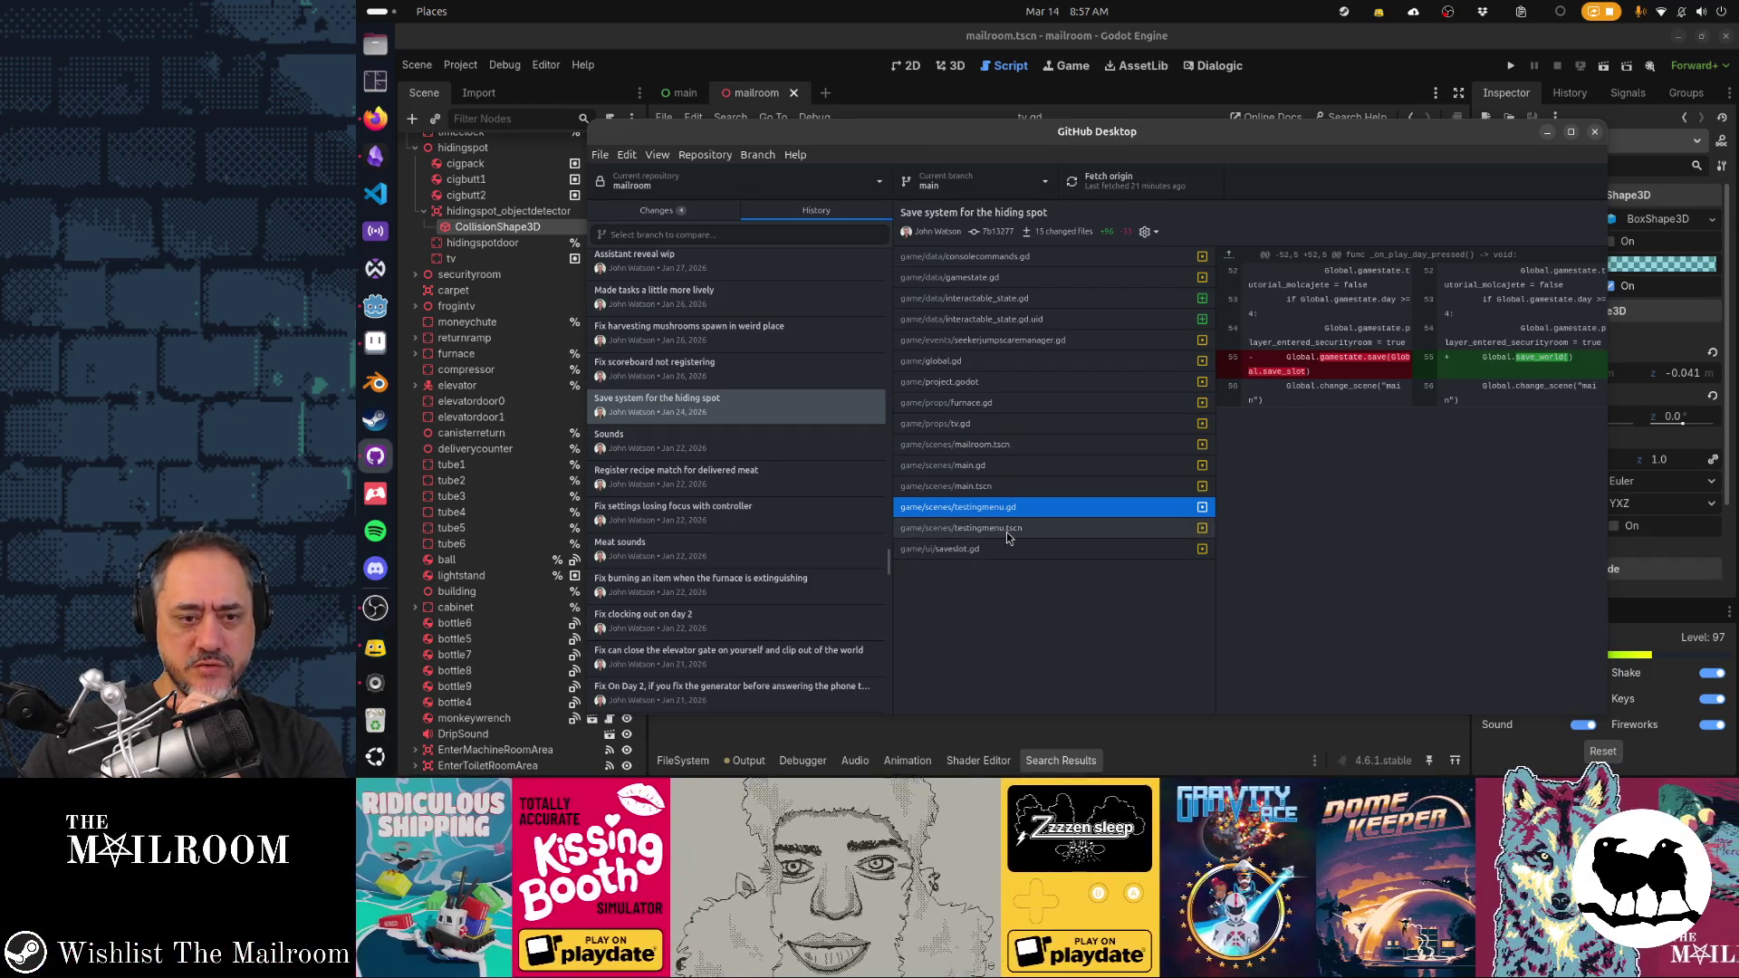
pyautogui.click(1002, 548)
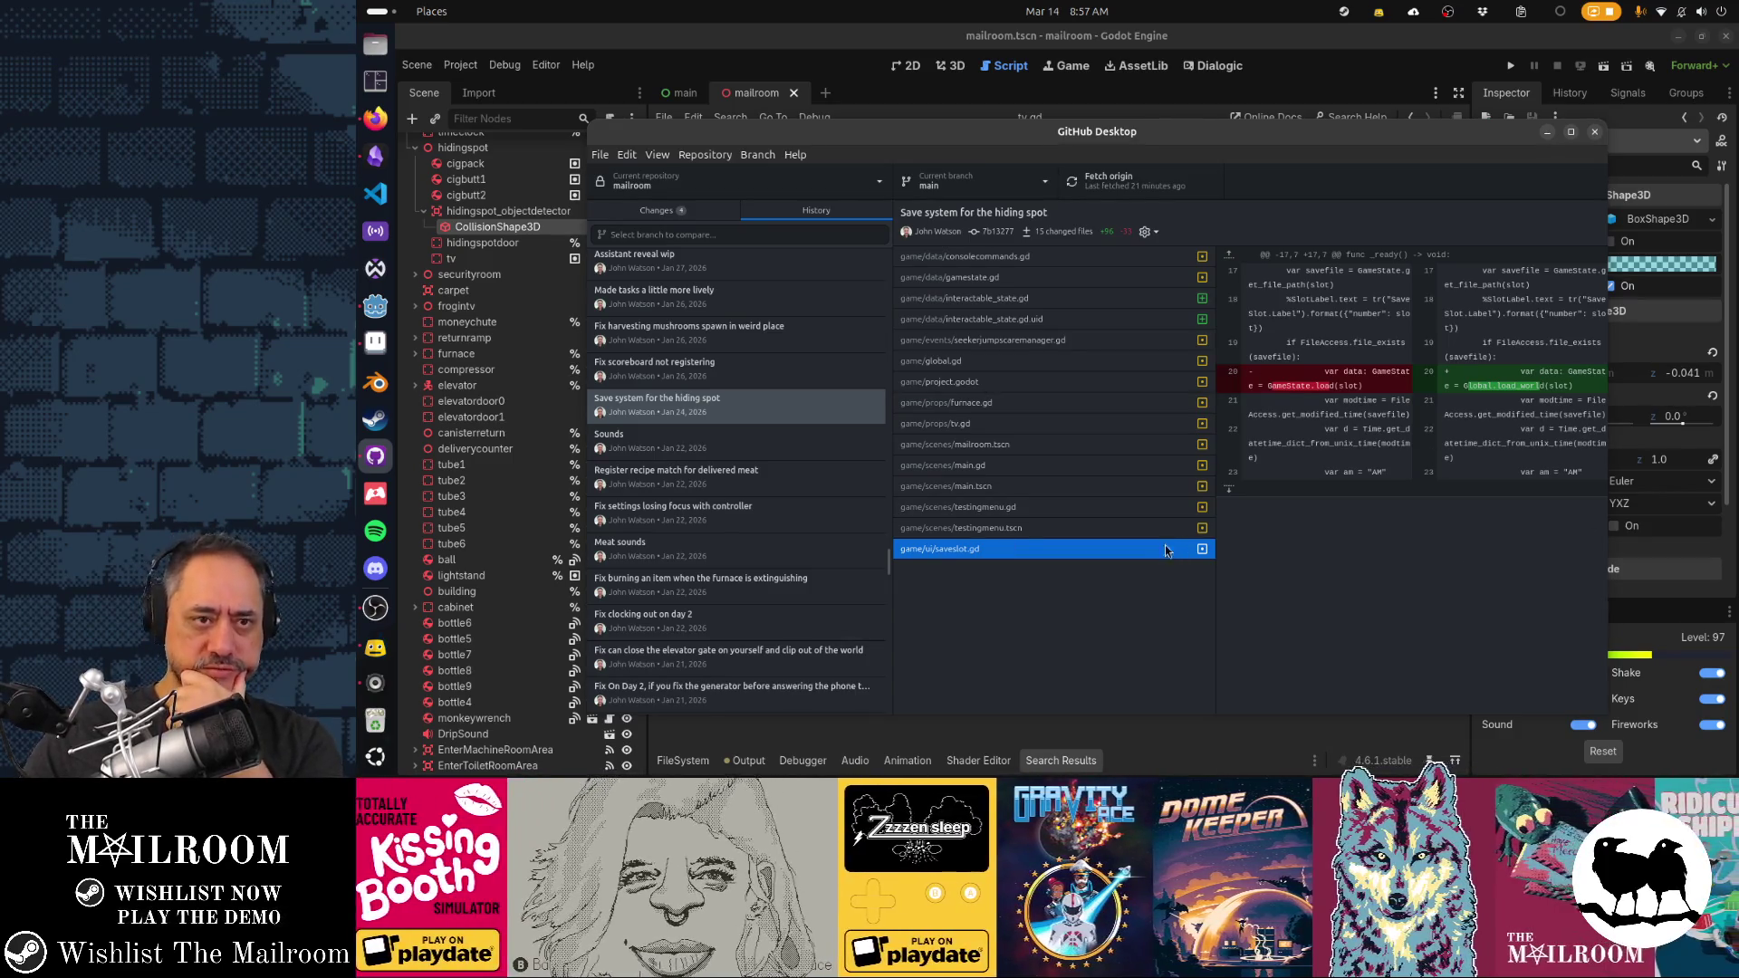
pyautogui.click(1148, 95)
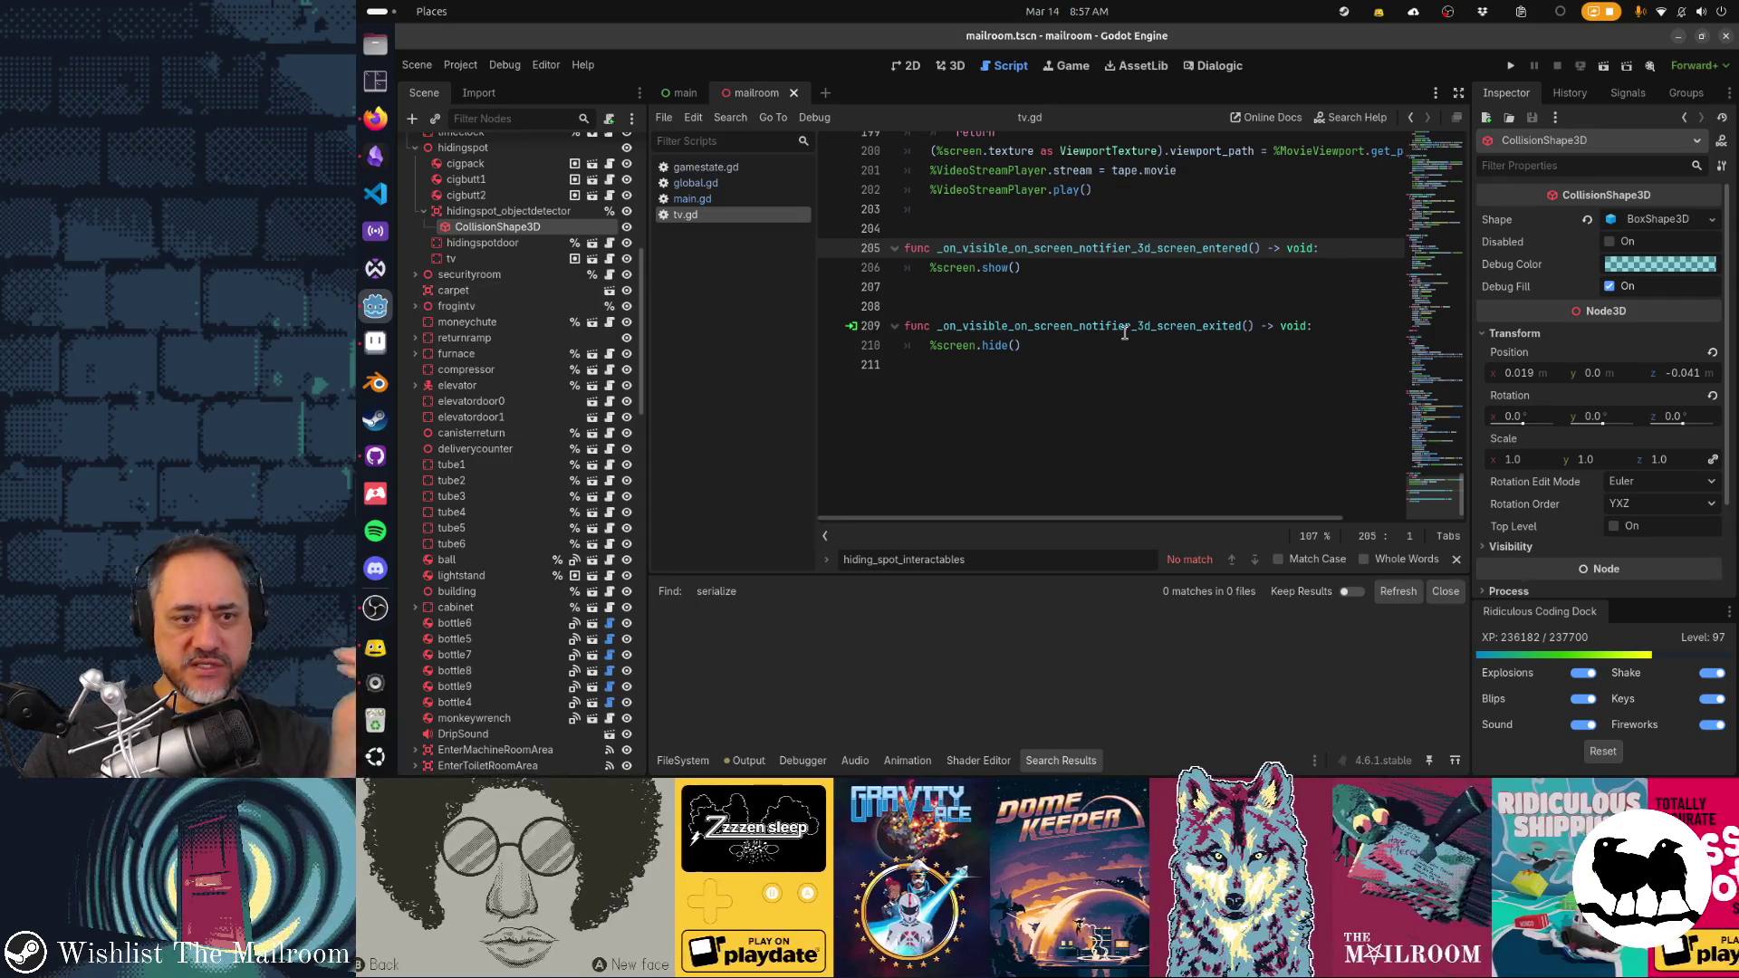
pyautogui.click(1086, 364)
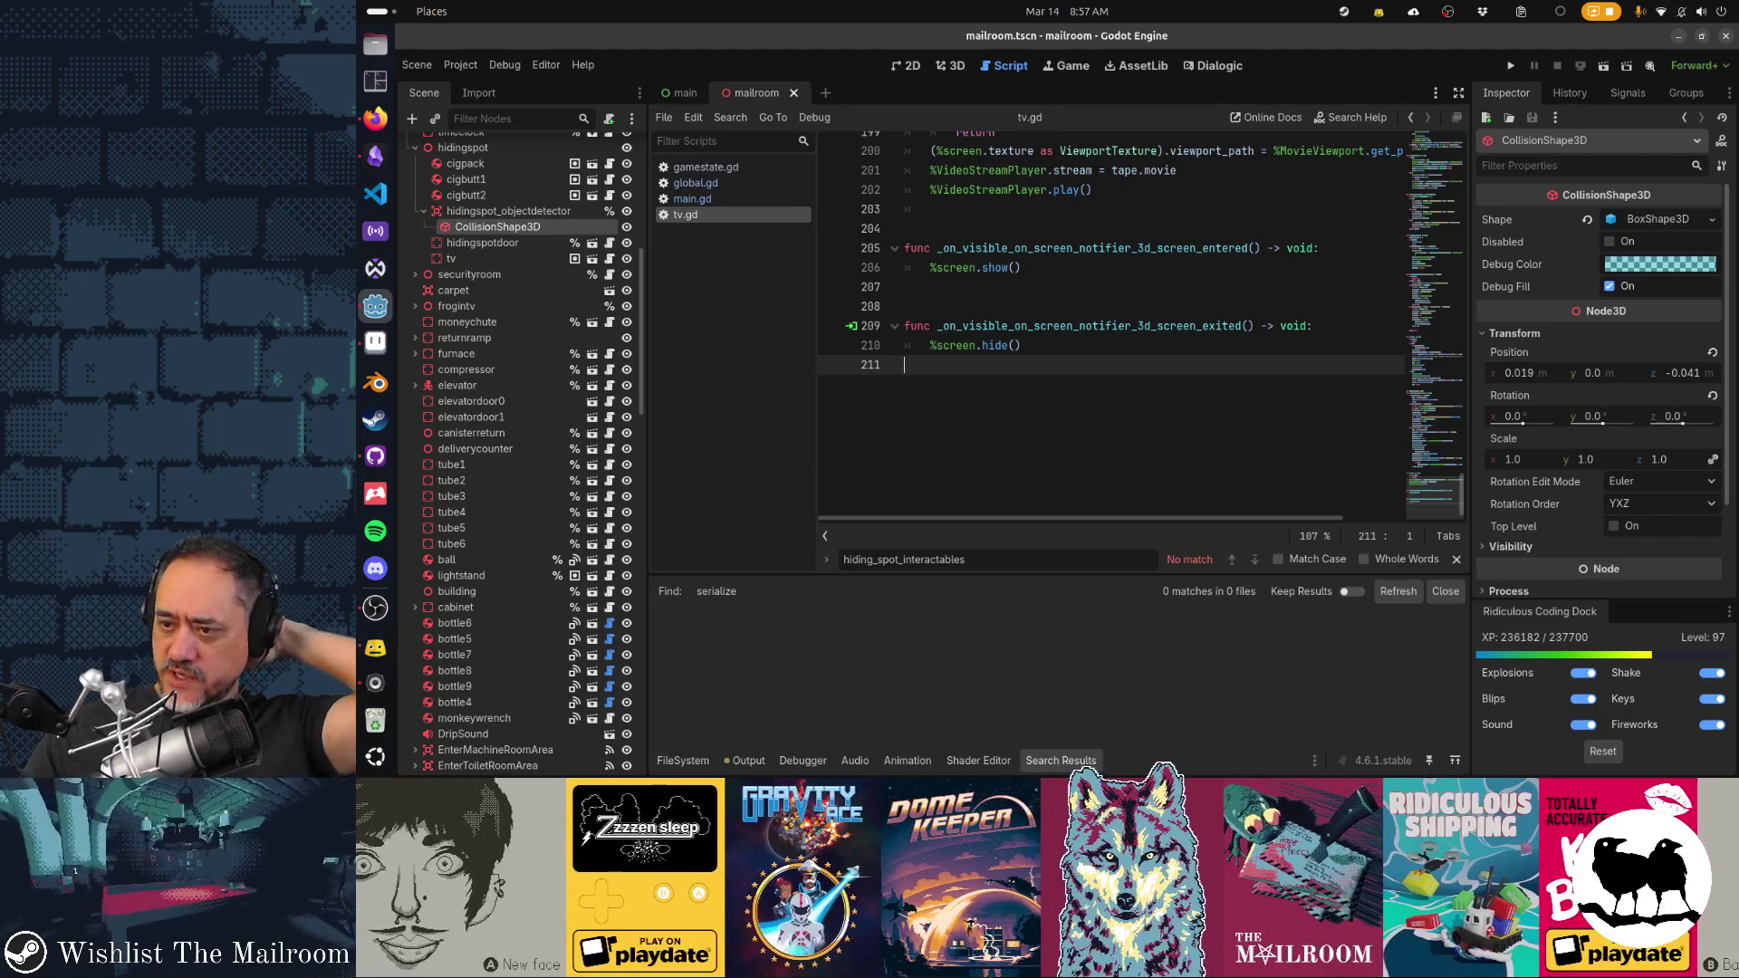
pyautogui.hotkey('alt', 'Tab')
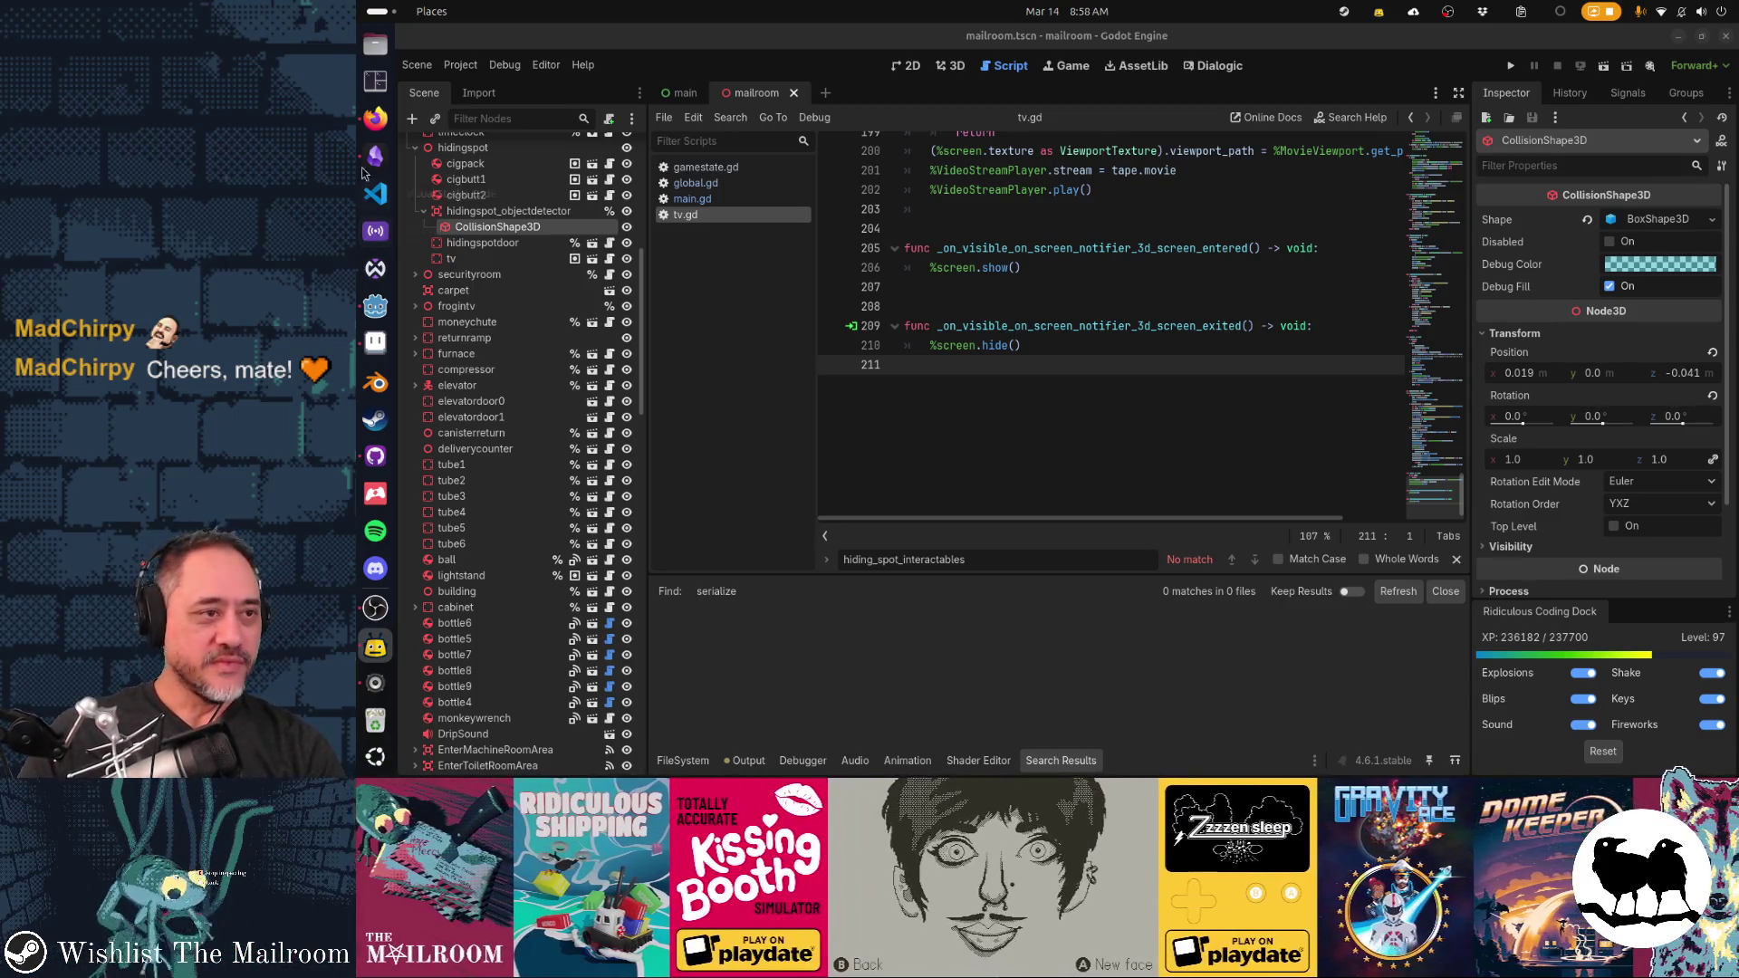
pyautogui.click(376, 118)
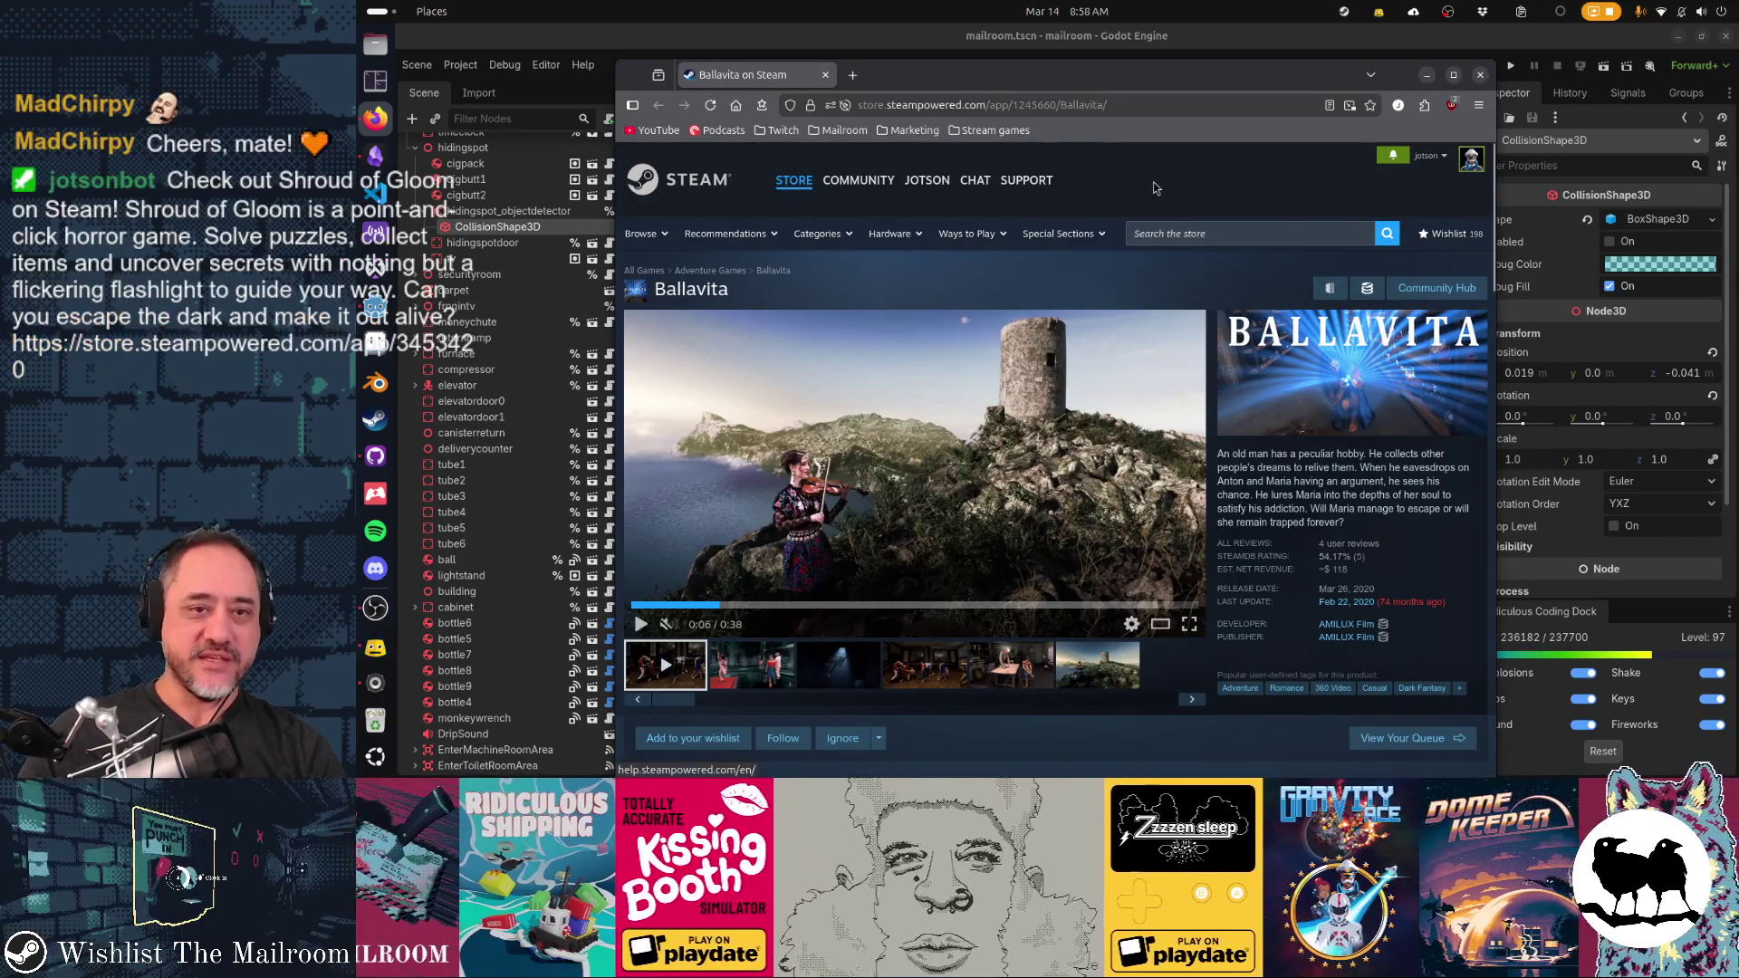
# Search the Steam store for 'shroud of gloom'
pyautogui.click(1219, 236)
pyautogui.write('shroud')
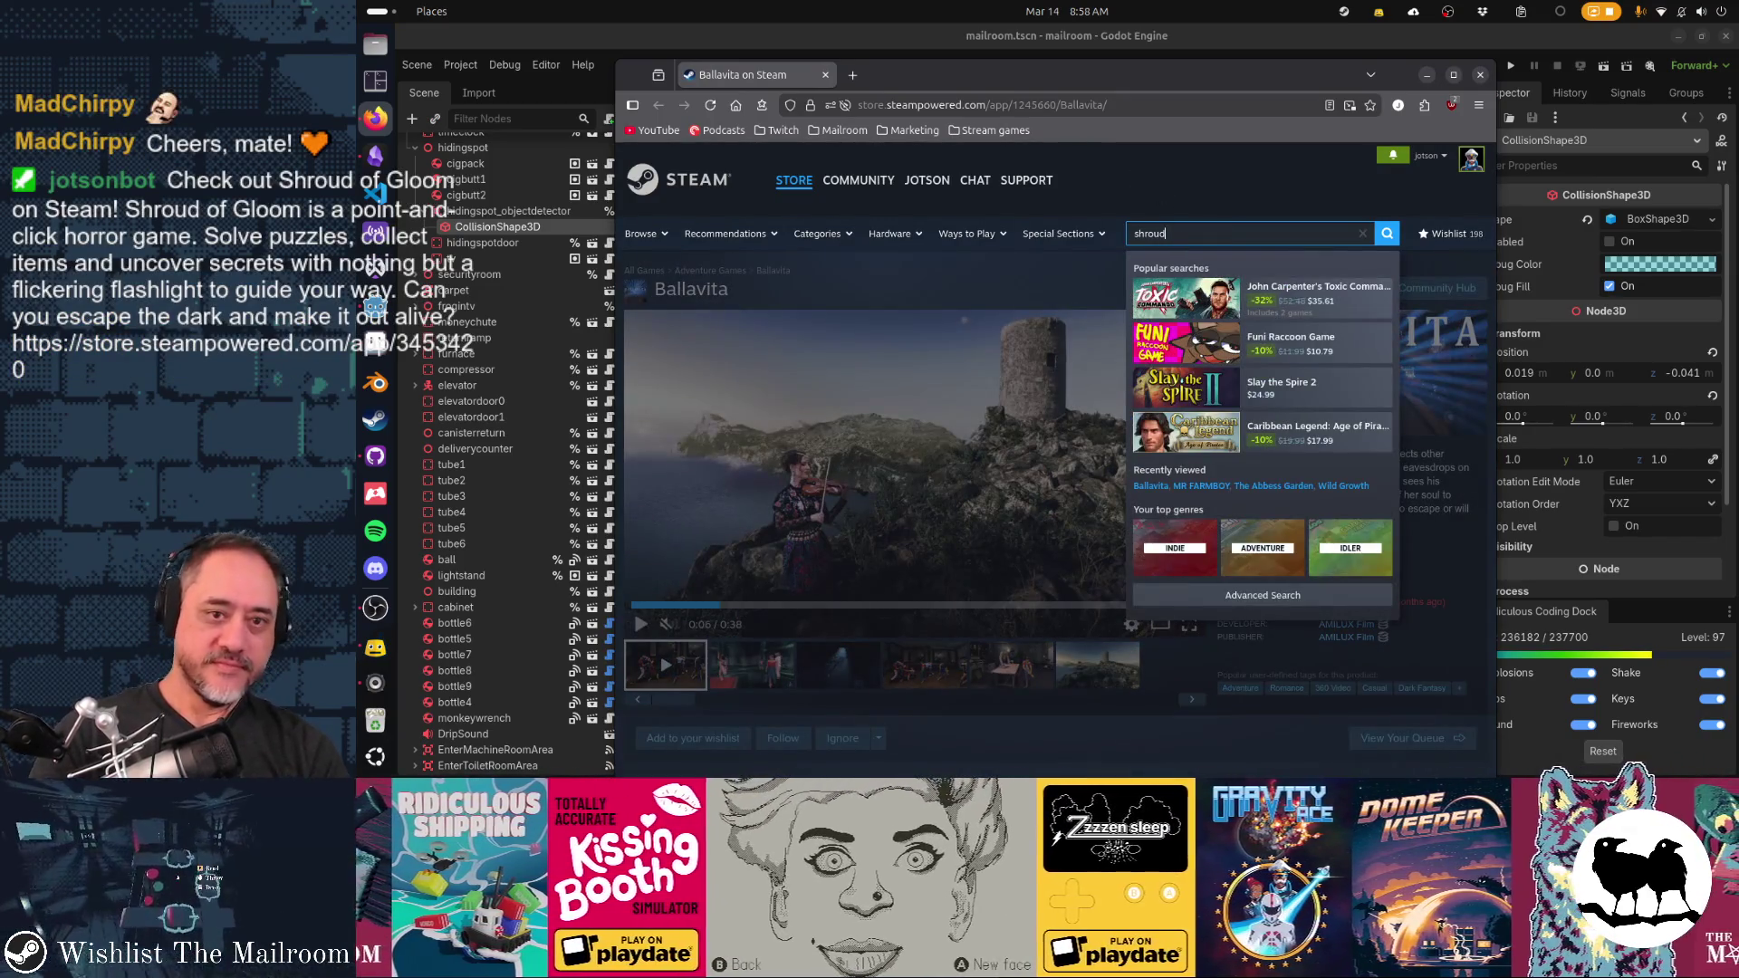
pyautogui.write('of glooo')
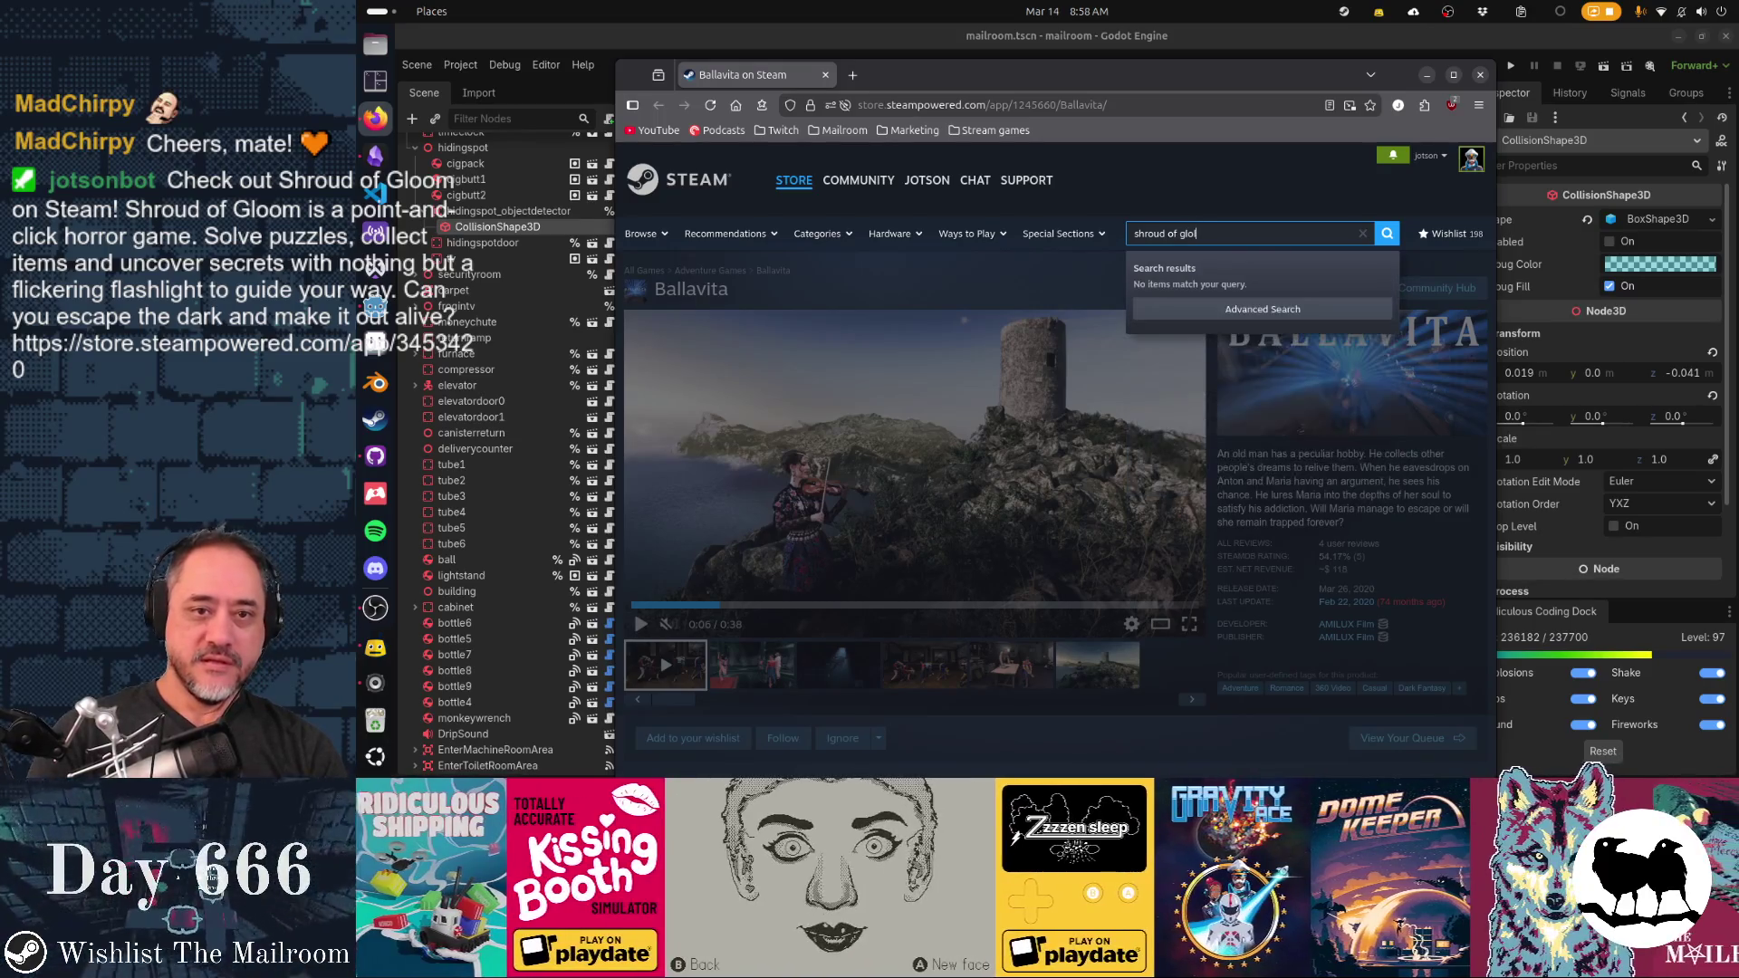
pyautogui.press('BackSpace')
pyautogui.write('m')
pyautogui.press('Return')
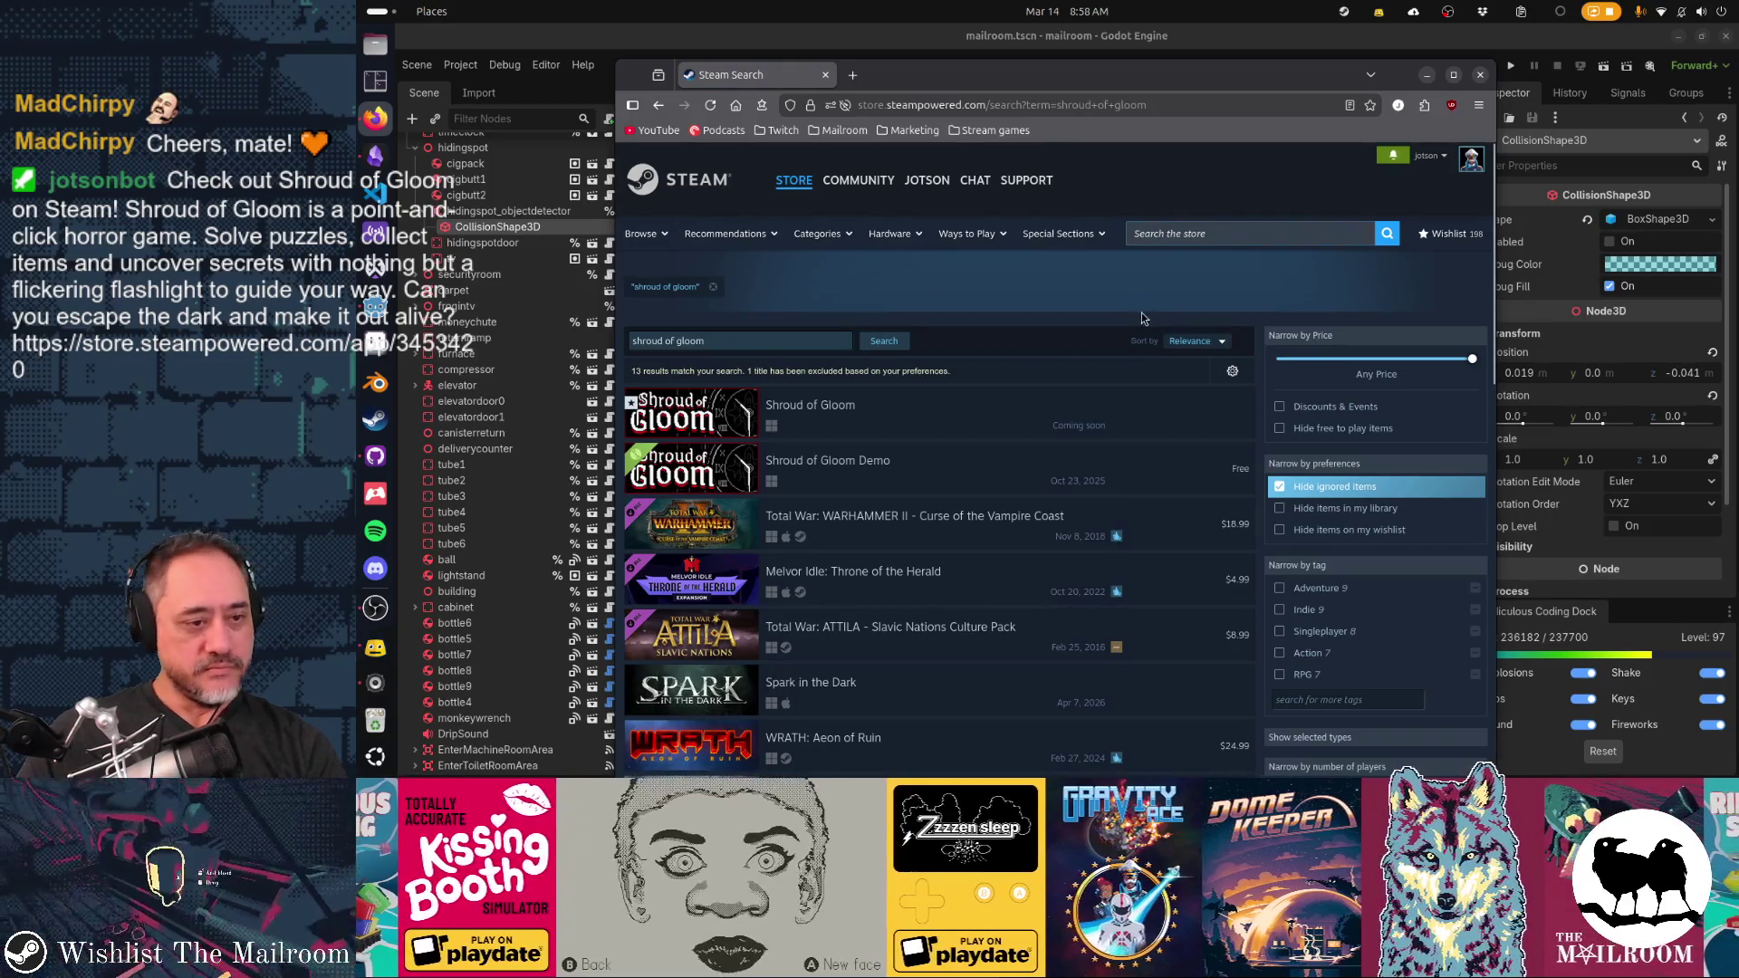
# Open the Shroud of Gloom store page and play its trailer unmuted in full screen
pyautogui.click(801, 406)
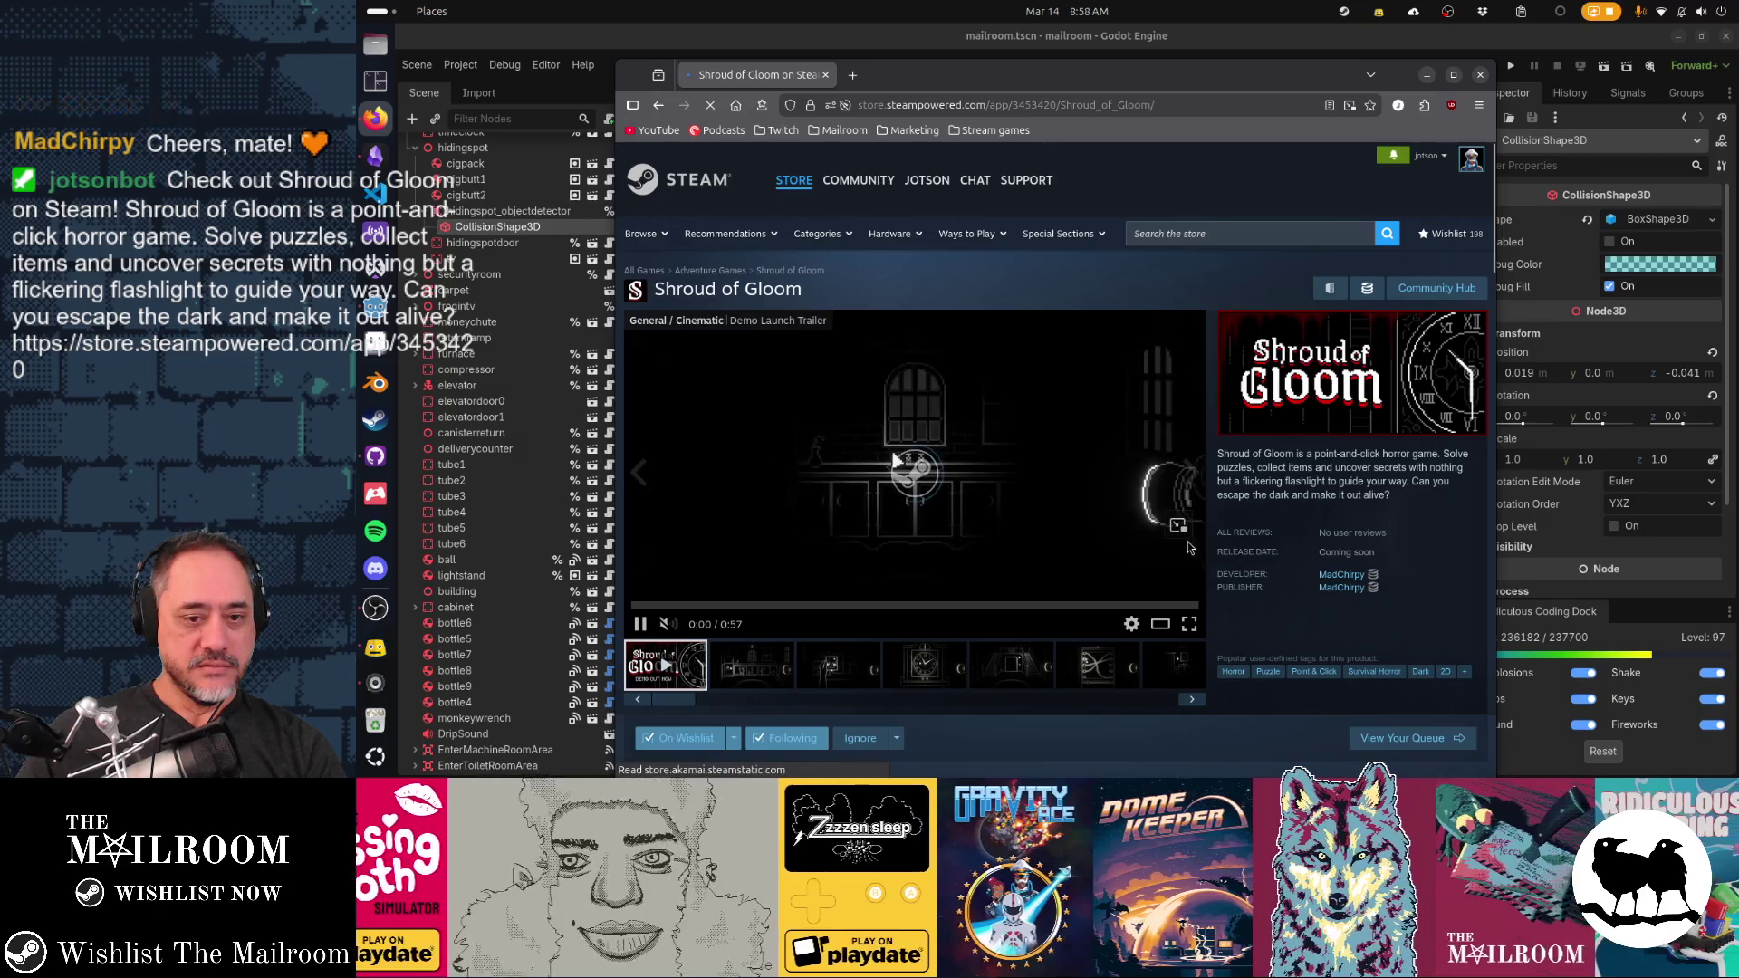
pyautogui.click(667, 624)
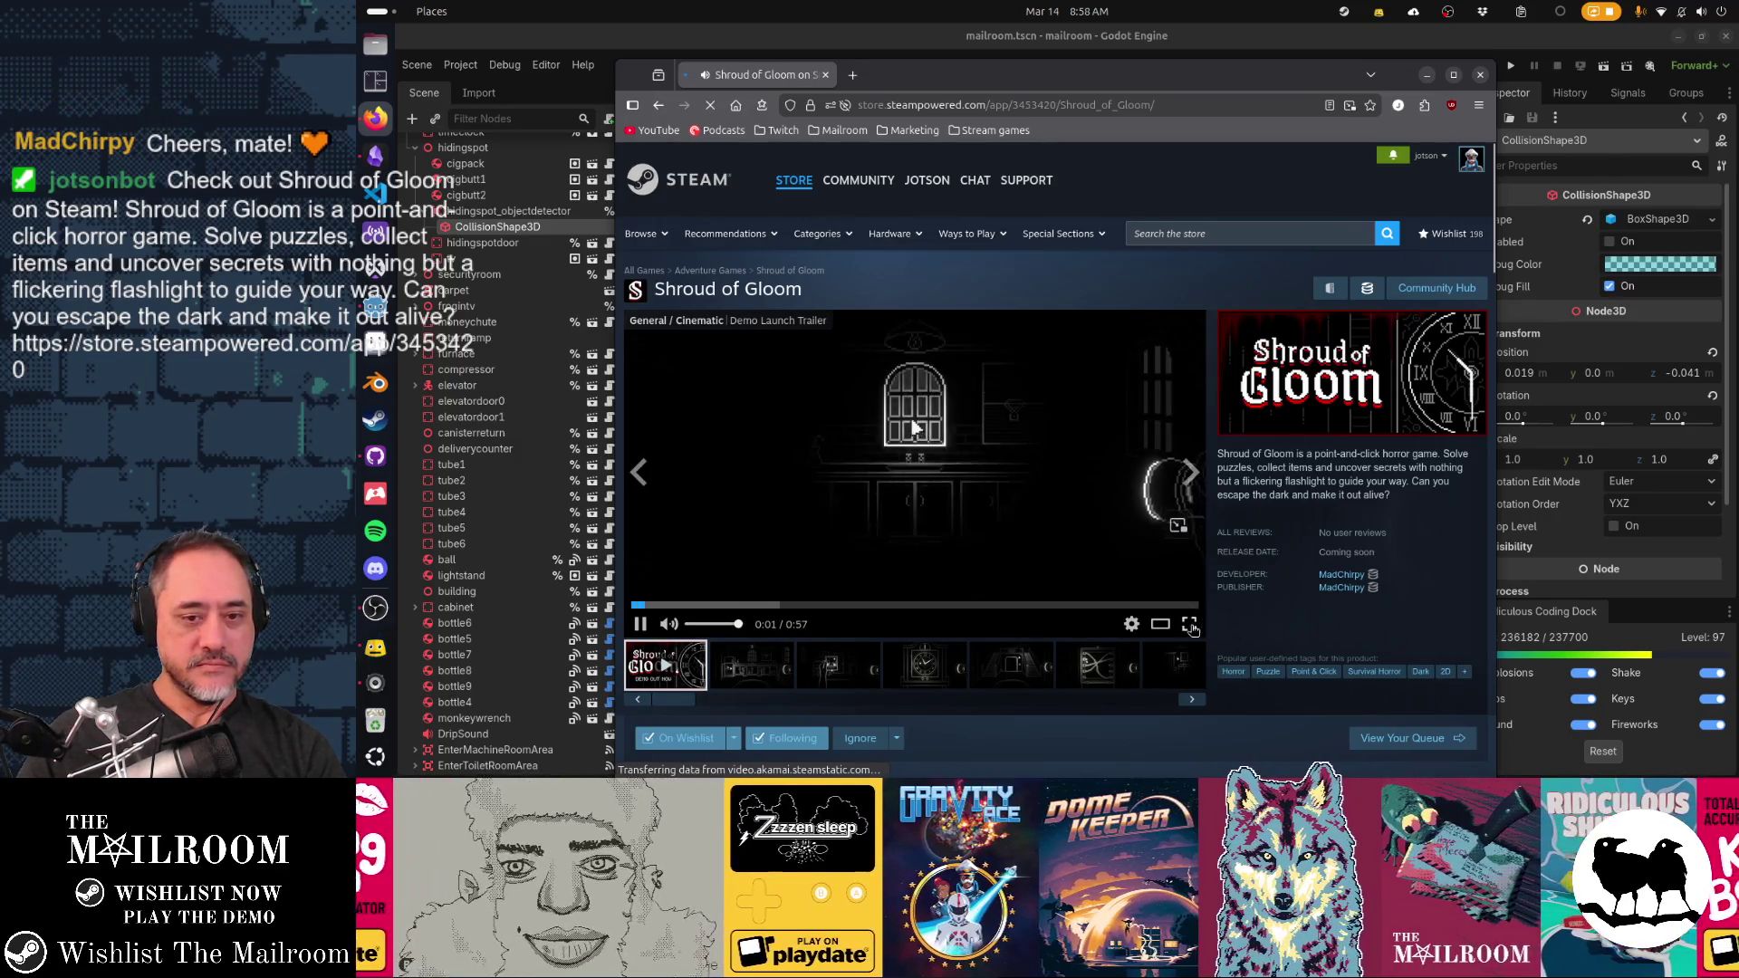
pyautogui.click(1189, 624)
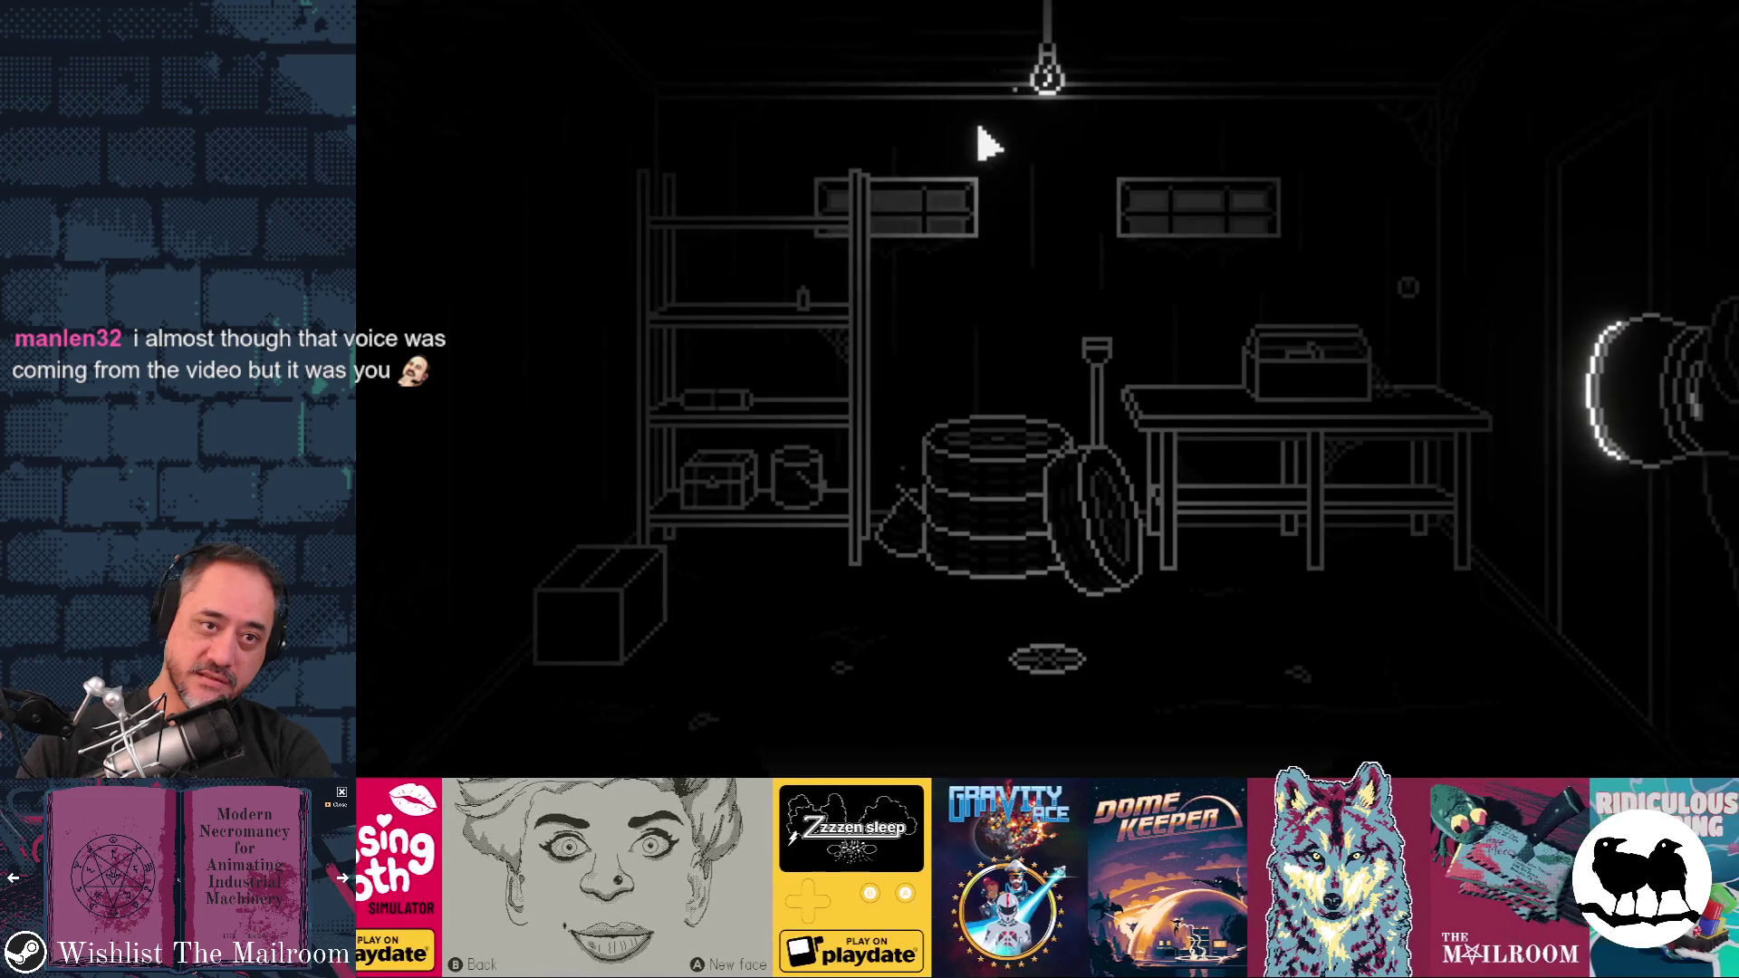
# Exit full-screen viewing and open the wishlist page from the store's menu
pyautogui.moveTo(1289, 449)
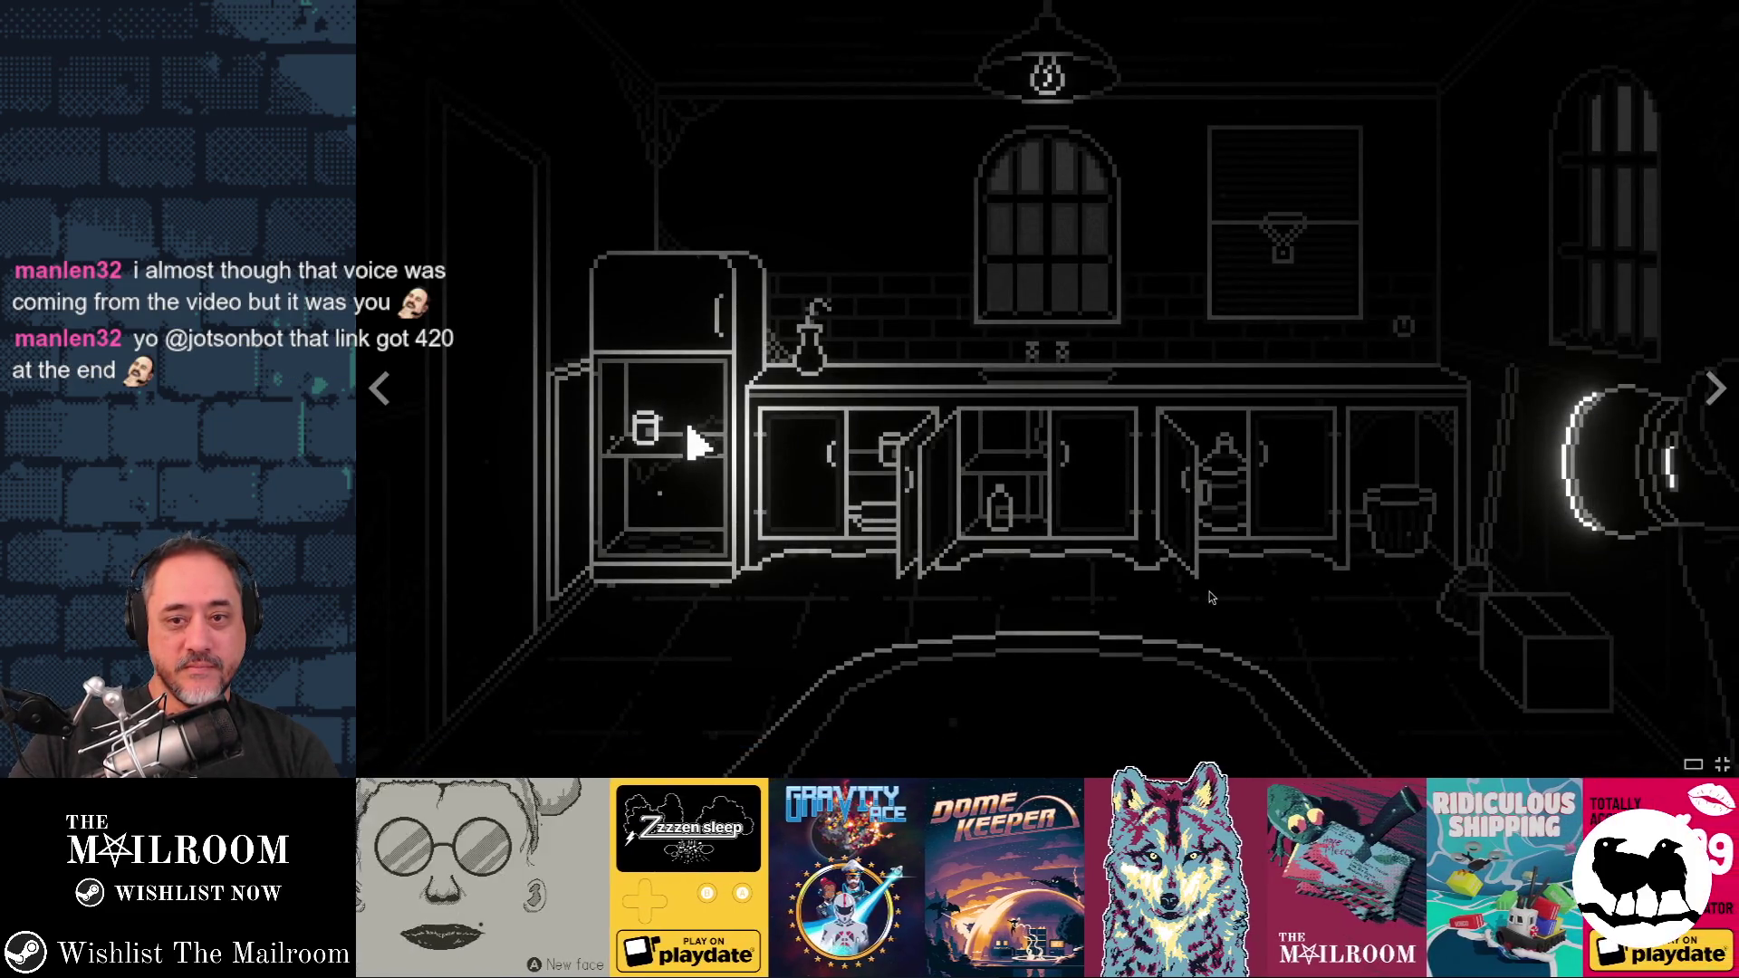
pyautogui.press('Escape')
pyautogui.moveTo(859, 180)
pyautogui.click(815, 242)
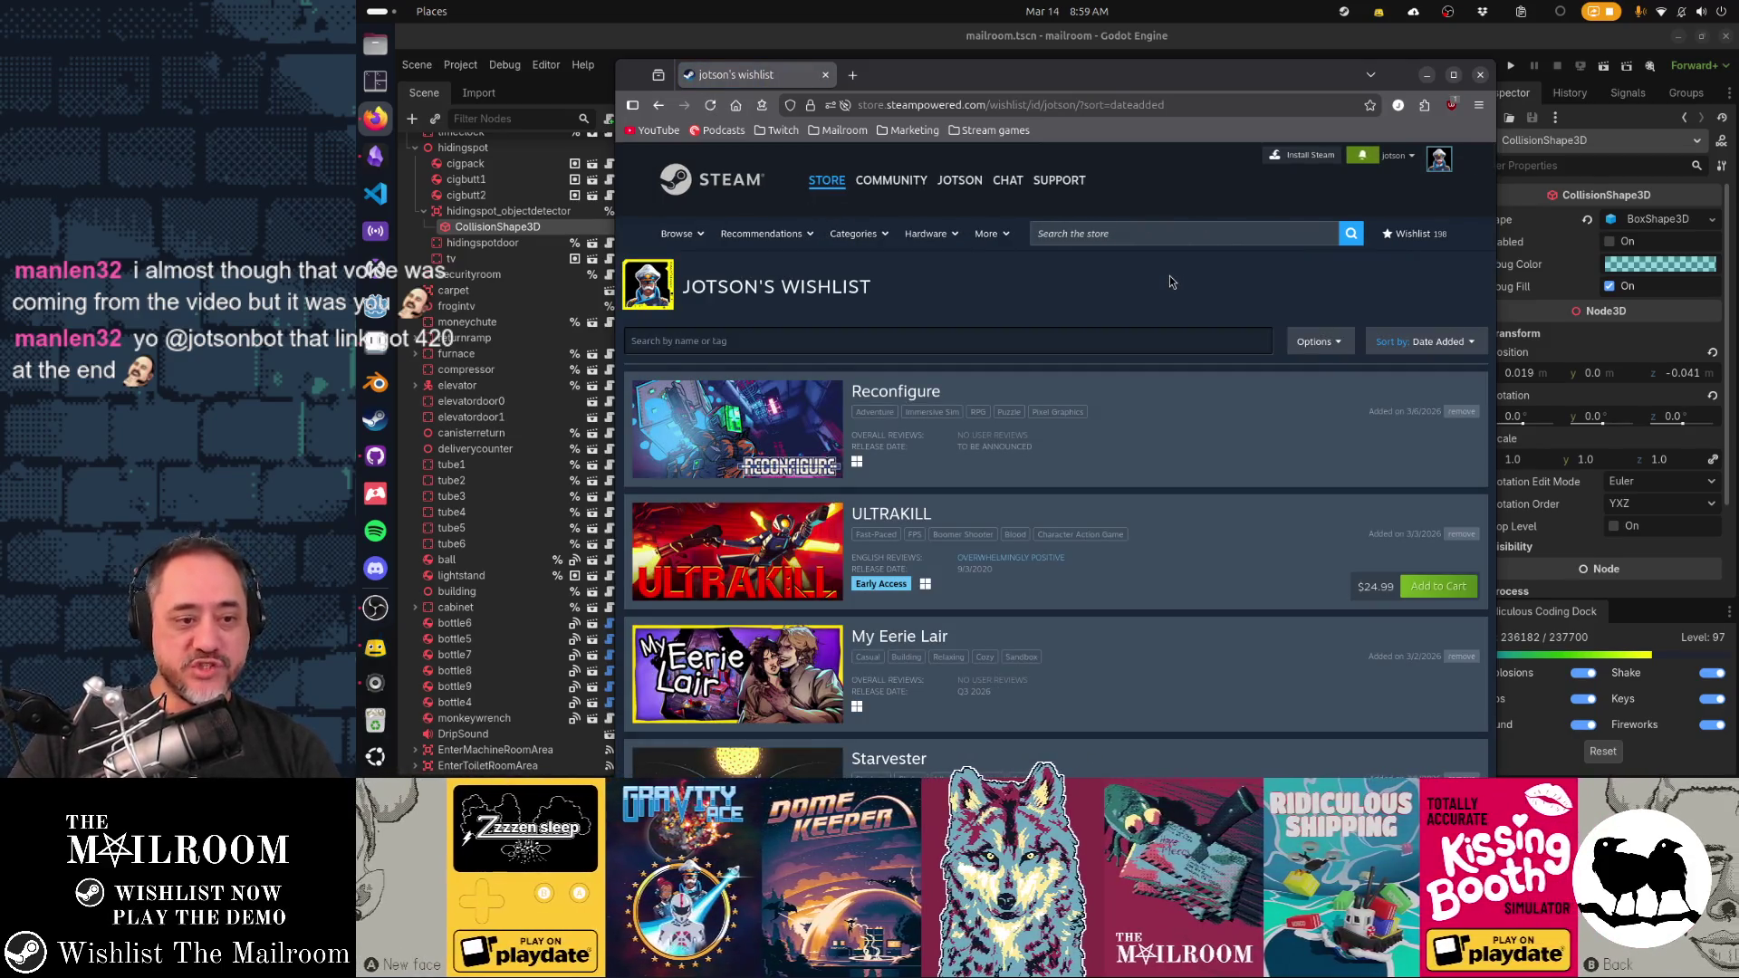
# Try find-in-page and the wishlist Options dropdown, then focus the wishlist search field
pyautogui.hotkey('ctrl', 'f')
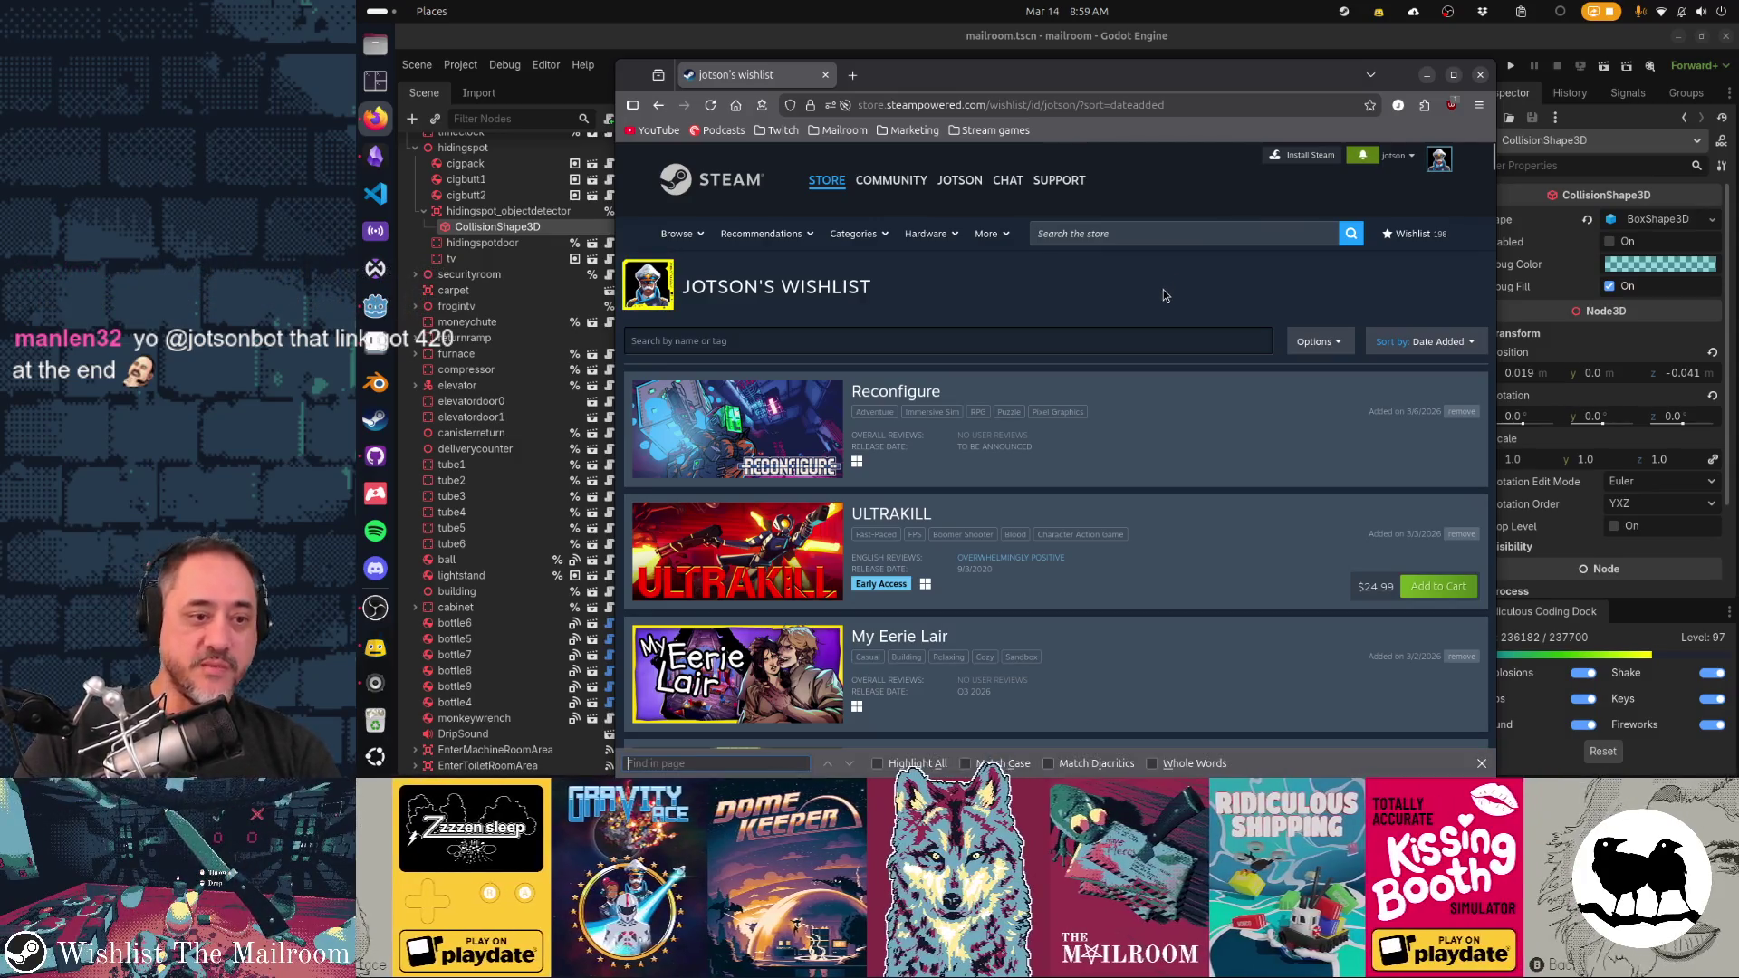
pyautogui.press('Escape')
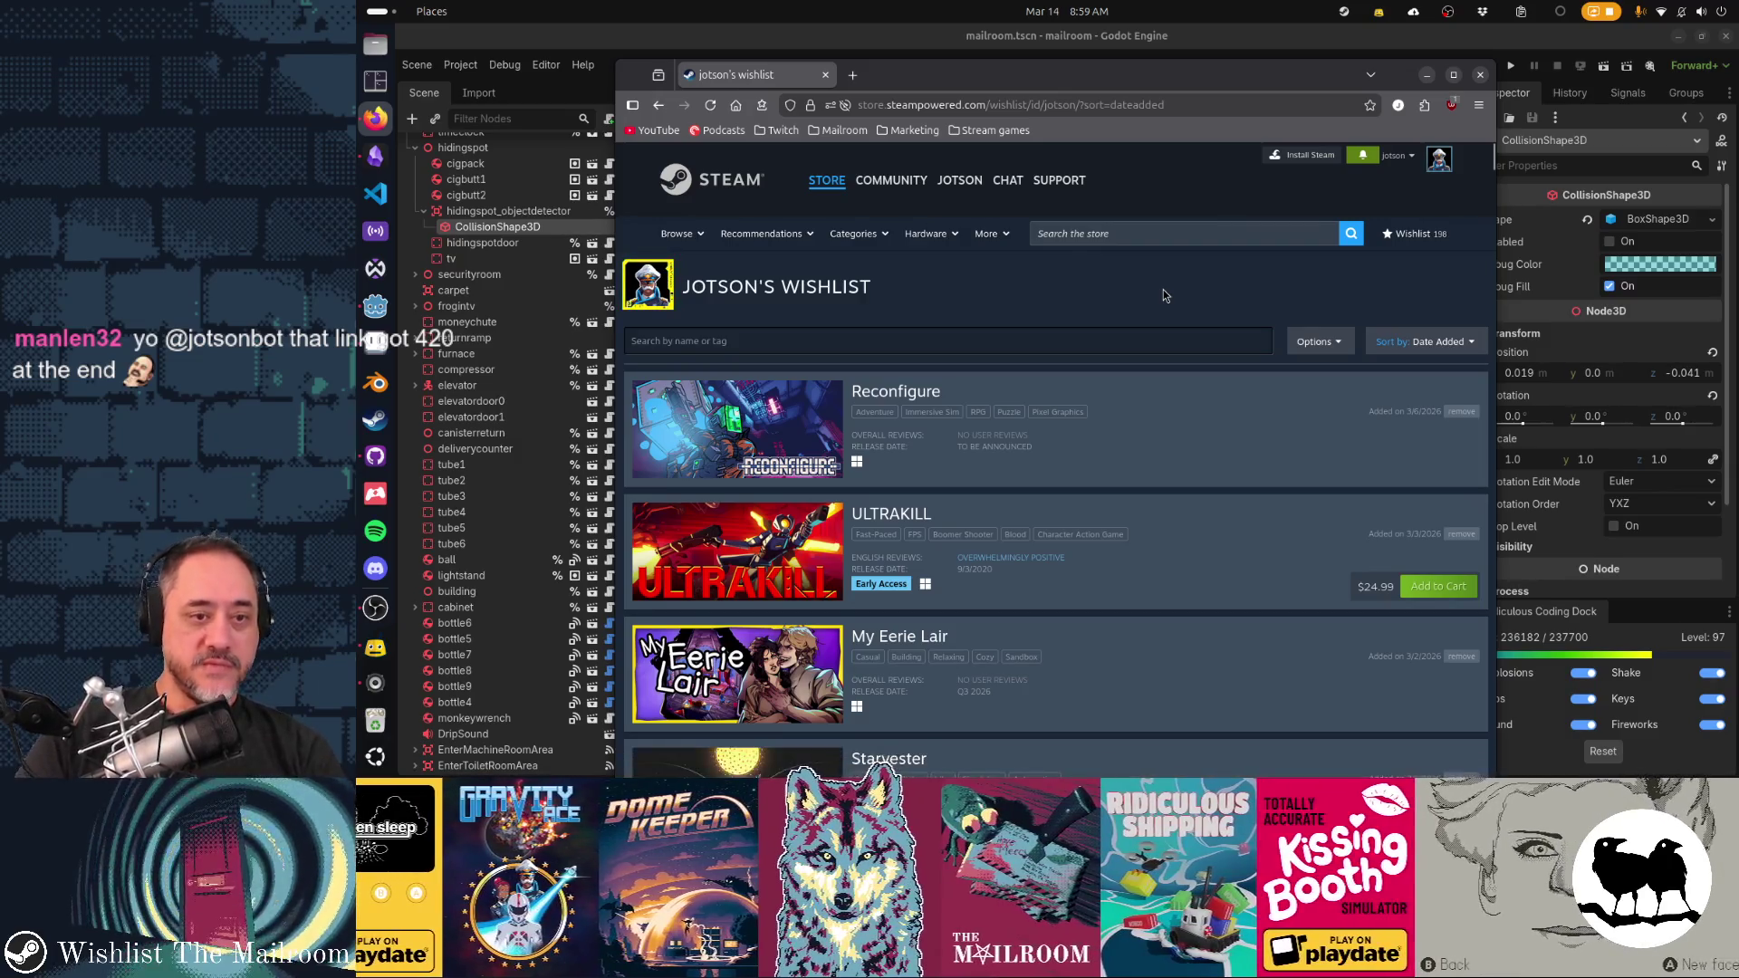
pyautogui.scroll(-3, 1162, 295)
pyautogui.scroll(3, 1163, 295)
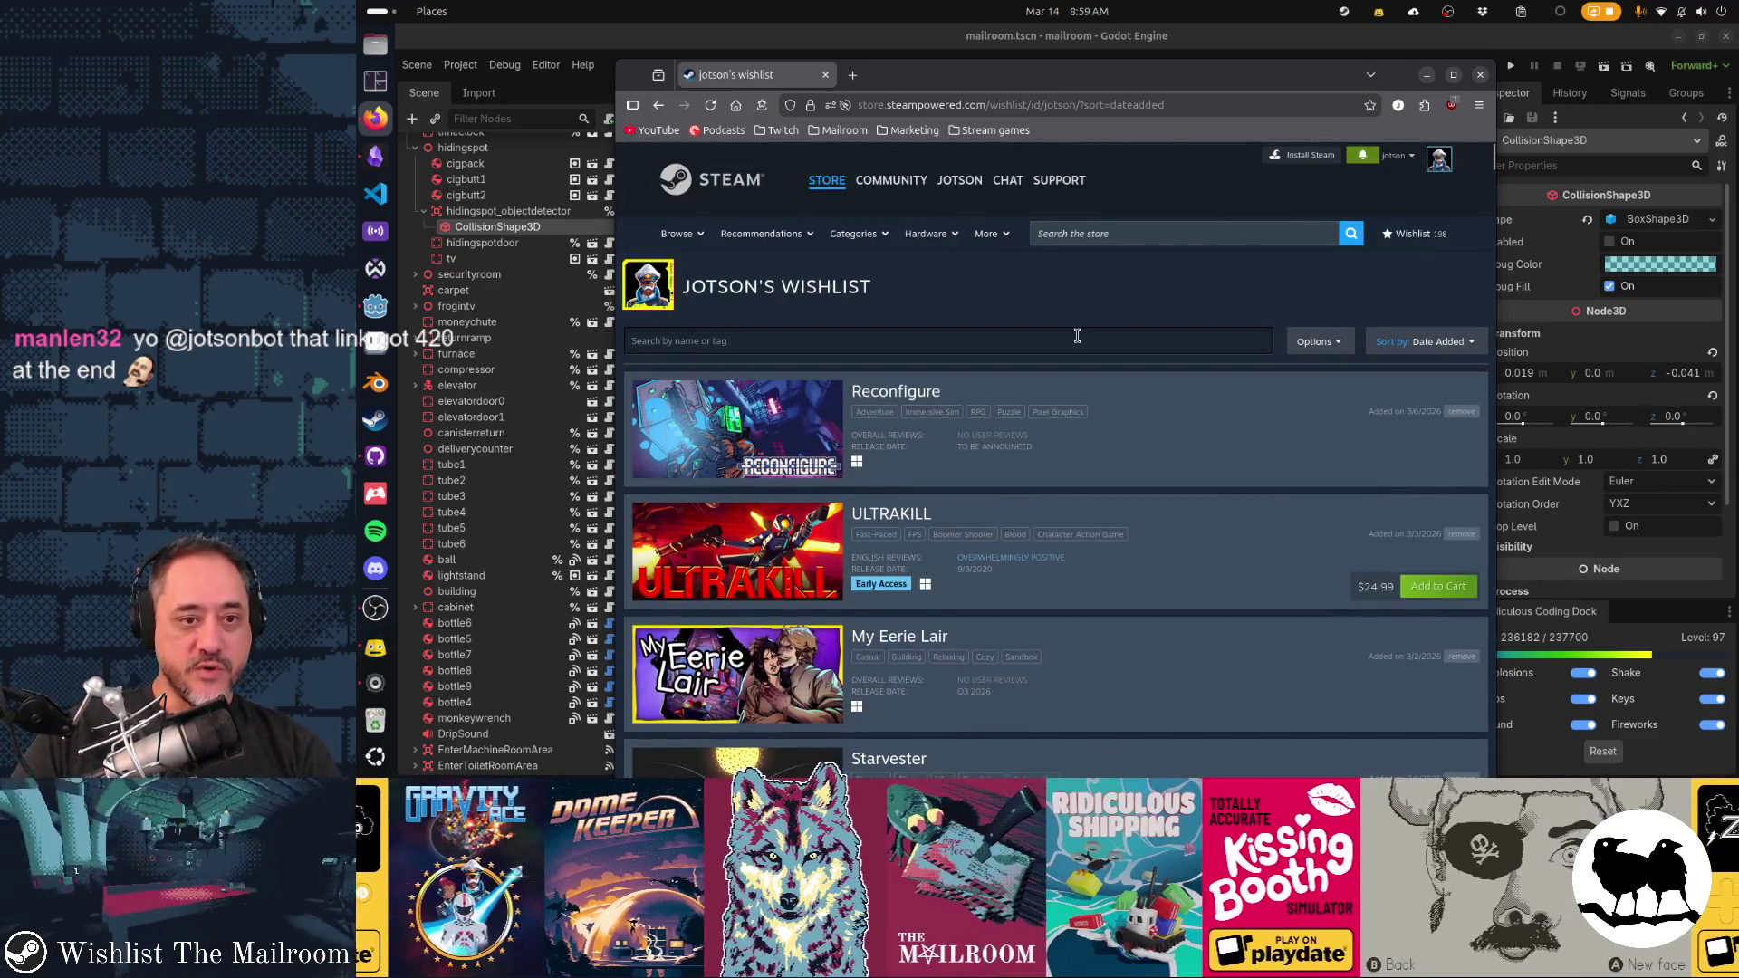
pyautogui.click(1318, 346)
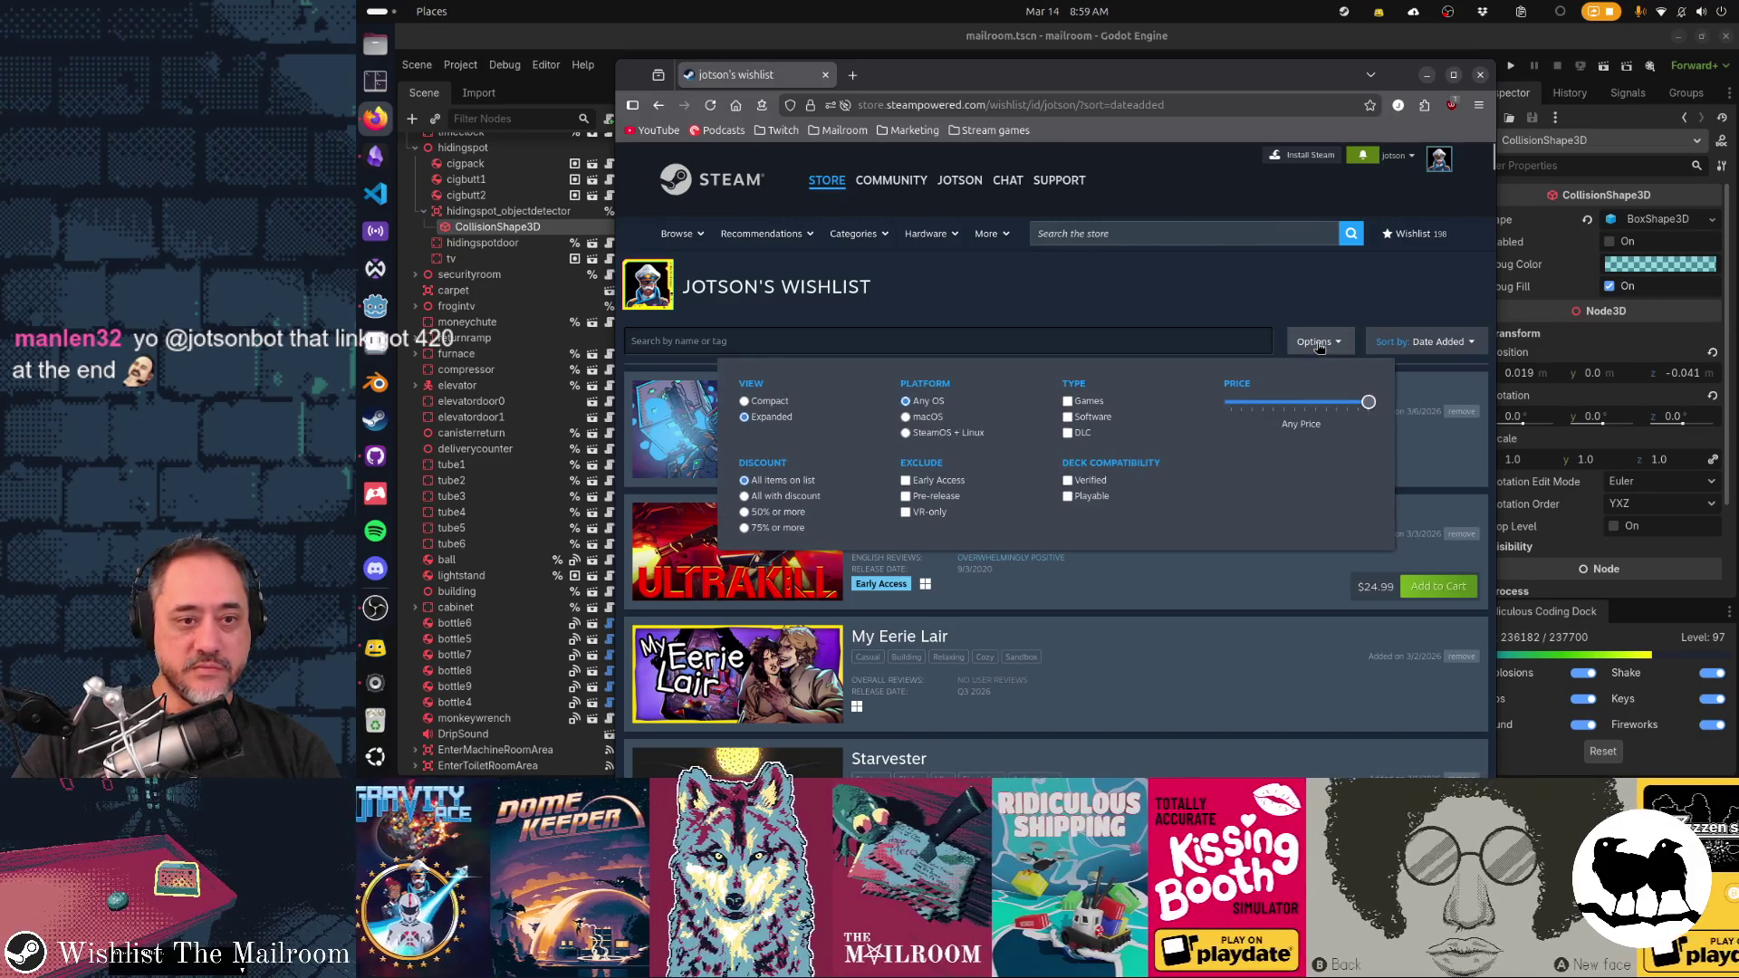
pyautogui.click(1156, 340)
# Filter the wishlist by 'point', briefly trying 'point a' and 'click' before returning to 'point'
pyautogui.write('point')
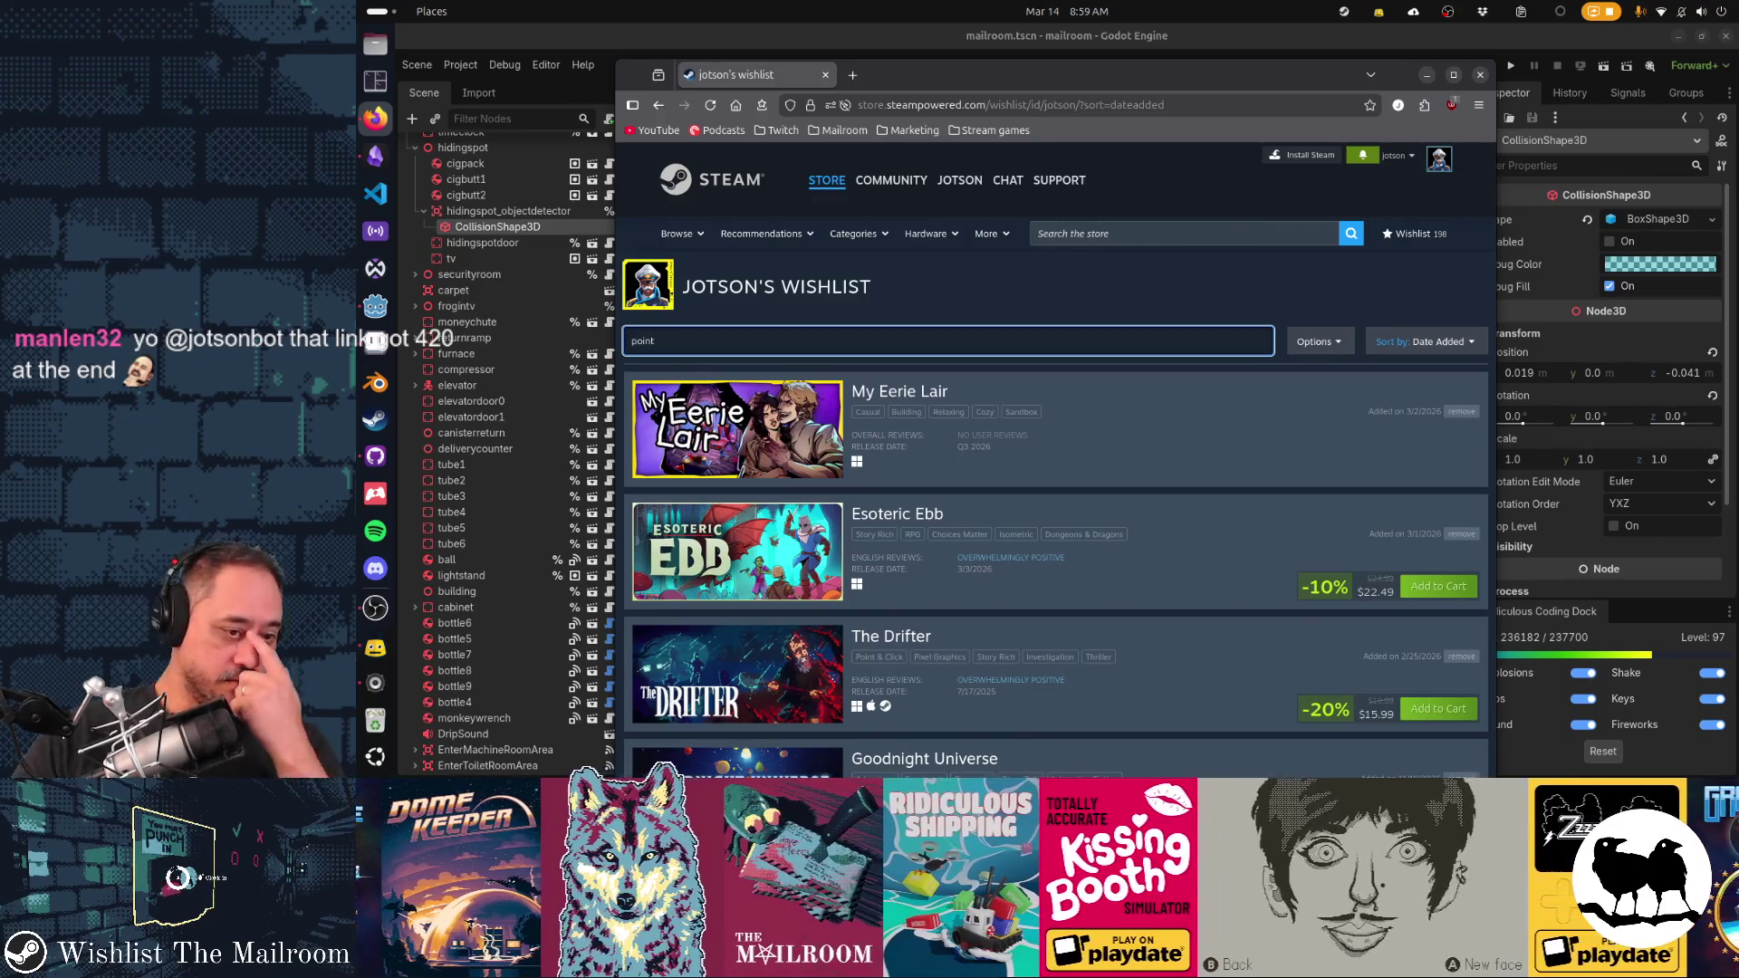
pyautogui.scroll(-3, 1143, 439)
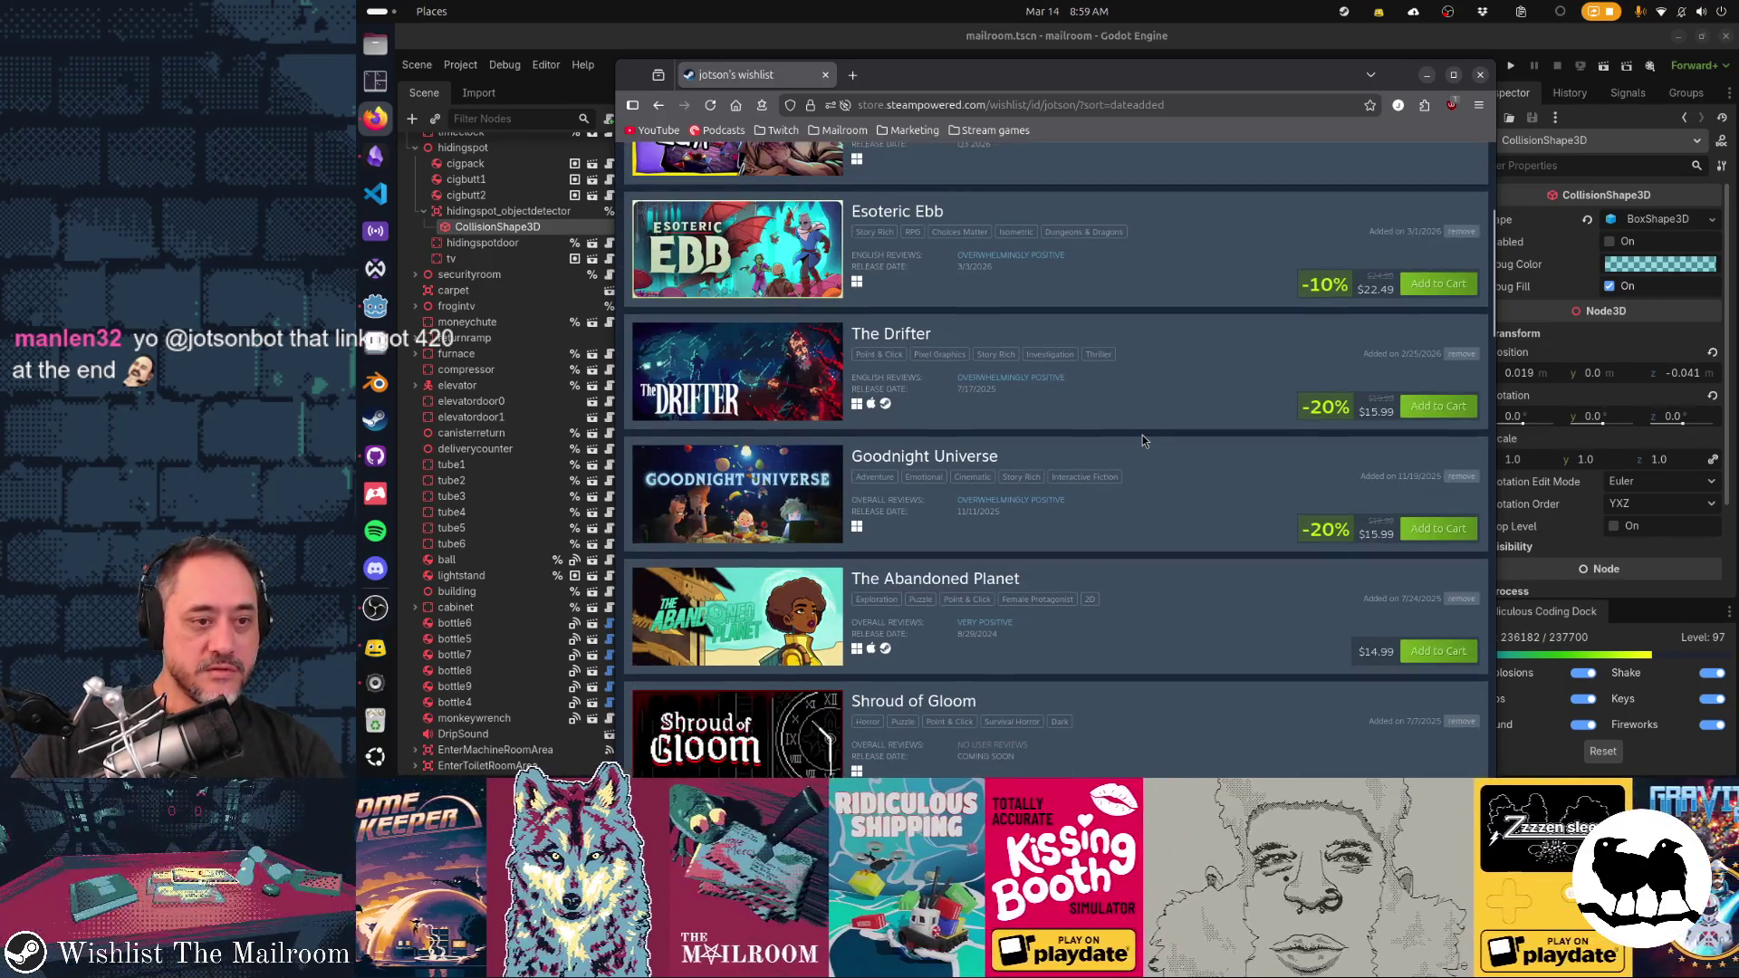
pyautogui.scroll(-5, 1143, 439)
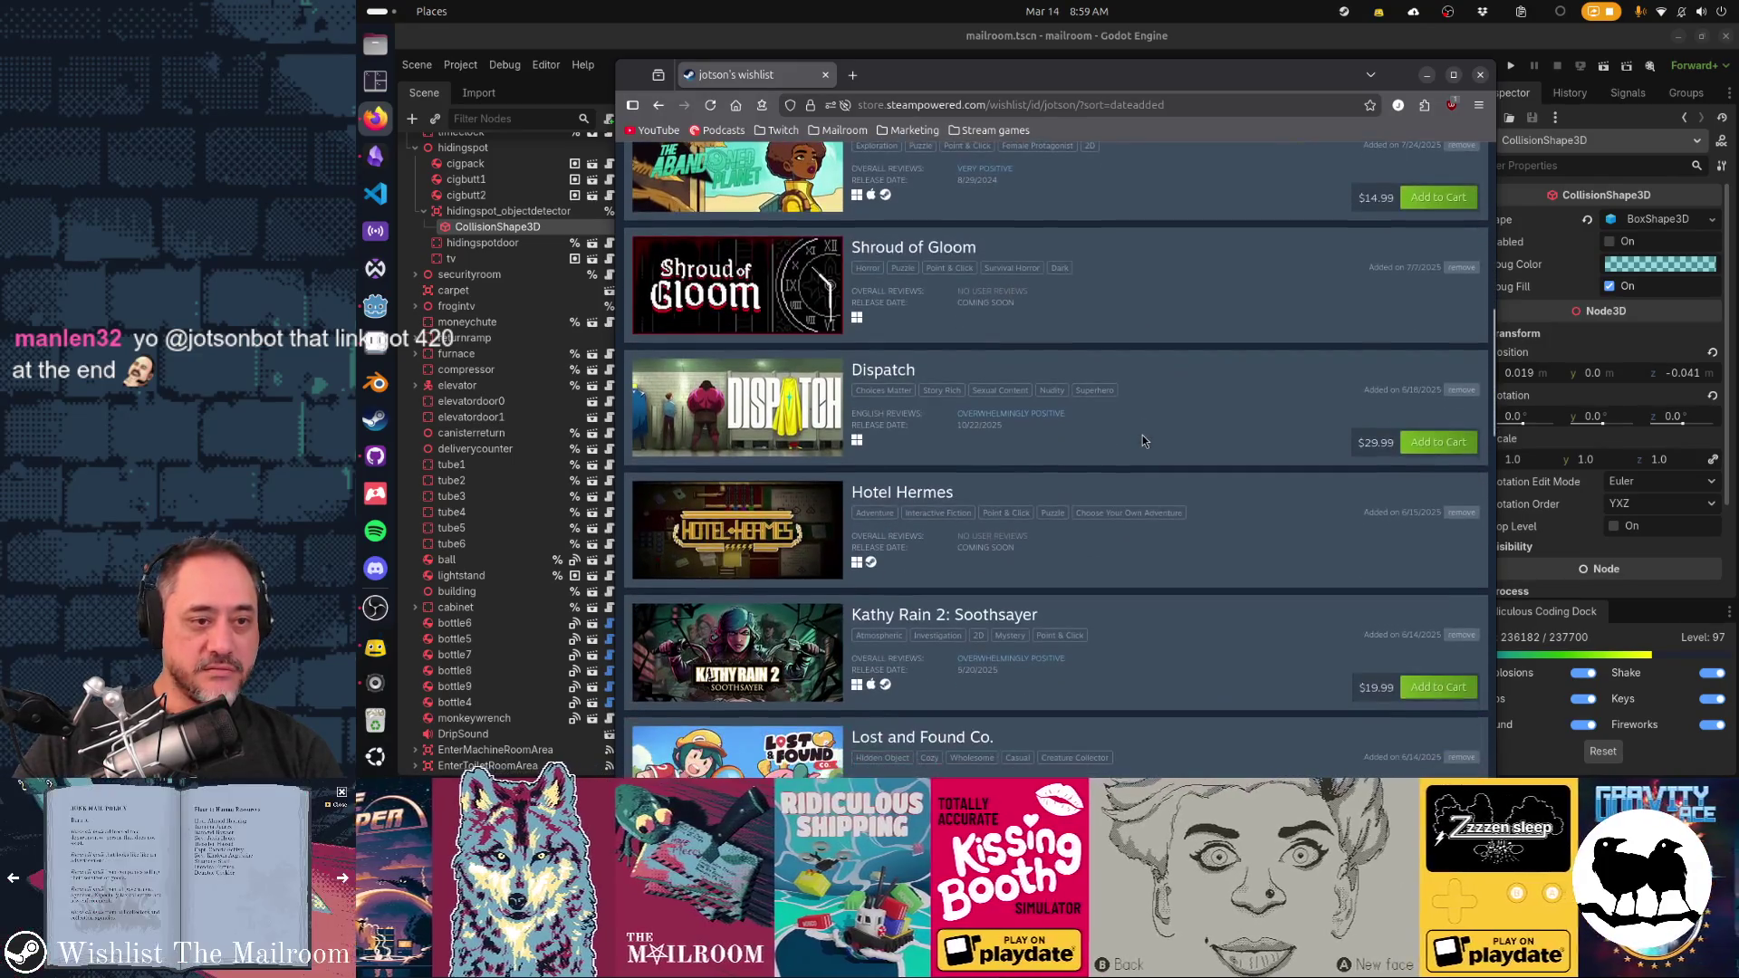
pyautogui.scroll(-3, 1143, 435)
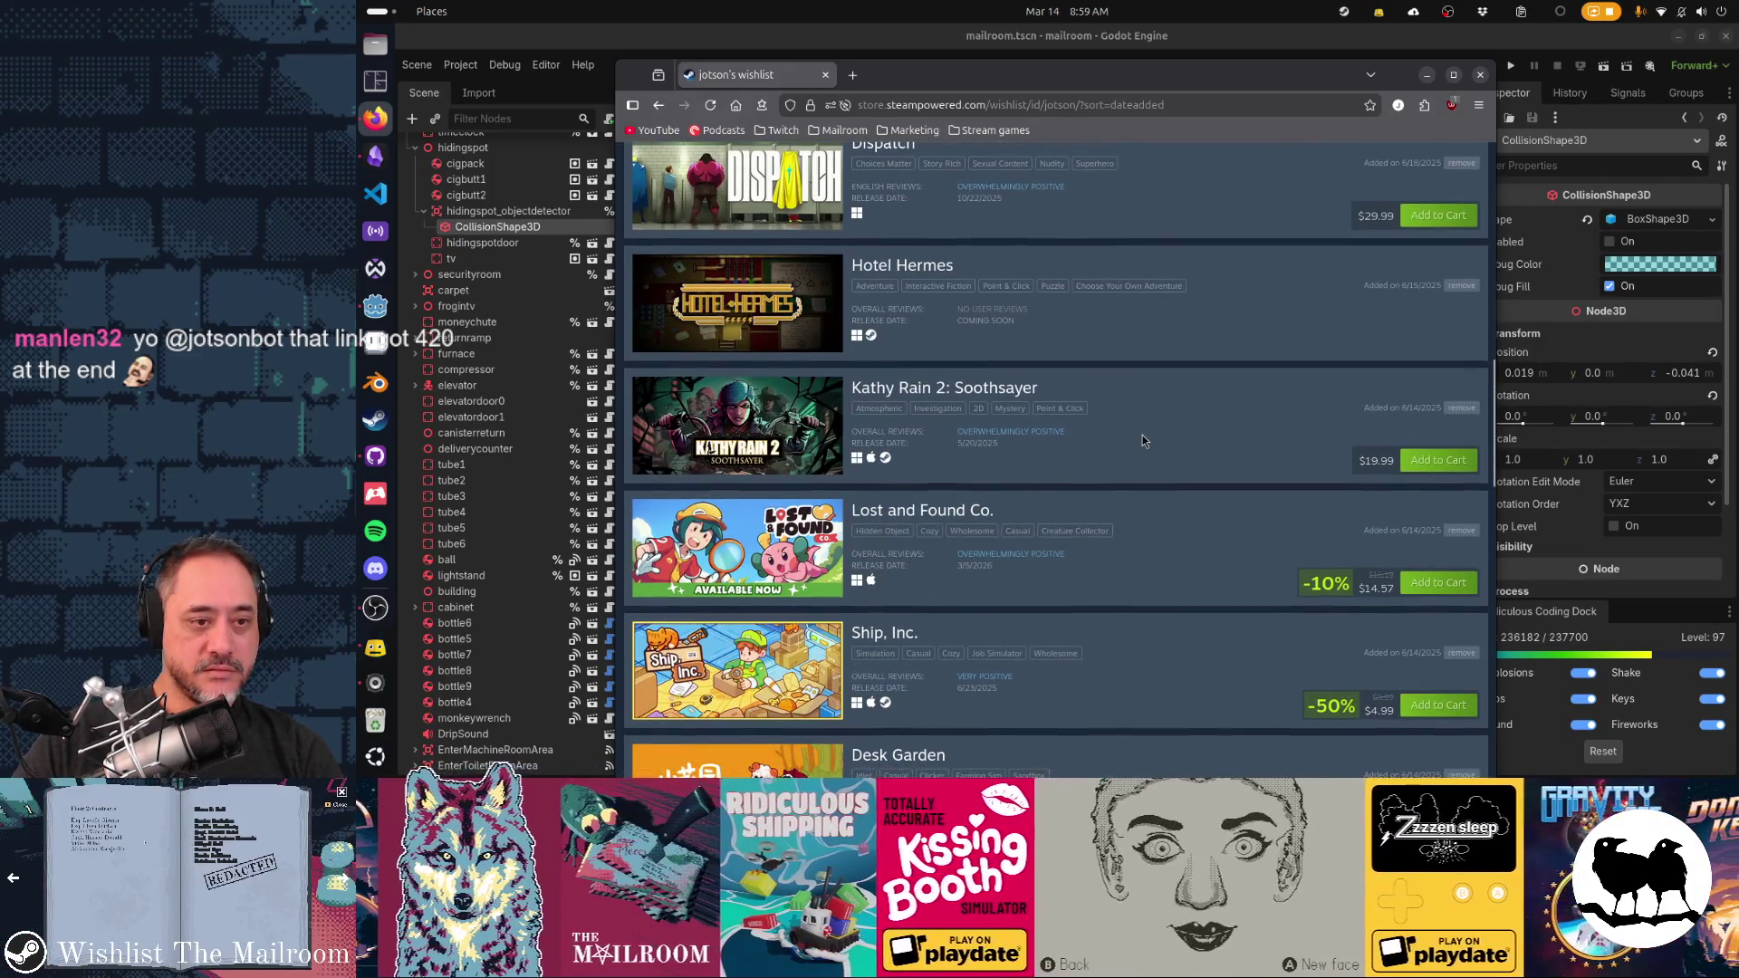
pyautogui.scroll(-4, 1142, 441)
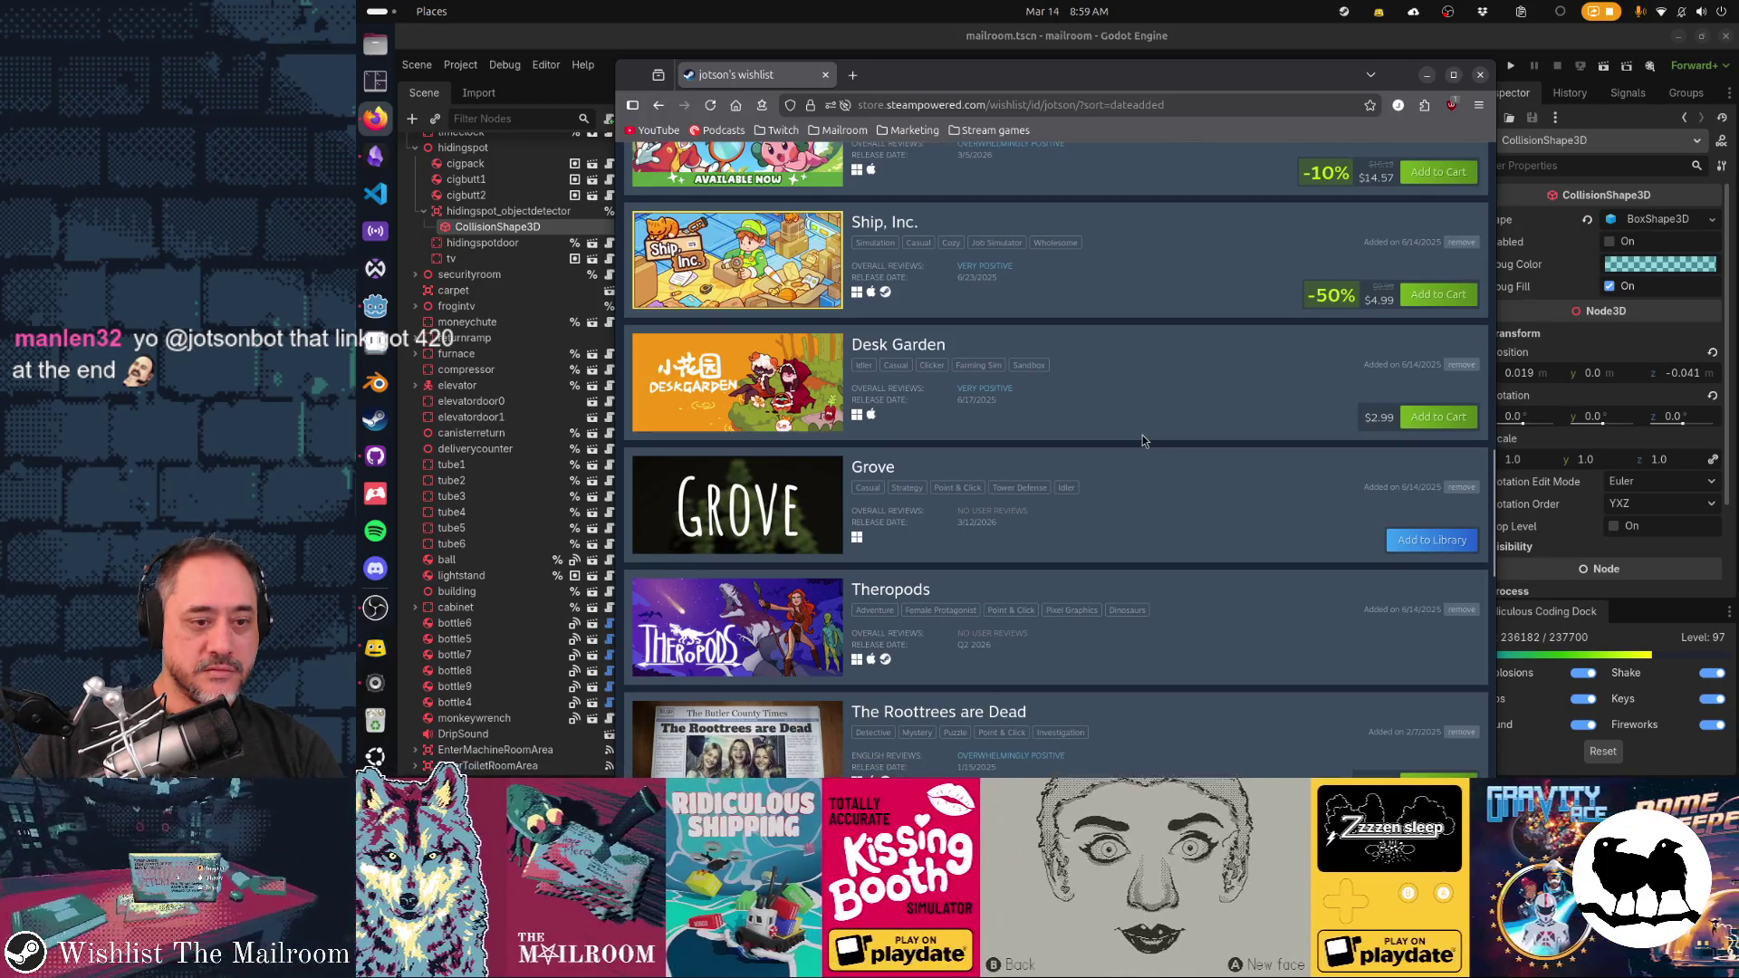
pyautogui.write('point')
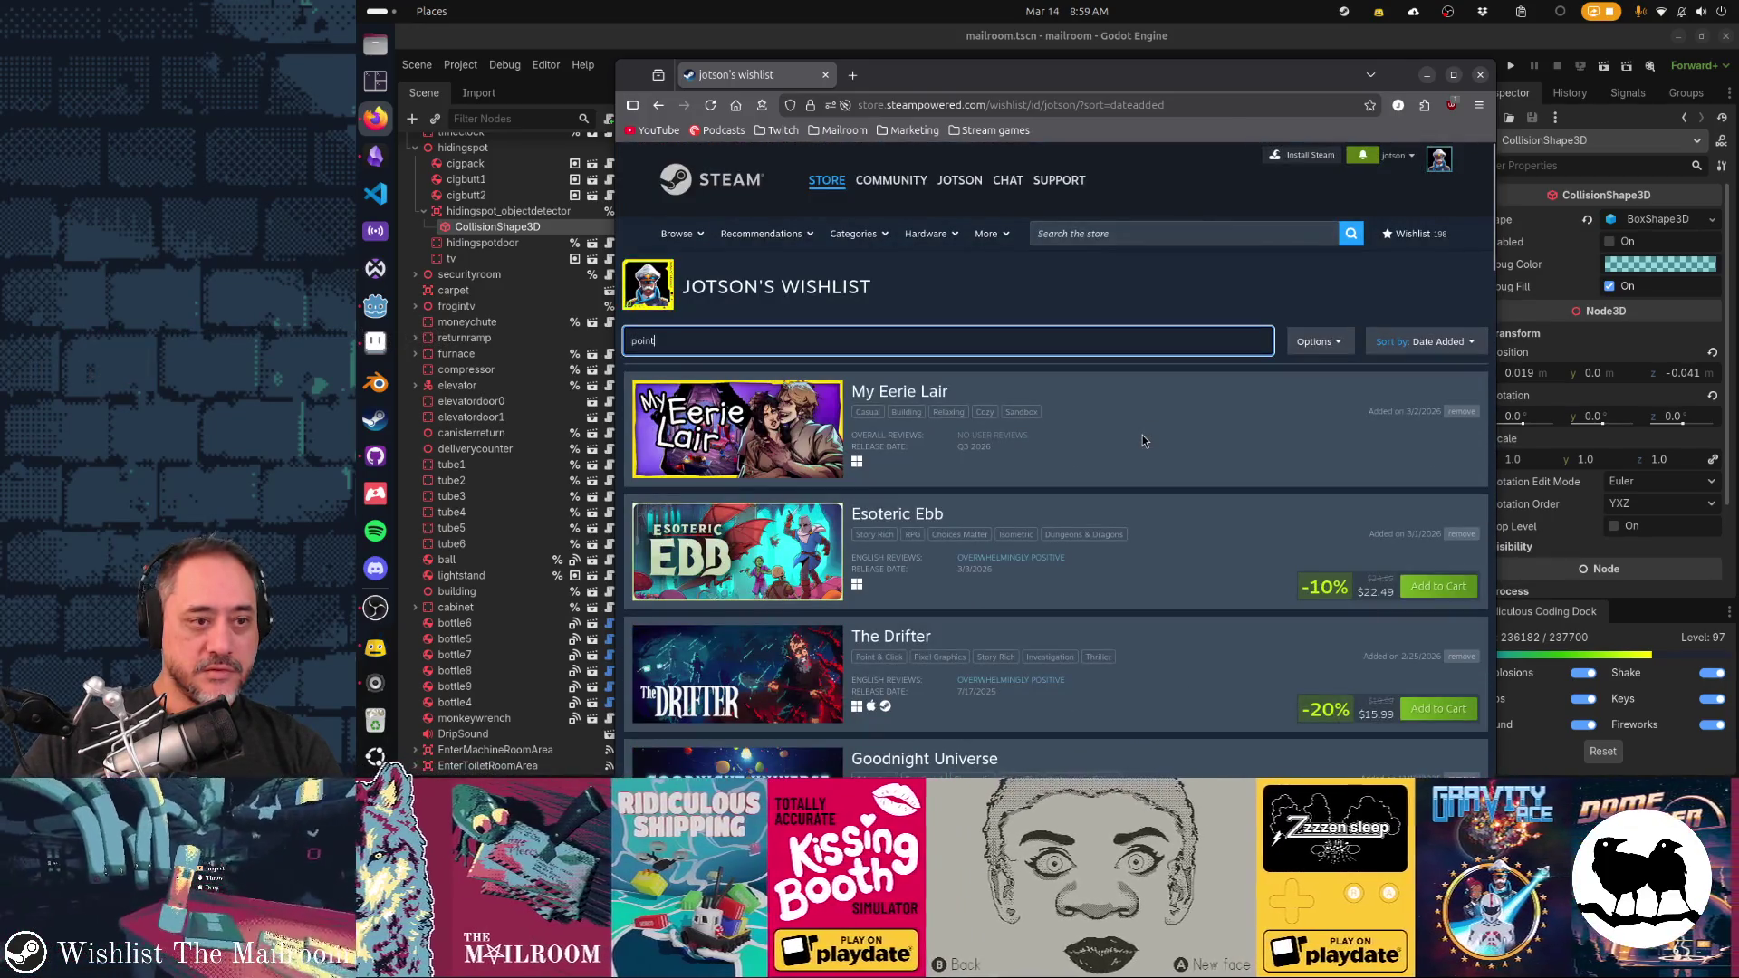
pyautogui.write(' and click')
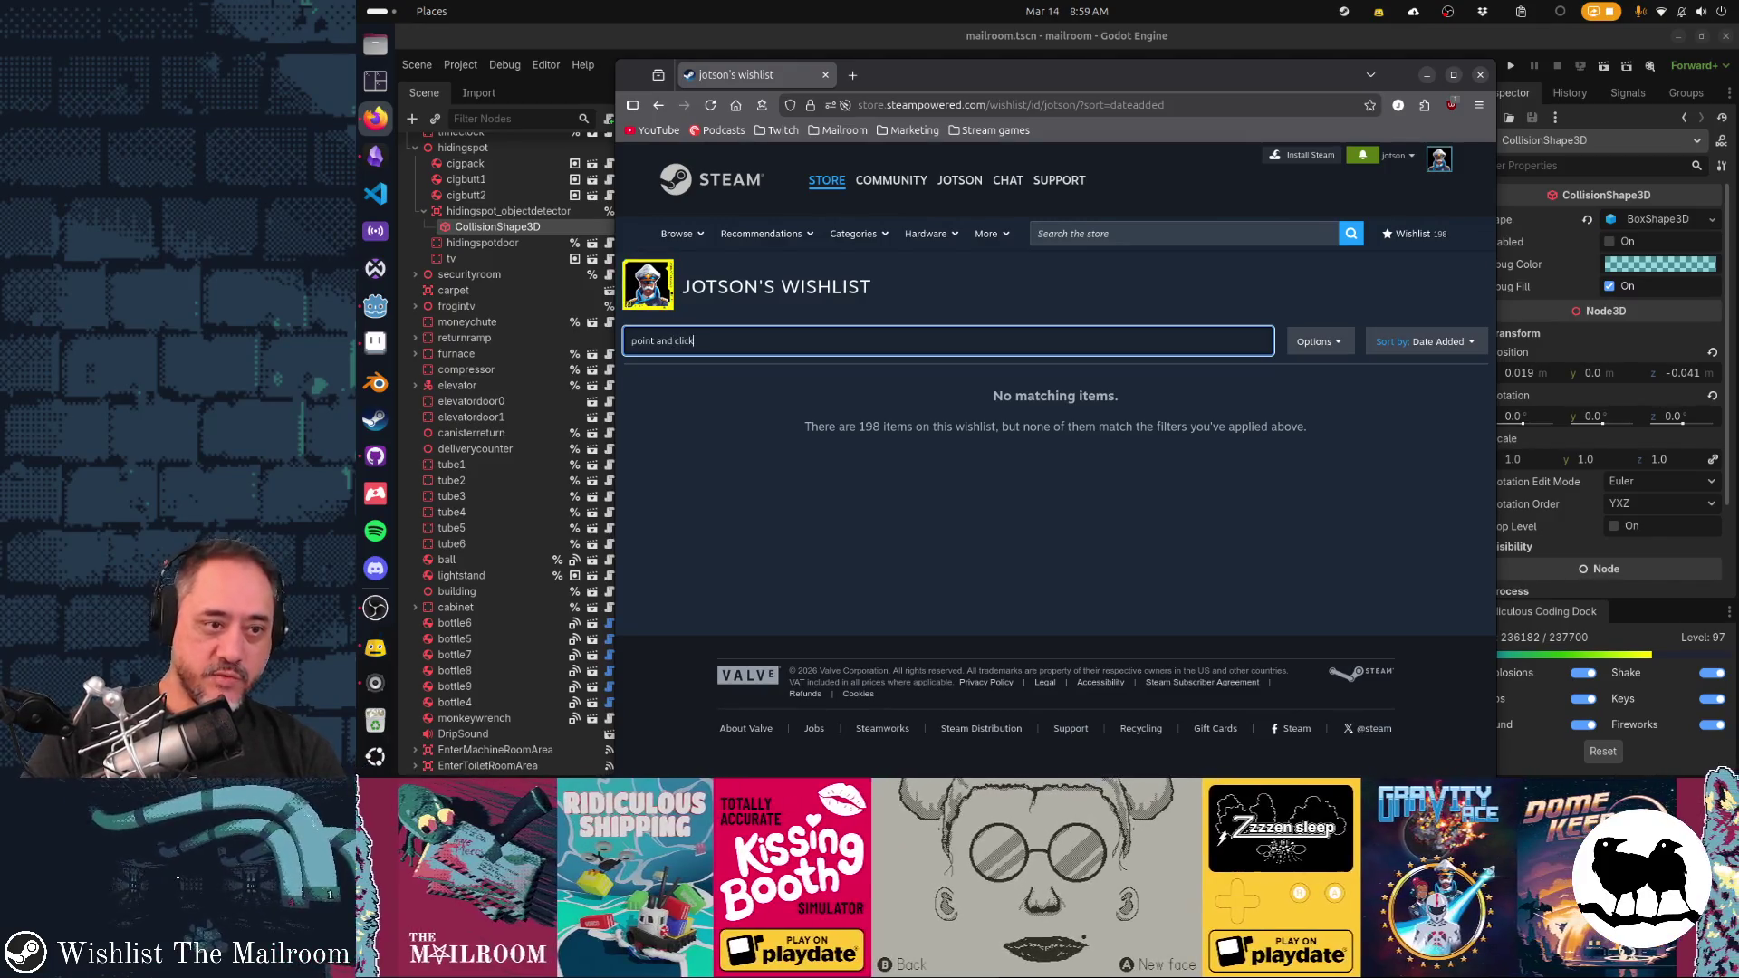
pyautogui.hotkey('ctrl', 'a')
pyautogui.write('click')
pyautogui.hotkey('ctrl', 'a')
pyautogui.write('point')
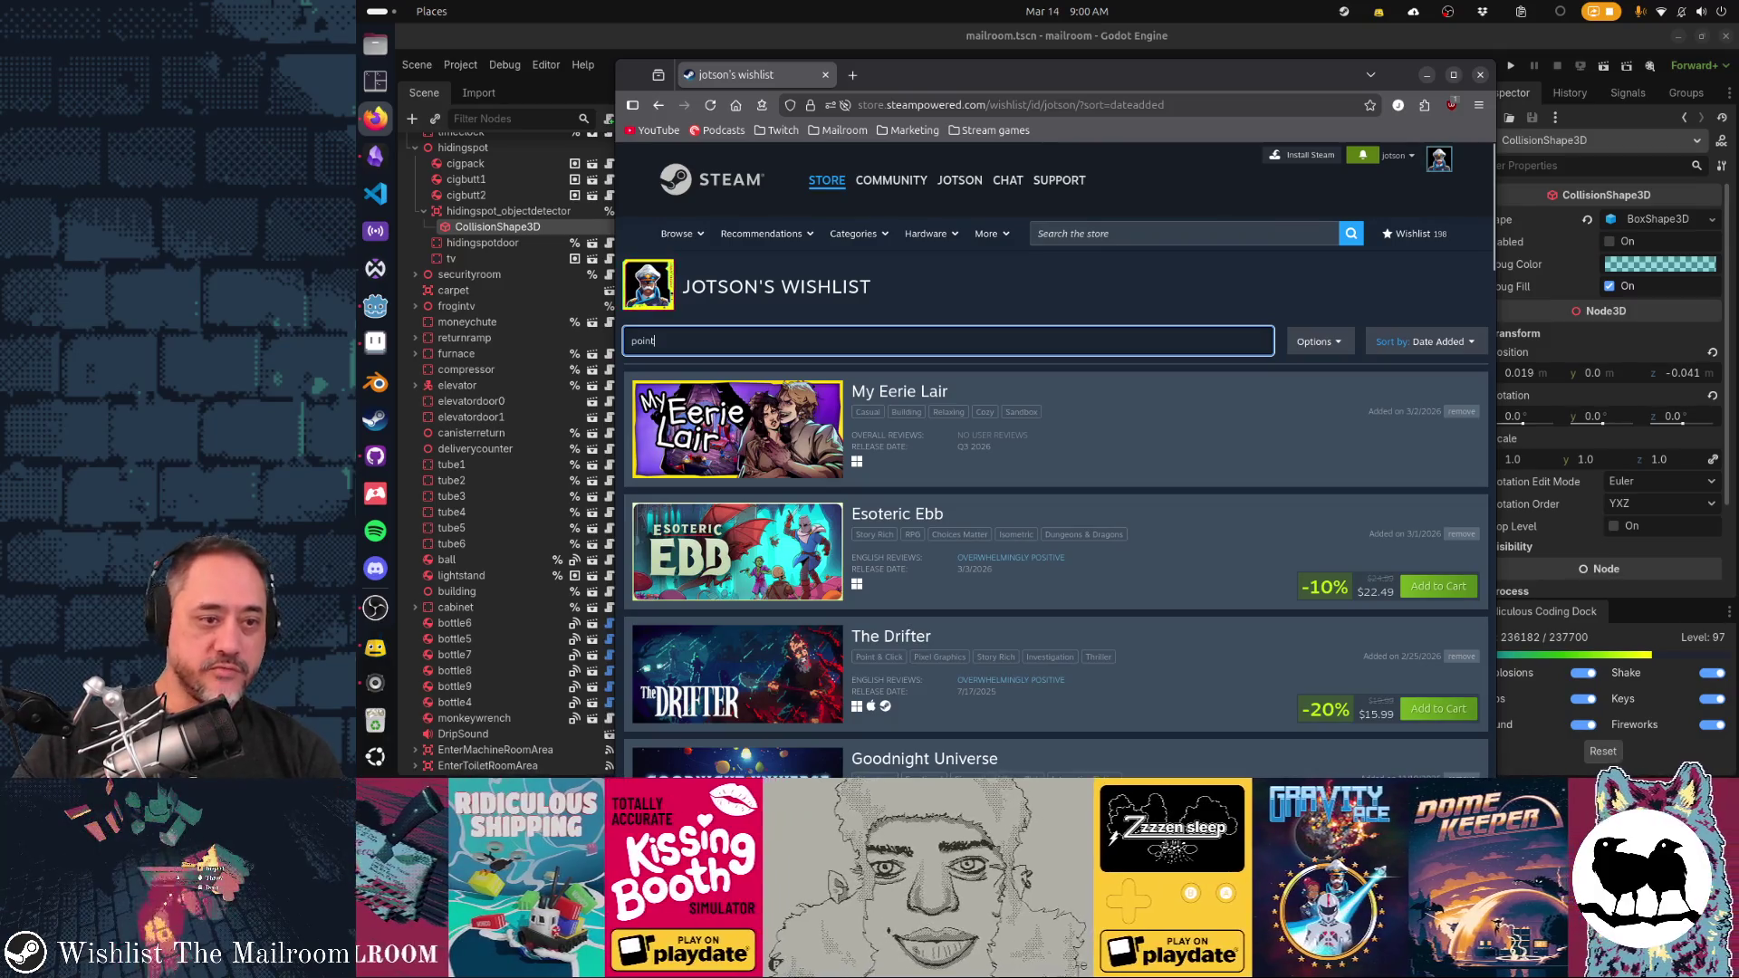
# Open The Drifter's store page, go back, and browse the wishlist entries
pyautogui.moveTo(787, 444)
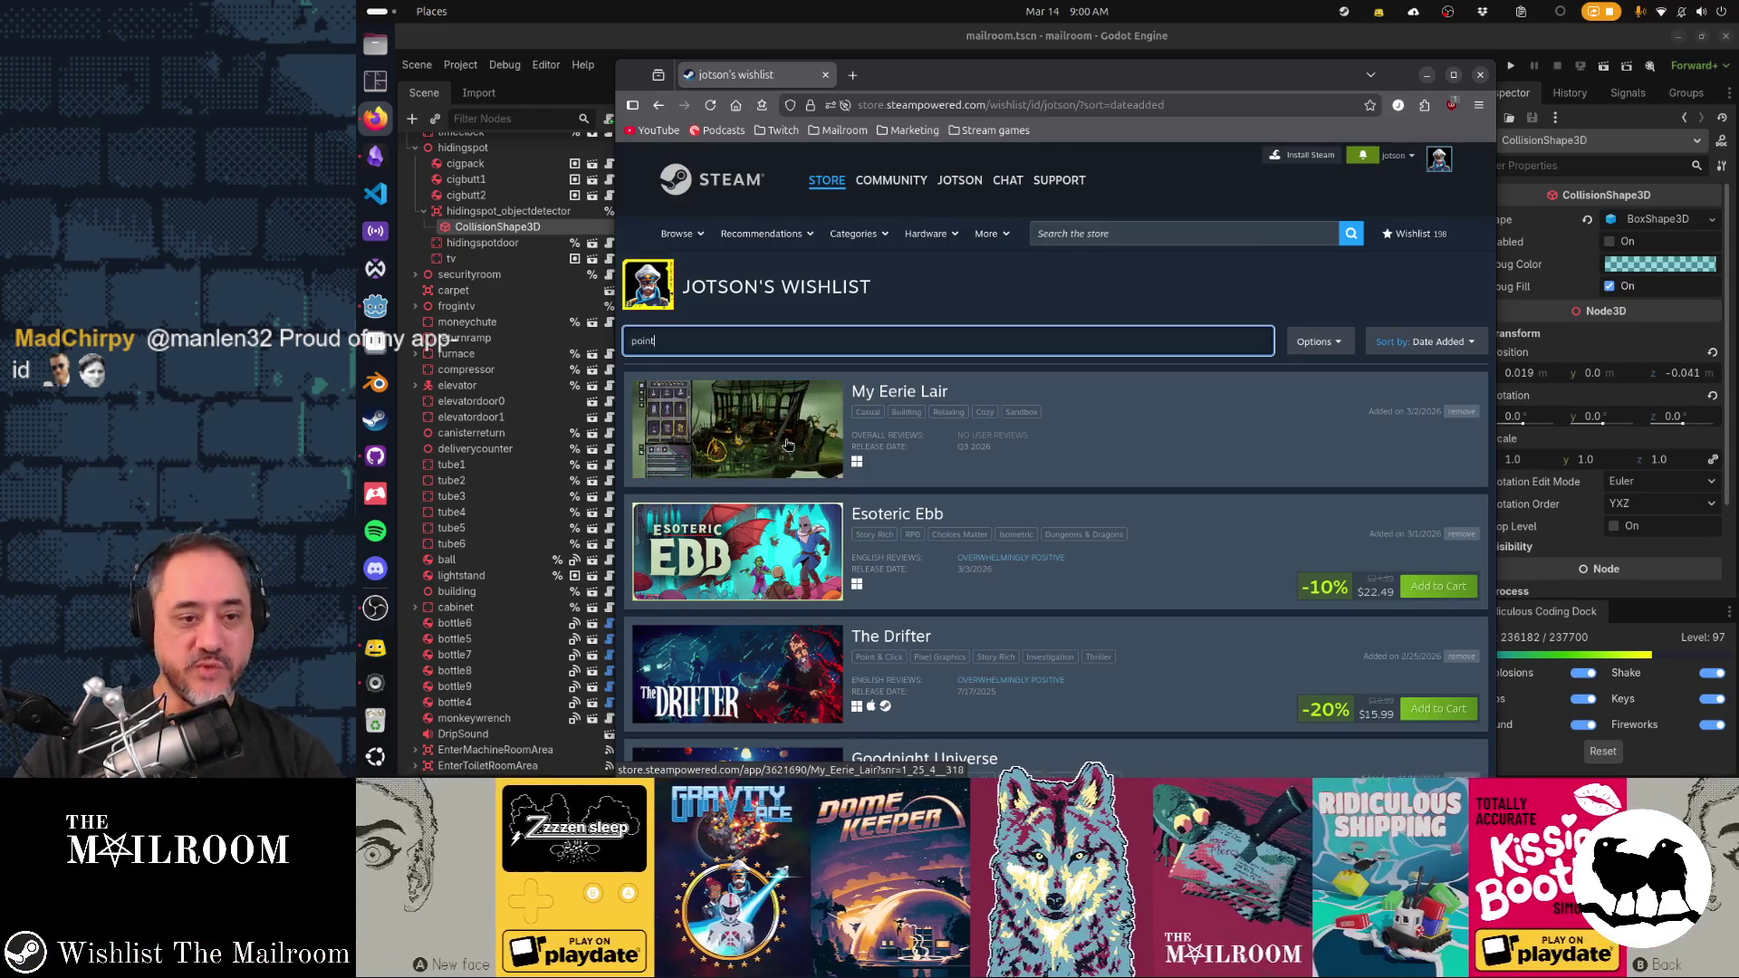
pyautogui.scroll(-5, 787, 444)
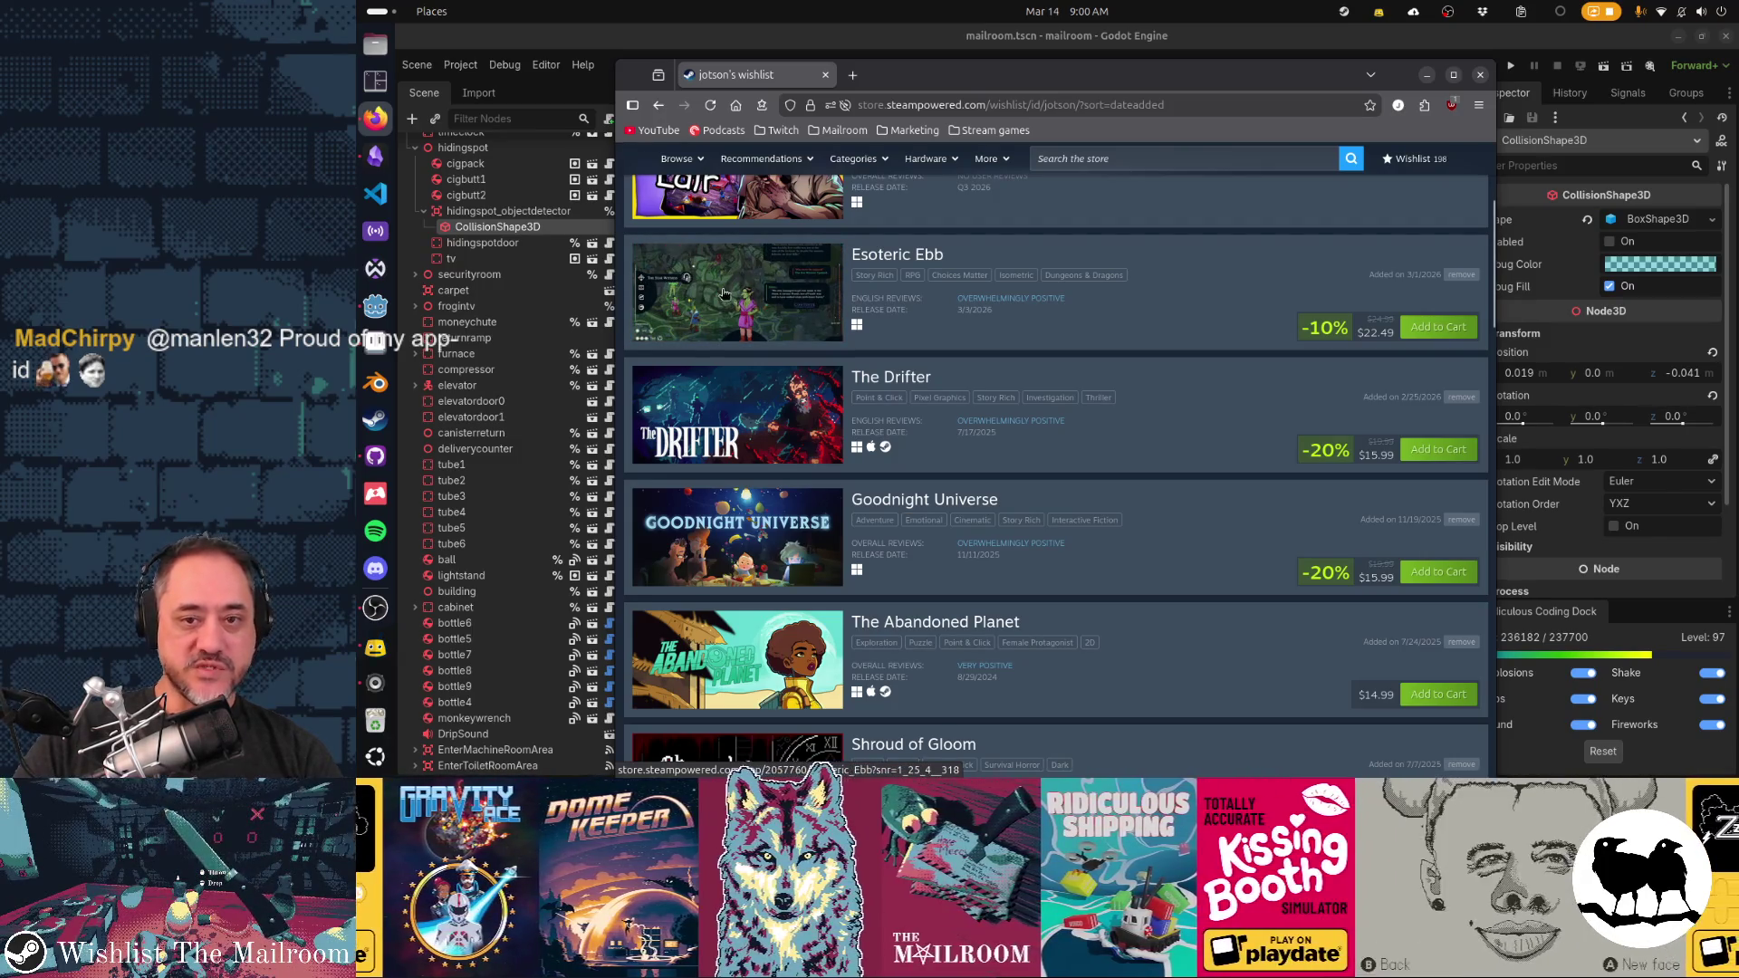
pyautogui.scroll(-2, 733, 299)
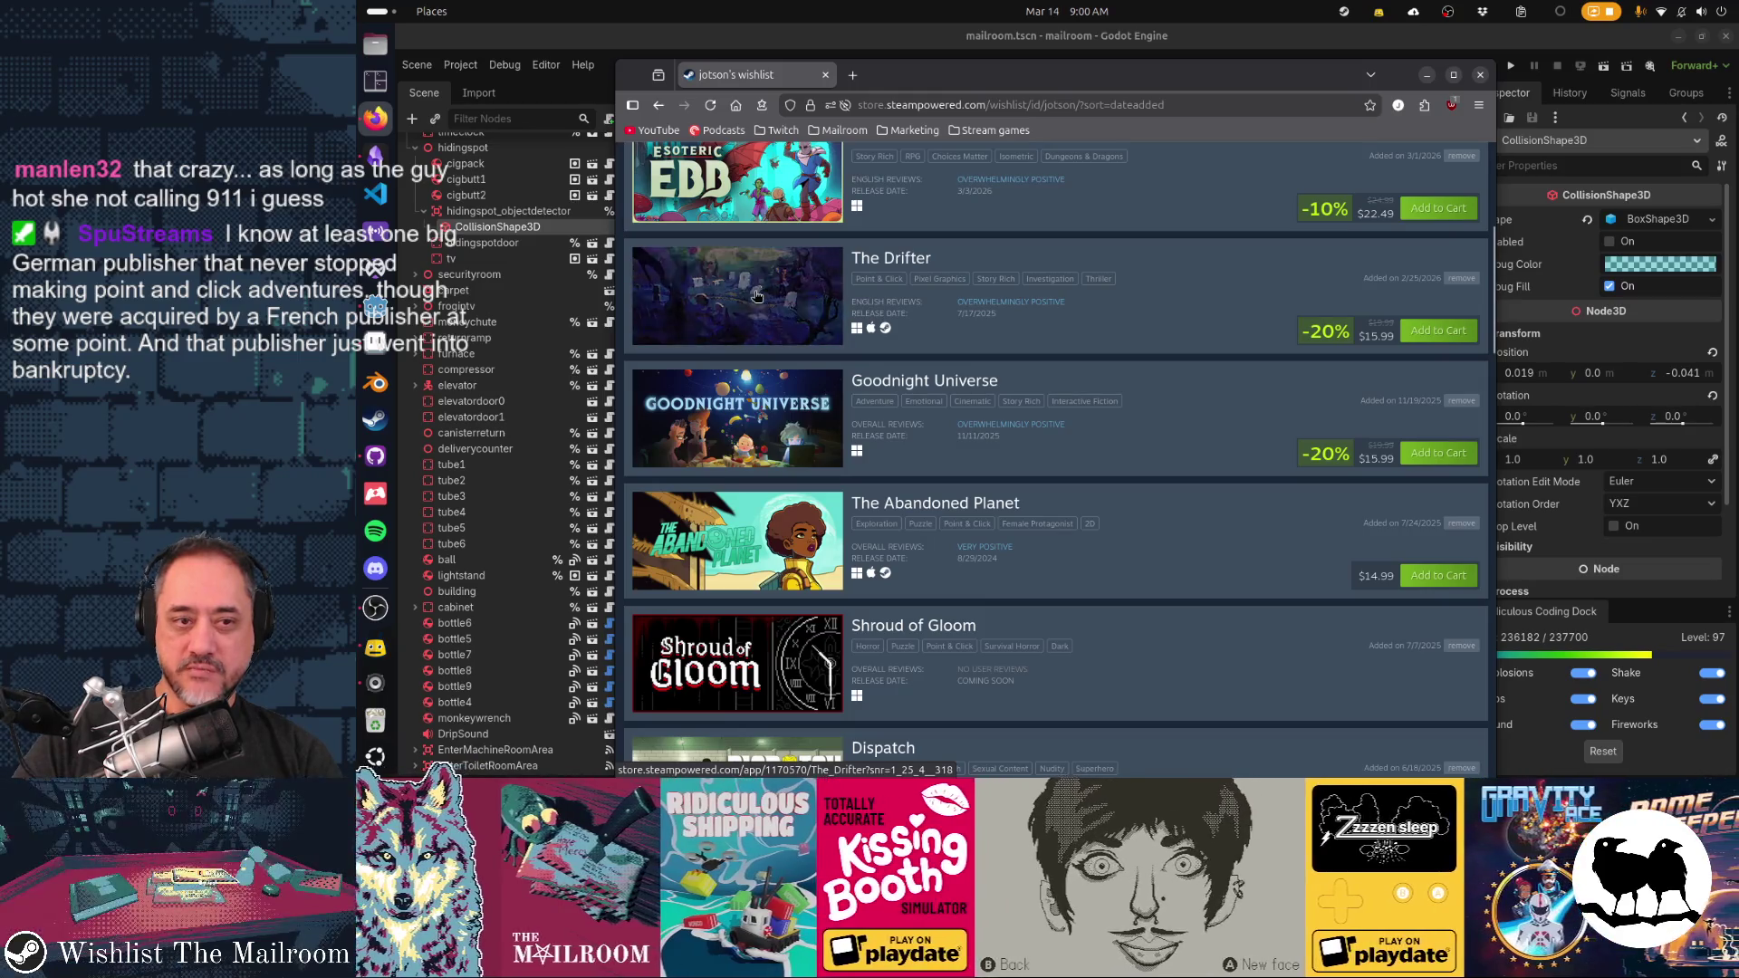
pyautogui.click(757, 296)
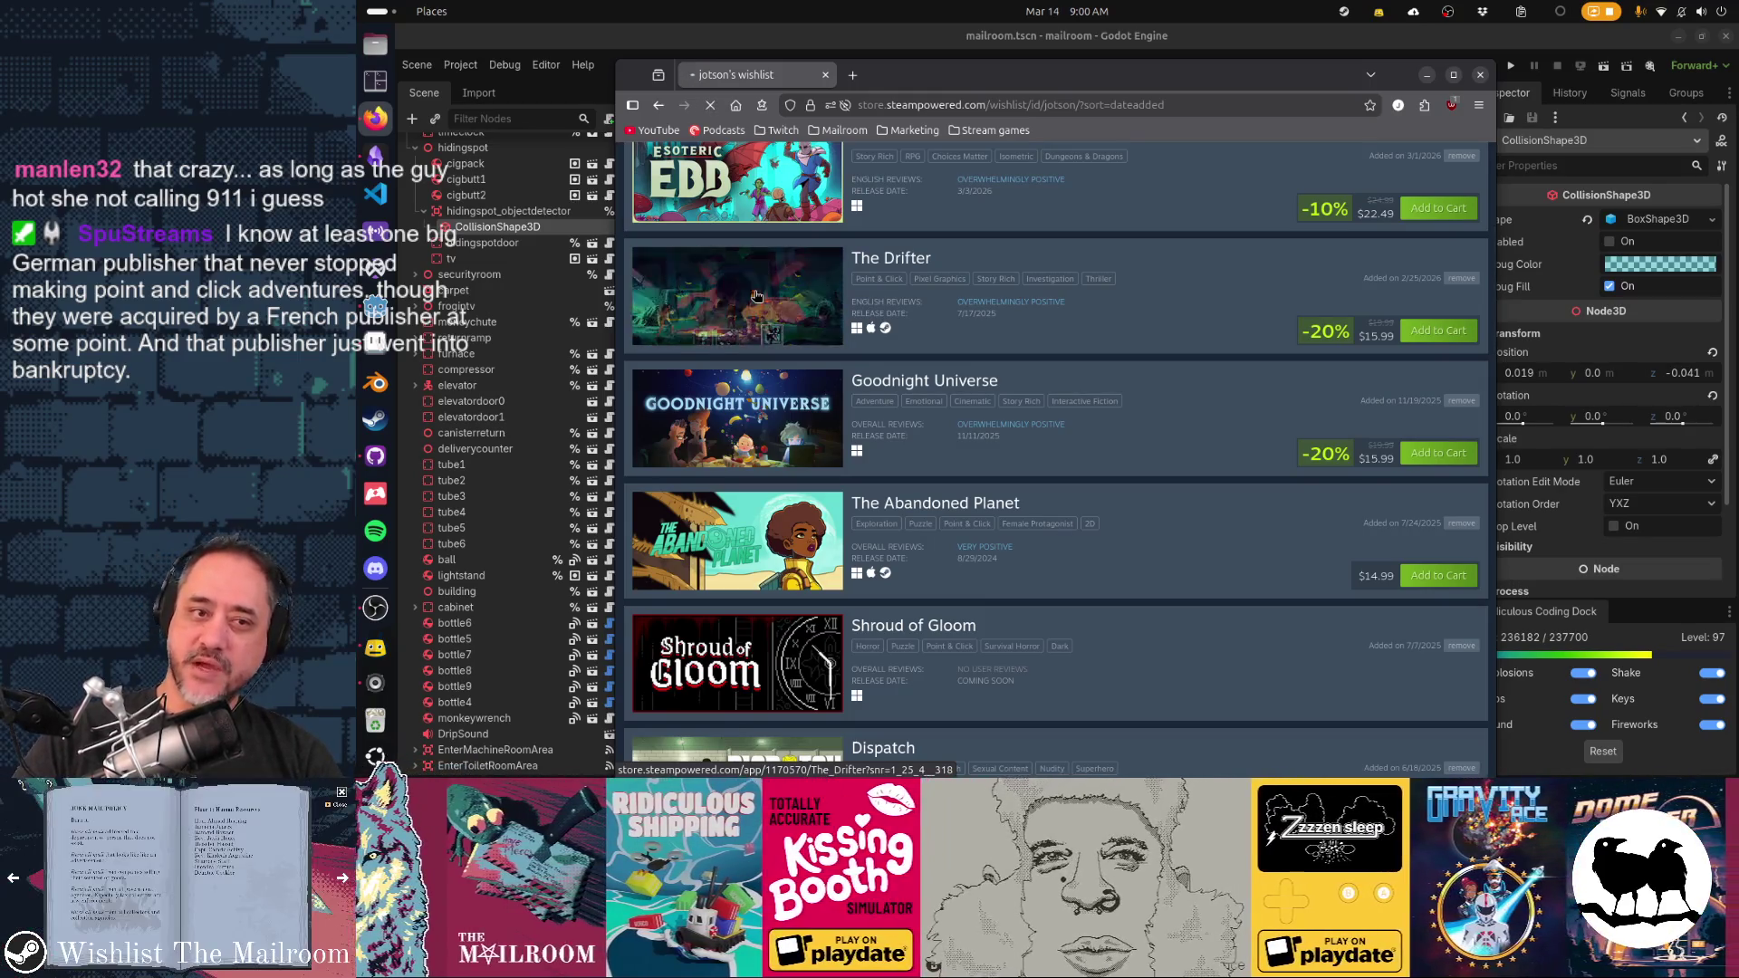
pyautogui.scroll(-3, 1075, 437)
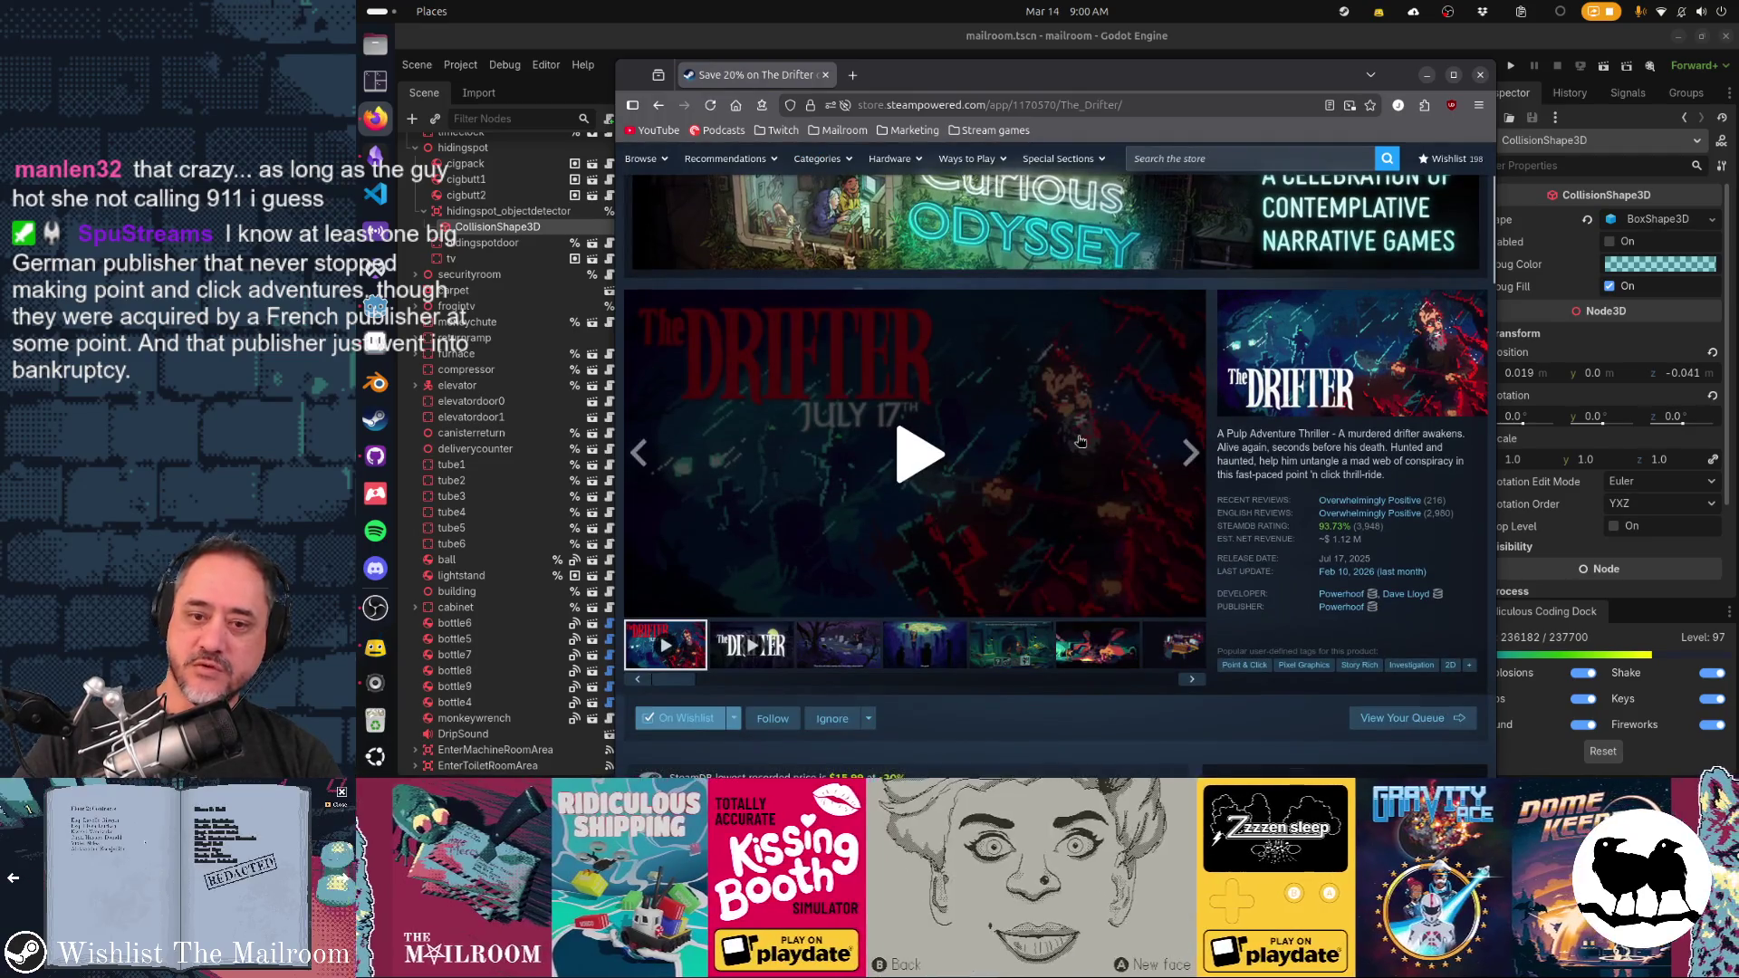
pyautogui.hotkey('alt', 'Left')
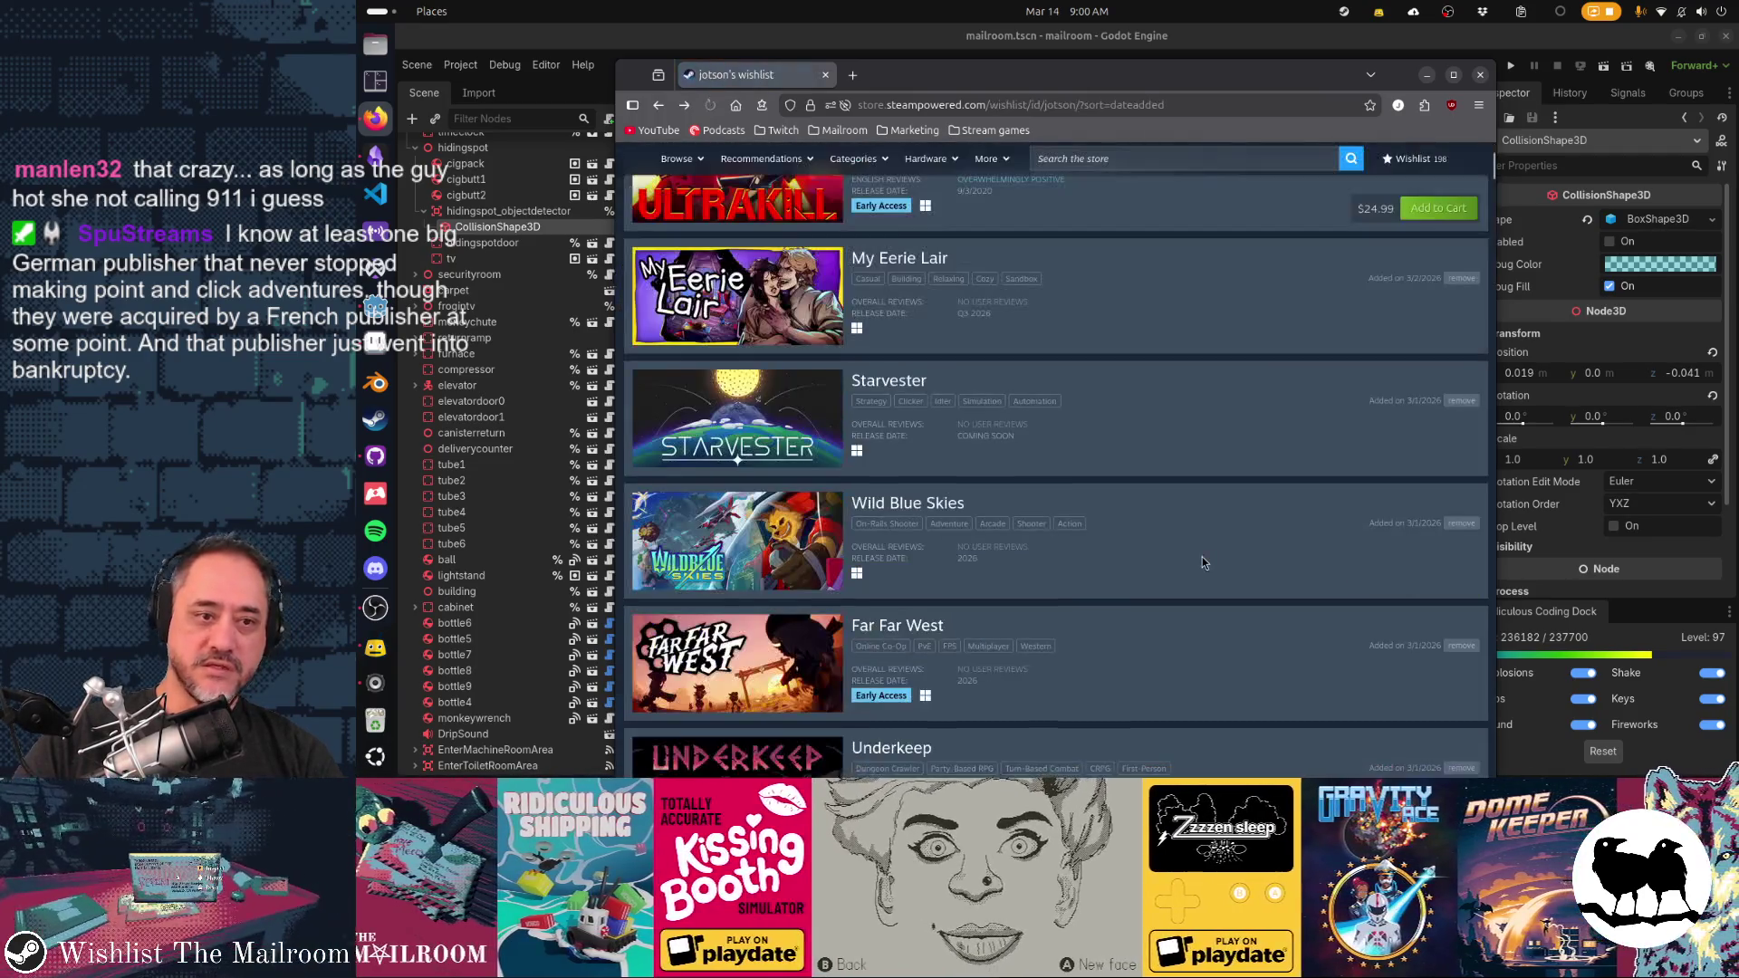
pyautogui.scroll(-1, 1112, 542)
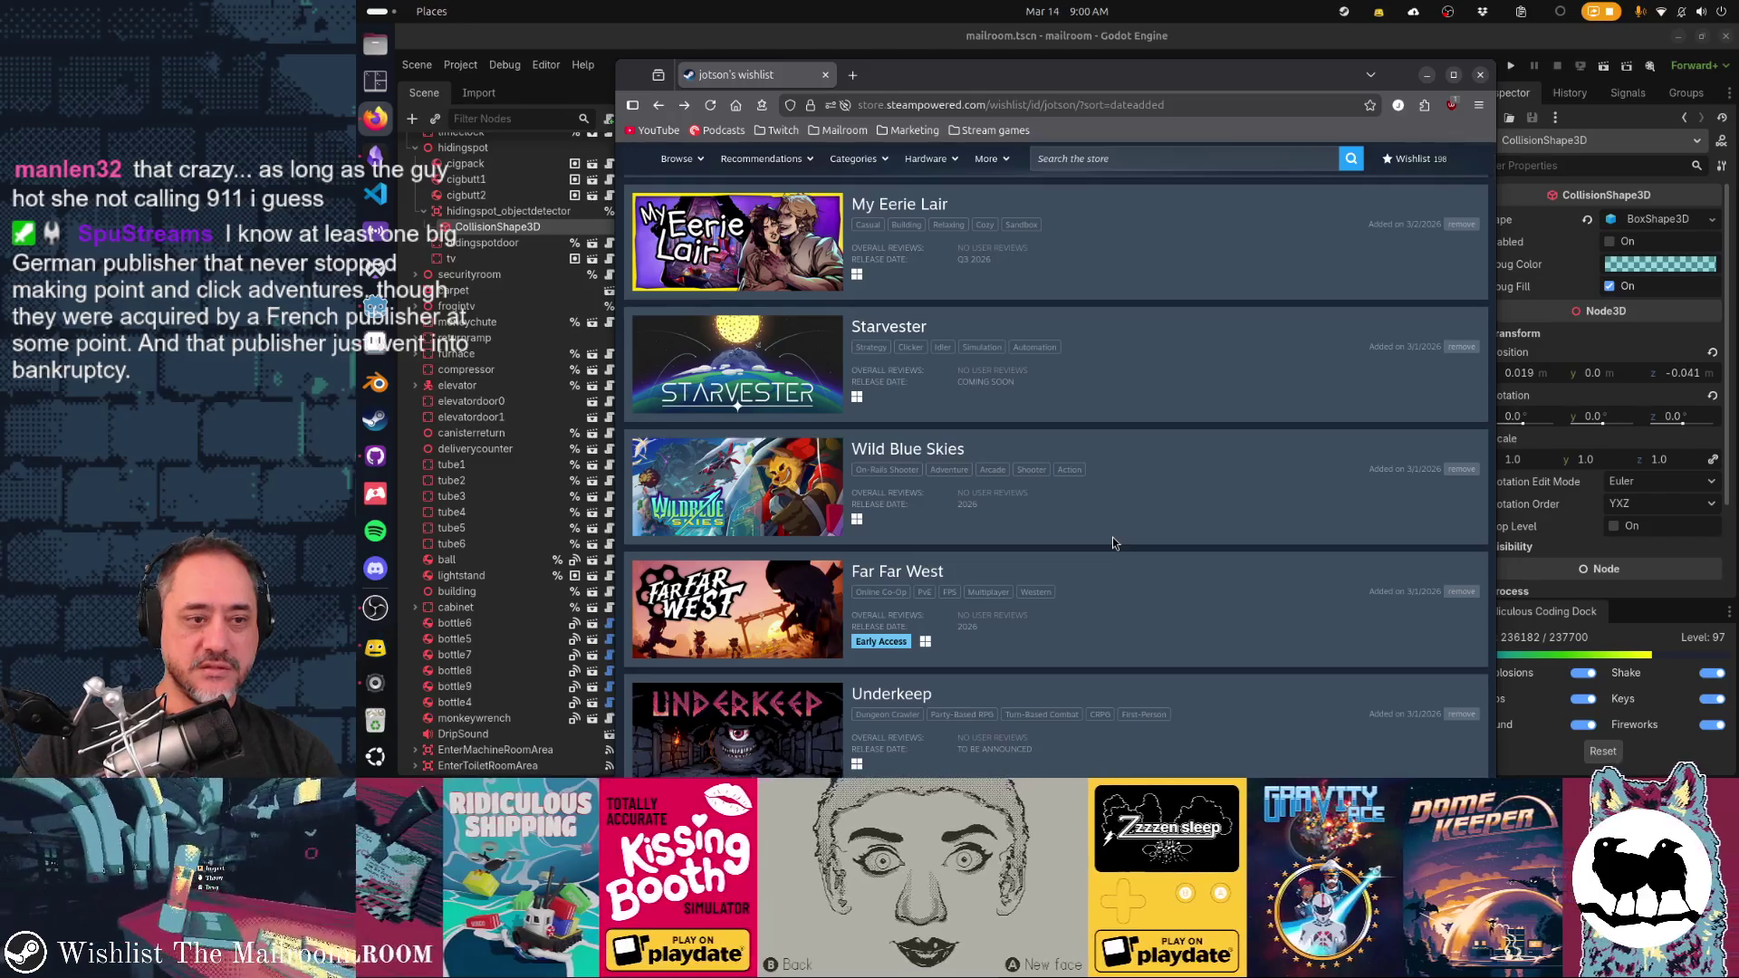
pyautogui.scroll(-2, 1113, 541)
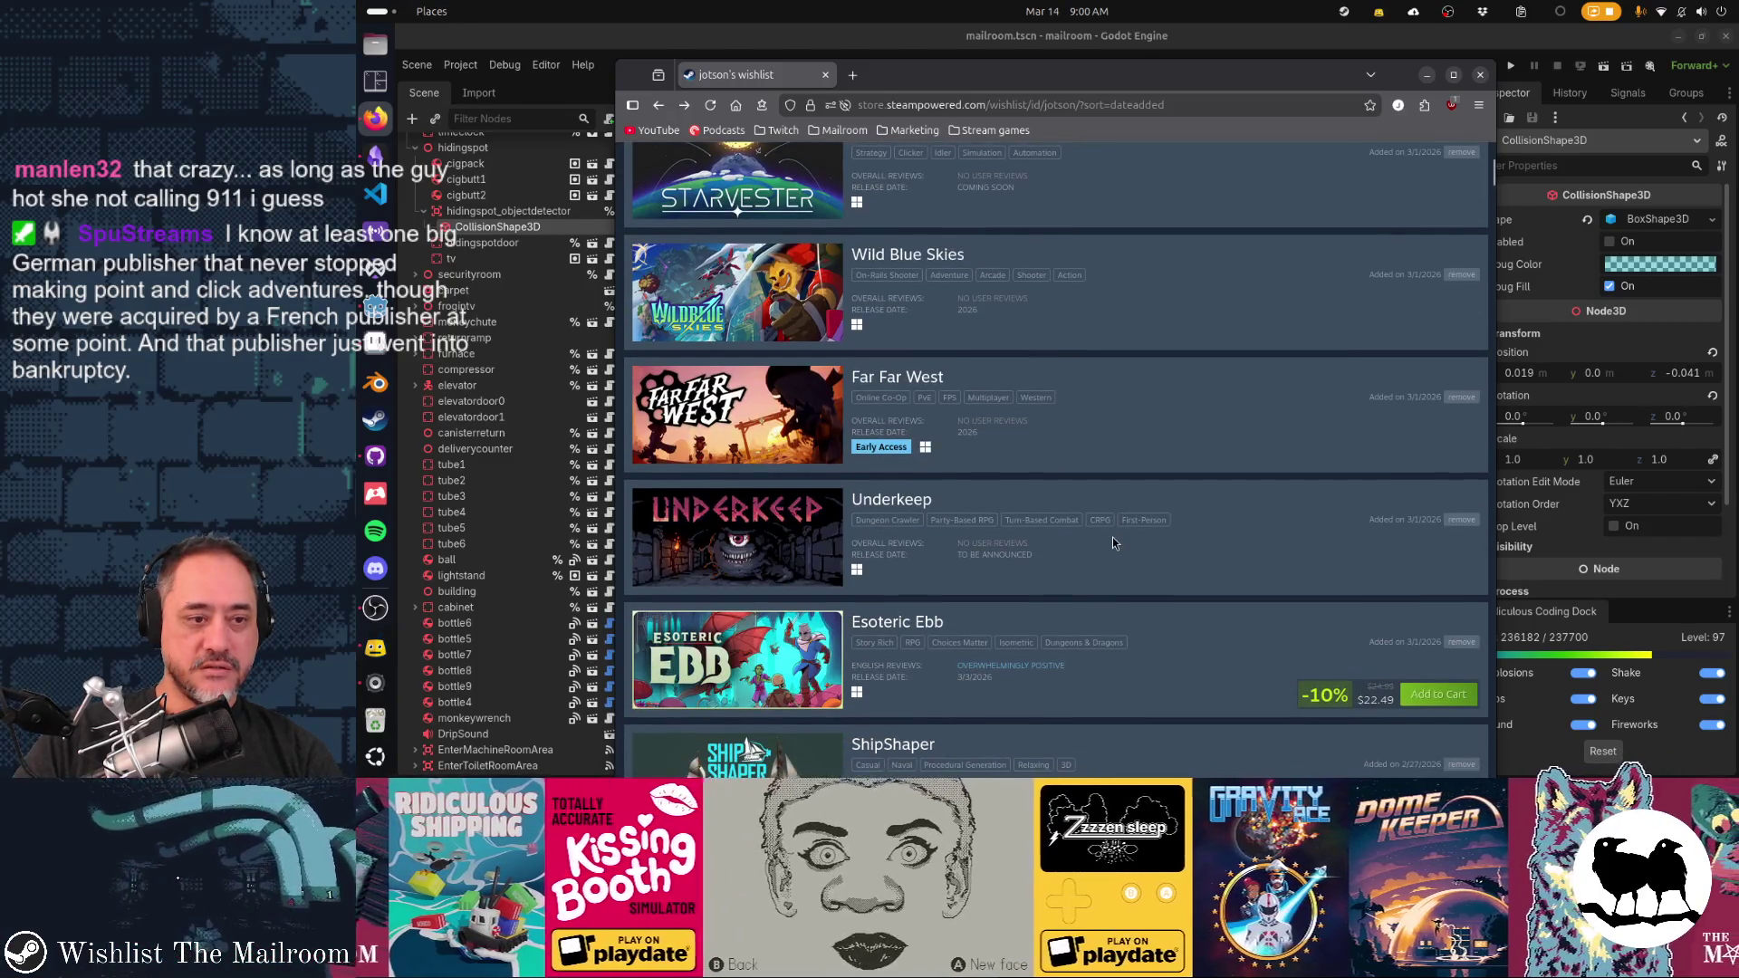
pyautogui.scroll(2, 724, 406)
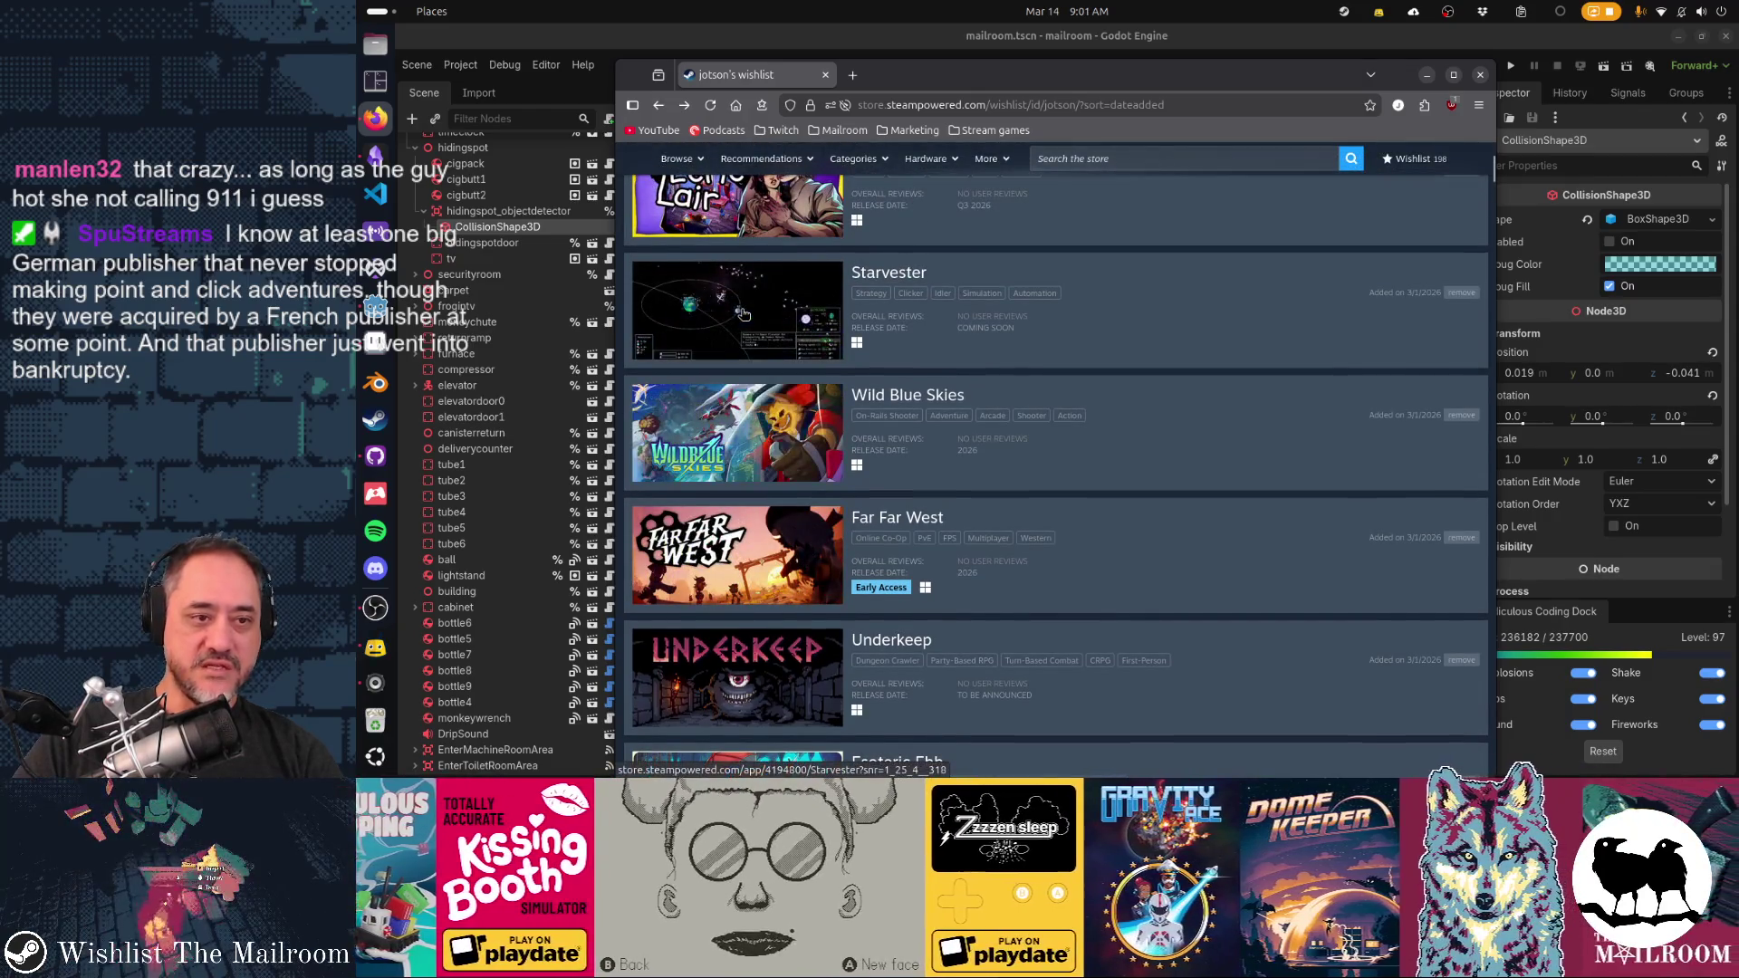
pyautogui.scroll(-4, 1001, 456)
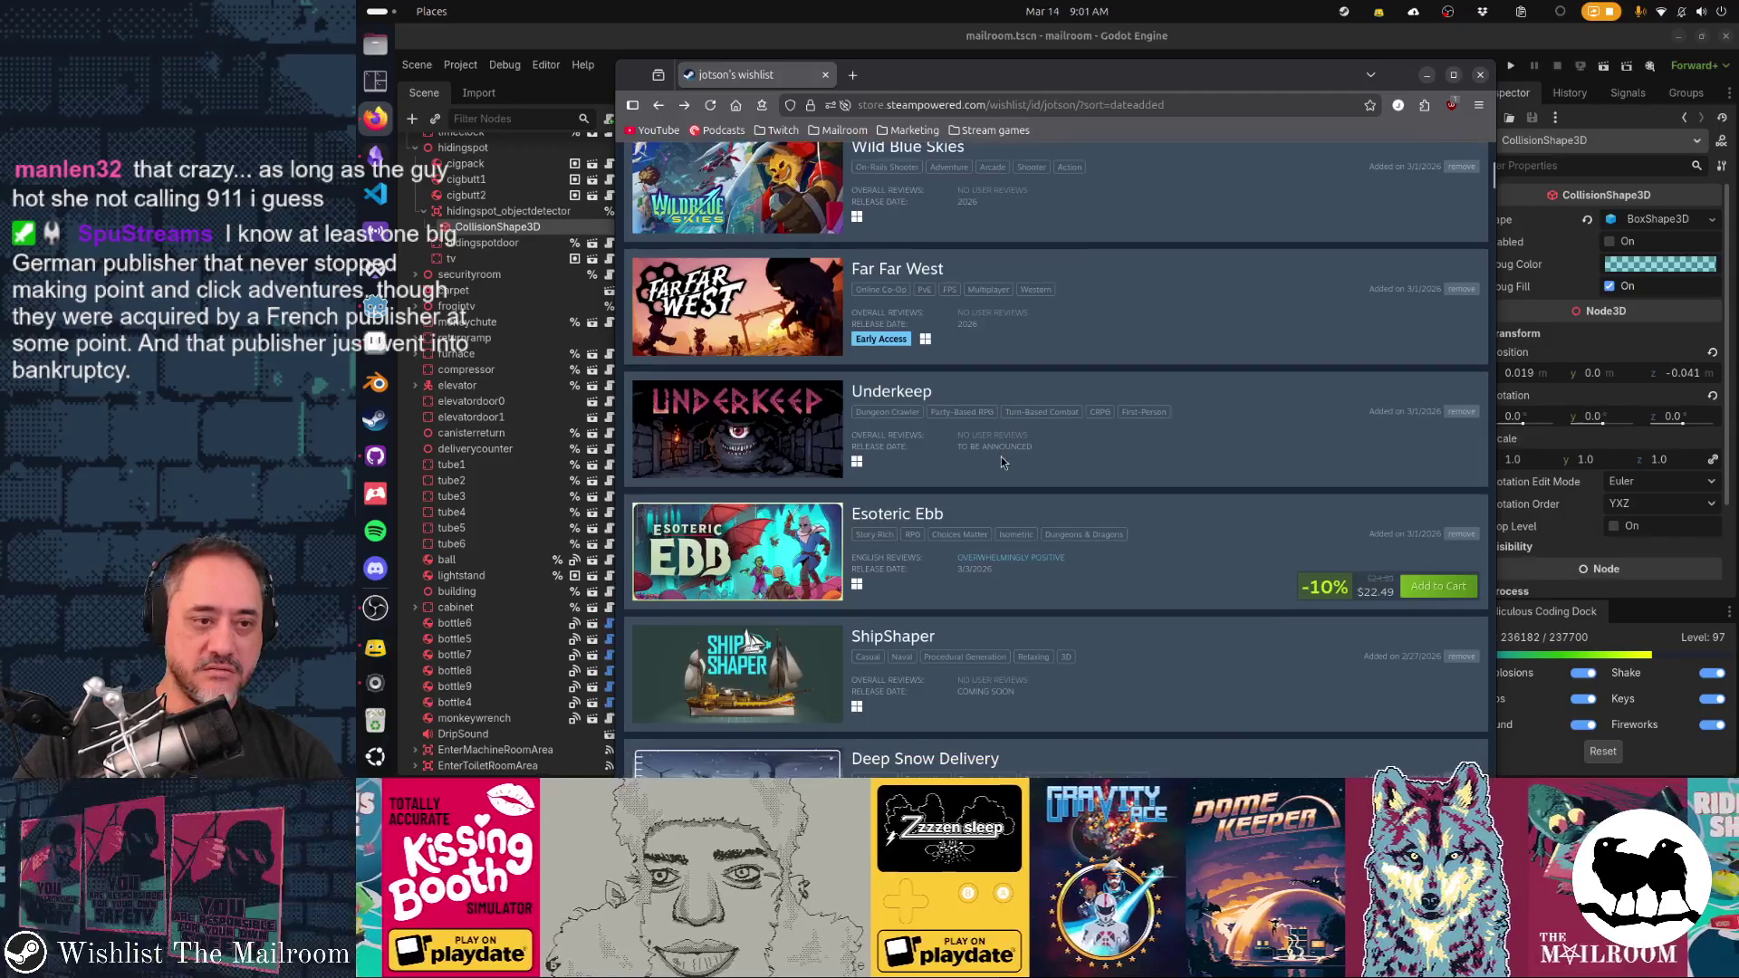
pyautogui.scroll(10, 1002, 456)
# Re-search the wishlist, replacing 'pointadv' with 'point'
pyautogui.click(848, 342)
pyautogui.write('point')
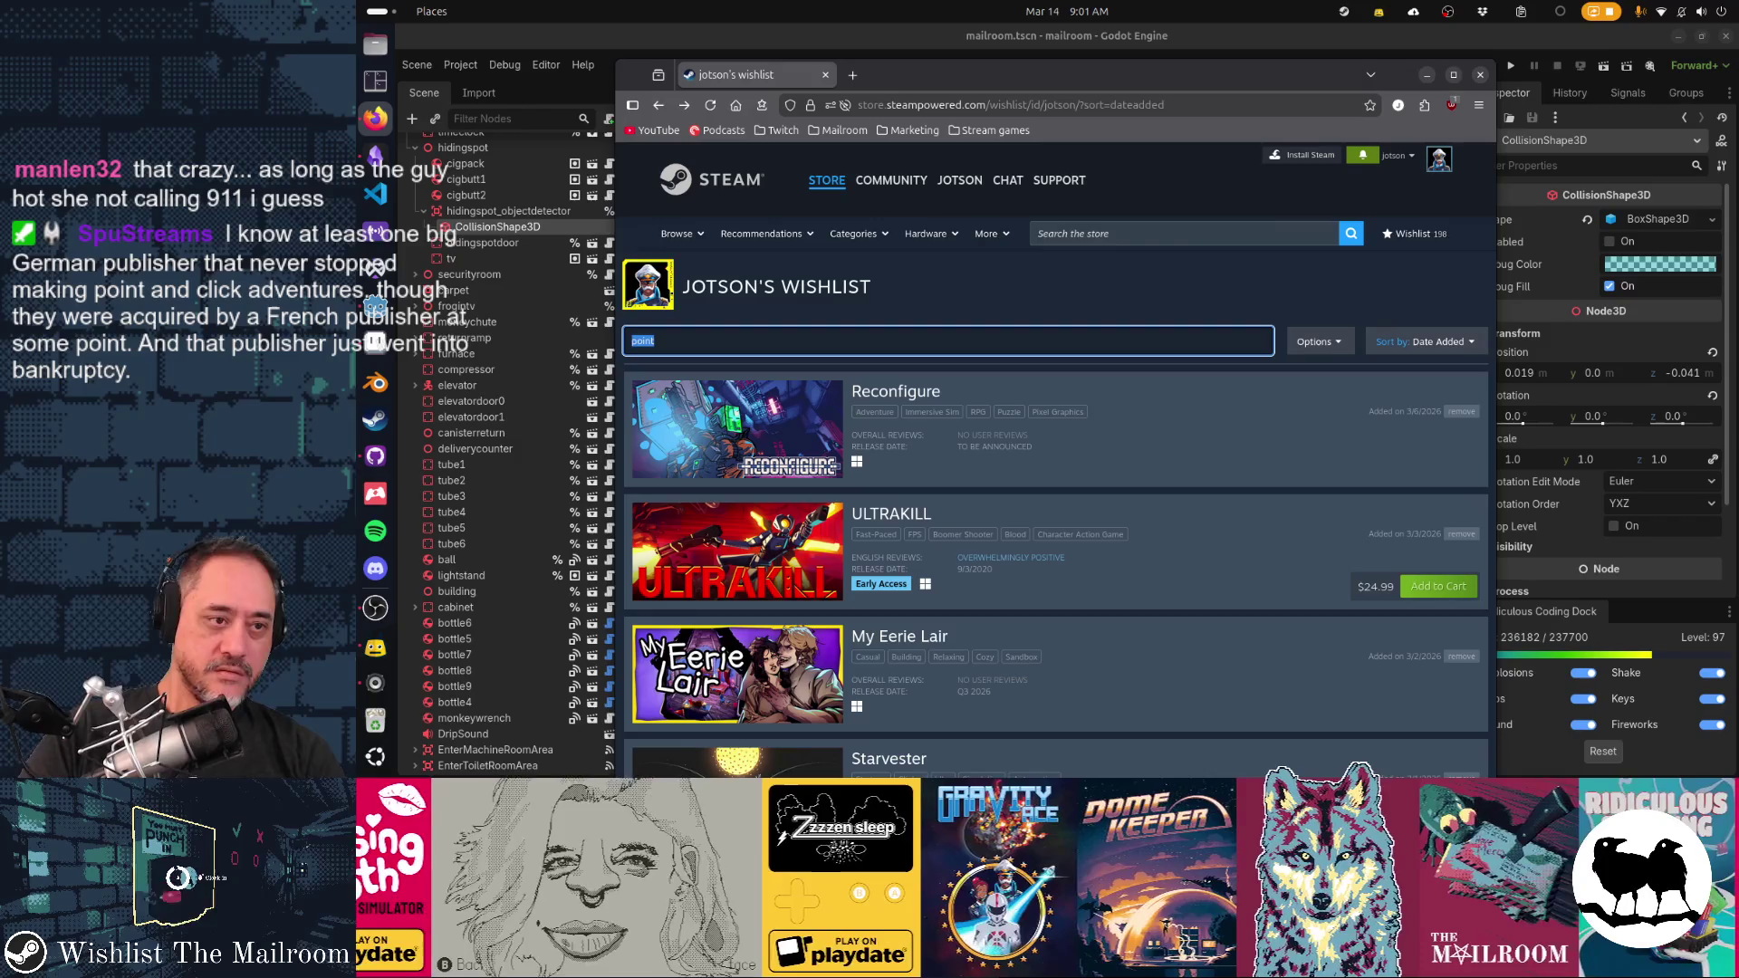
pyautogui.write('adventure')
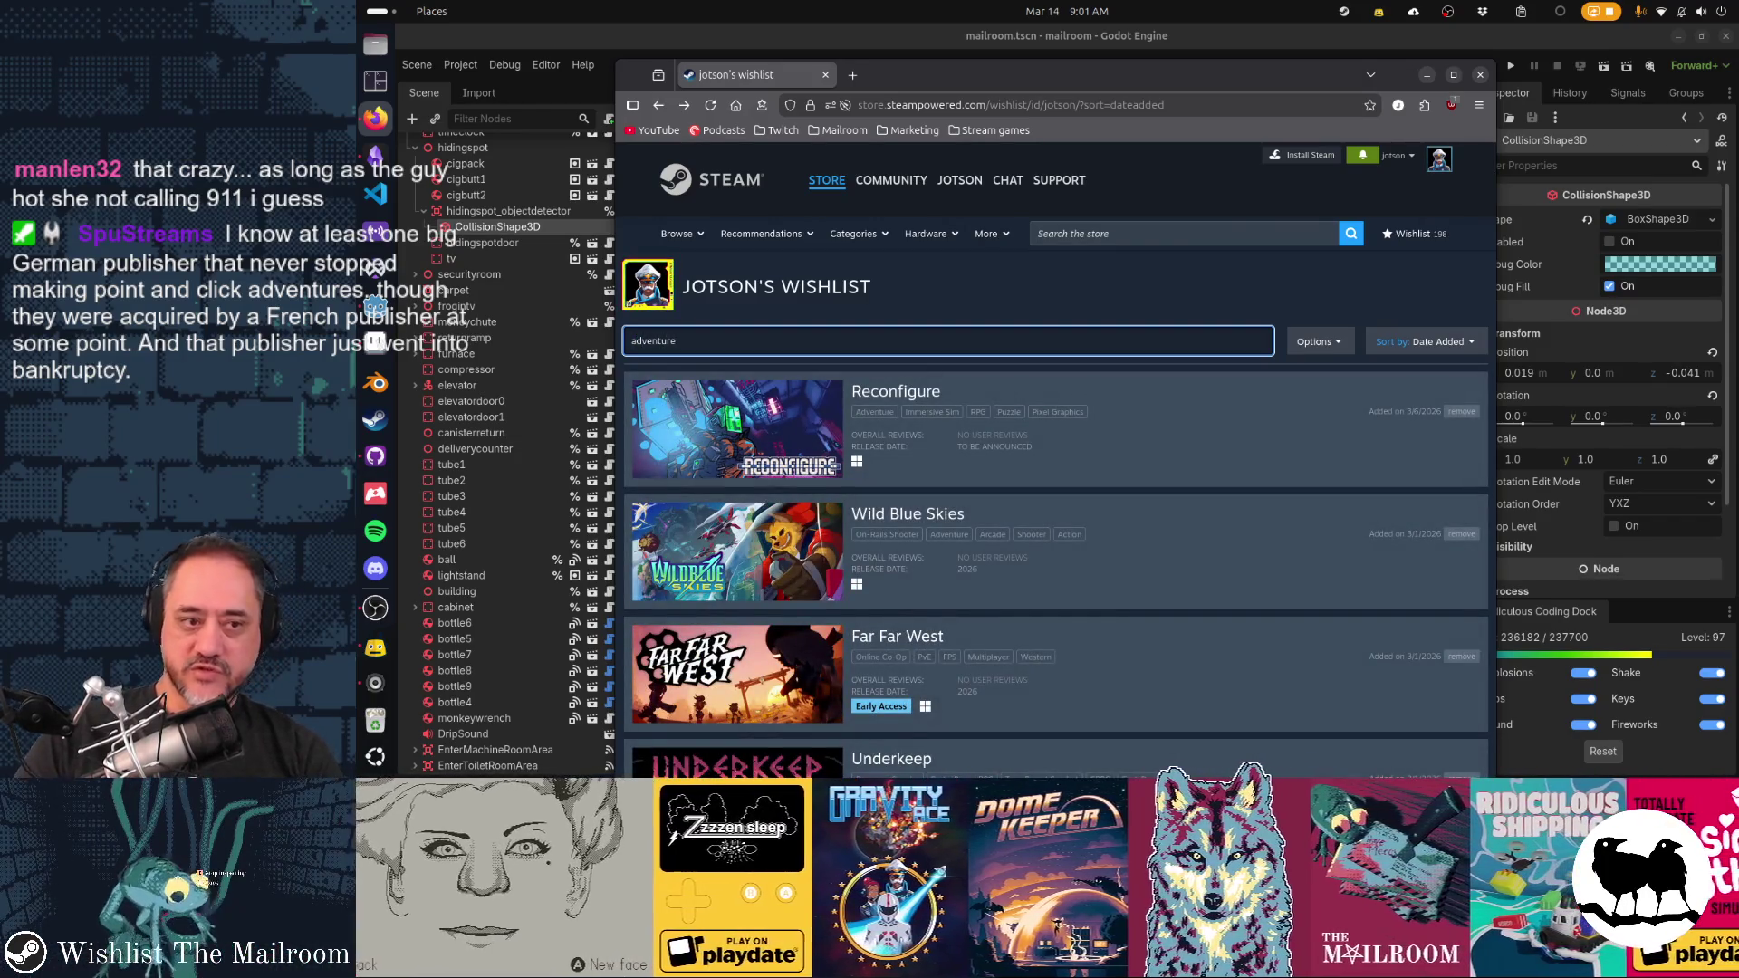
pyautogui.hotkey('ctrl', 'a')
pyautogui.press('BackSpace')
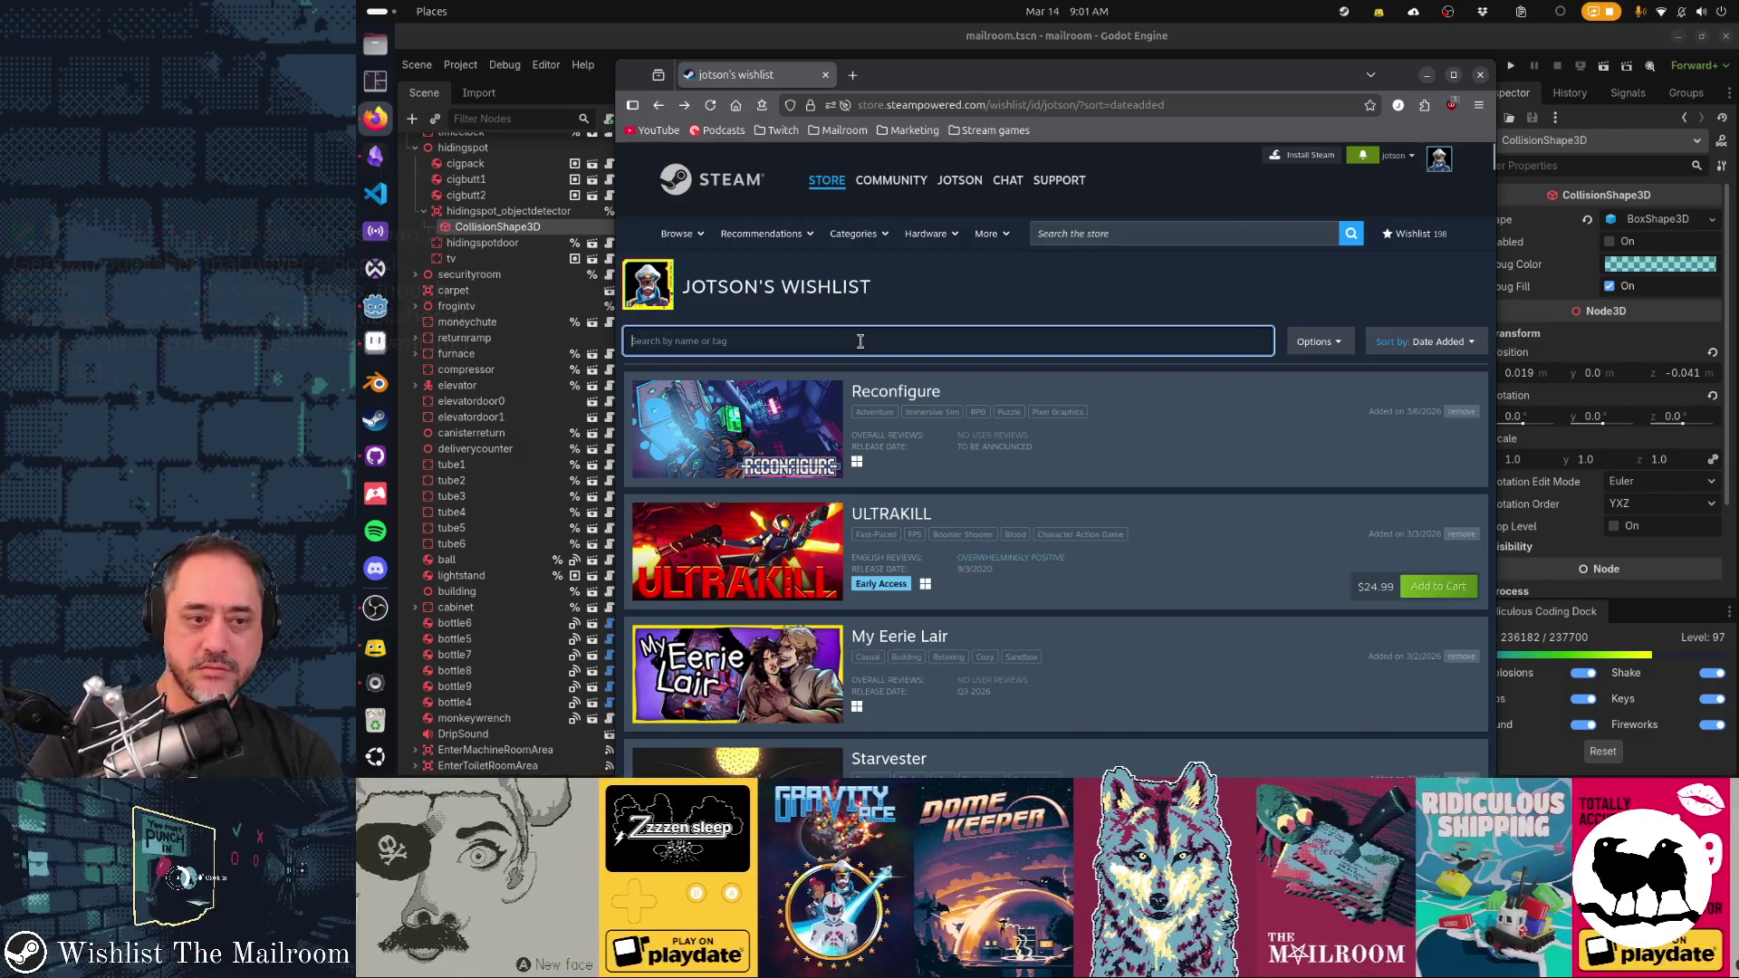
pyautogui.write('point')
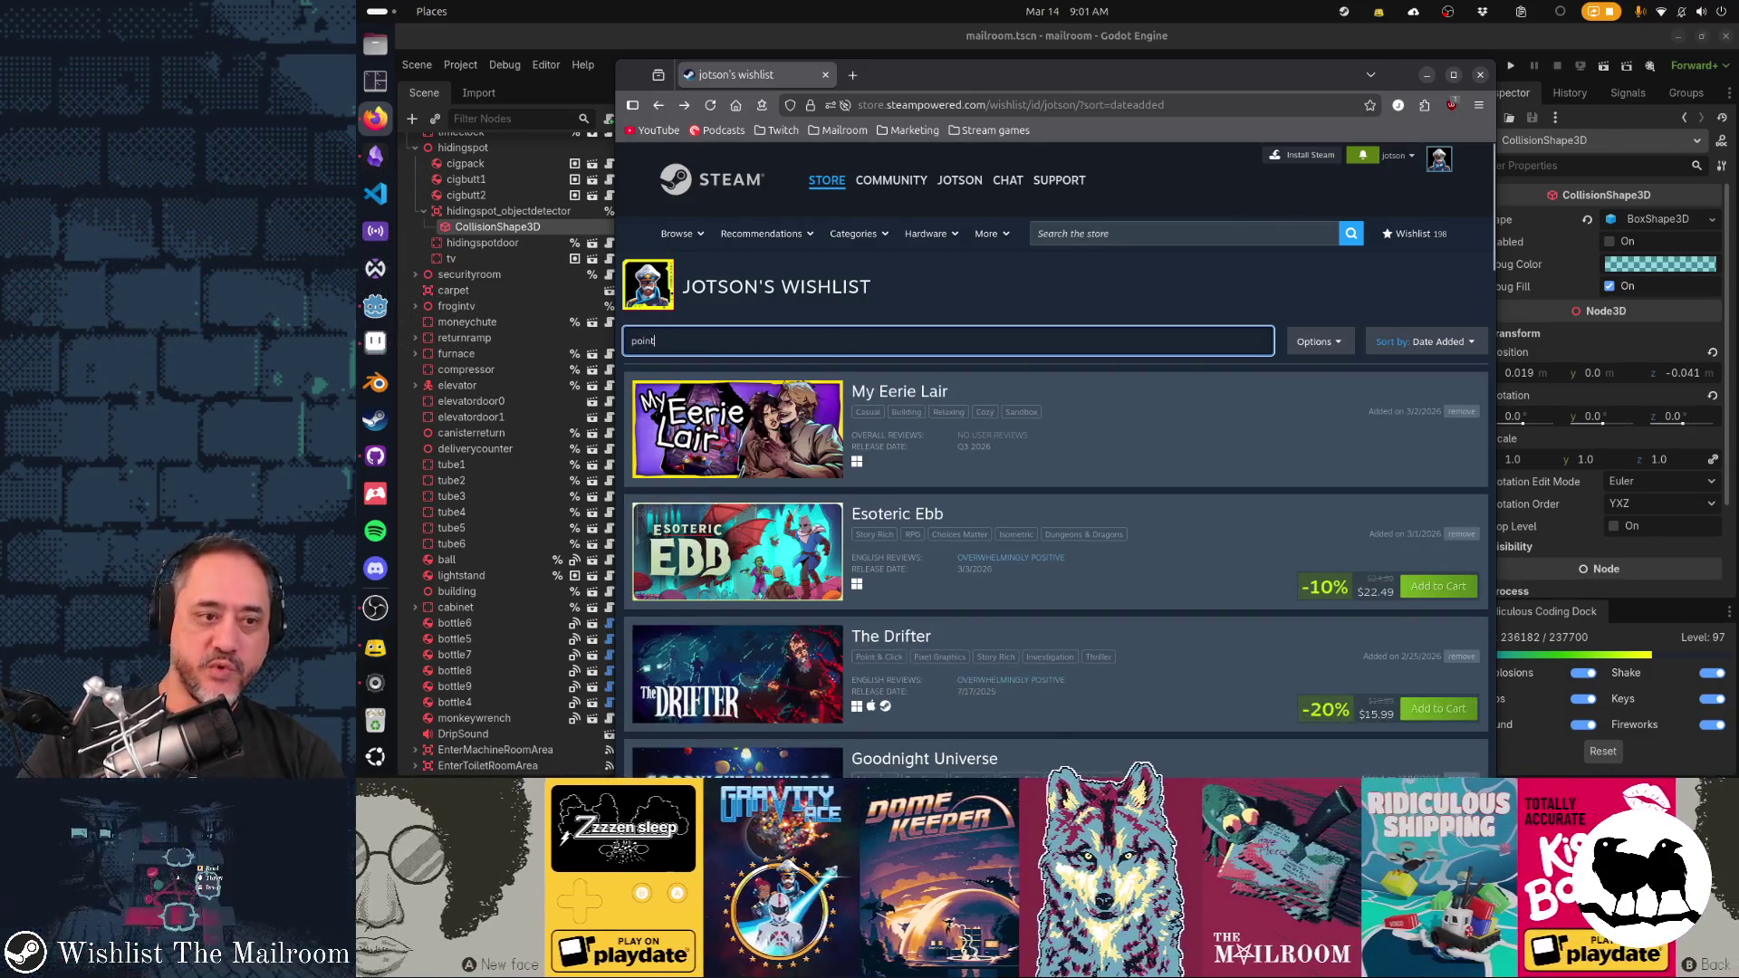
# Open the Kathy Rain 2: Soothsayer store page and return to the wishlist
pyautogui.scroll(-5, 1055, 453)
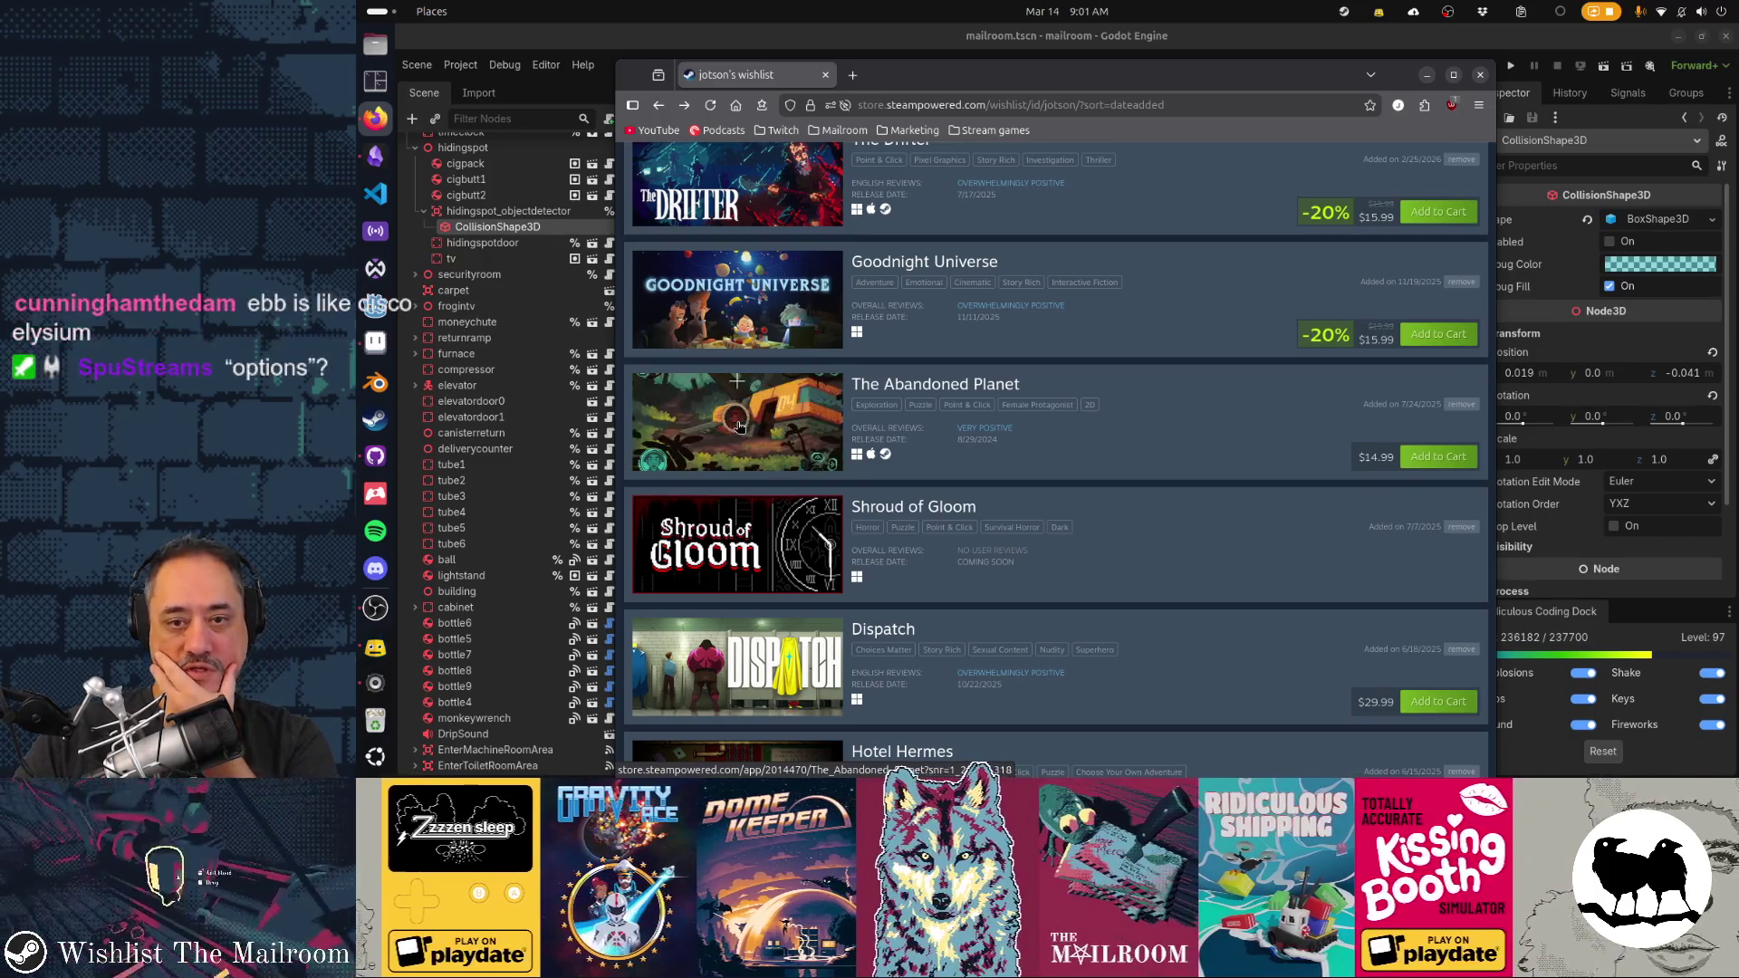
pyautogui.scroll(-3, 740, 427)
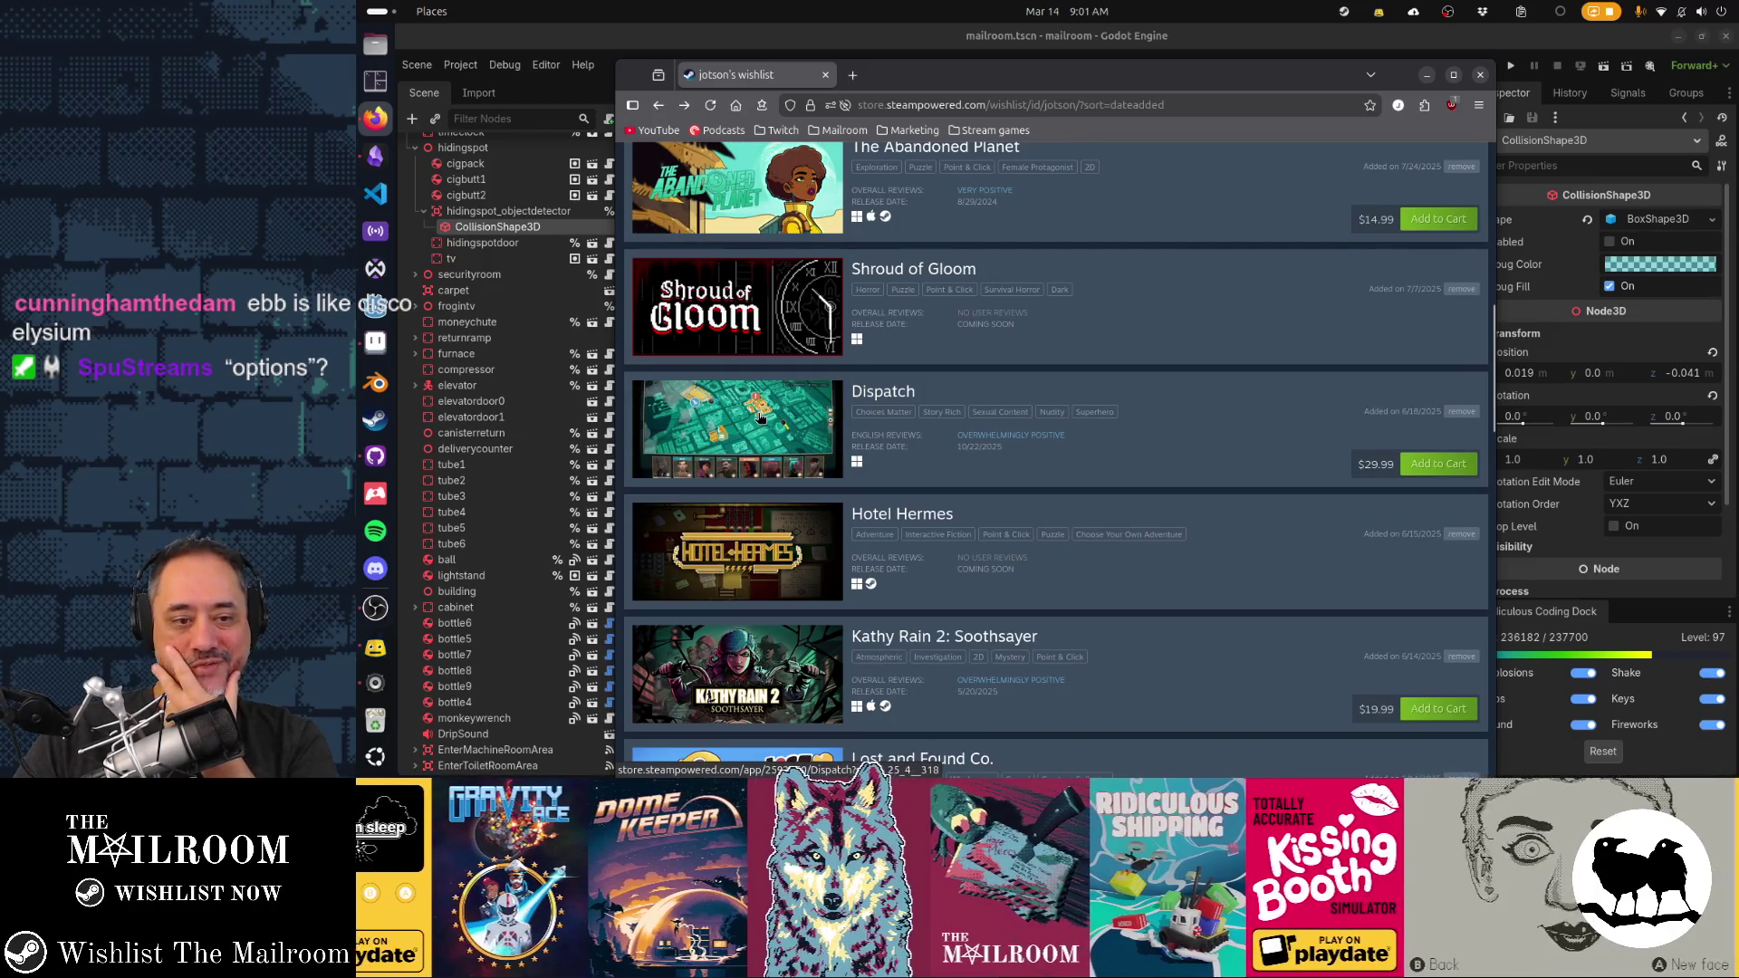
pyautogui.scroll(-3, 828, 462)
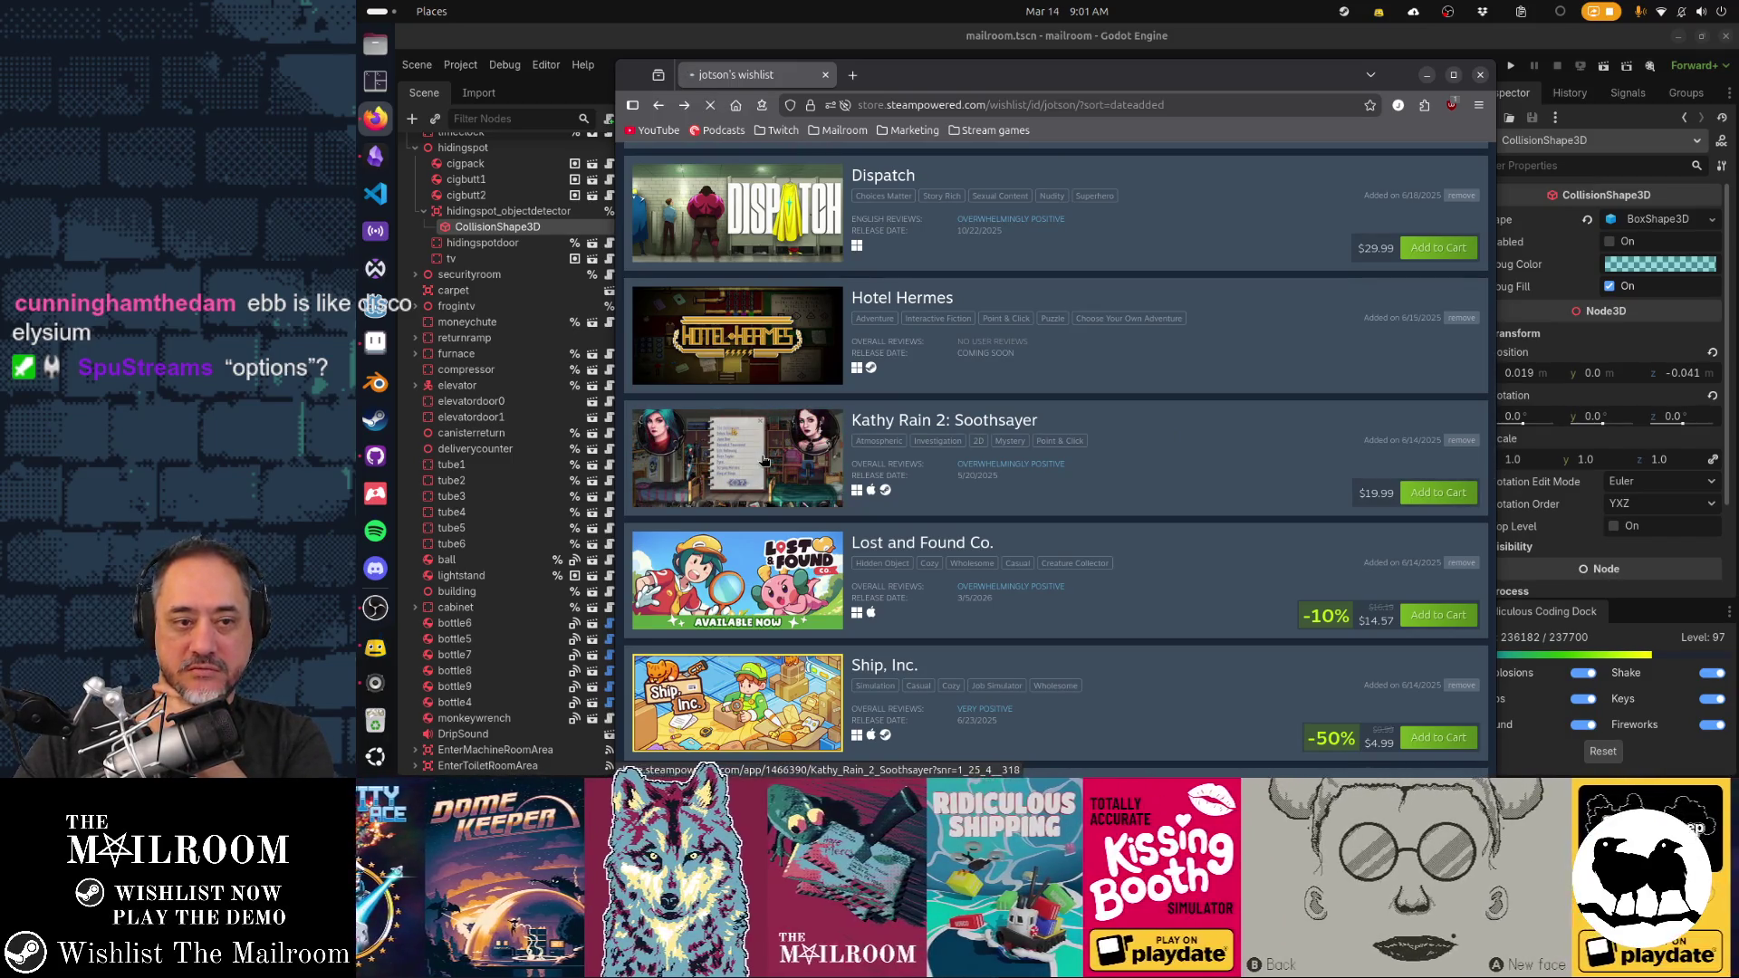
pyautogui.click(762, 460)
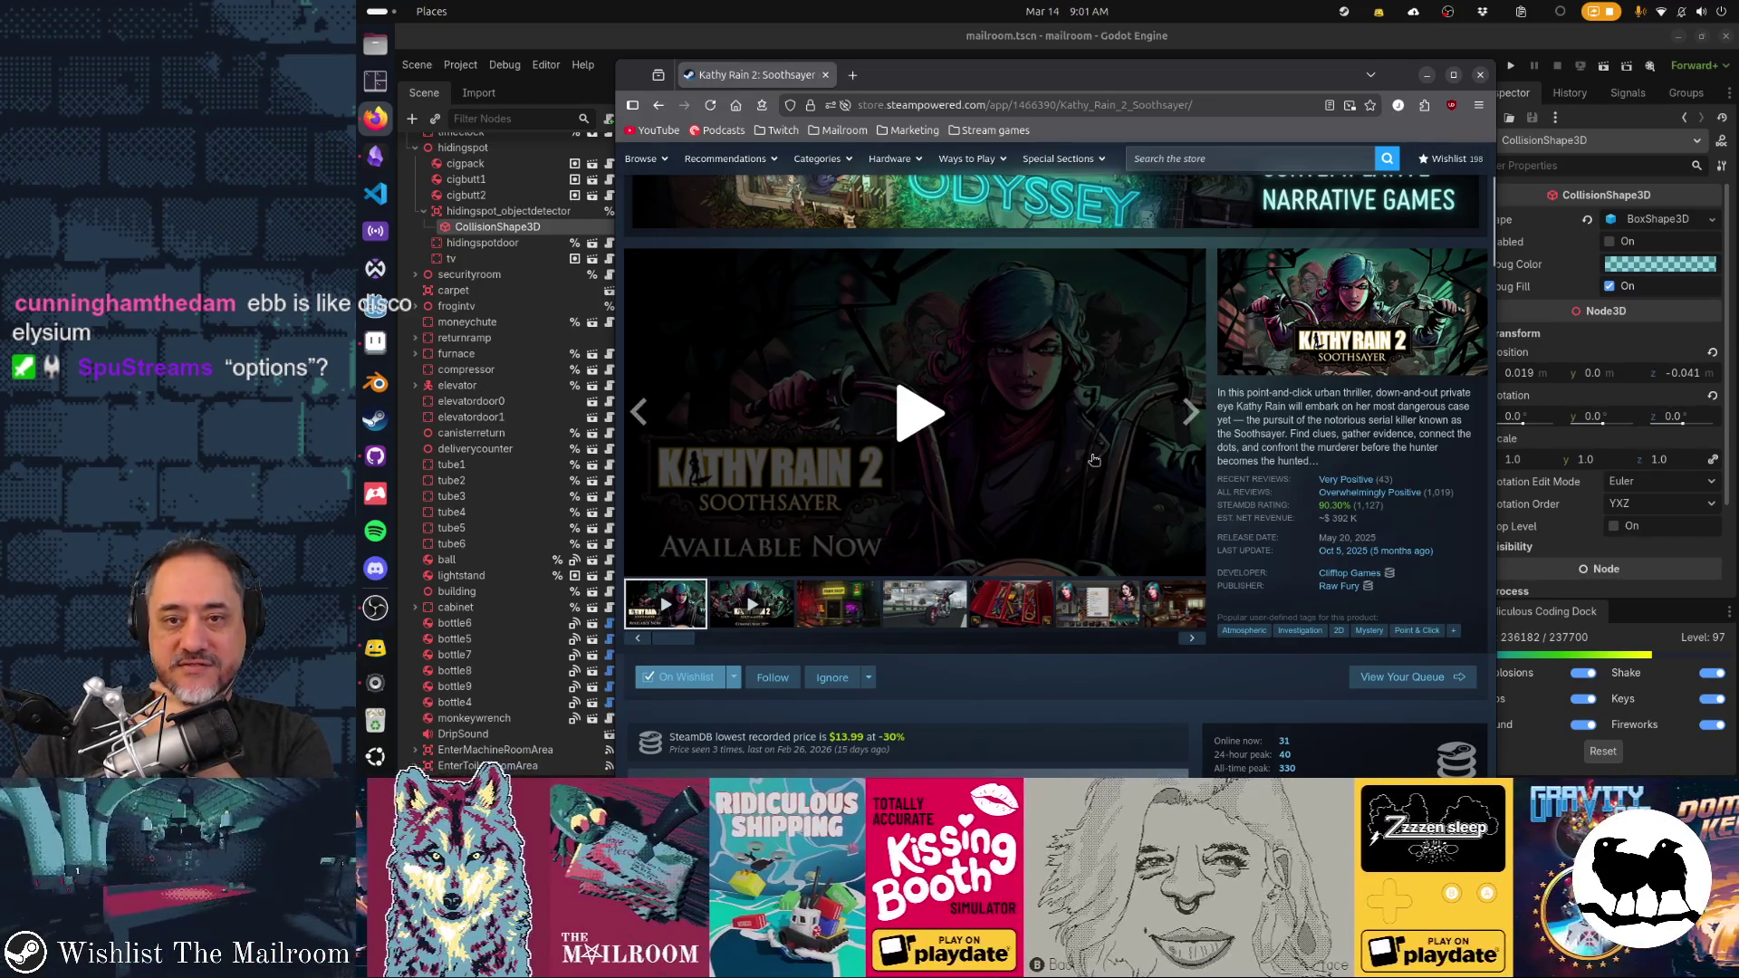
pyautogui.hotkey('alt', 'Left')
# Scroll to the wishlist's last entries and back up, then drag the browser window aside
pyautogui.scroll(-3, 1012, 539)
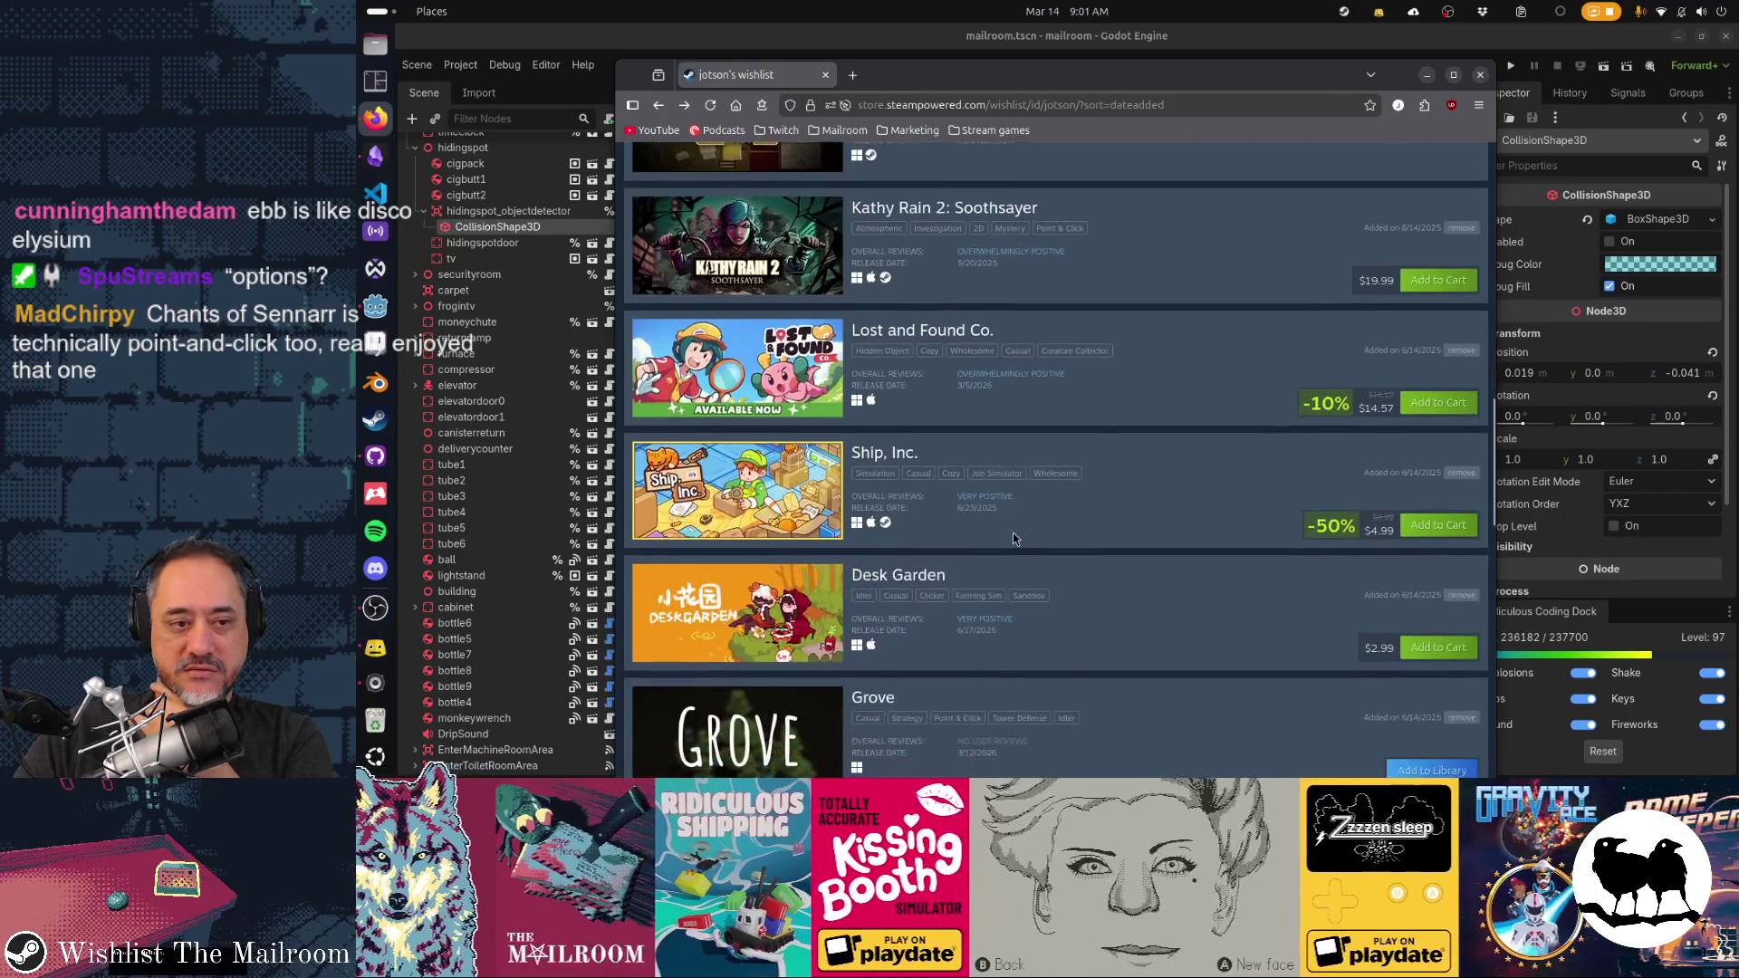
pyautogui.scroll(-3, 1012, 536)
pyautogui.scroll(-1, 1012, 536)
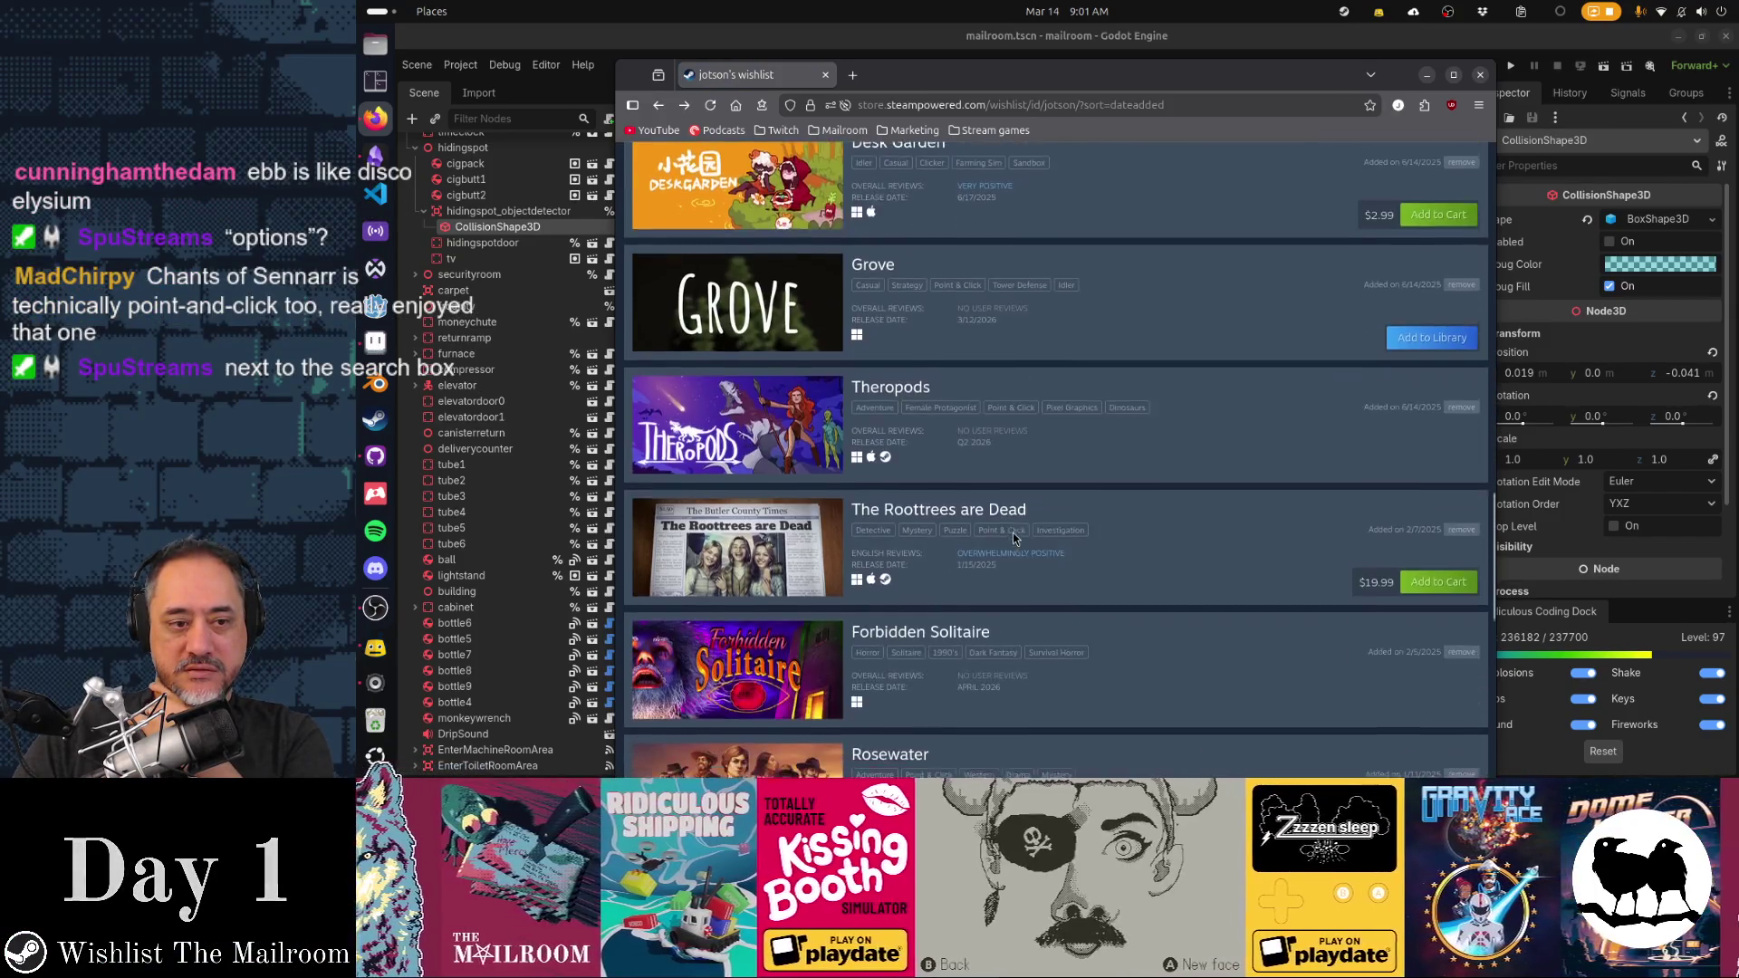
pyautogui.scroll(-3, 1015, 536)
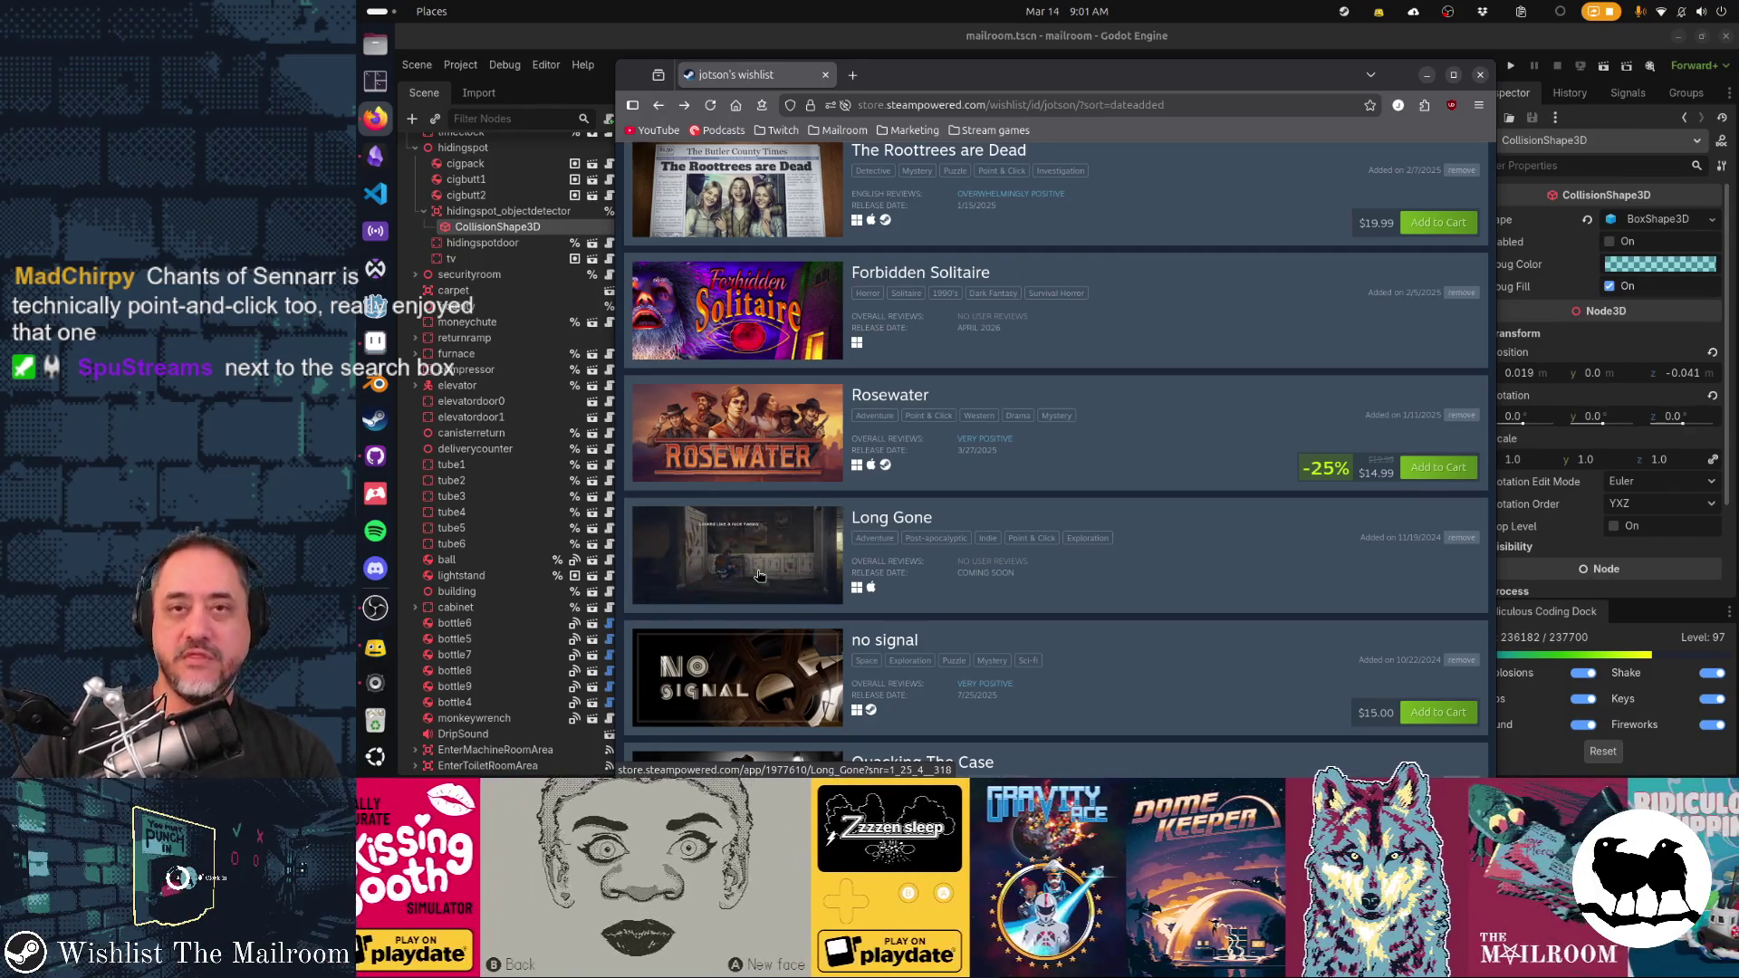
pyautogui.scroll(-3, 759, 576)
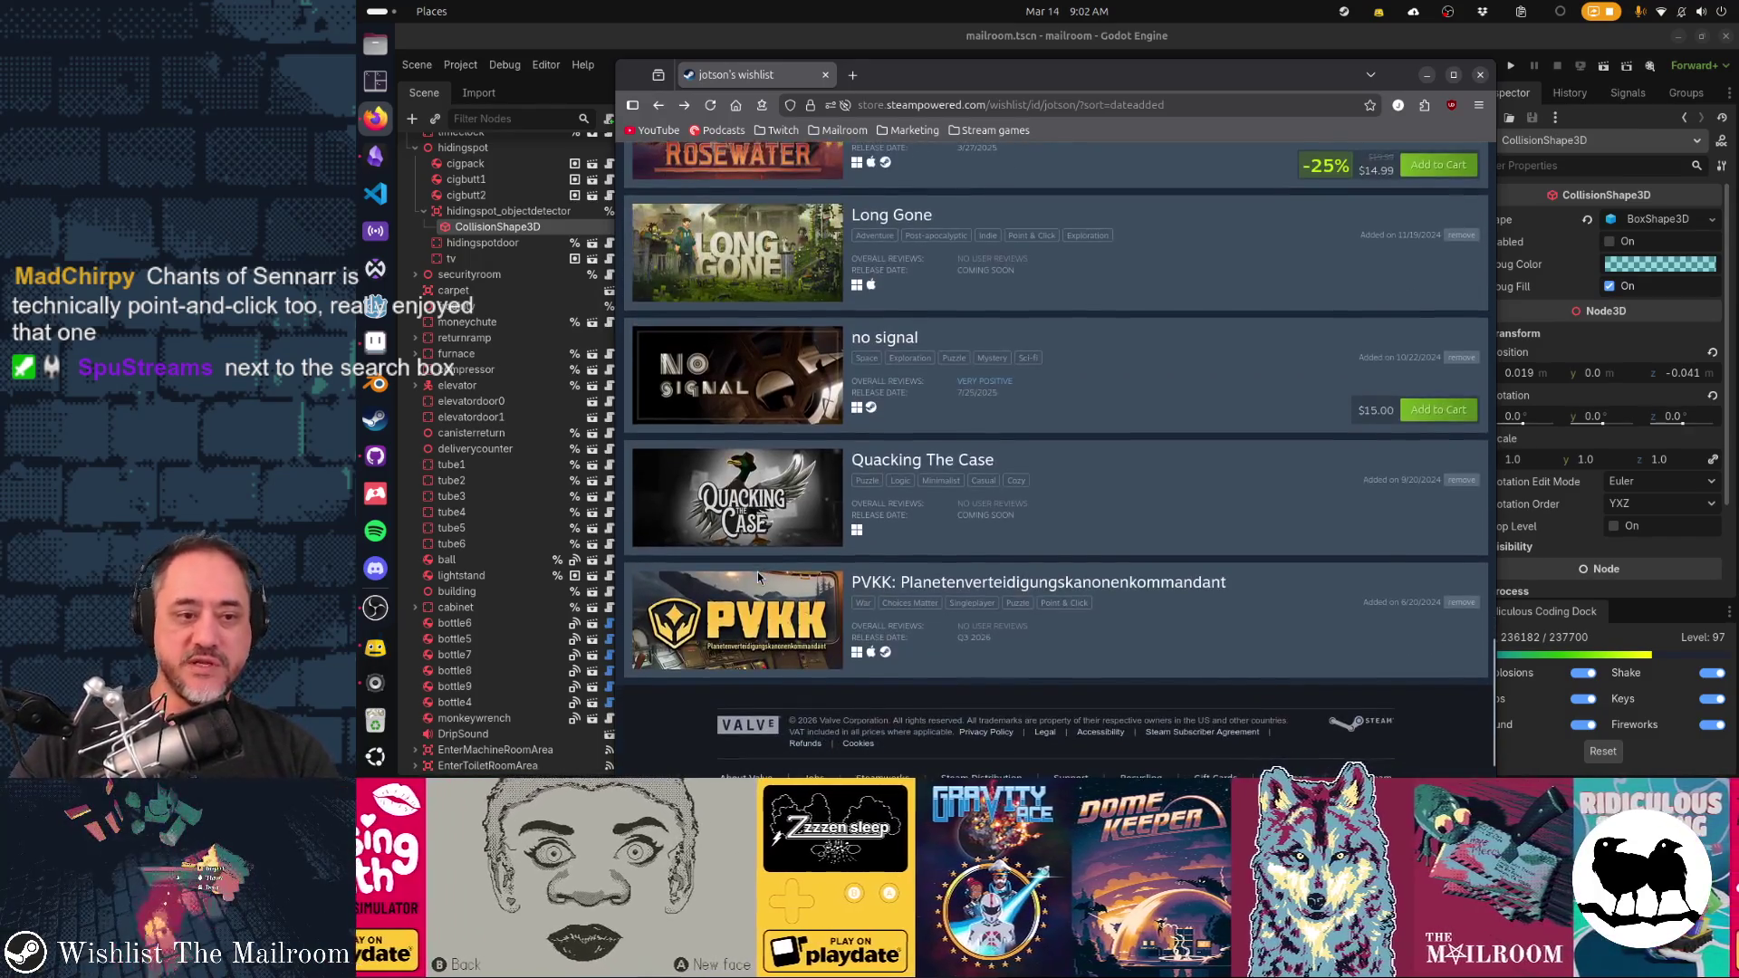
pyautogui.scroll(10, 758, 576)
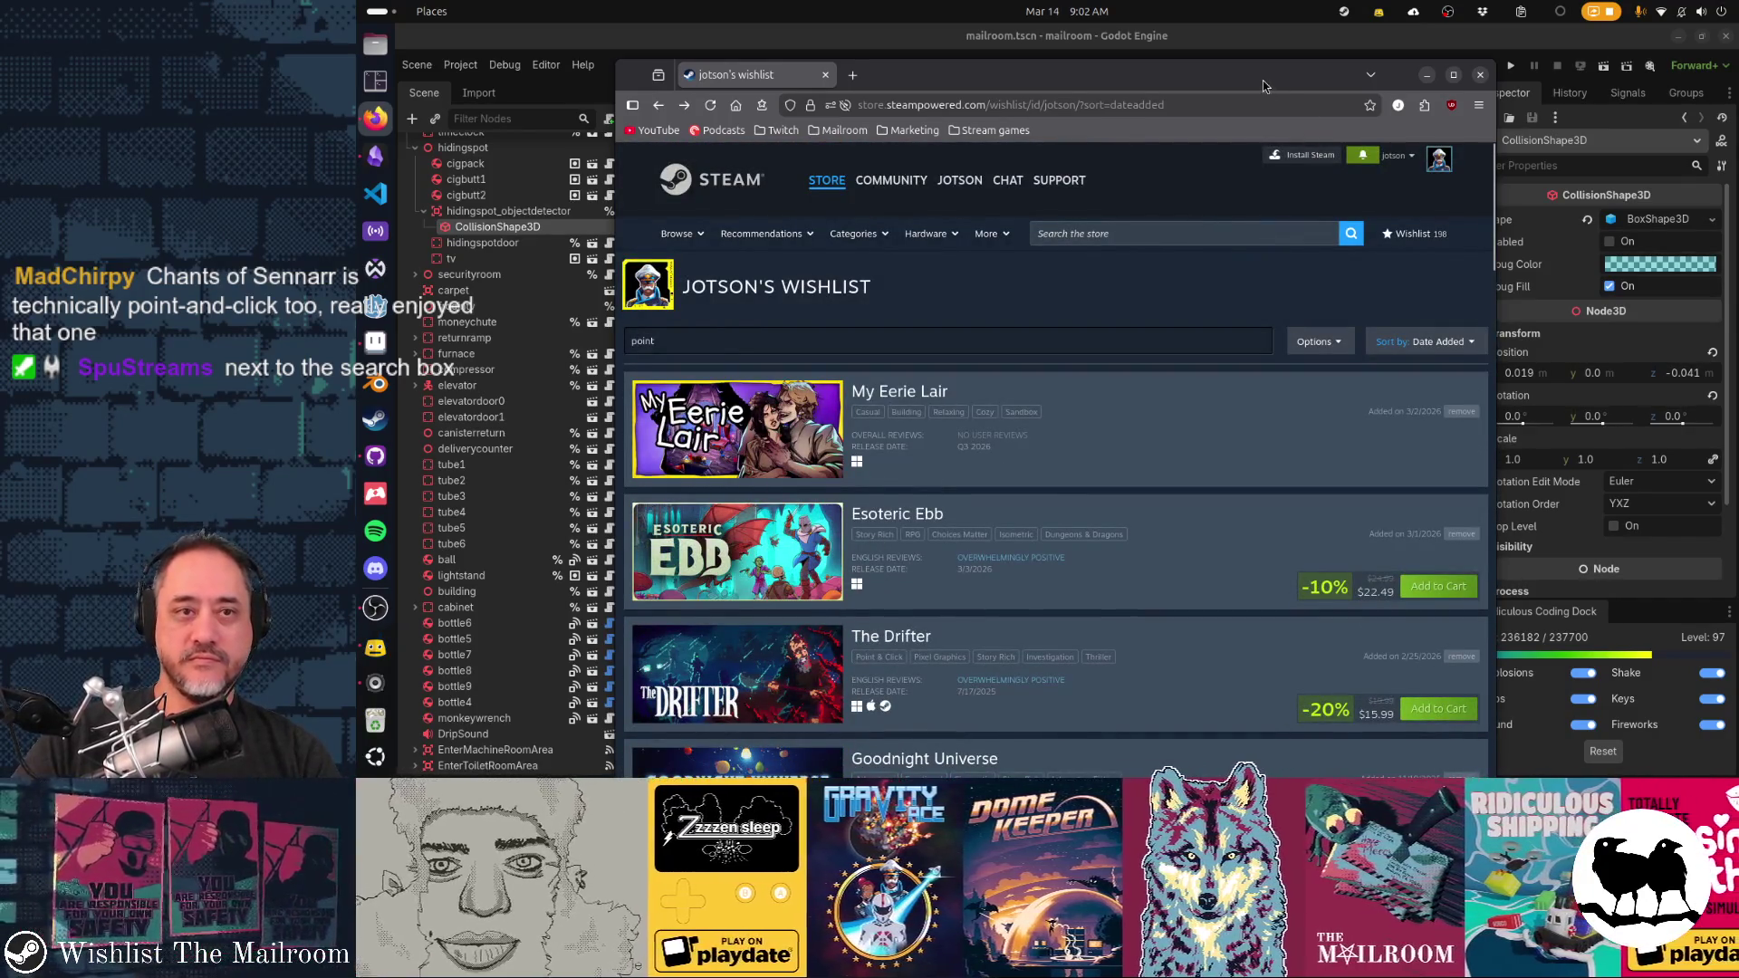
pyautogui.moveTo(1262, 80); pyautogui.dragTo(1366, 76)
# Return to Godot and close tv.gd's search after hiding_spot_interactables finds no match
pyautogui.hotkey('alt', 'Tab')
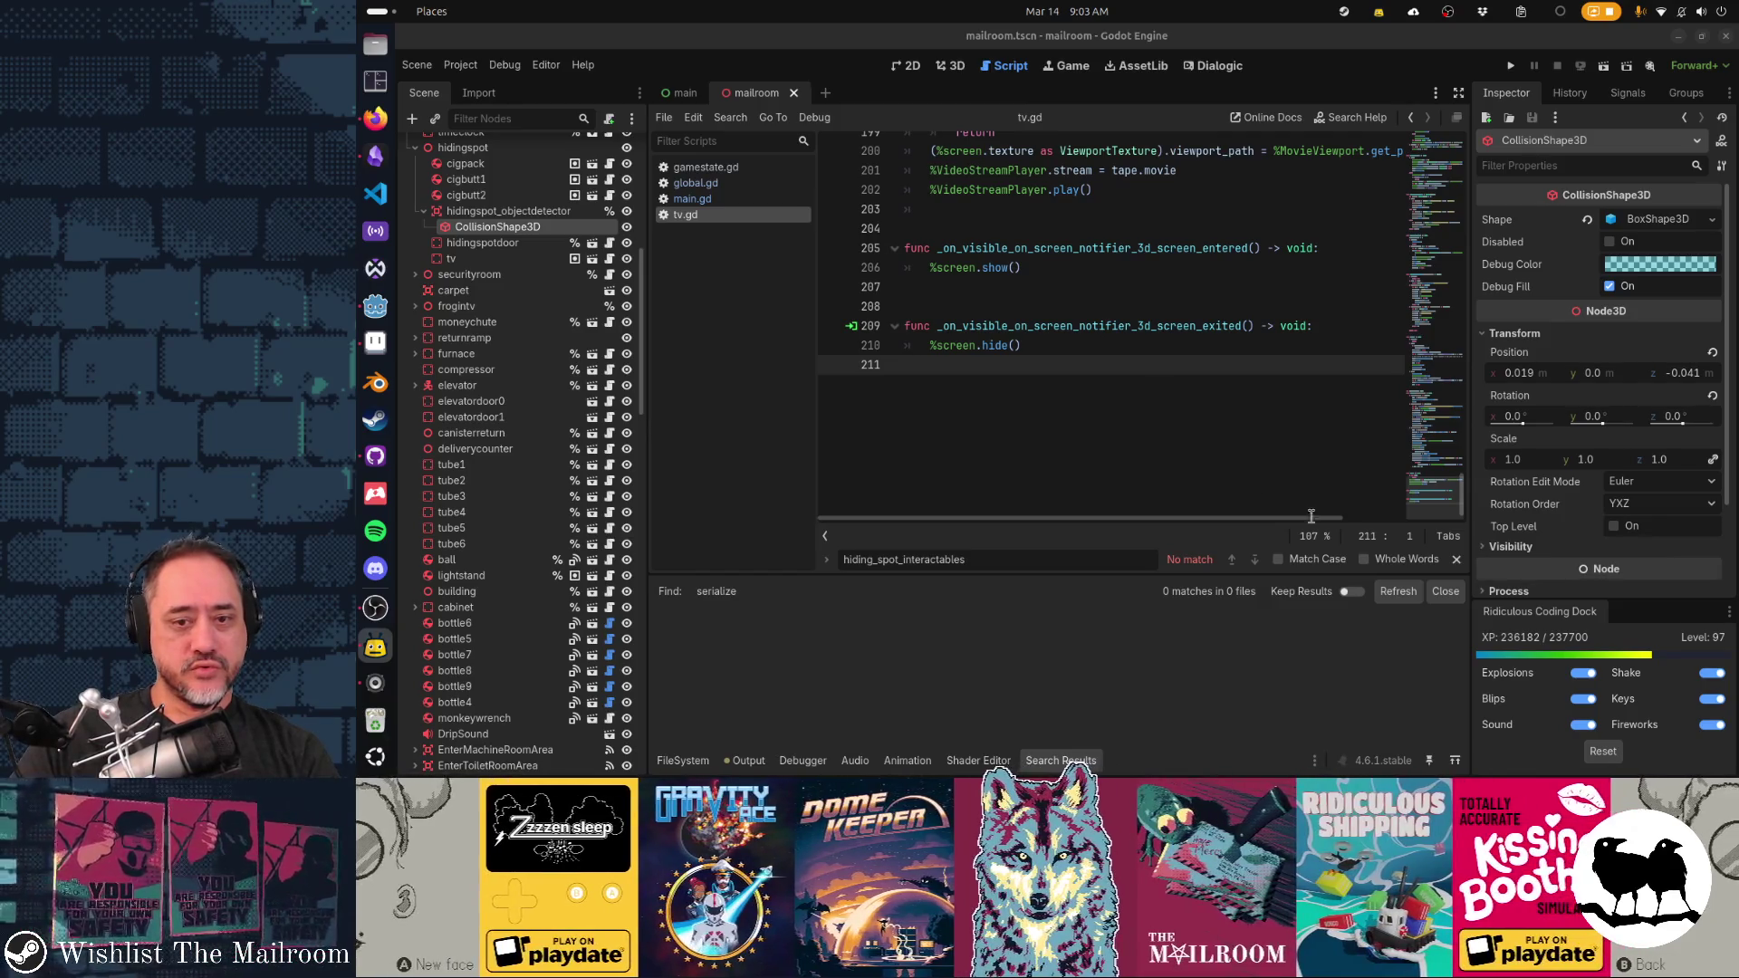
pyautogui.click(1456, 560)
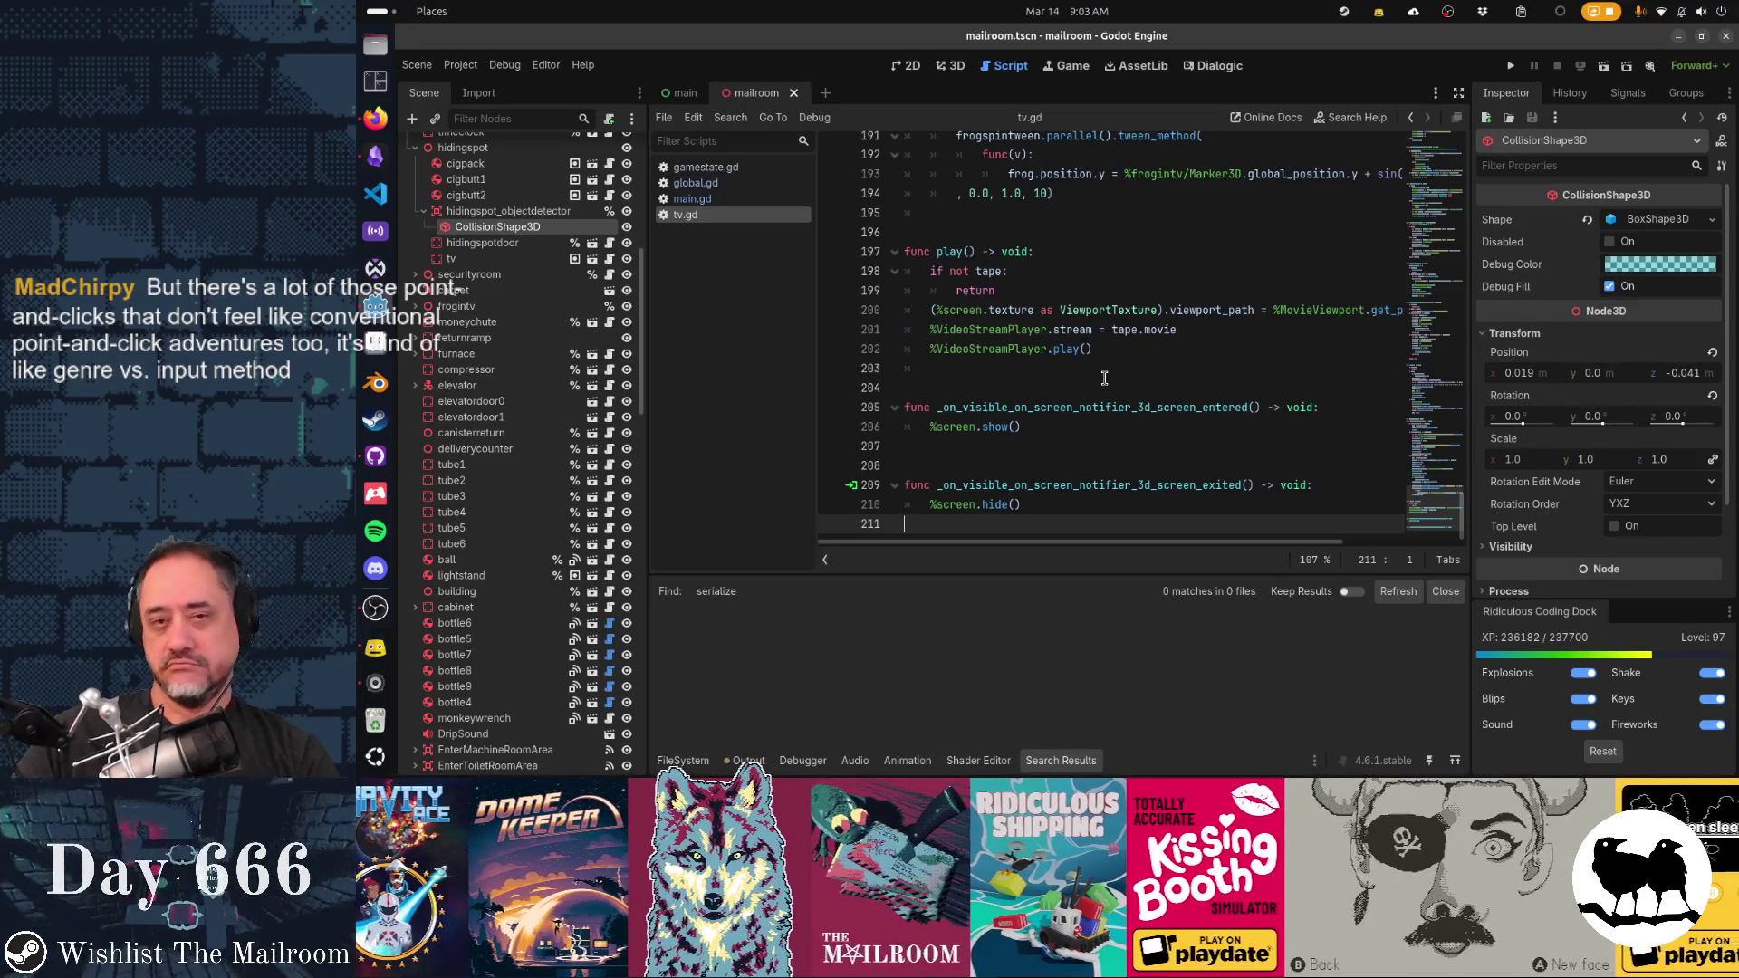
# Place the caret on blank line 204 of tv.gd, then bring GitHub Desktop forward
pyautogui.click(1100, 387)
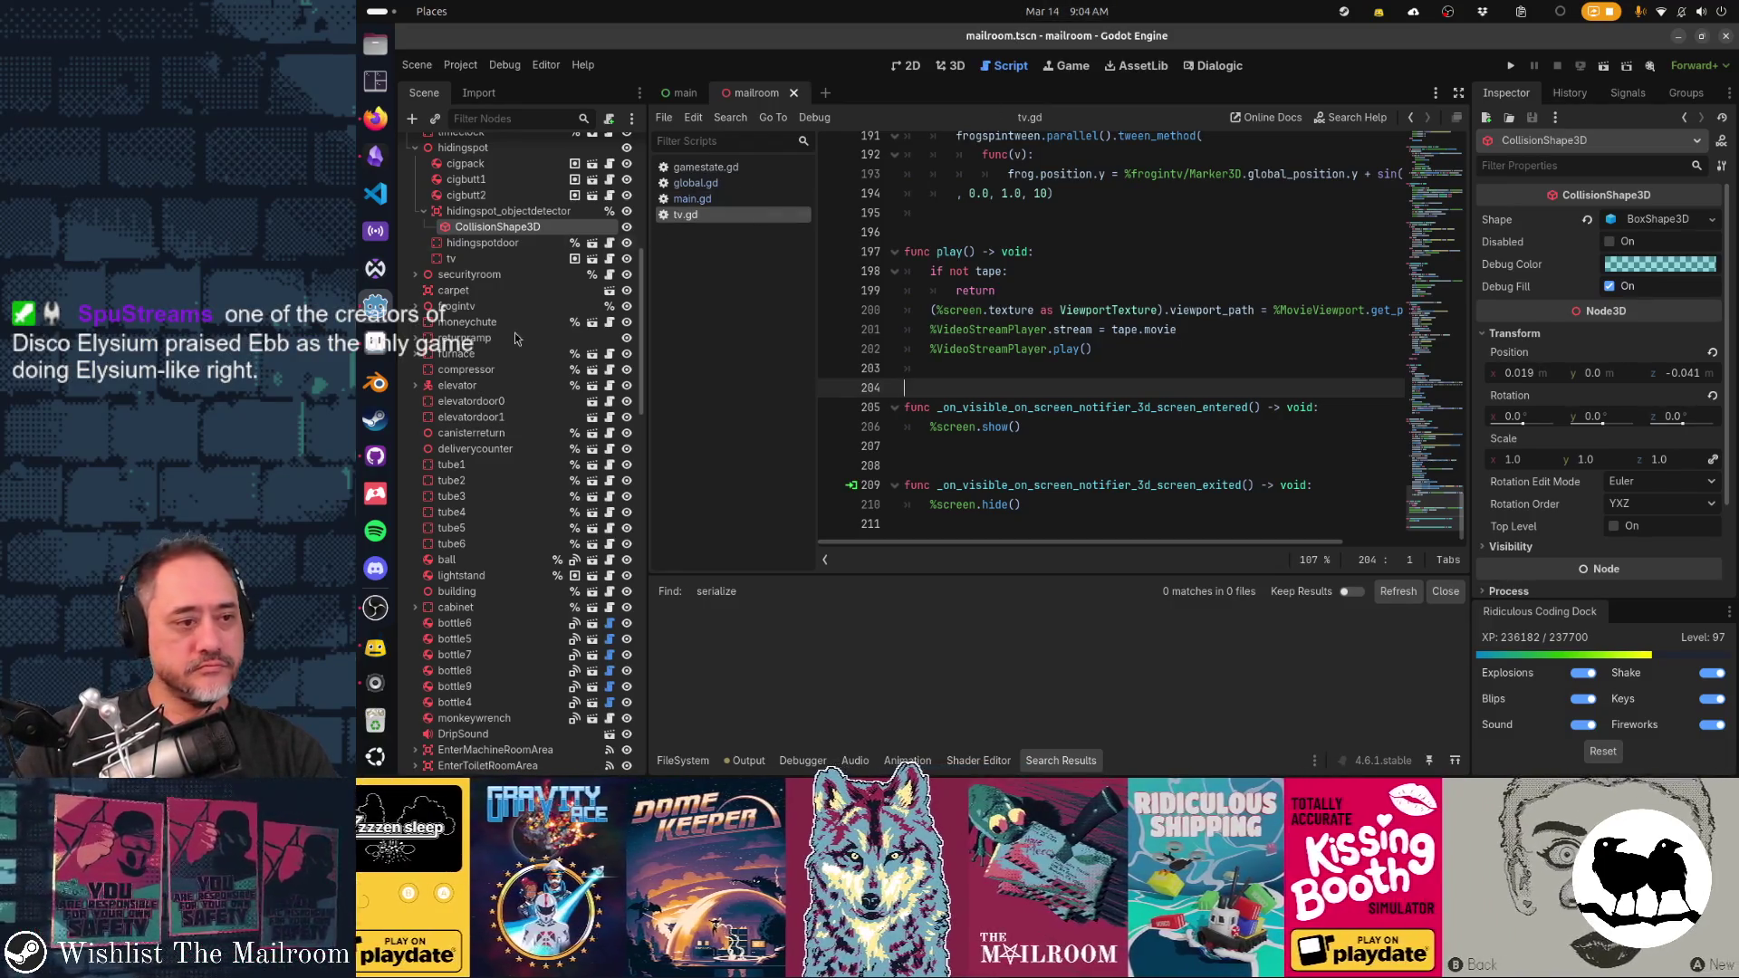
pyautogui.click(374, 455)
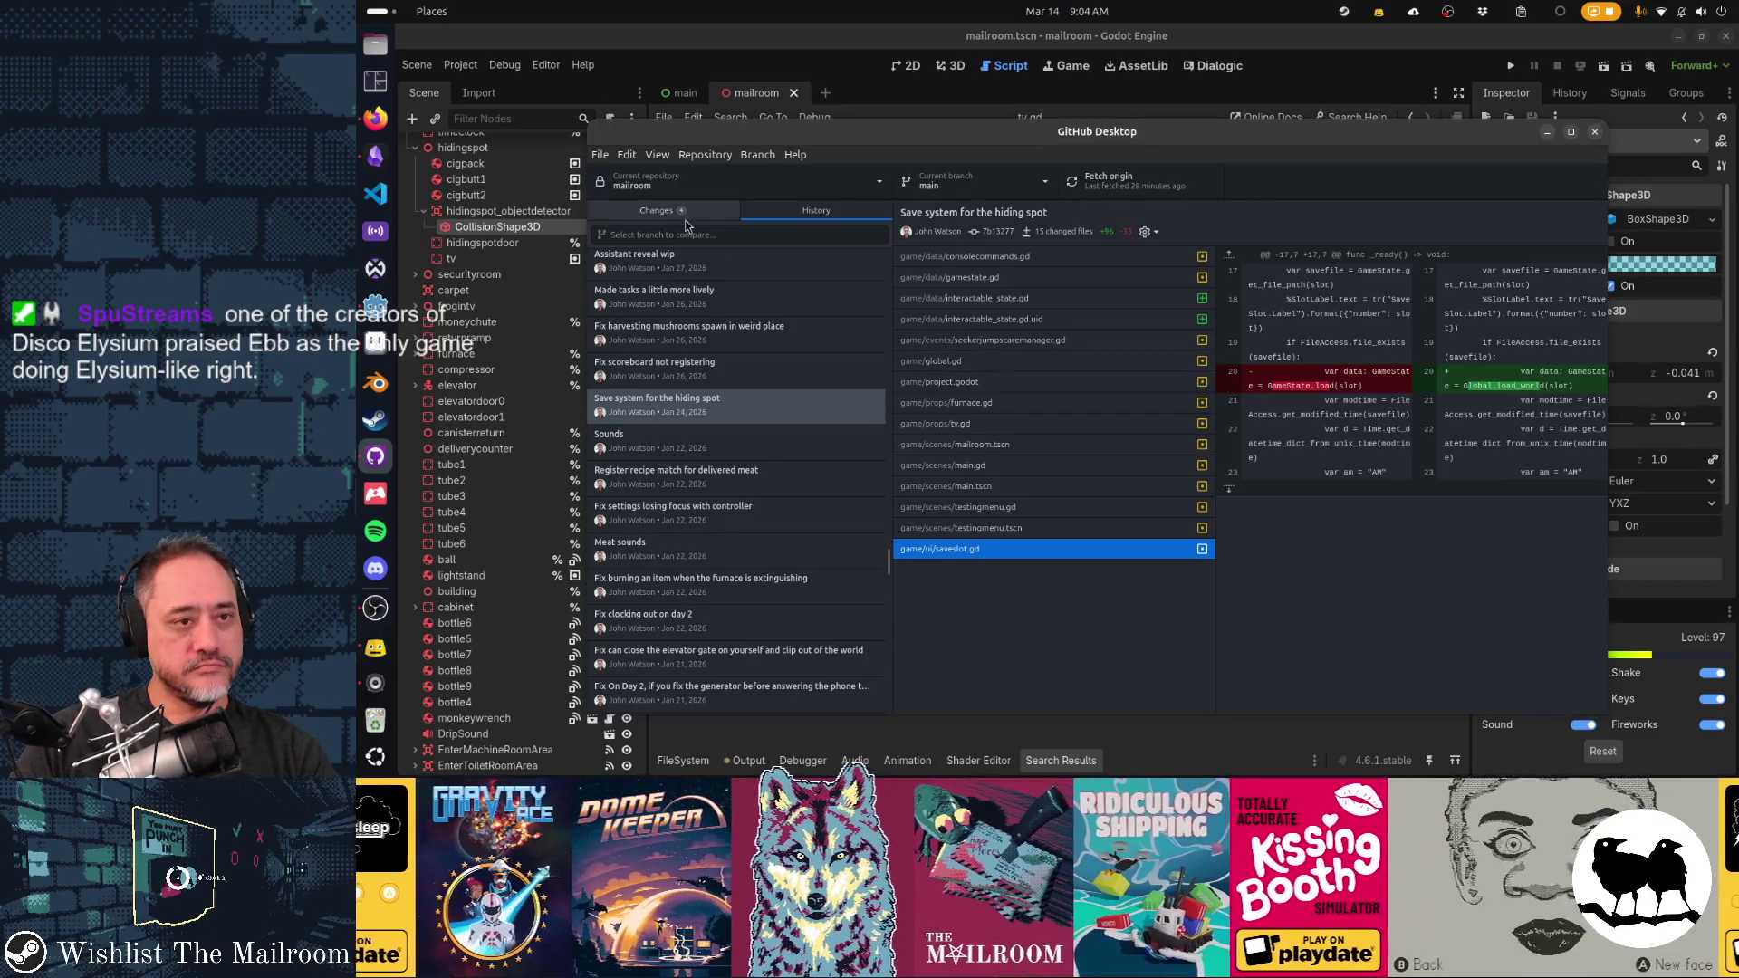
# Review the gamestate.gd, global.gd, tv.gd and main.gd diffs, then return to the commit Summary field
pyautogui.click(684, 216)
pyautogui.click(704, 260)
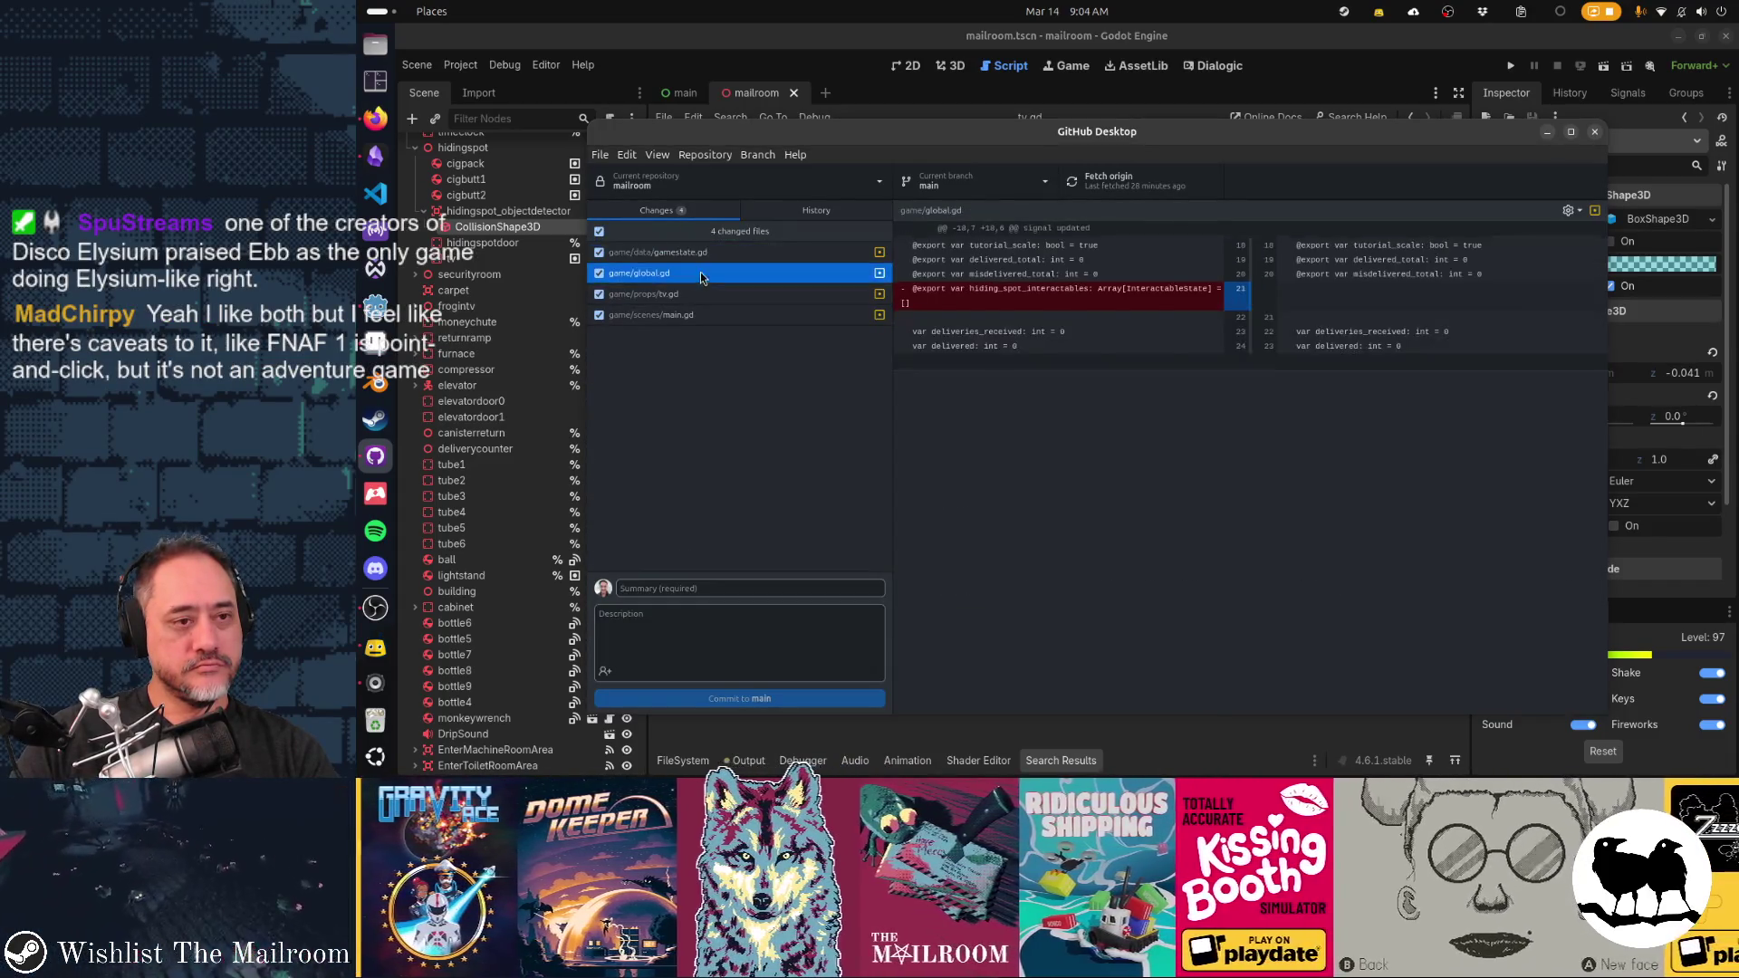
pyautogui.click(702, 273)
pyautogui.click(700, 295)
pyautogui.click(711, 314)
pyautogui.click(753, 586)
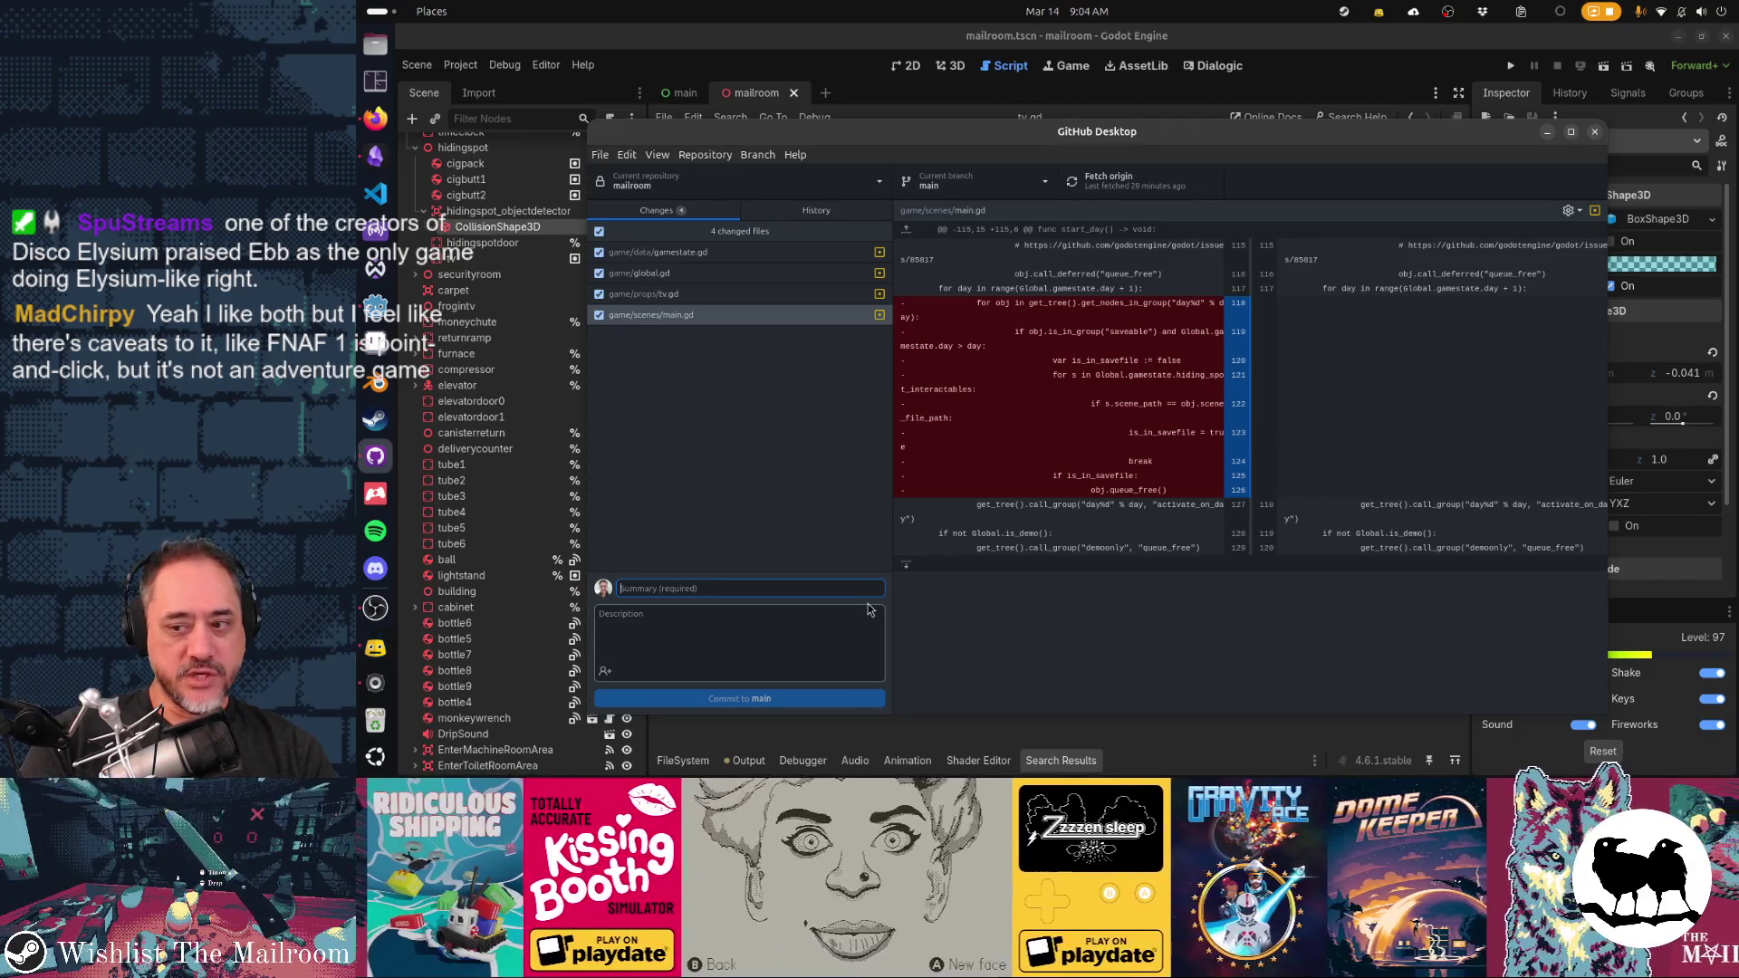
pyautogui.hotkey('alt', 'Tab')
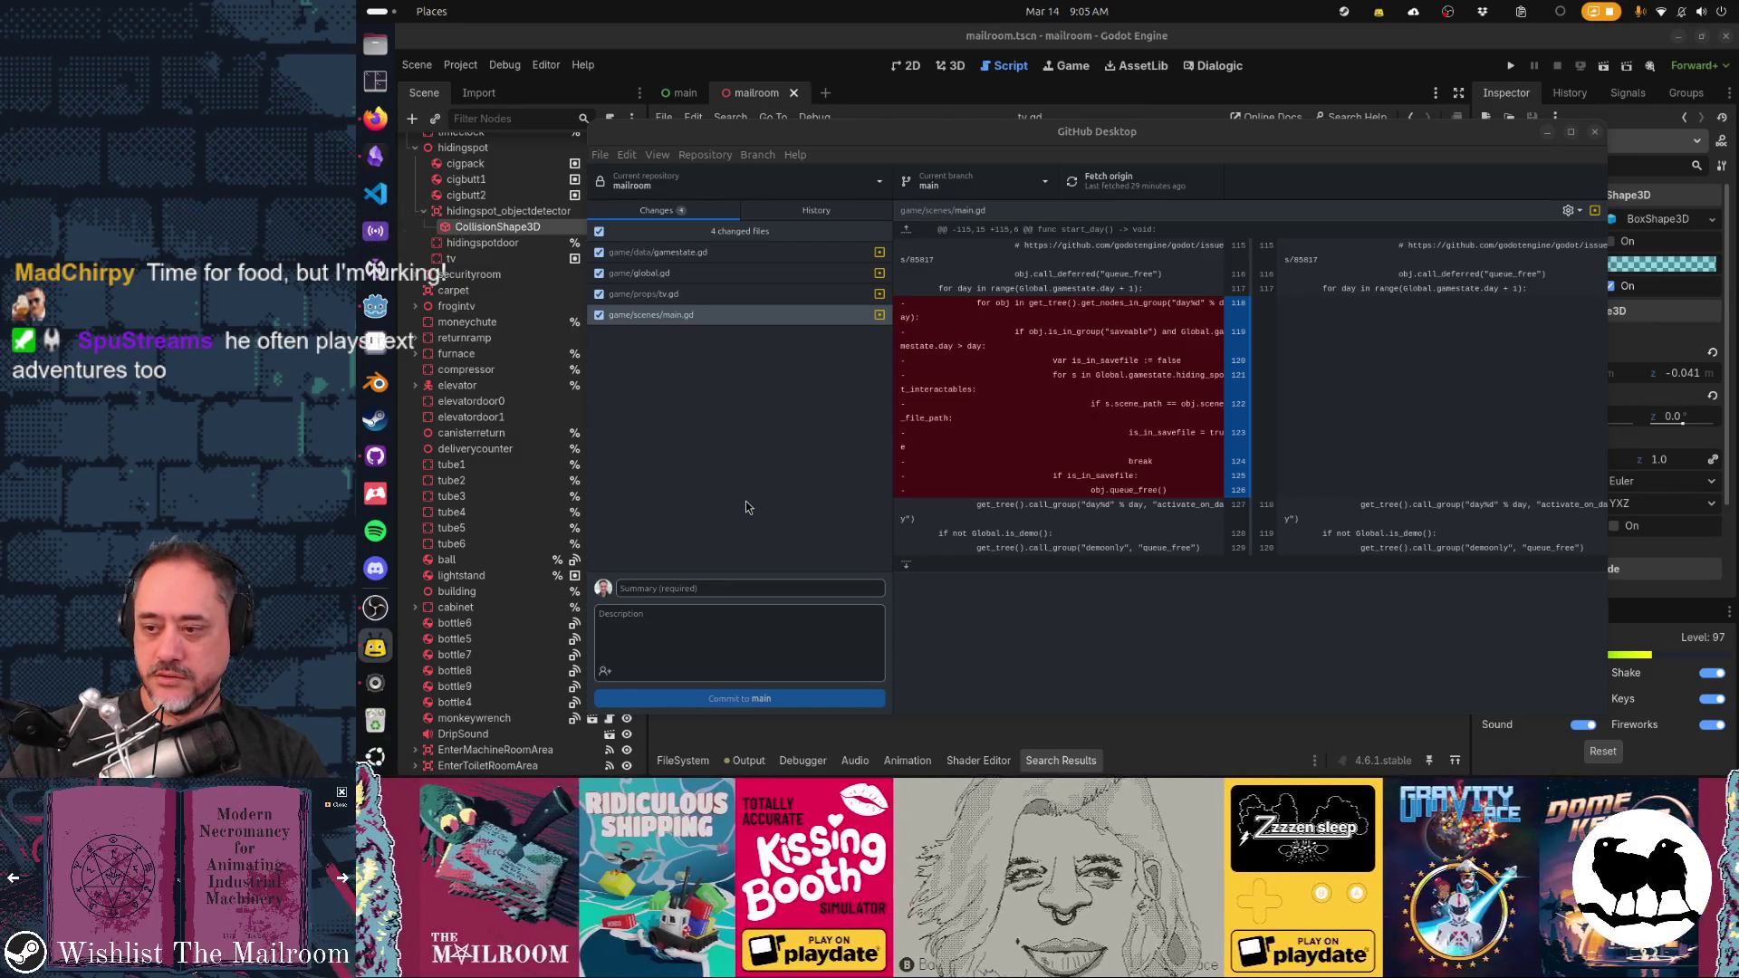
pyautogui.click(759, 588)
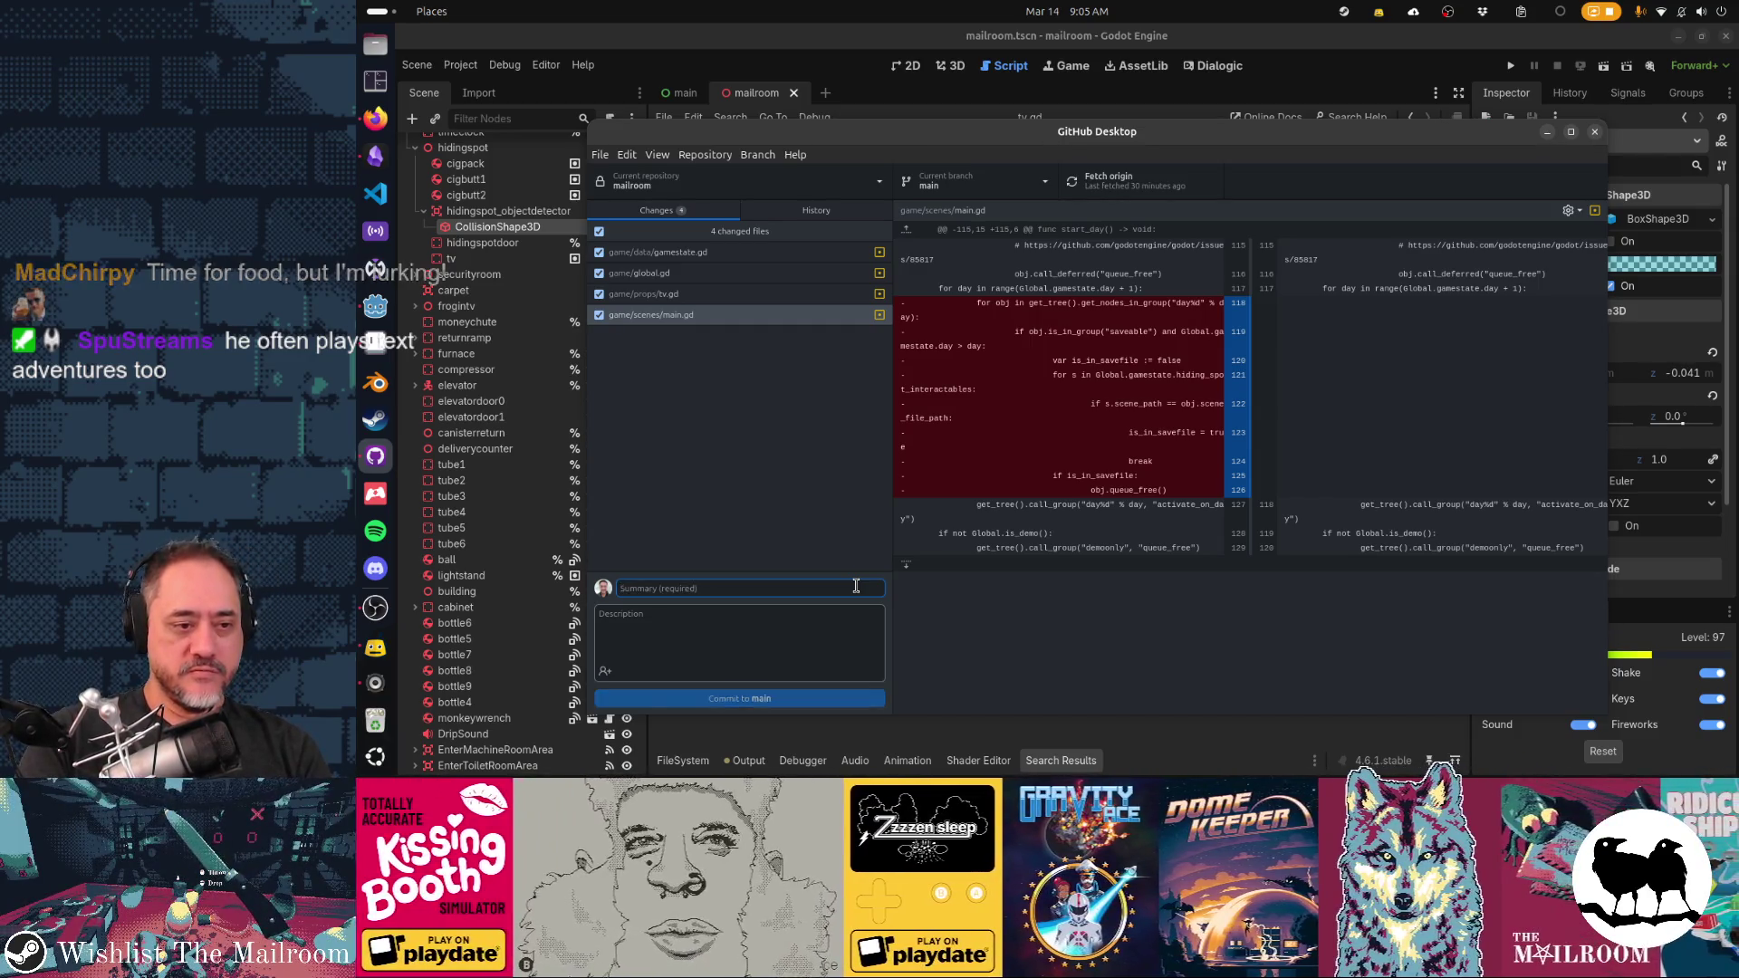
# Enter the commit summary 'reverted the hiding spot save sy' and bring the Godot editor back
pyautogui.write('reverted the hiding spot save system')
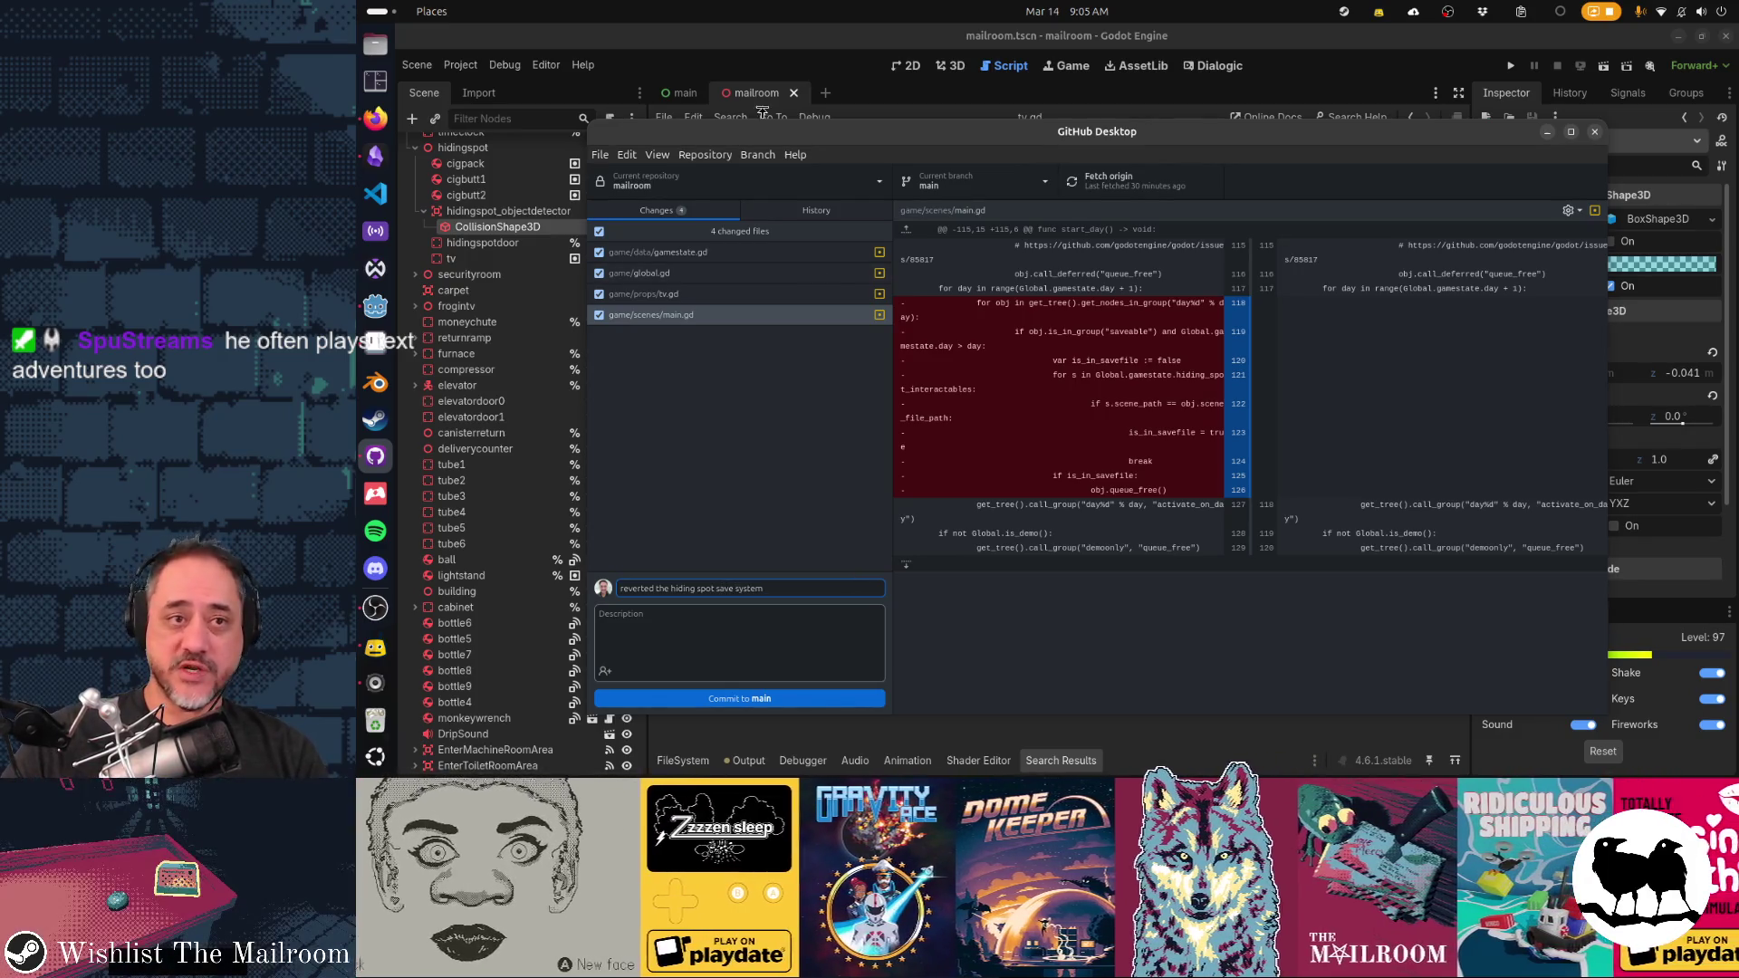
pyautogui.click(809, 56)
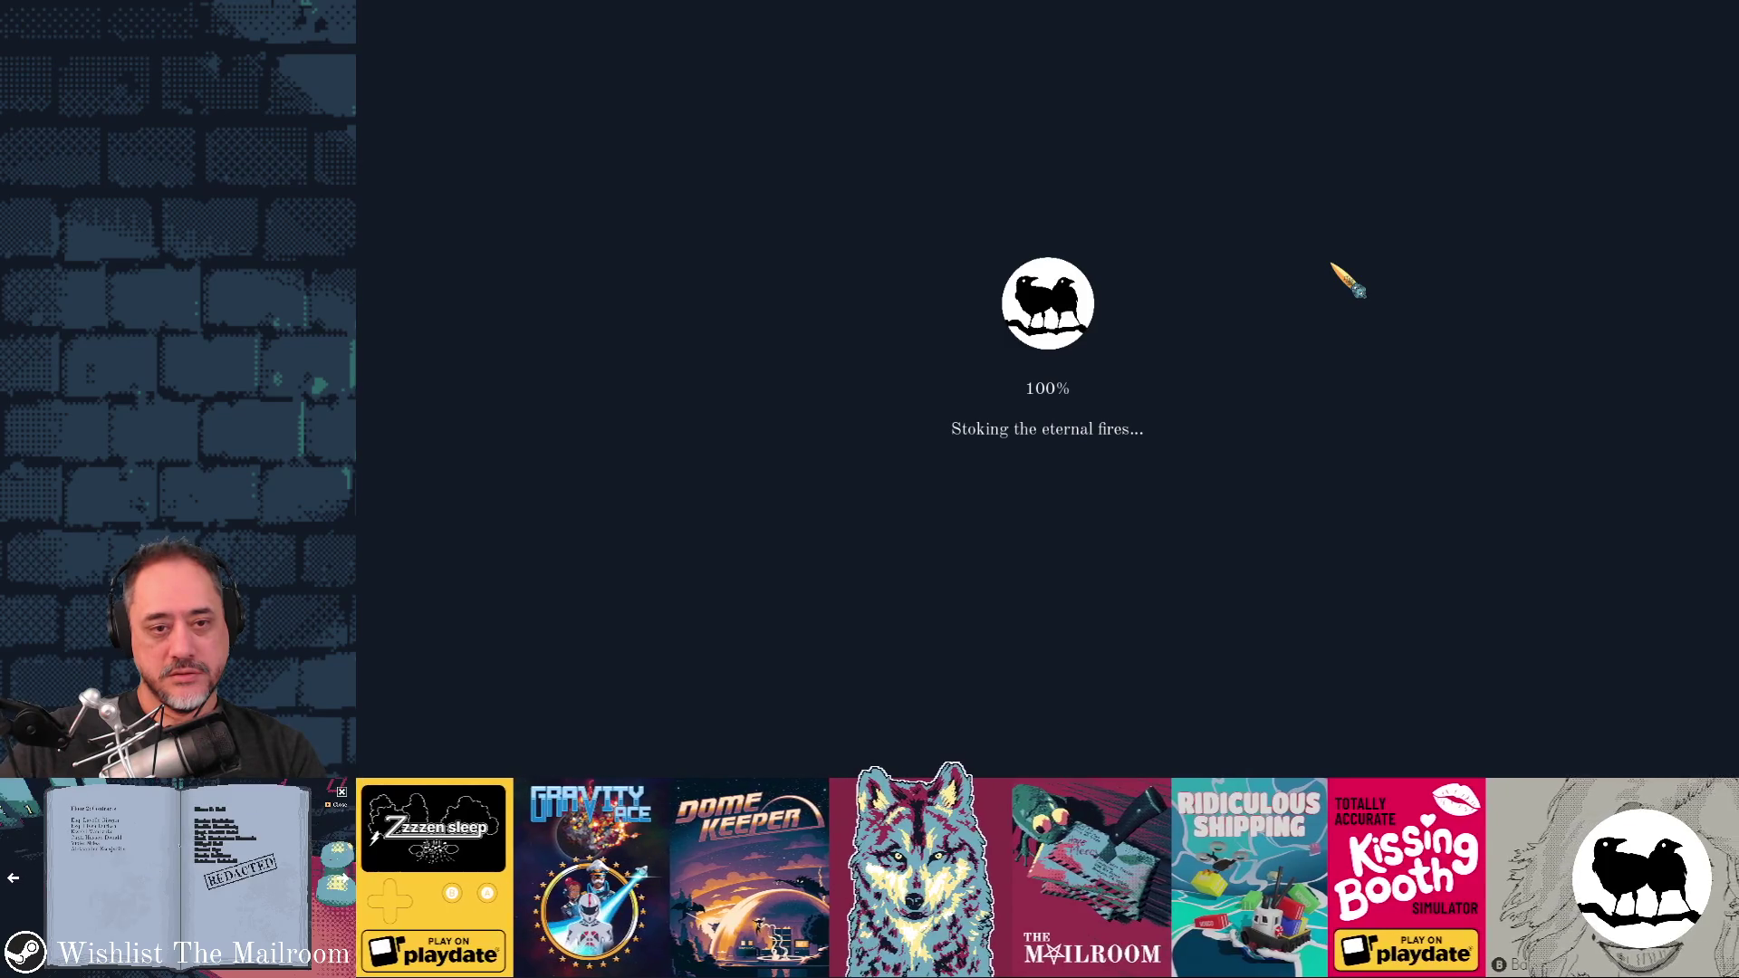
# Load a save slot and walk through the B door and the pipe hall to the next door
pyautogui.press('Return')
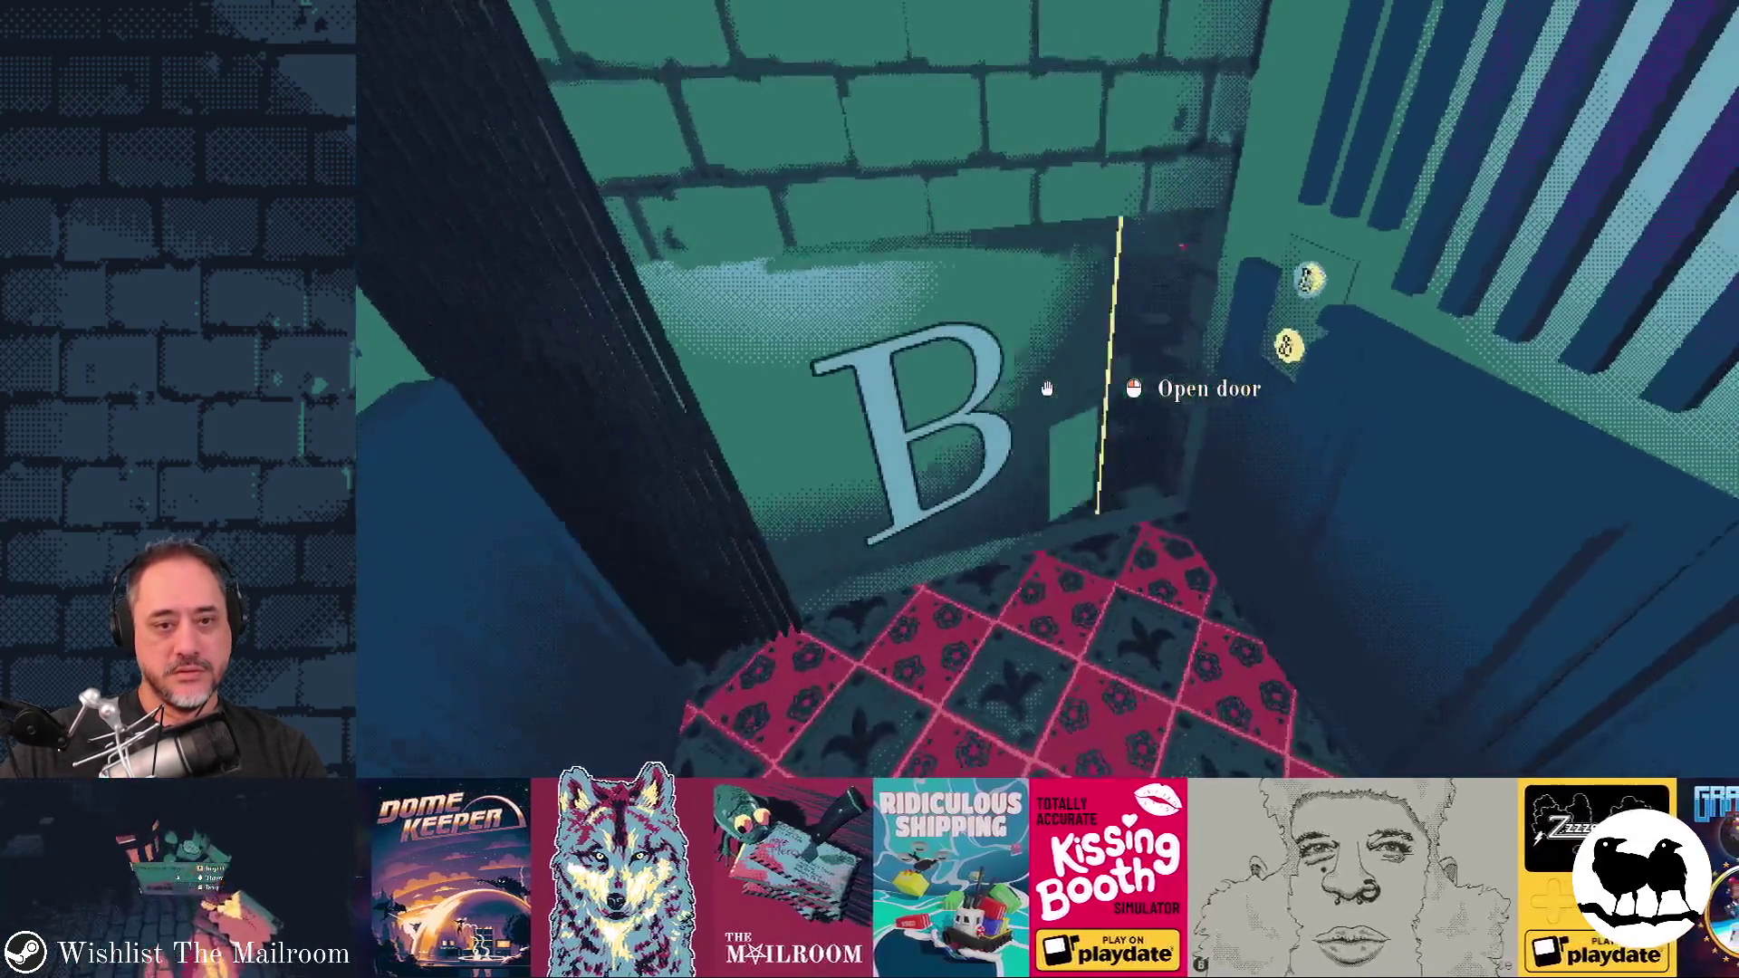
pyautogui.click(1047, 389)
pyautogui.press('w')
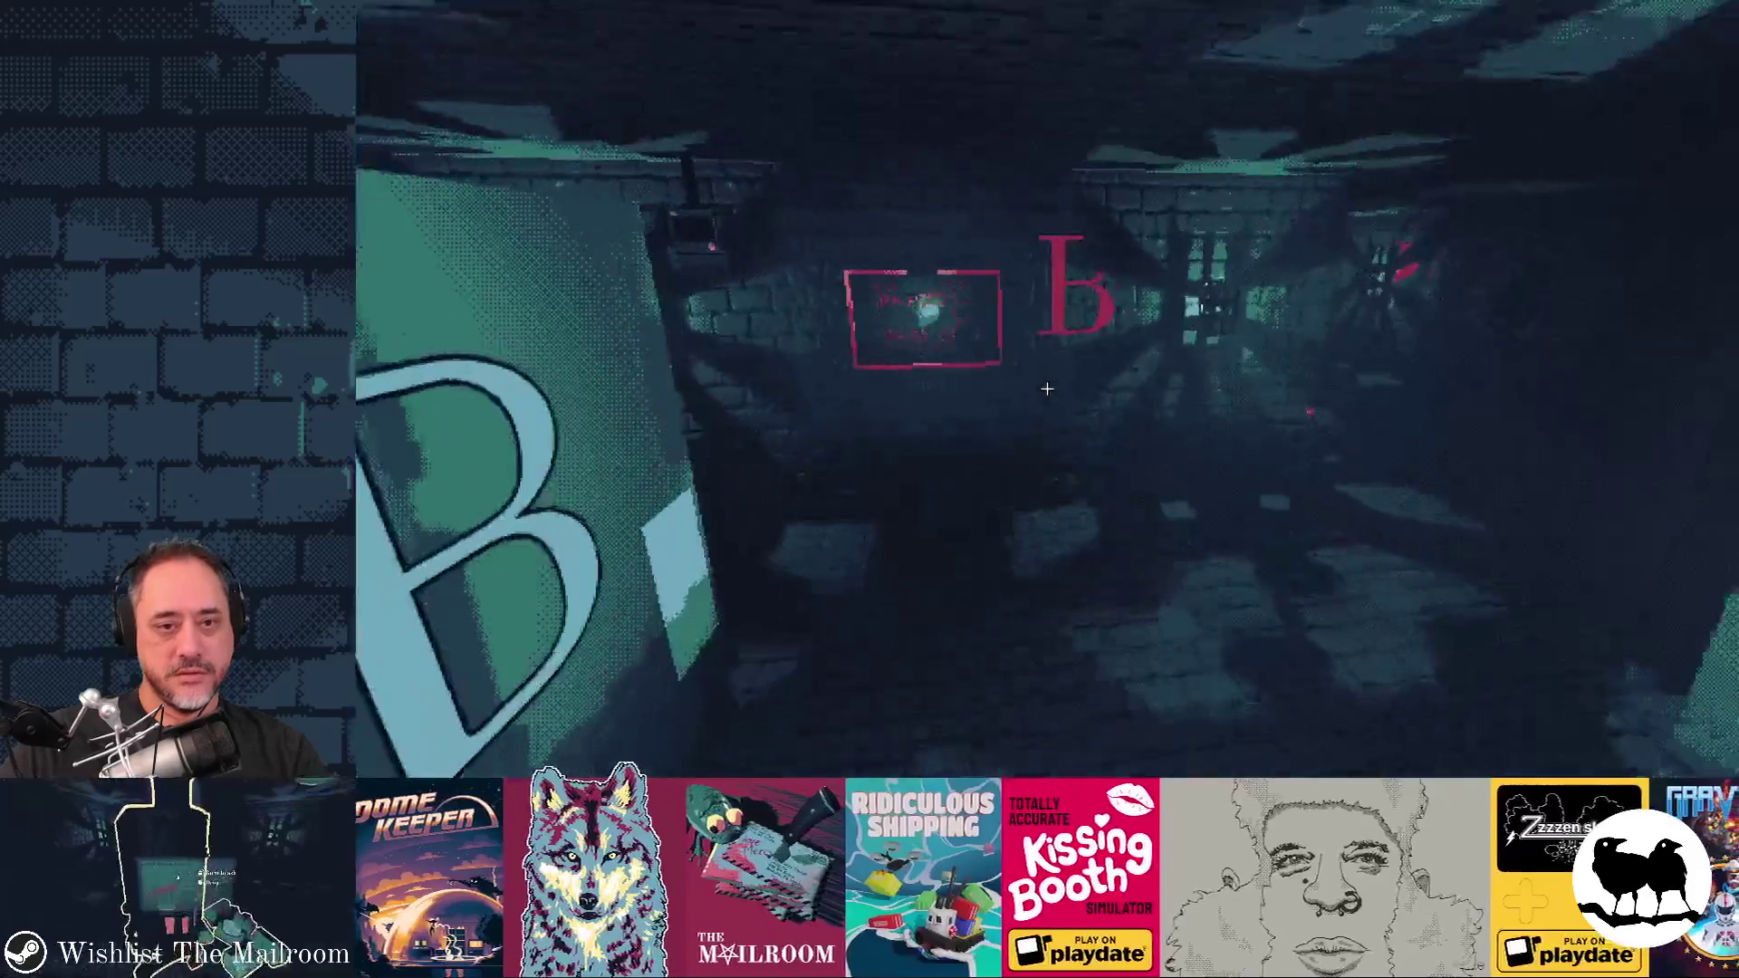
pyautogui.press('w')
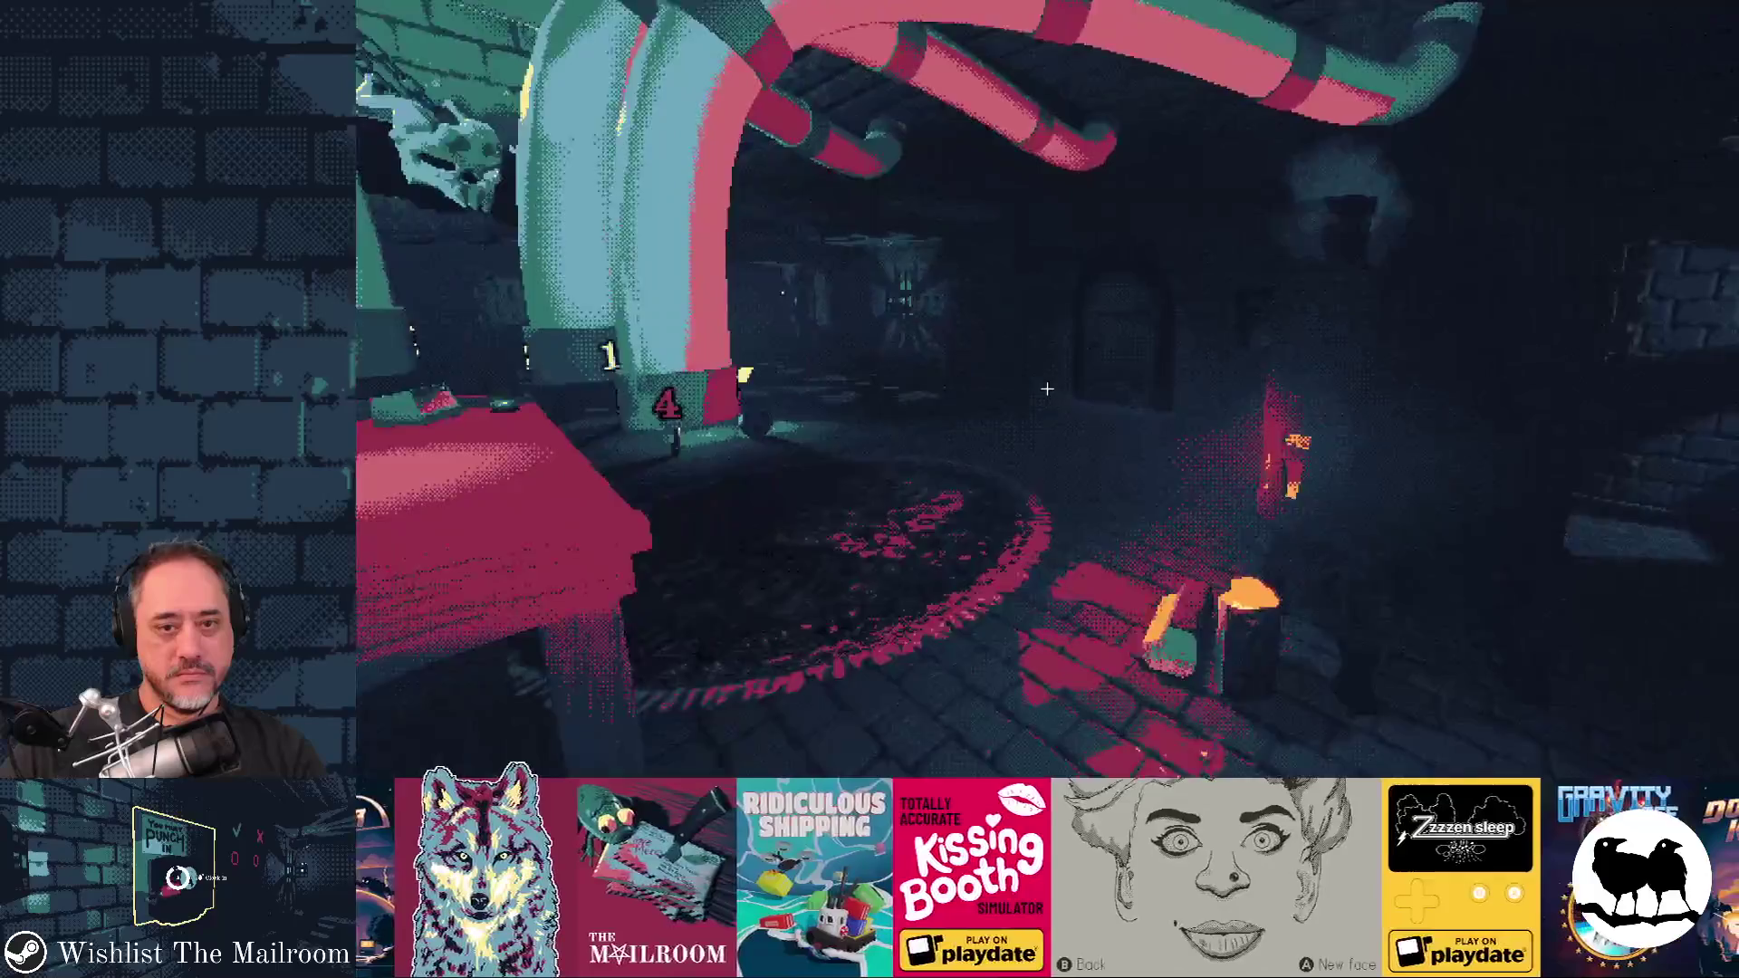
pyautogui.press('w')
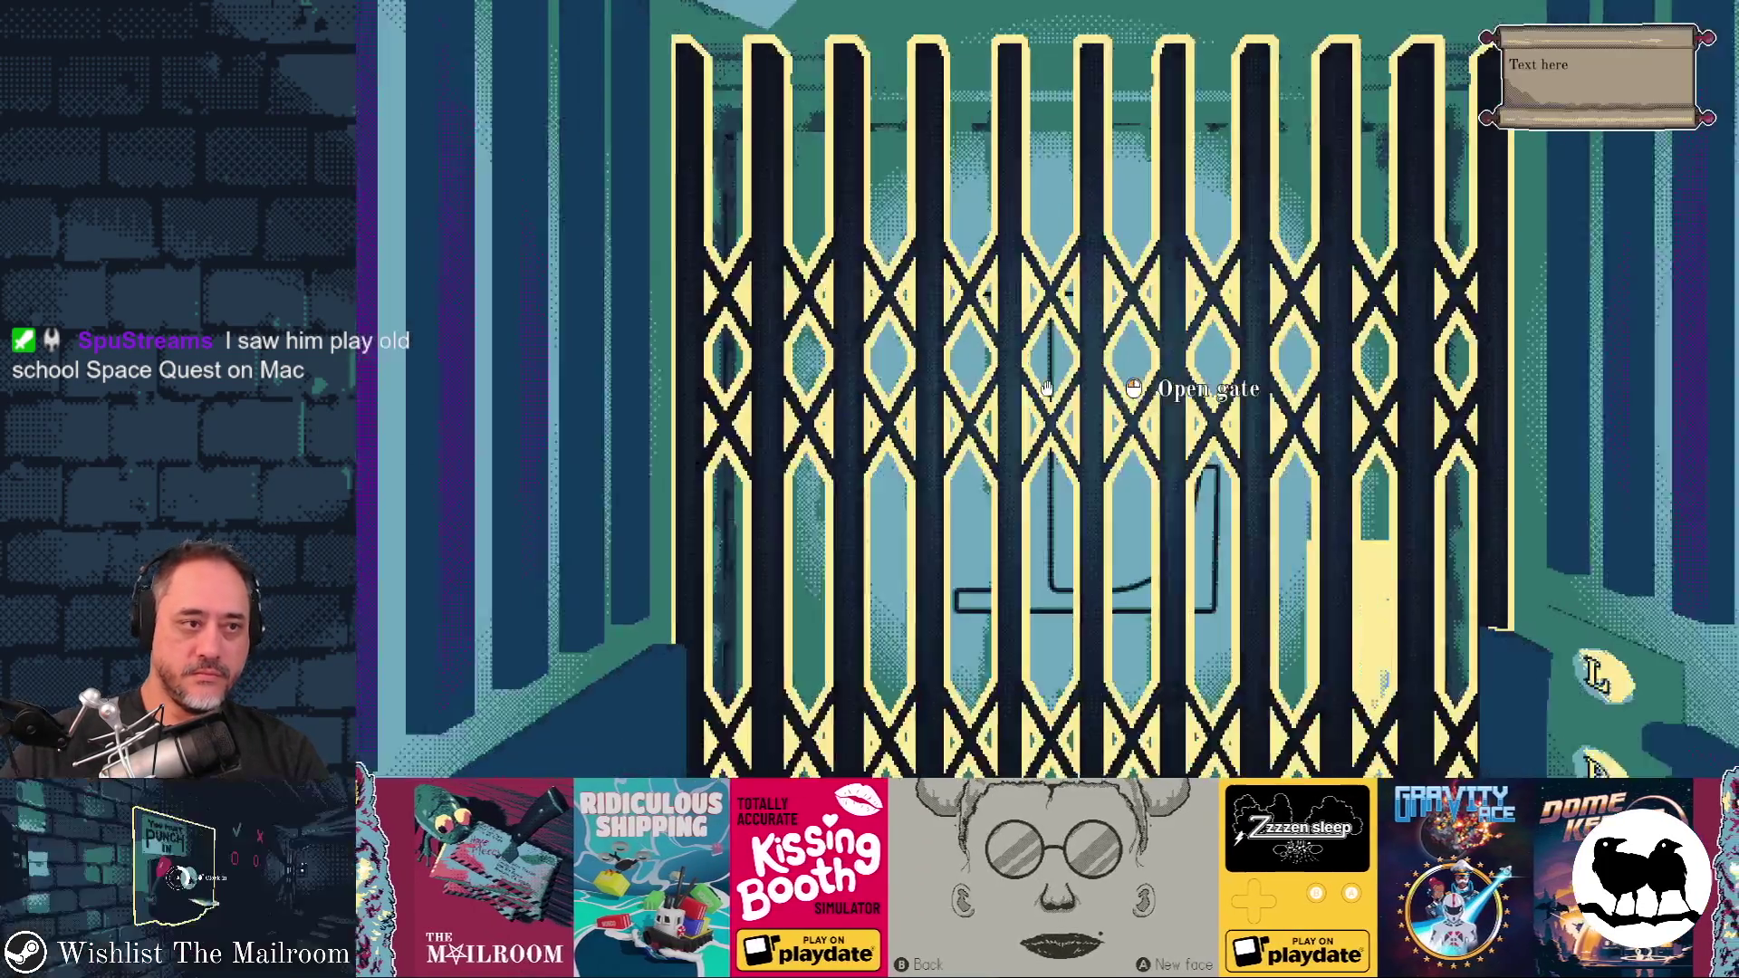
pyautogui.press('w')
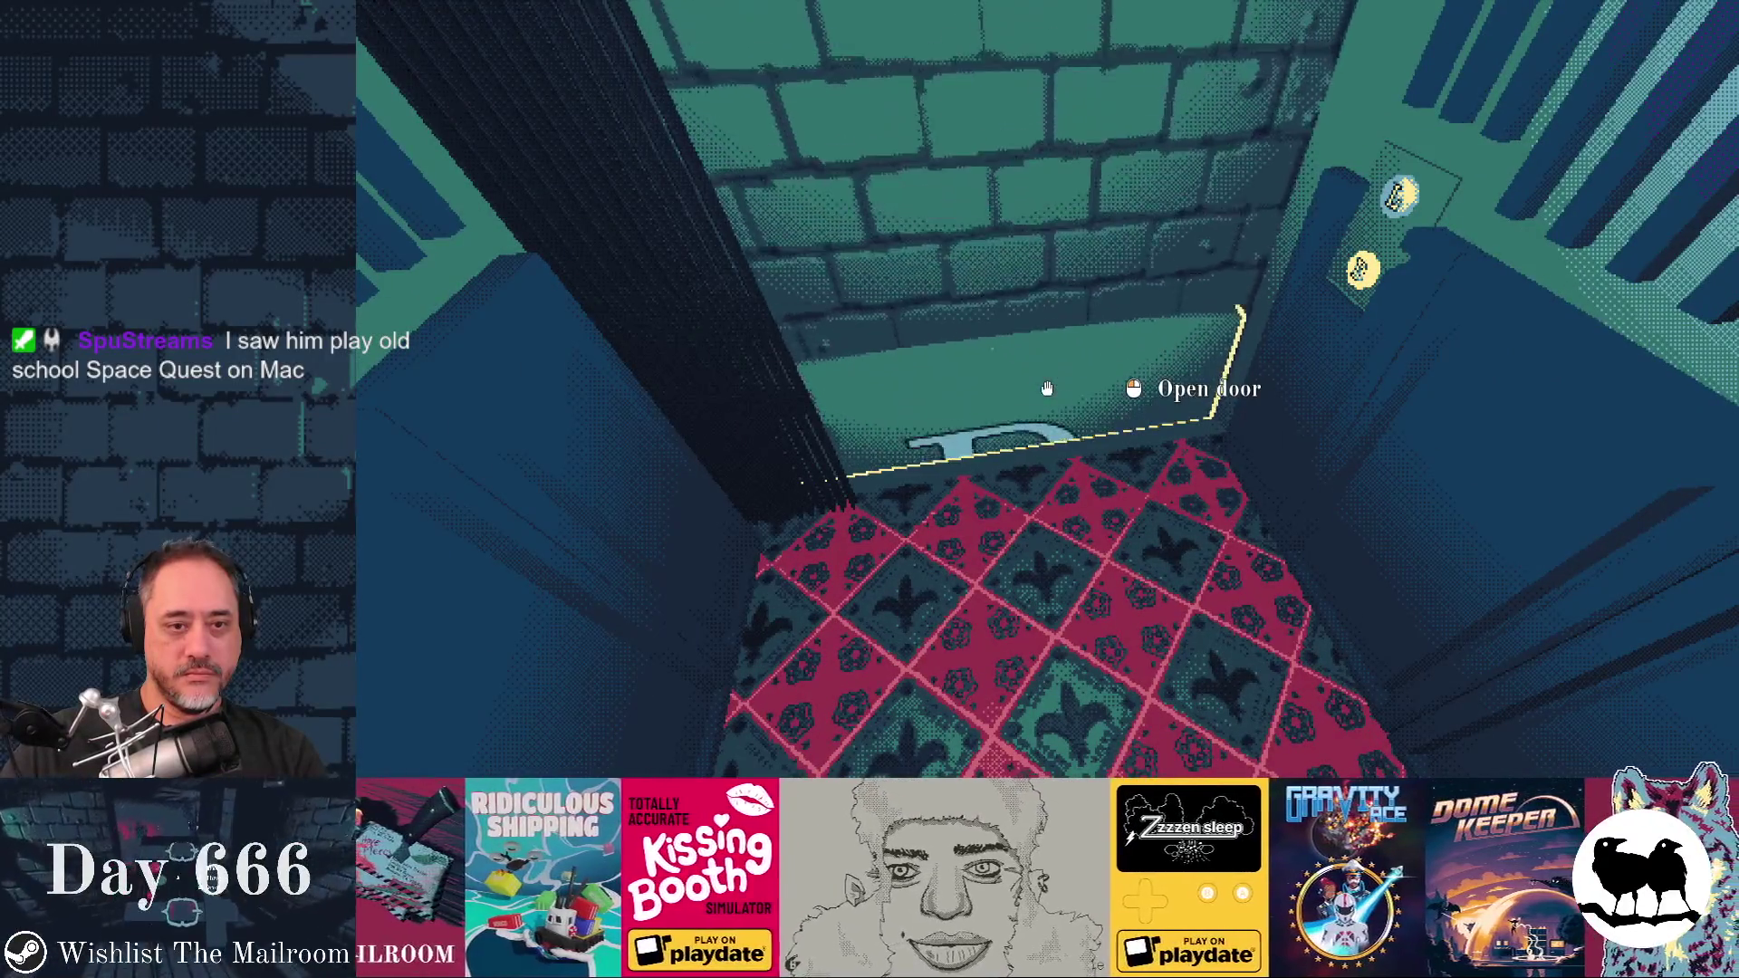
# Go through the door and down the brick corridor, pick up the figure and drop it on the shelf
pyautogui.click(1047, 389)
pyautogui.press('w')
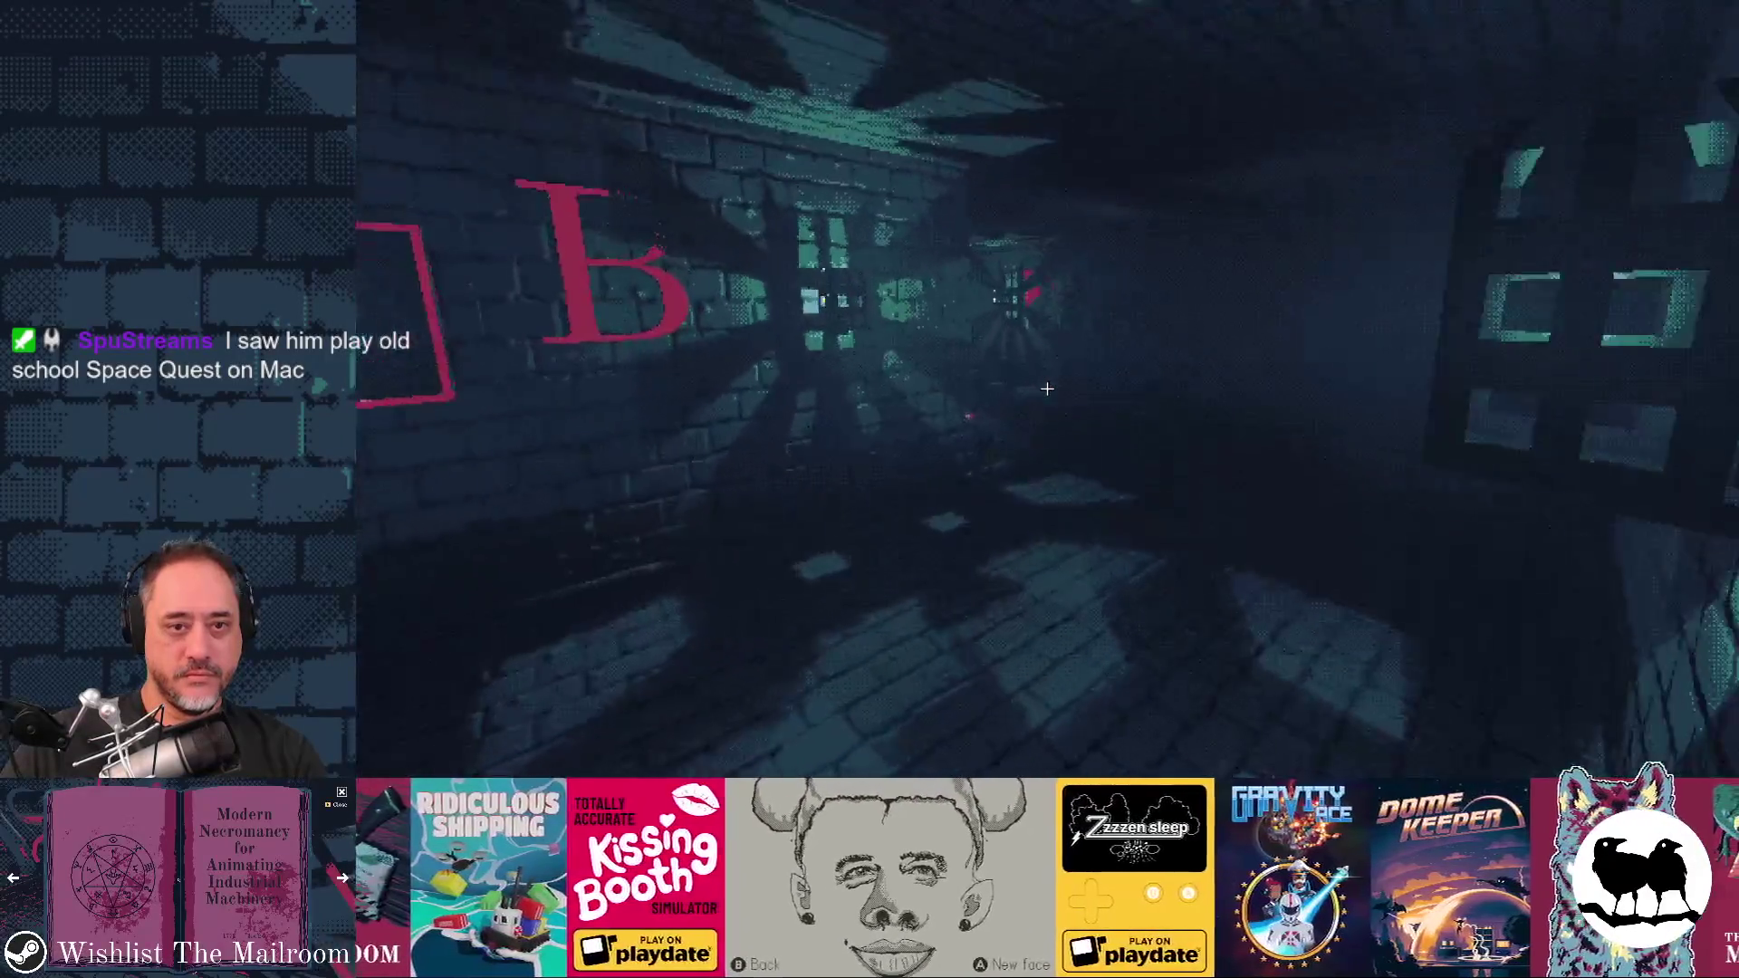
pyautogui.press('w')
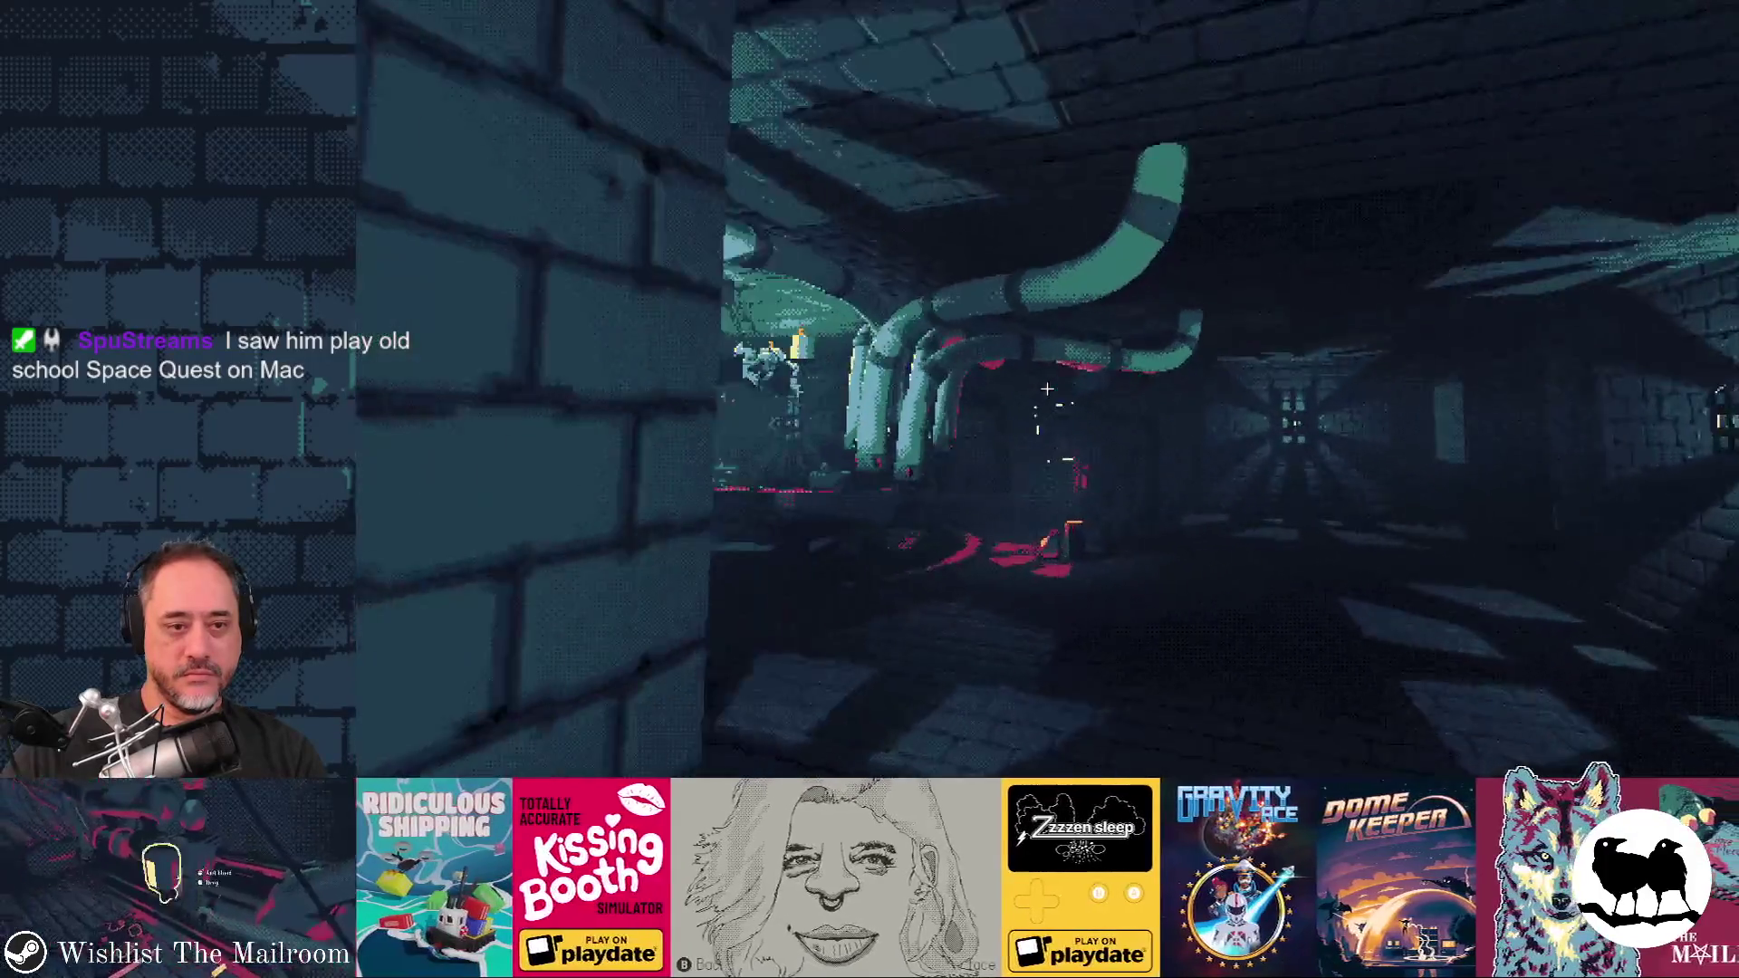
pyautogui.press('w')
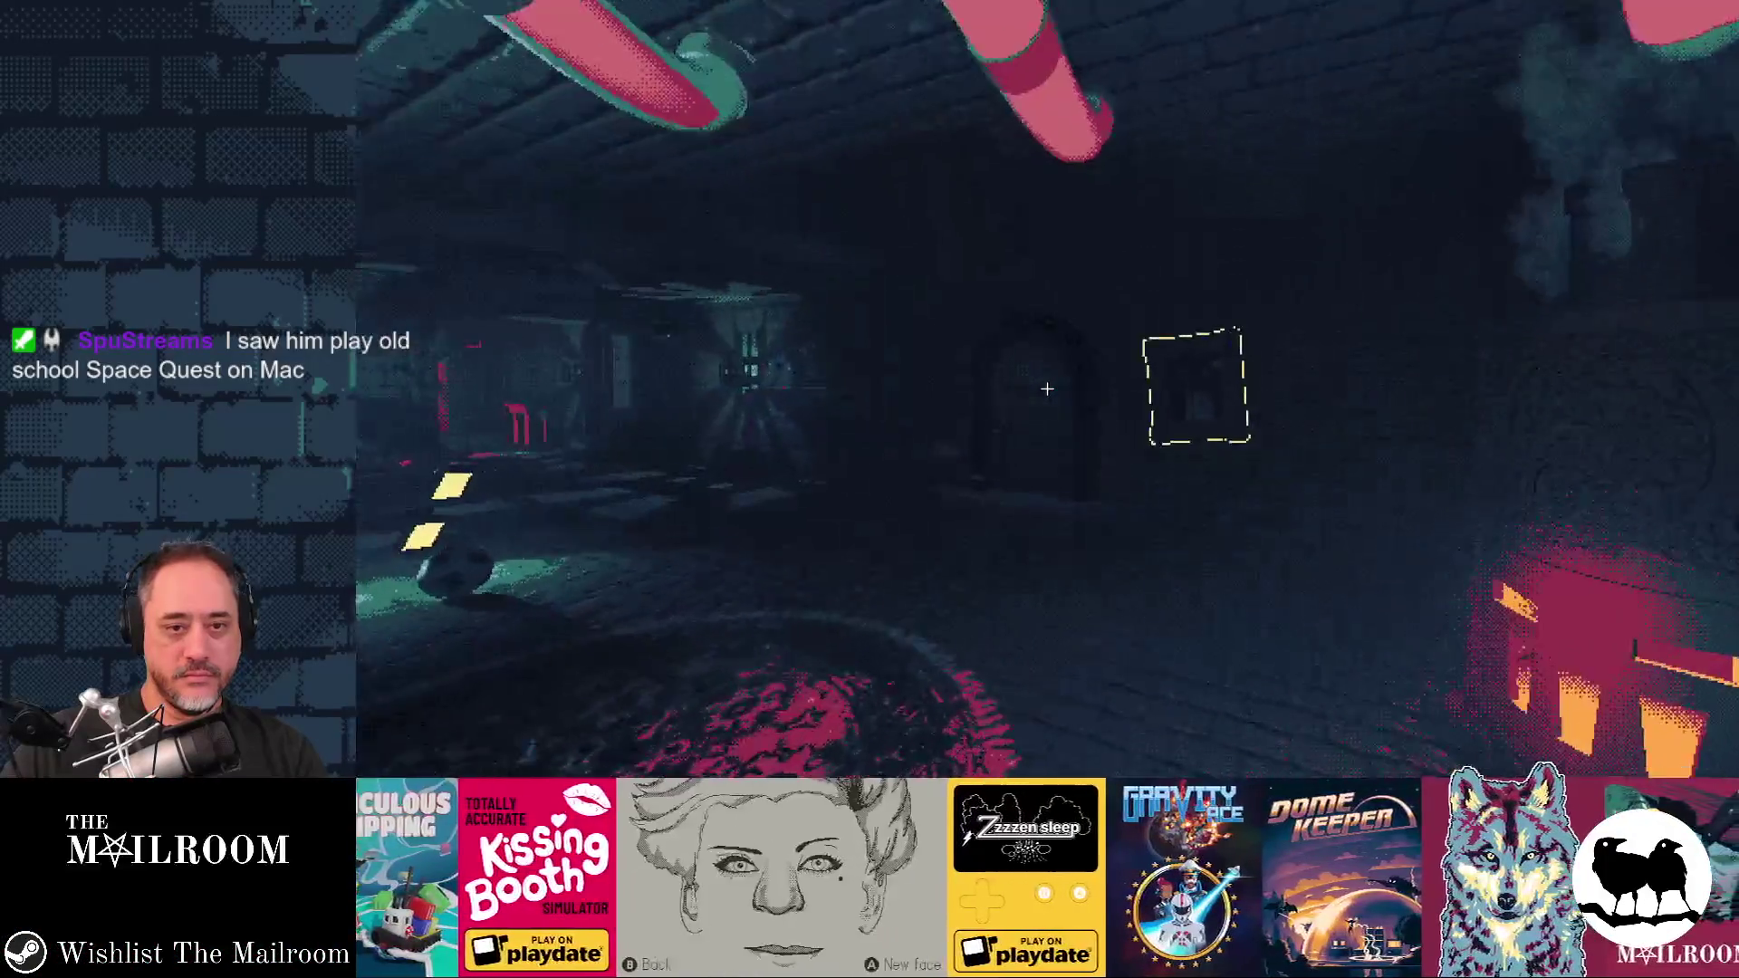
pyautogui.press('w')
pyautogui.press('w')
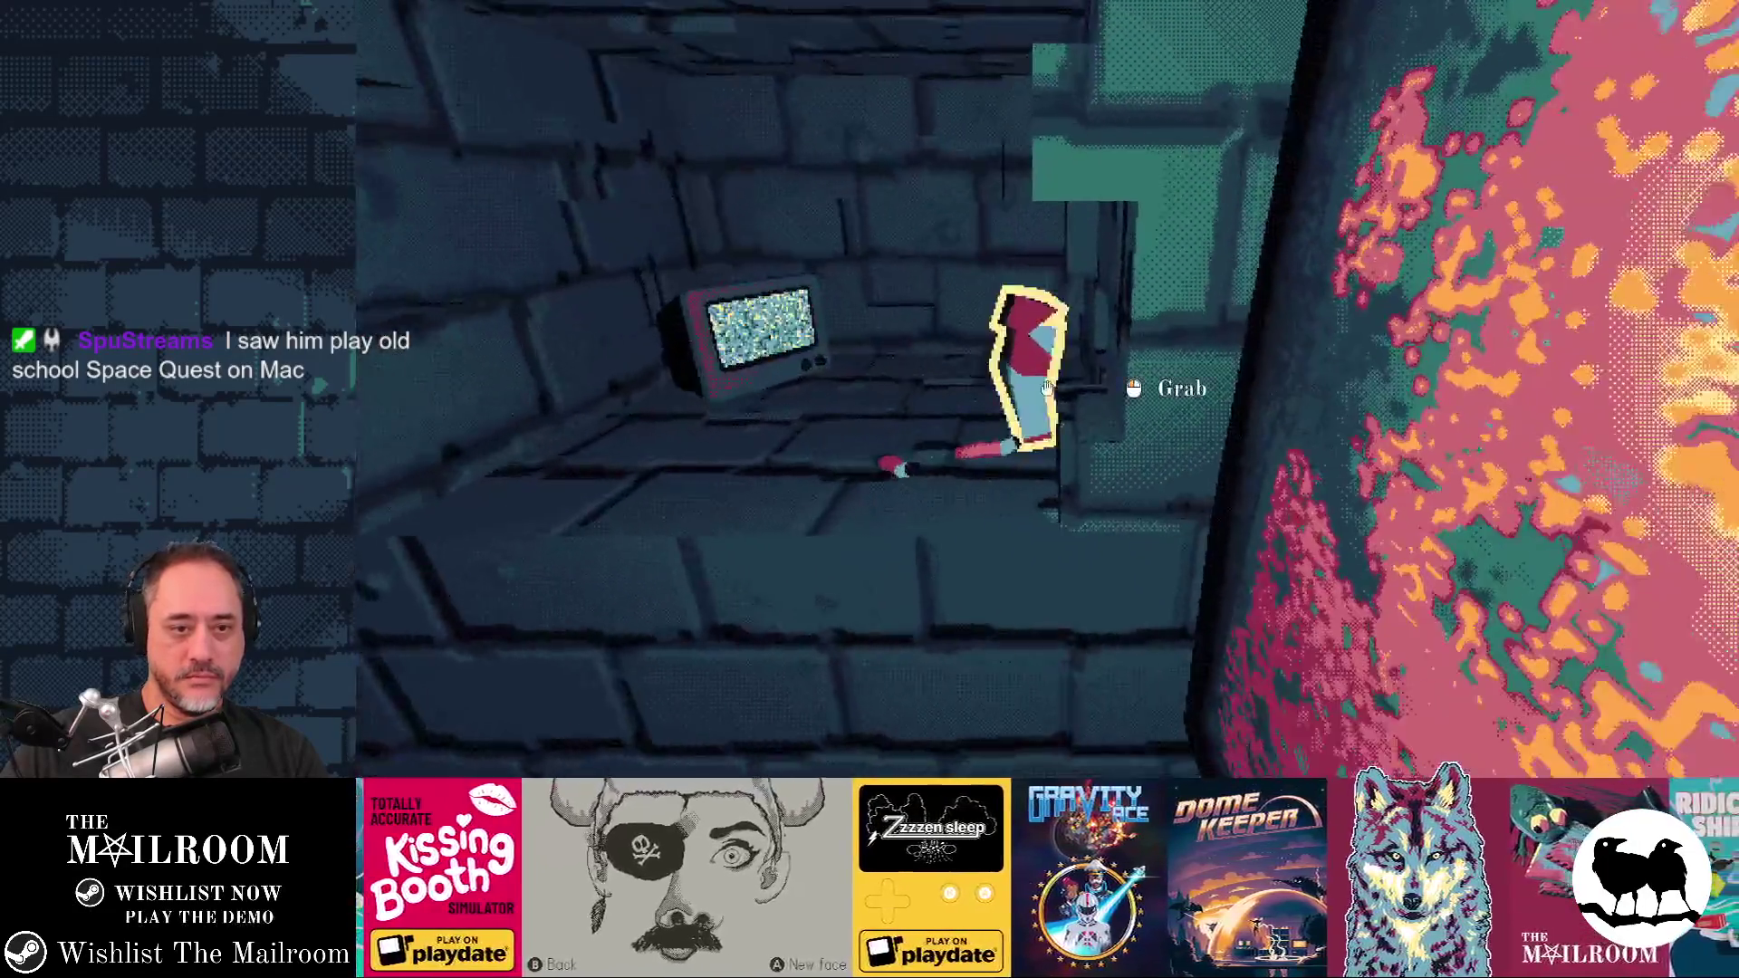
pyautogui.click(1047, 388)
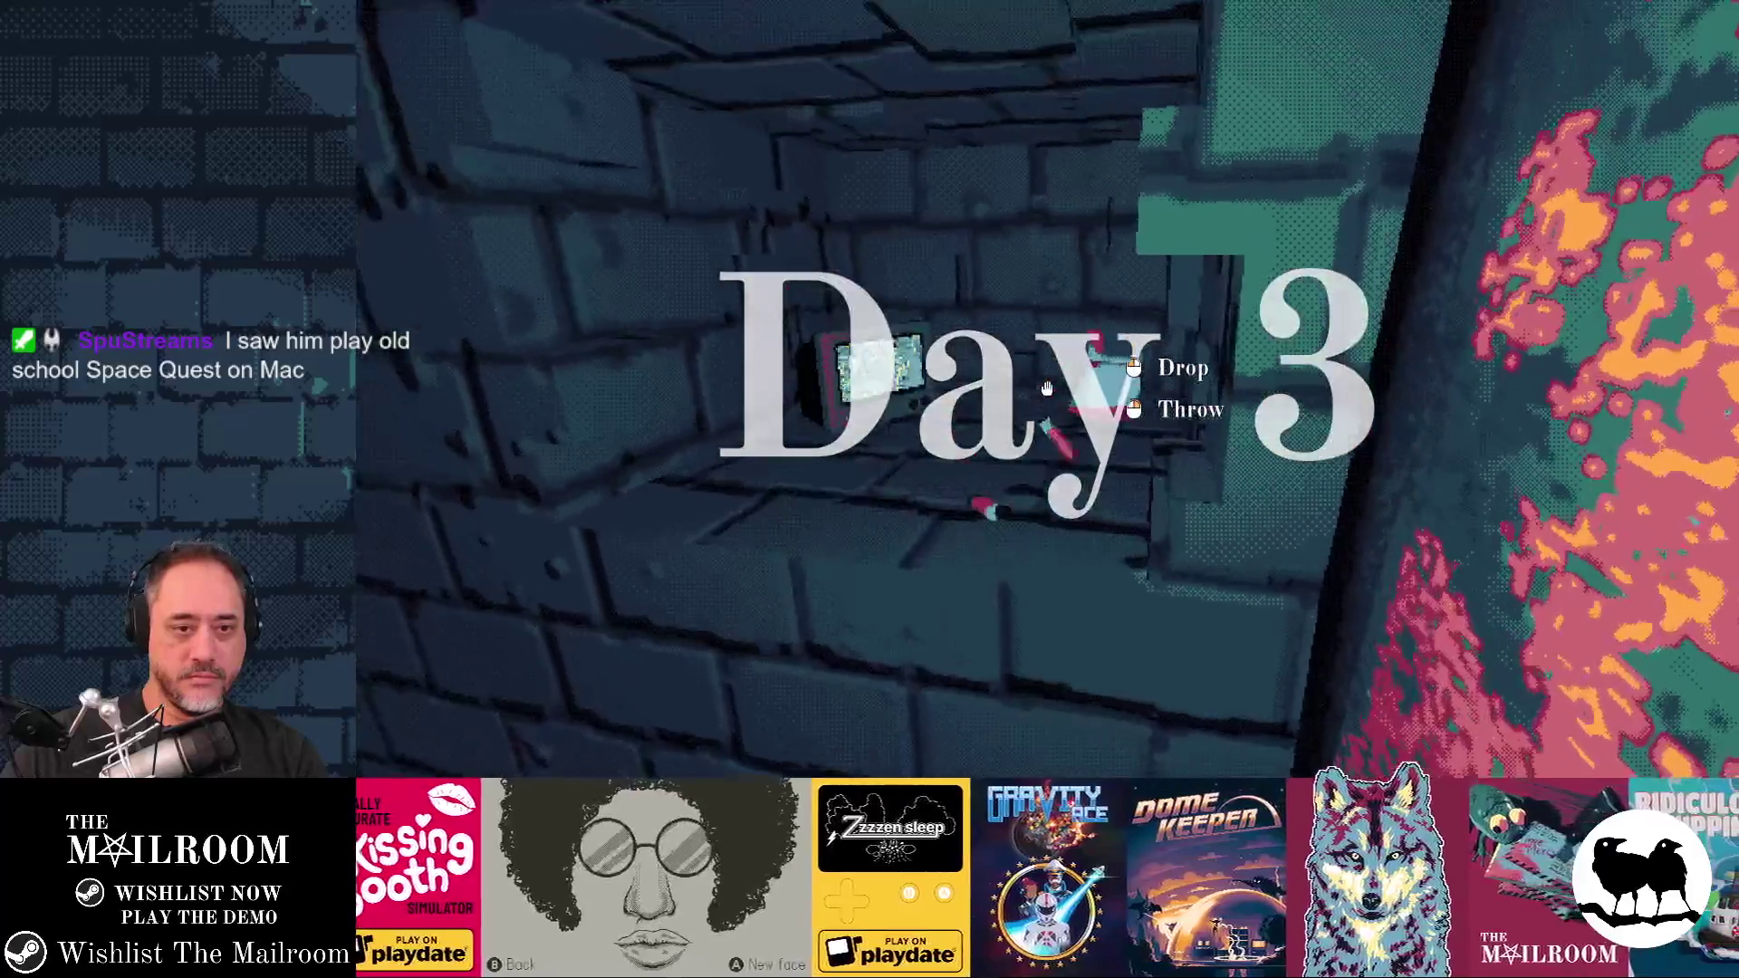
pyautogui.click(1047, 388)
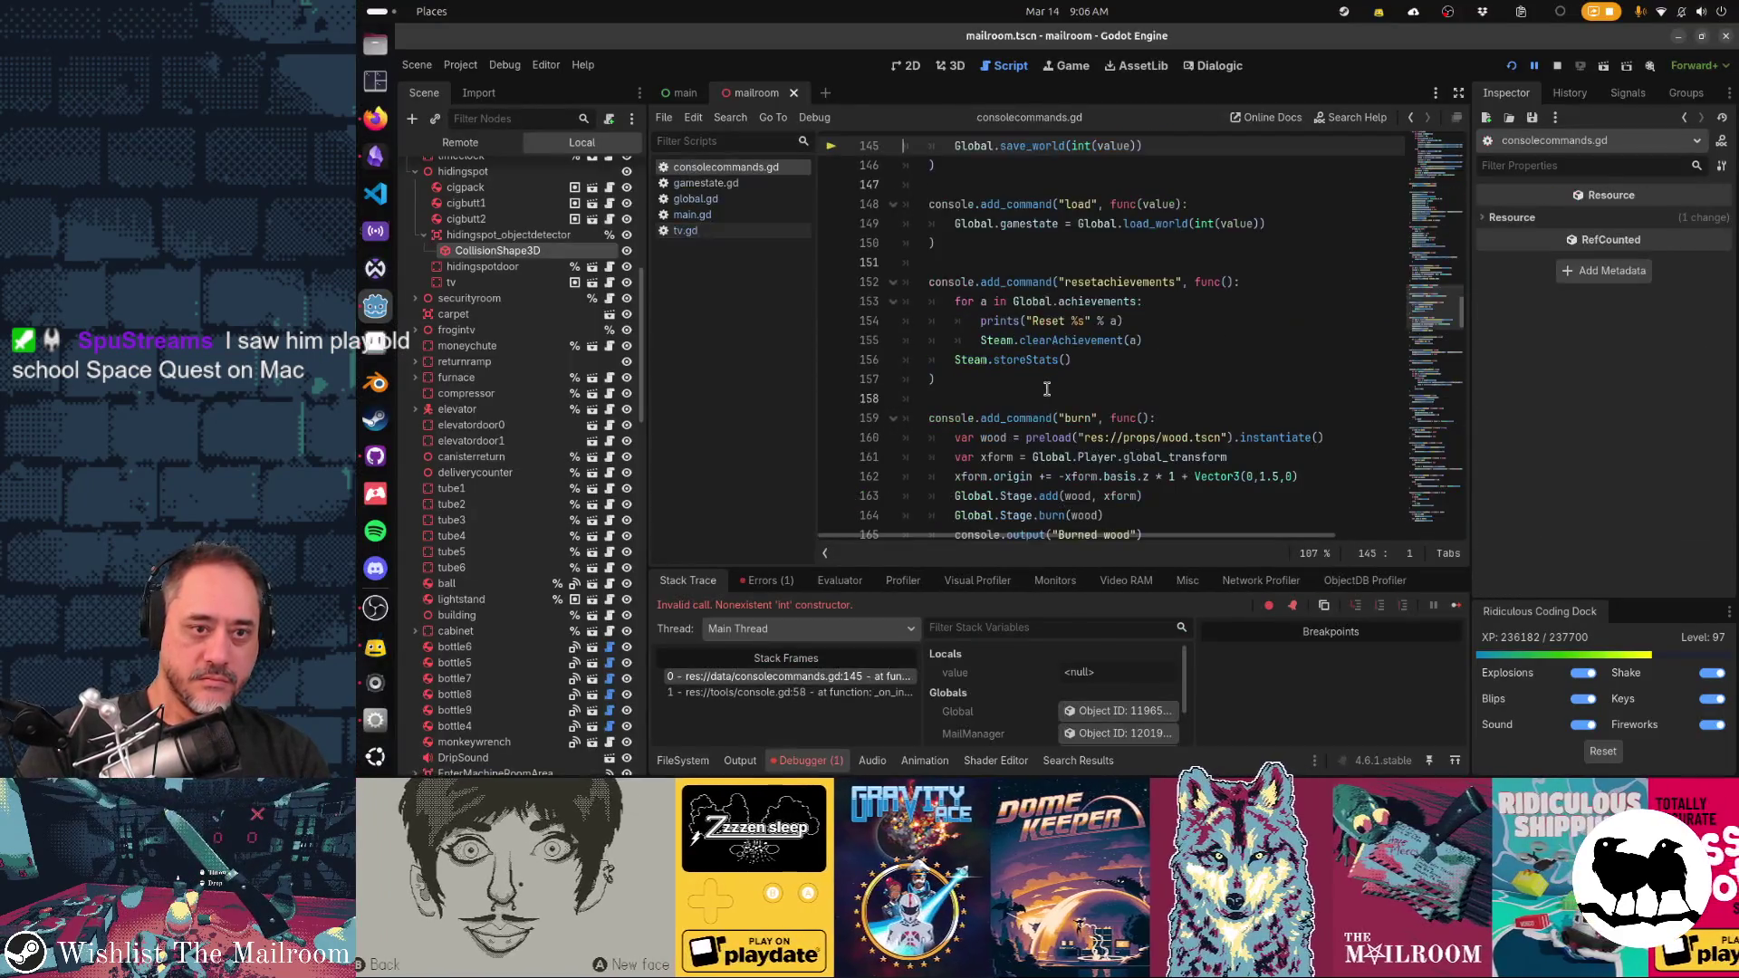
# Resume the game and run 'save 2' in the in-game console
pyautogui.scroll(2, 1077, 272)
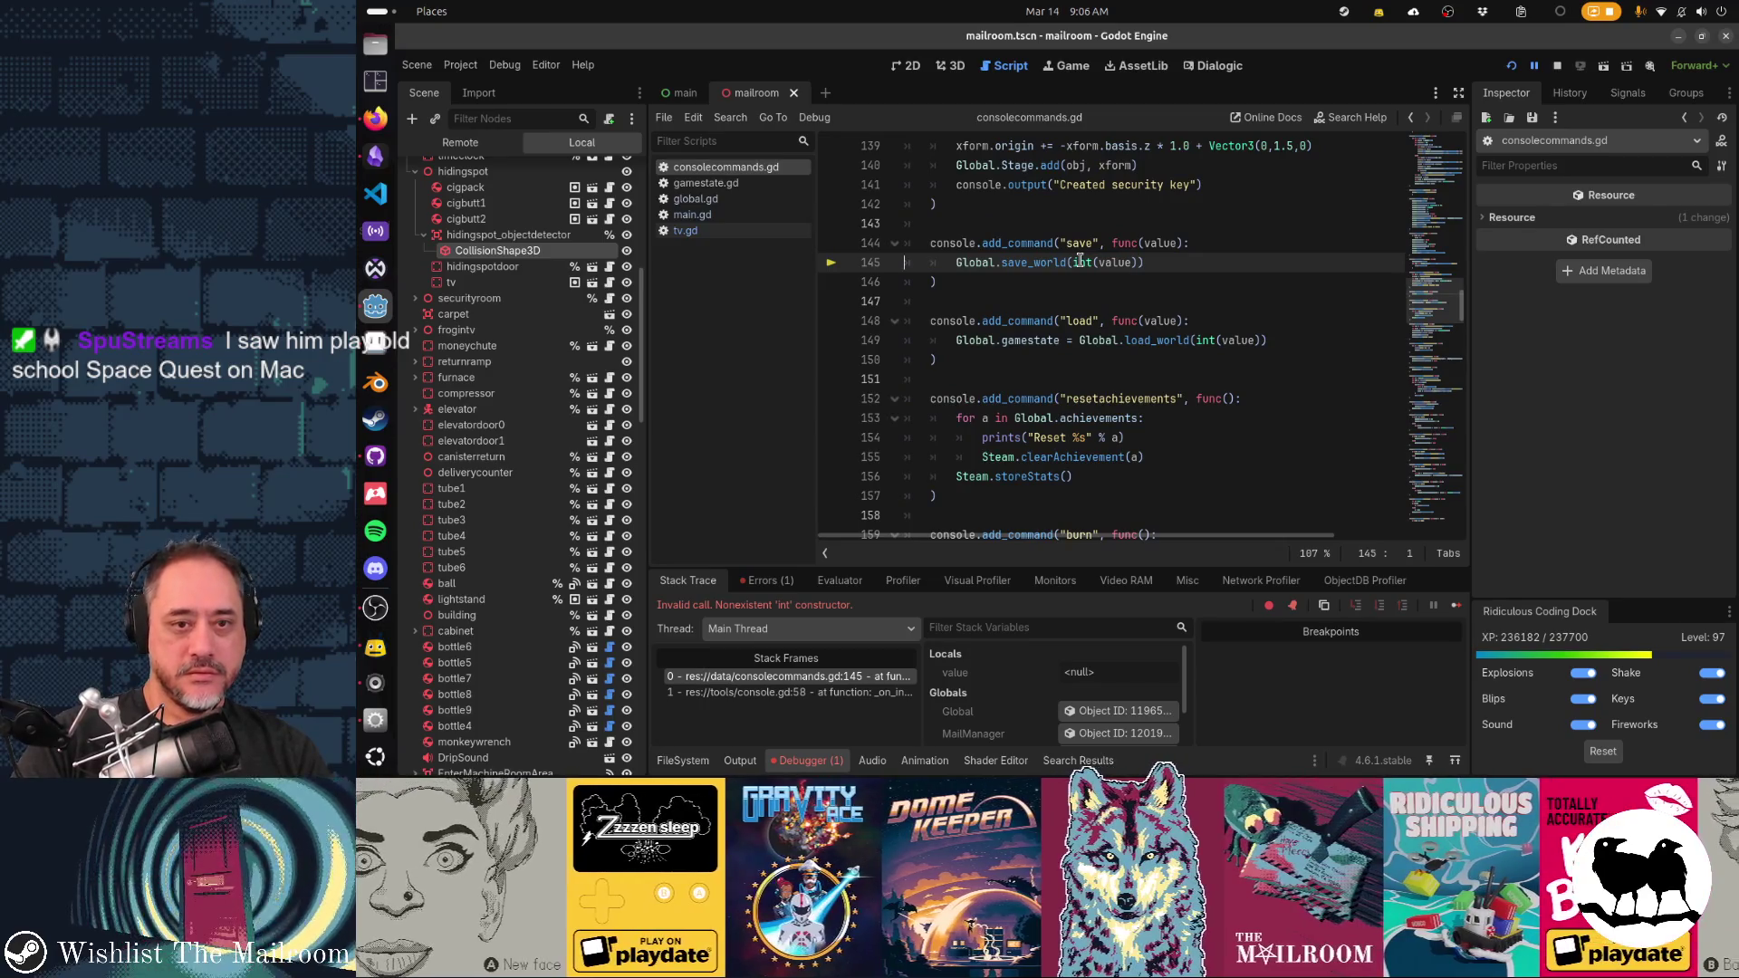
pyautogui.hotkey('alt', 'Tab')
pyautogui.press('`')
pyautogui.write('save 2')
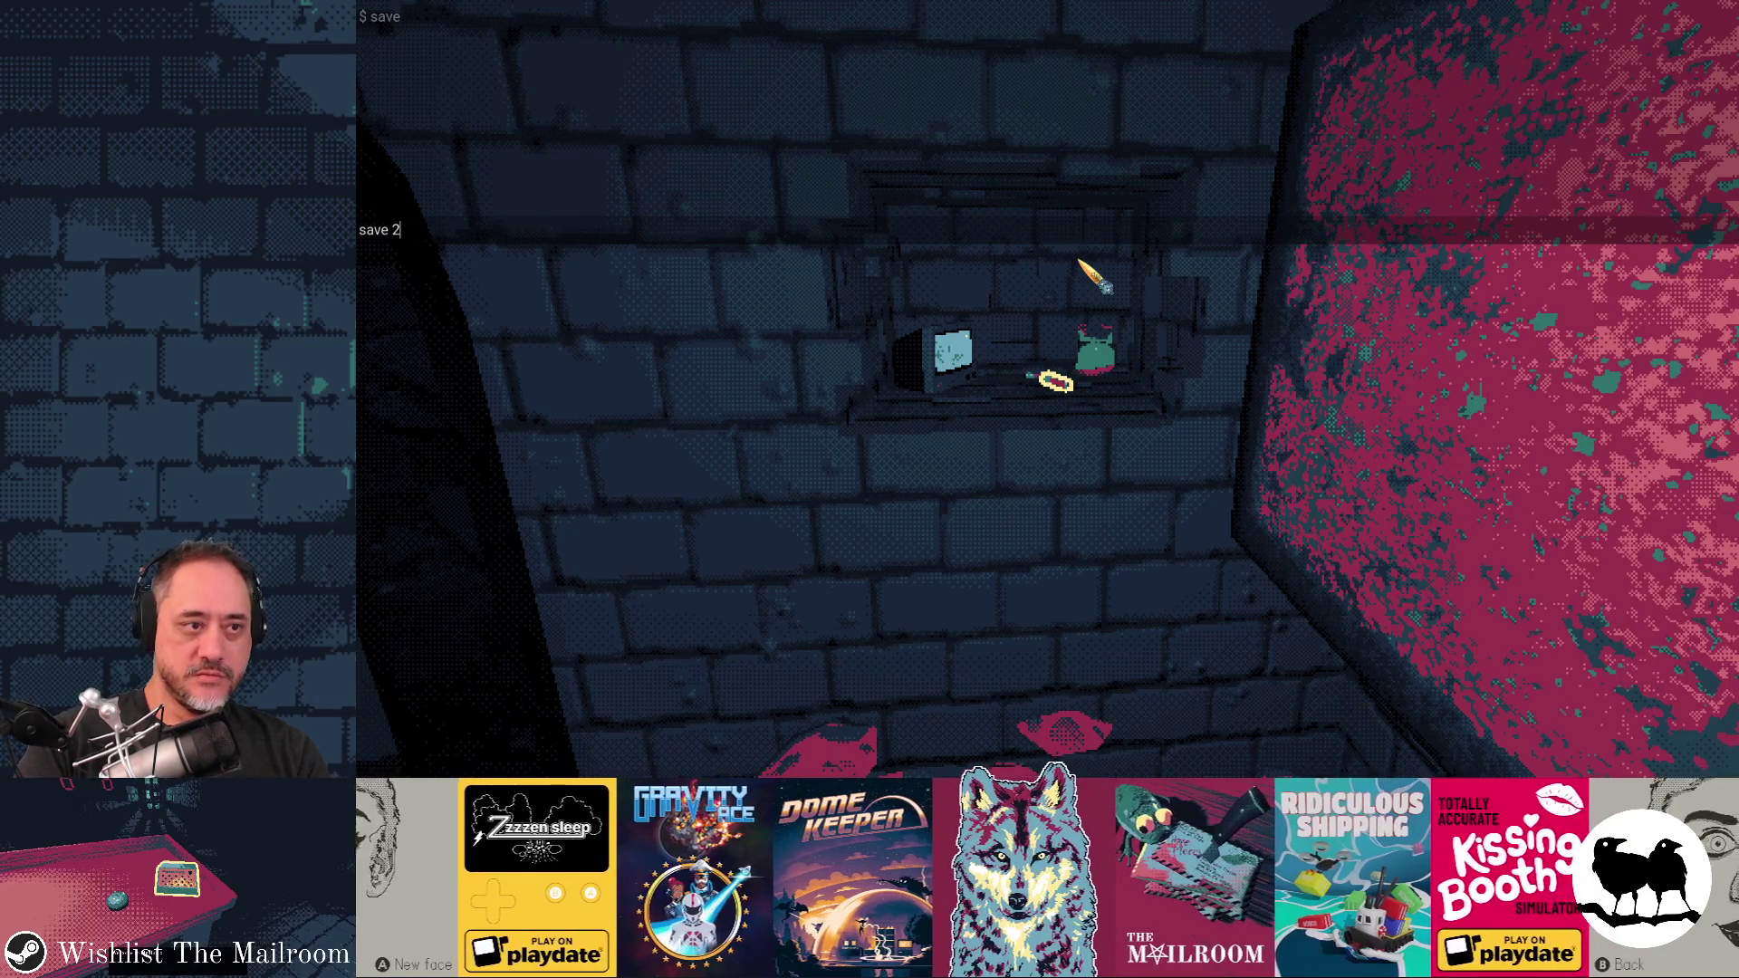
pyautogui.press('Return')
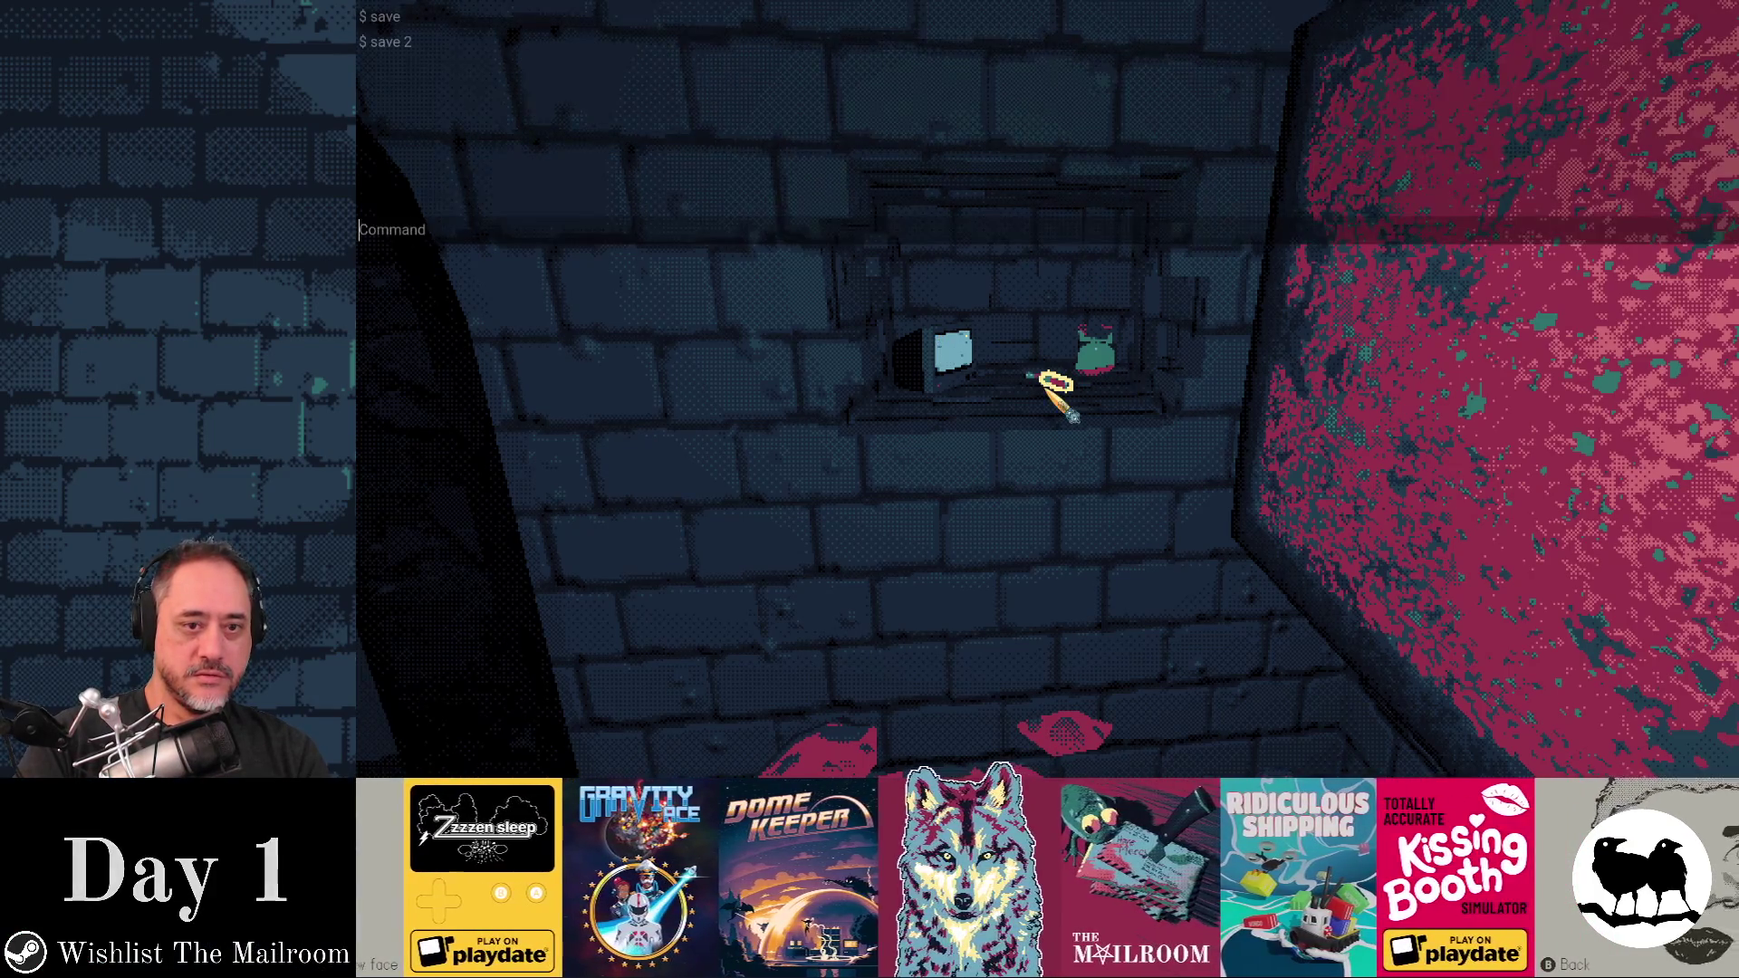
pyautogui.write('load')
pyautogui.press('Return')
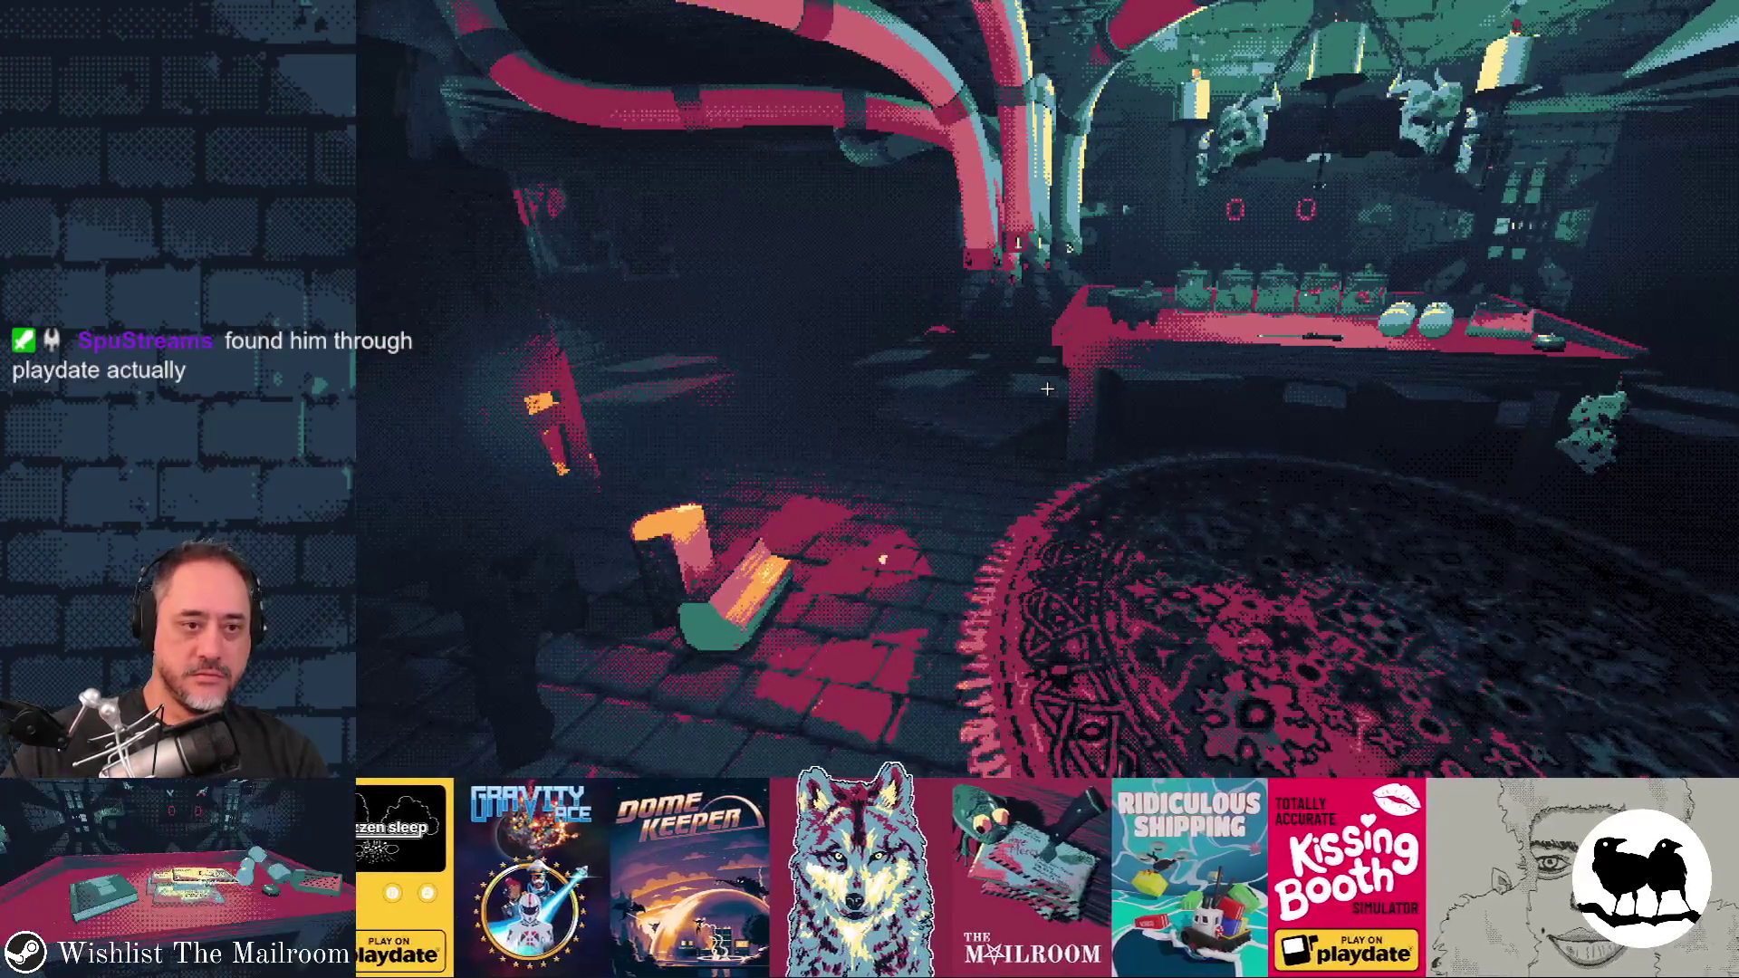
# Run load with no slot number to hit the int error, then resume with F12
pyautogui.press('`')
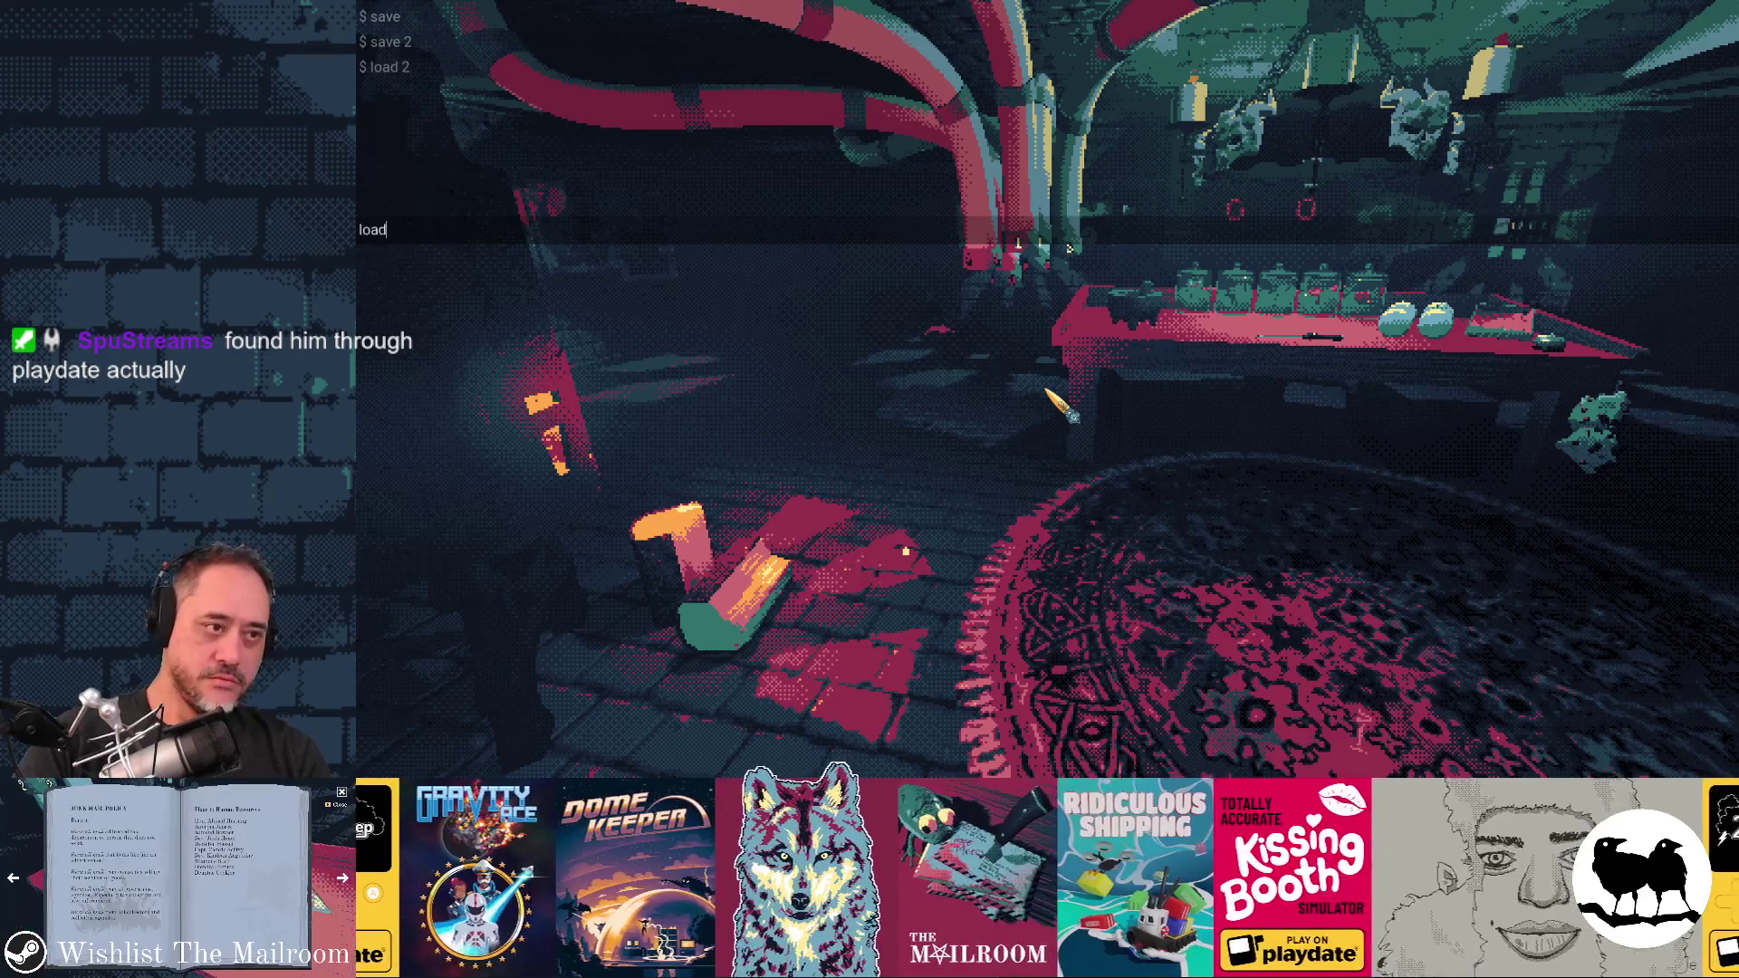
pyautogui.press('Return')
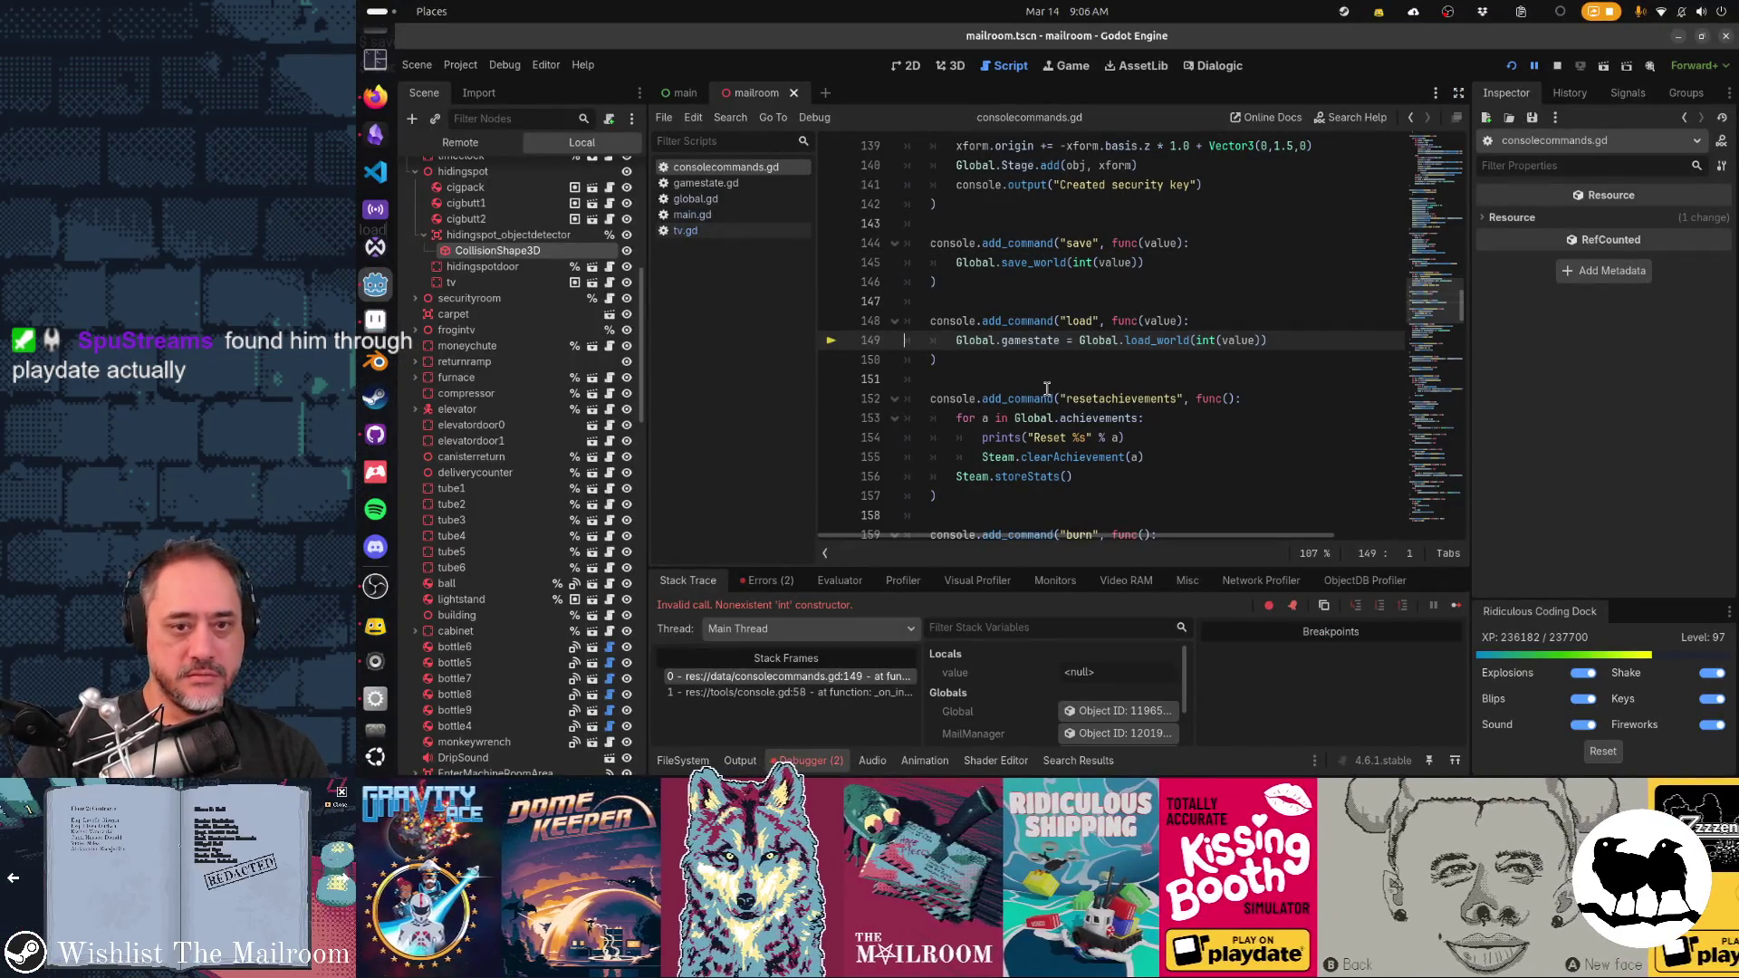
pyautogui.press('F12')
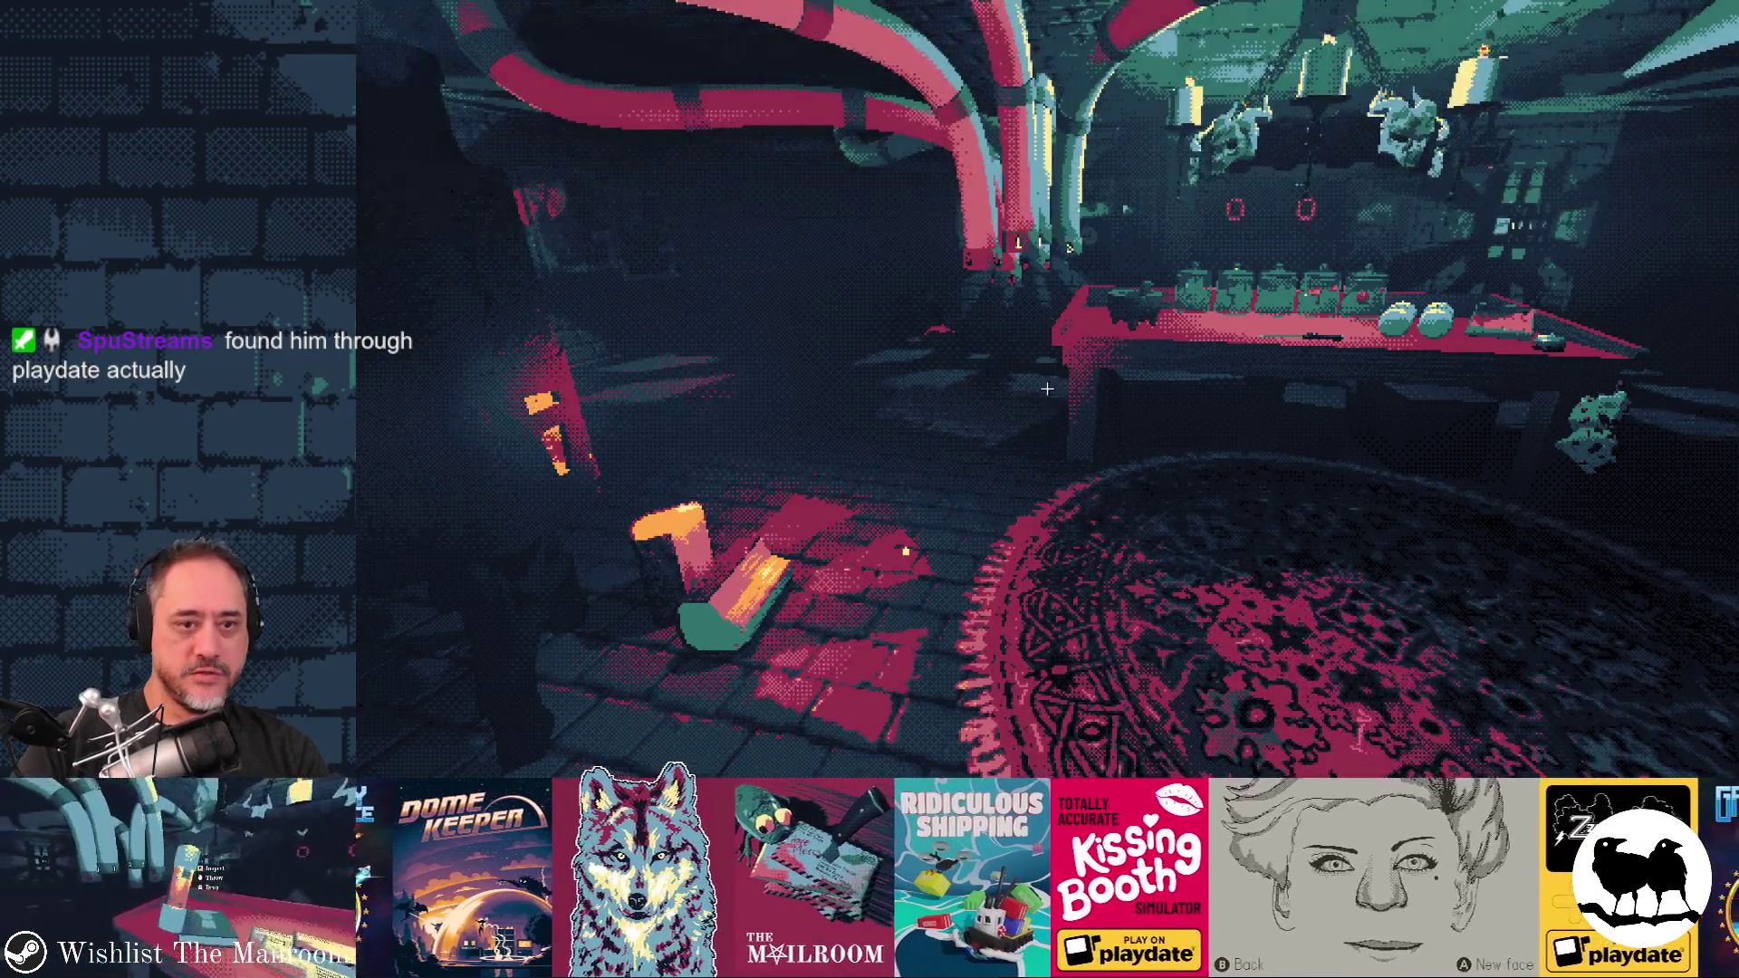
# Run load 2 and reload, then walk to the Employee Of The Month frame and grab the blue orb
pyautogui.press('Return')
pyautogui.write('reload')
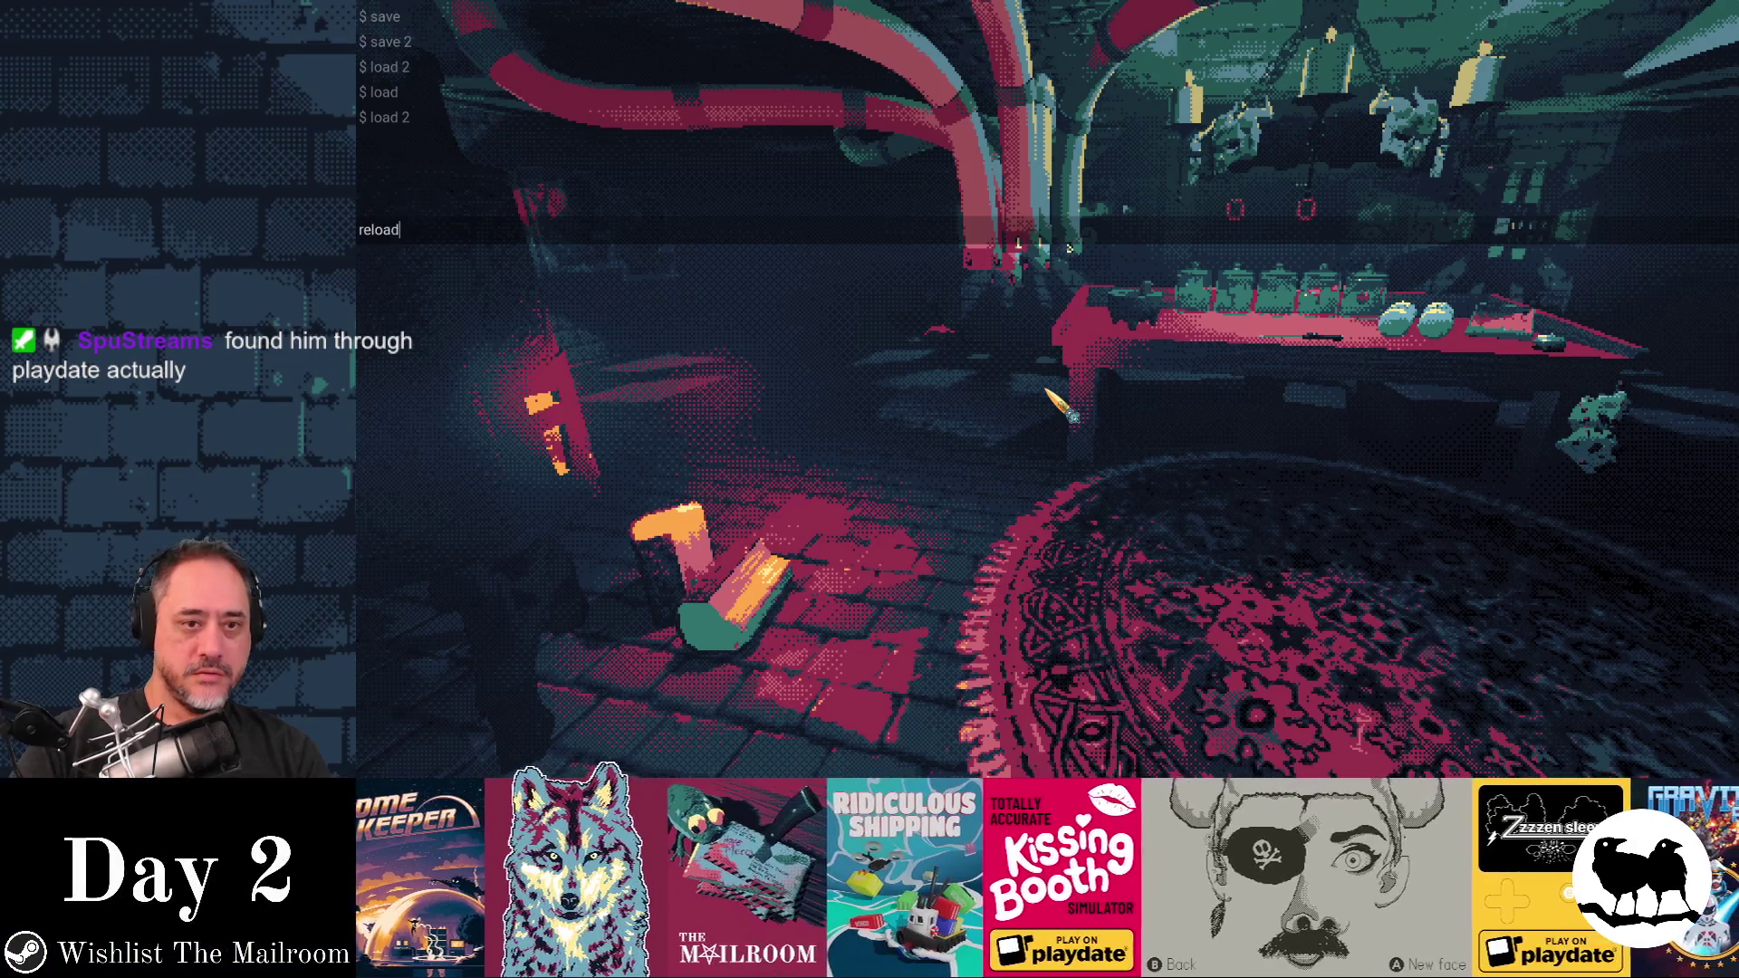
pyautogui.press('Return')
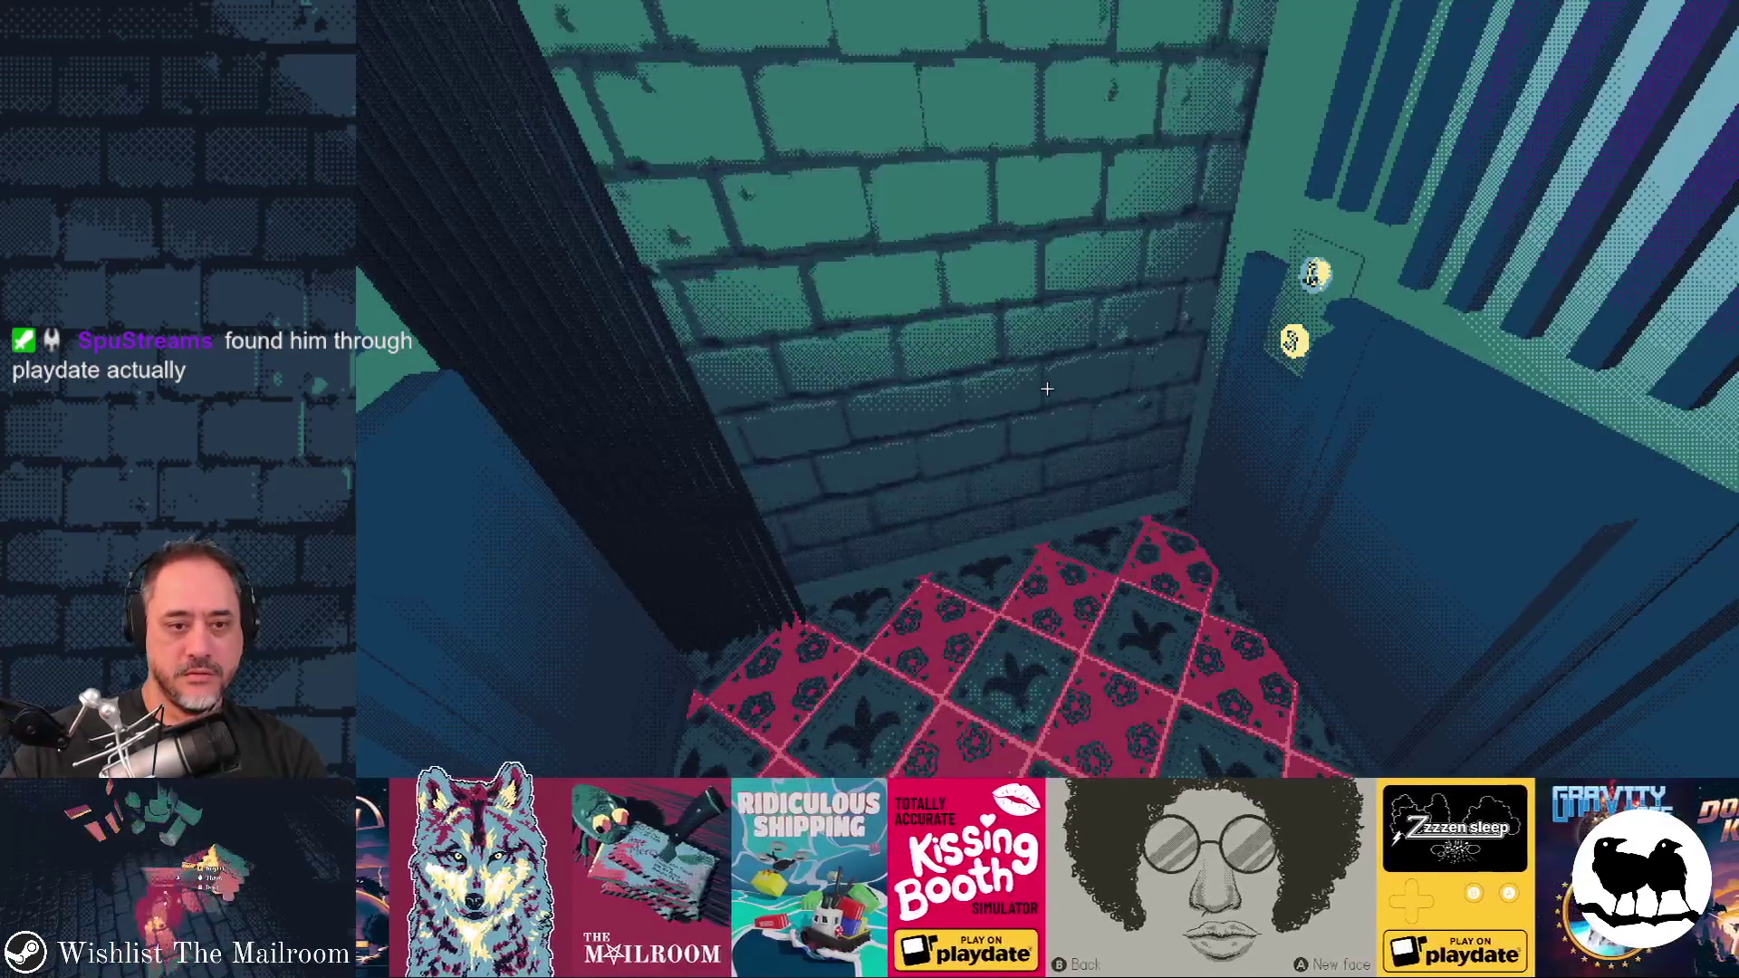
pyautogui.click(1047, 389)
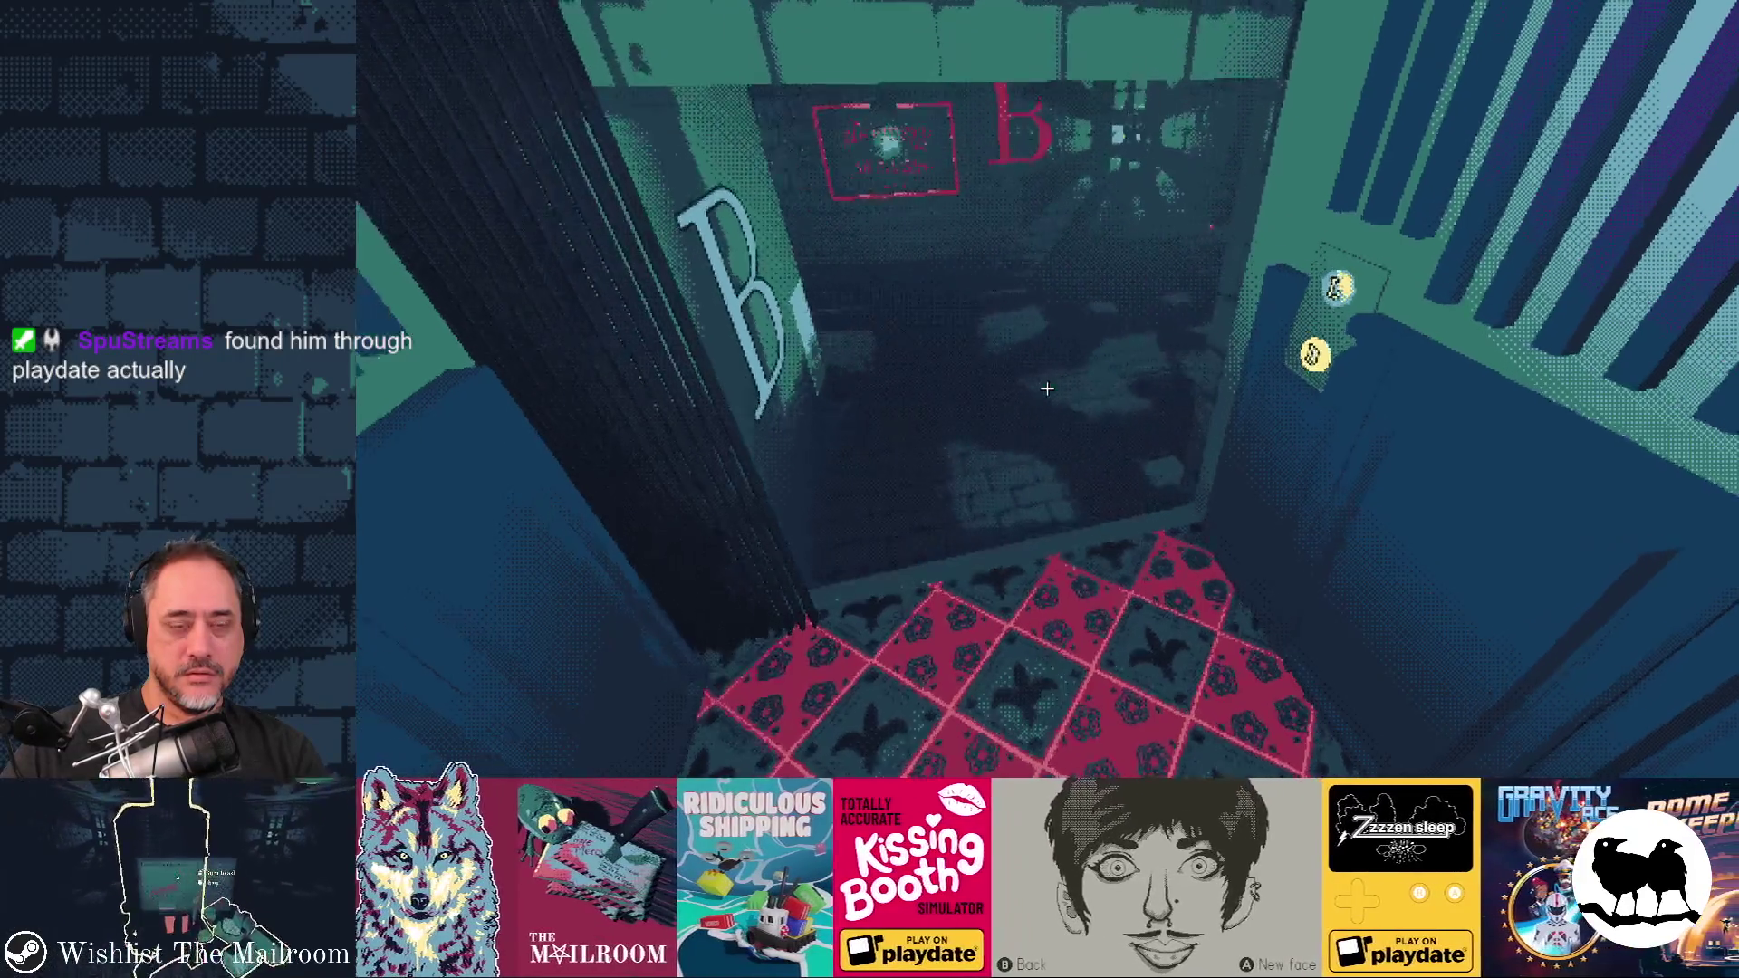
pyautogui.press('w')
pyautogui.press('w')
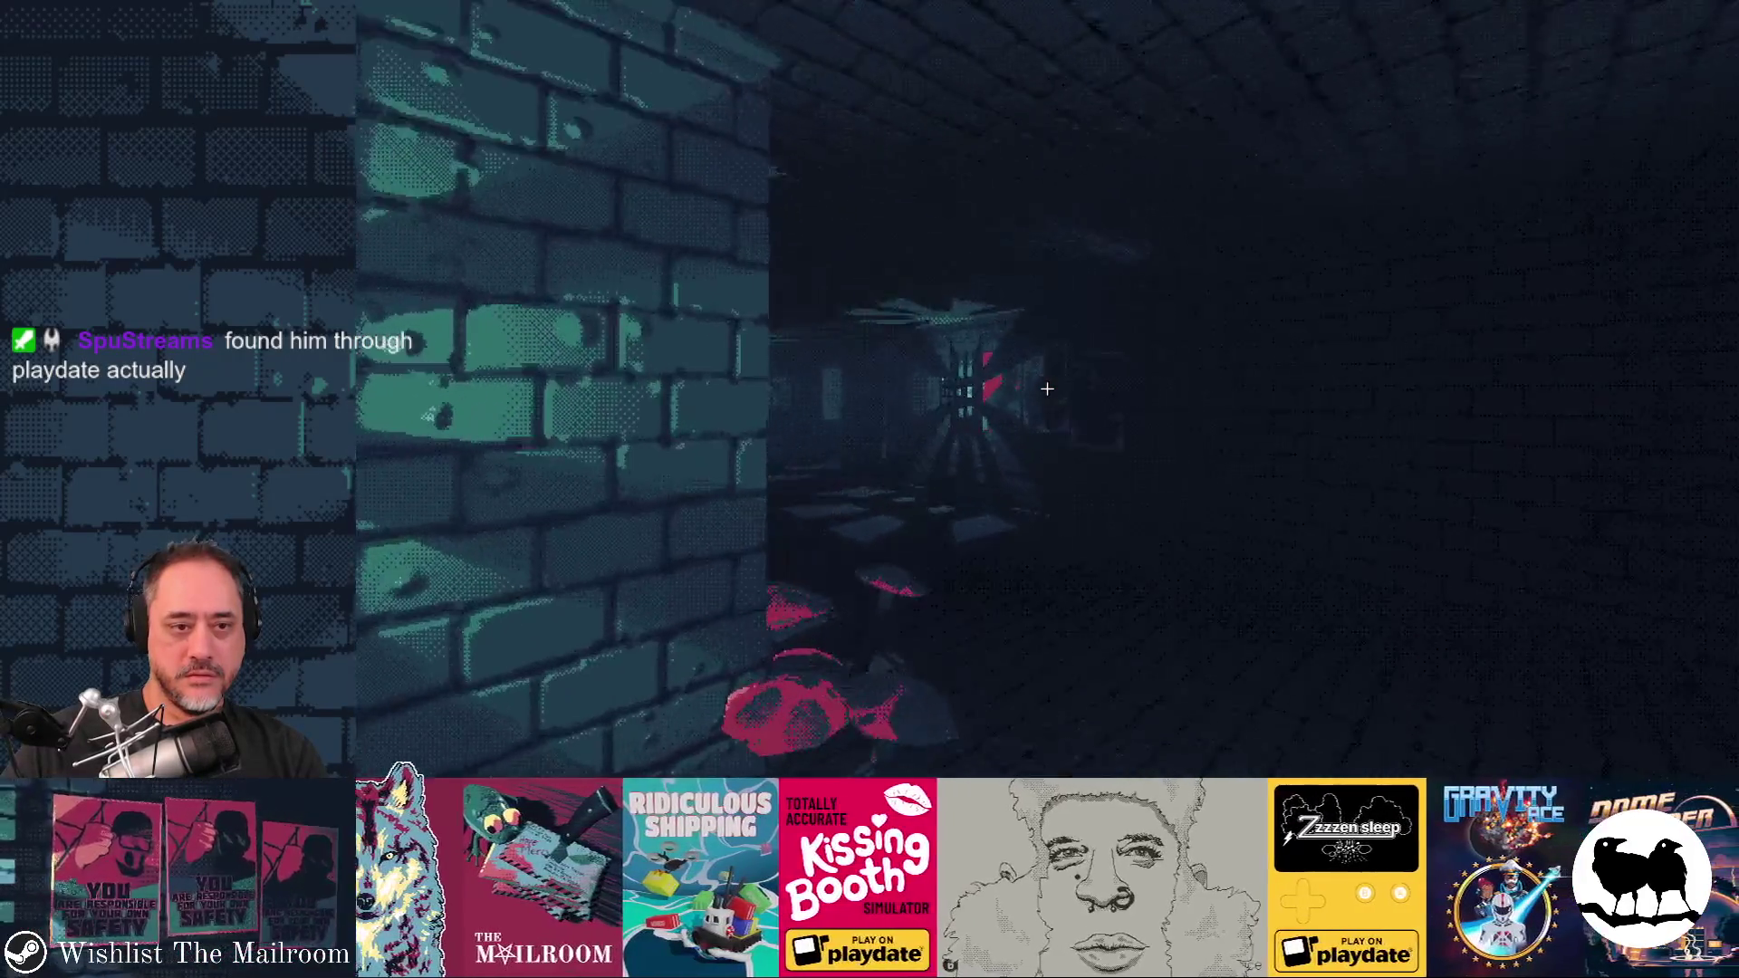
pyautogui.press('w')
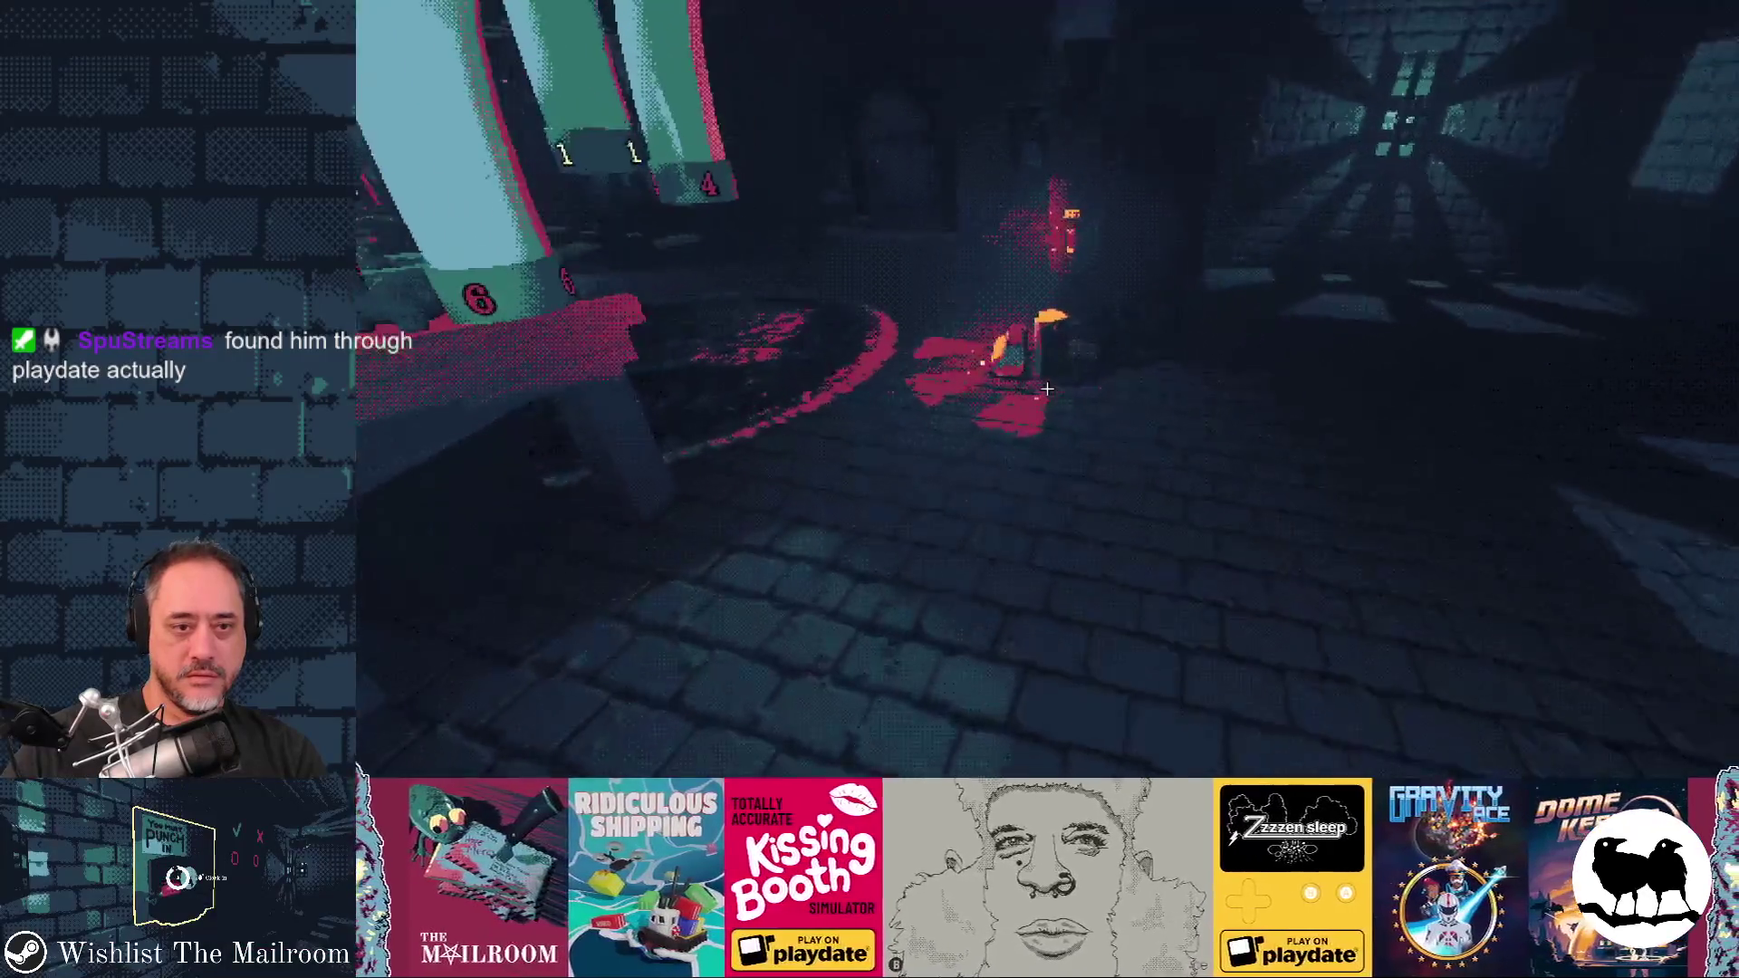
pyautogui.press('w')
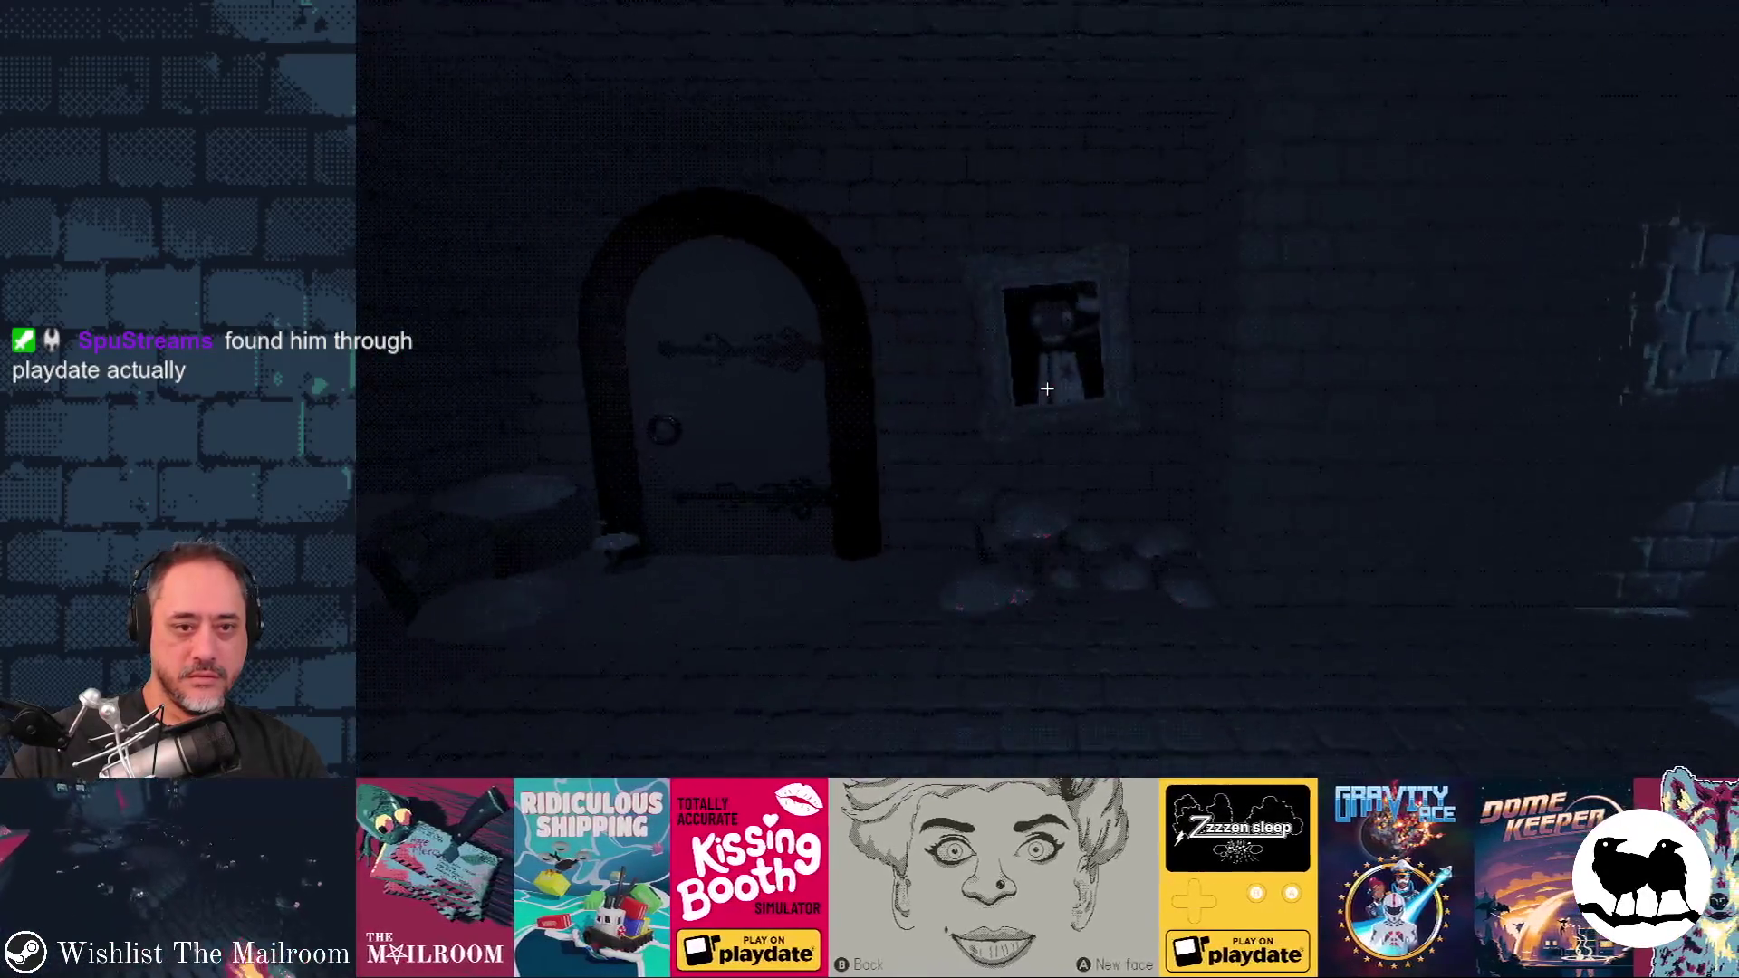
pyautogui.click(1047, 389)
pyautogui.press('w')
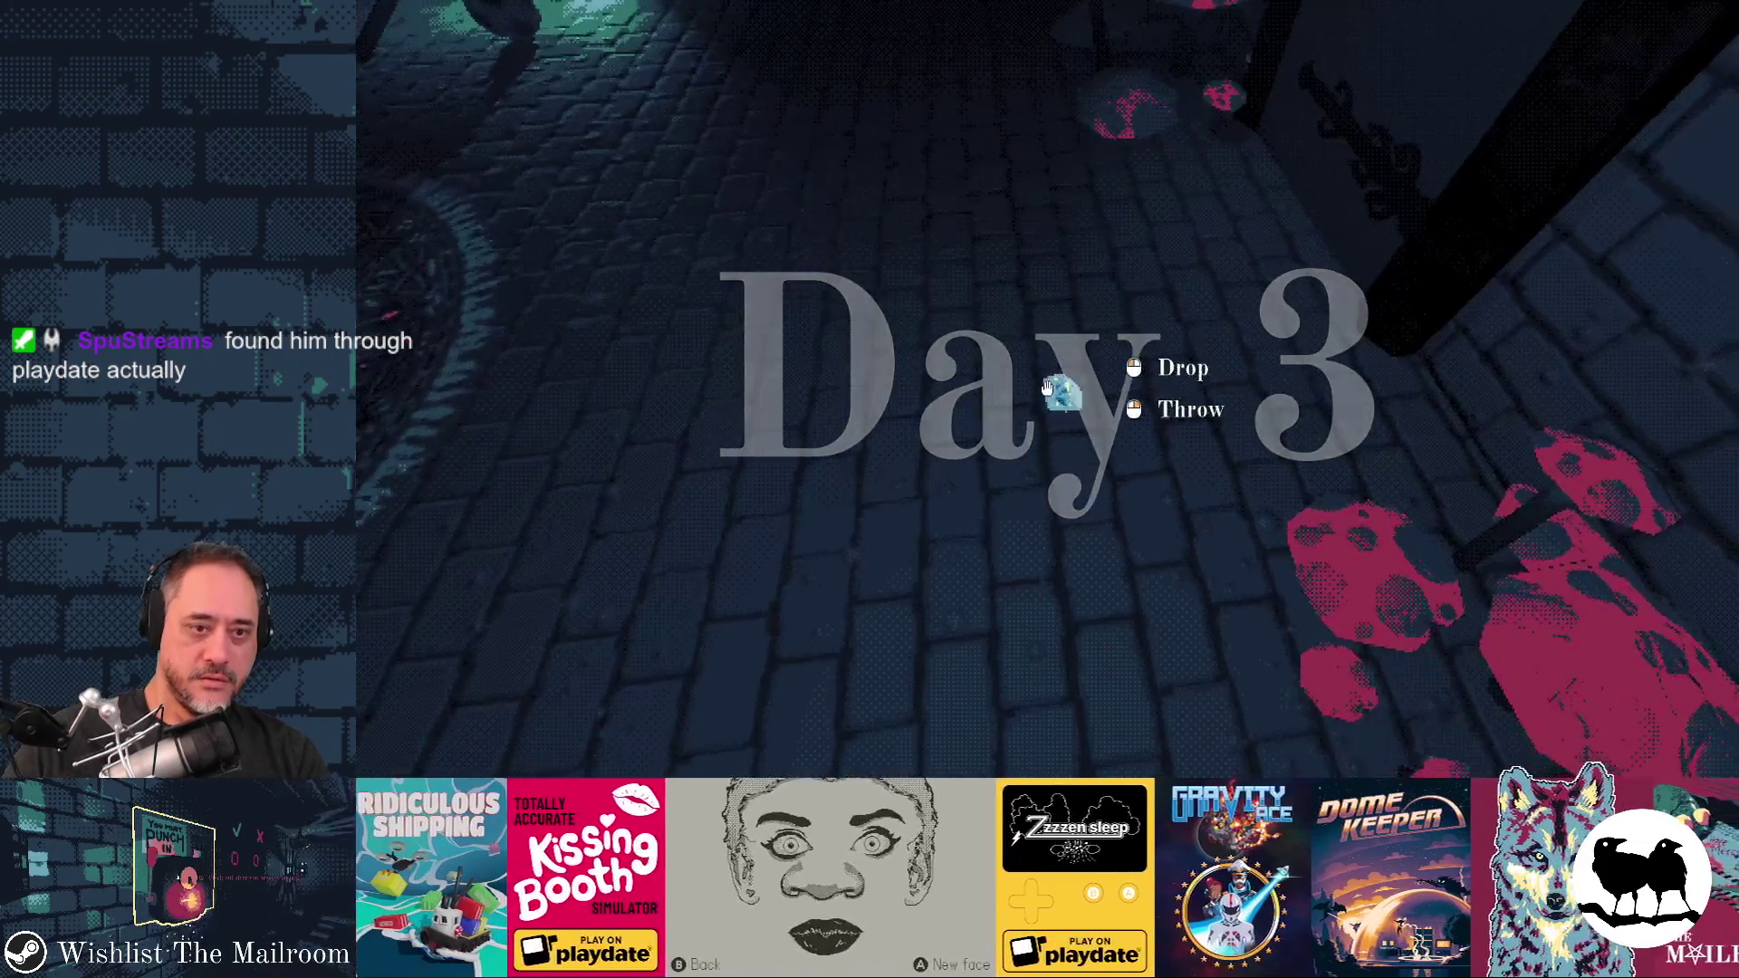
pyautogui.click(1047, 389)
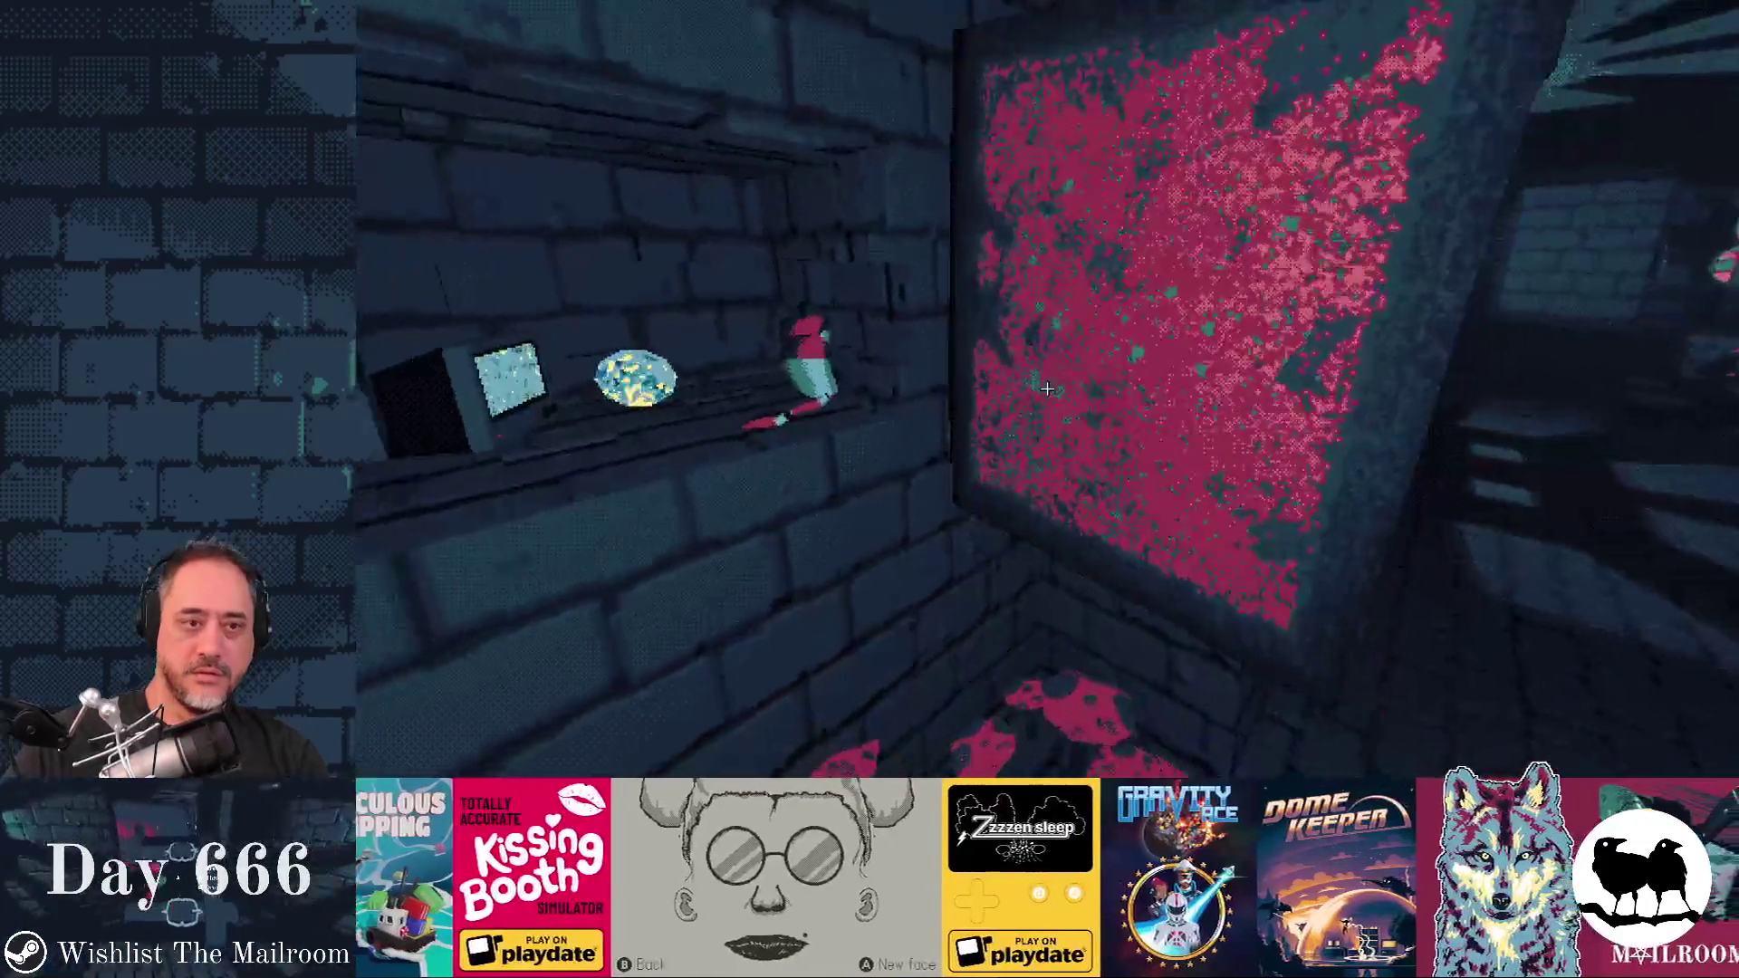
# Run save 2, load 2, reload and skip in the console, change the monitor channel, then stop the game
pyautogui.press('`')
pyautogui.press('Return')
pyautogui.press('`')
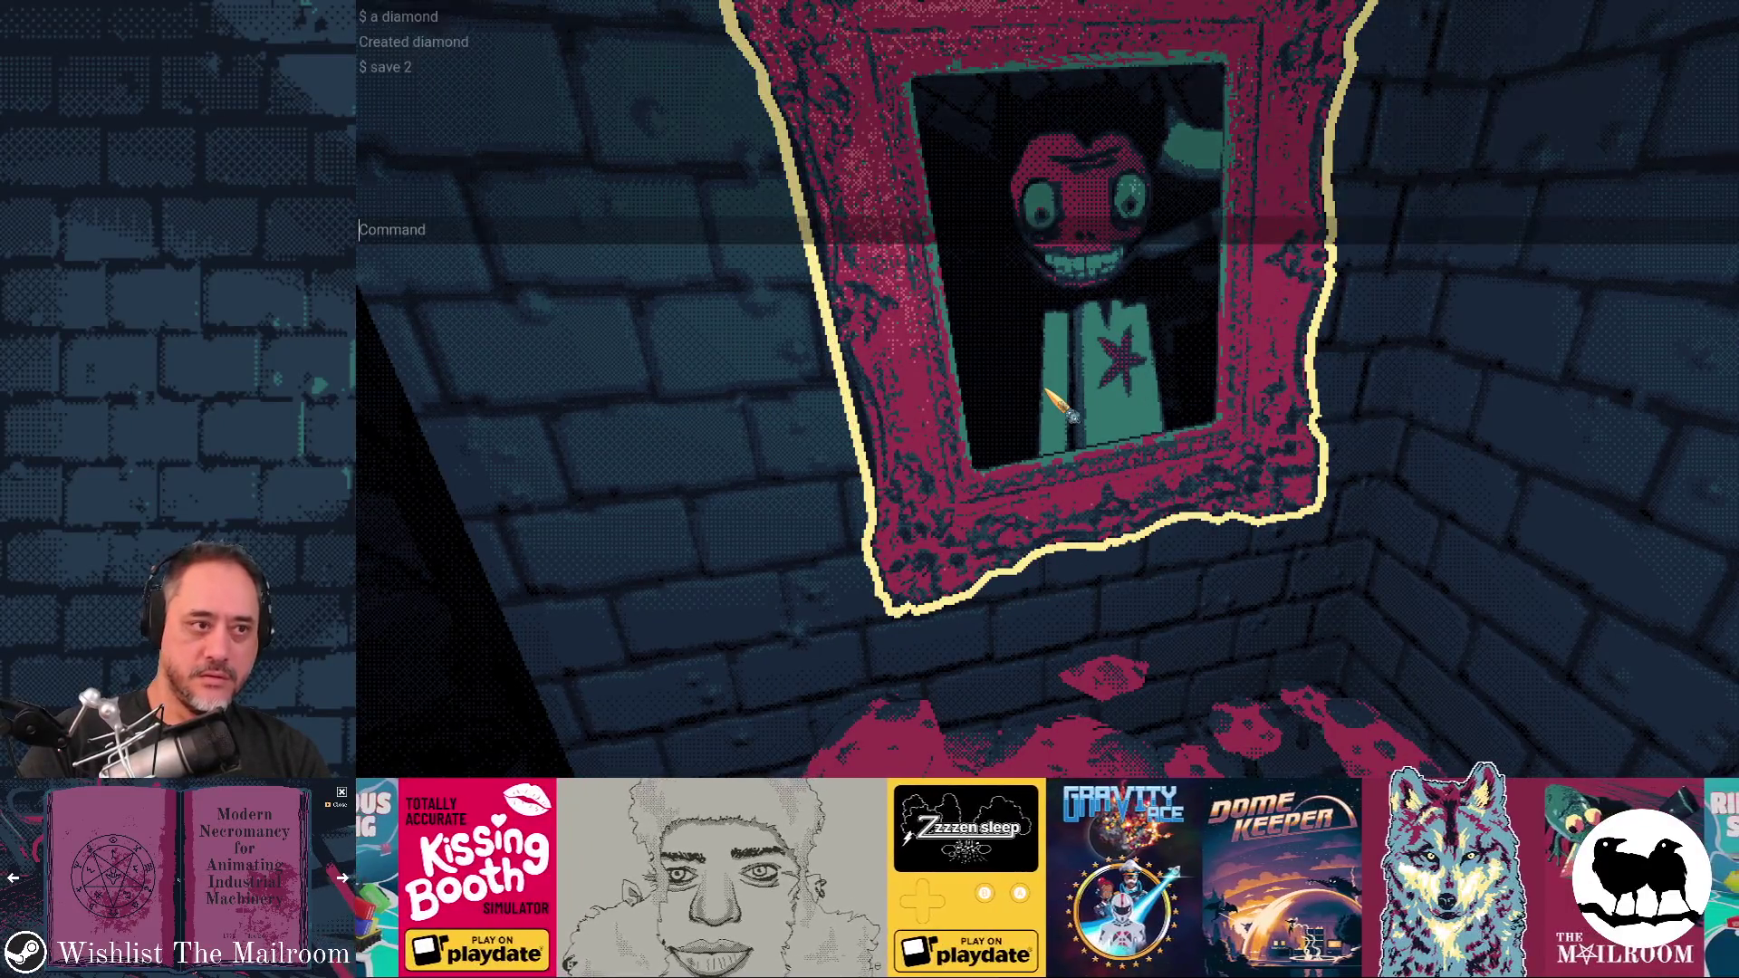
pyautogui.write('load 2')
pyautogui.press('Return')
pyautogui.write('reload')
pyautogui.press('Return')
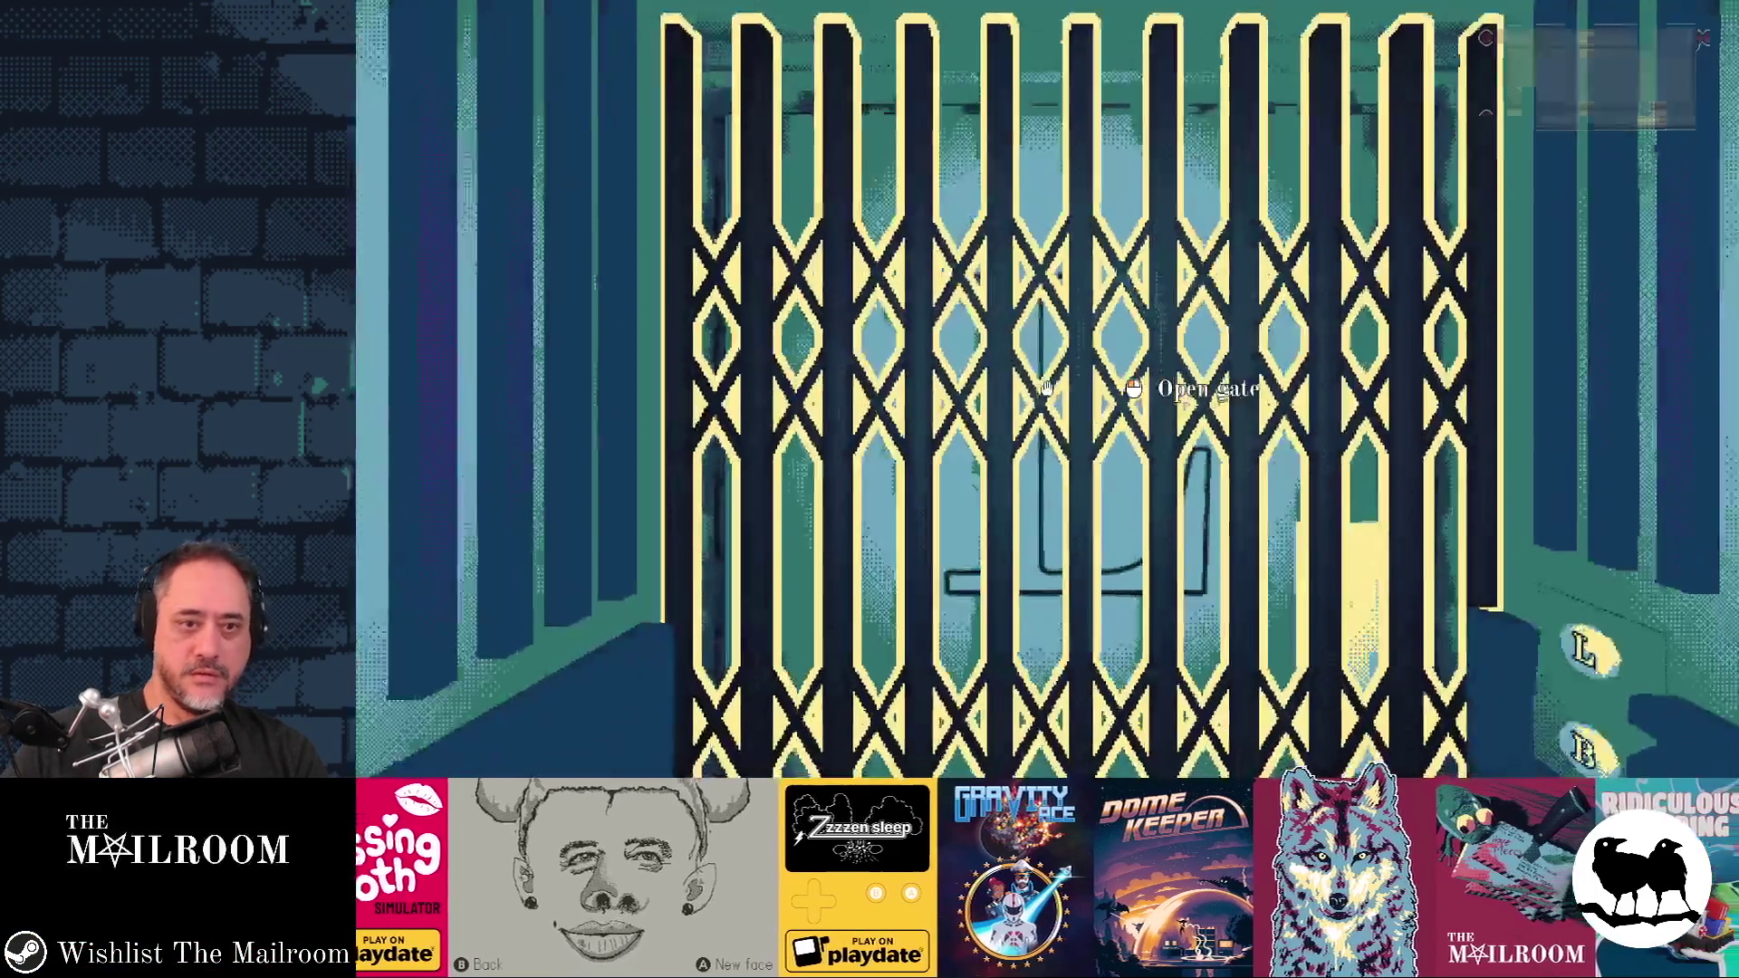
pyautogui.write('ip')
pyautogui.press('Return')
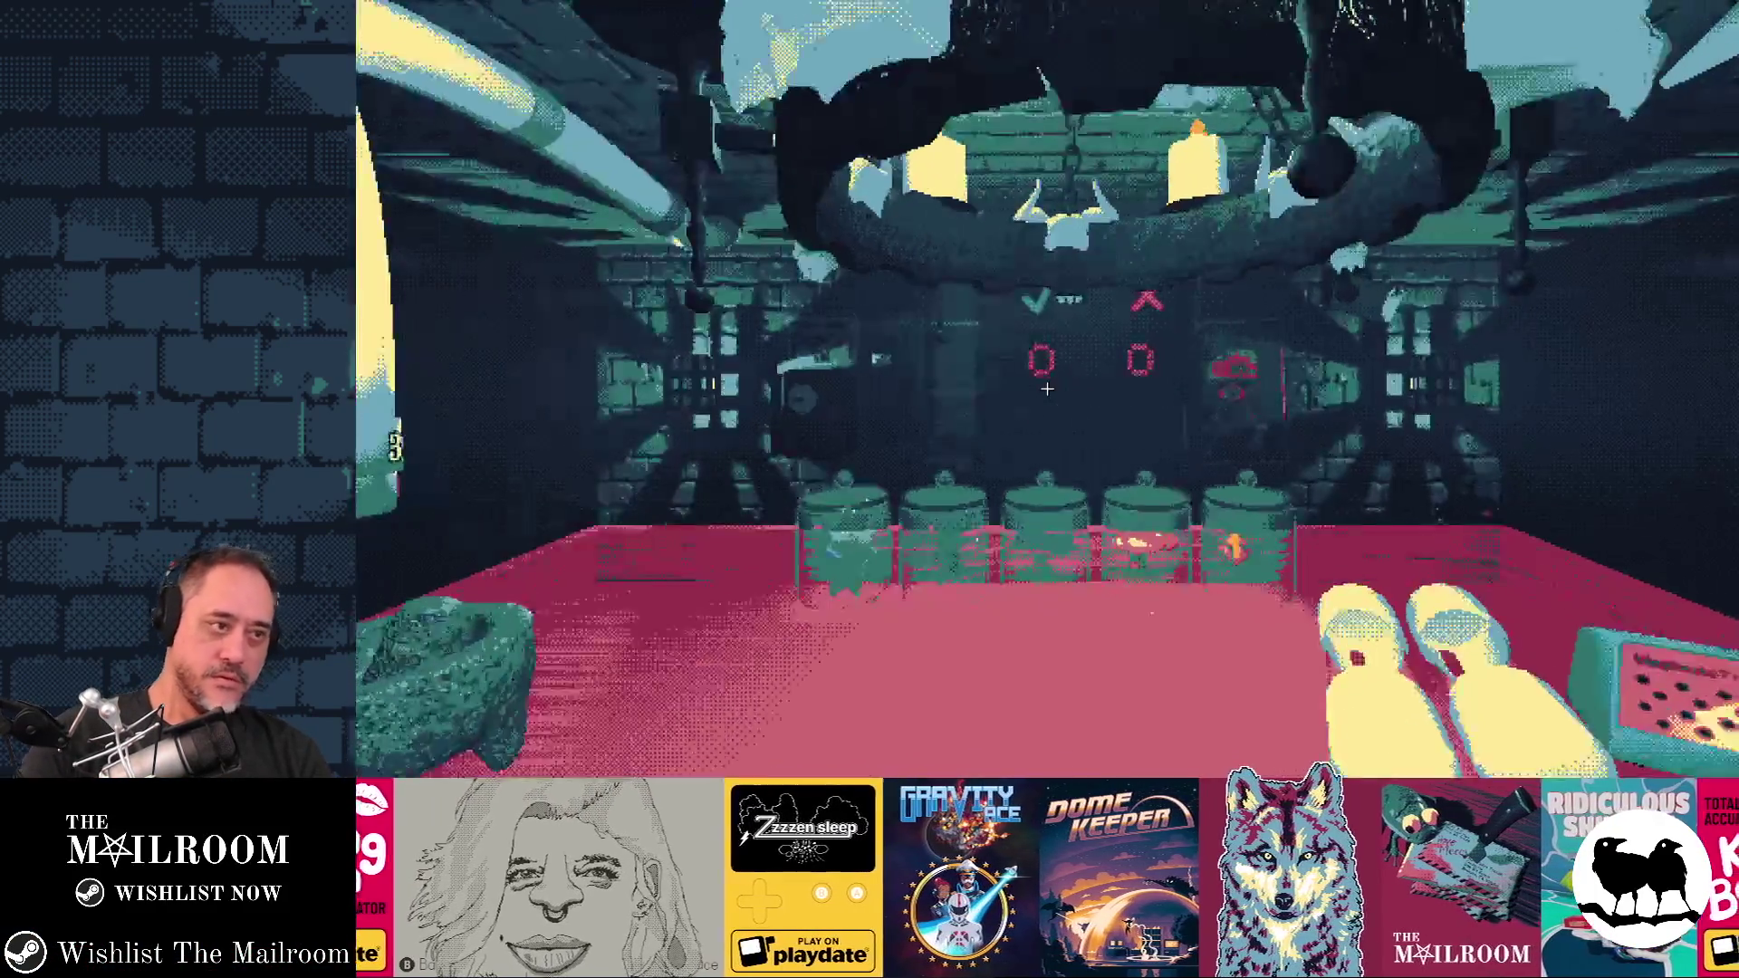
pyautogui.press('w')
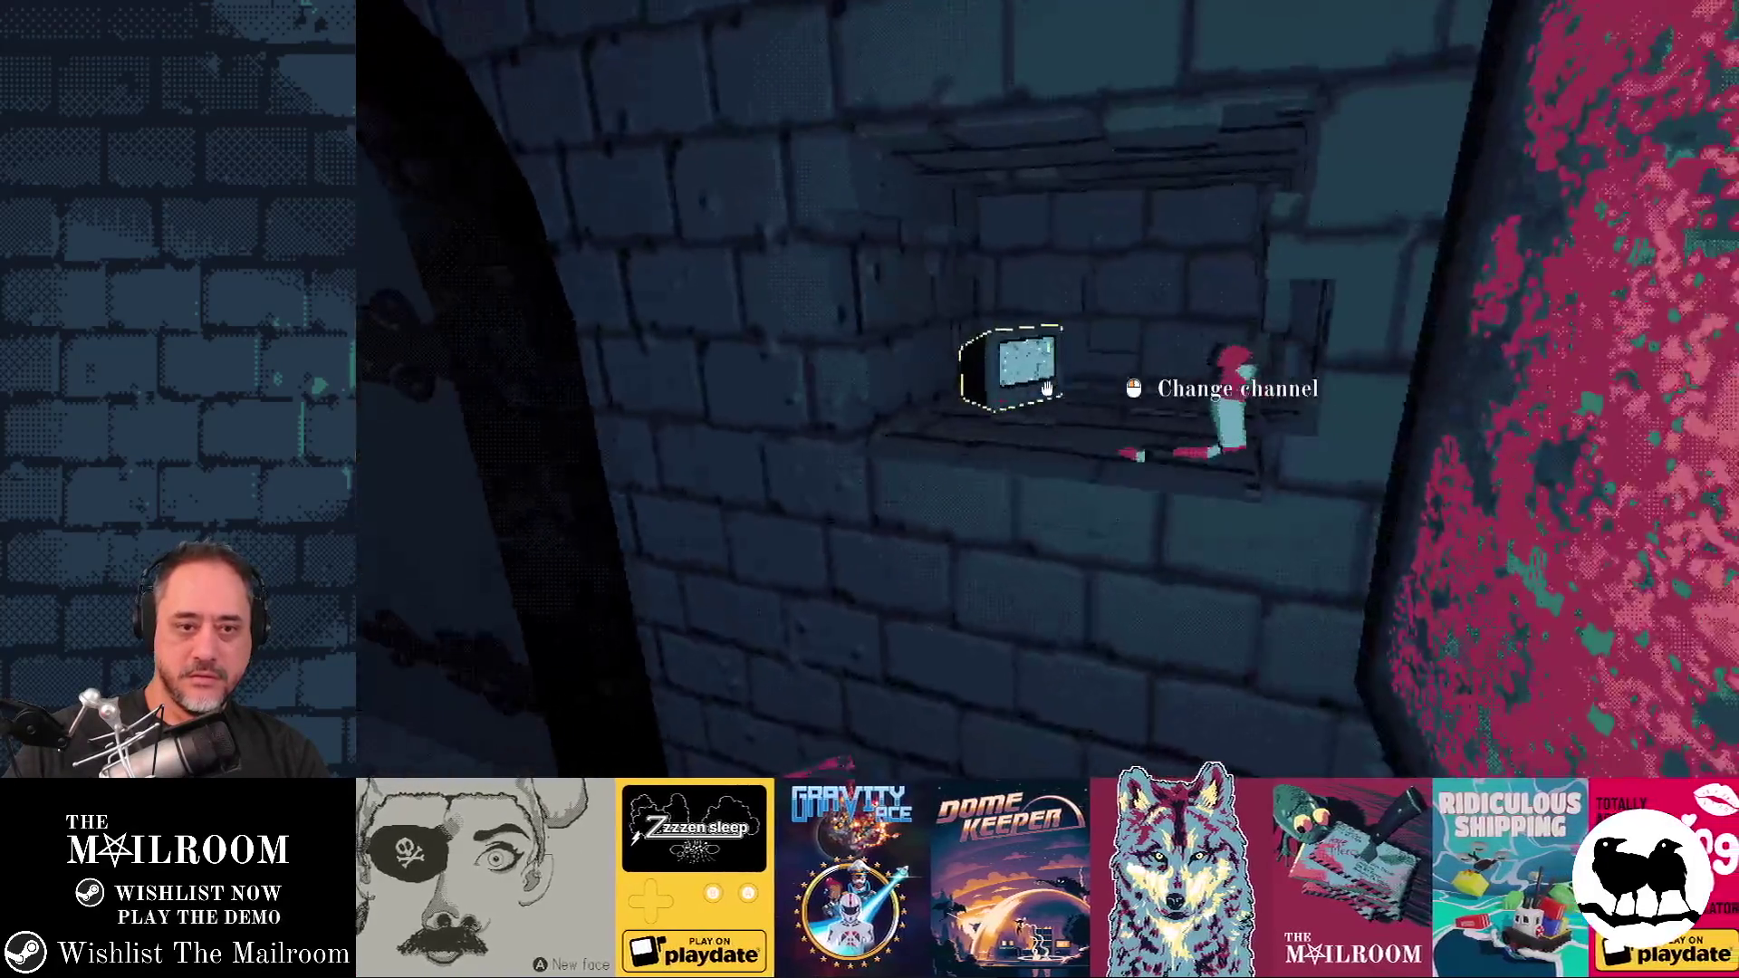
pyautogui.click(1047, 388)
pyautogui.hotkey('alt', 'Tab')
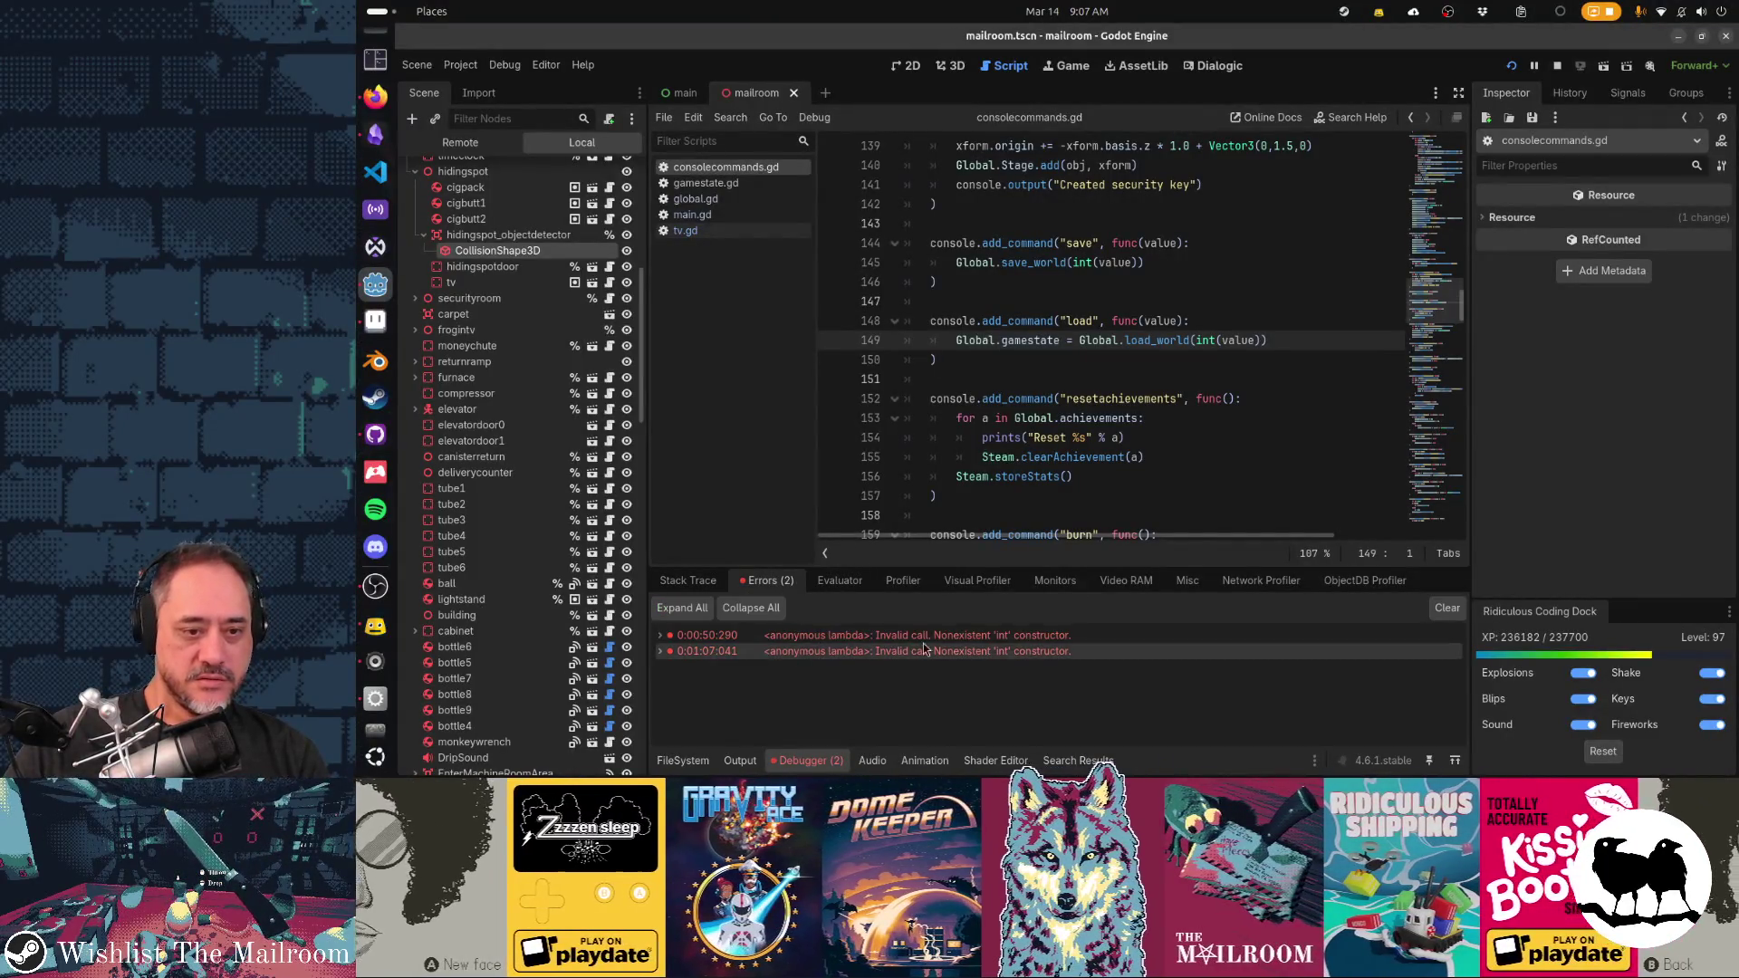
# Inspect the two int-constructor errors in save_world and load_world, then clear the error list
pyautogui.click(1073, 643)
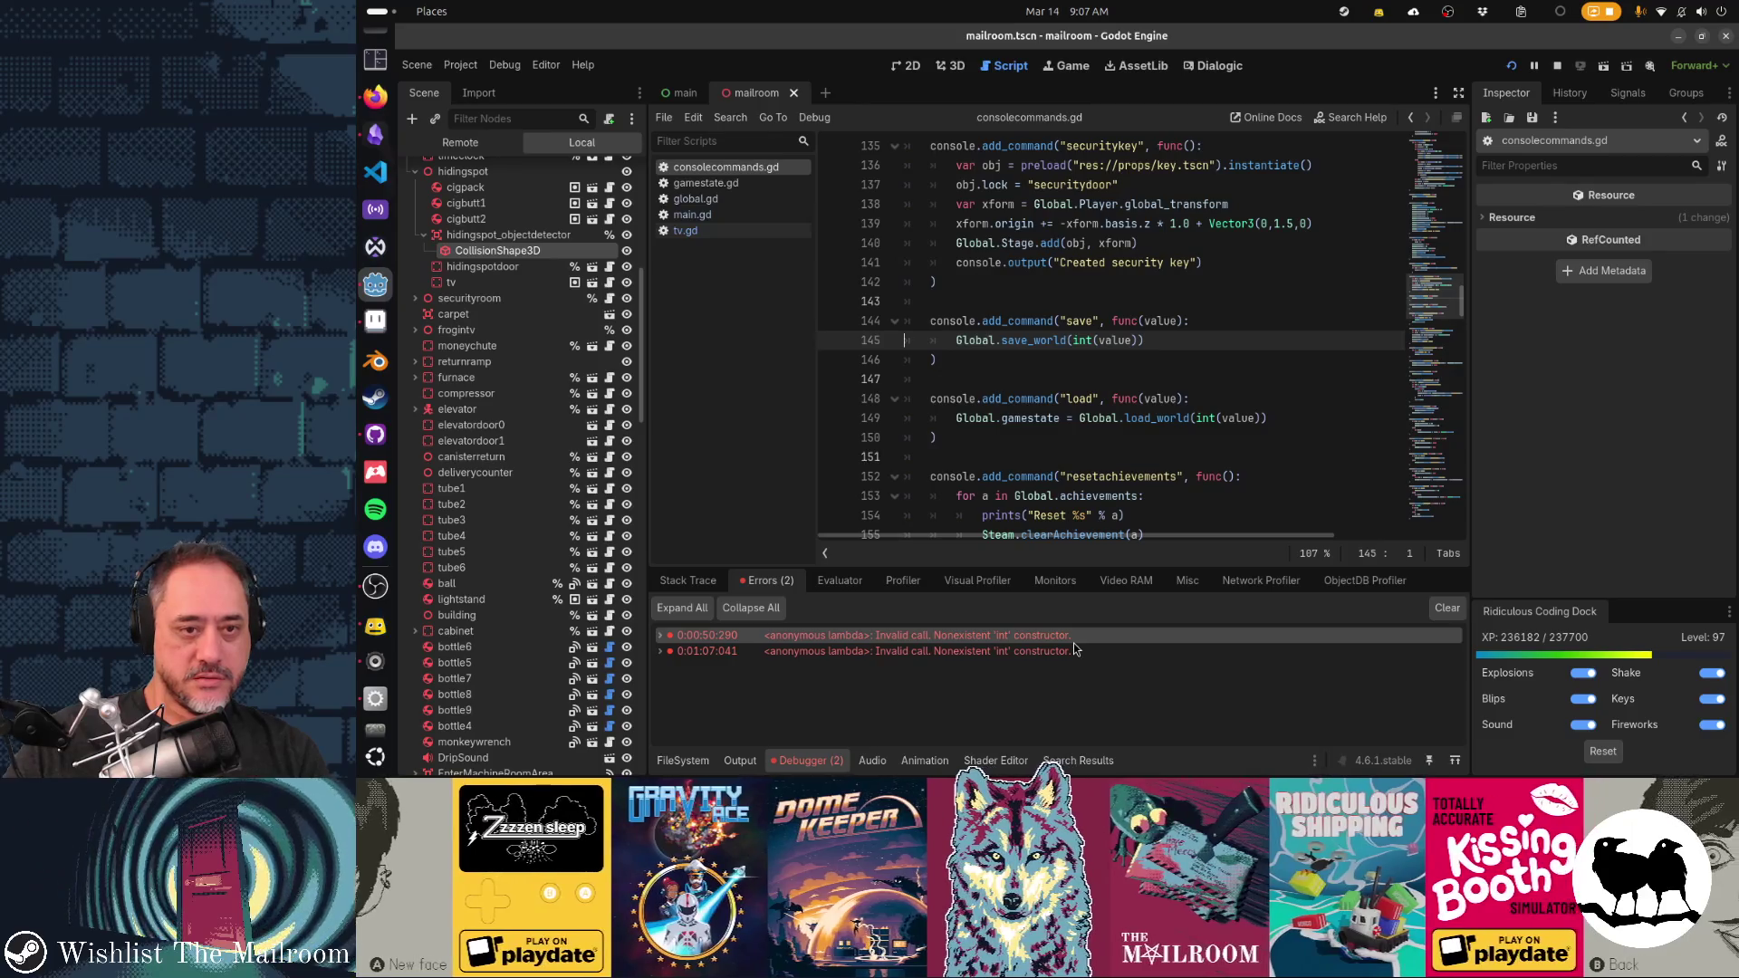
pyautogui.click(1069, 645)
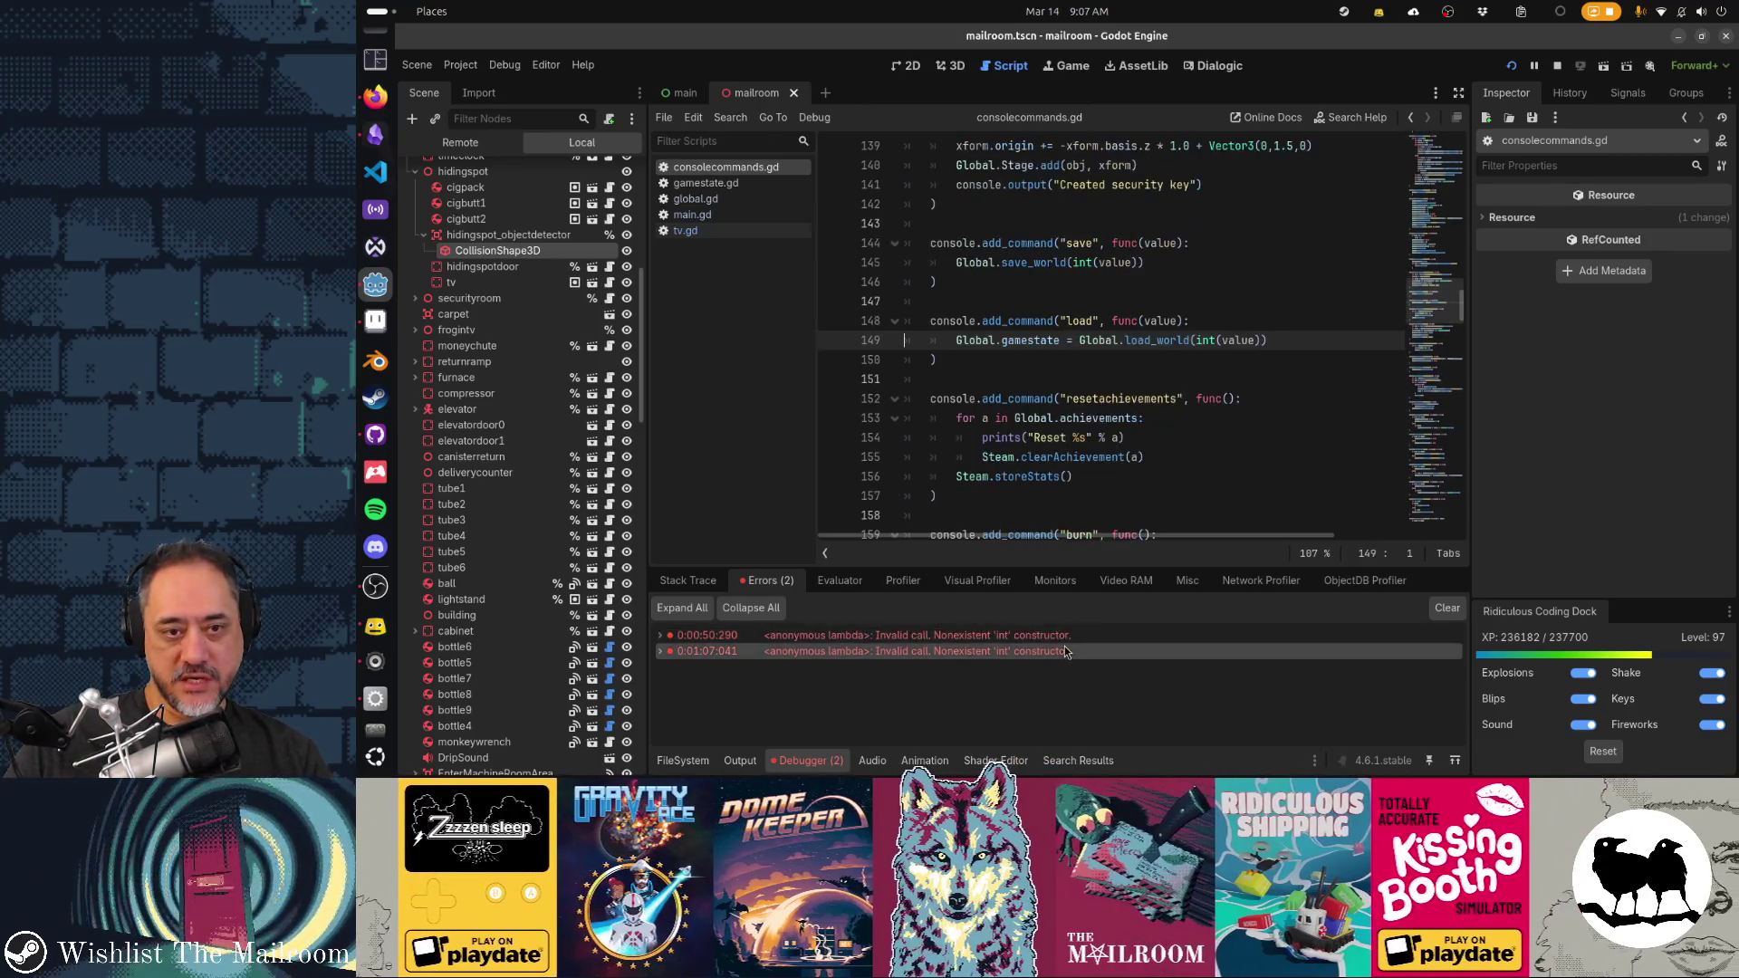
pyautogui.click(1068, 635)
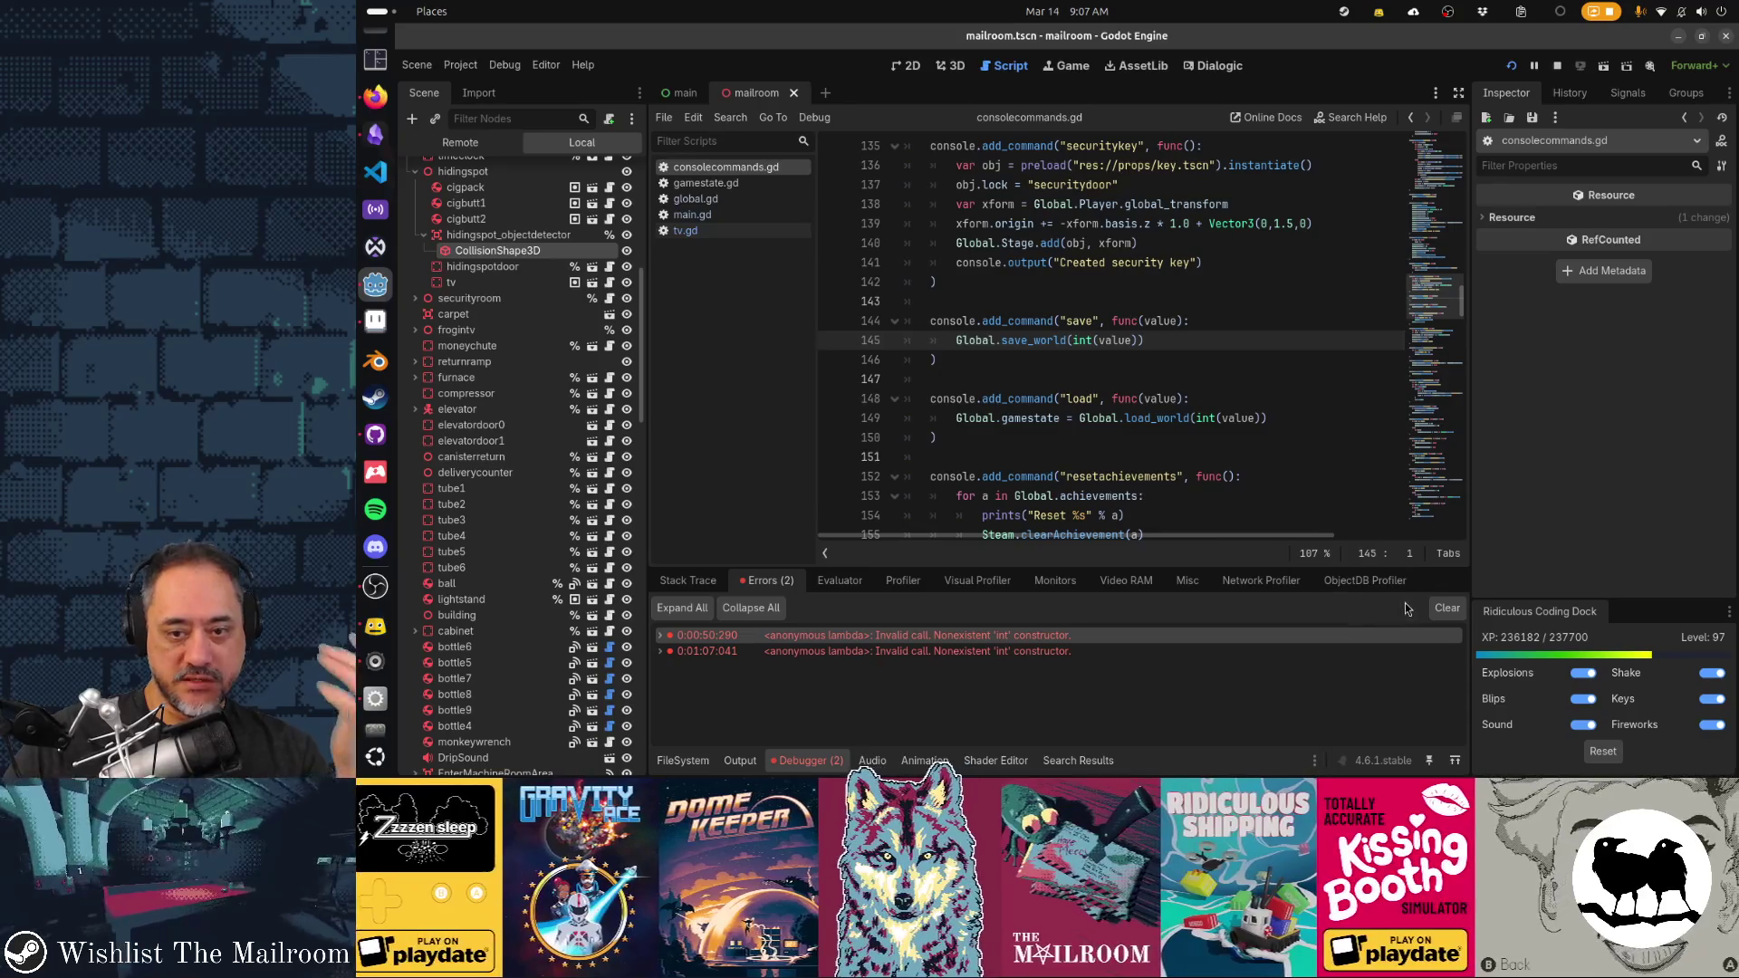
pyautogui.click(1446, 608)
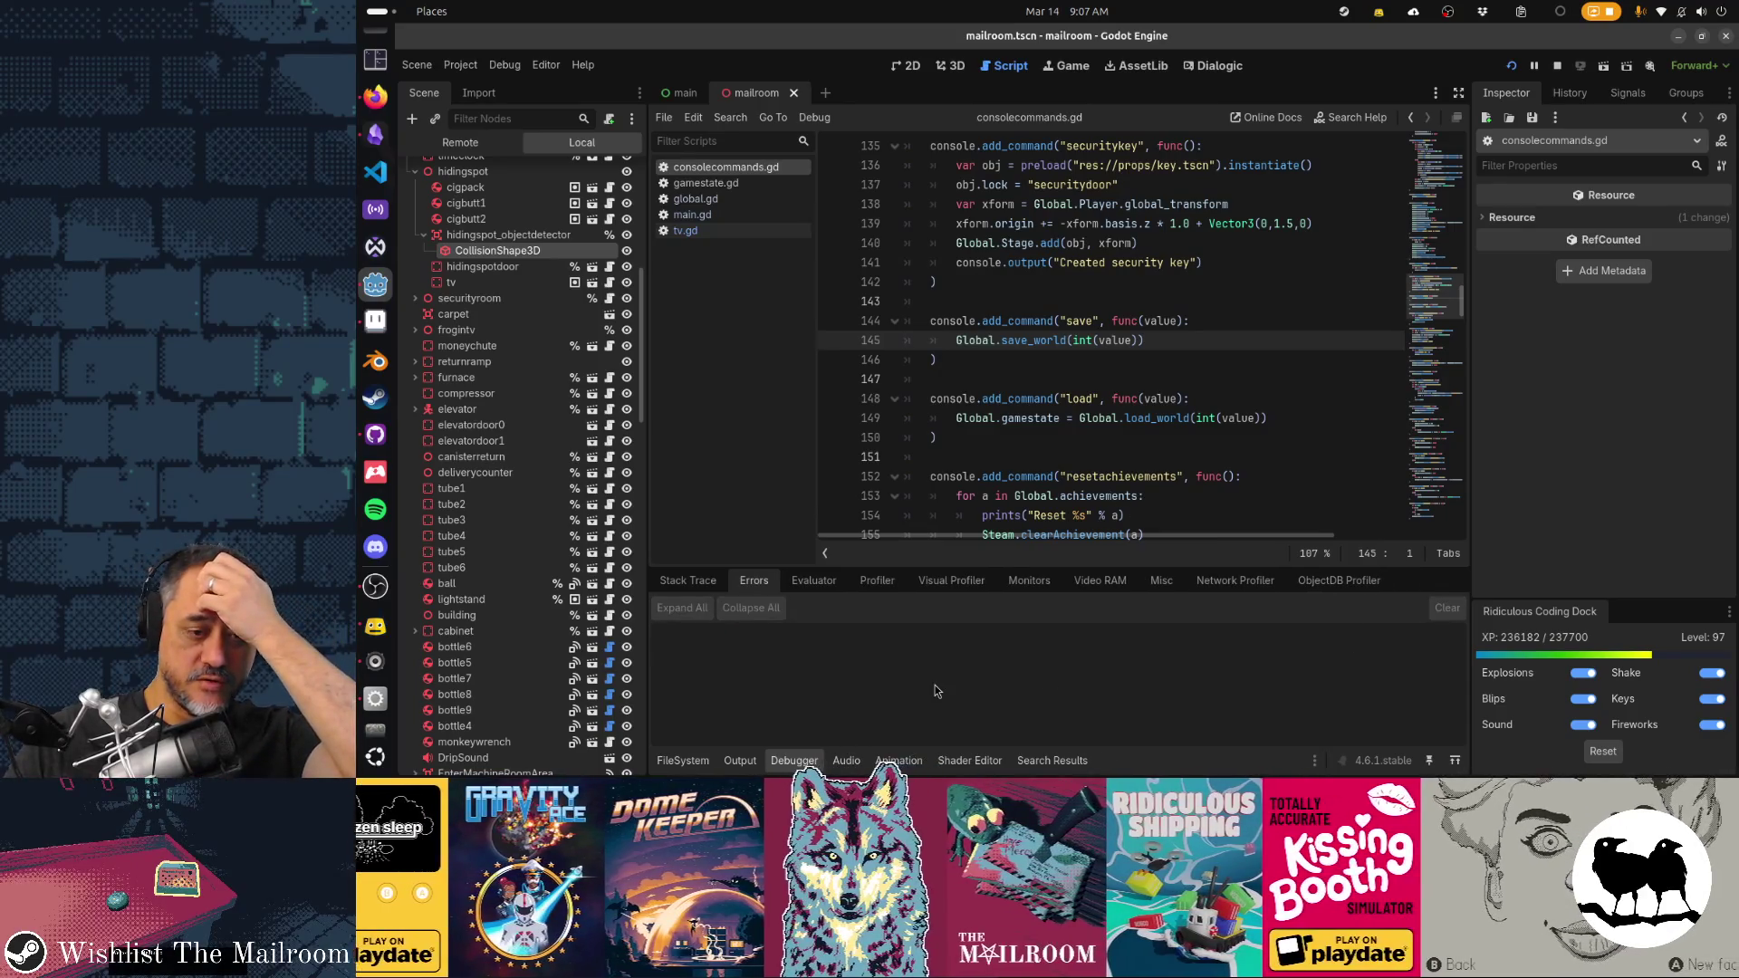
# Hide the bottom panel, put the caret at the end of line 146, and bring up GitHub Desktop
pyautogui.hotkey('ctrl', 'j')
pyautogui.click(1099, 355)
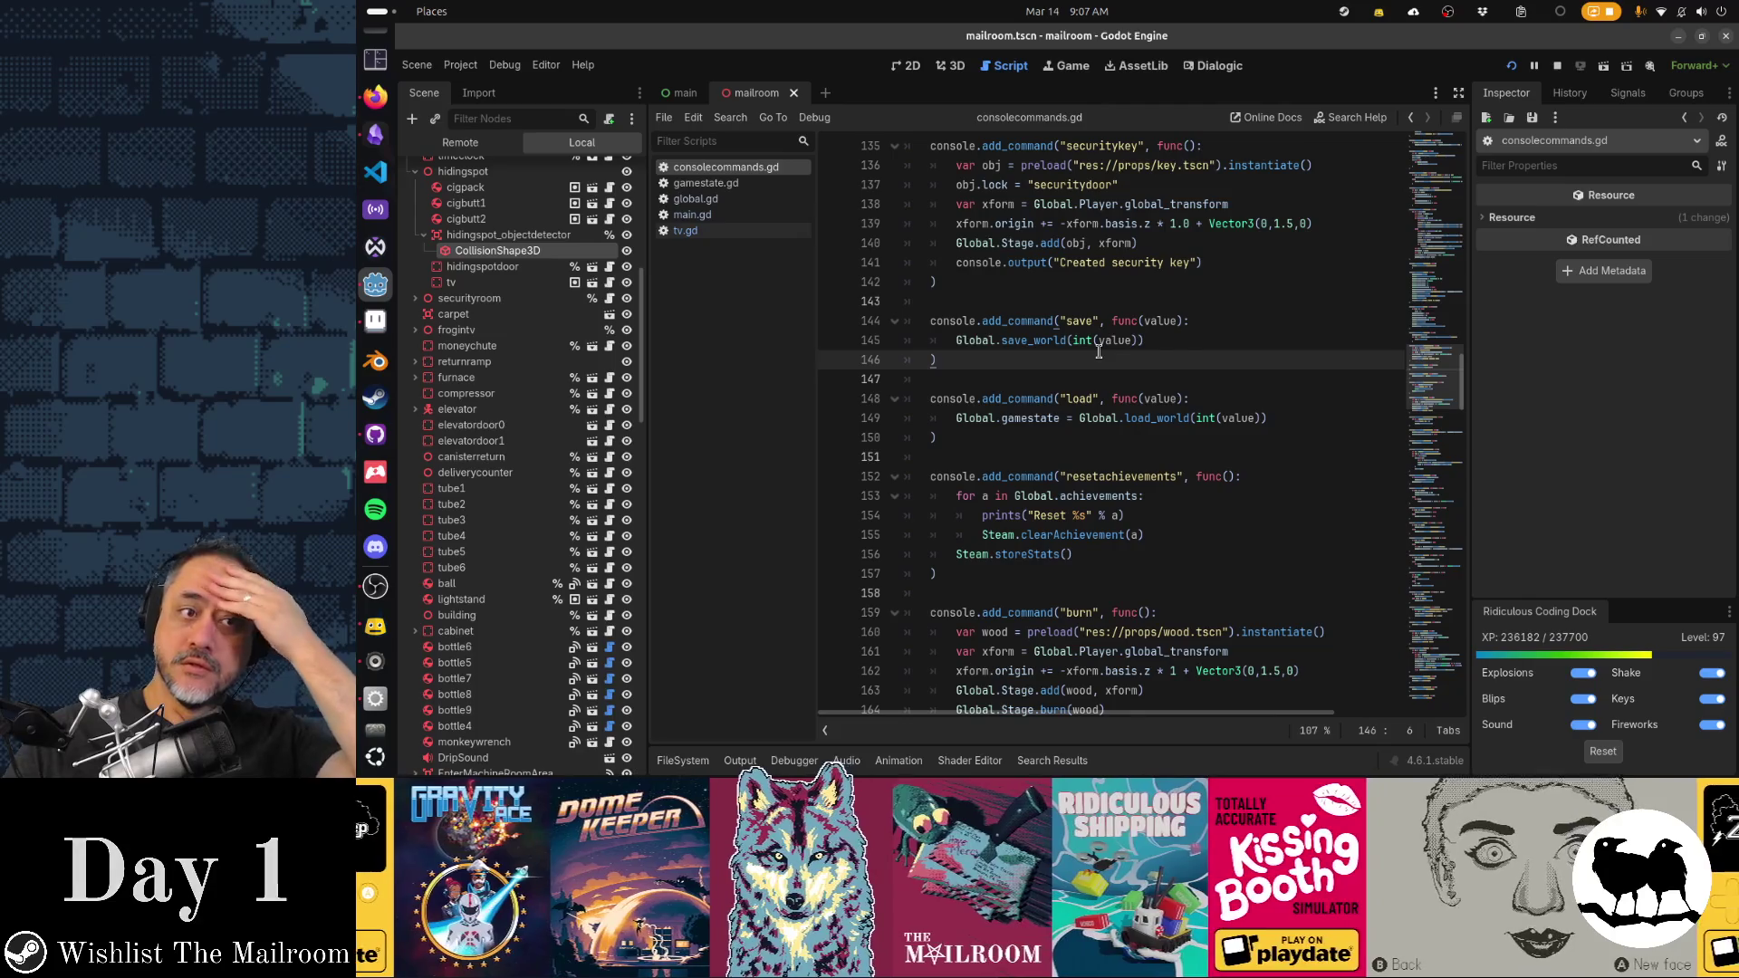
pyautogui.click(375, 435)
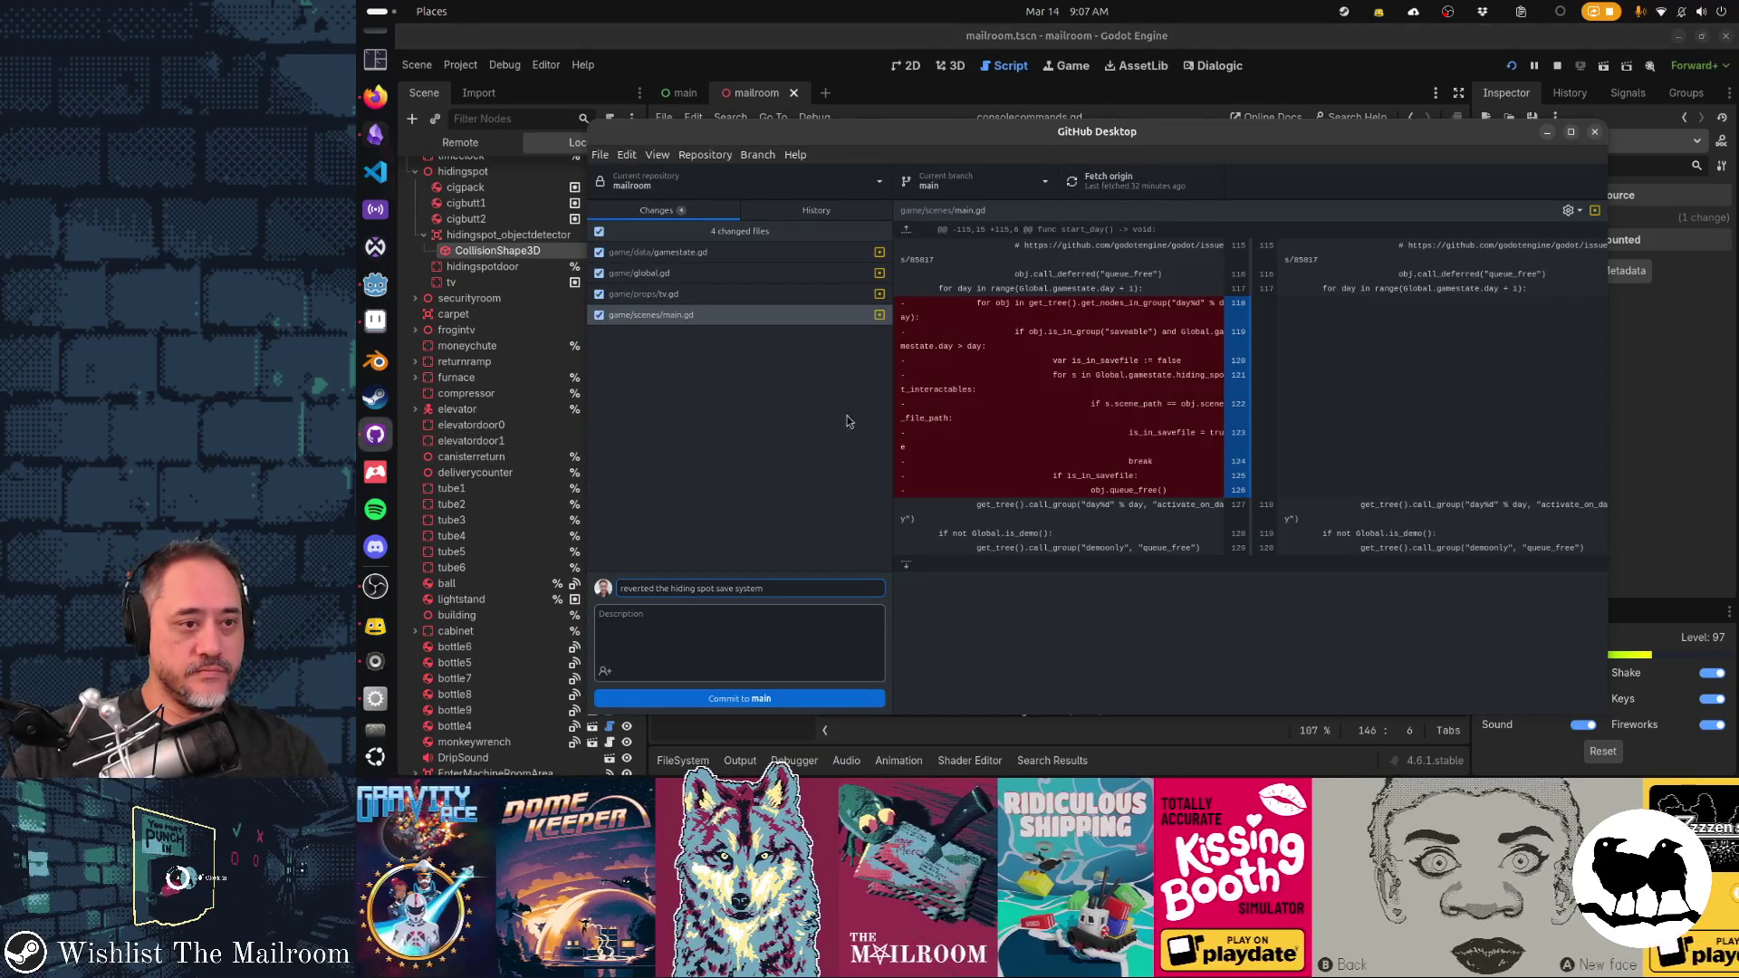
# Commit the four files to main as 'reverted the hiding spot save system' and return to Godot
pyautogui.click(786, 697)
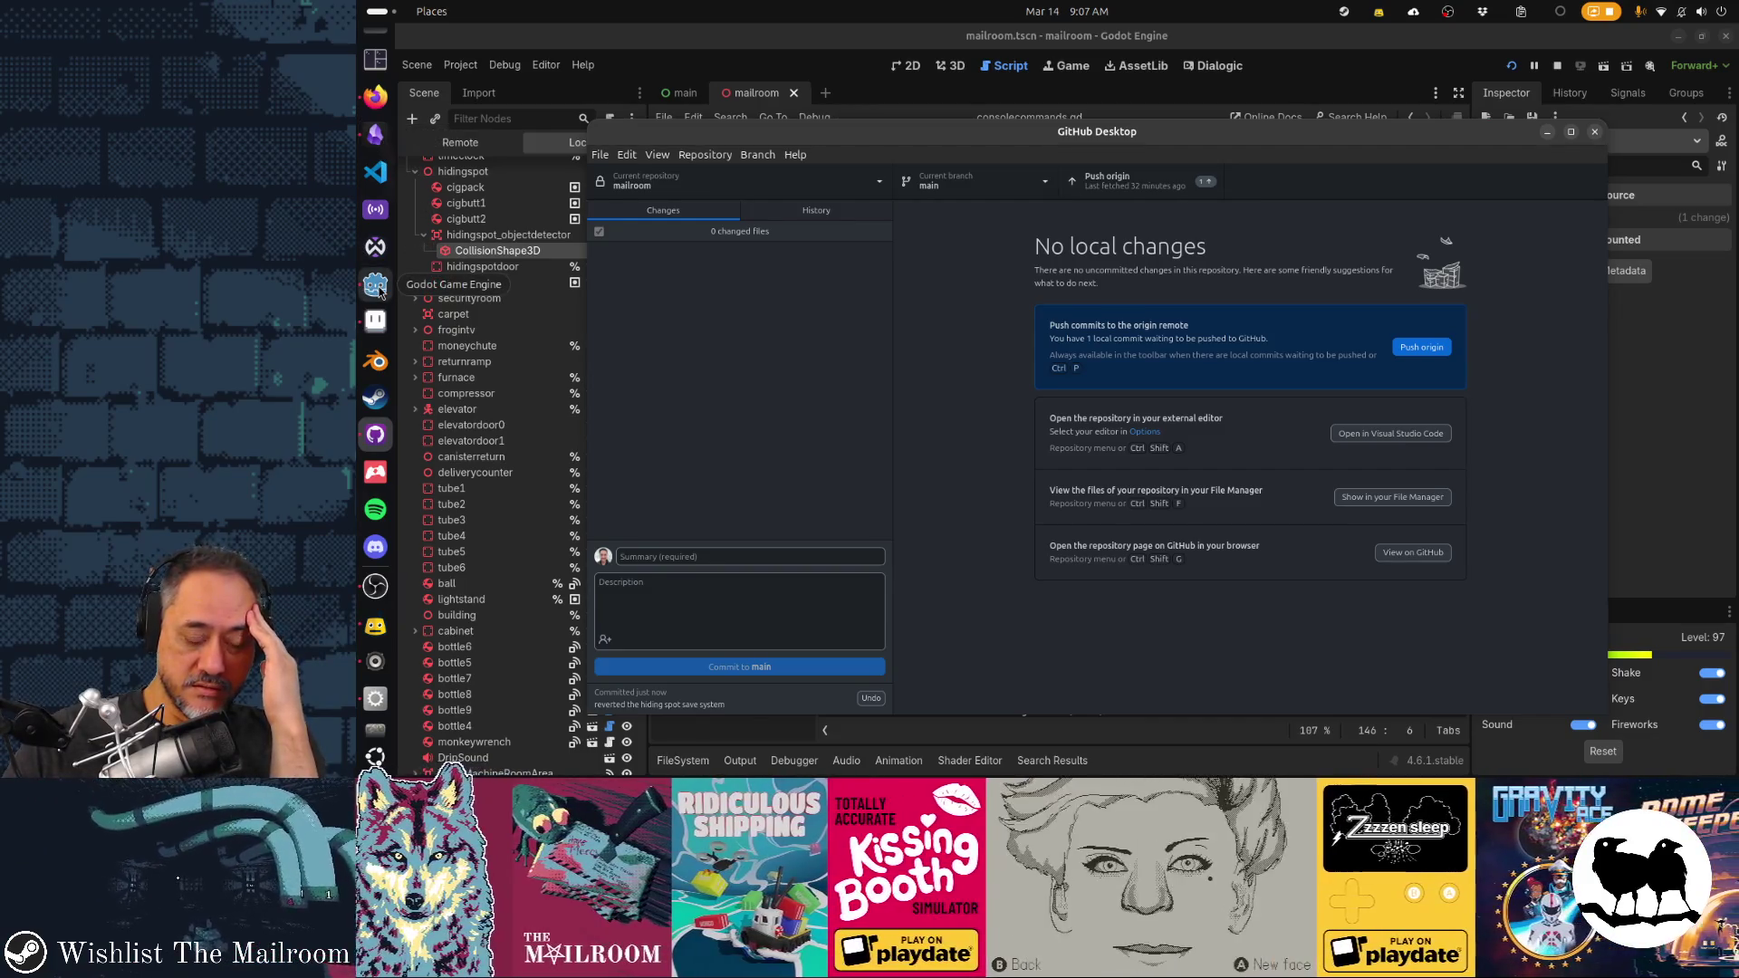
pyautogui.click(376, 286)
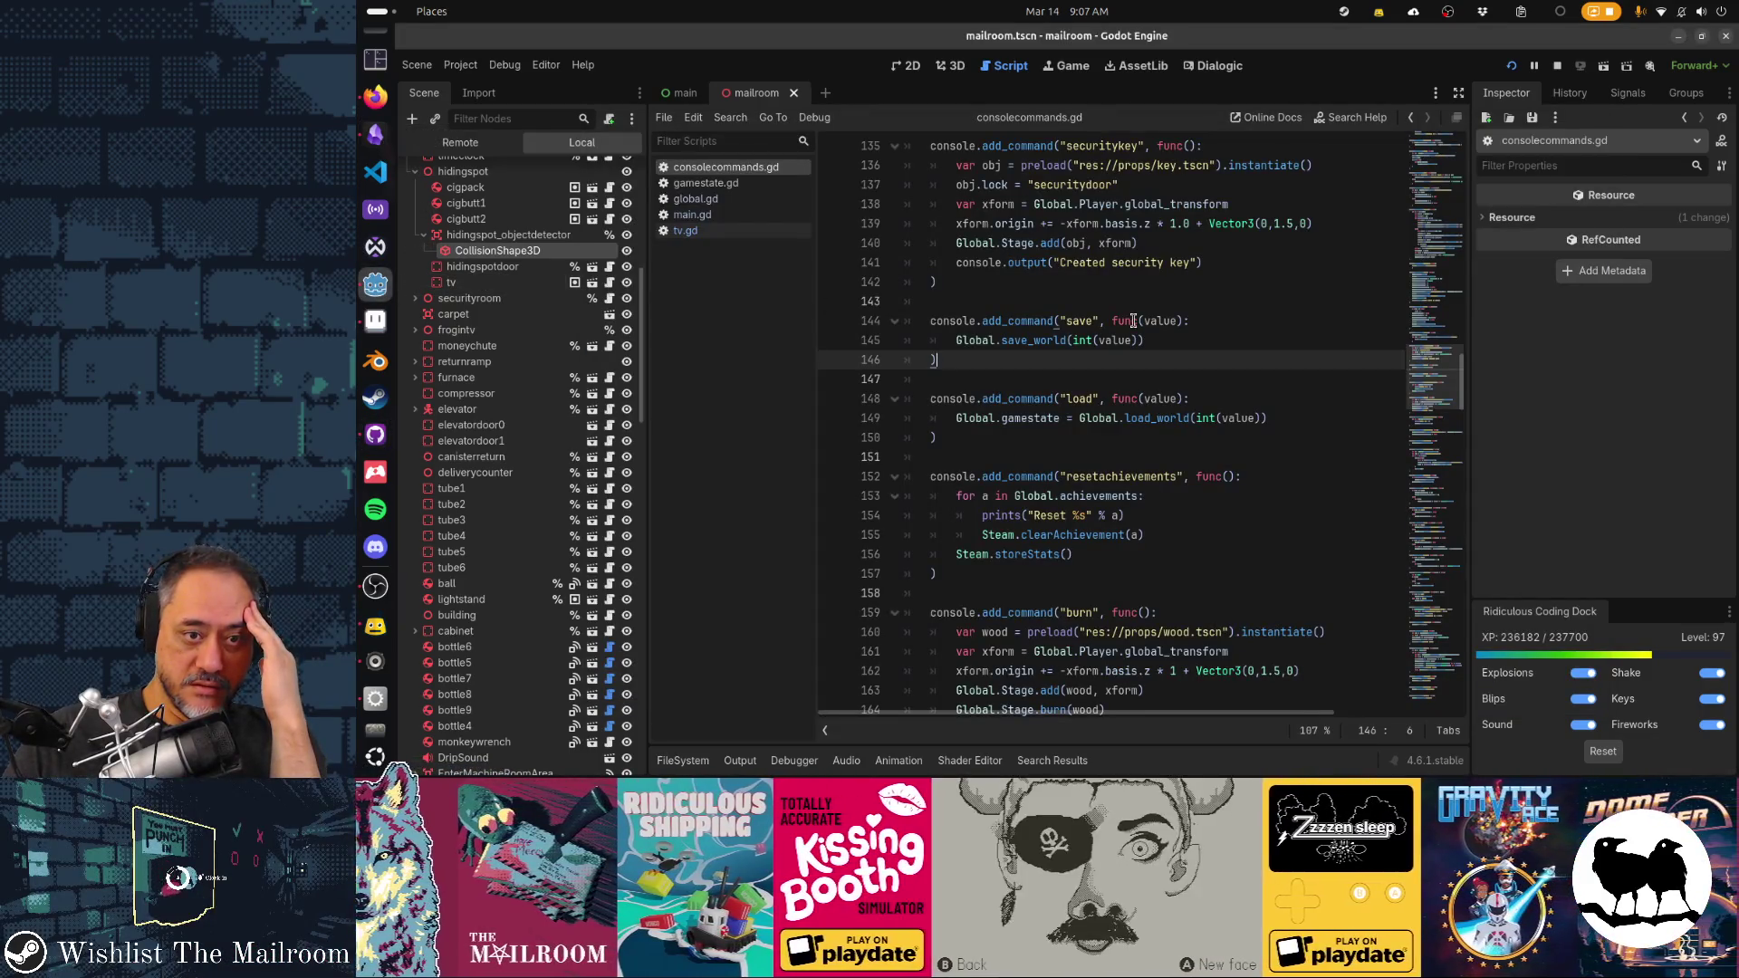
# In gamestate.gd, write an int counter line and rename it to diamonds_collected
pyautogui.click(760, 186)
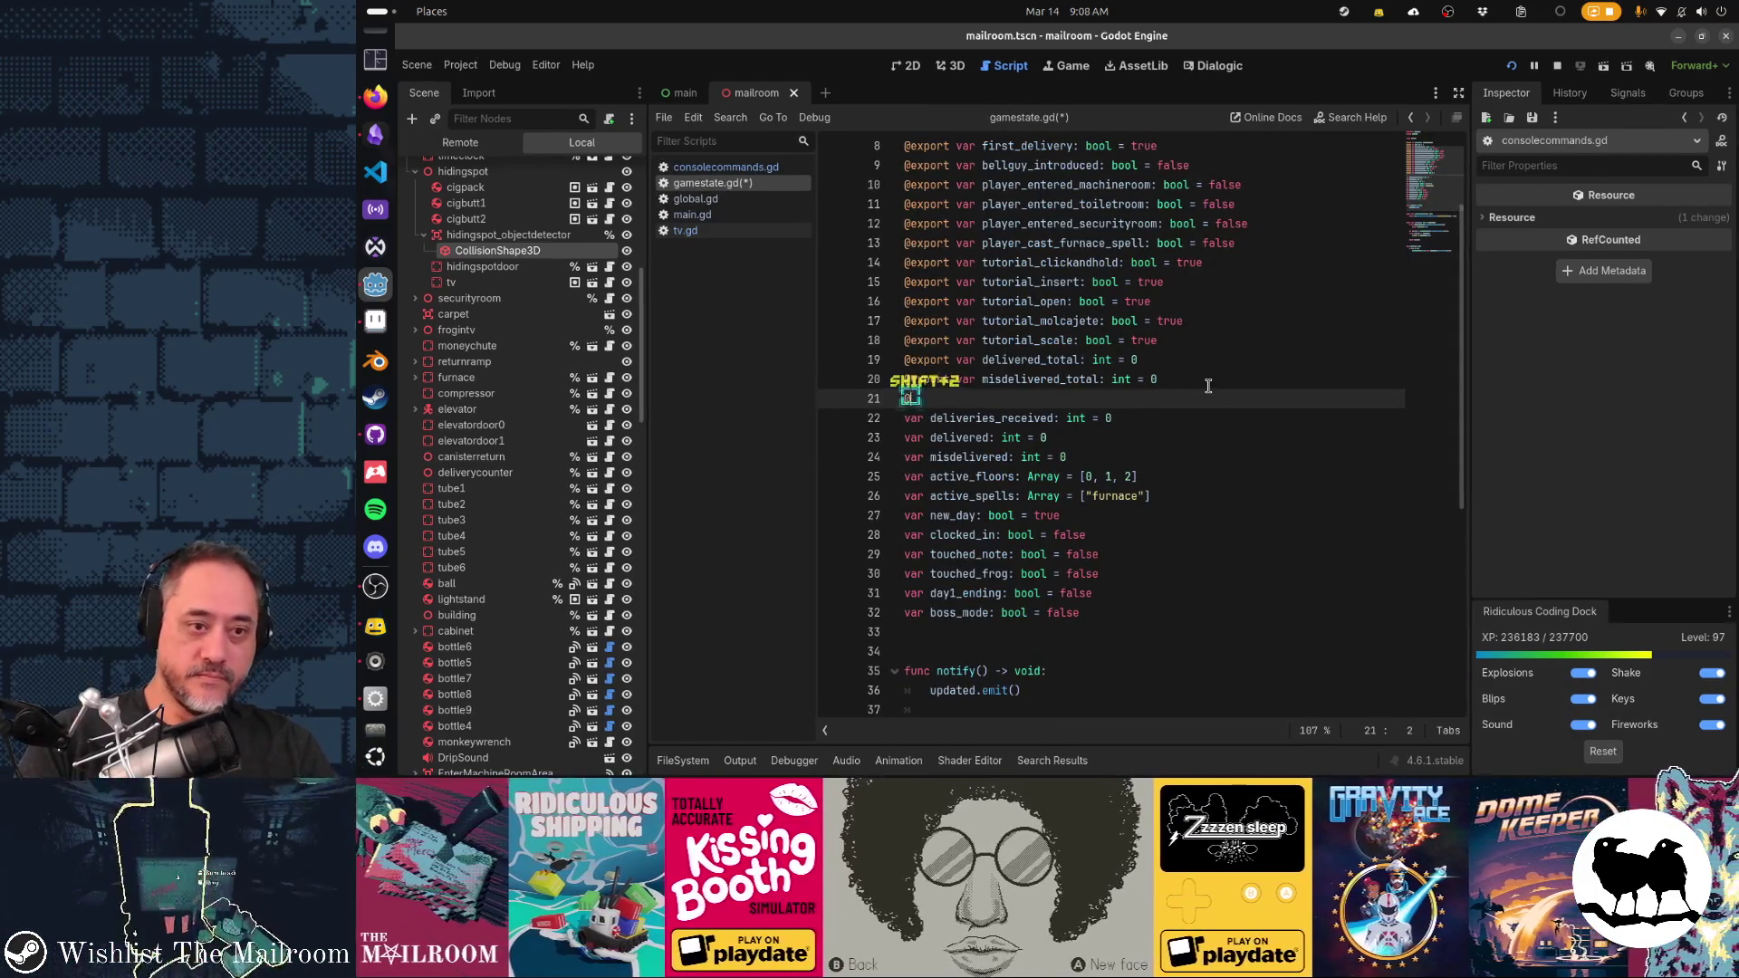
pyautogui.write('export var ')
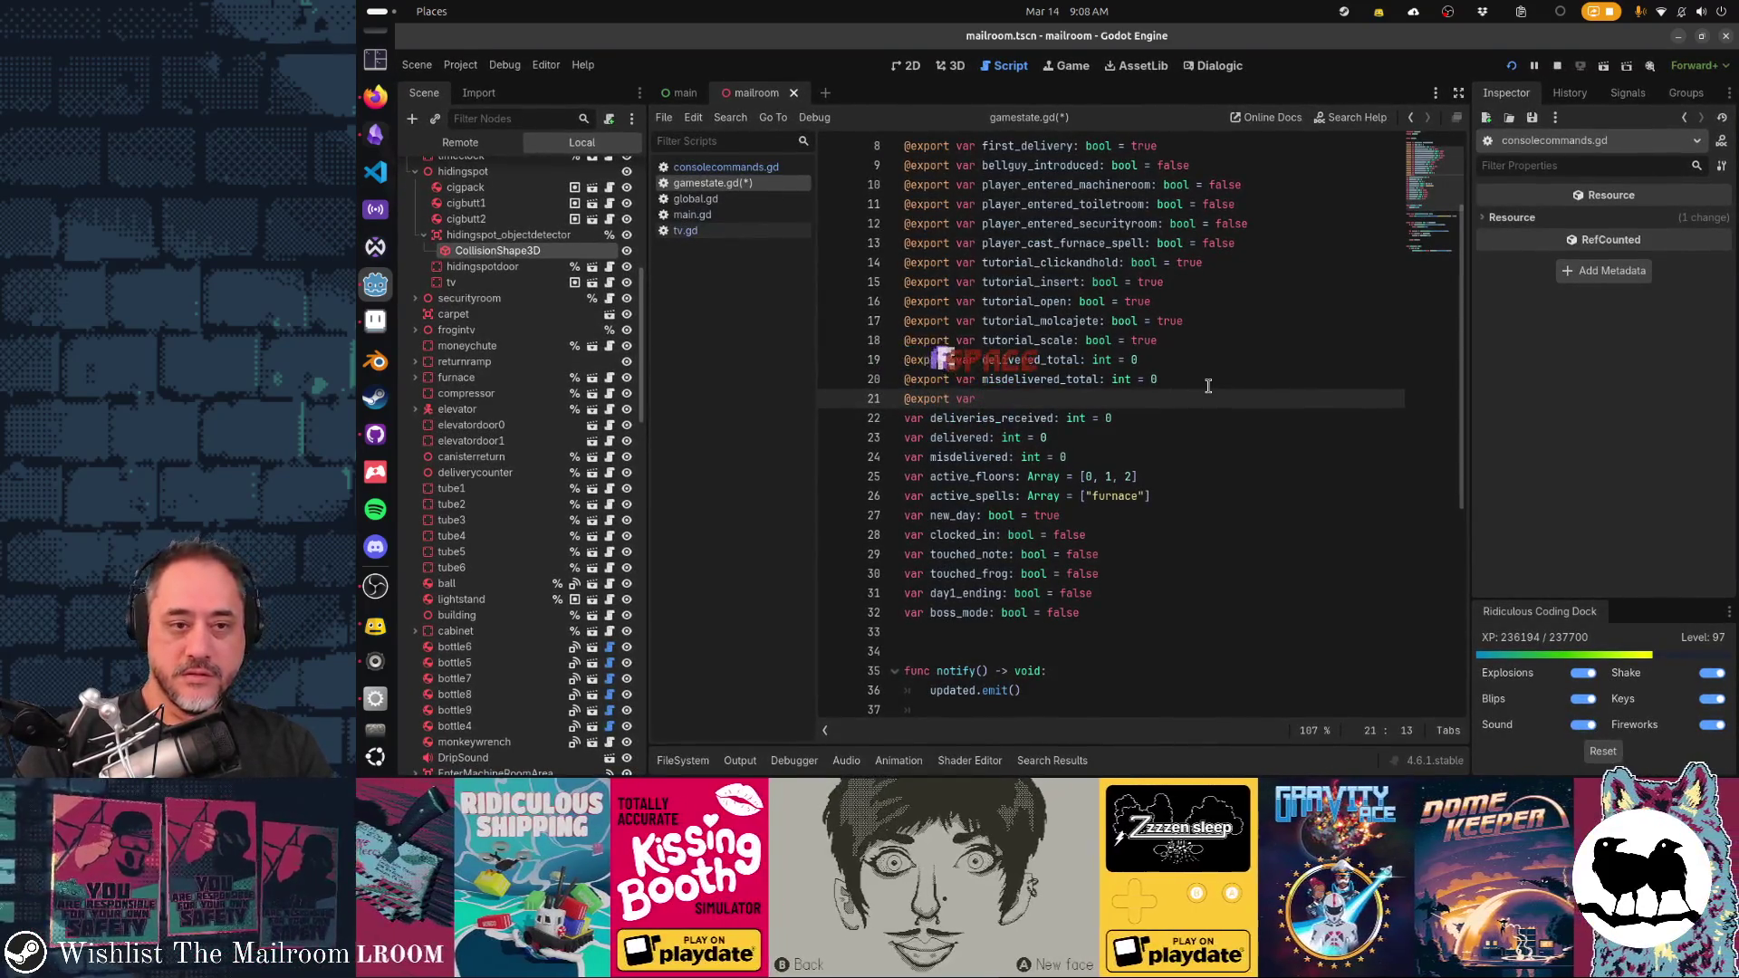
pyautogui.write('gemstones_ce')
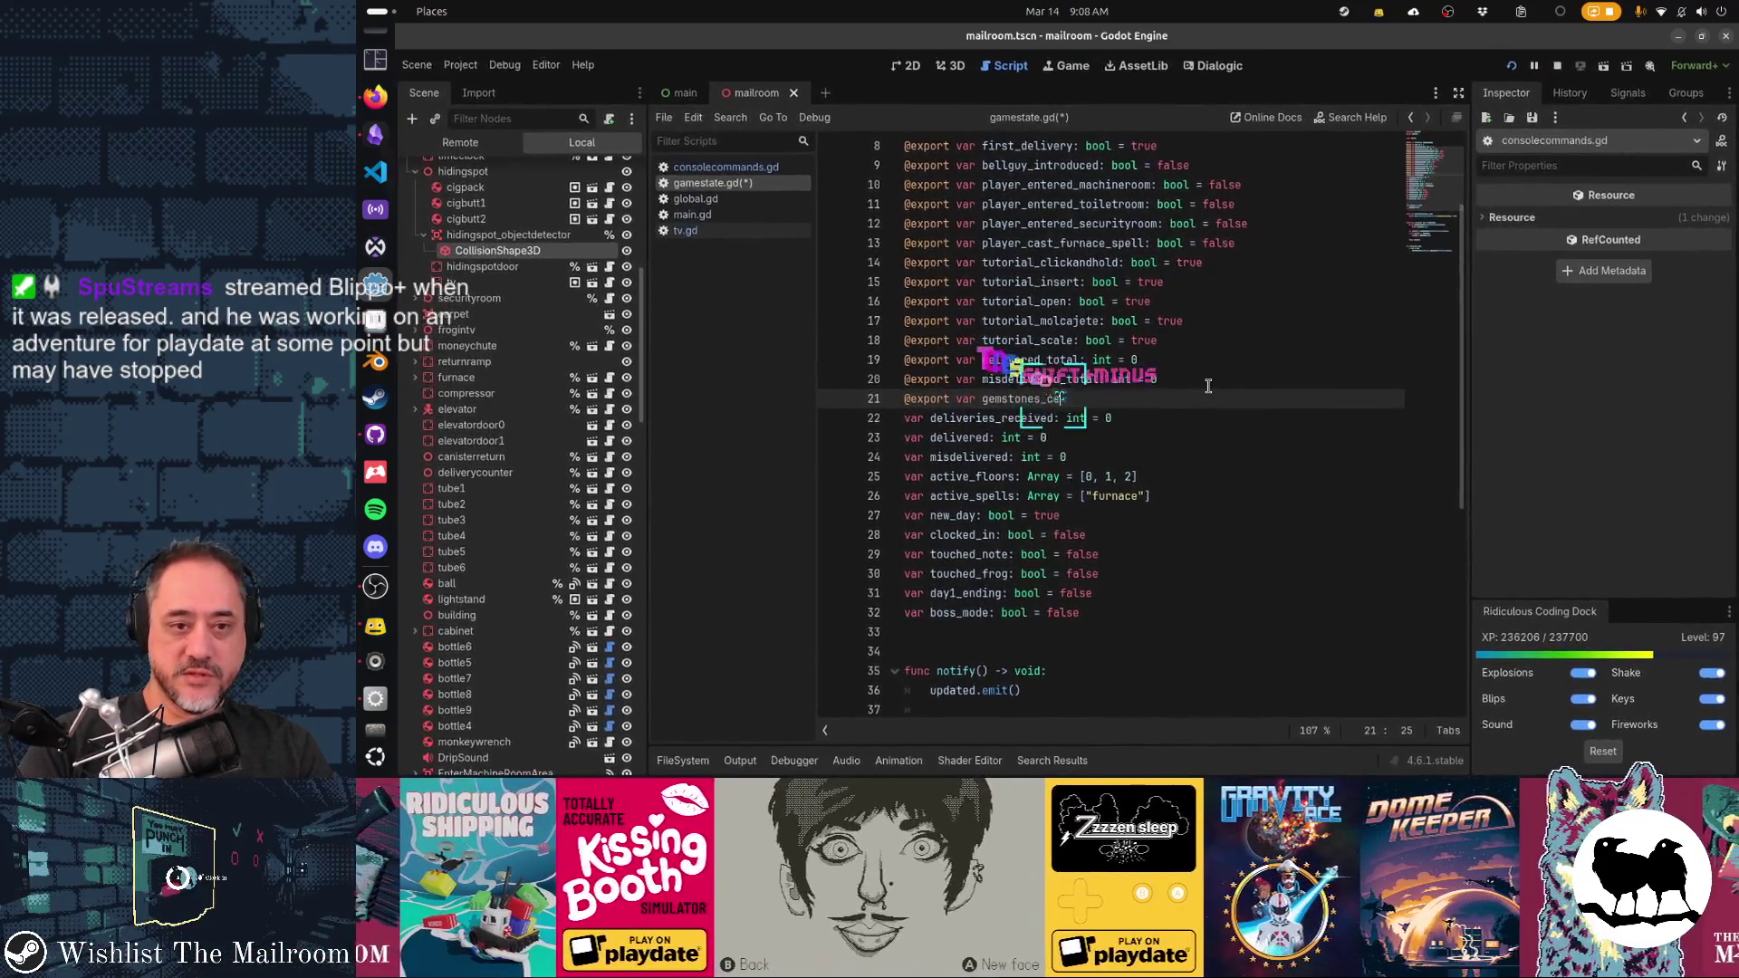
pyautogui.write('llected : int = 0')
pyautogui.press('Return')
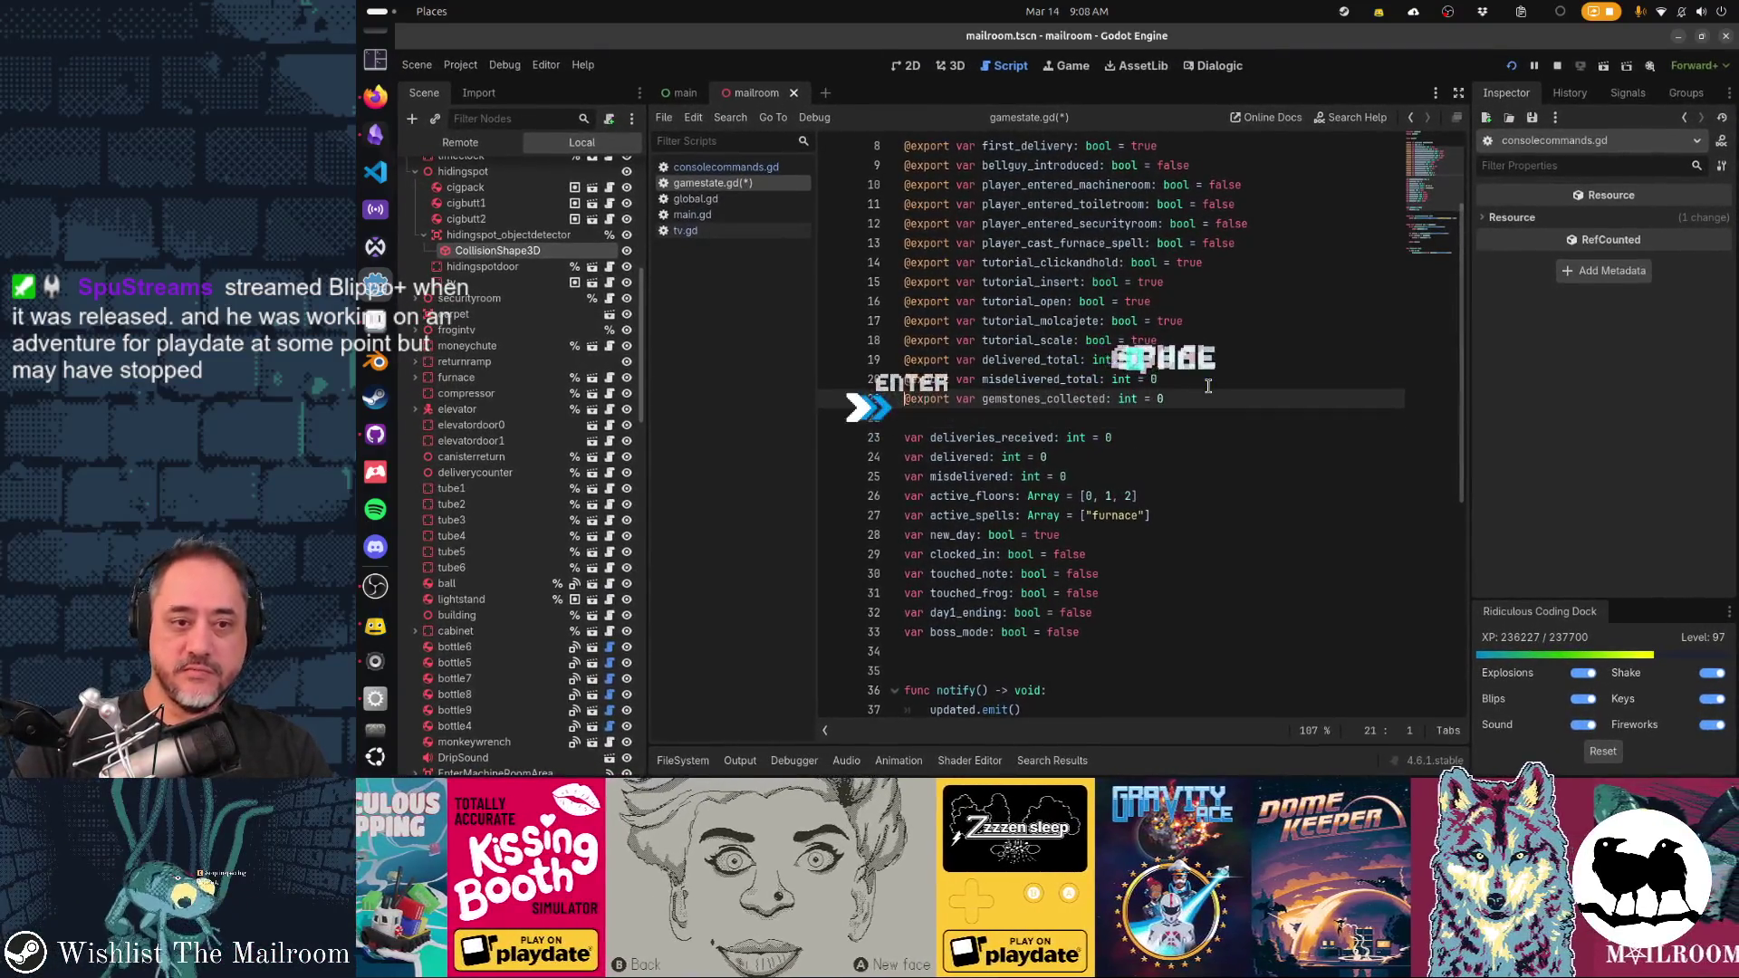
pyautogui.press('Right')
pyautogui.press('Right')
pyautogui.press('Right')
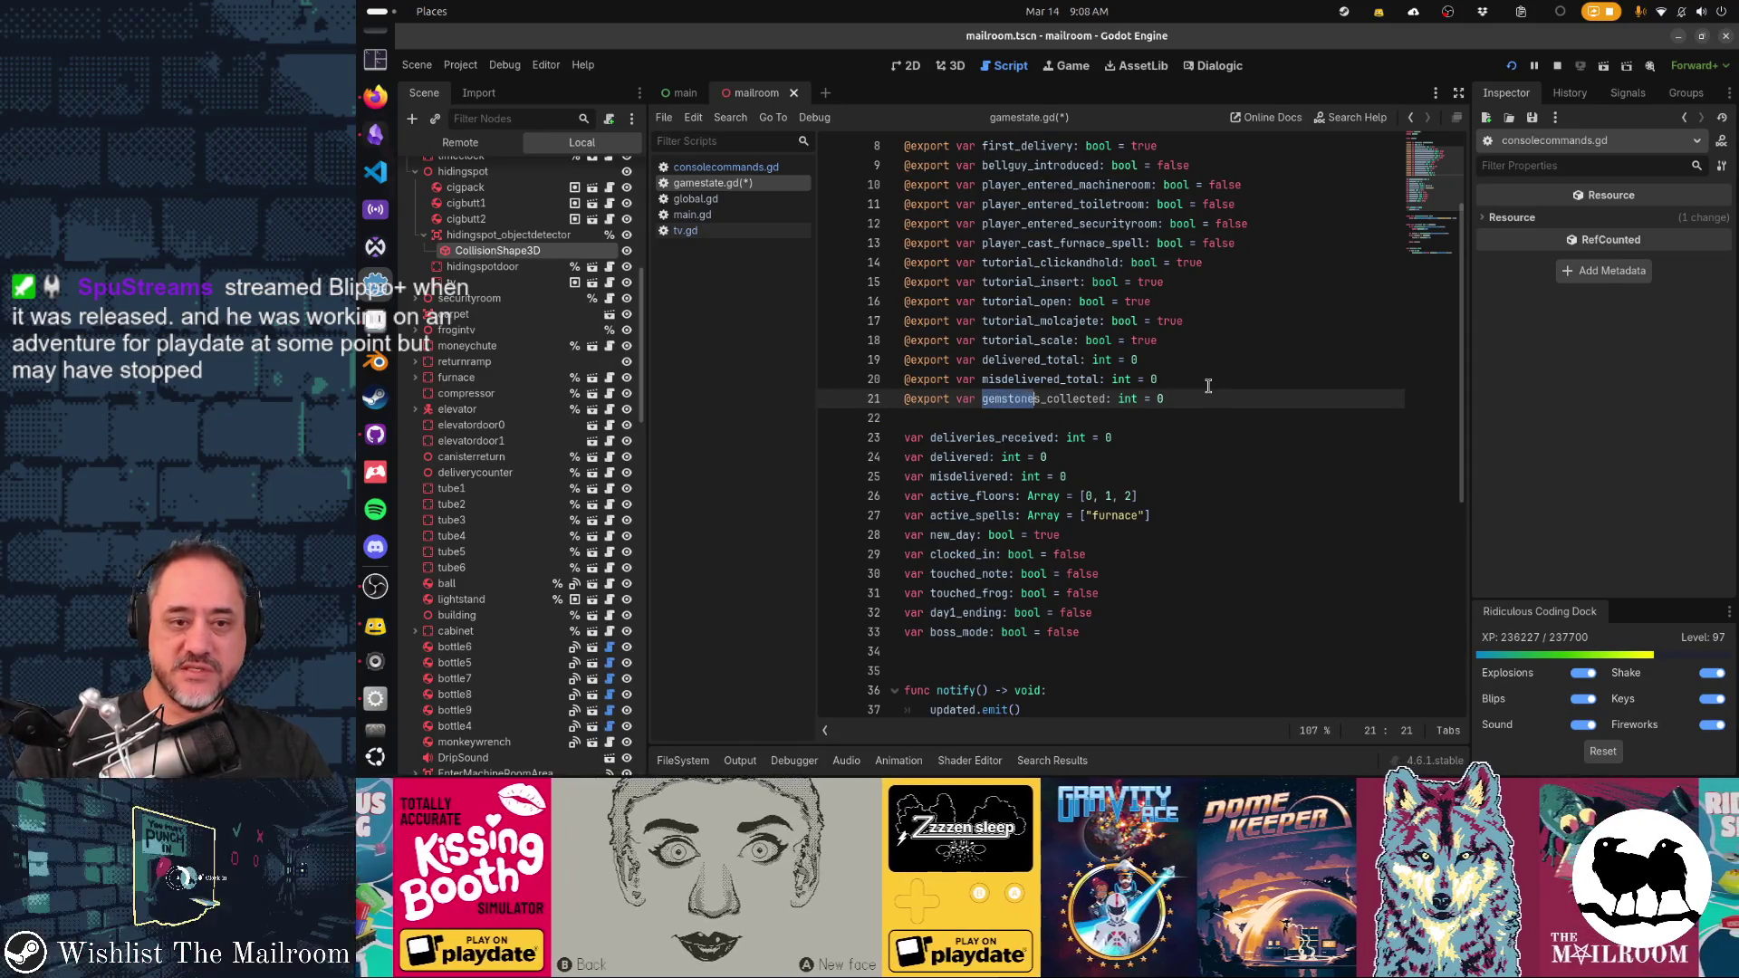
pyautogui.write('diamonds')
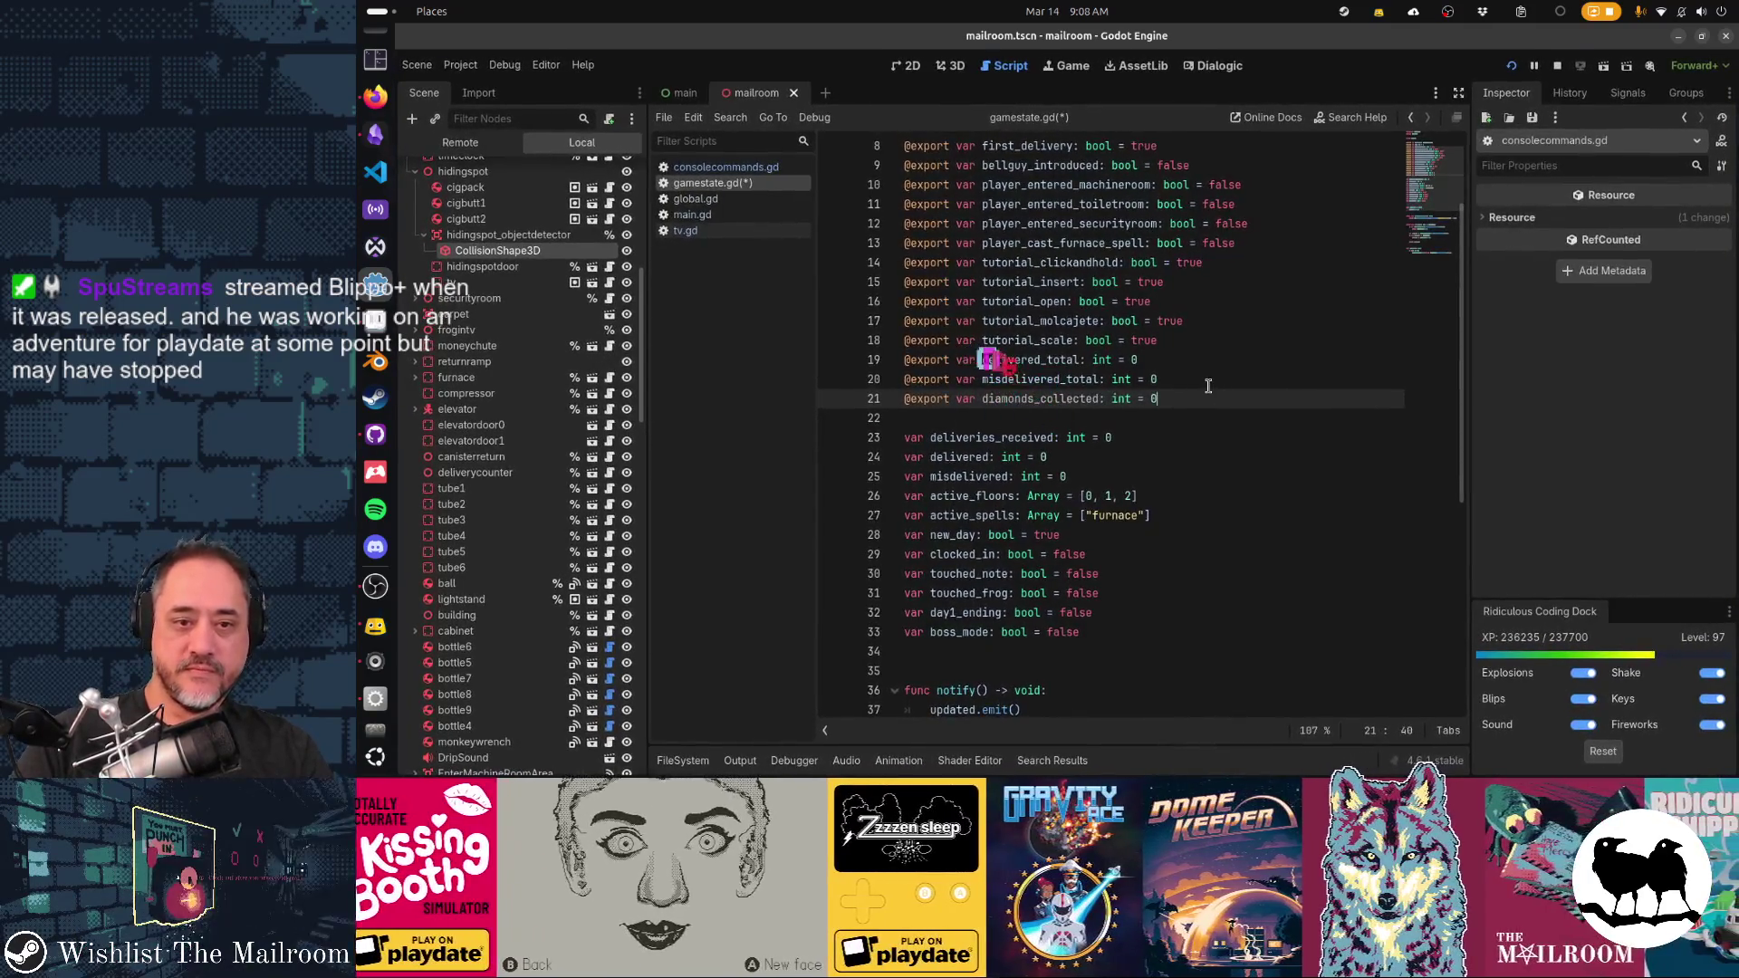
pyautogui.press('End')
# Duplicate that line as rubies_collected = 0, save gamestate.gd, and search the project for 'diamond'
pyautogui.hotkey('ctrl', 'd')
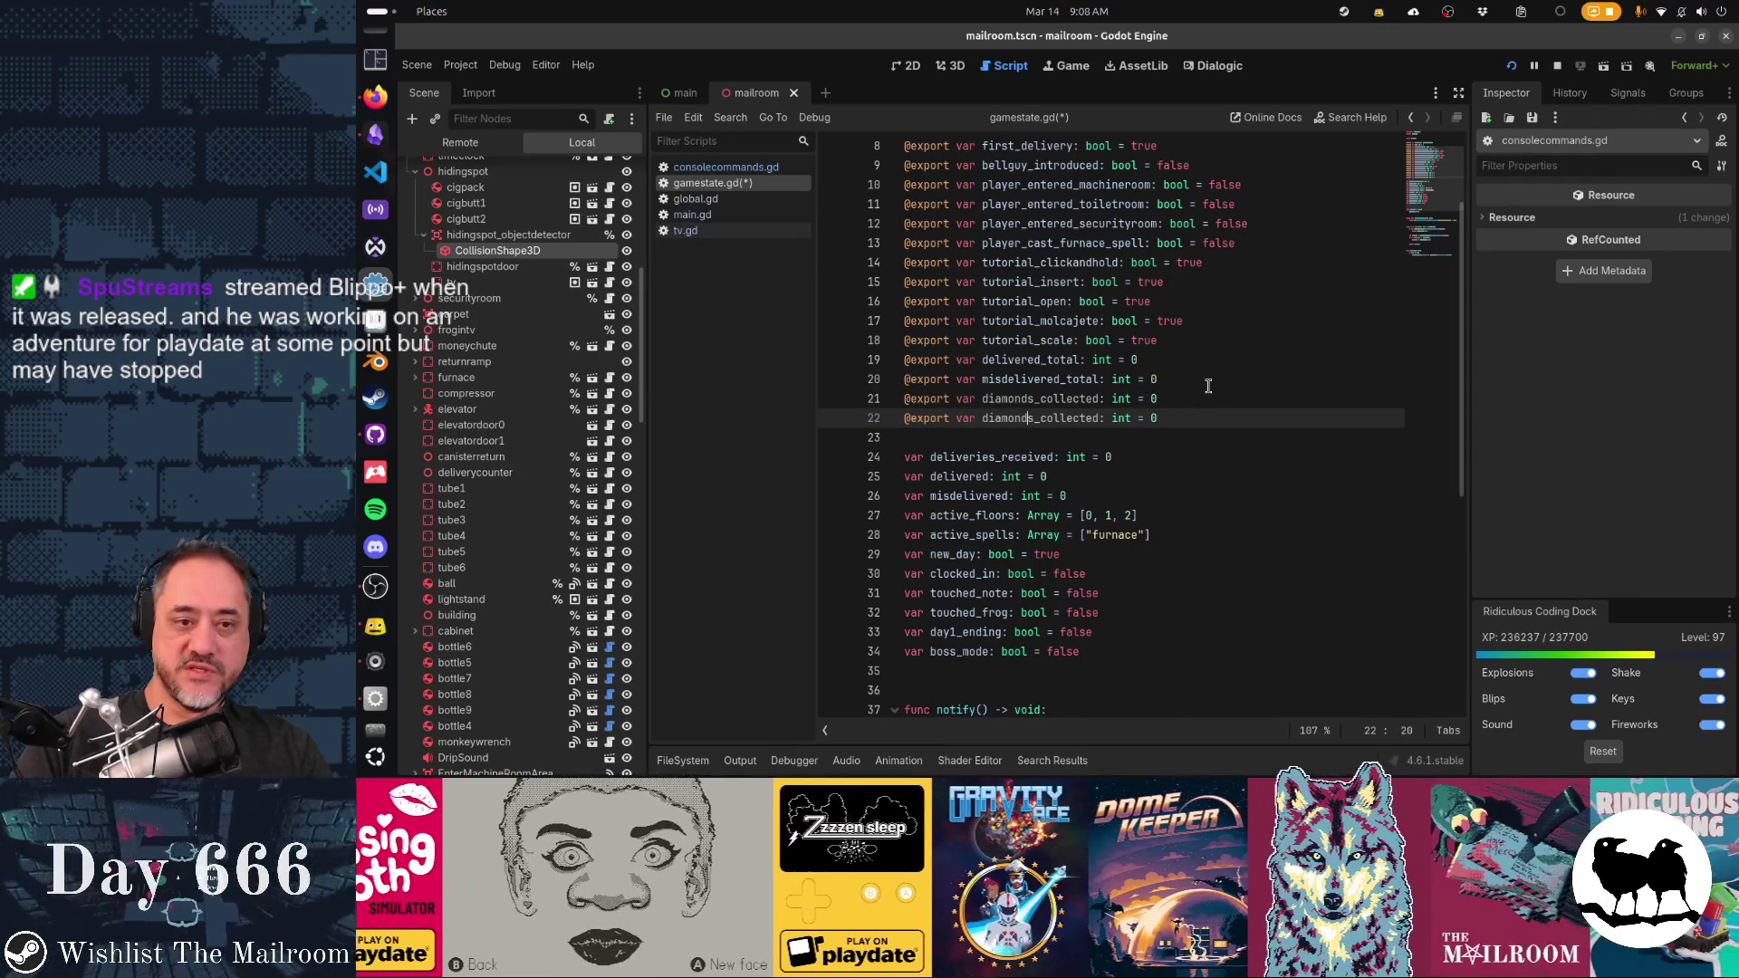
pyautogui.hotkey('ctrl', 'BackSpace')
pyautogui.write('rubies')
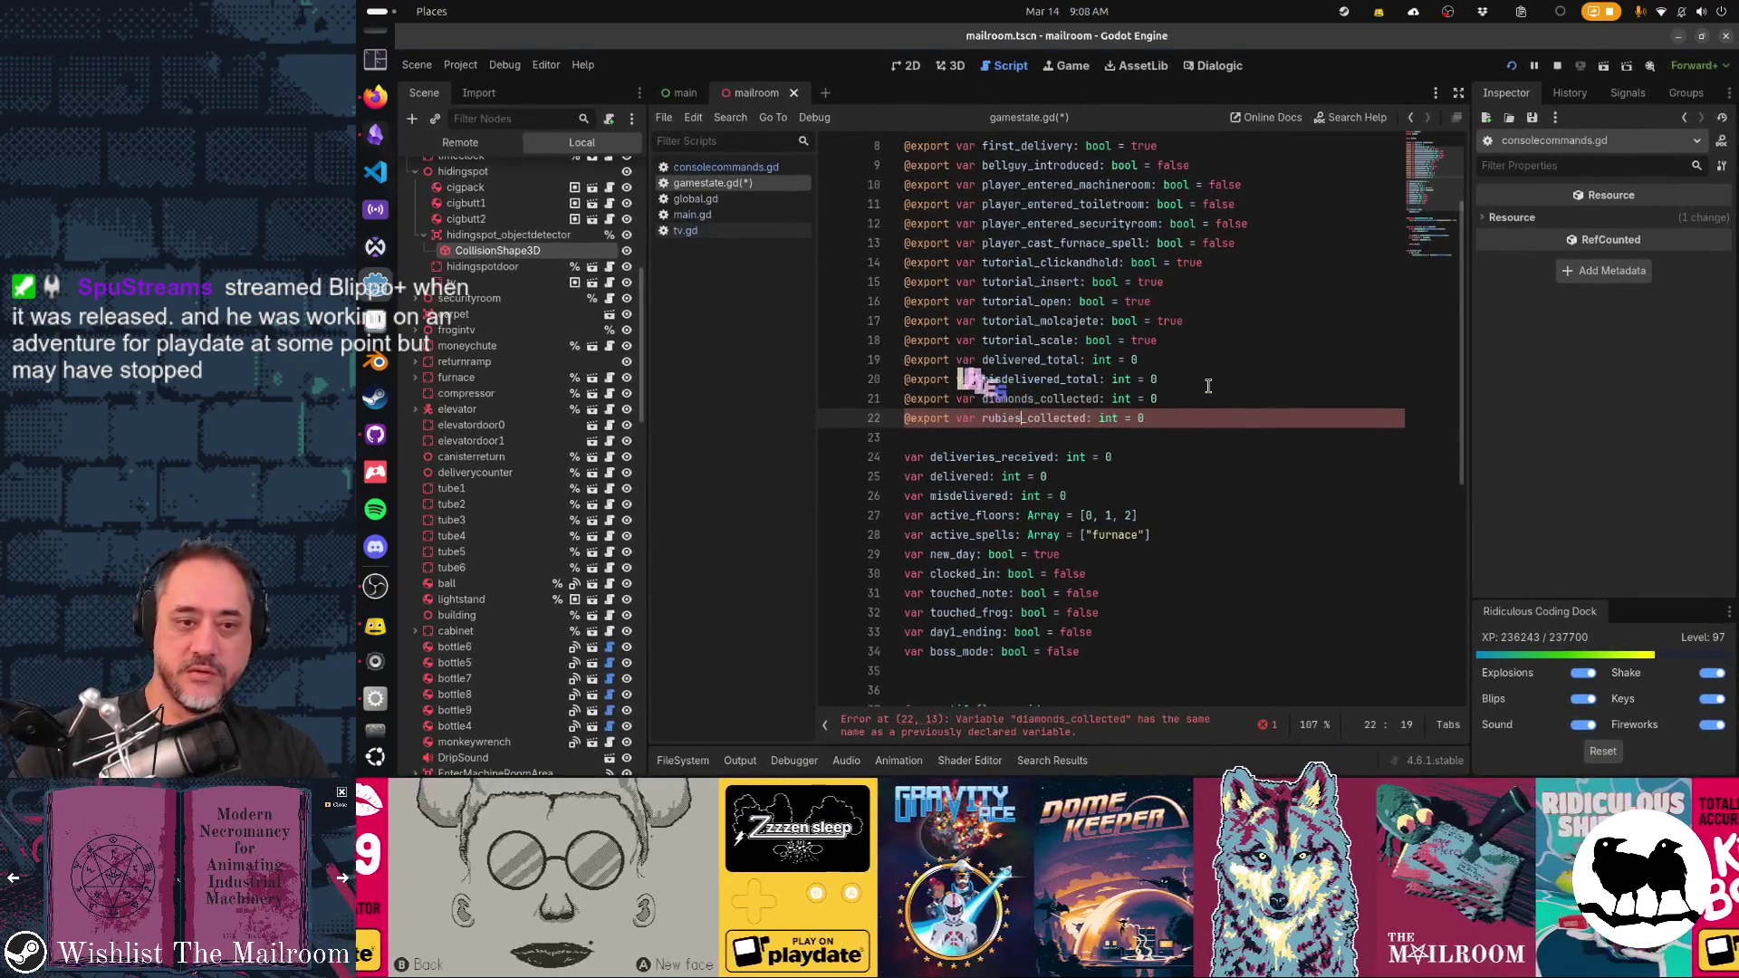
pyautogui.press('Home')
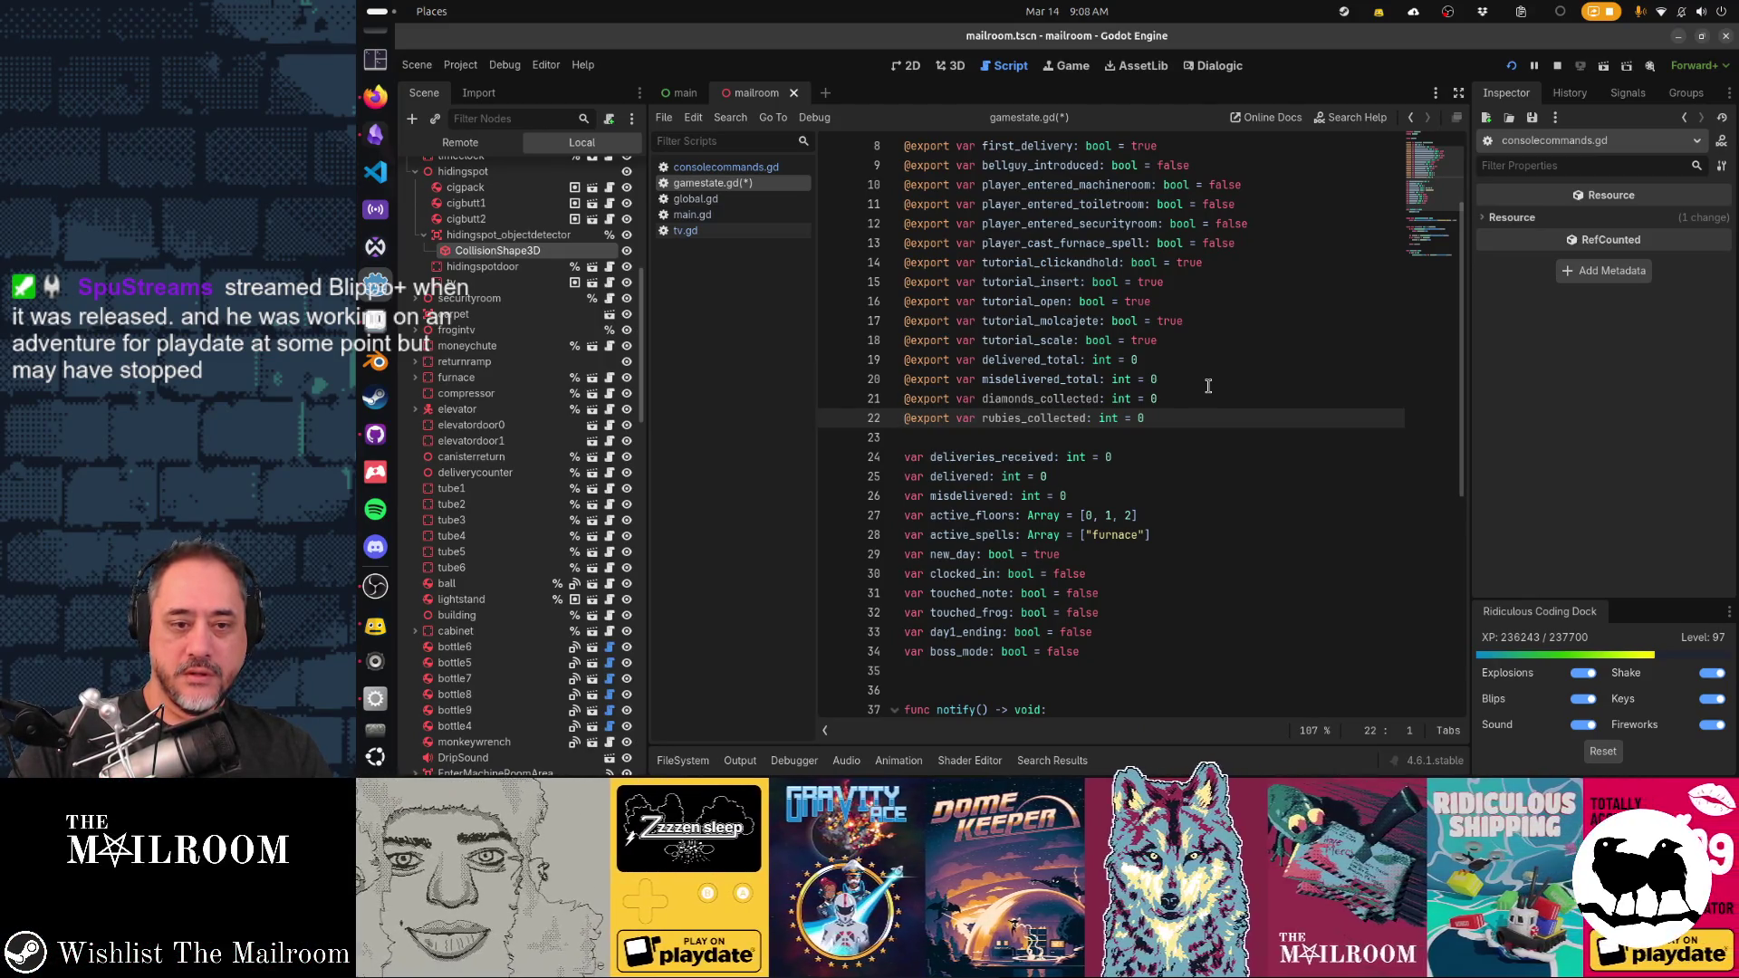
pyautogui.press('Up')
pyautogui.press('Up')
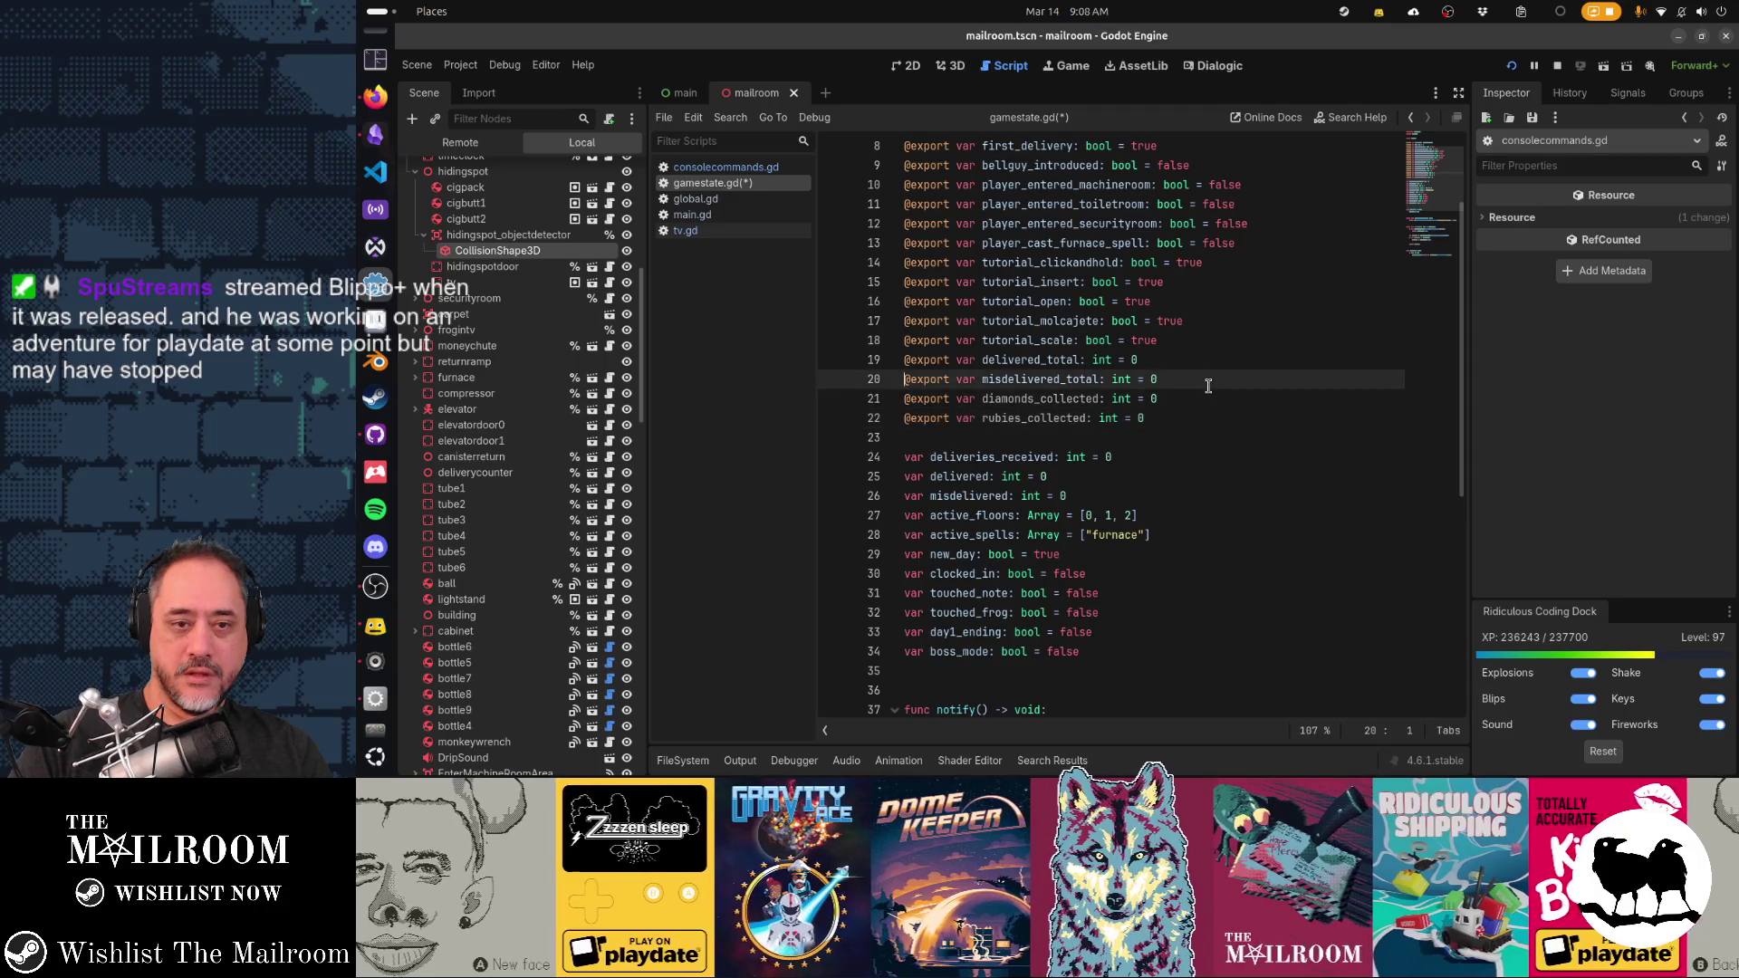
pyautogui.scroll(1, 1208, 386)
pyautogui.hotkey('ctrl', 's')
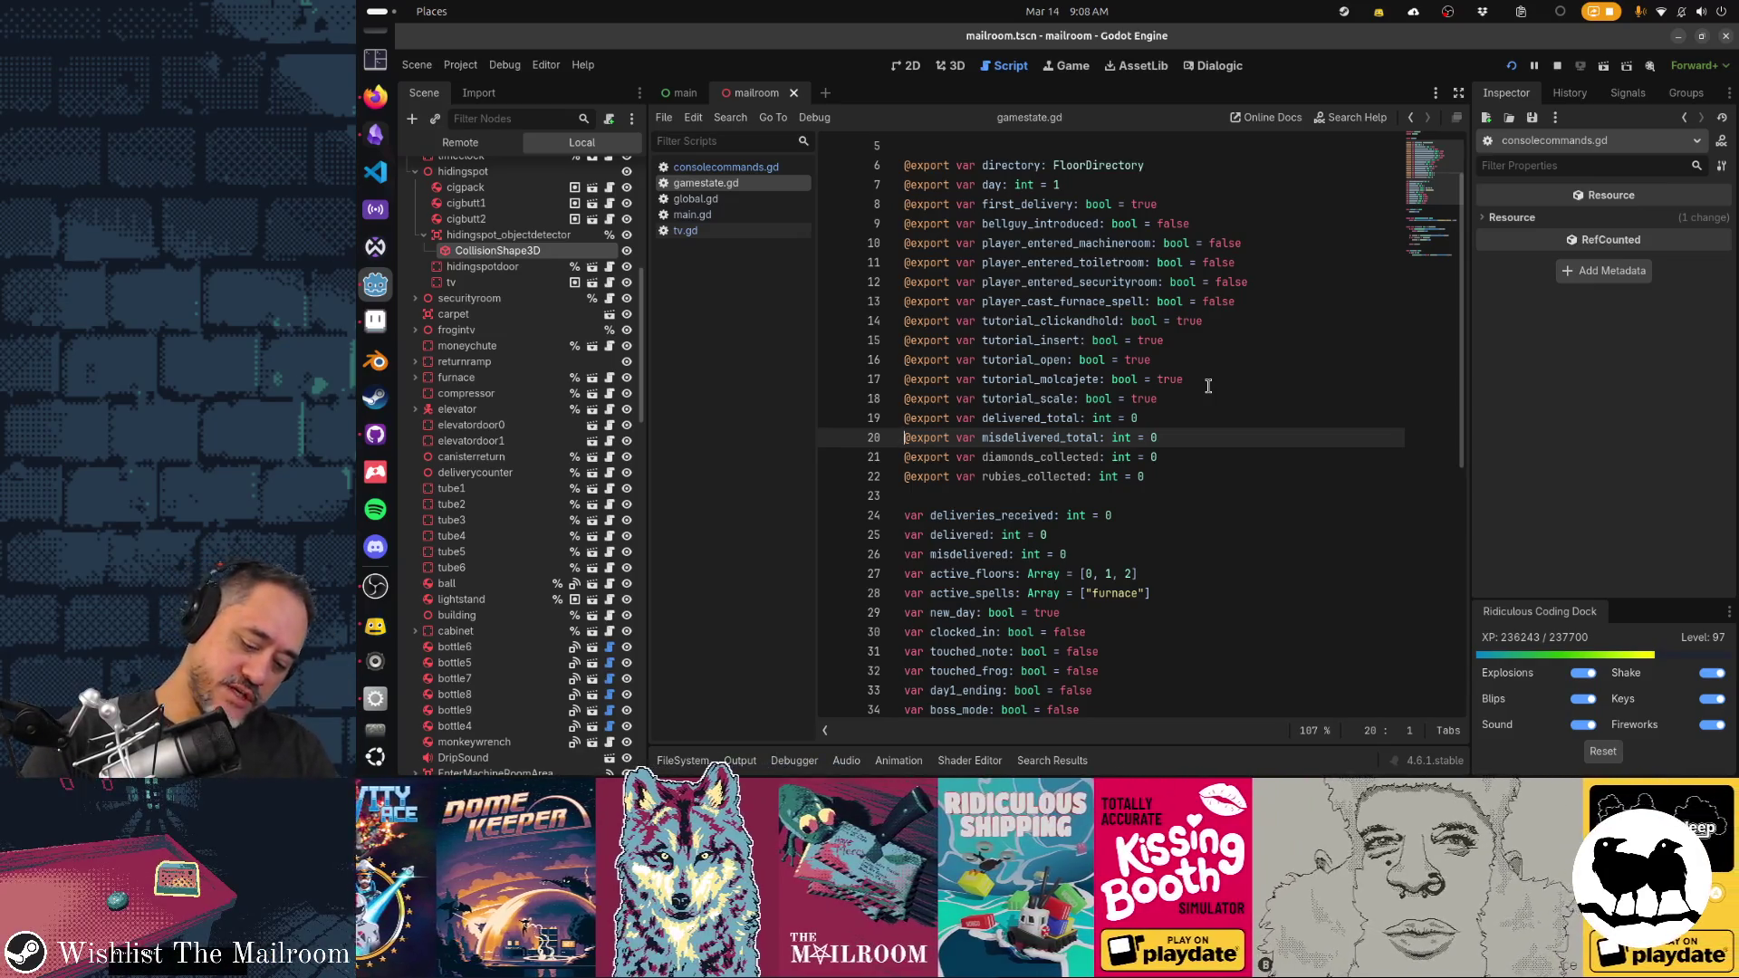
pyautogui.hotkey('shift', 'alt', 'o')
pyautogui.write('diamond')
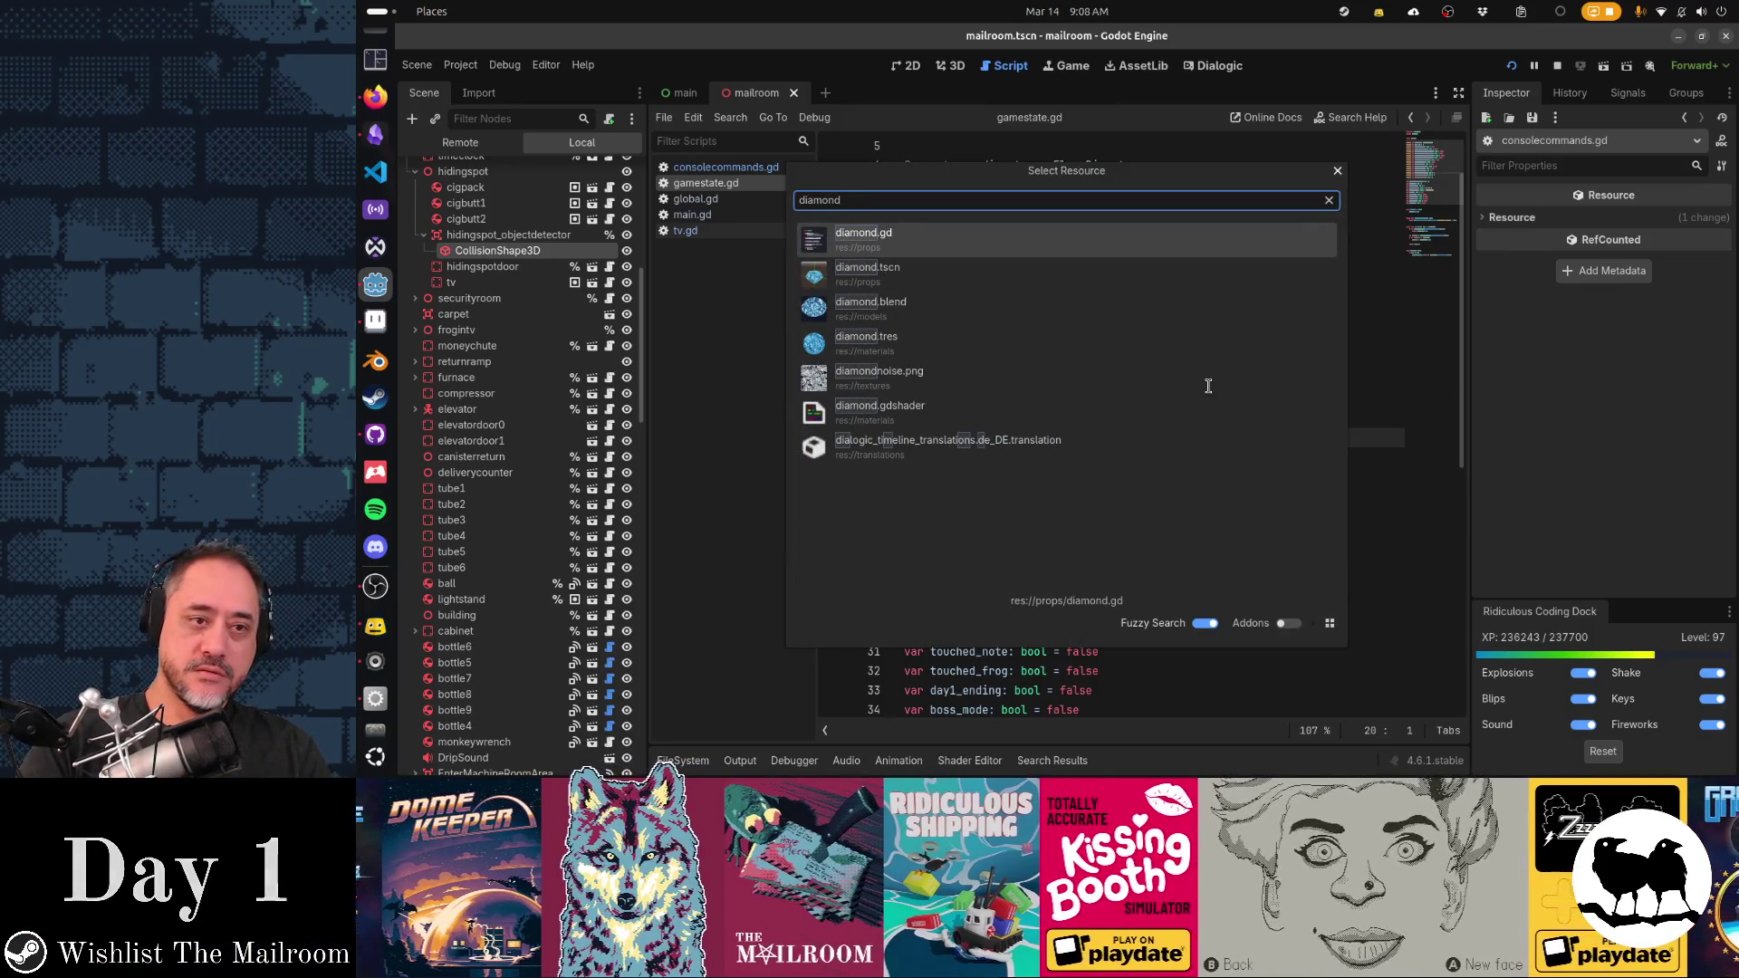
# Open diamond.gd from the search results, then search 'ruby' and open the ruby.tscn scene
pyautogui.press('Return')
pyautogui.hotkey('shift', 'alt', 'o')
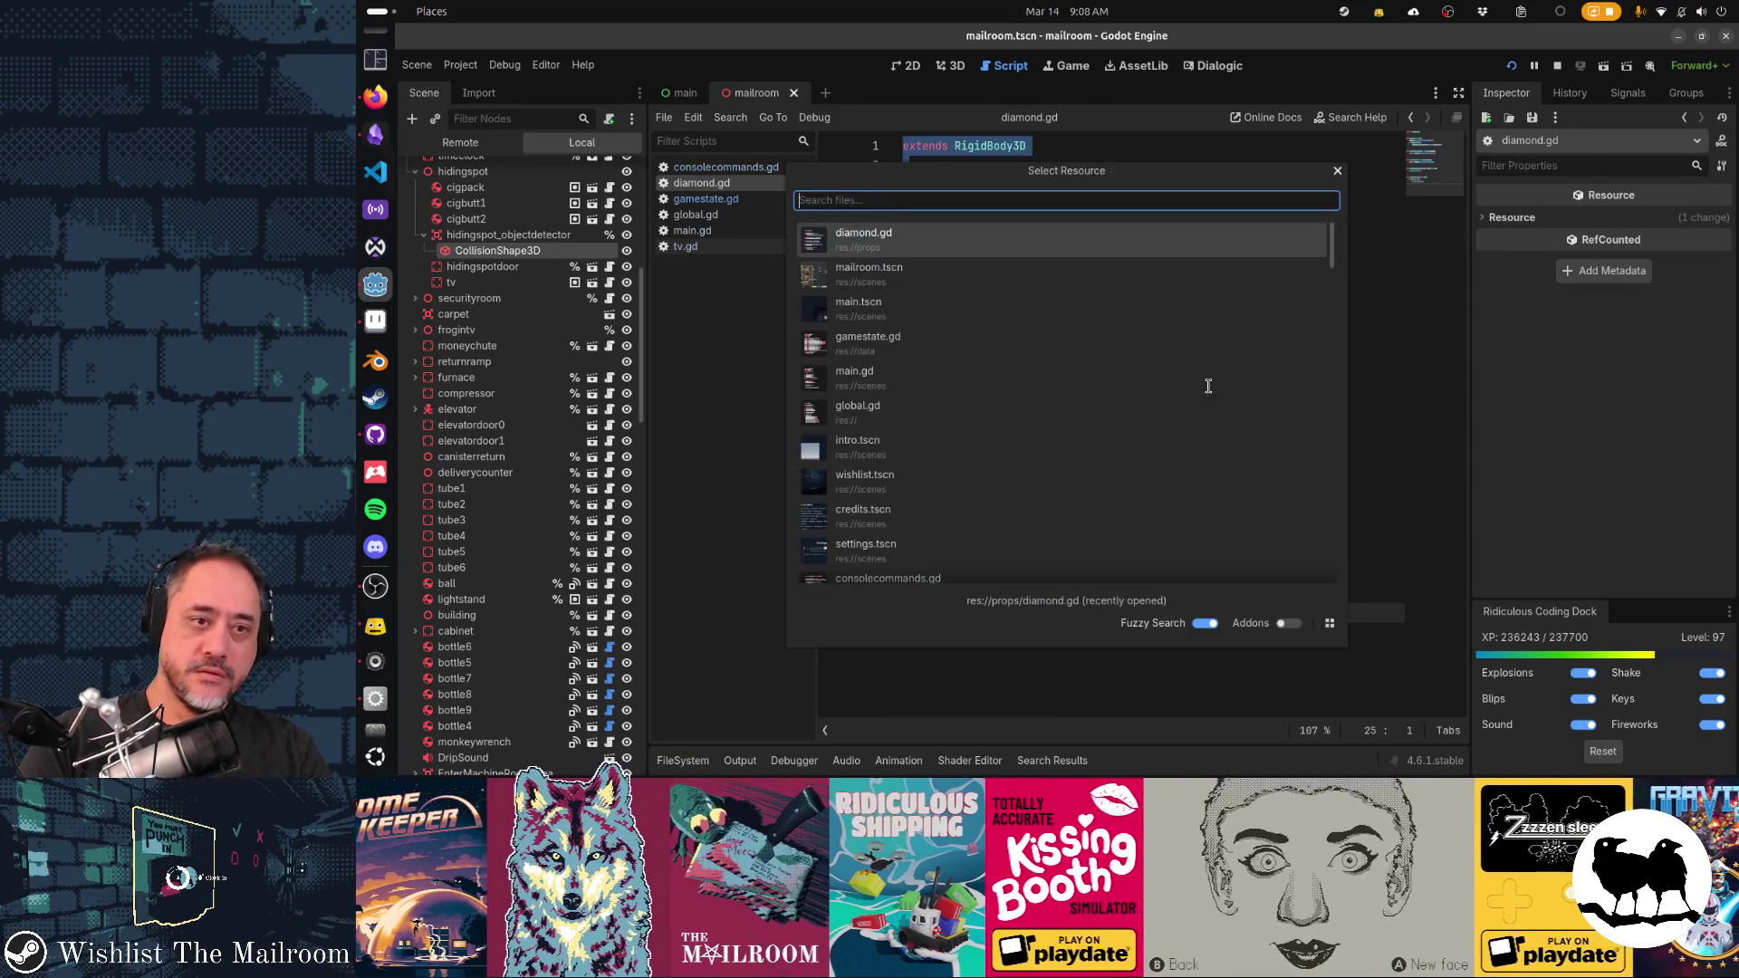
pyautogui.write('ruby')
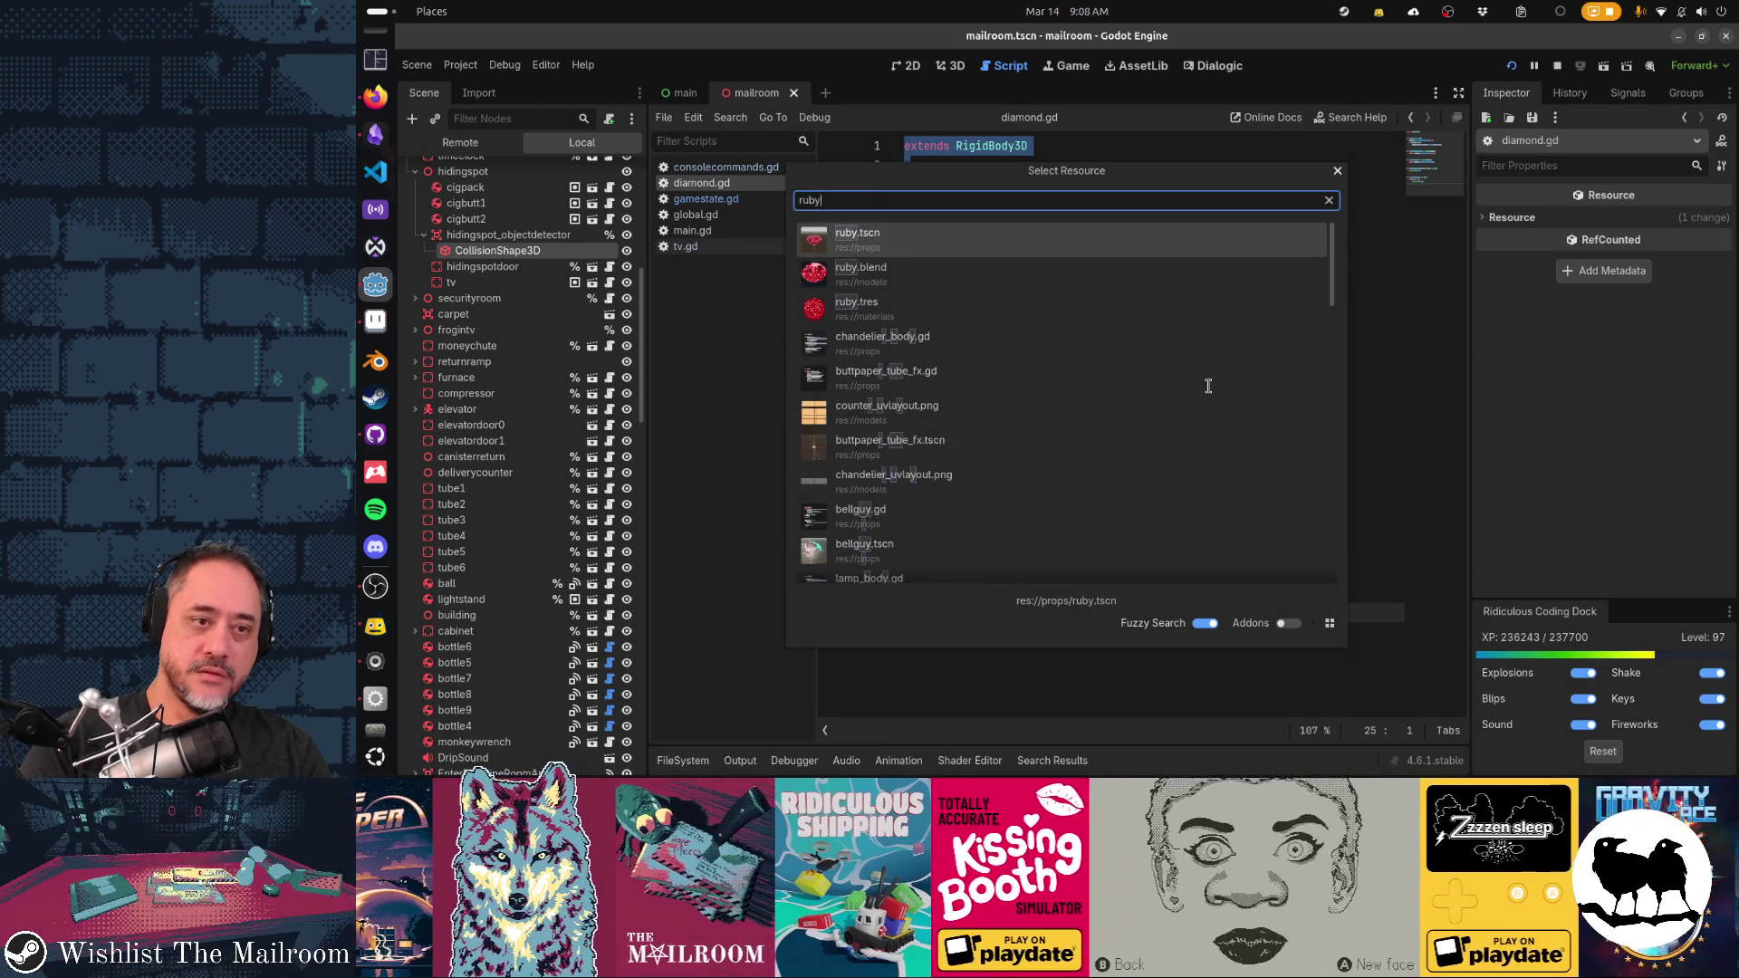
pyautogui.press('Down')
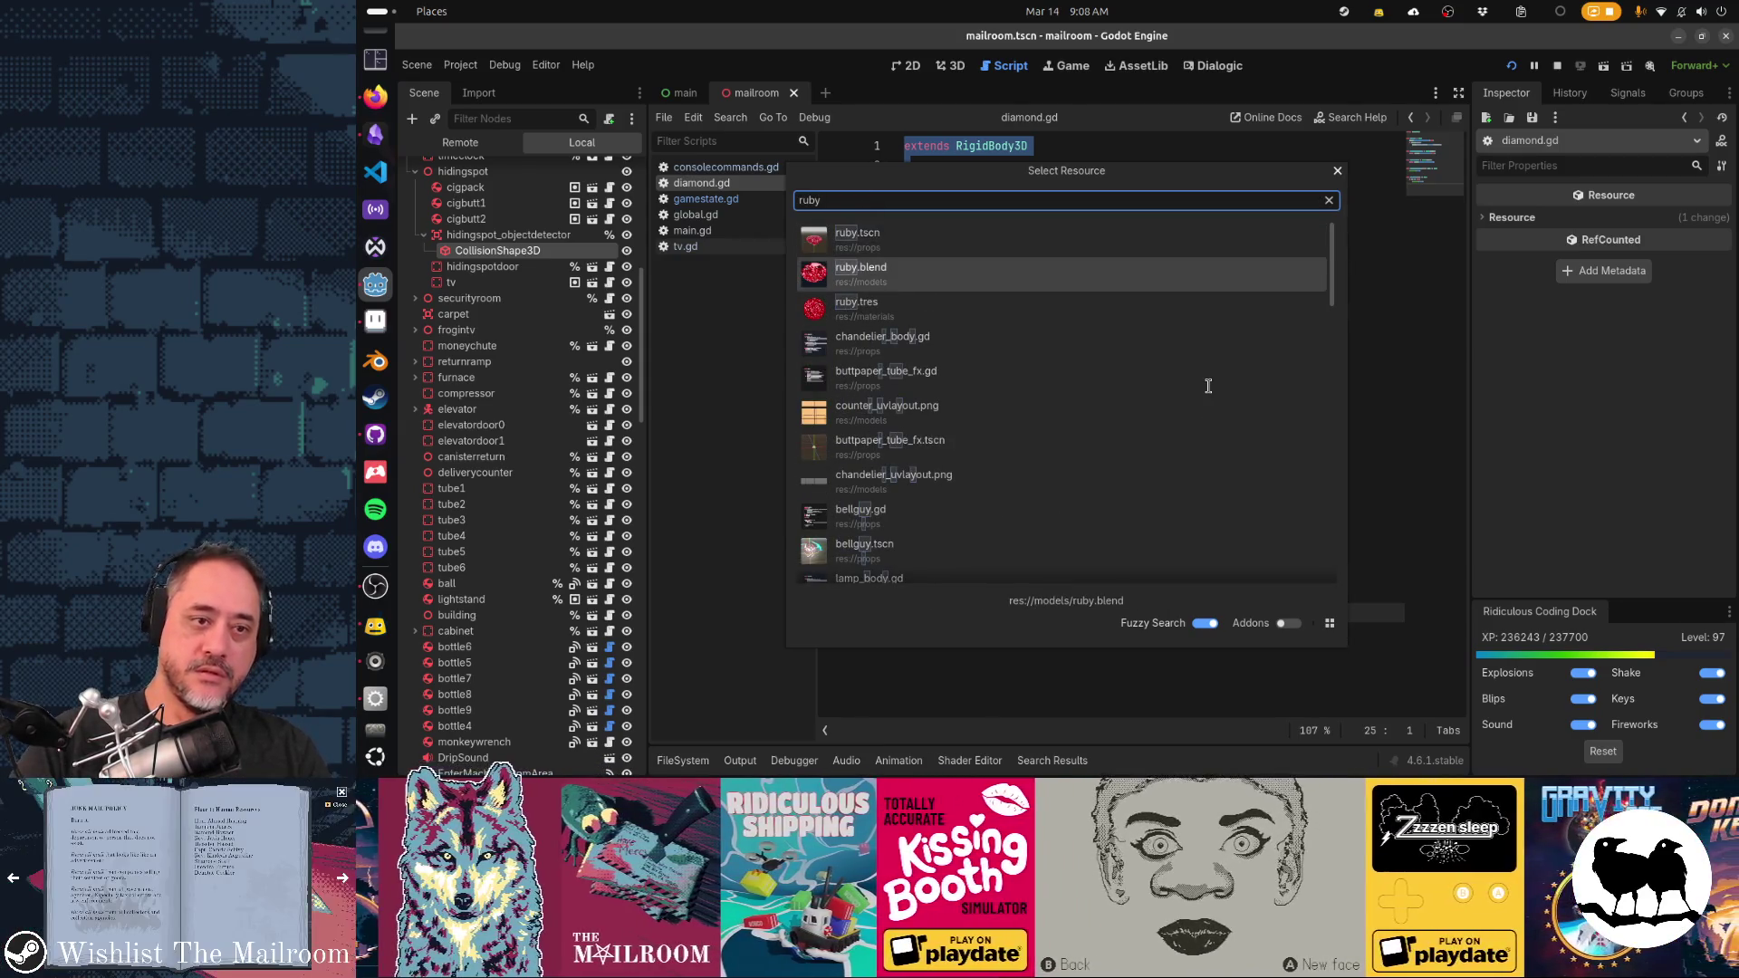
pyautogui.press('Up')
pyautogui.press('Return')
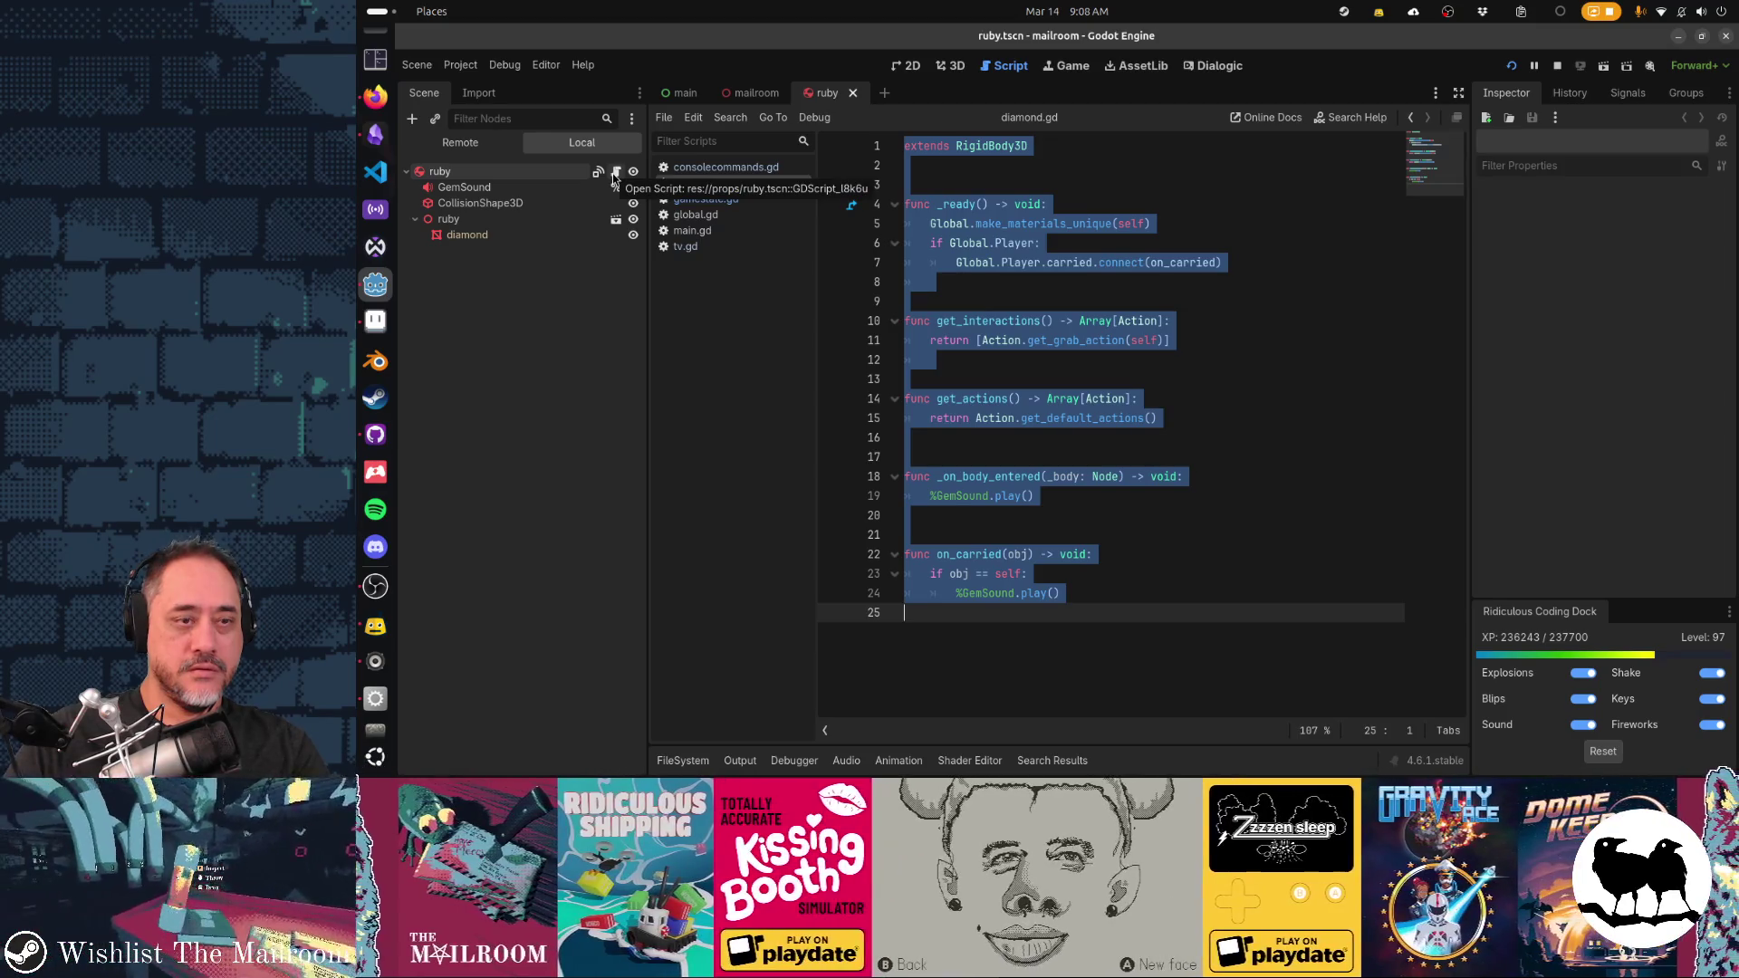
# Open the ruby body's built-in script, compare it with diamond.gd, and open its Script property options
pyautogui.click(547, 173)
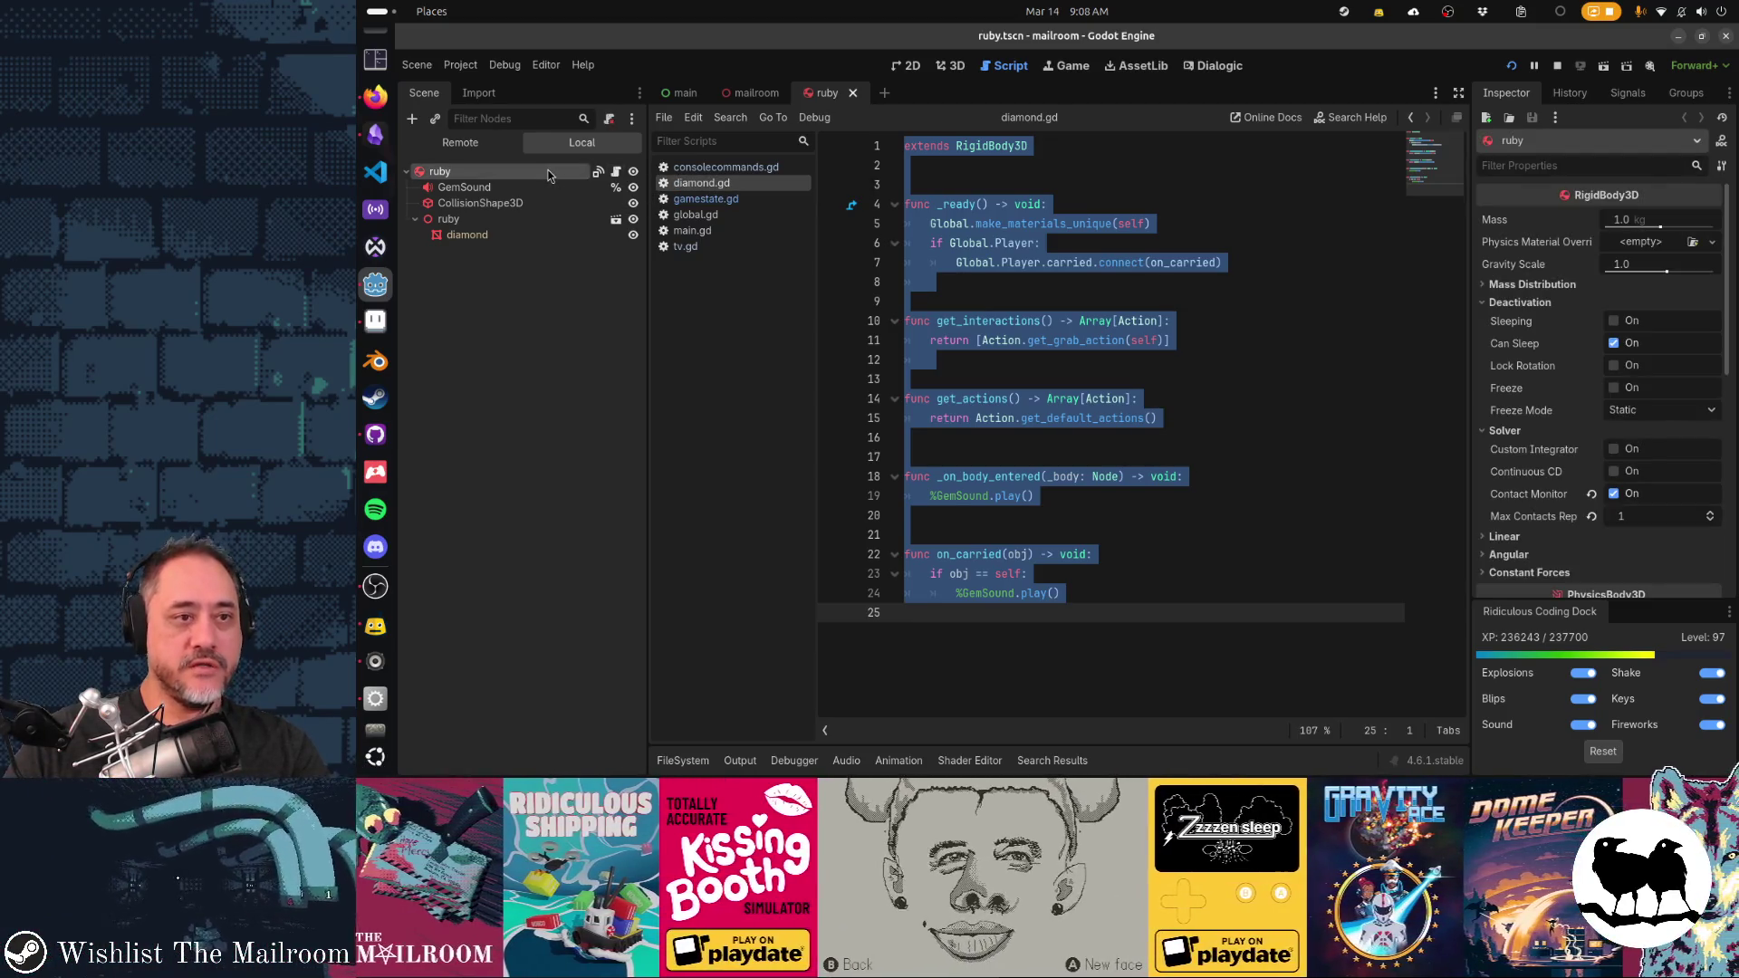
pyautogui.click(617, 172)
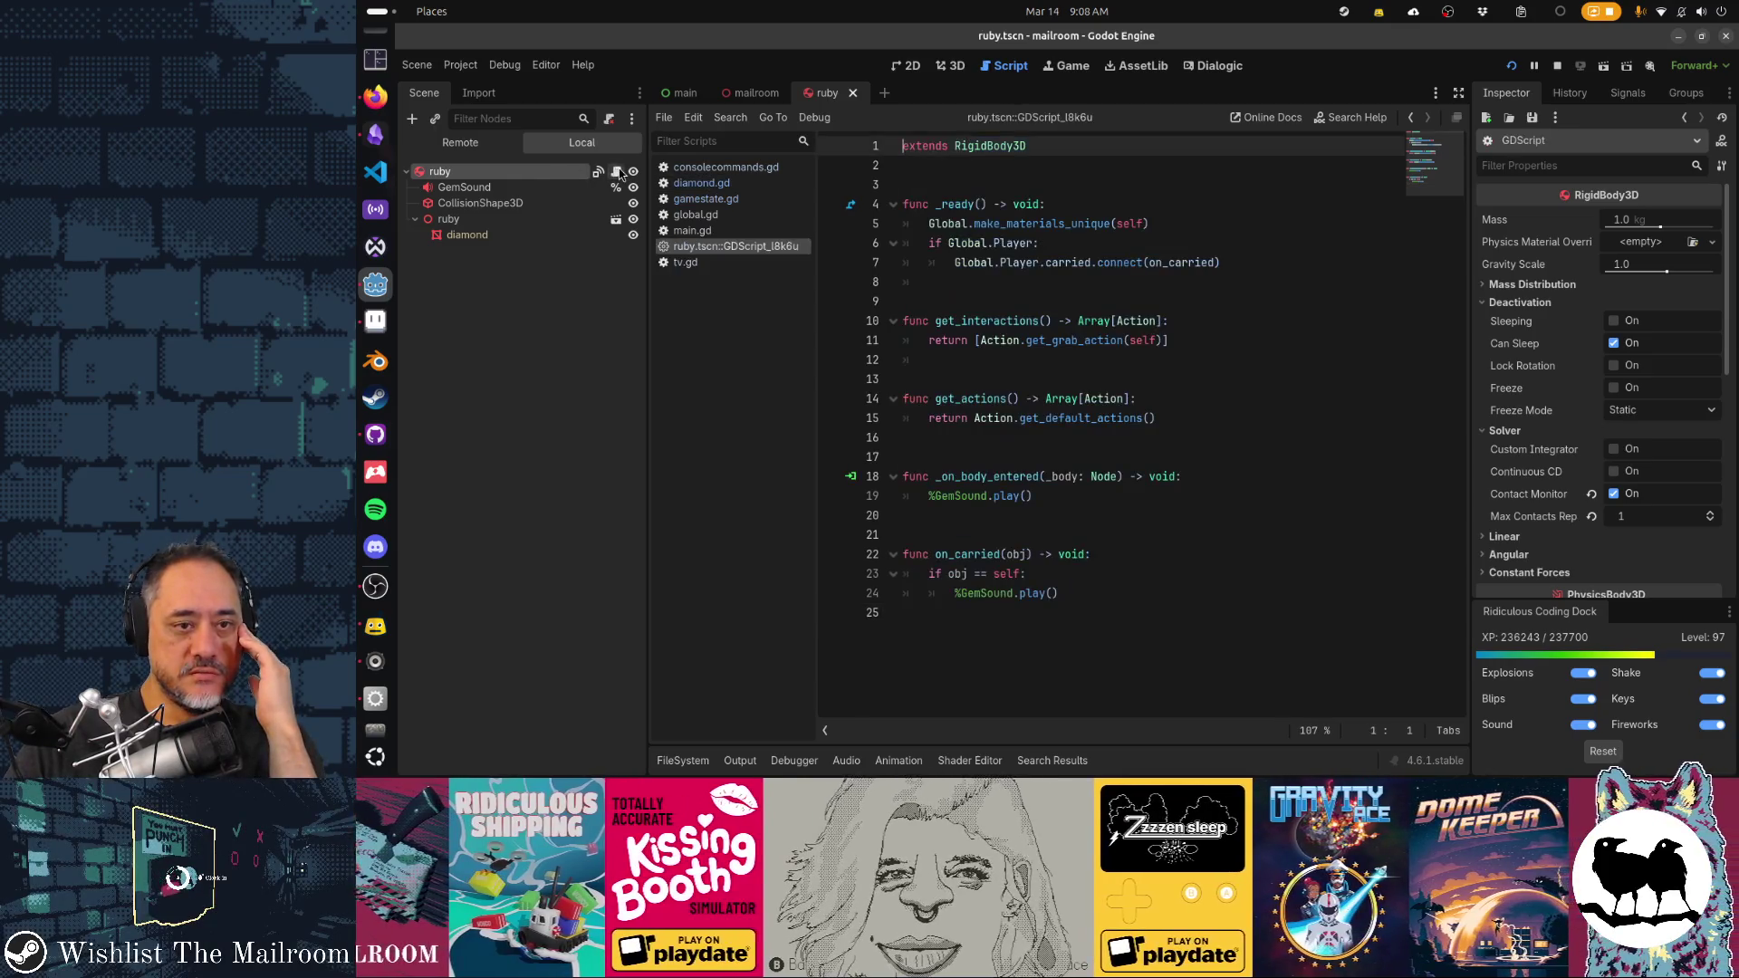
pyautogui.moveTo(1052, 346)
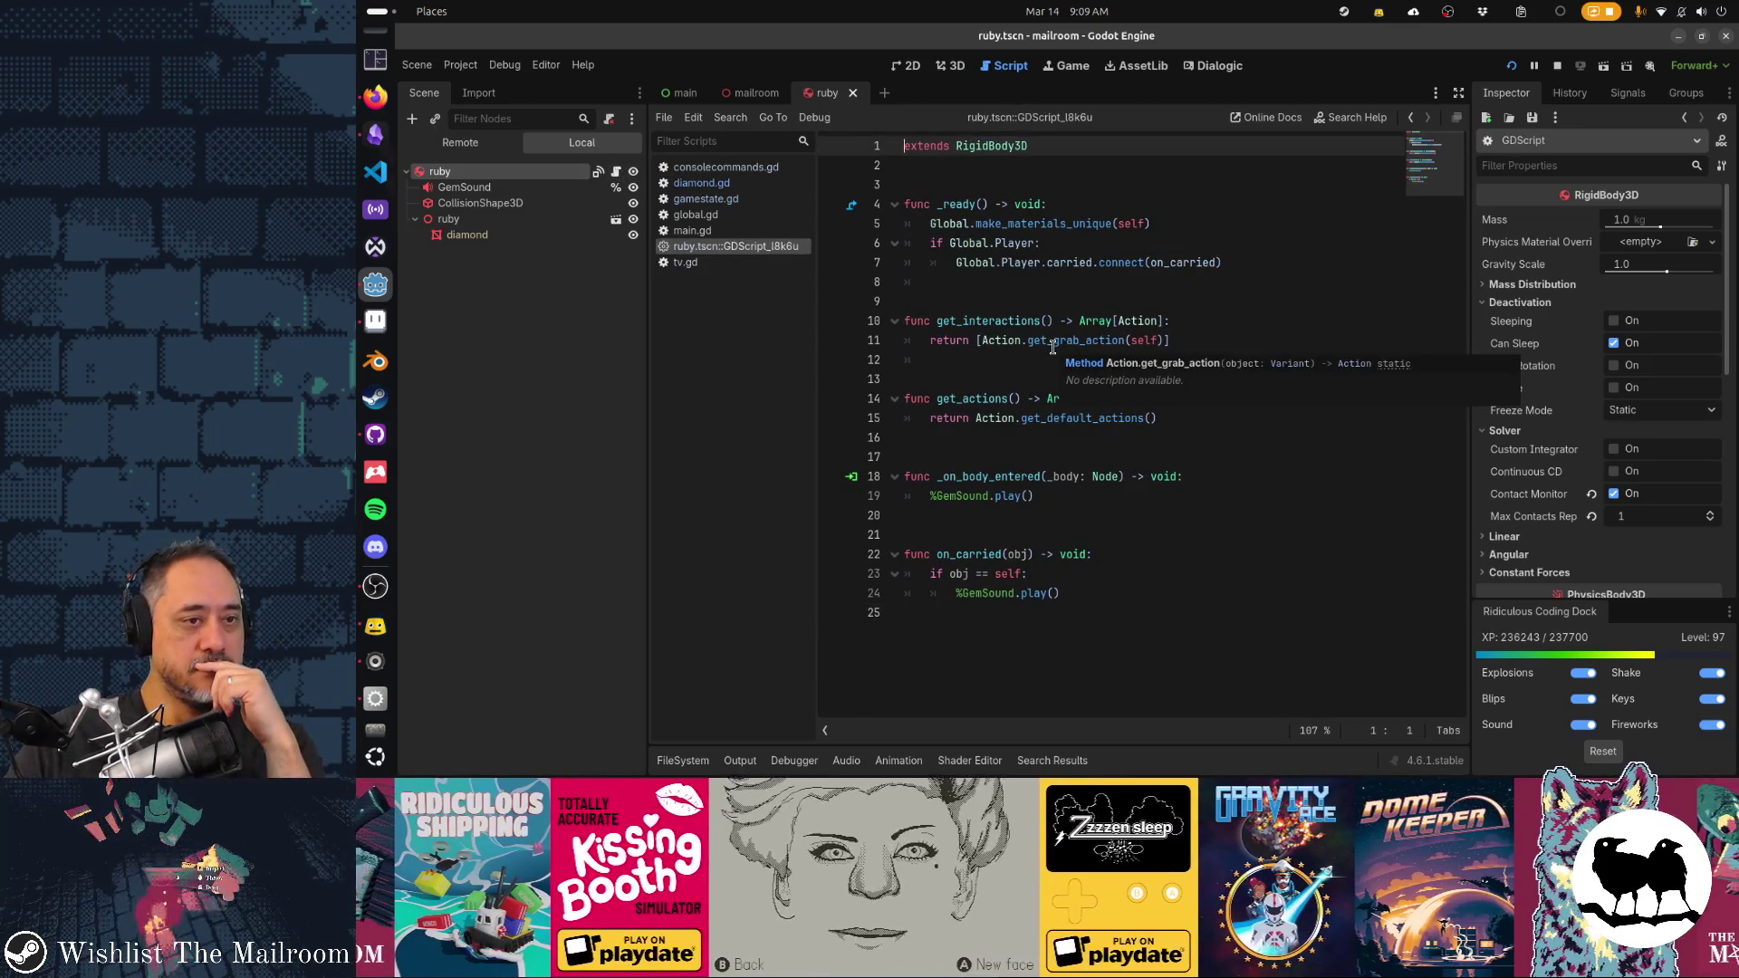
pyautogui.click(787, 246)
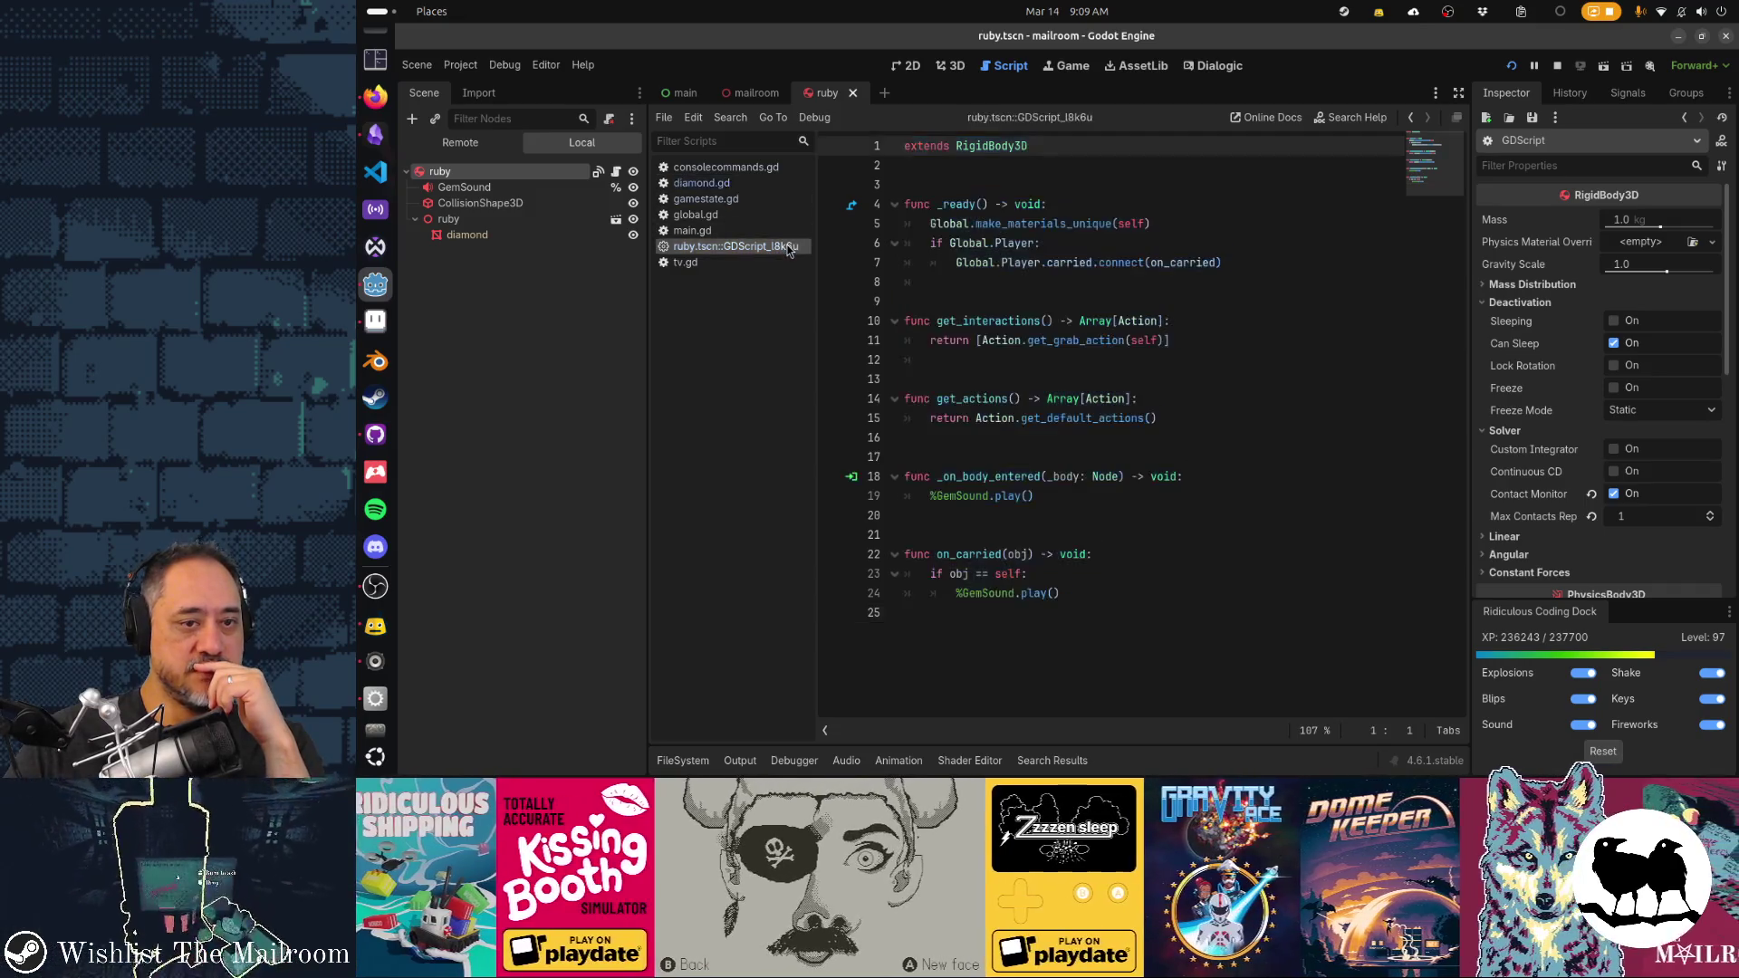
pyautogui.click(757, 184)
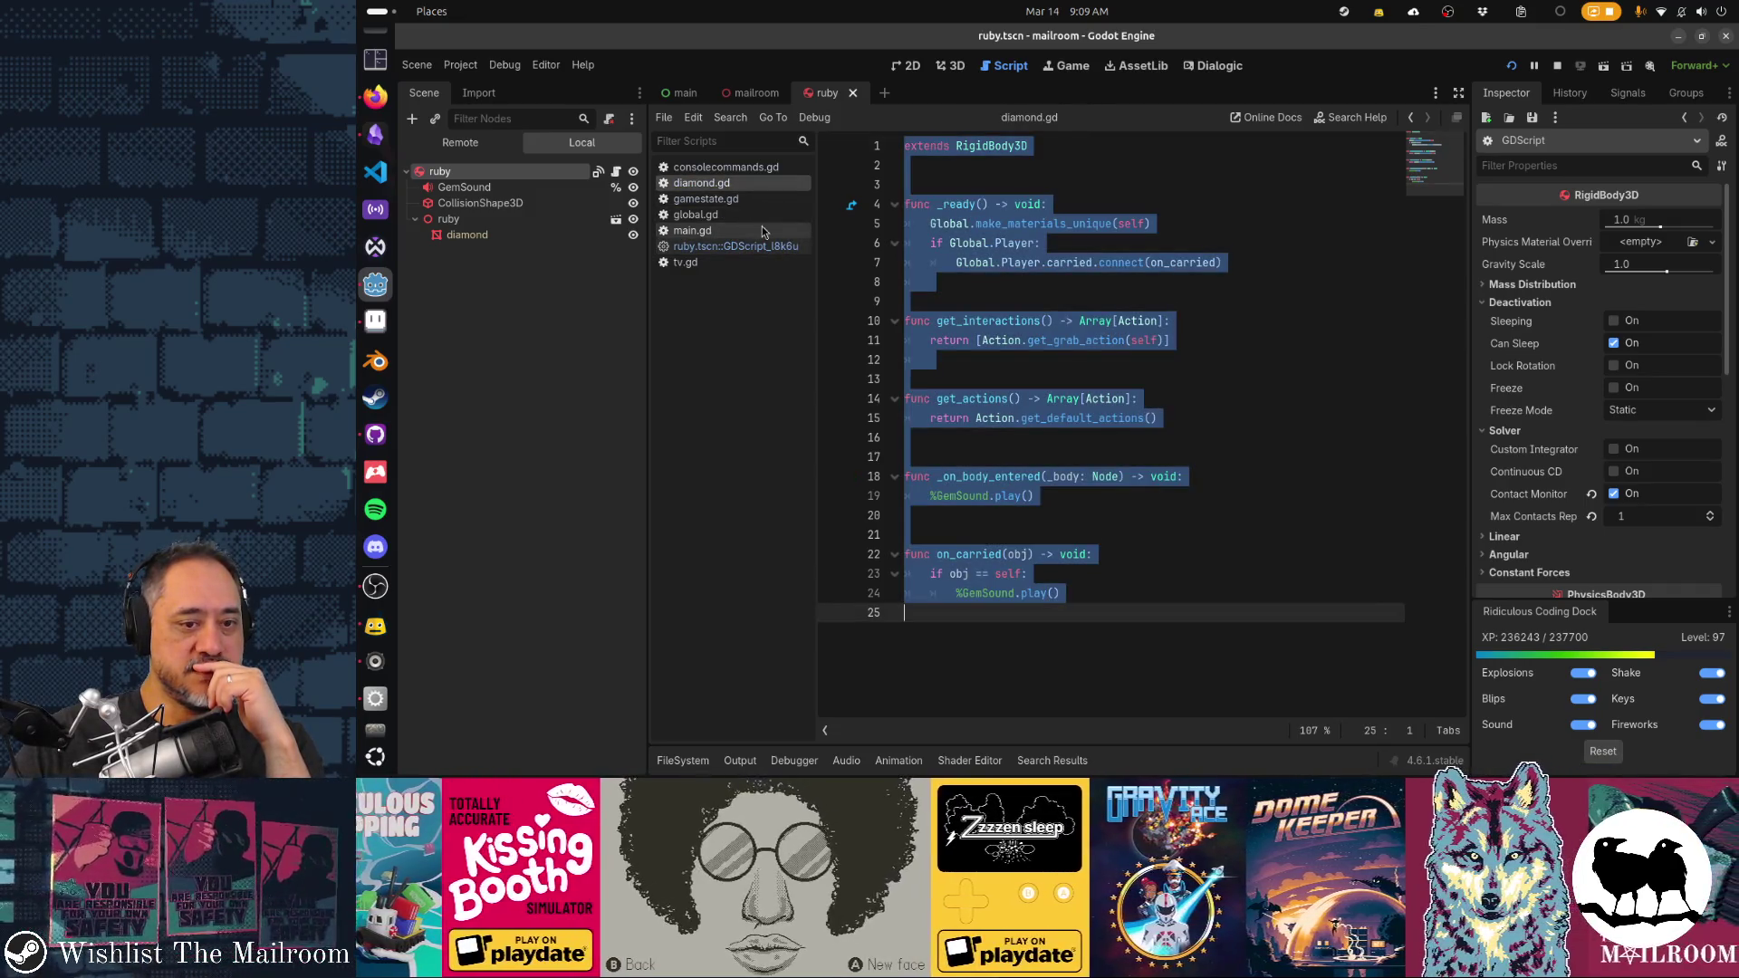
pyautogui.click(768, 247)
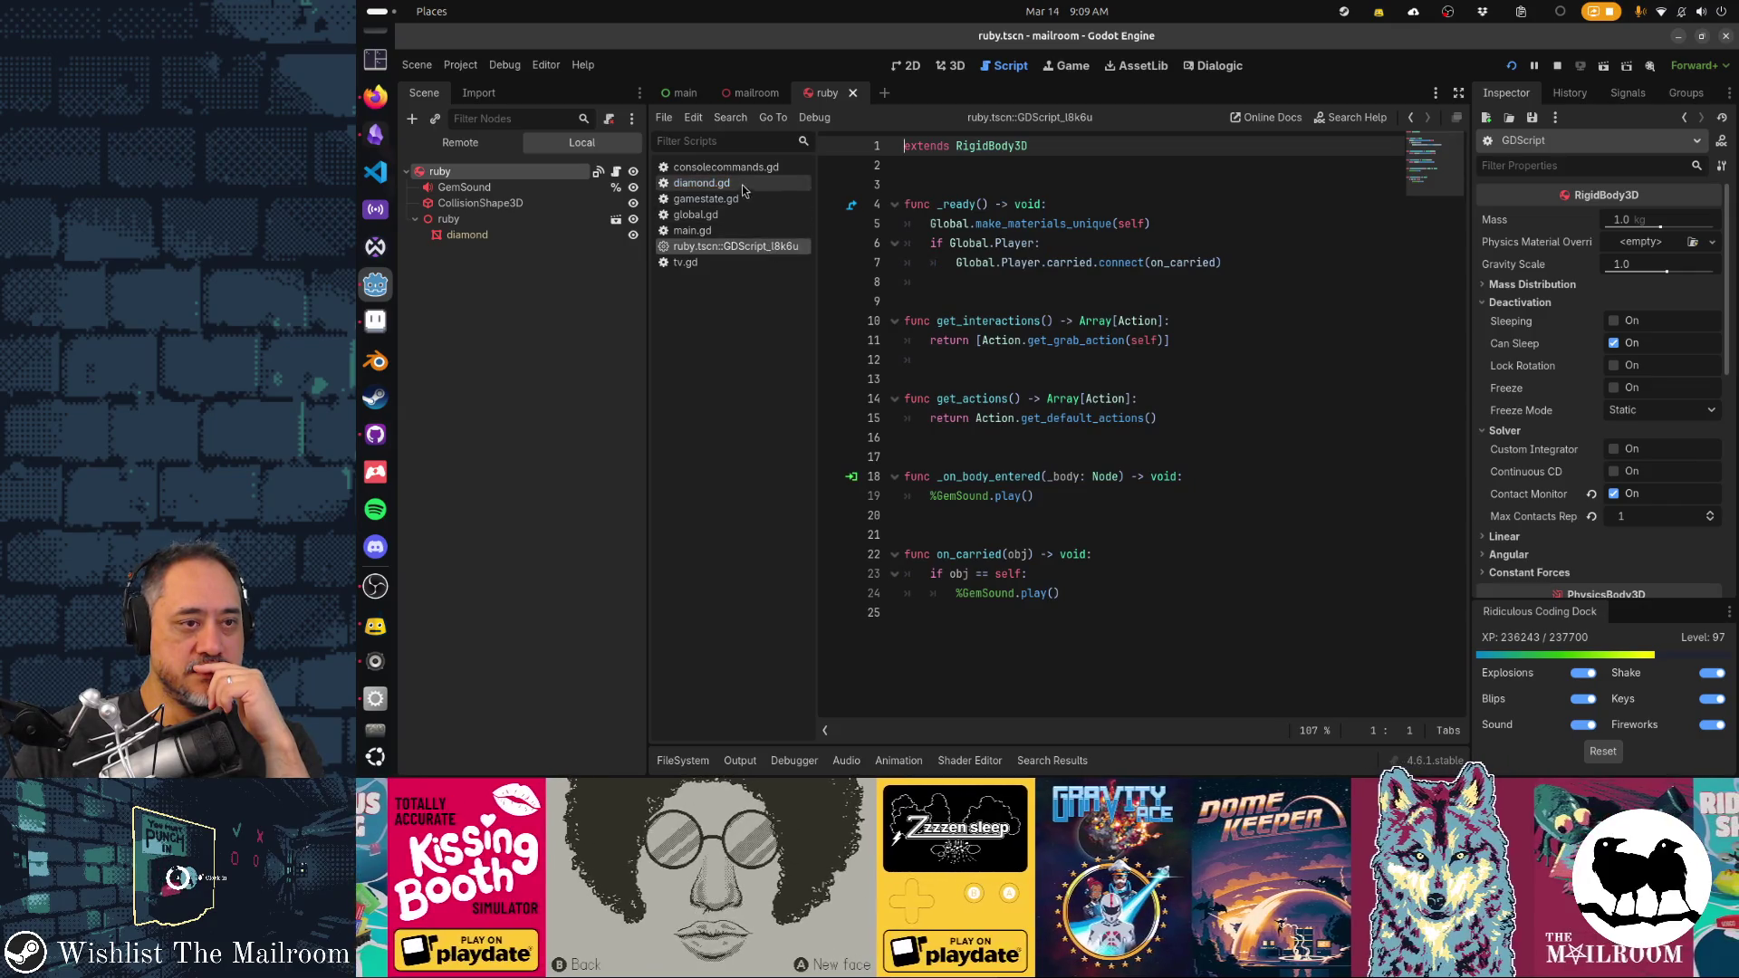
pyautogui.click(744, 184)
pyautogui.click(744, 246)
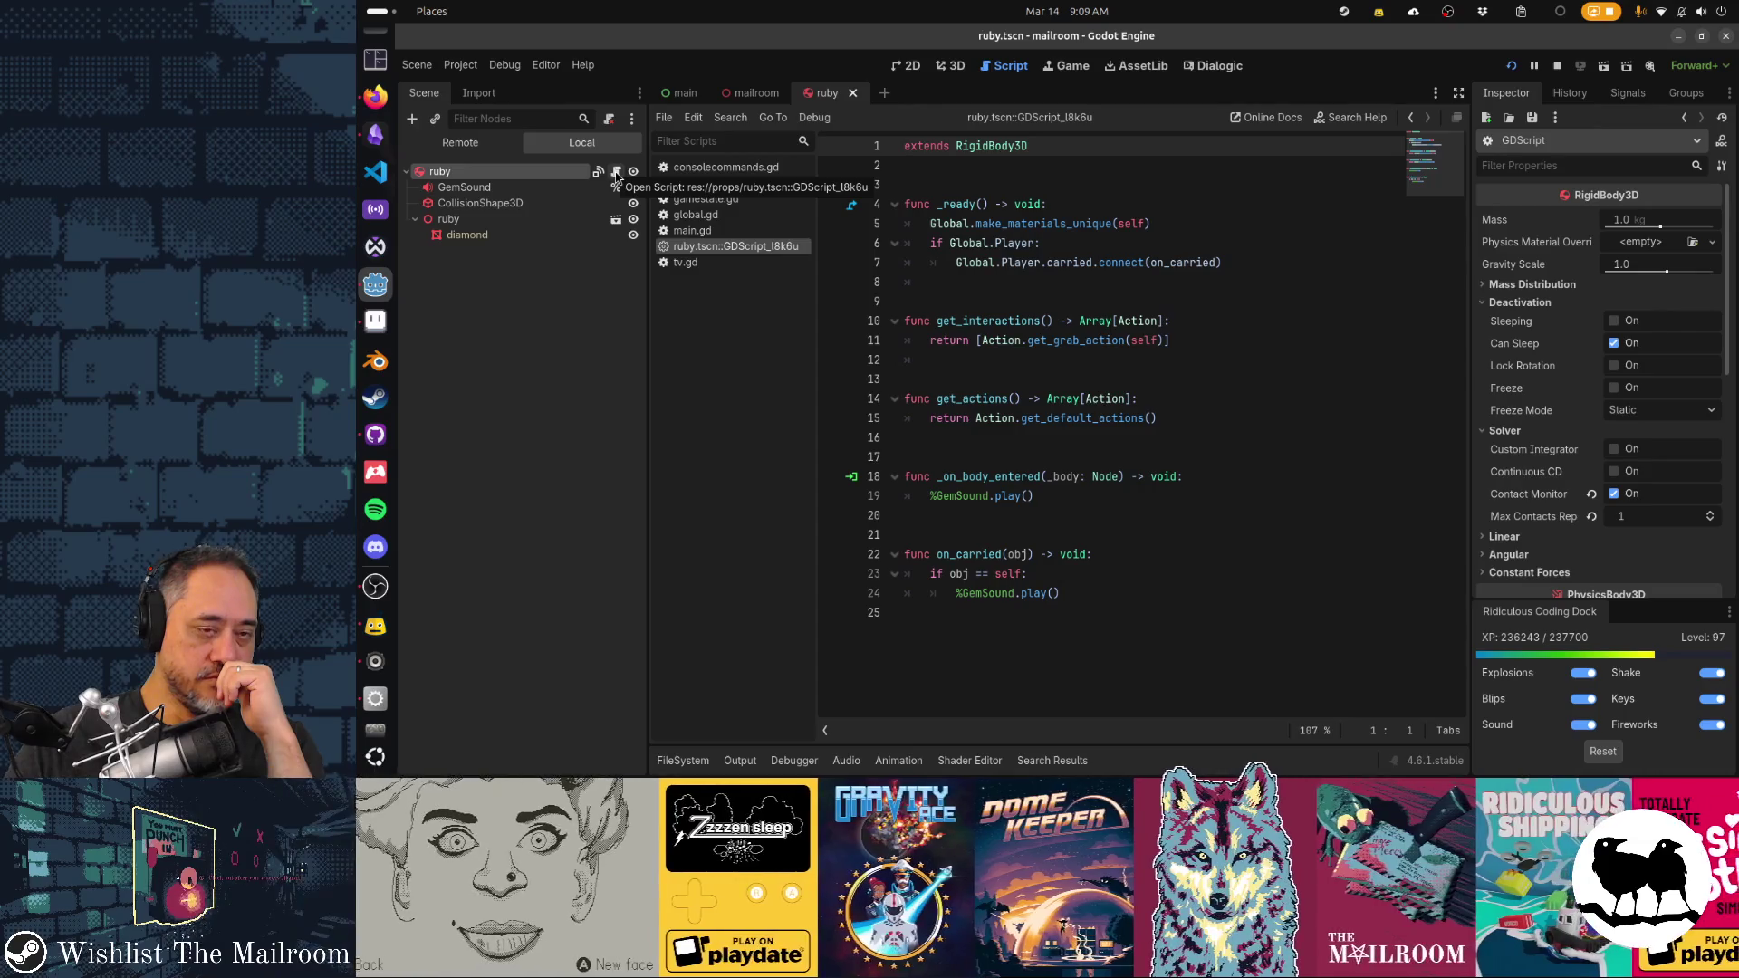
pyautogui.scroll(-5, 1627, 381)
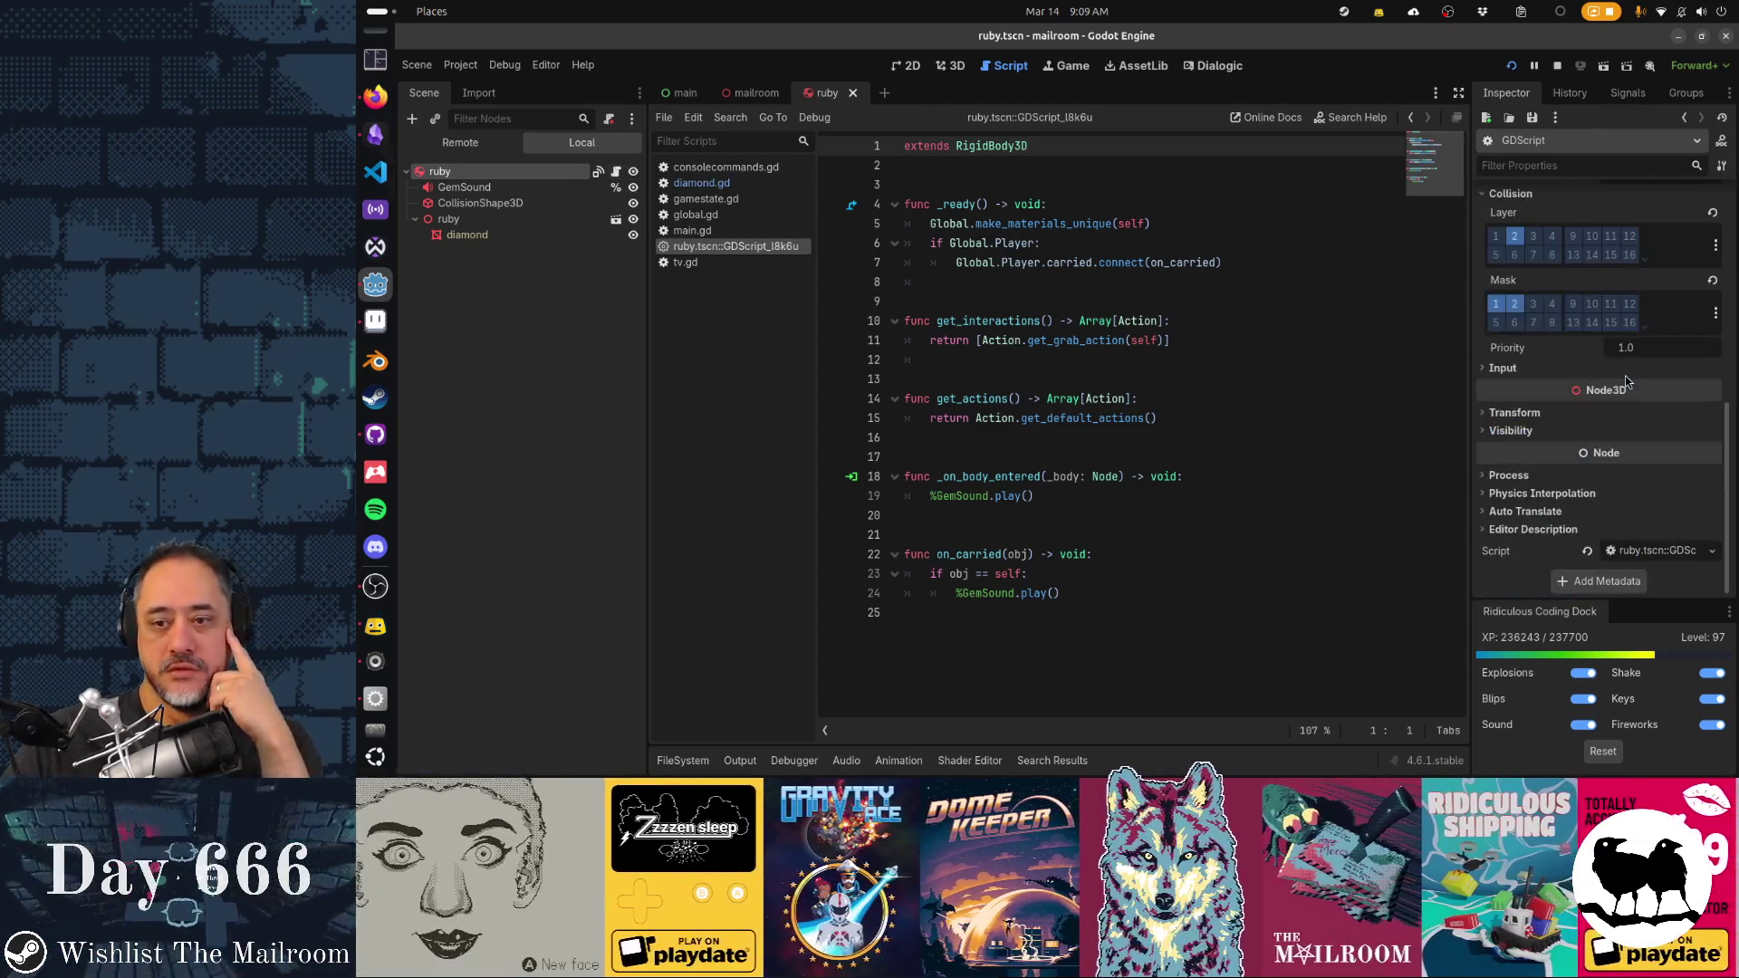
pyautogui.click(1712, 551)
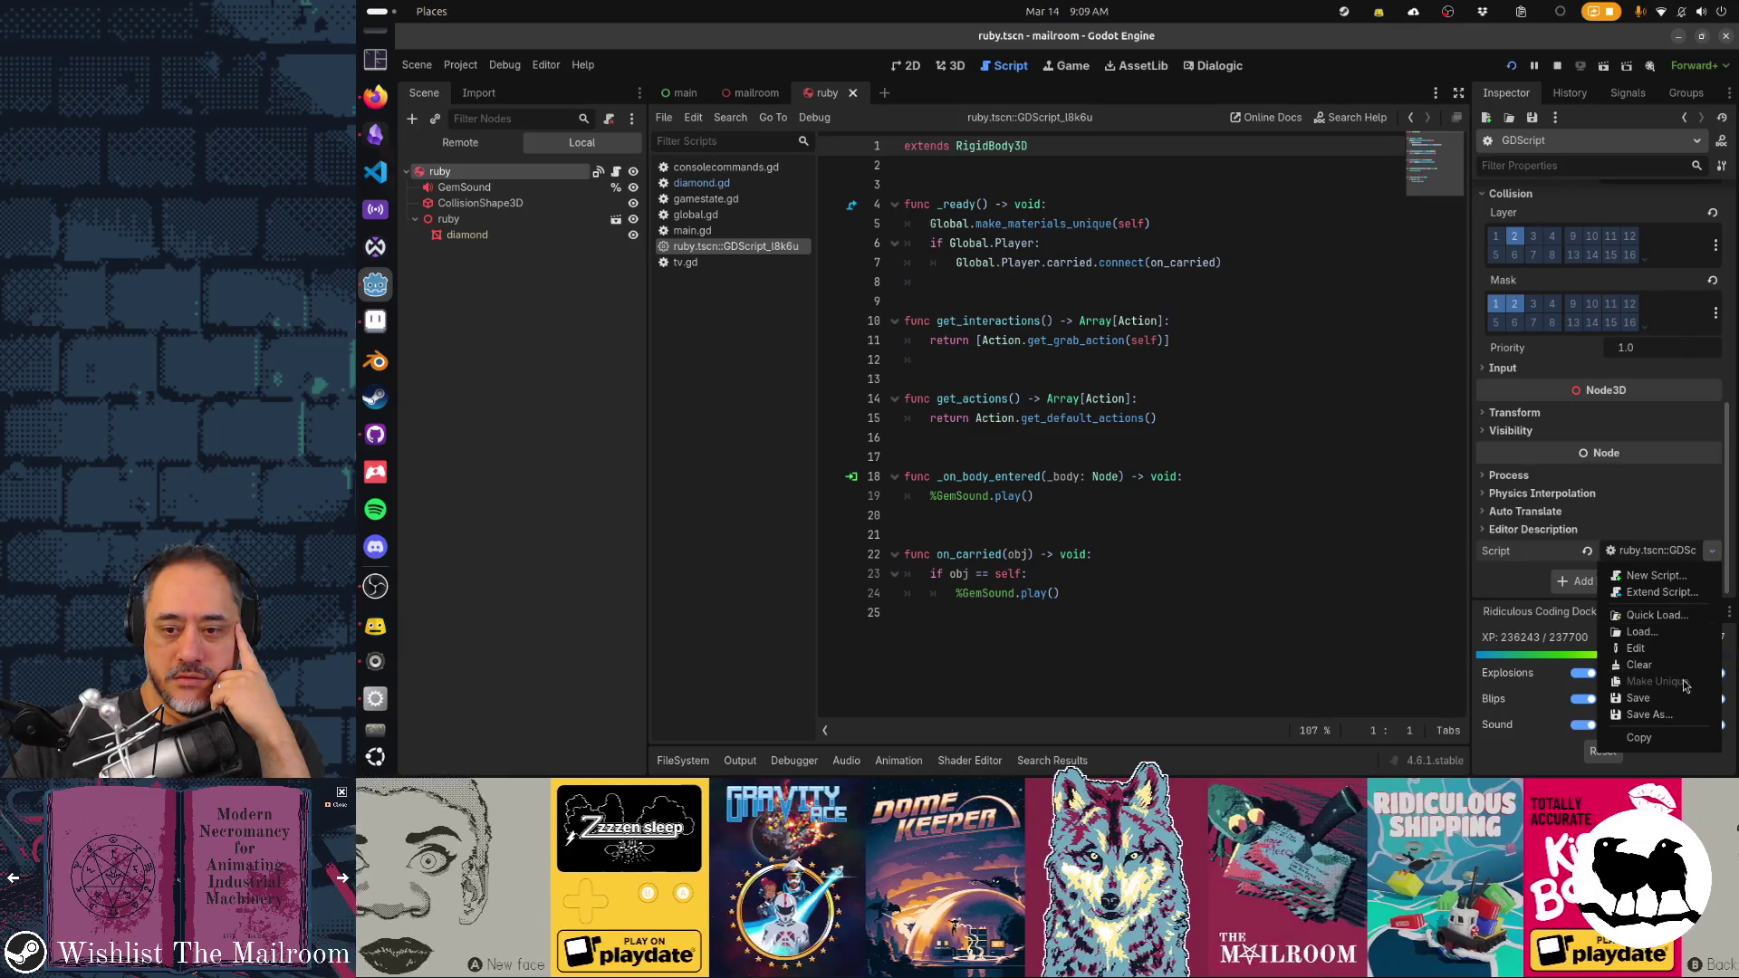
# Save the ruby's built-in script over res://props/diamond.gd, confirming the overwrite
pyautogui.click(1686, 714)
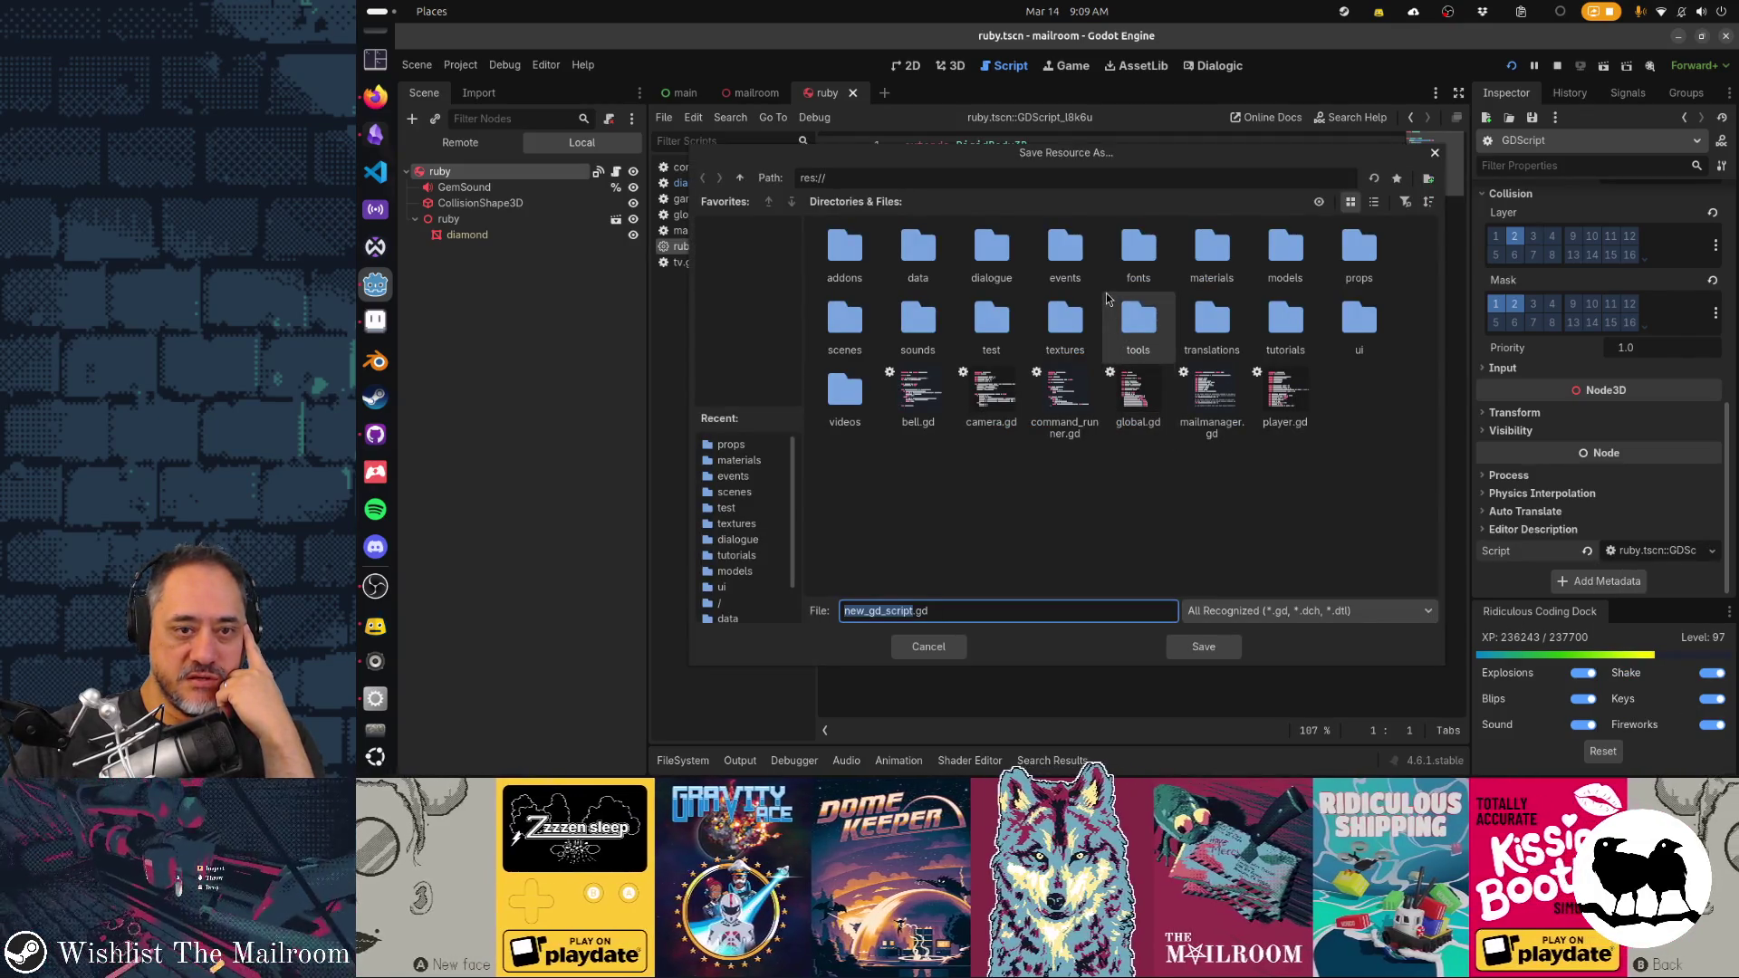
pyautogui.doubleClick(1358, 249)
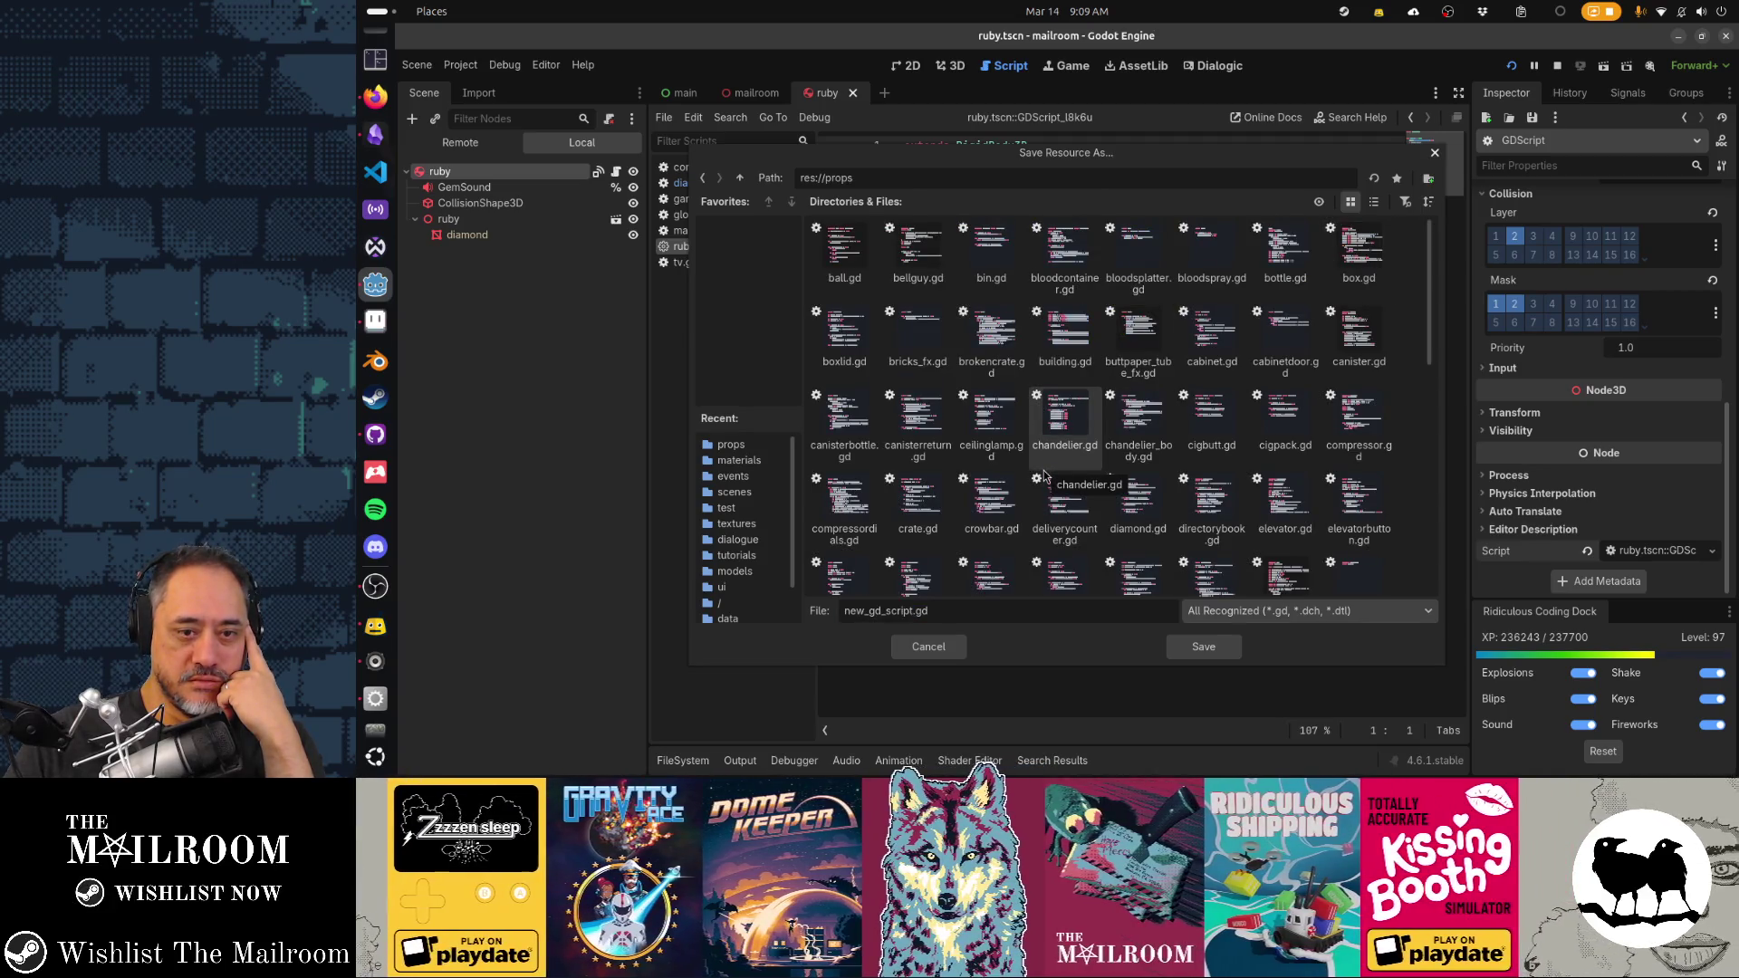
pyautogui.doubleClick(1117, 507)
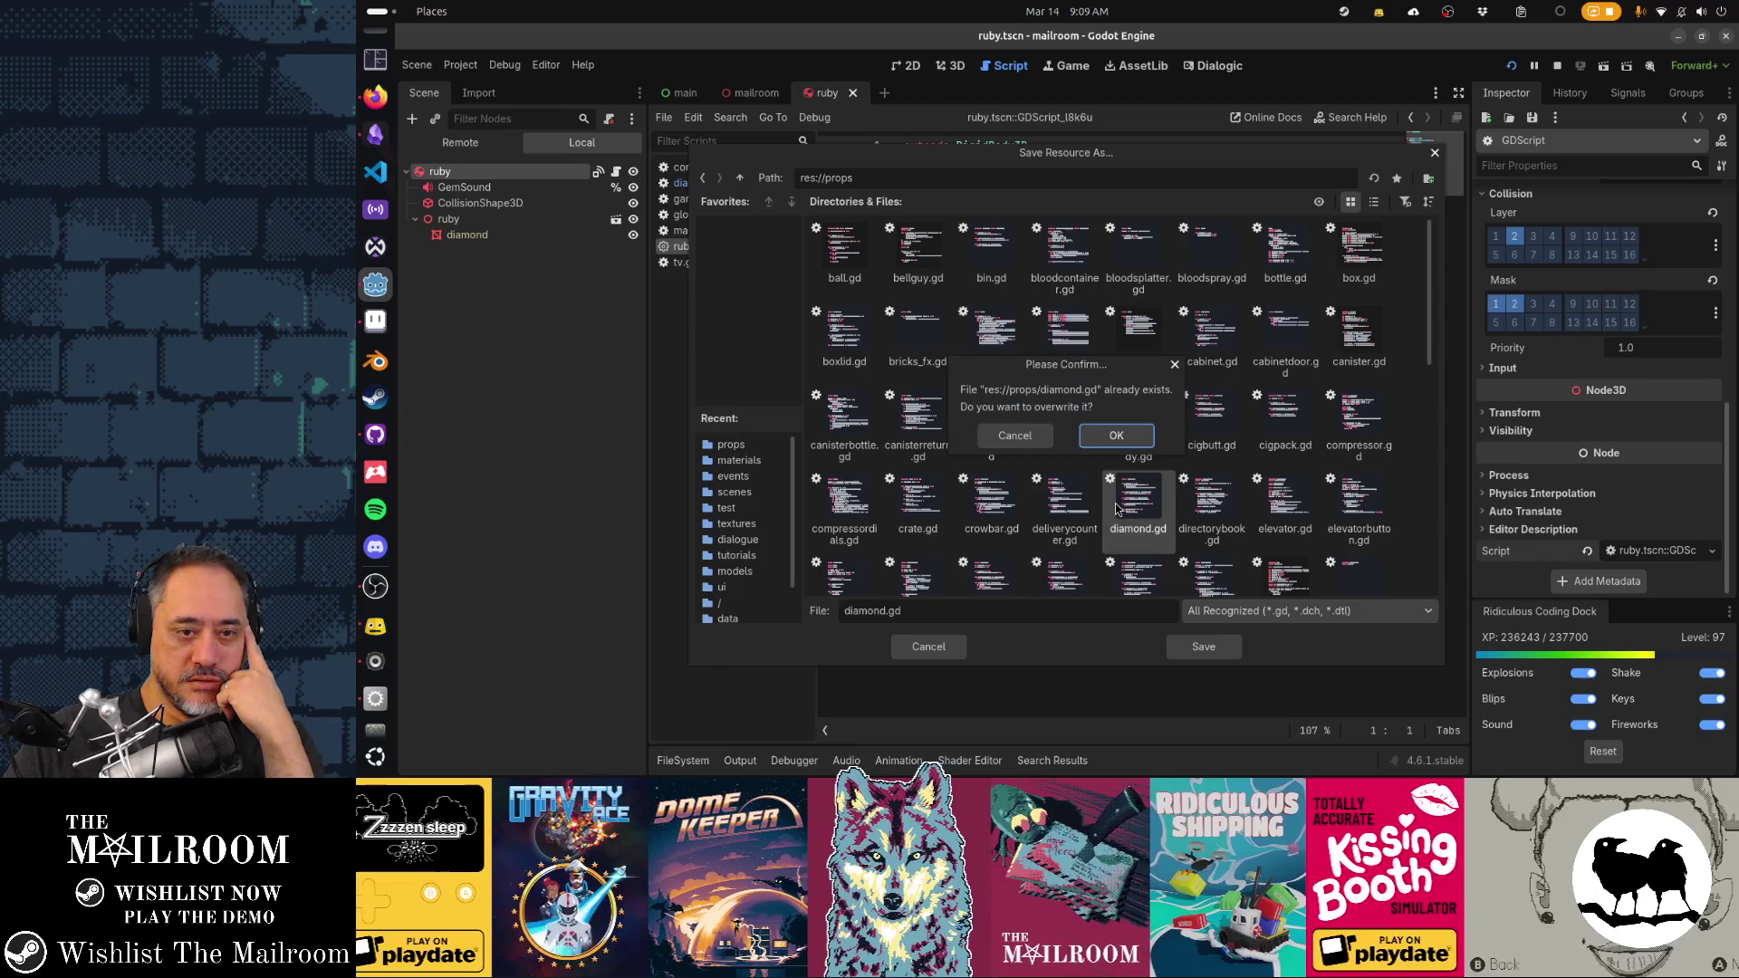
pyautogui.click(1112, 437)
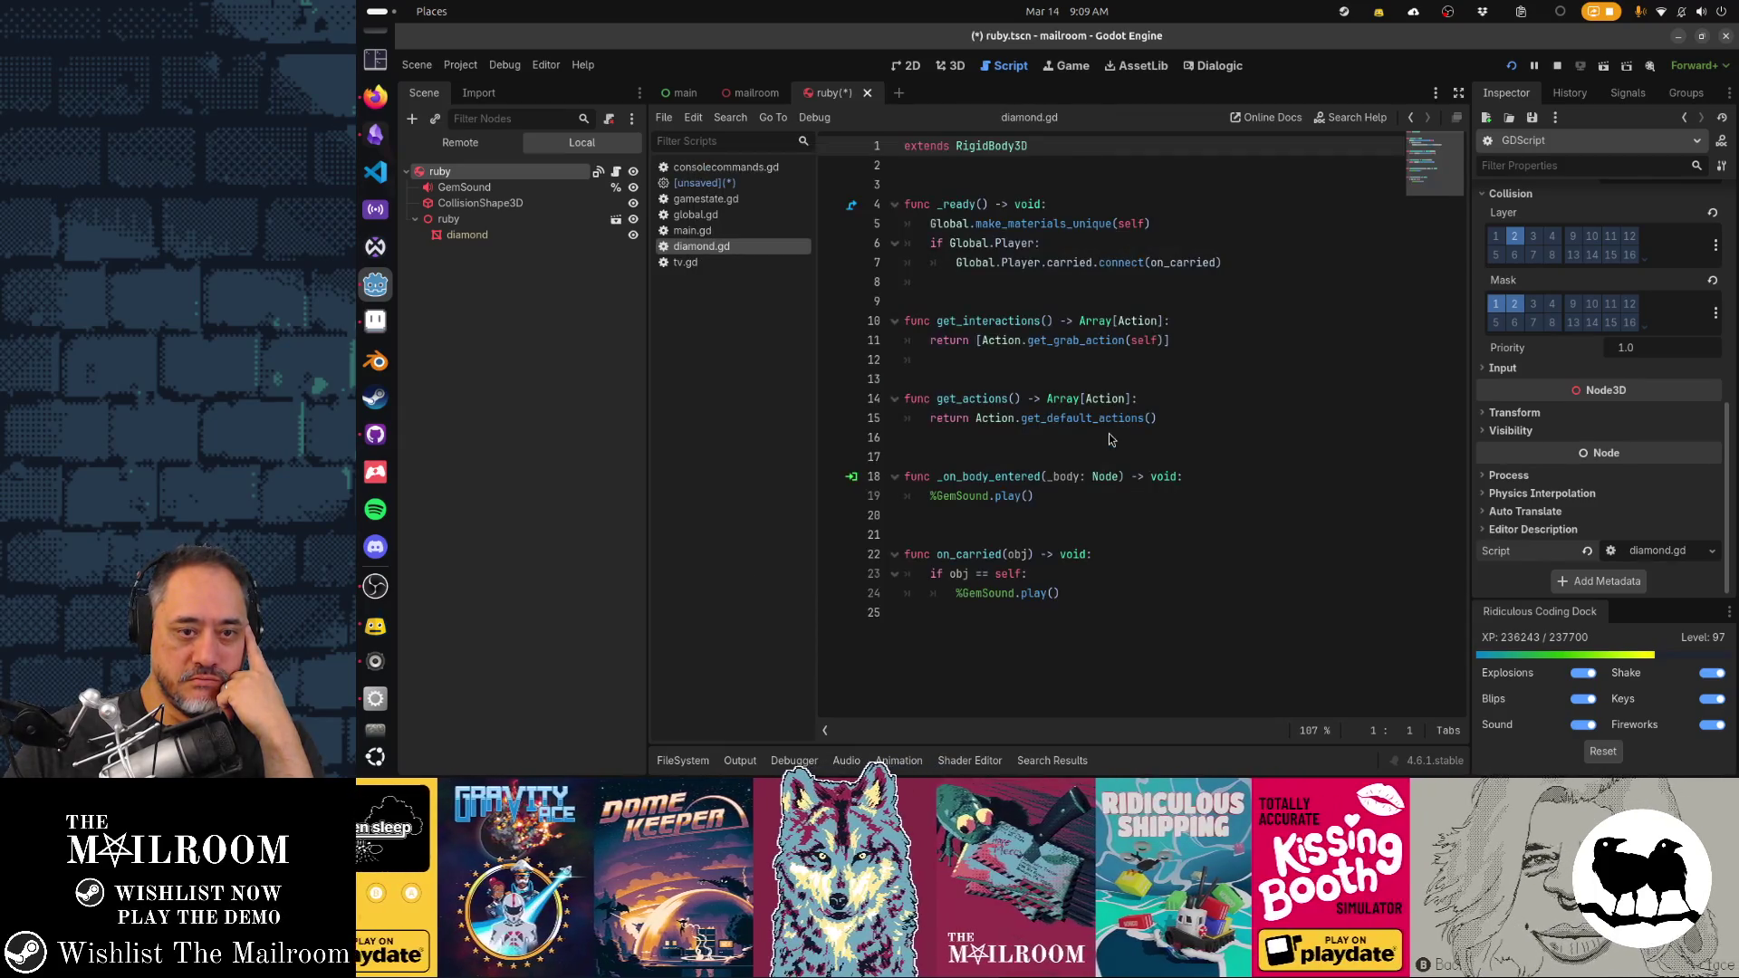
# Save the ruby scene and close the leftover unsaved script without saving
pyautogui.click(1032, 292)
pyautogui.hotkey('ctrl', 's')
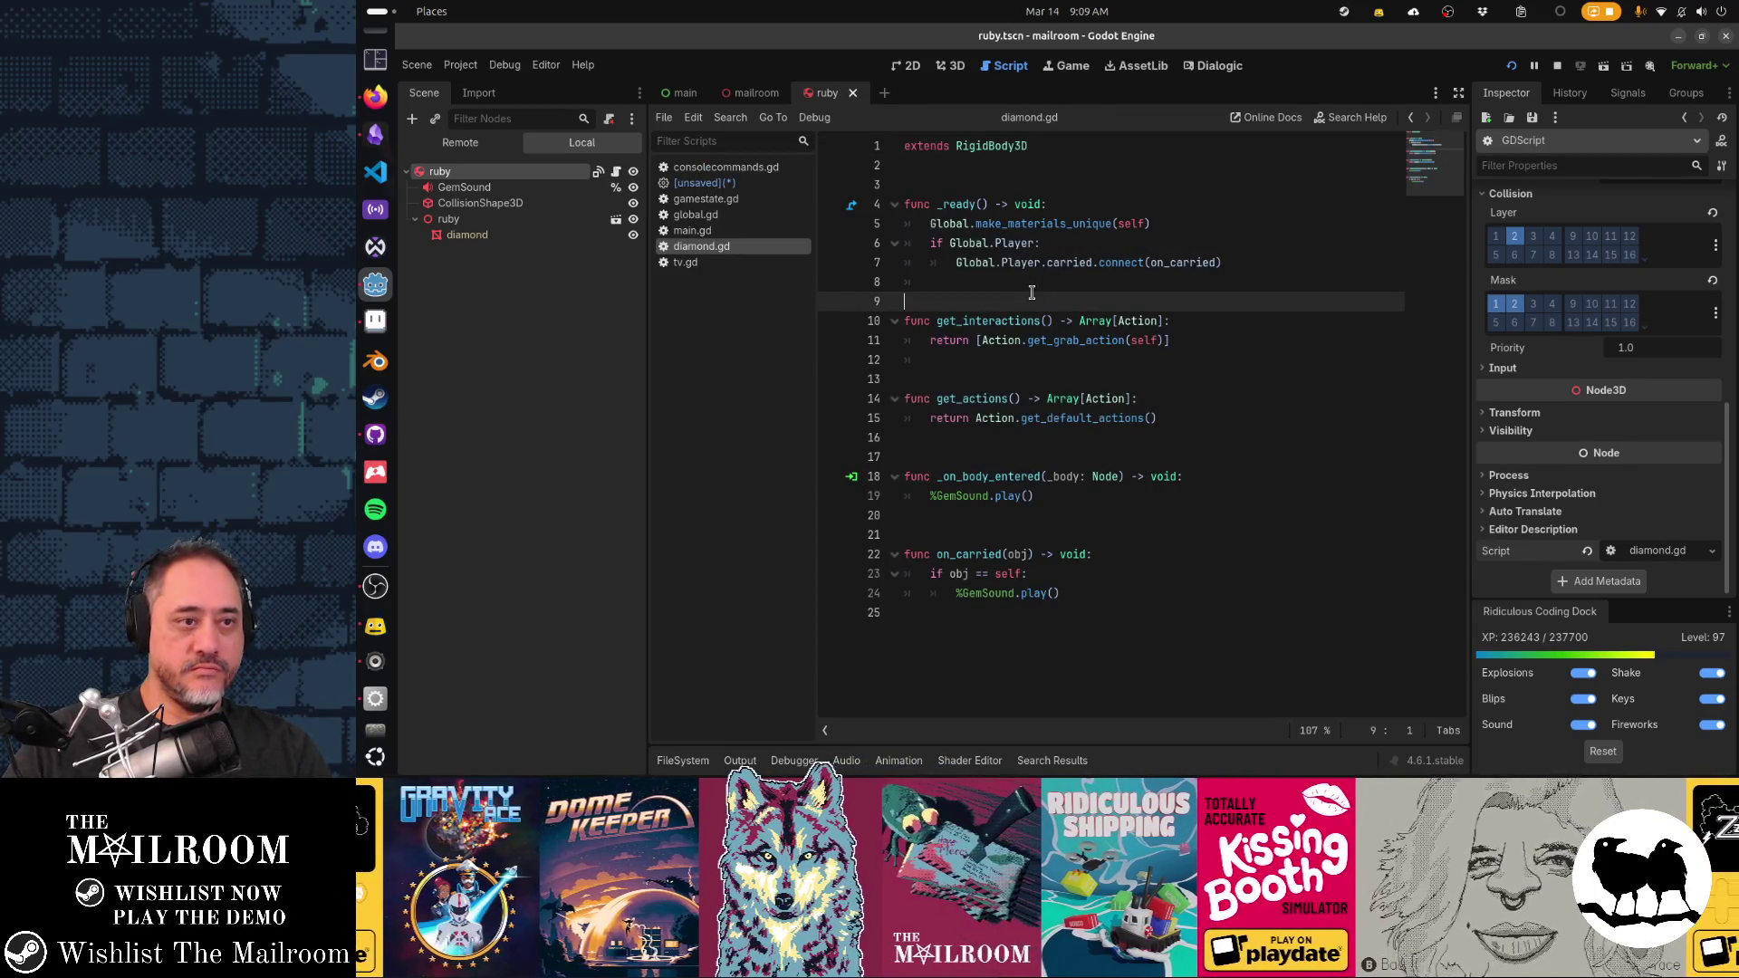
pyautogui.press('Up')
pyautogui.press('Up')
pyautogui.press('Up')
pyautogui.press('Return')
pyautogui.hotkey('ctrl', 'a')
pyautogui.hotkey('ctrl', 'w')
pyautogui.click(1068, 436)
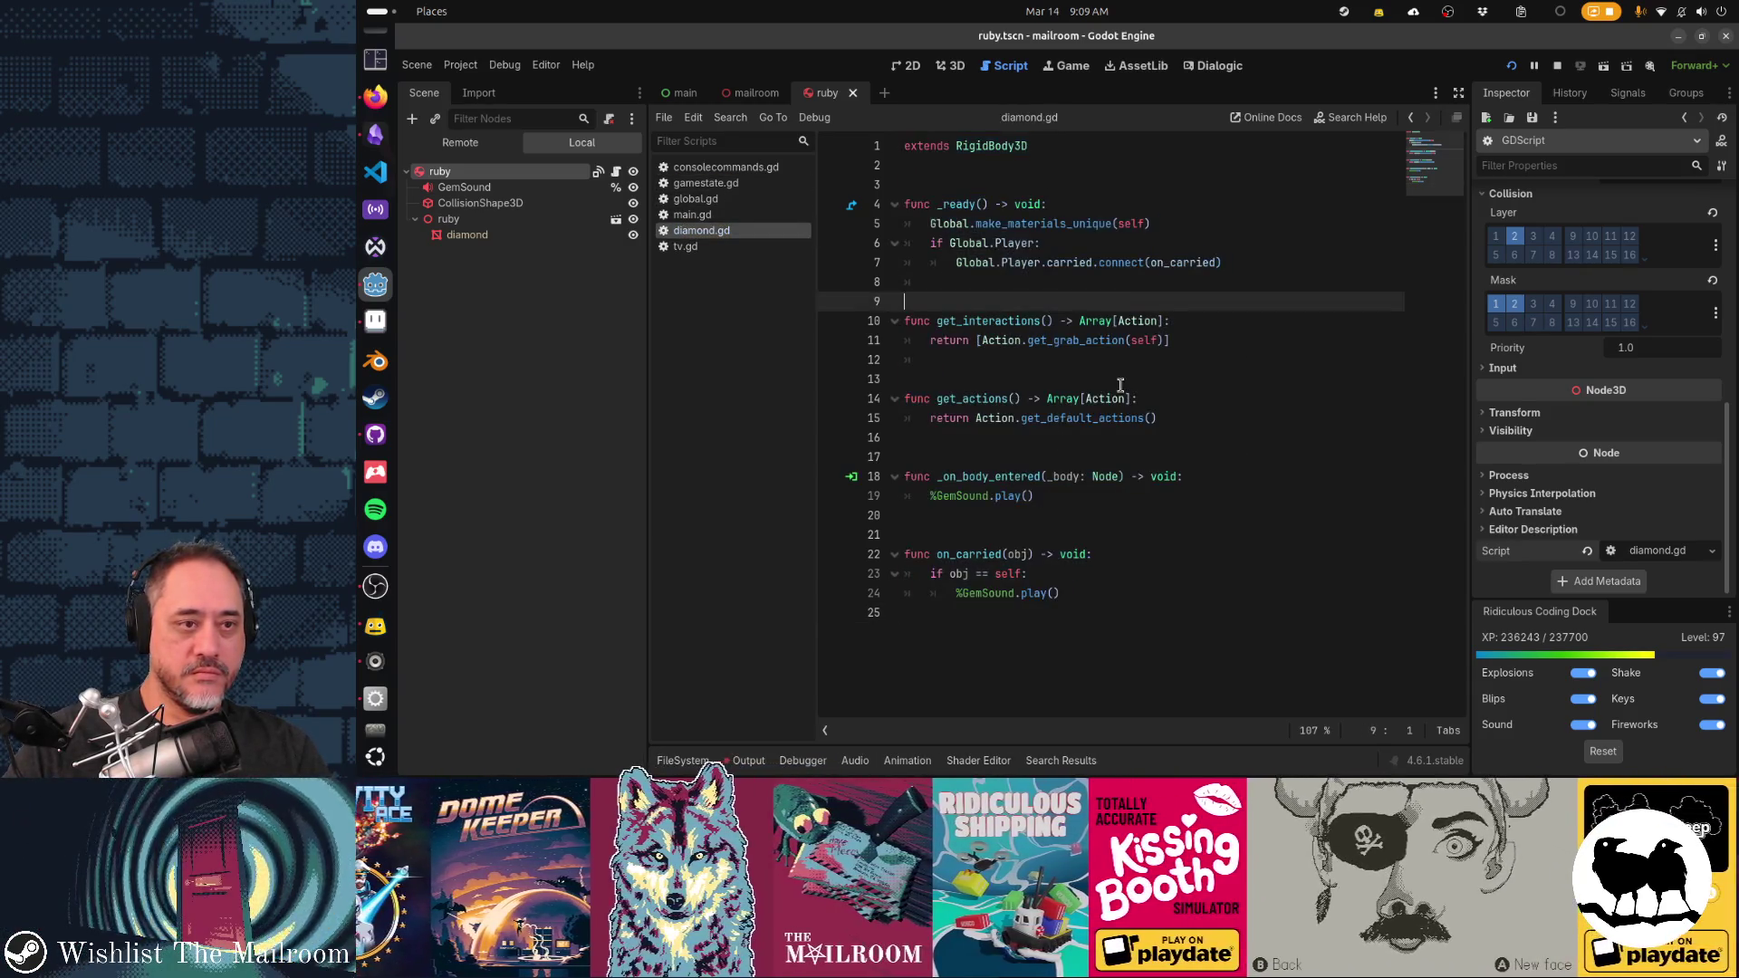
pyautogui.hotkey('alt', 'Tab')
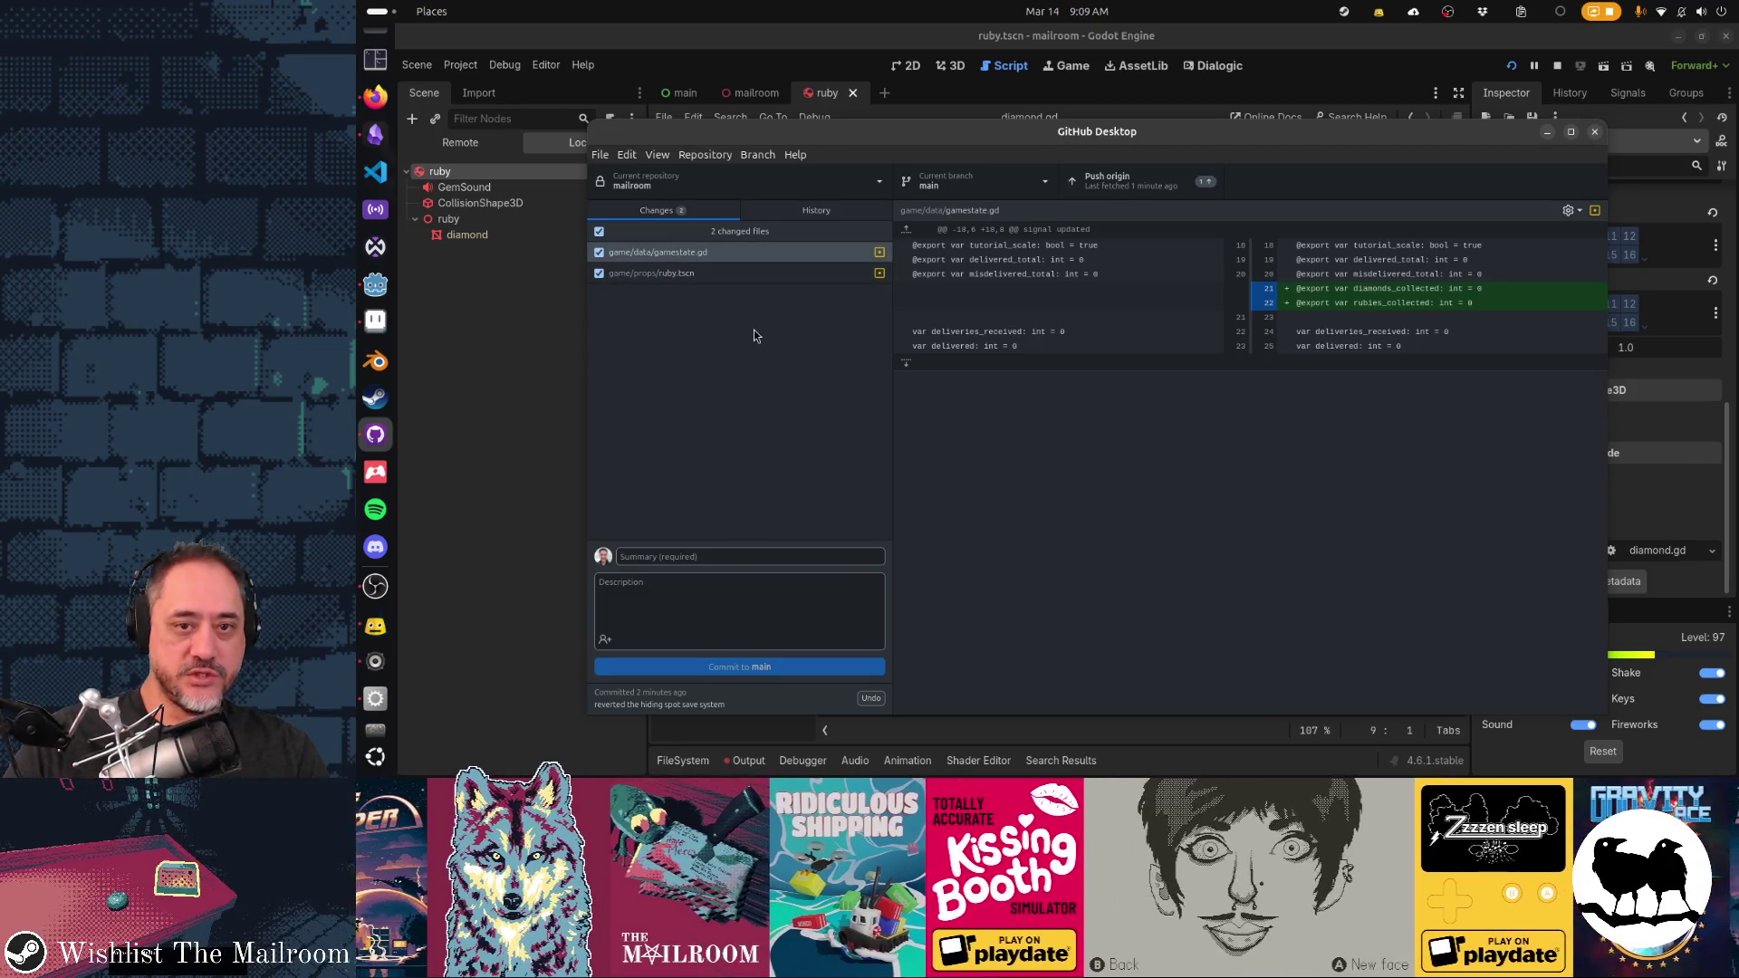
# Check ruby.tscn's diff in GitHub Desktop, then reopen the script's Save As dialog in Godot
pyautogui.hotkey('alt', 'Tab')
pyautogui.hotkey('alt', 'Tab')
pyautogui.click(737, 274)
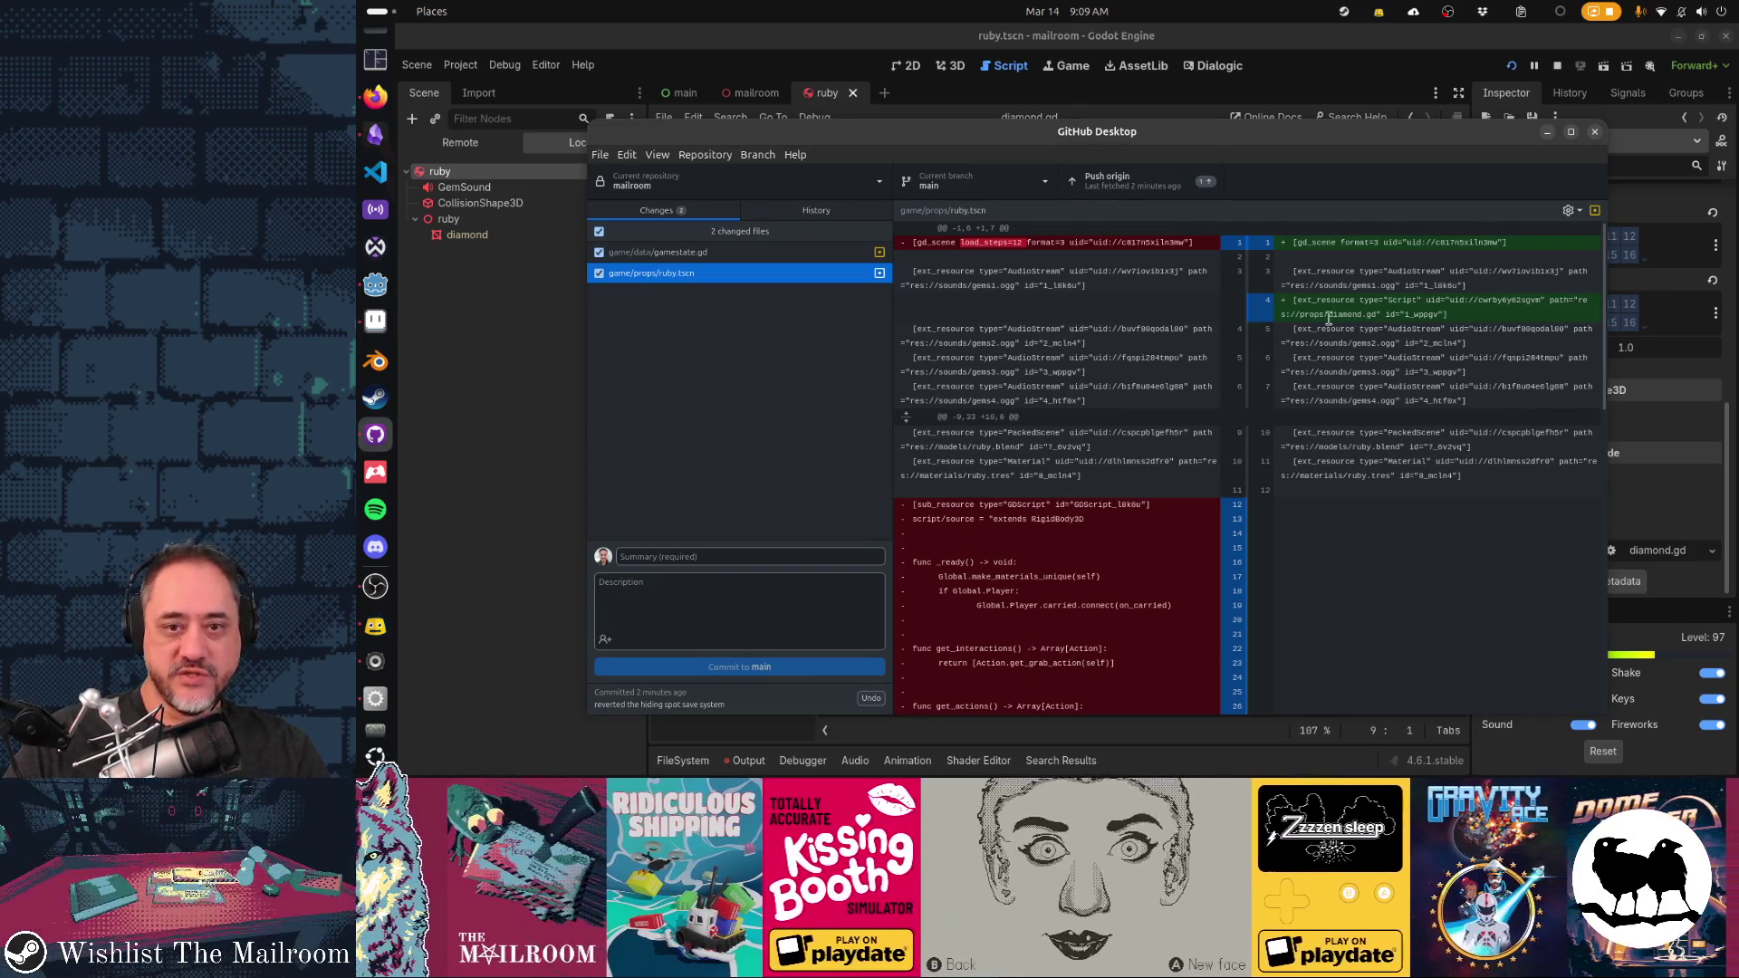
pyautogui.hotkey('alt', 'Tab')
pyautogui.hotkey('ctrl', 'shift', 's')
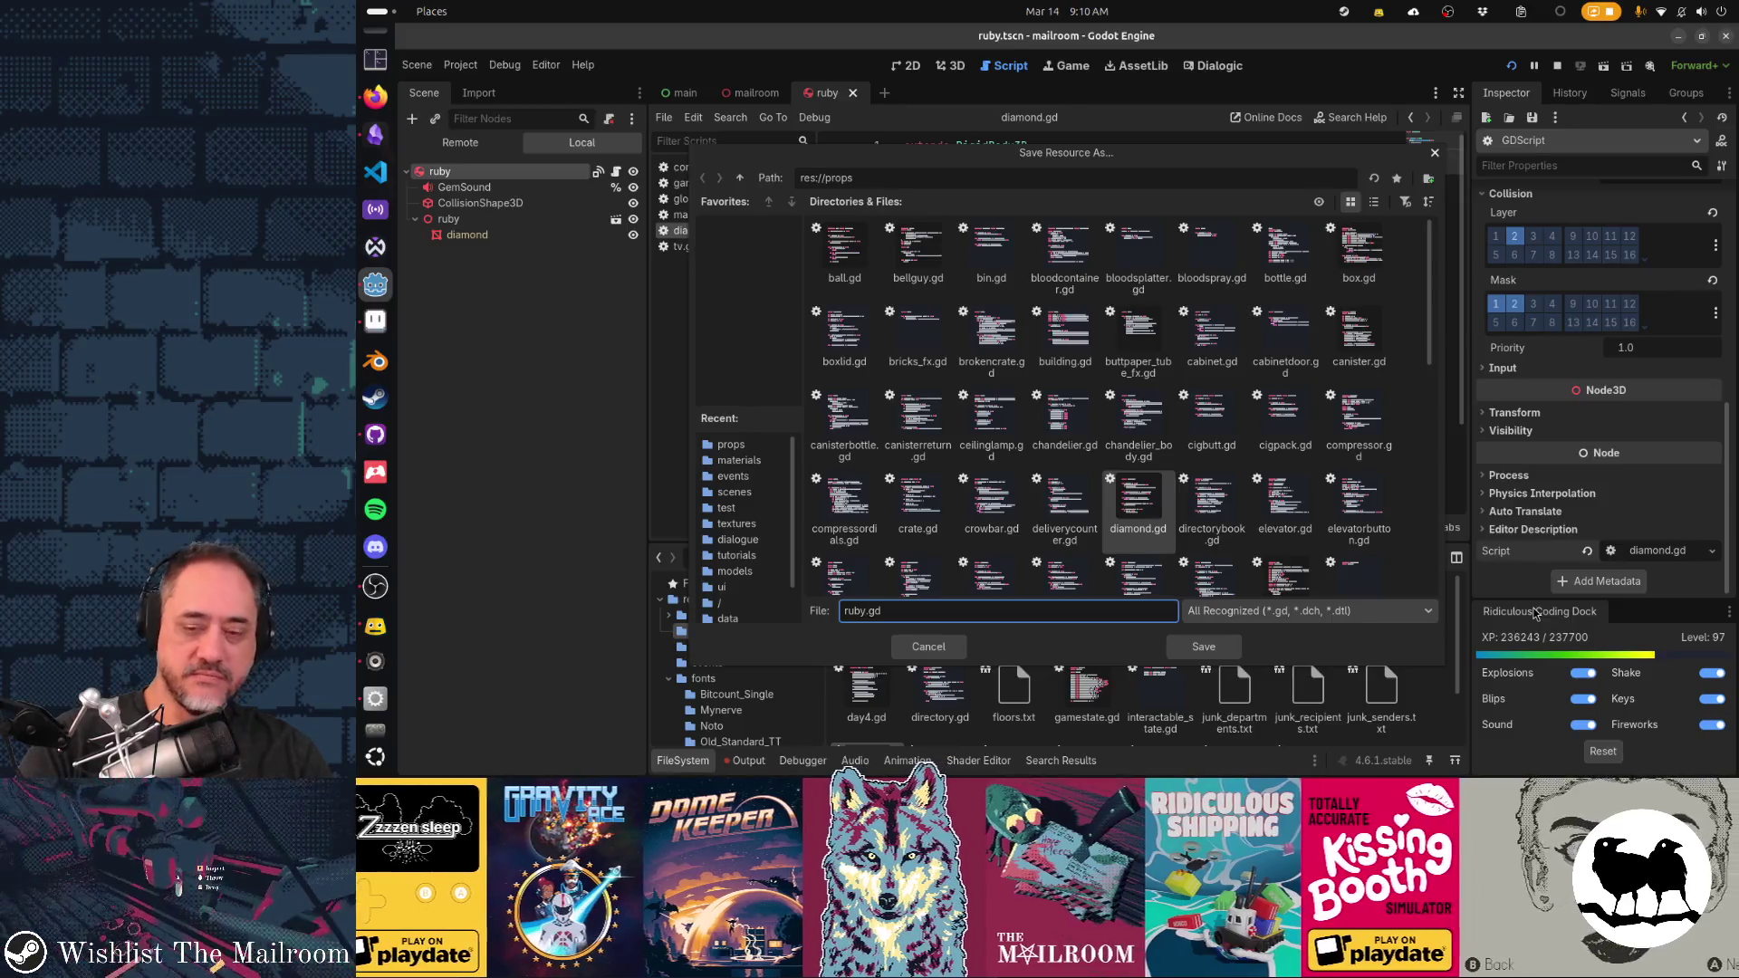
# Save the ruby's script as ruby.gd in res://props and save the ruby scene
pyautogui.write('ruby')
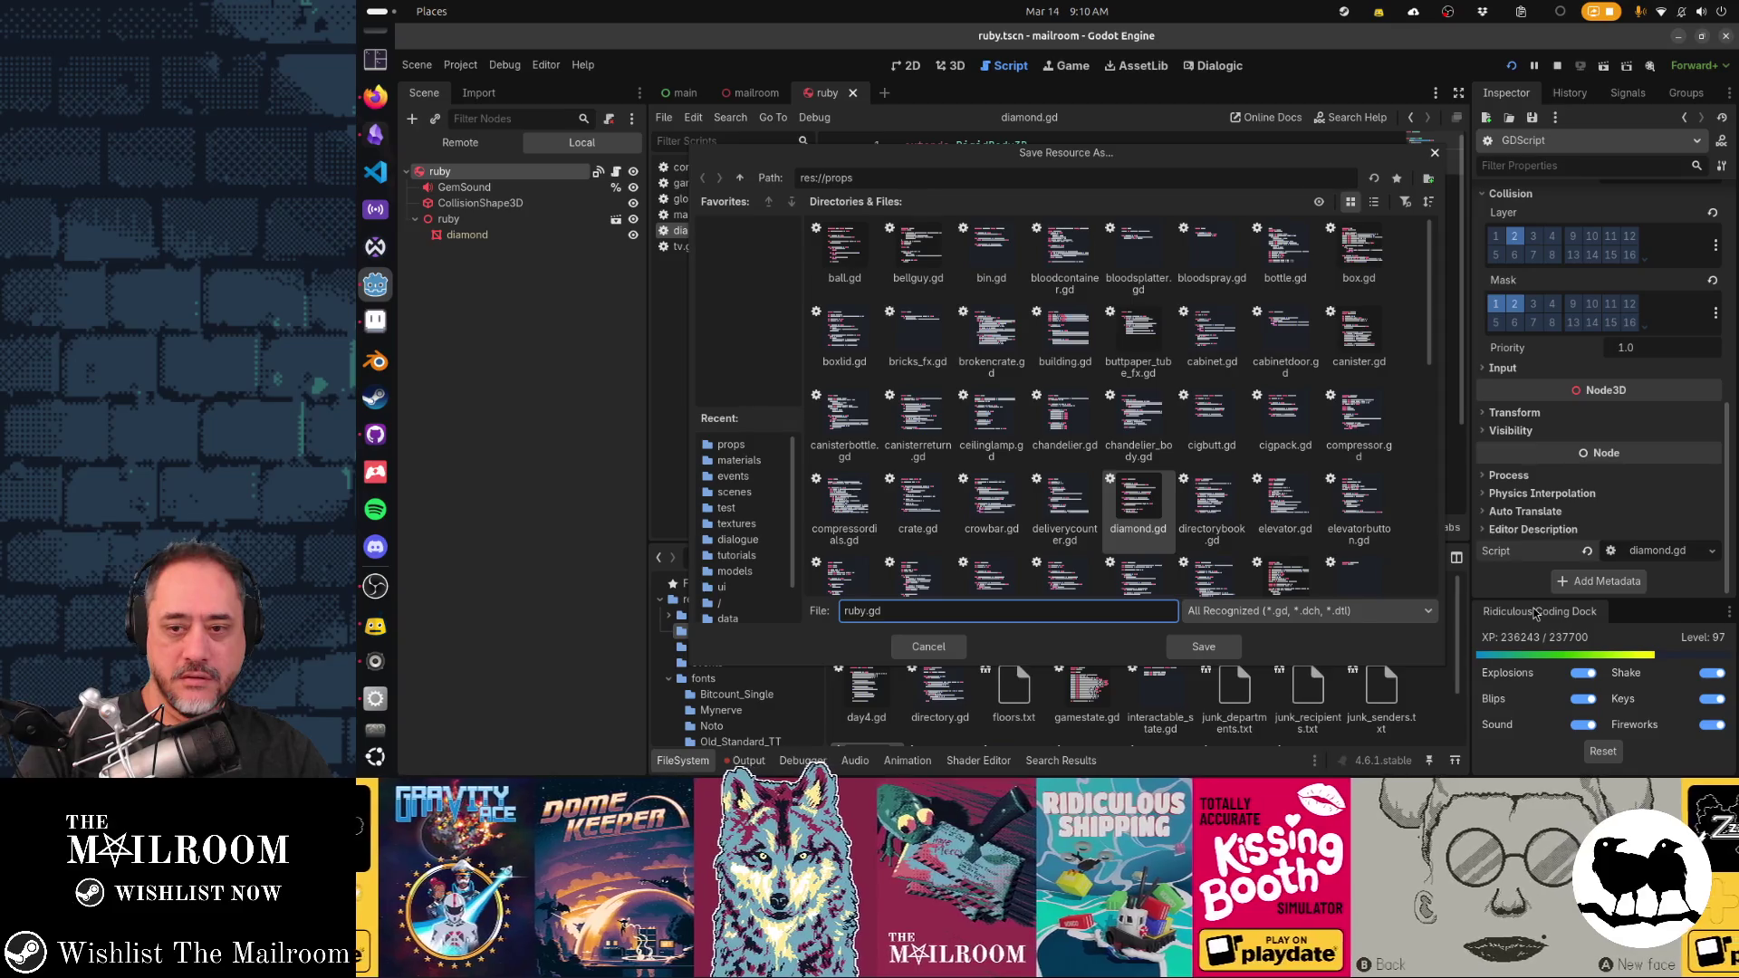
pyautogui.press('Return')
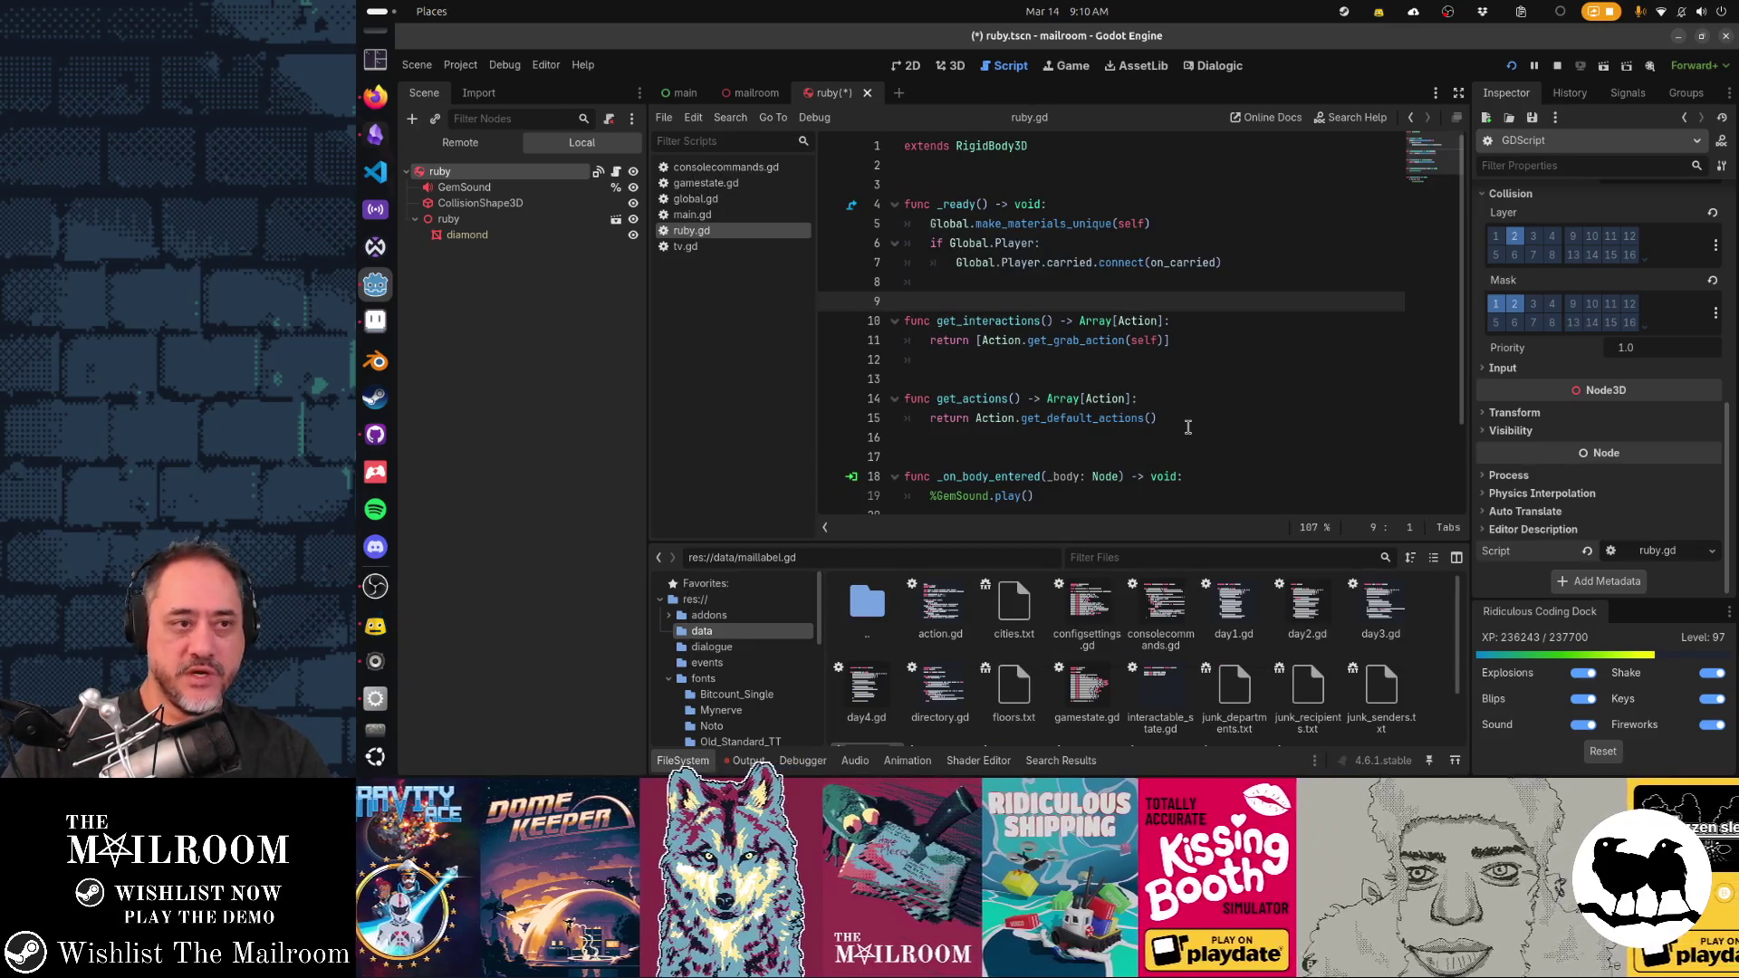
pyautogui.click(1187, 426)
pyautogui.hotkey('ctrl', 's')
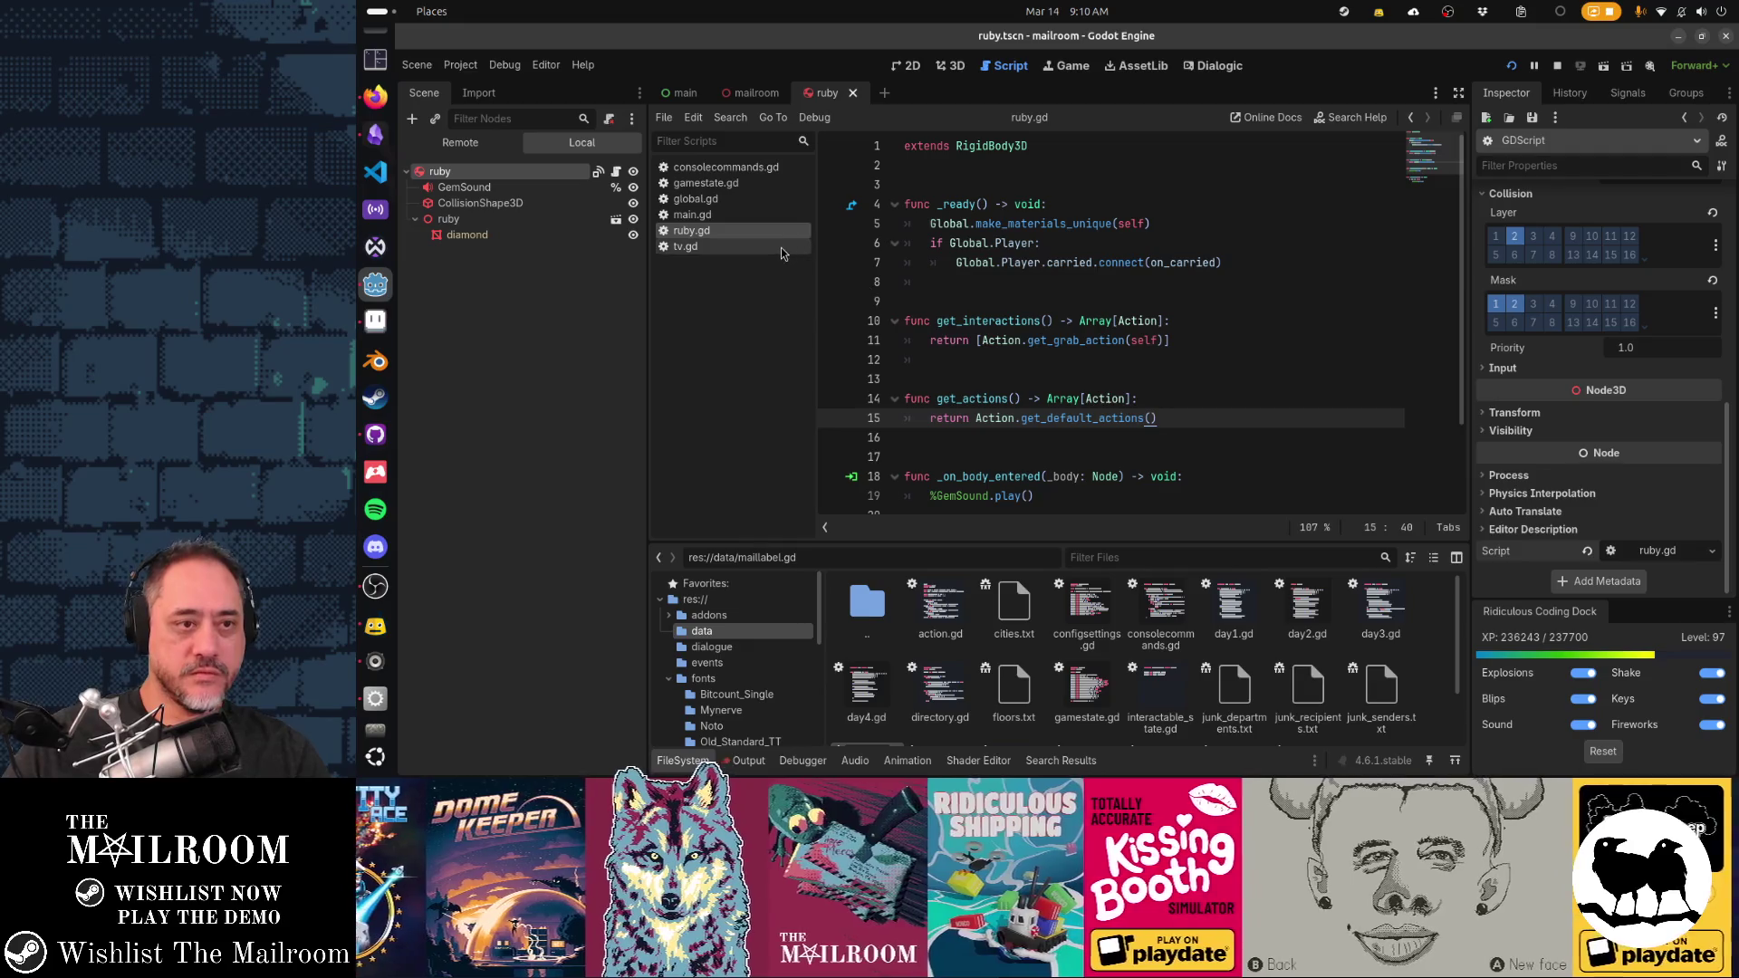
# Open diamond.gd in the script editor and the diamond.tscn scene
pyautogui.hotkey('shift', 'alt', 'o')
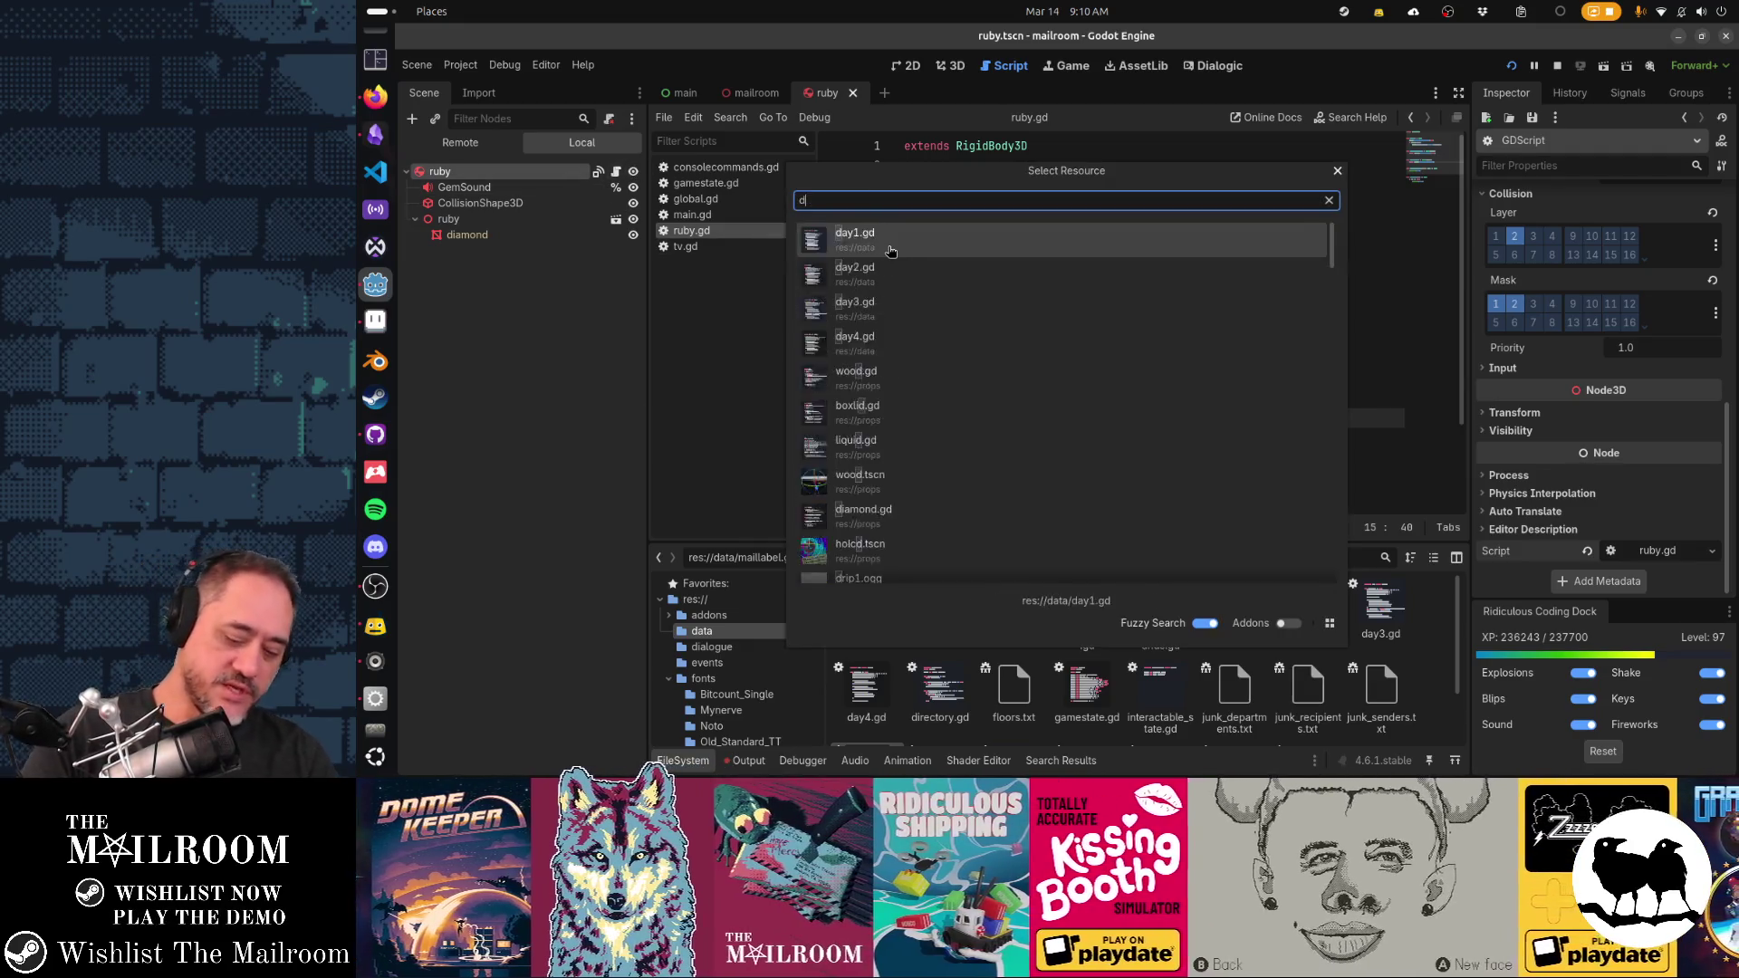
pyautogui.write('diamond.gd')
pyautogui.click(889, 248)
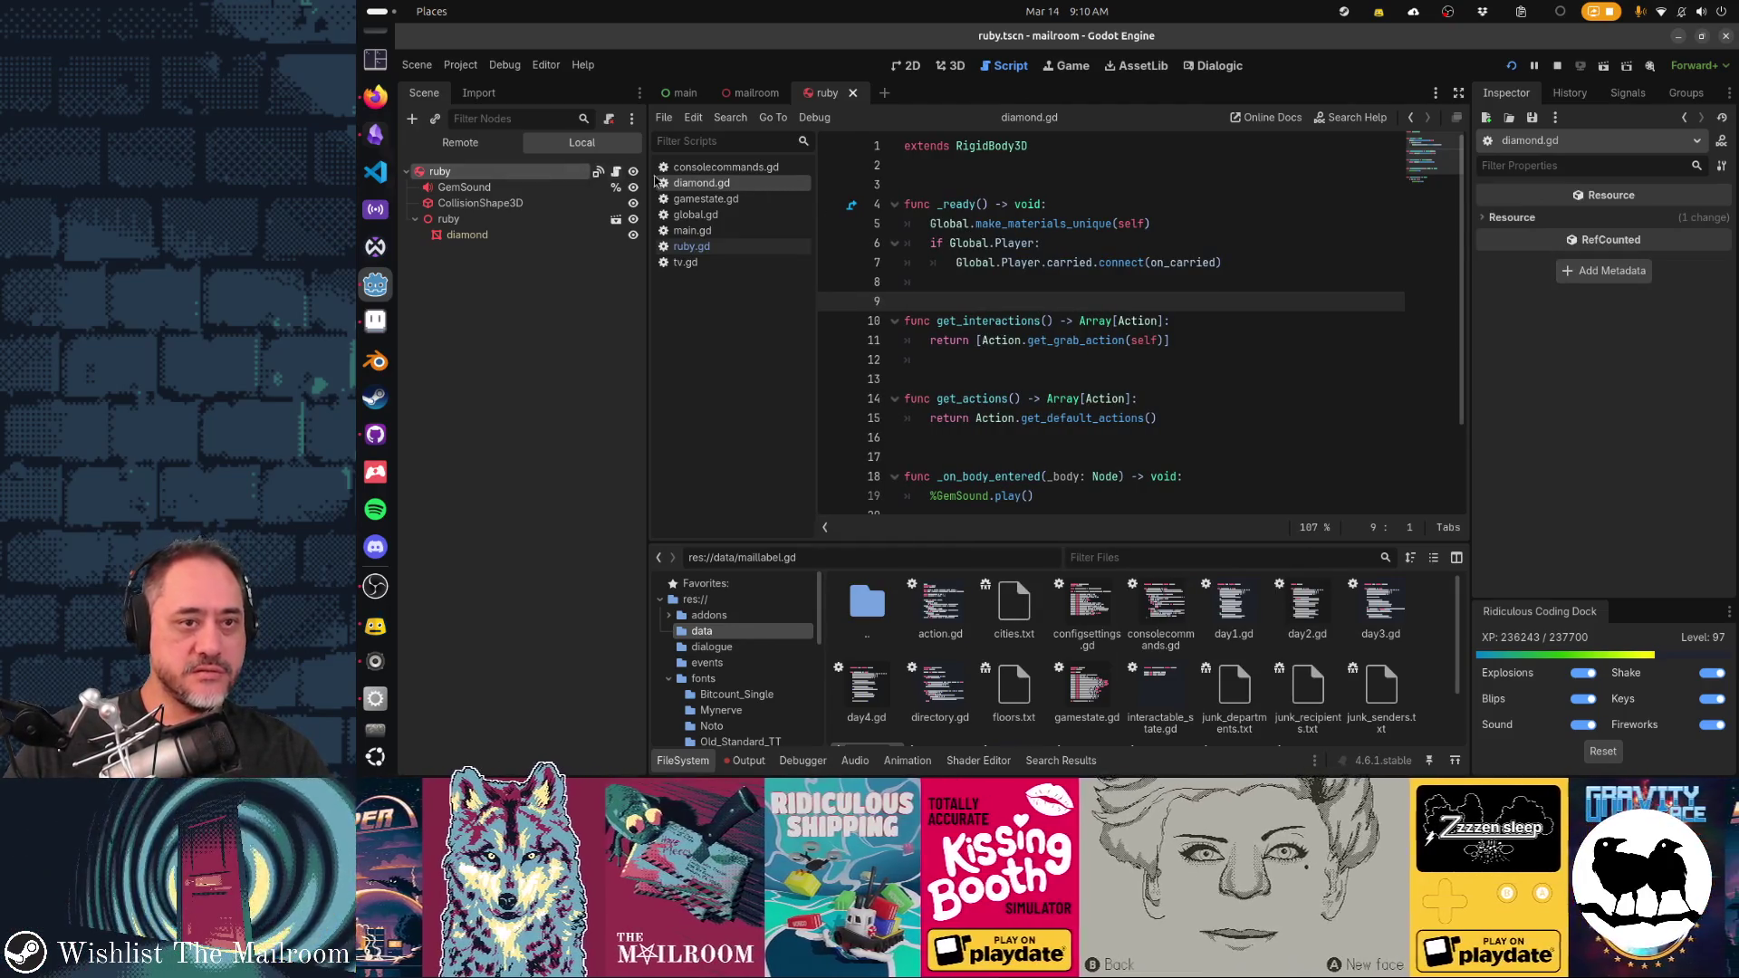
pyautogui.hotkey('ctrl', 'shift', 'o')
pyautogui.write('diamond.tscn')
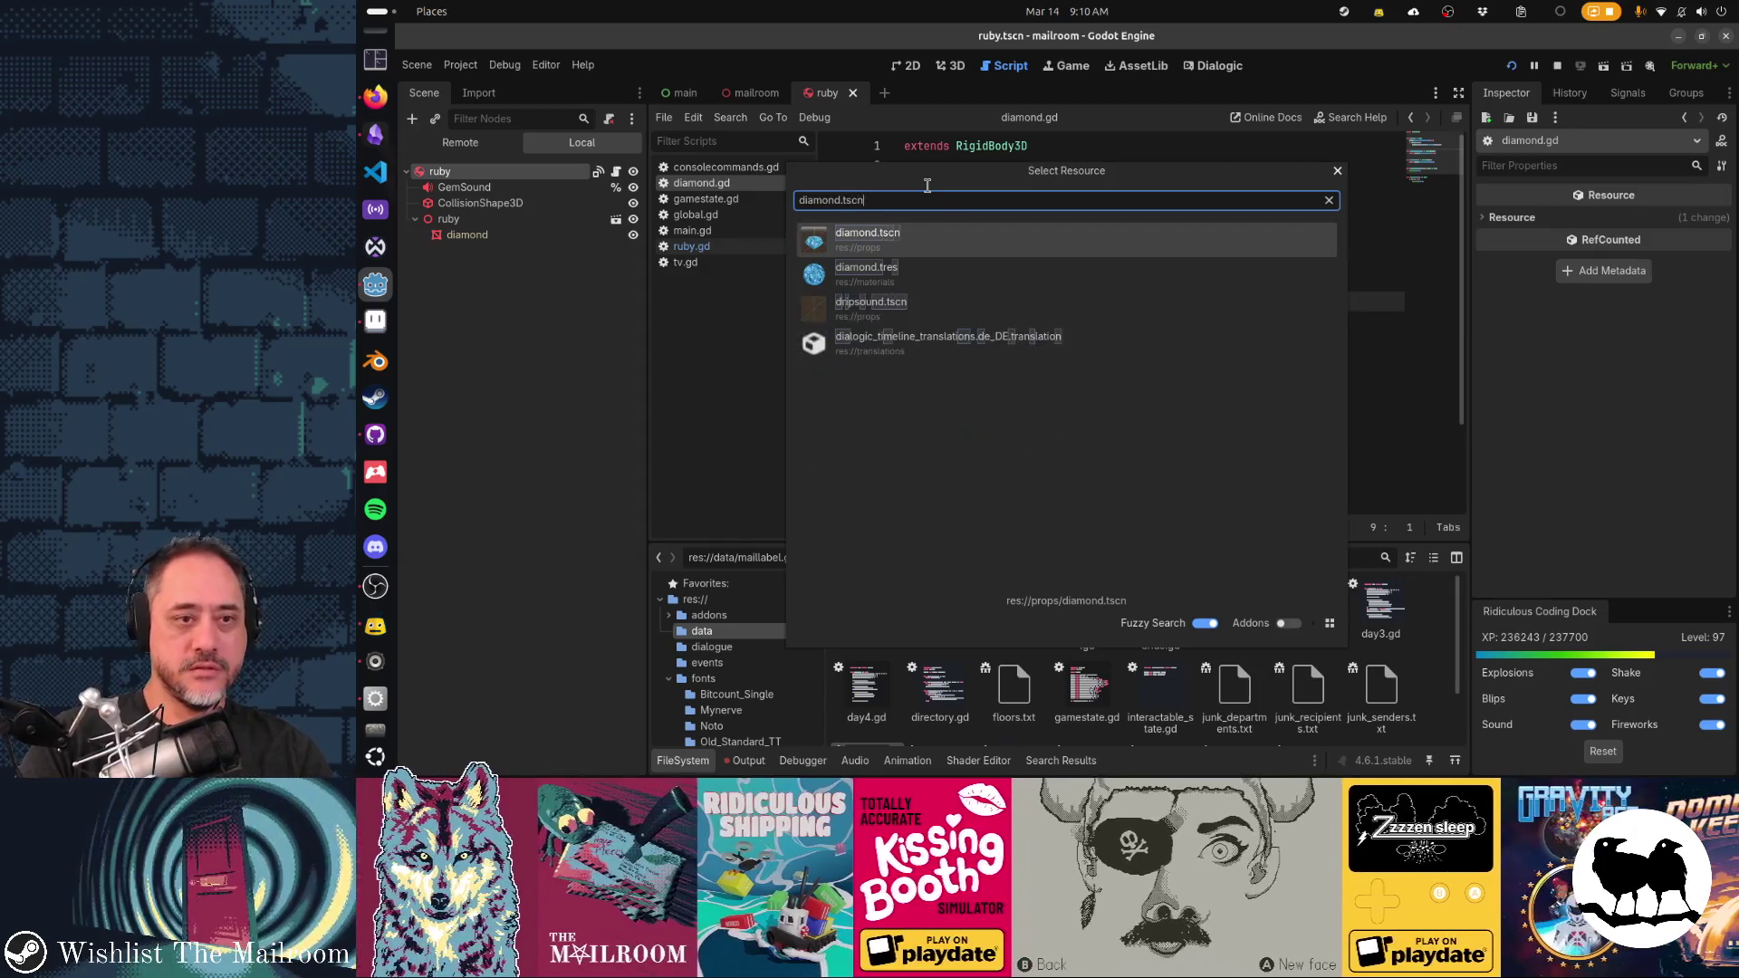
pyautogui.press('Return')
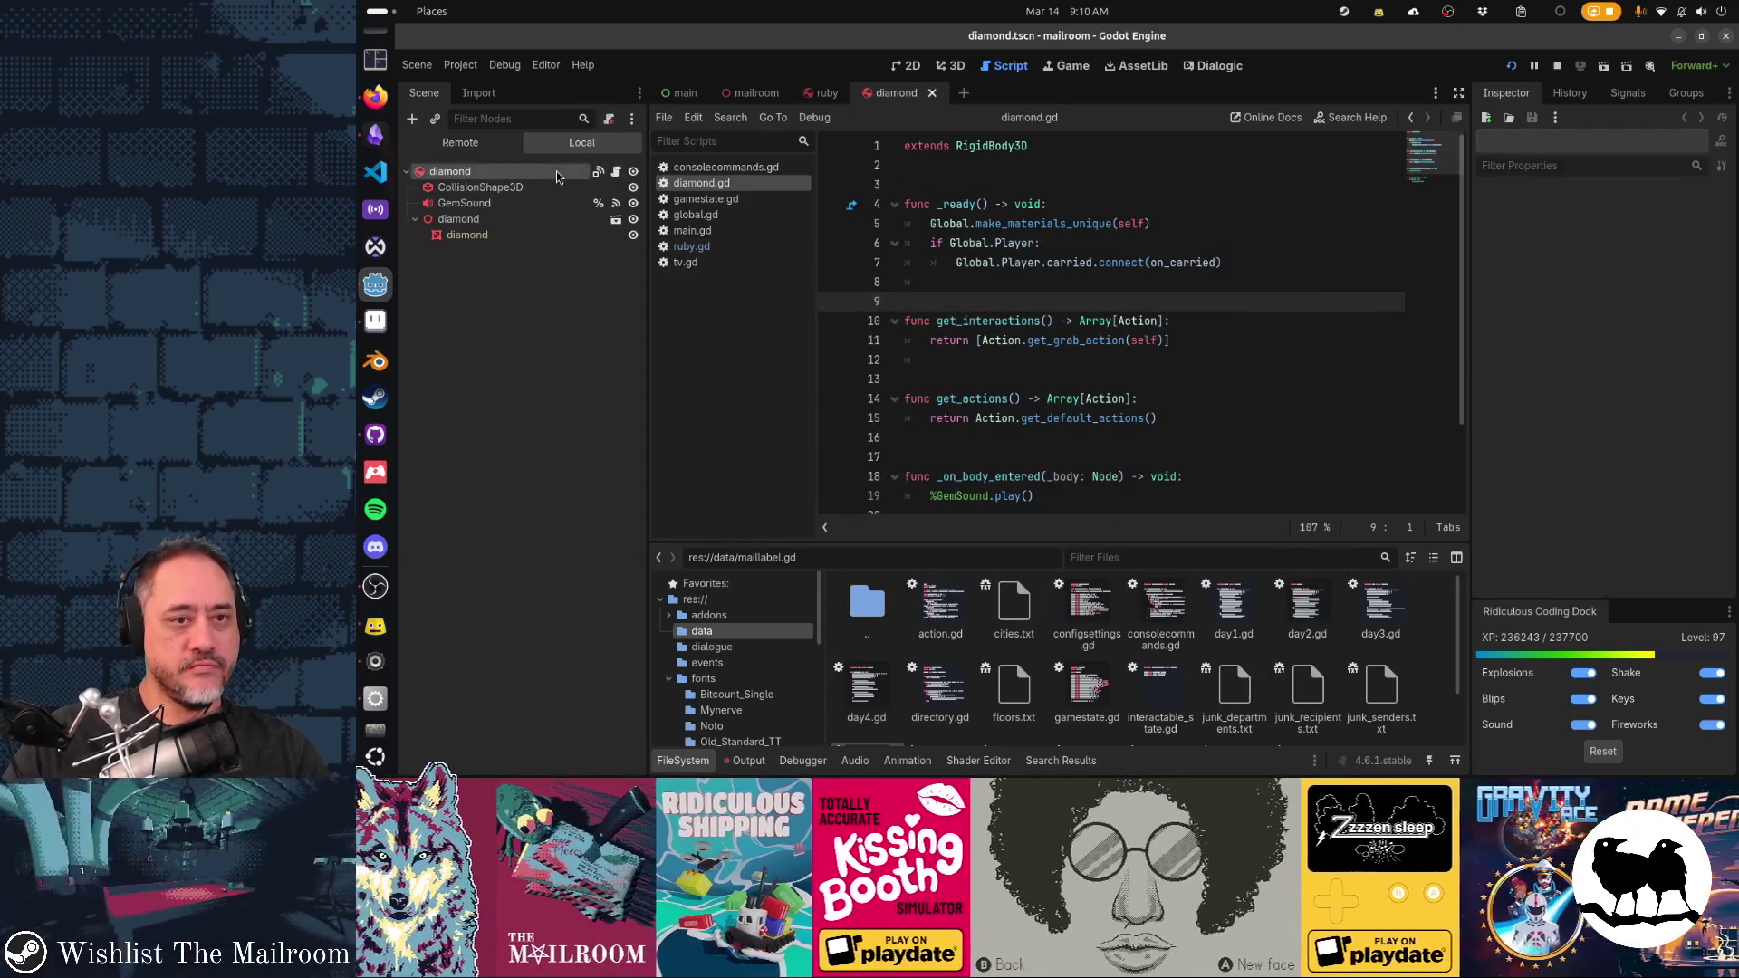
# Add 'class_name Diamond' above 'extends RigidBody3D' in diamond.gd and save it
pyautogui.click(1052, 211)
pyautogui.hotkey('ctrl', 'Home')
pyautogui.write('class_name ')
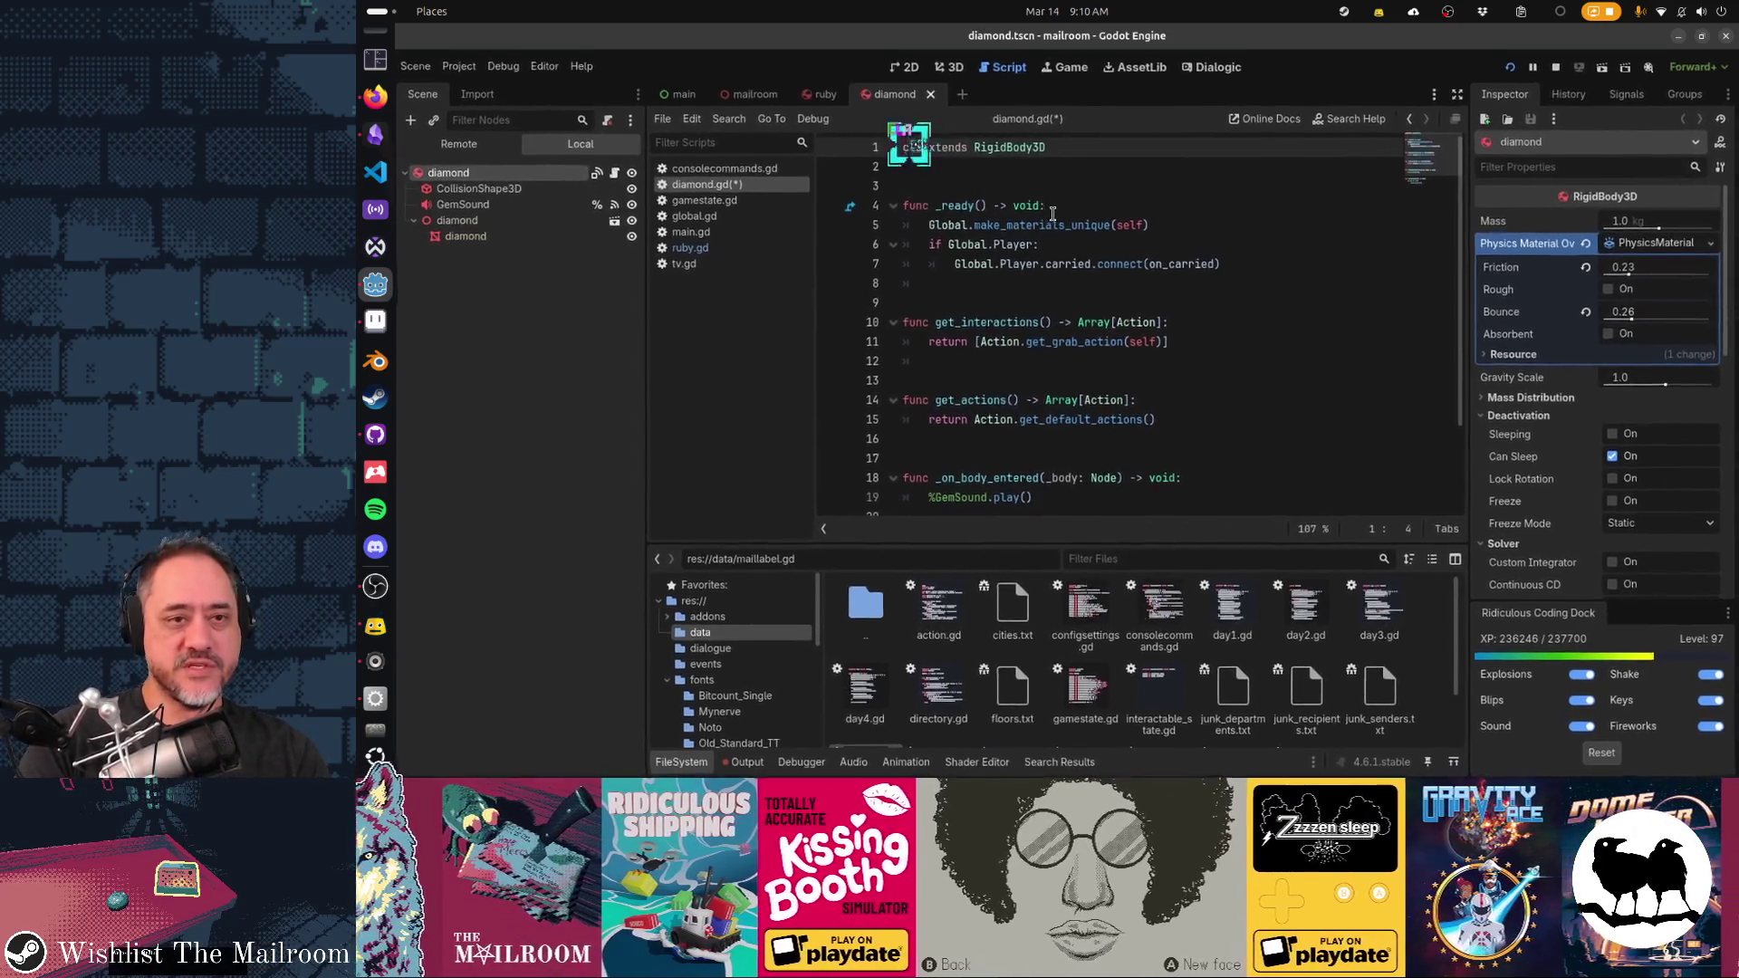
pyautogui.write('Diamond')
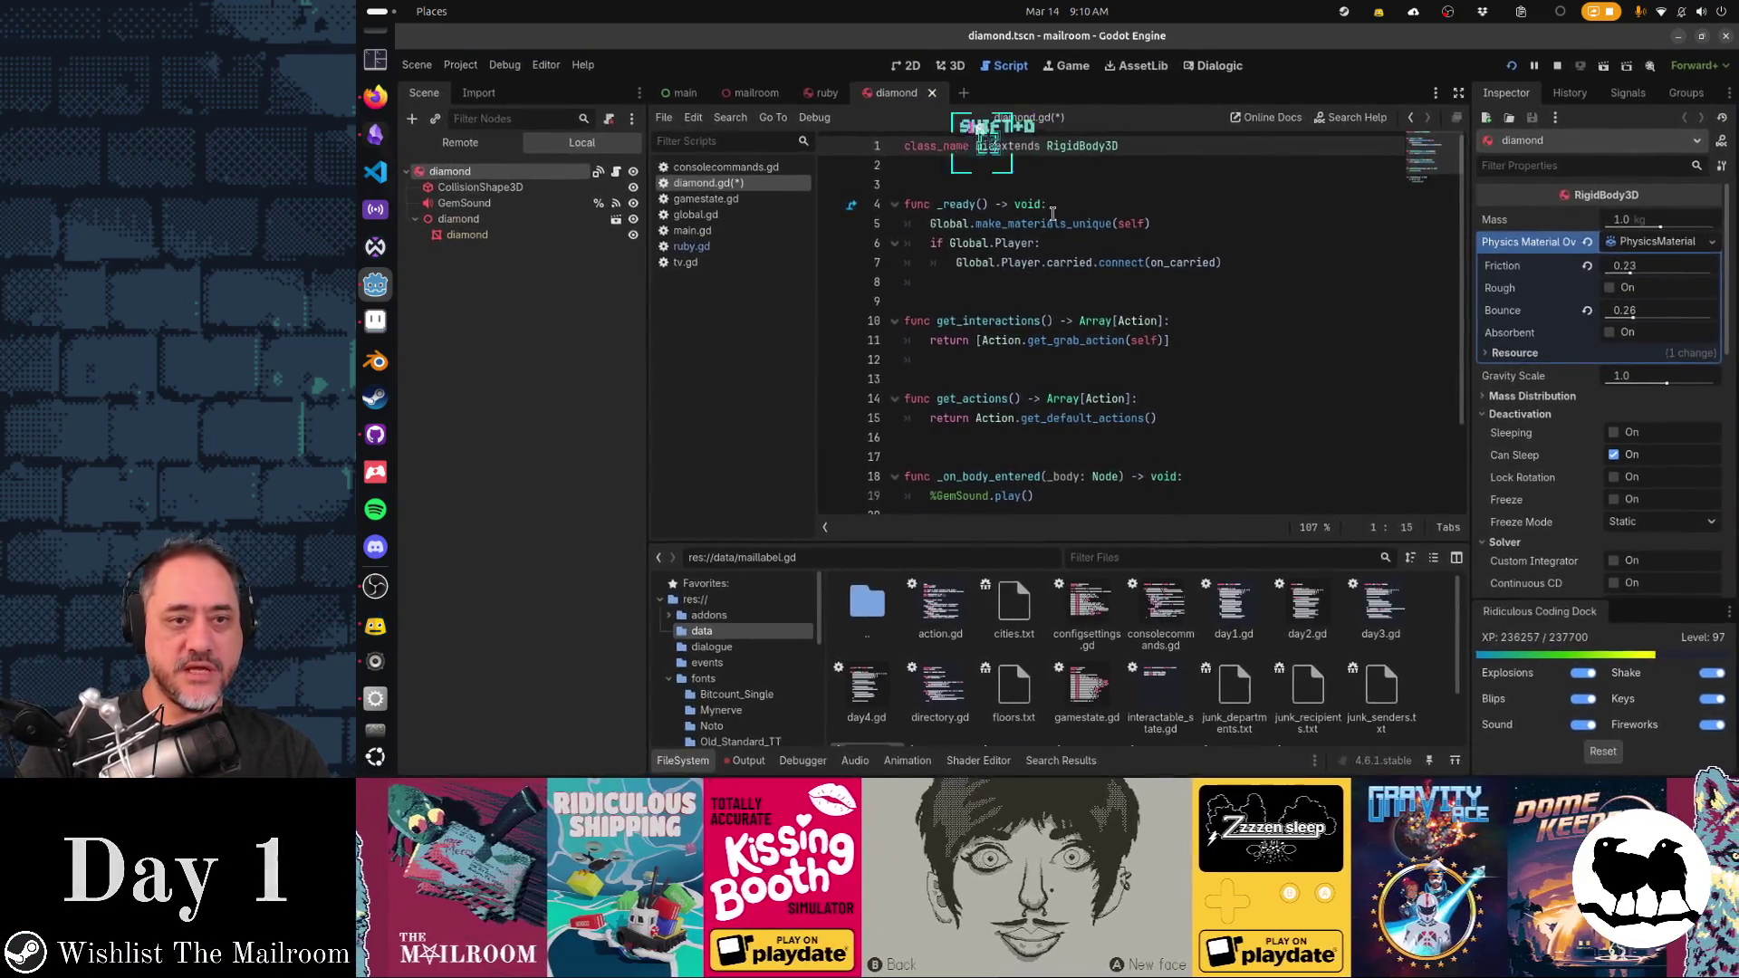
pyautogui.press('Return')
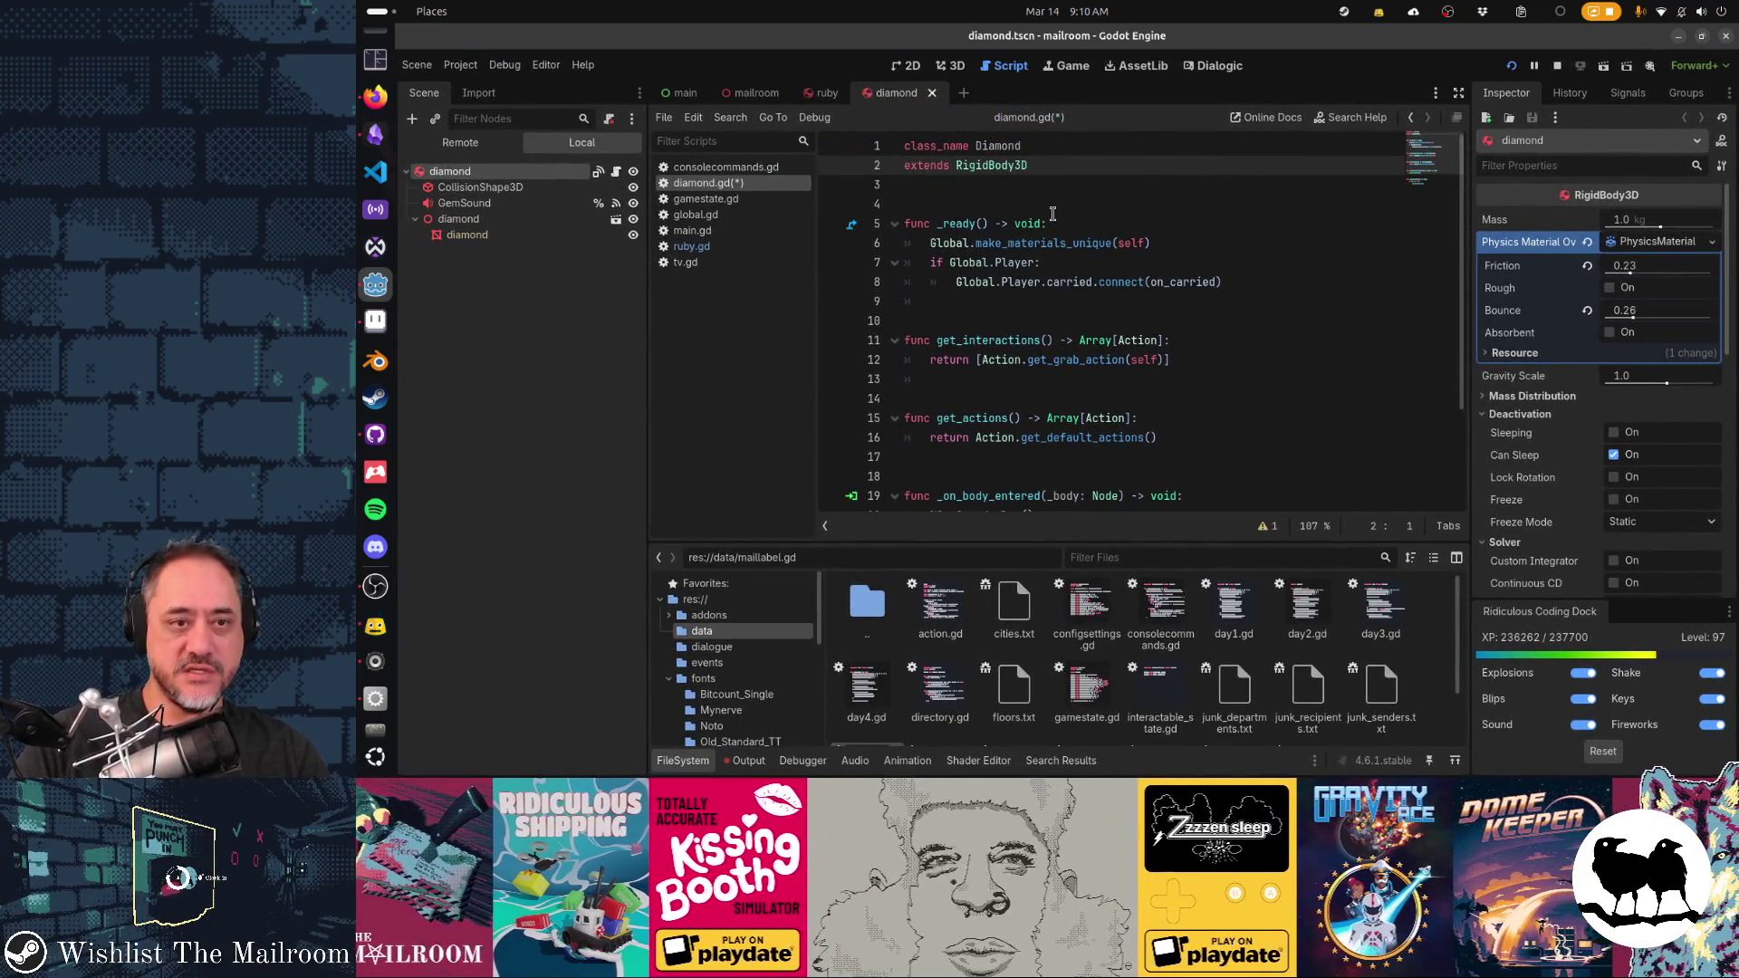
pyautogui.press('Up')
pyautogui.hotkey('ctrl', 's')
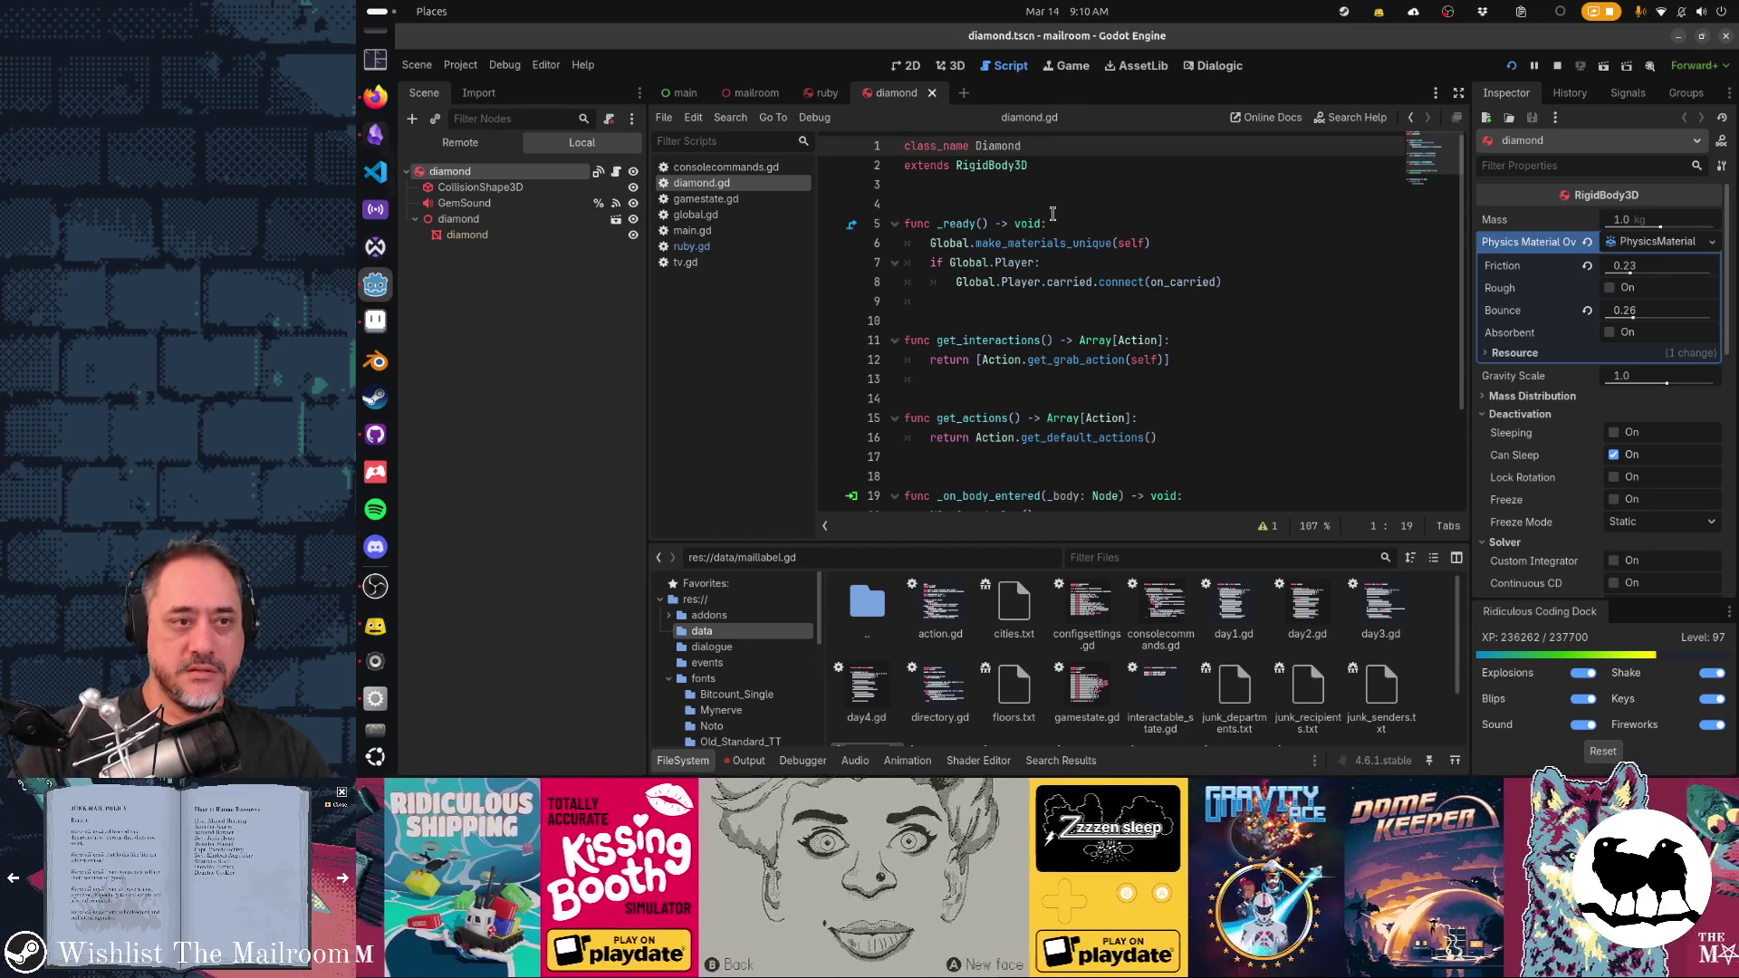
pyautogui.click(822, 94)
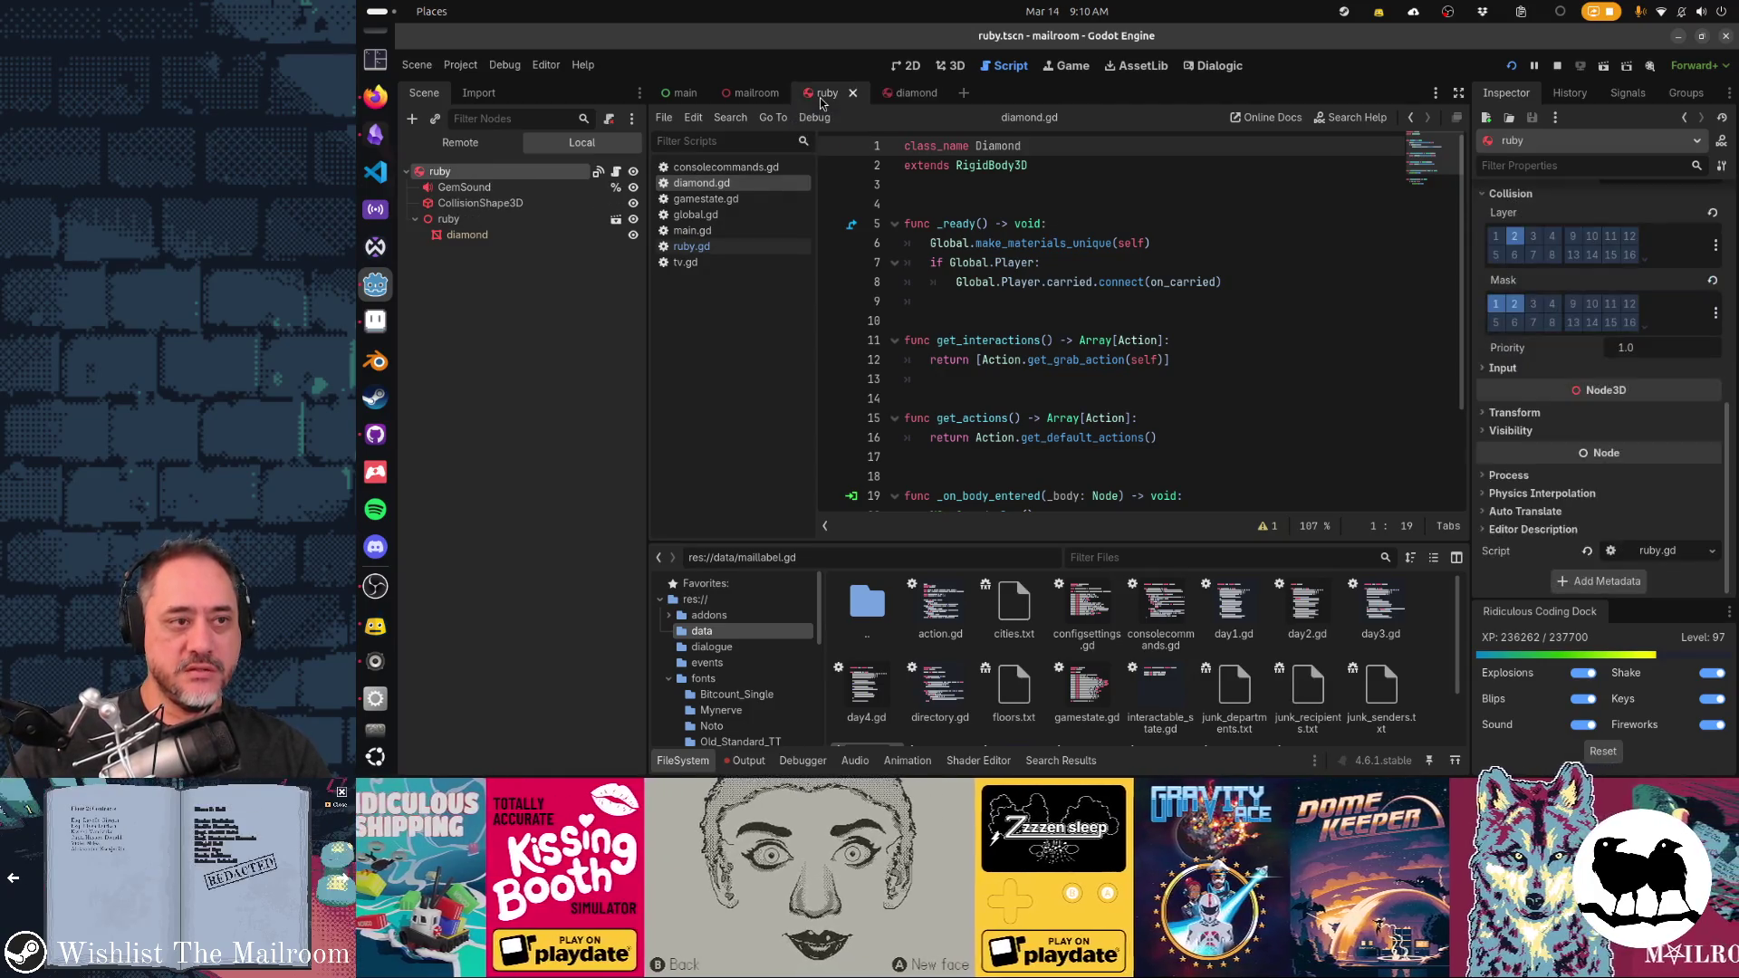
# Open the ruby node's script and add 'class_name Ruby' on its first line
pyautogui.click(616, 172)
pyautogui.click(1034, 217)
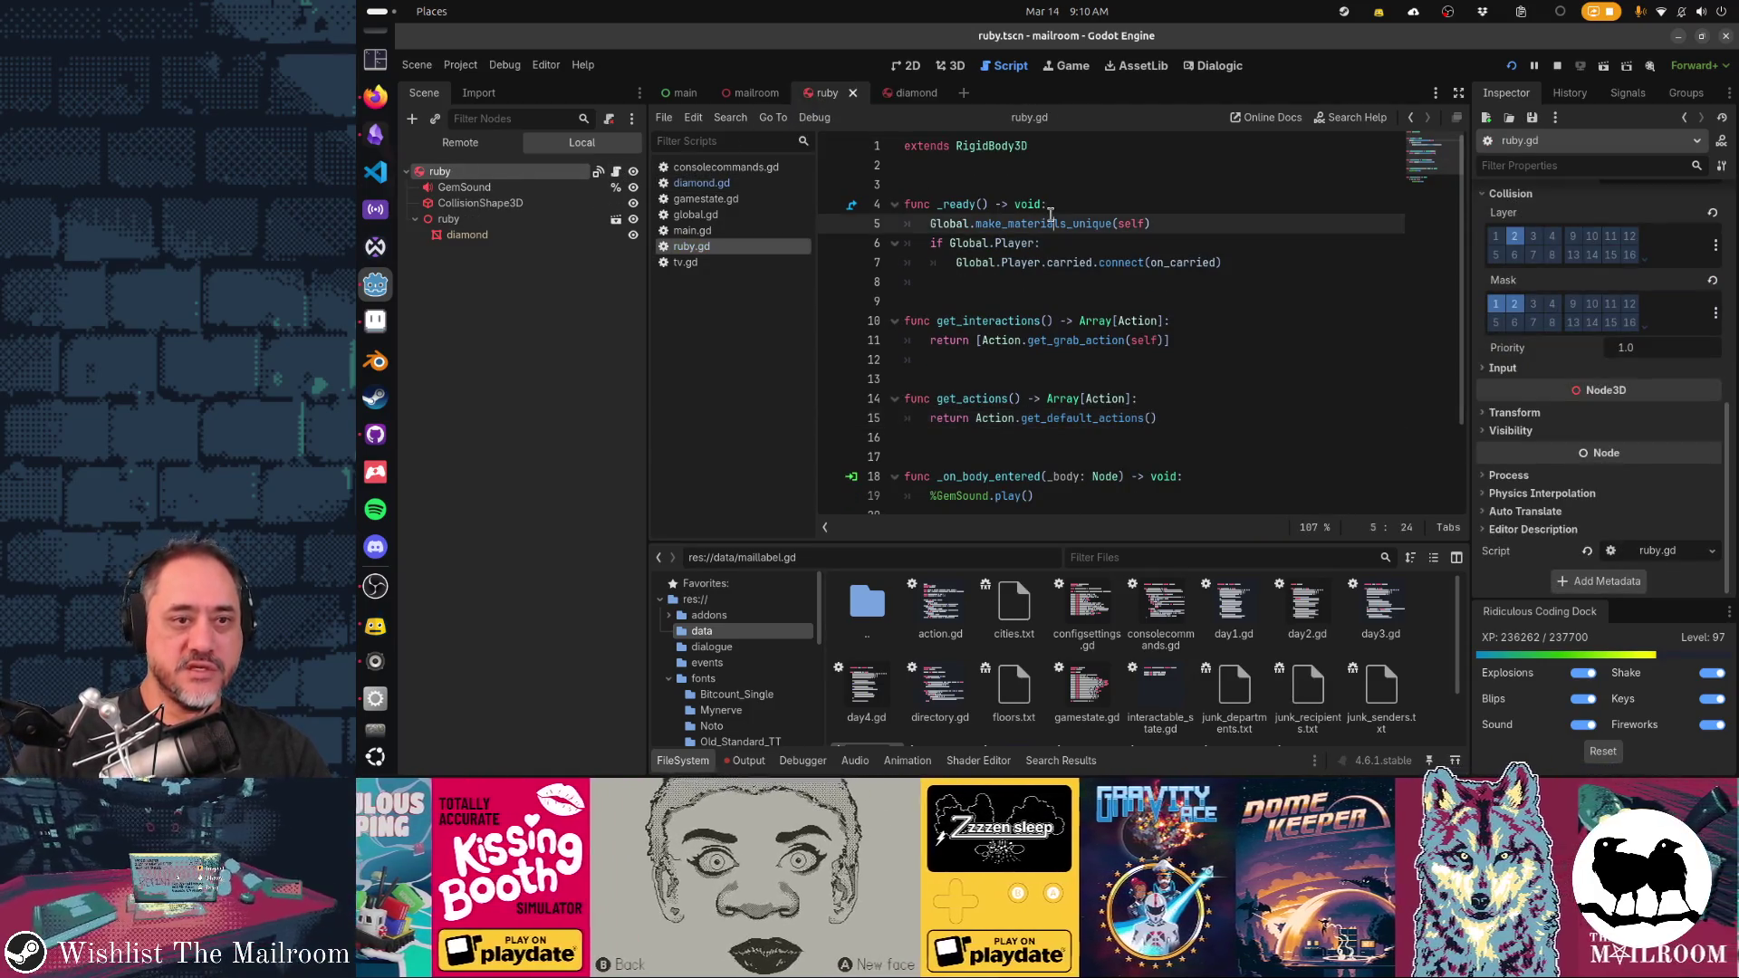
pyautogui.hotkey('ctrl', 'z')
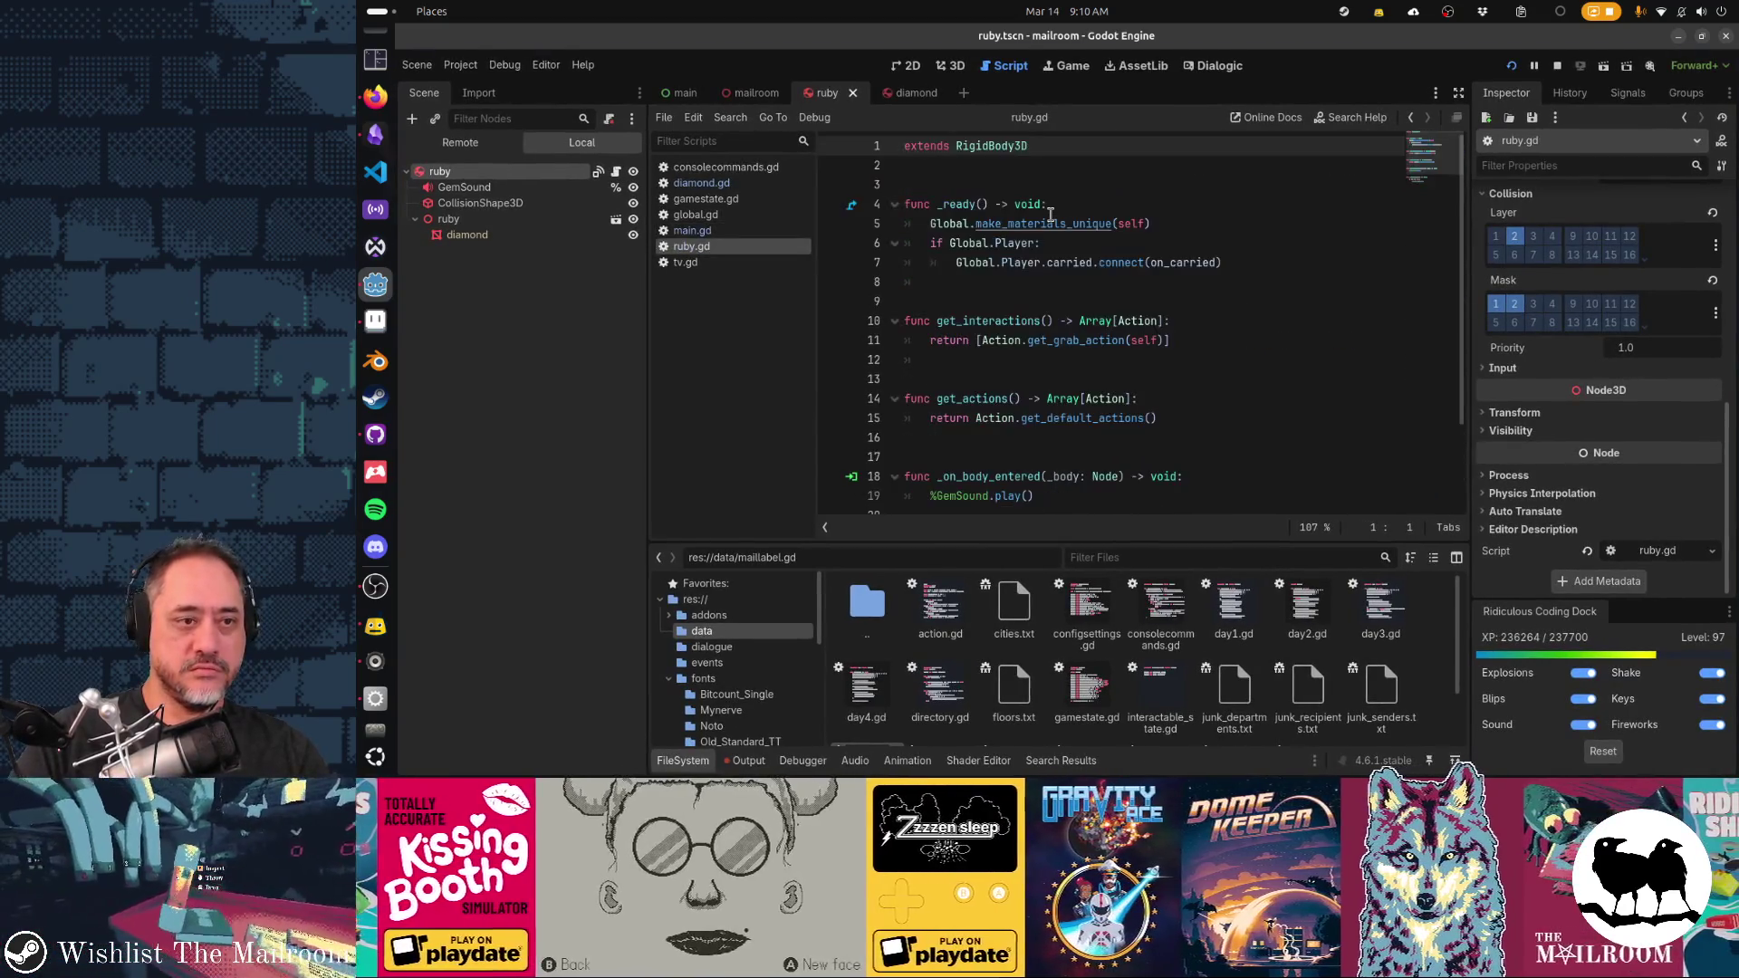
pyautogui.write('class_nam')
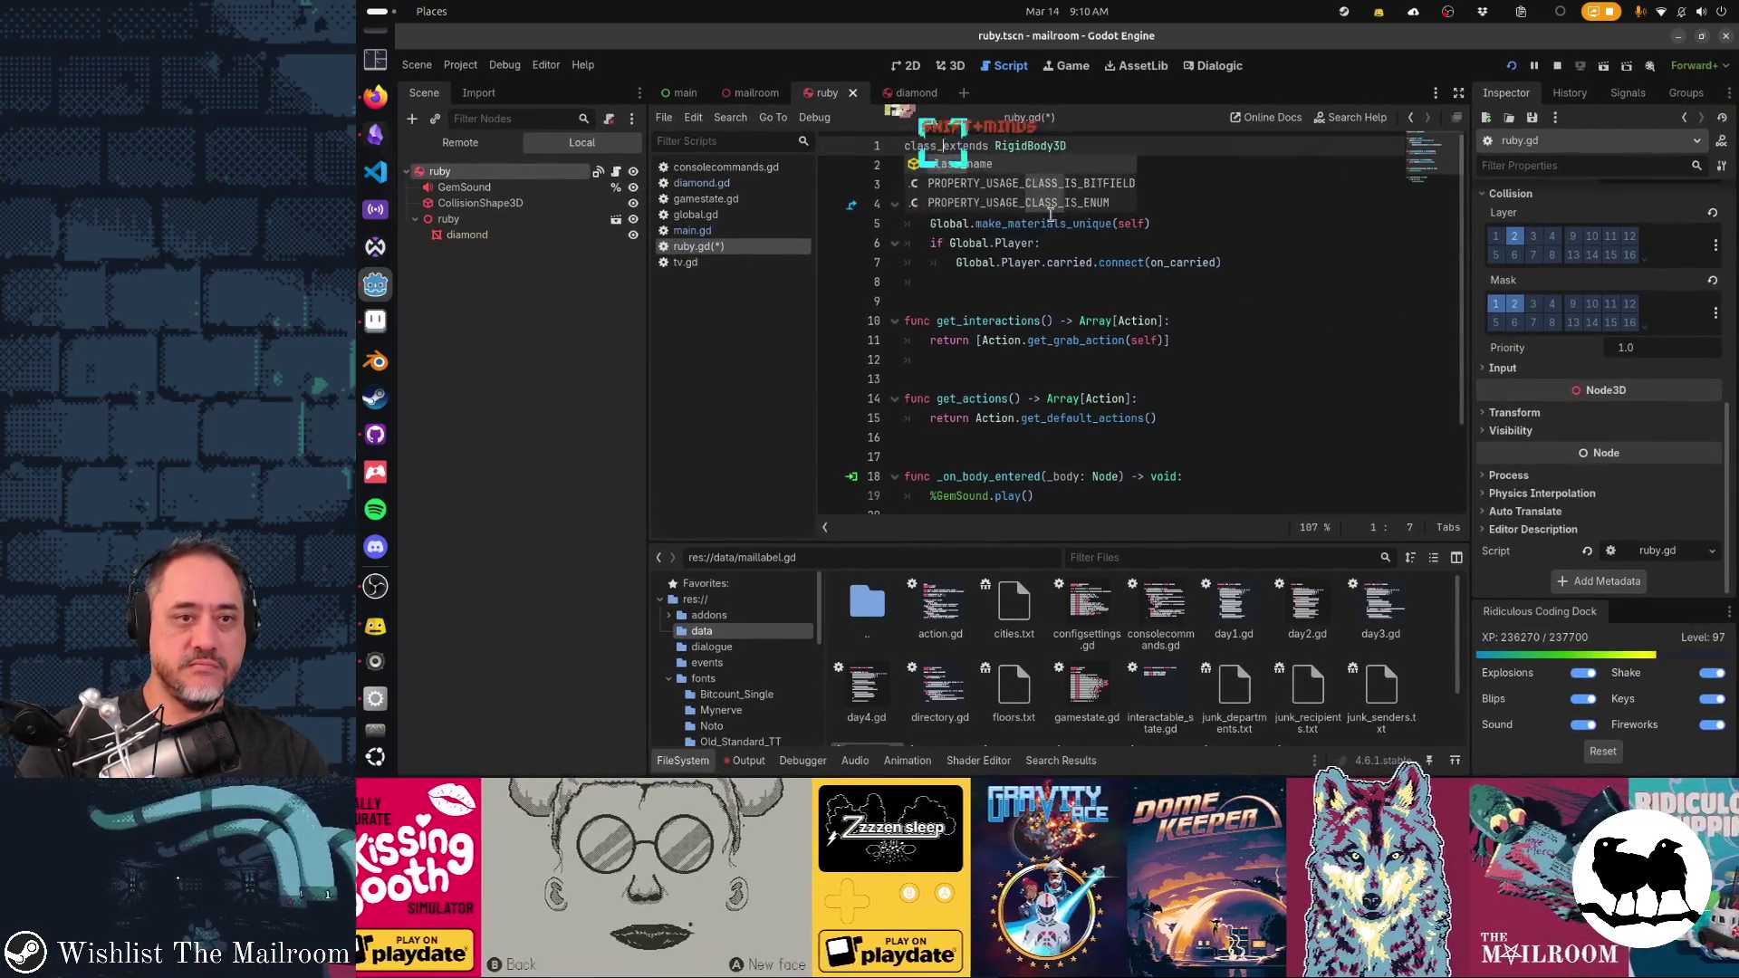
pyautogui.write('e Ruby')
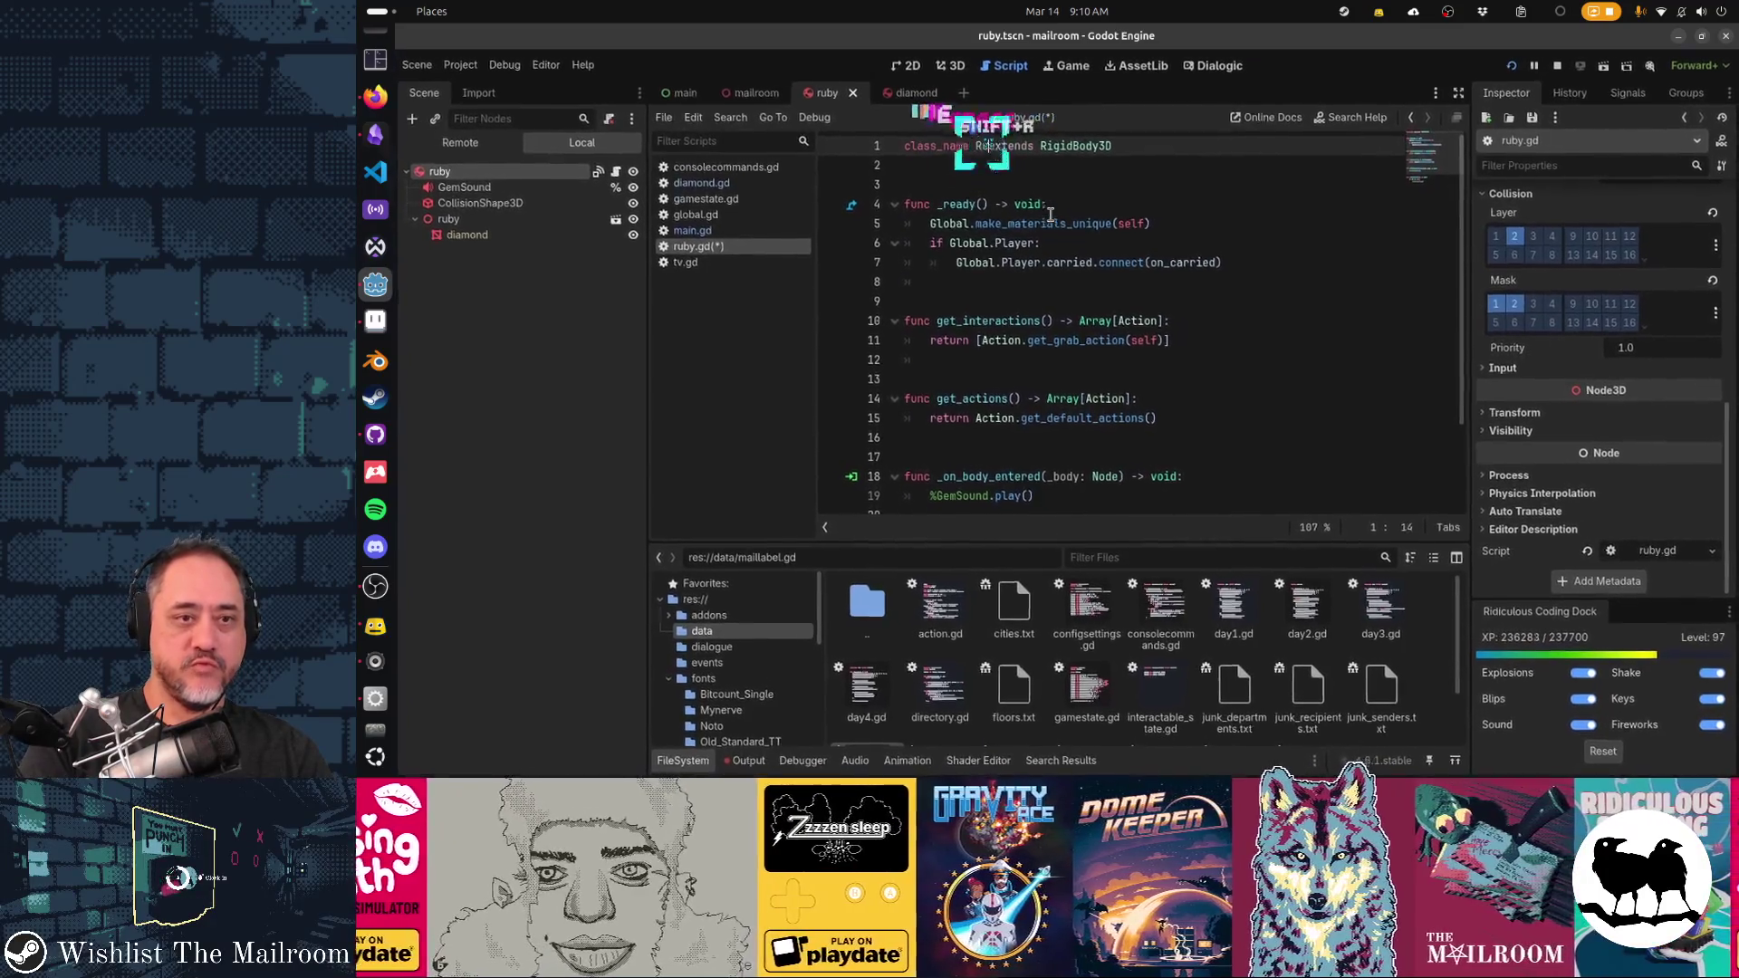
pyautogui.press('Return')
# Change ruby.gd's base class to Diamond, delete all the old code, and save
pyautogui.press('End')
pyautogui.hotkey('ctrl', 'shift', 'Left')
pyautogui.press('BackSpace')
pyautogui.write('Diam')
pyautogui.press('Return')
pyautogui.hotkey('ctrl', 'shift', 'End')
pyautogui.press('Delete')
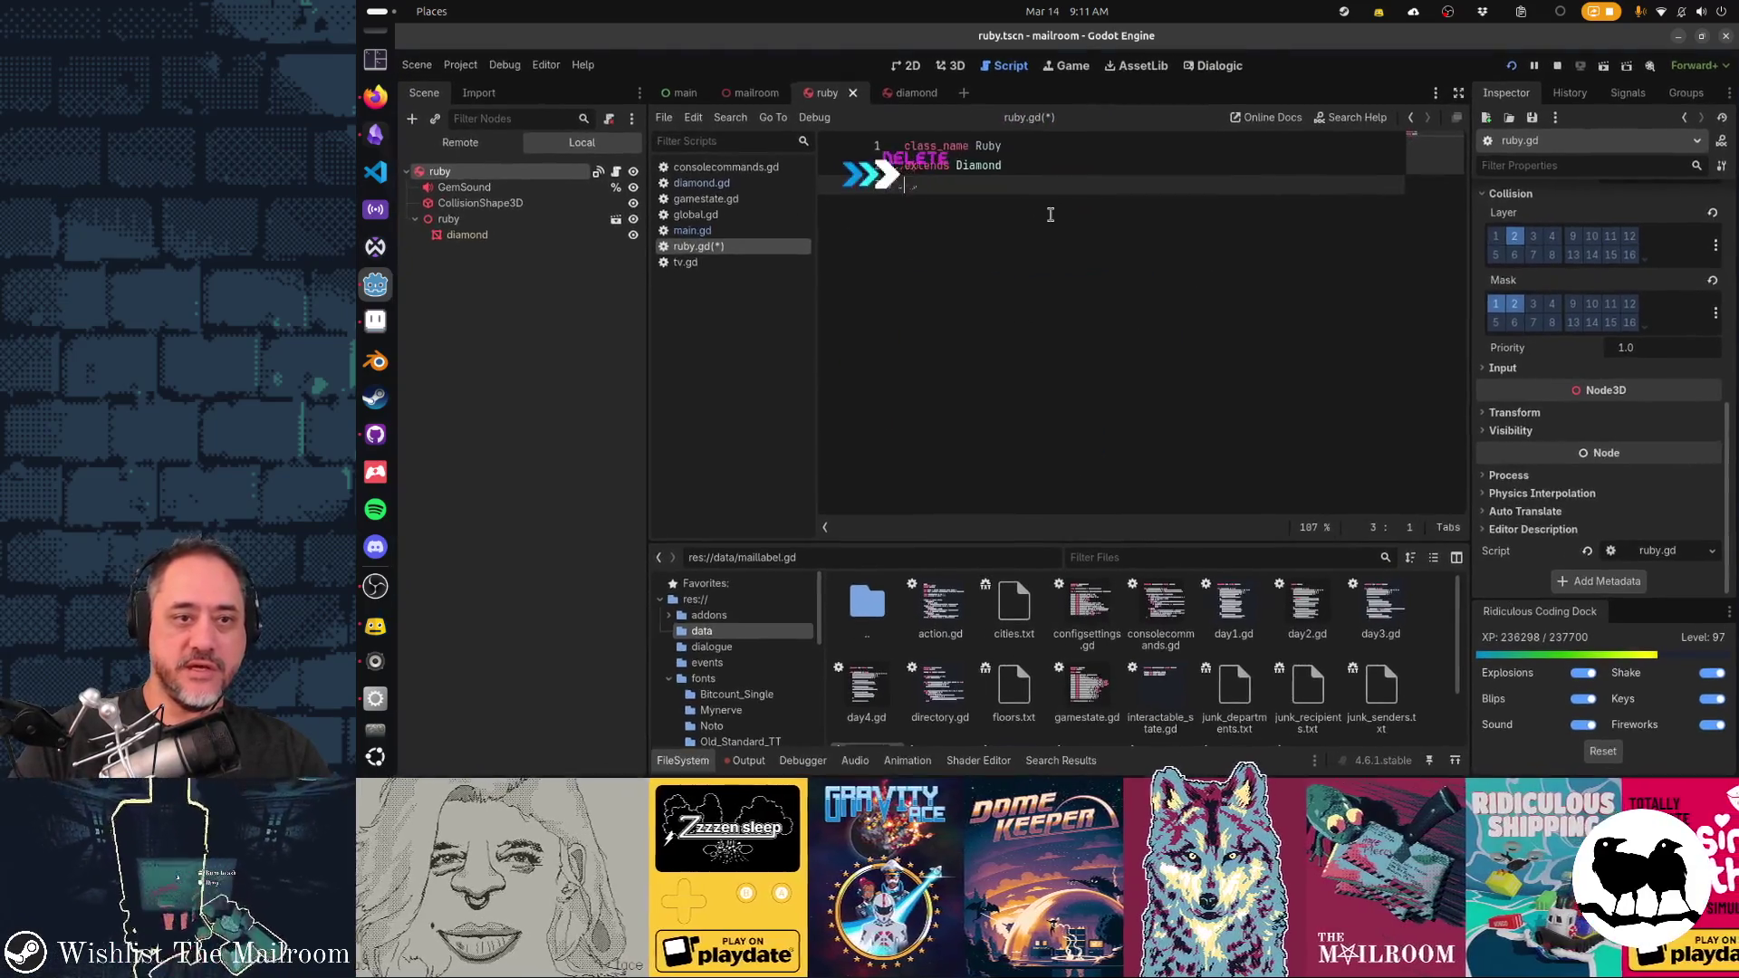
pyautogui.hotkey('ctrl', 's')
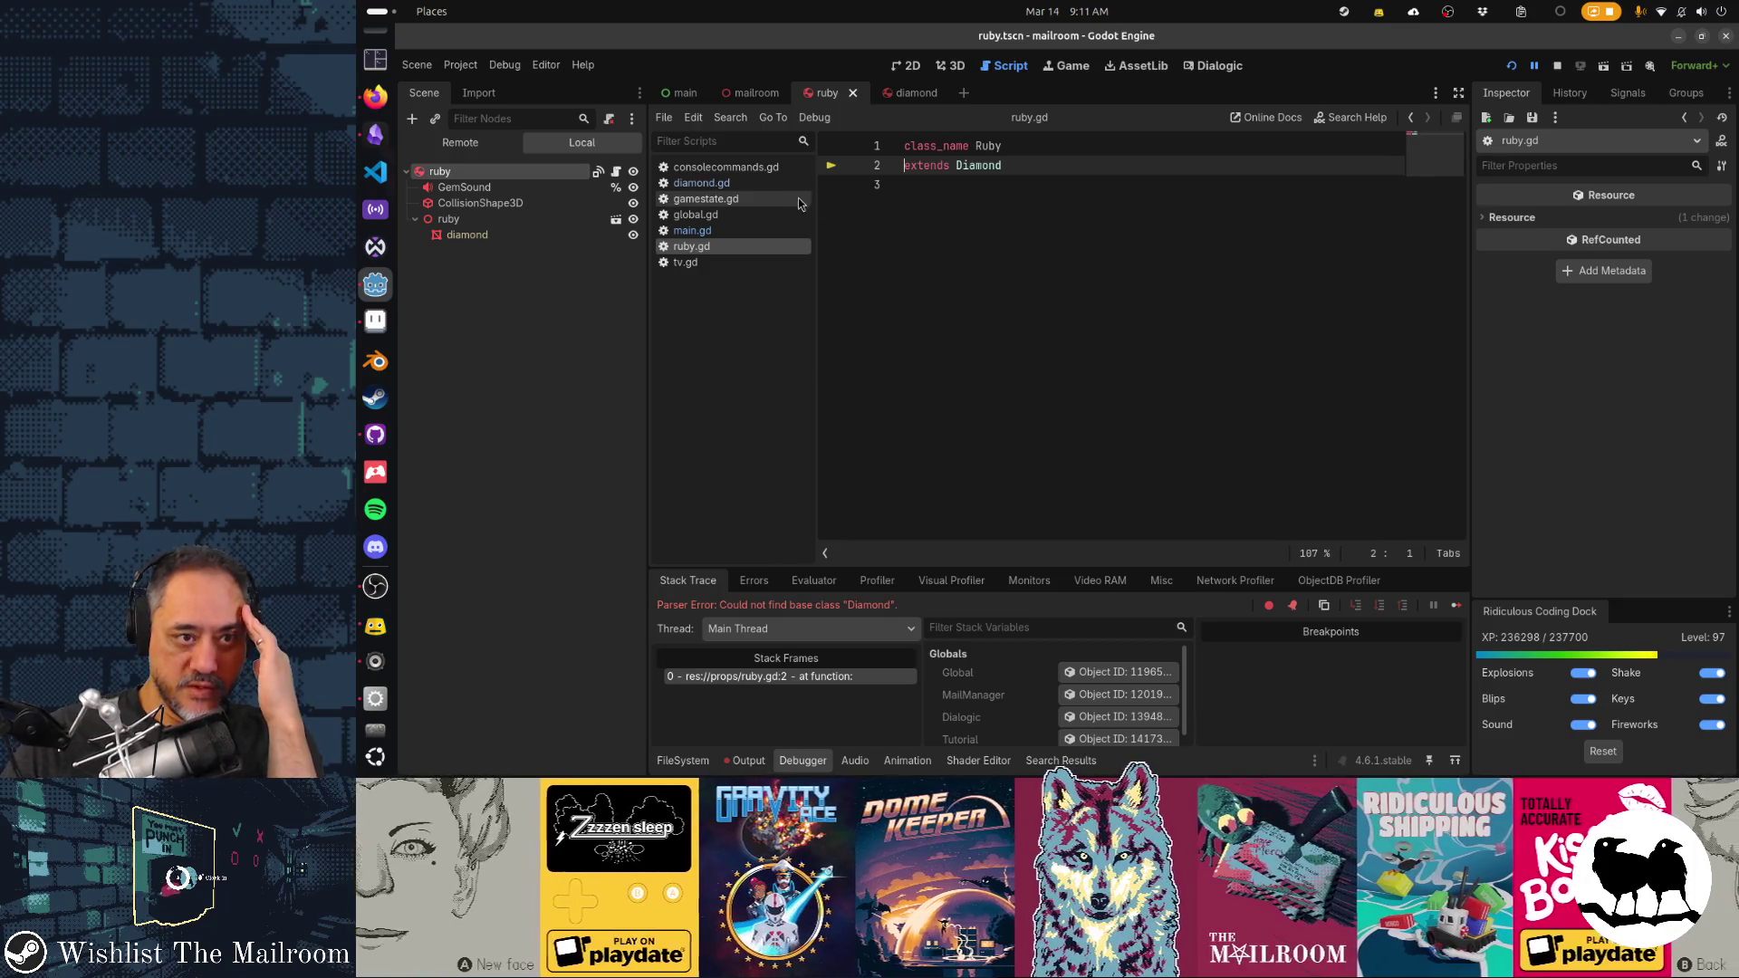
# Look over gamestate.gd and diamond.gd, then re-paste the Diamond base class name in ruby.gd
pyautogui.click(788, 195)
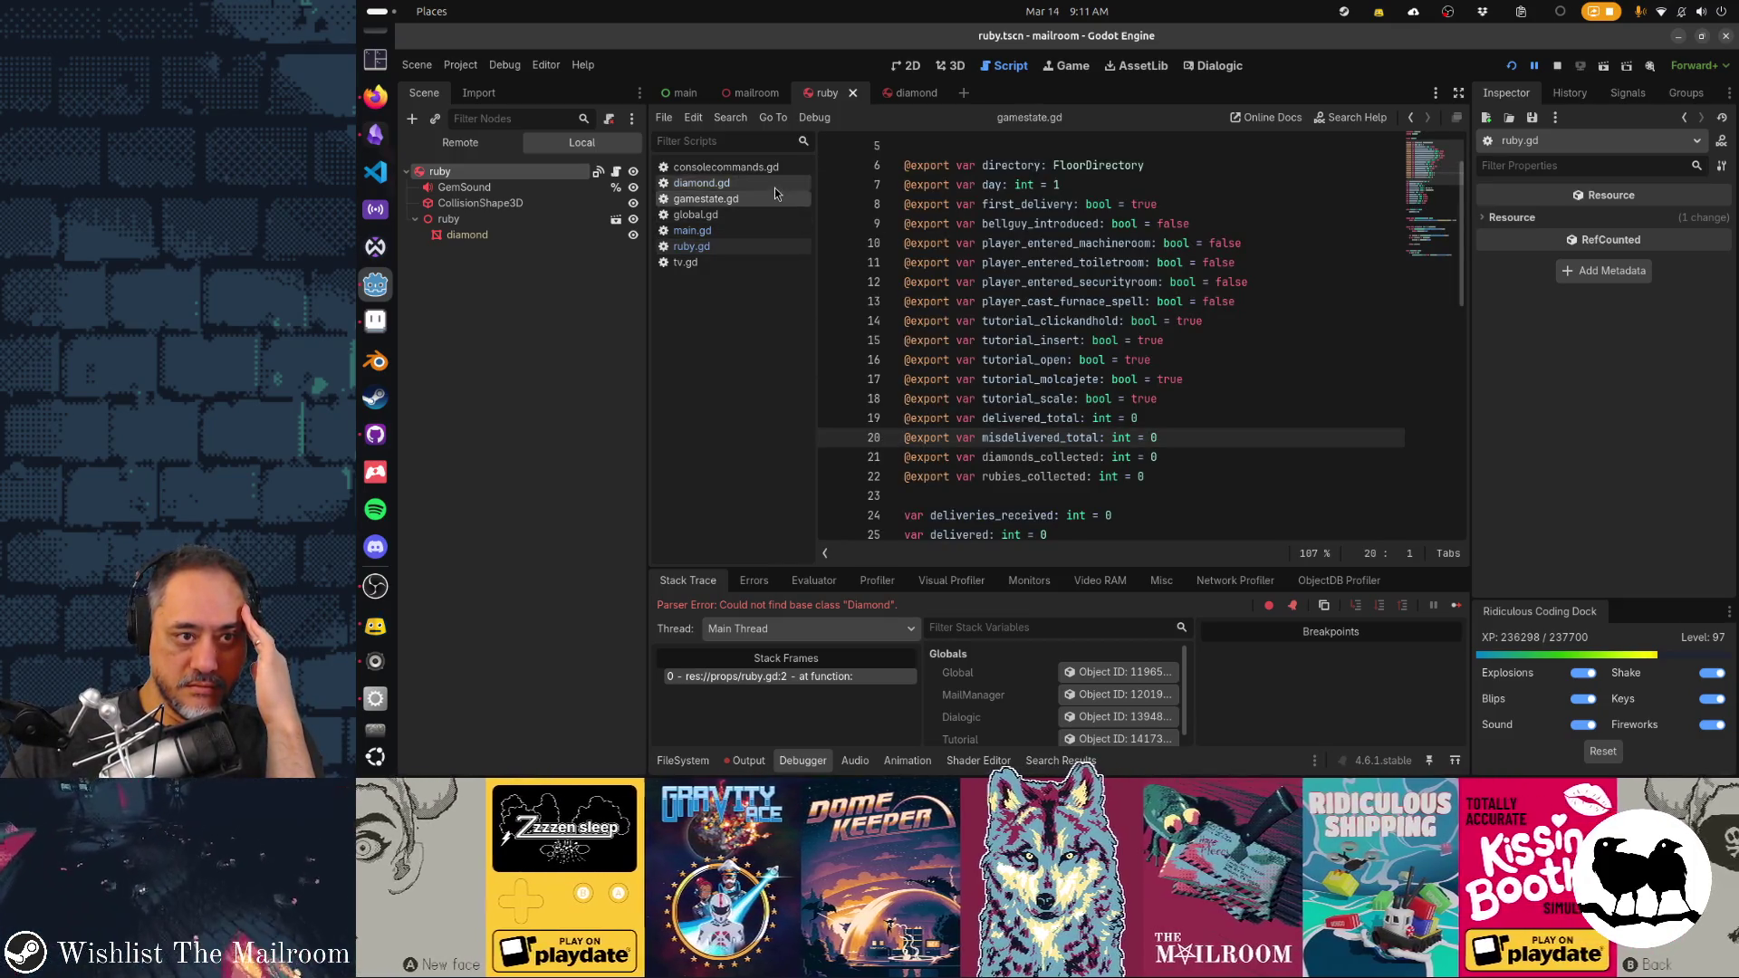
pyautogui.click(775, 186)
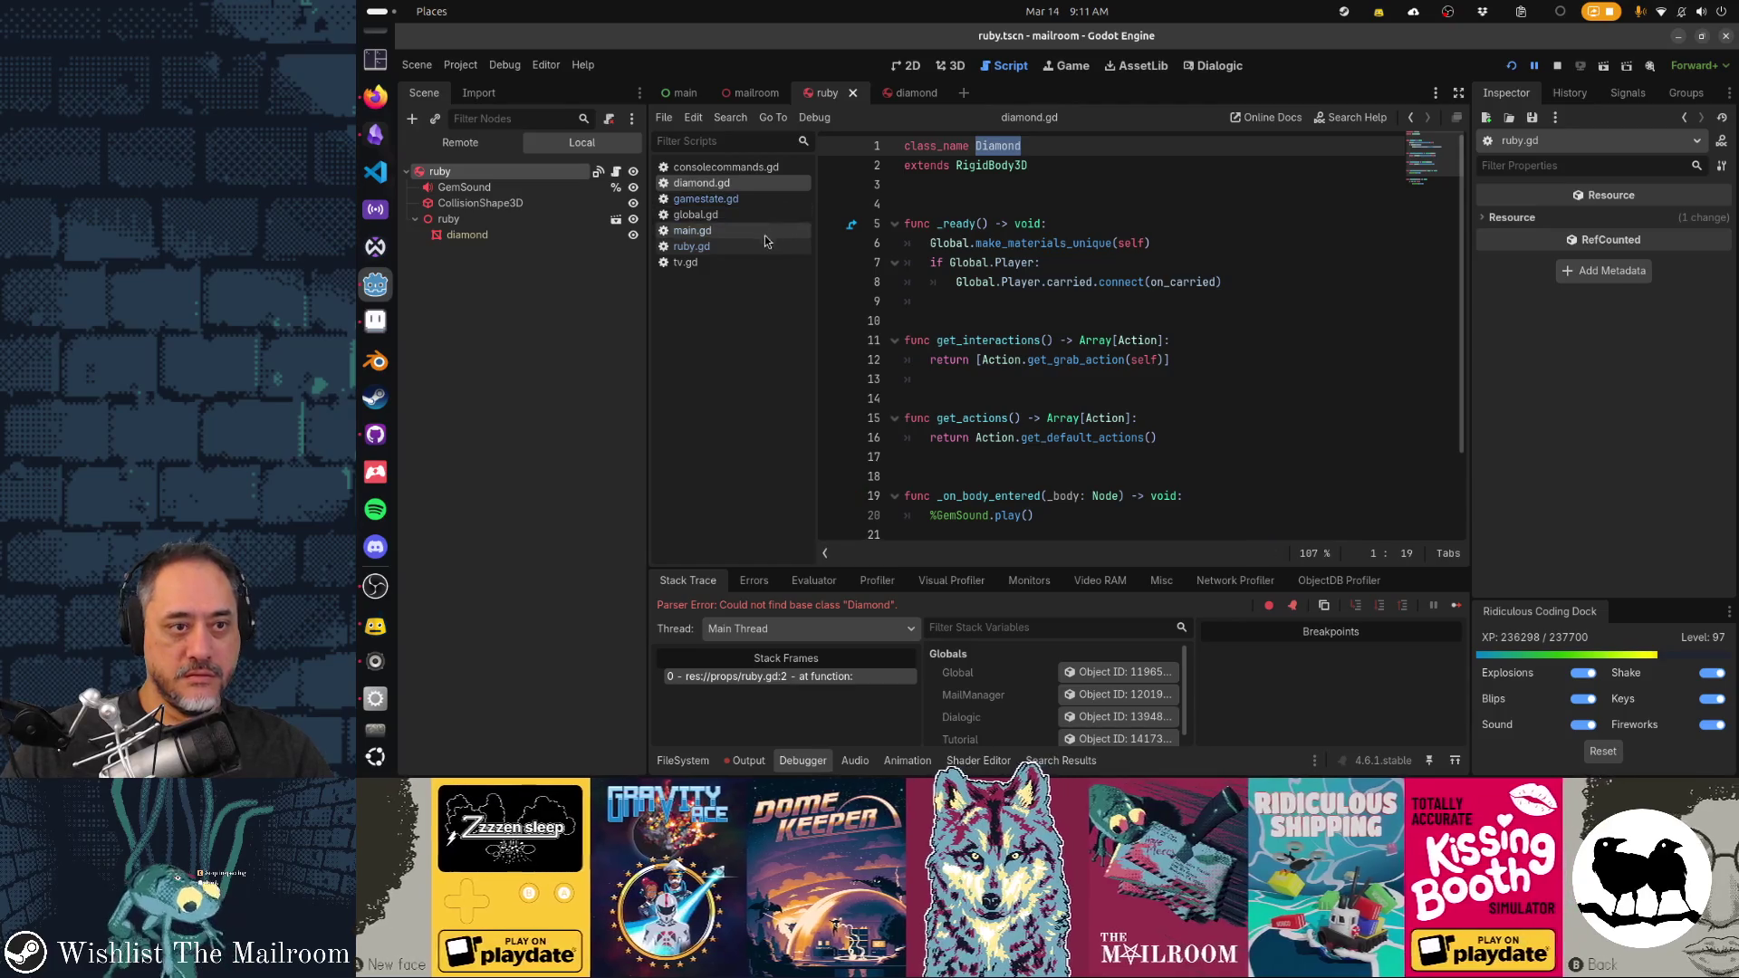
pyautogui.click(769, 245)
pyautogui.doubleClick(978, 165)
pyautogui.hotkey('ctrl', 'v')
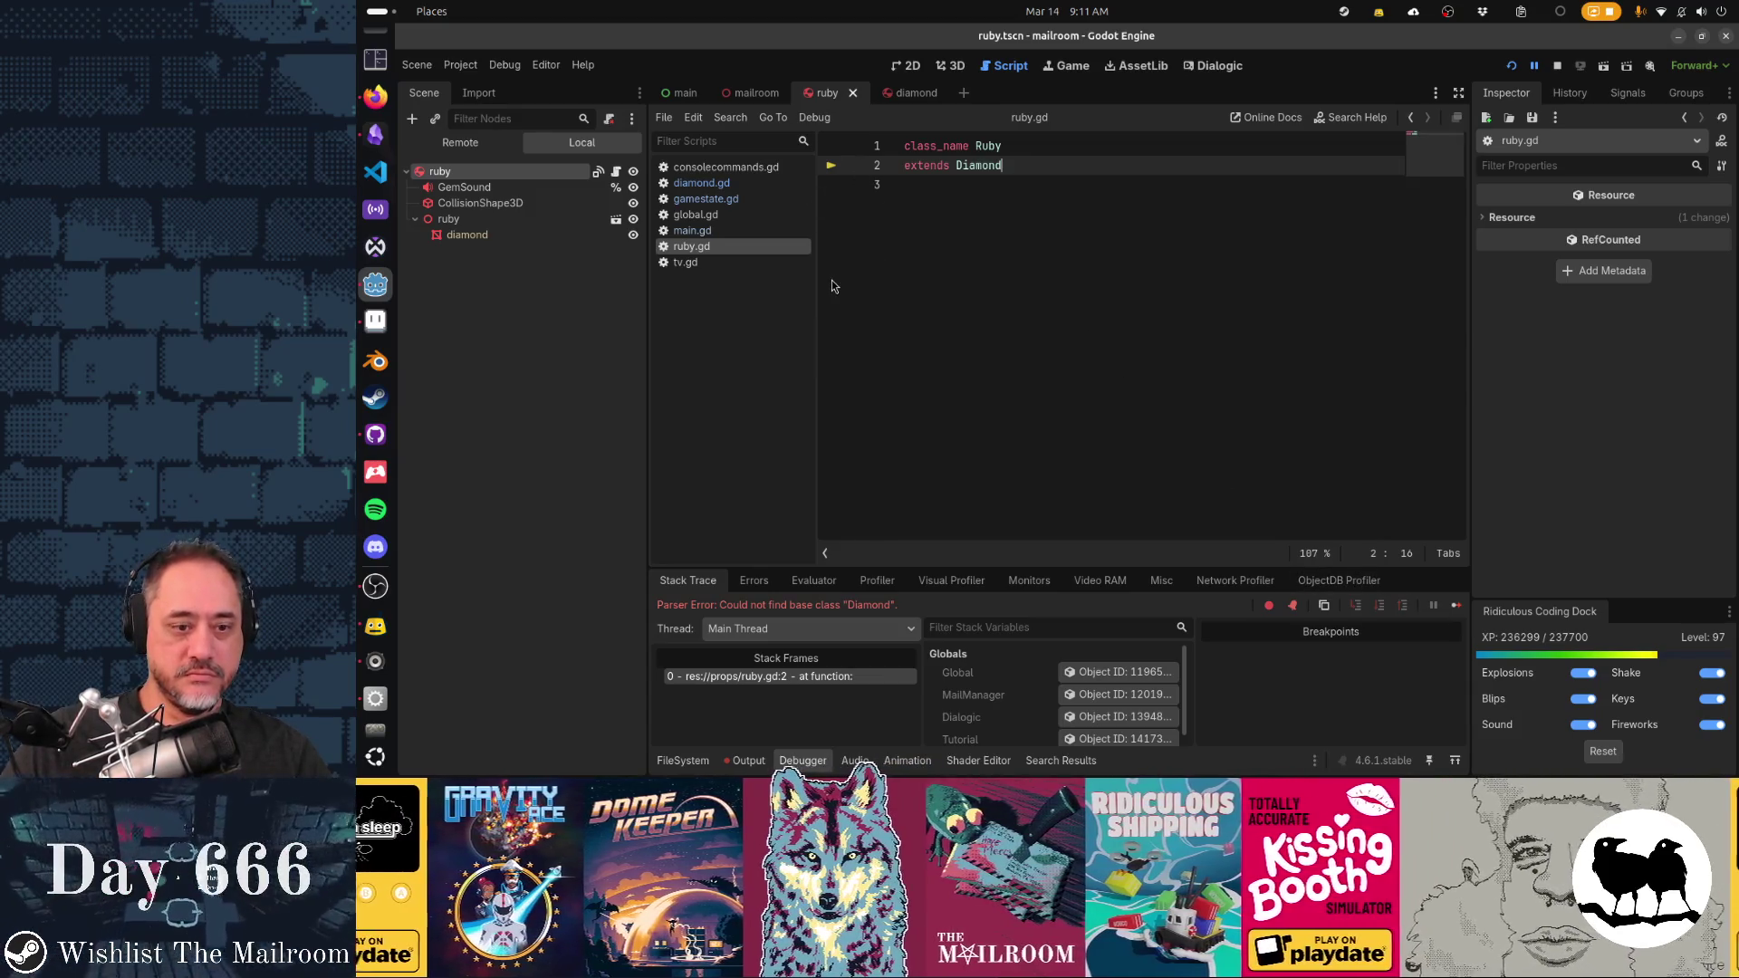
# Clear the Output log
pyautogui.click(768, 759)
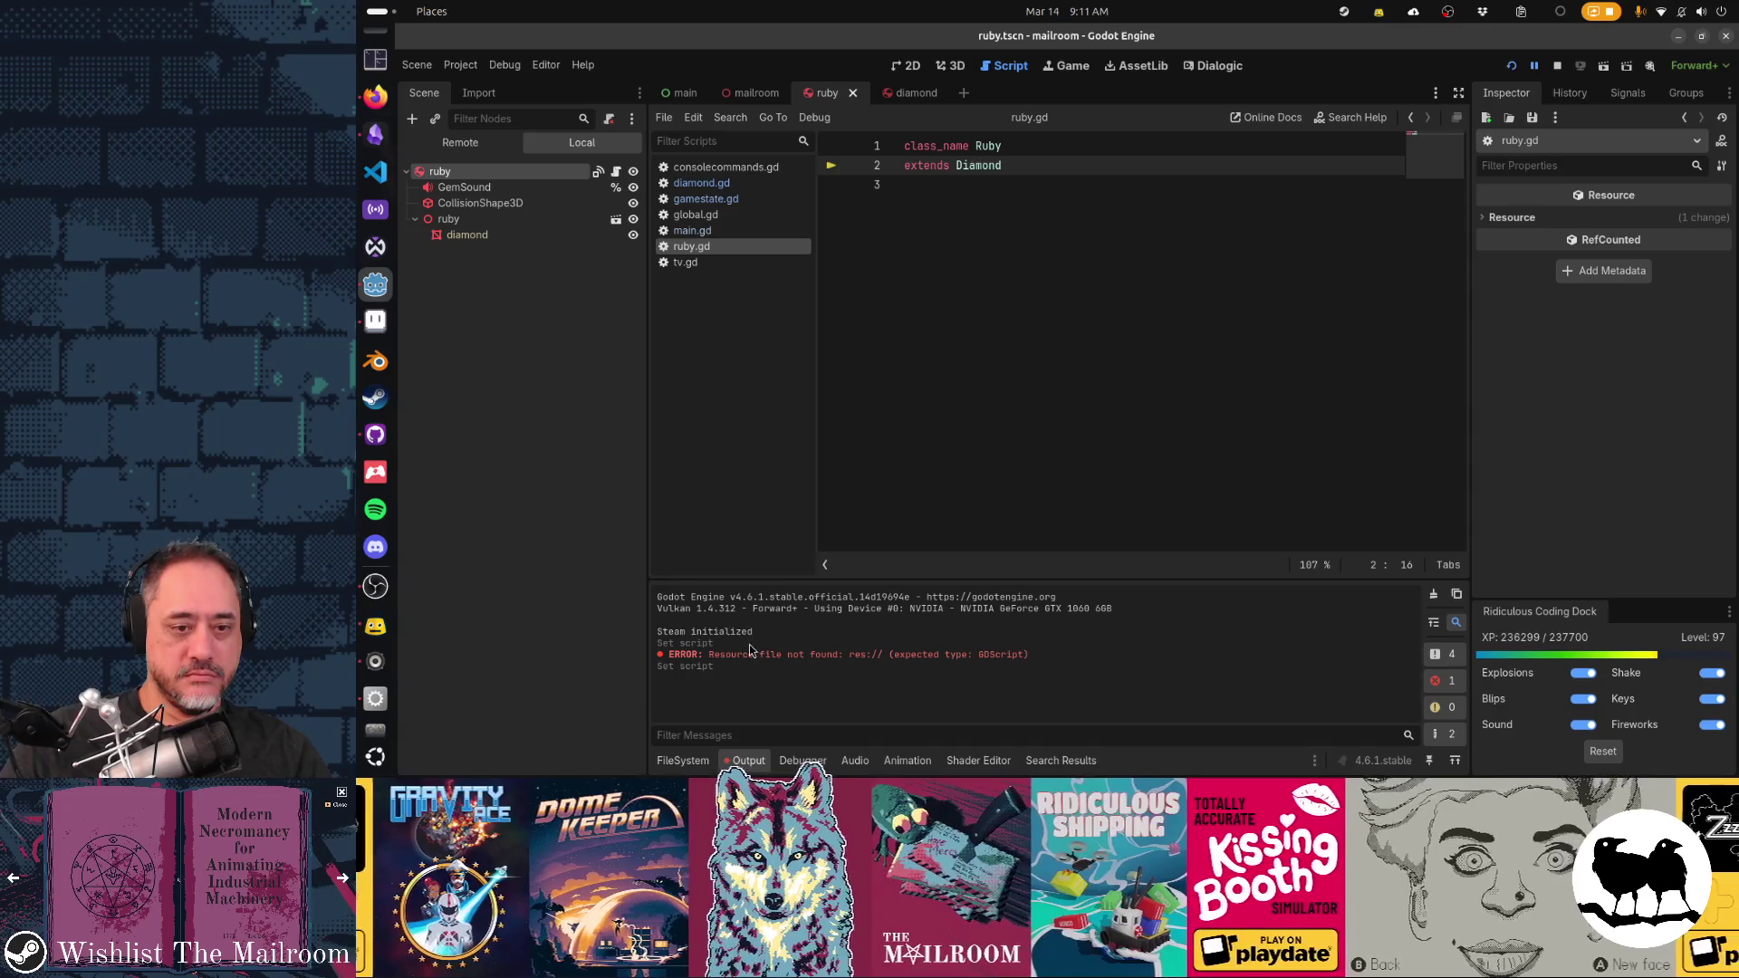
pyautogui.click(802, 760)
pyautogui.click(748, 760)
pyautogui.click(682, 759)
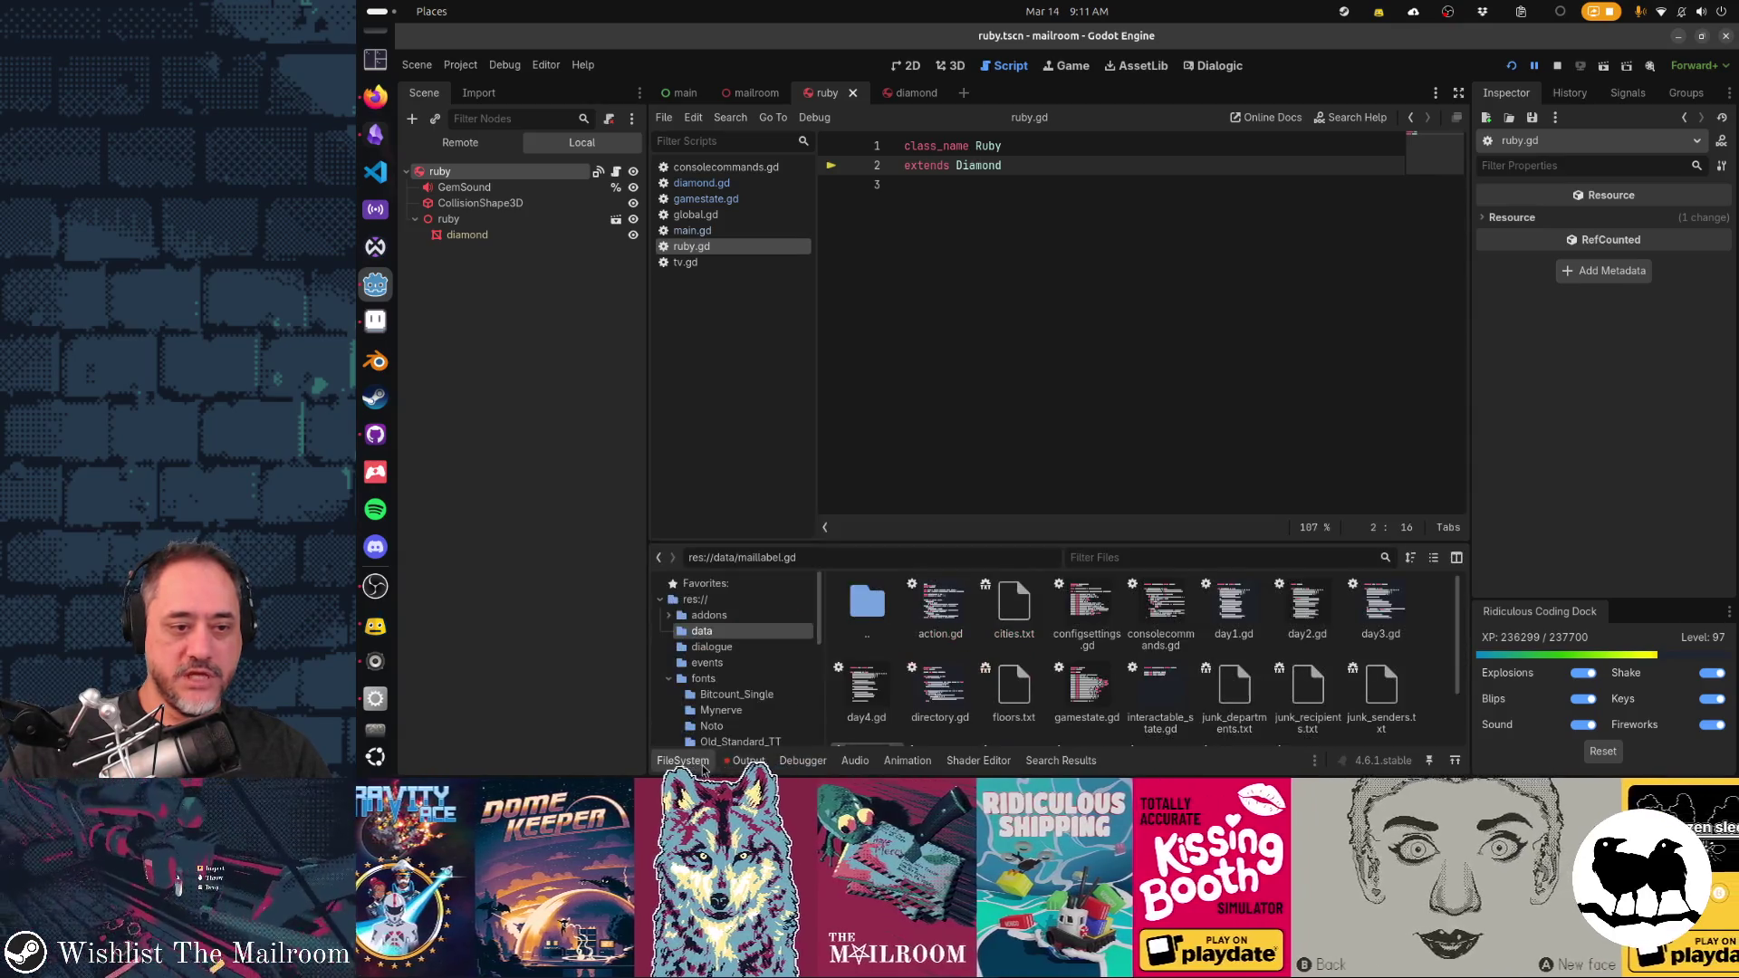
pyautogui.hotkey('alt', 'o')
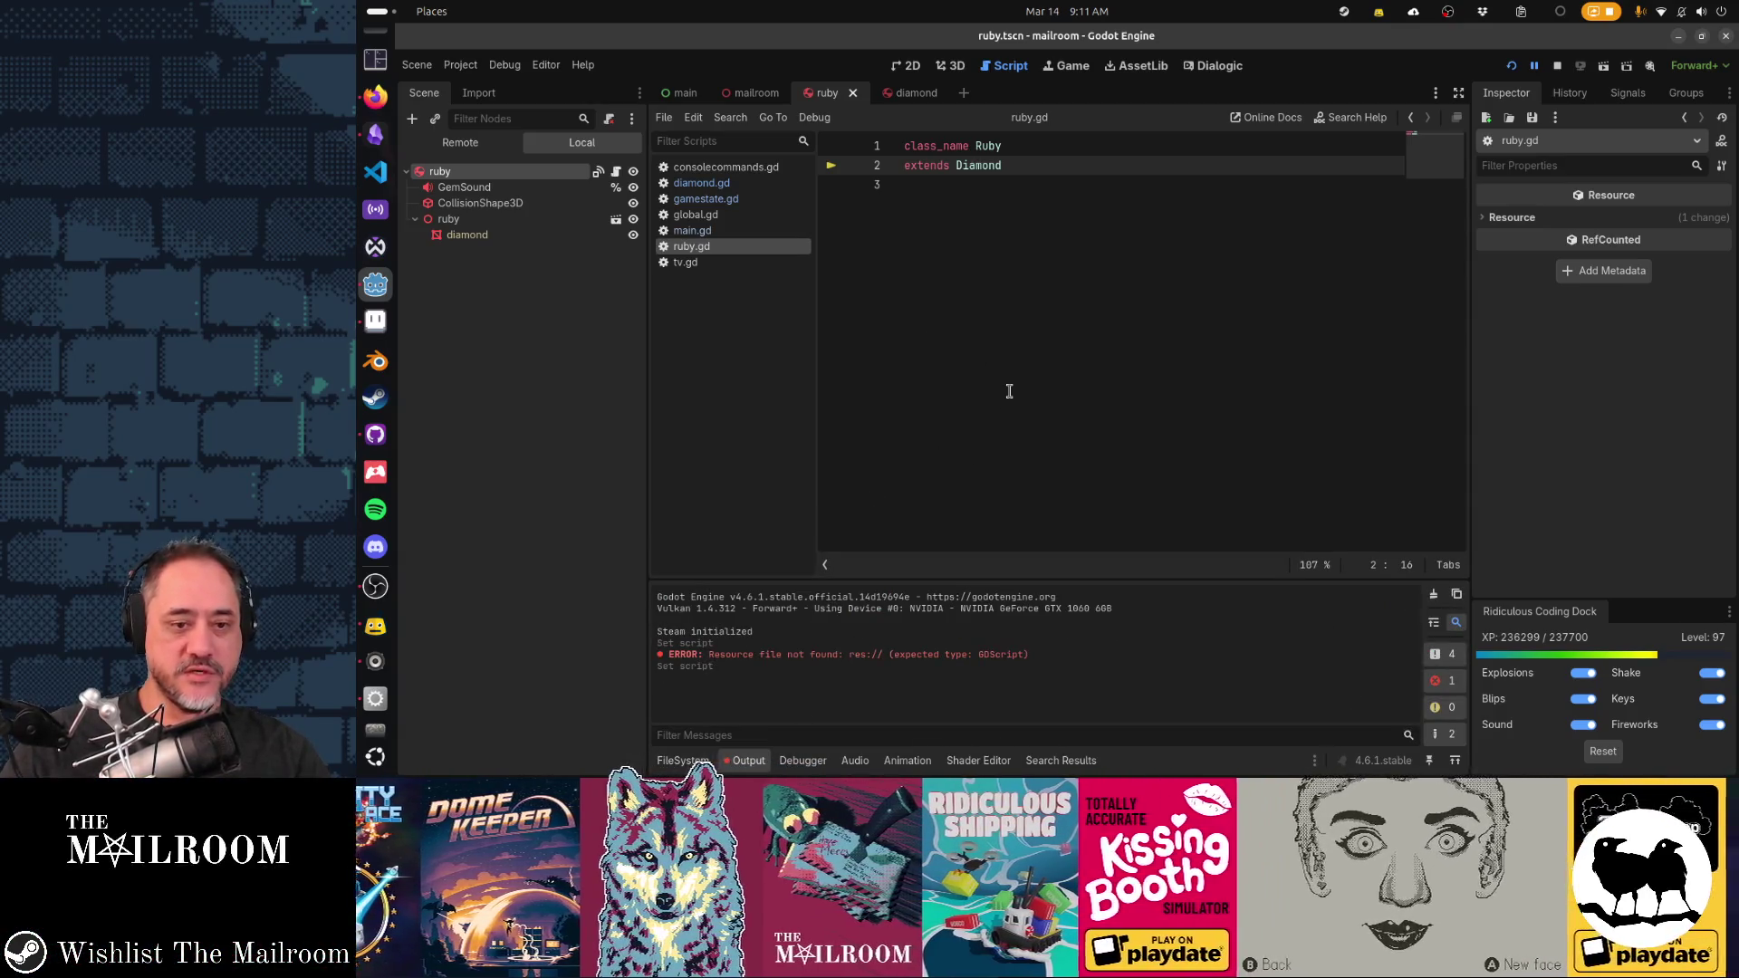
pyautogui.click(1432, 594)
pyautogui.click(914, 249)
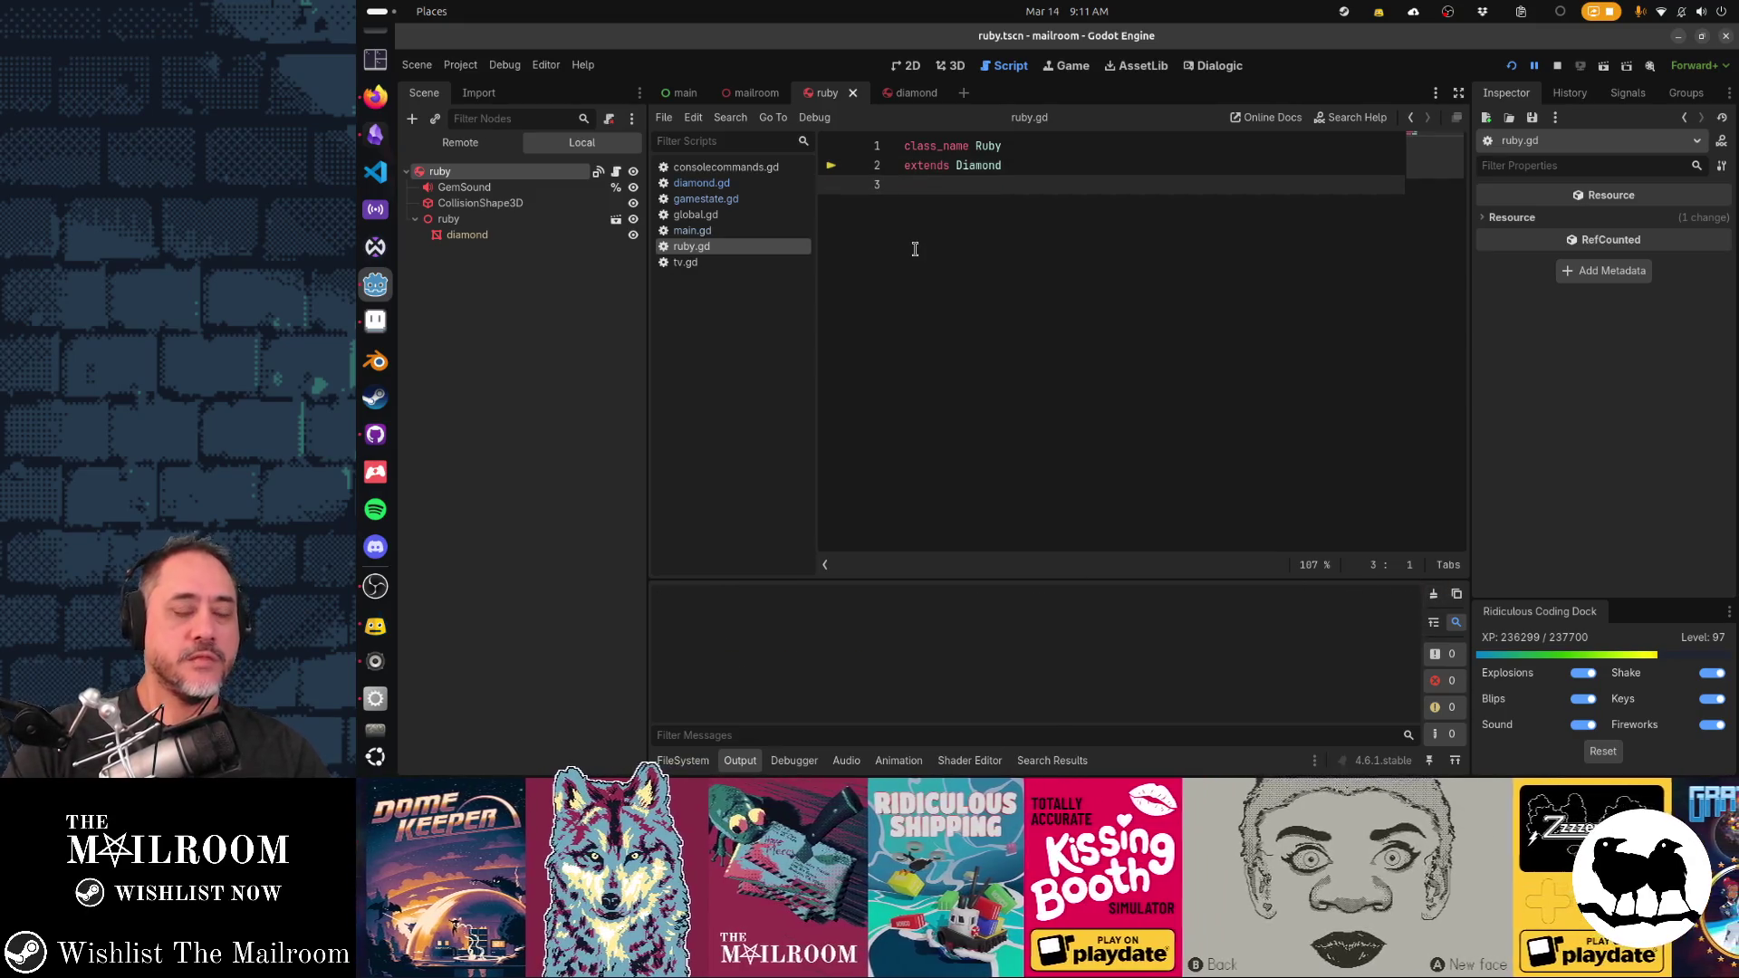
pyautogui.press('Up')
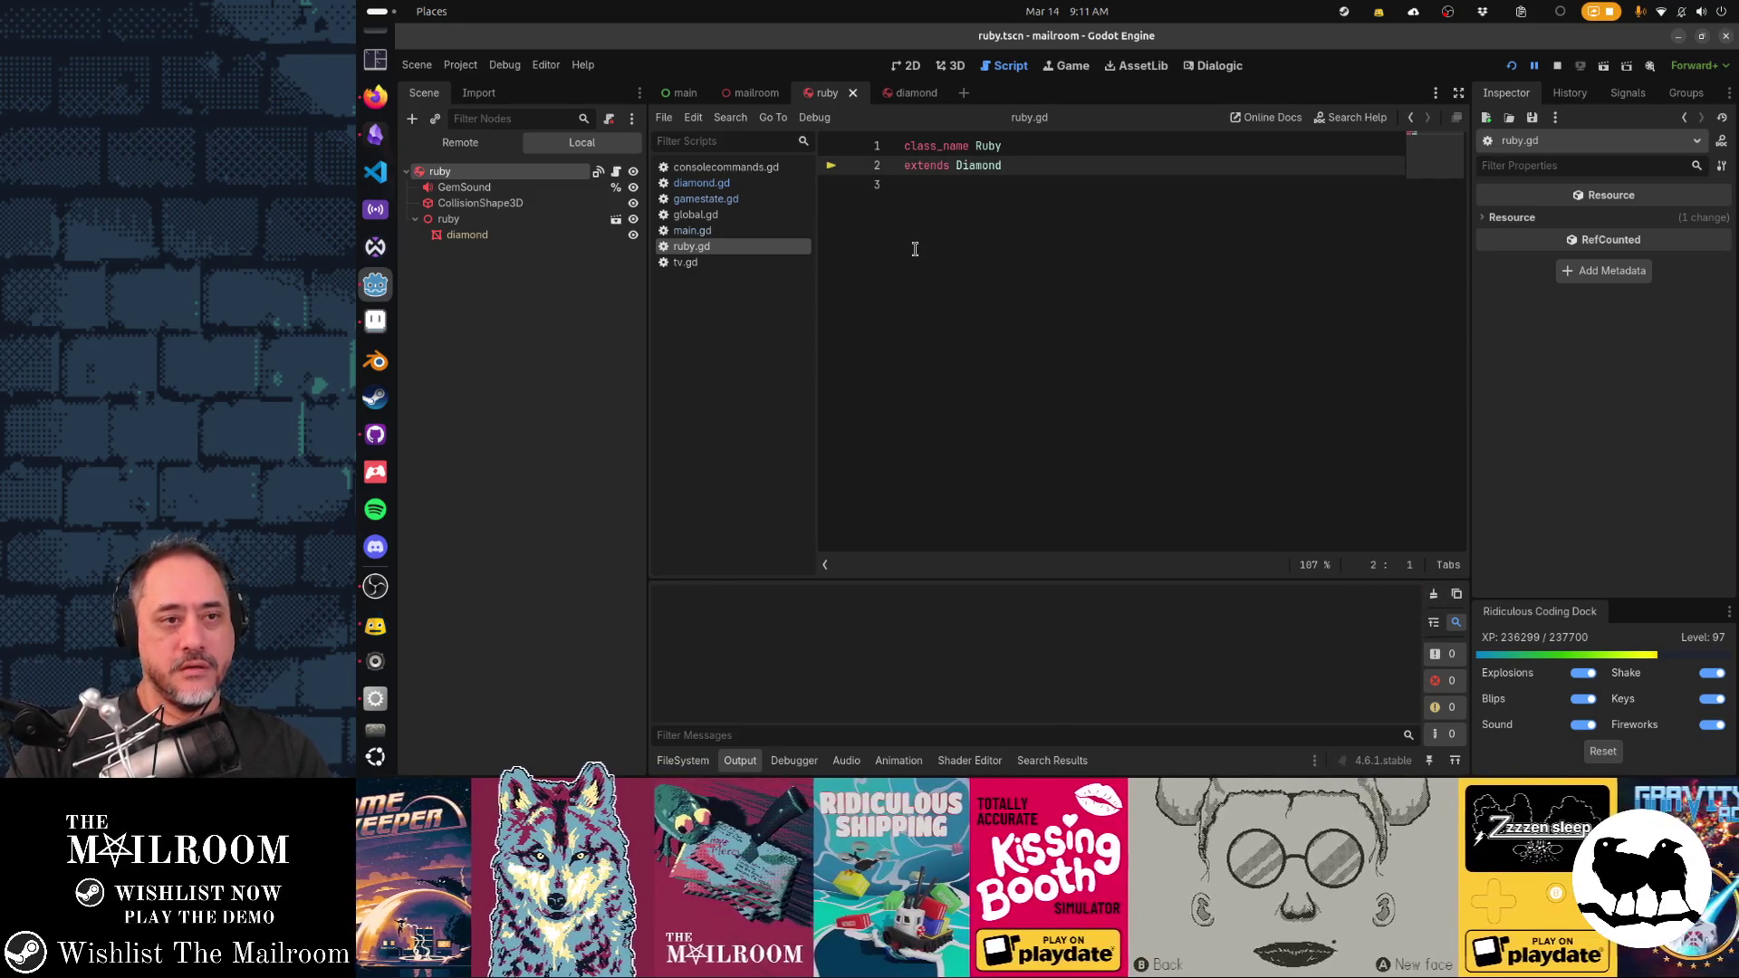
# Close main.gd, tv.gd, consolecommands.gd and global.gd, leaving diamond.gd showing
pyautogui.middleClick(766, 230)
pyautogui.middleClick(746, 246)
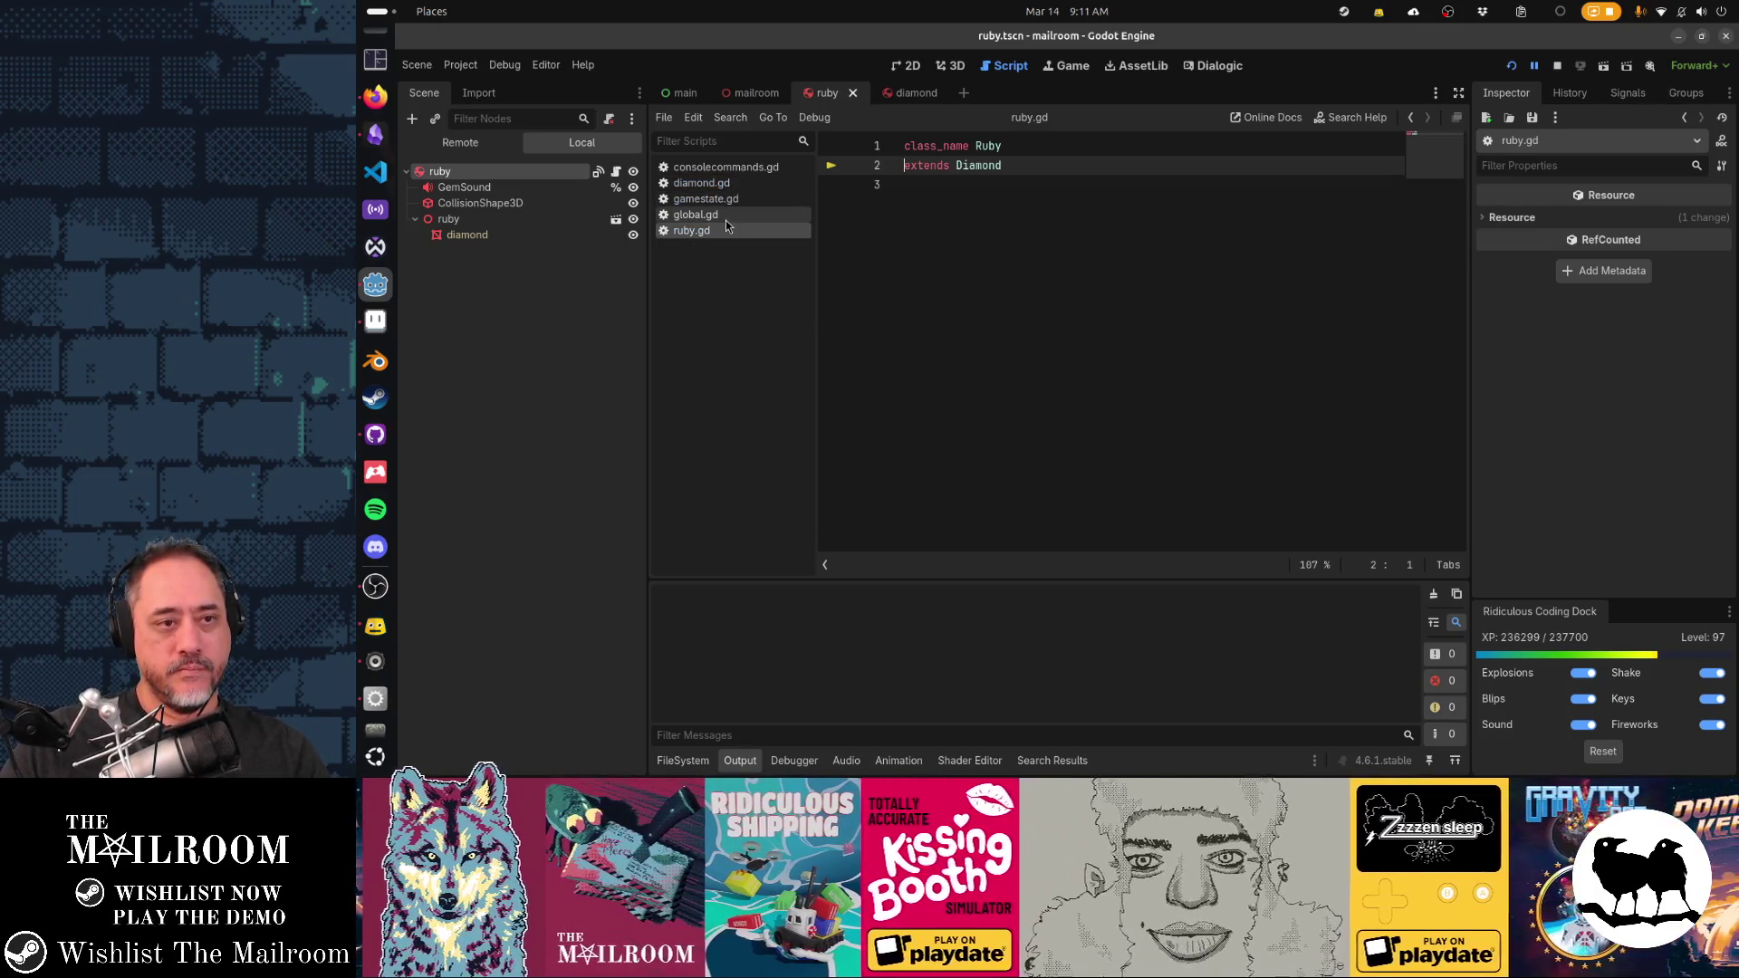
pyautogui.middleClick(747, 166)
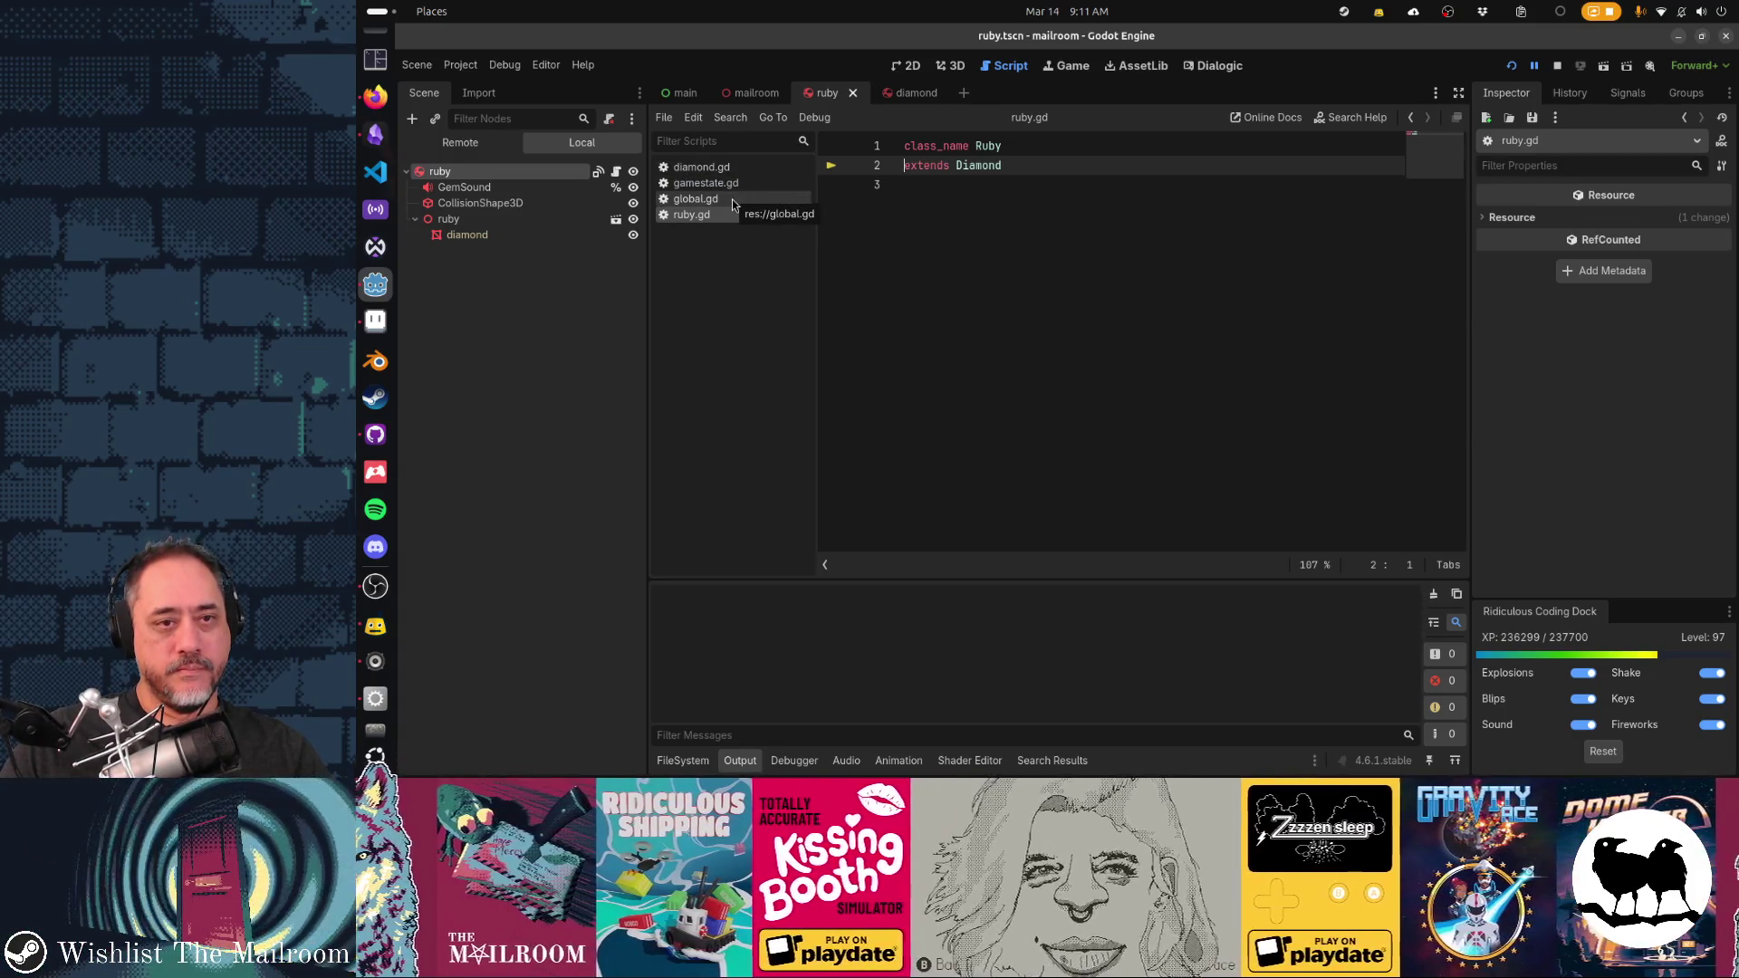
pyautogui.middleClick(732, 199)
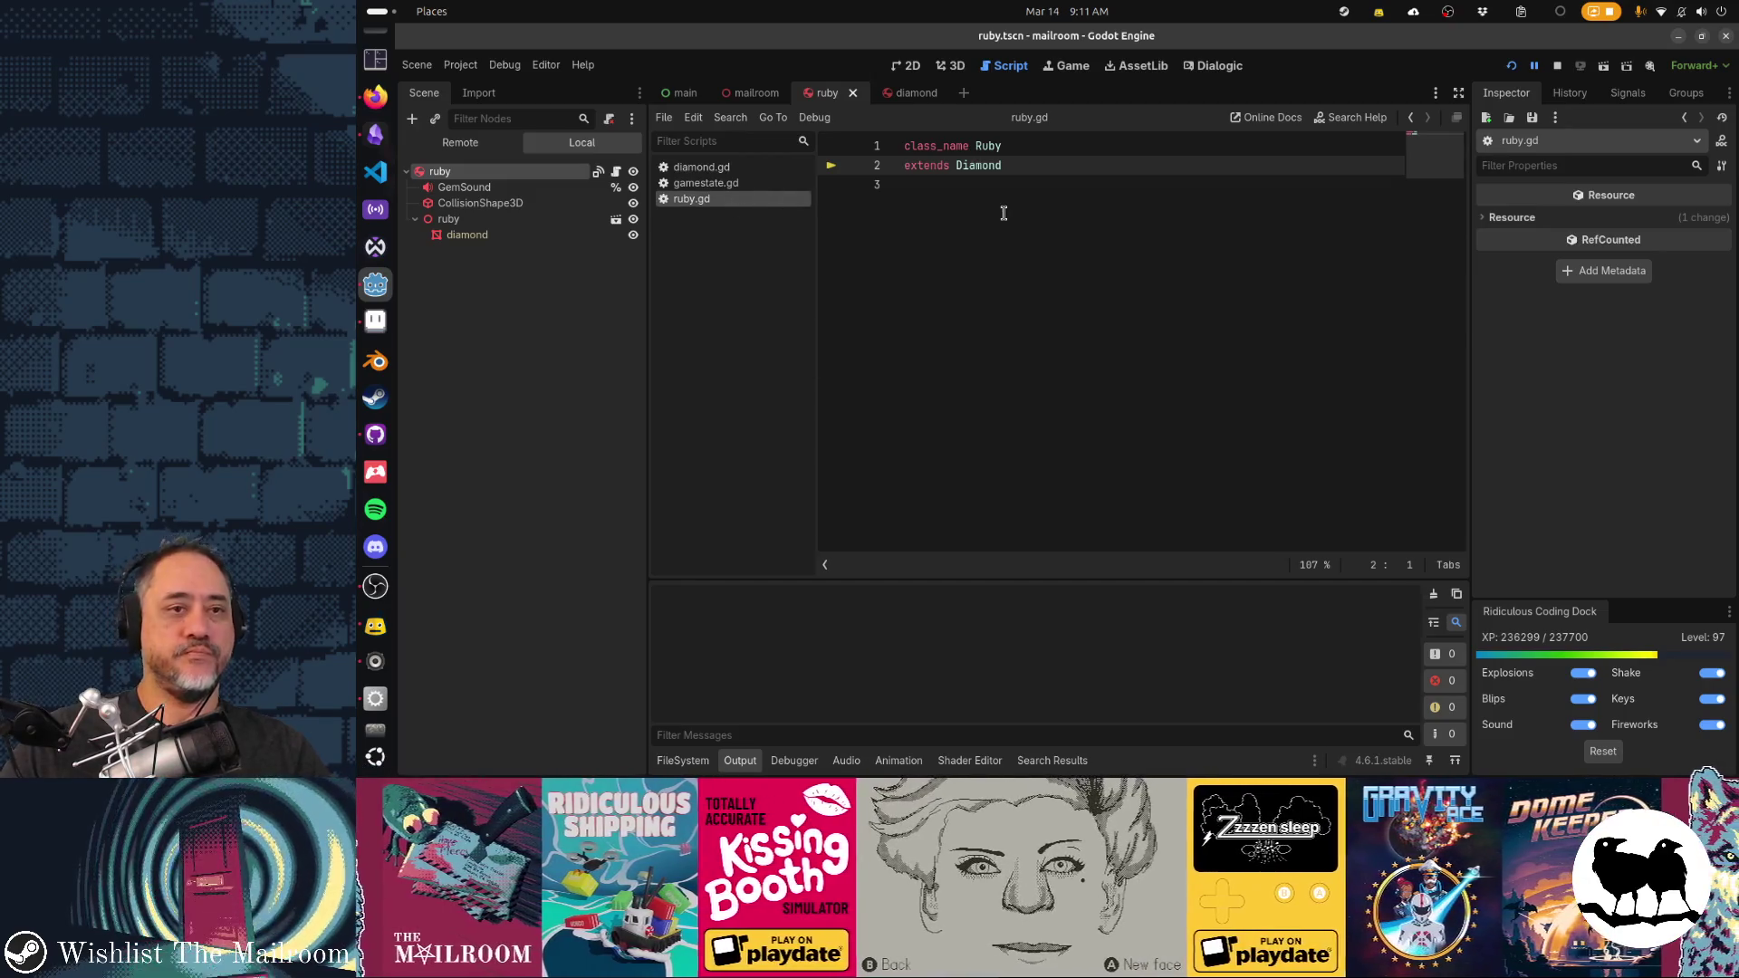
pyautogui.click(728, 170)
pyautogui.click(1115, 305)
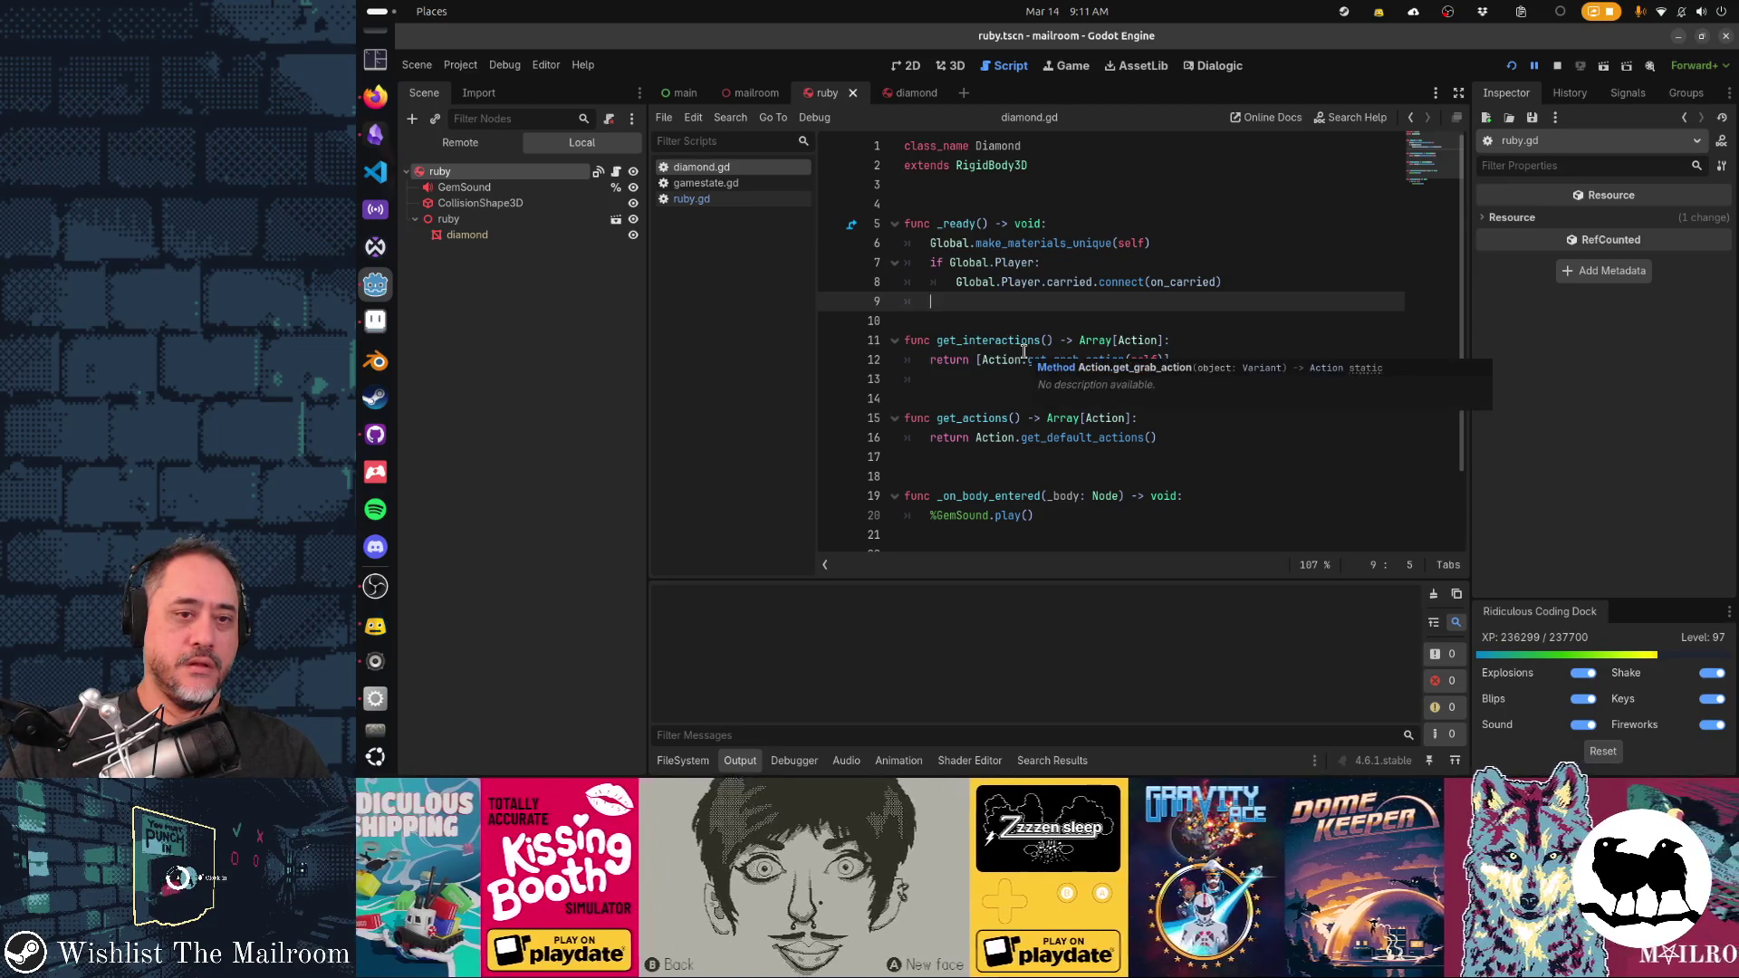
# Store the grab action call in 'var grabact' and return grabact in the array
pyautogui.click(977, 359)
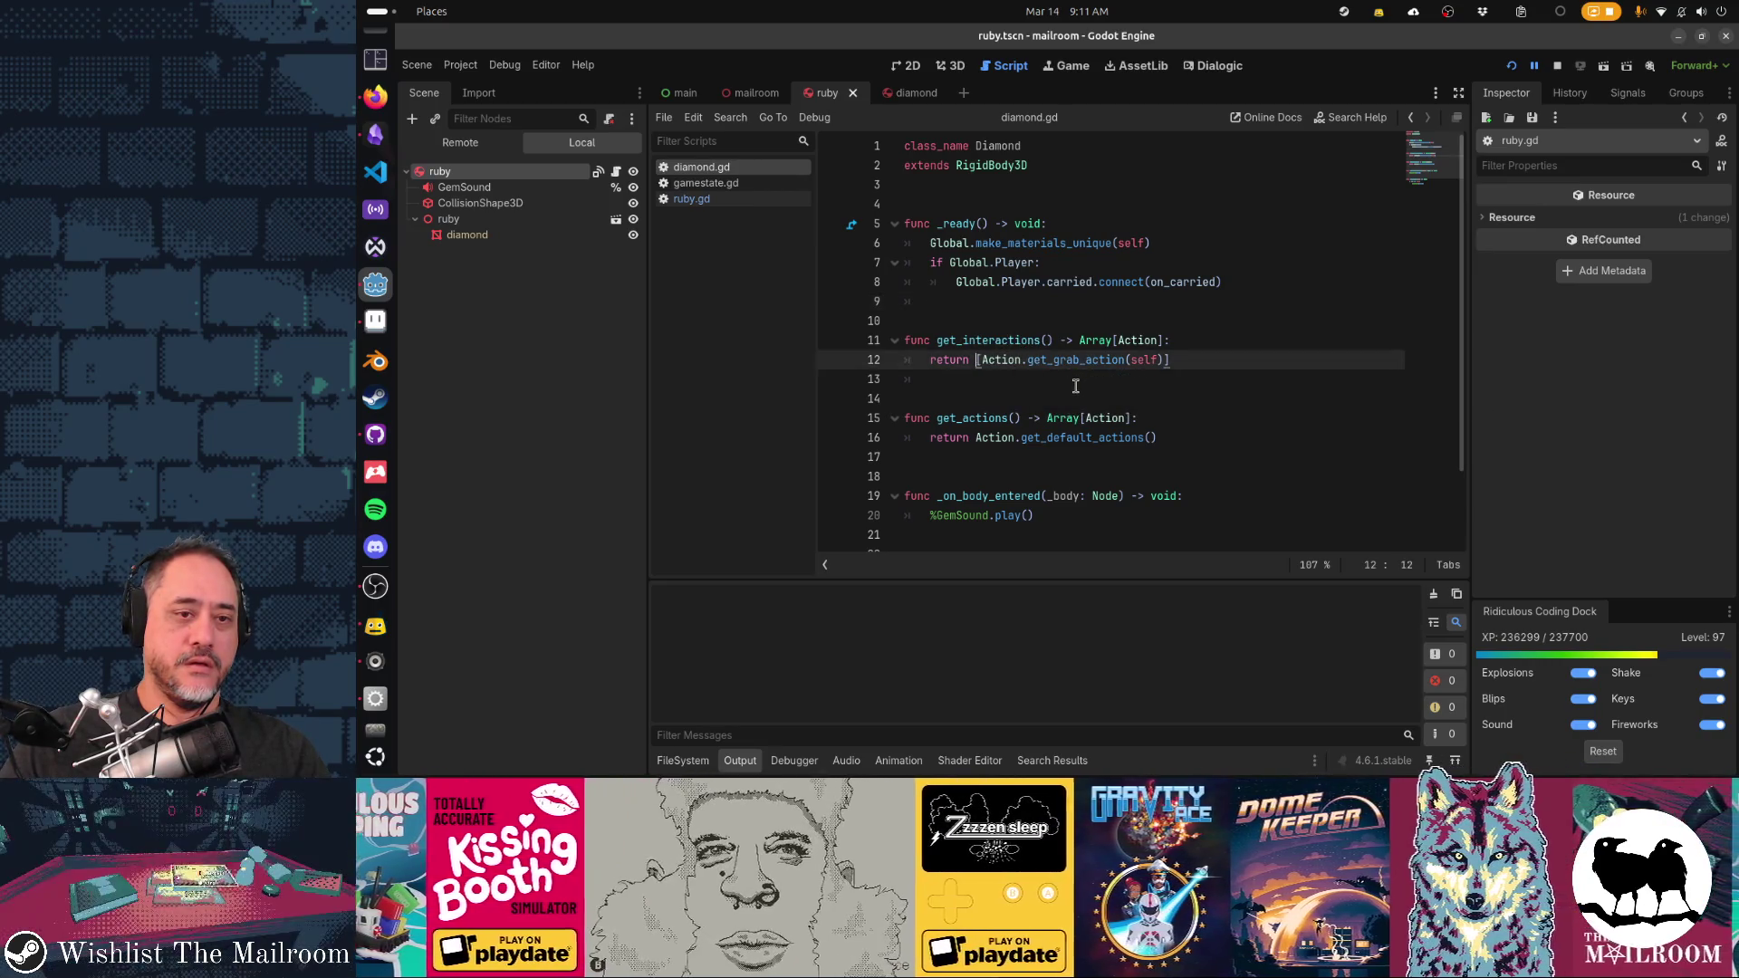
pyautogui.hotkey('shift', 'End')
pyautogui.hotkey('shift', 'Left')
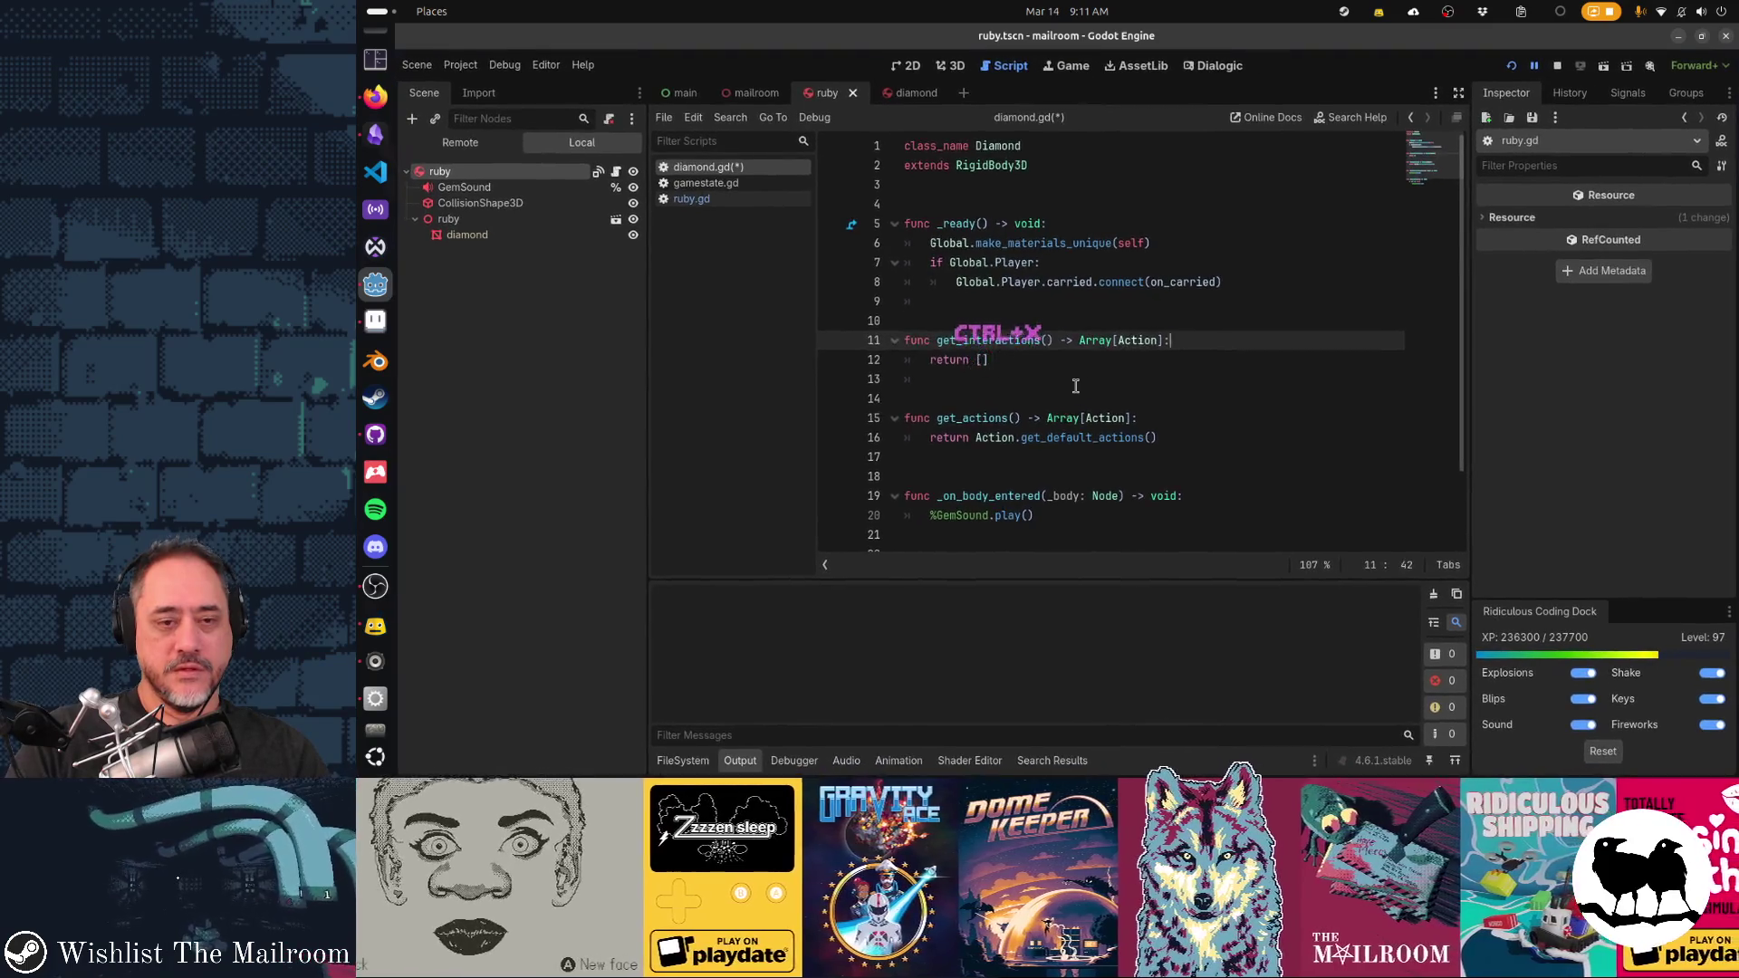
pyautogui.hotkey('ctrl', 'x')
pyautogui.press('Home')
pyautogui.press('Return')
pyautogui.press('Up')
pyautogui.hotkey('ctrl', 'v')
pyautogui.press('Home')
pyautogui.write('var grabact =')
pyautogui.press('Escape')
pyautogui.press('Down')
pyautogui.press('End')
pyautogui.press('Left')
pyautogui.write('grabact')
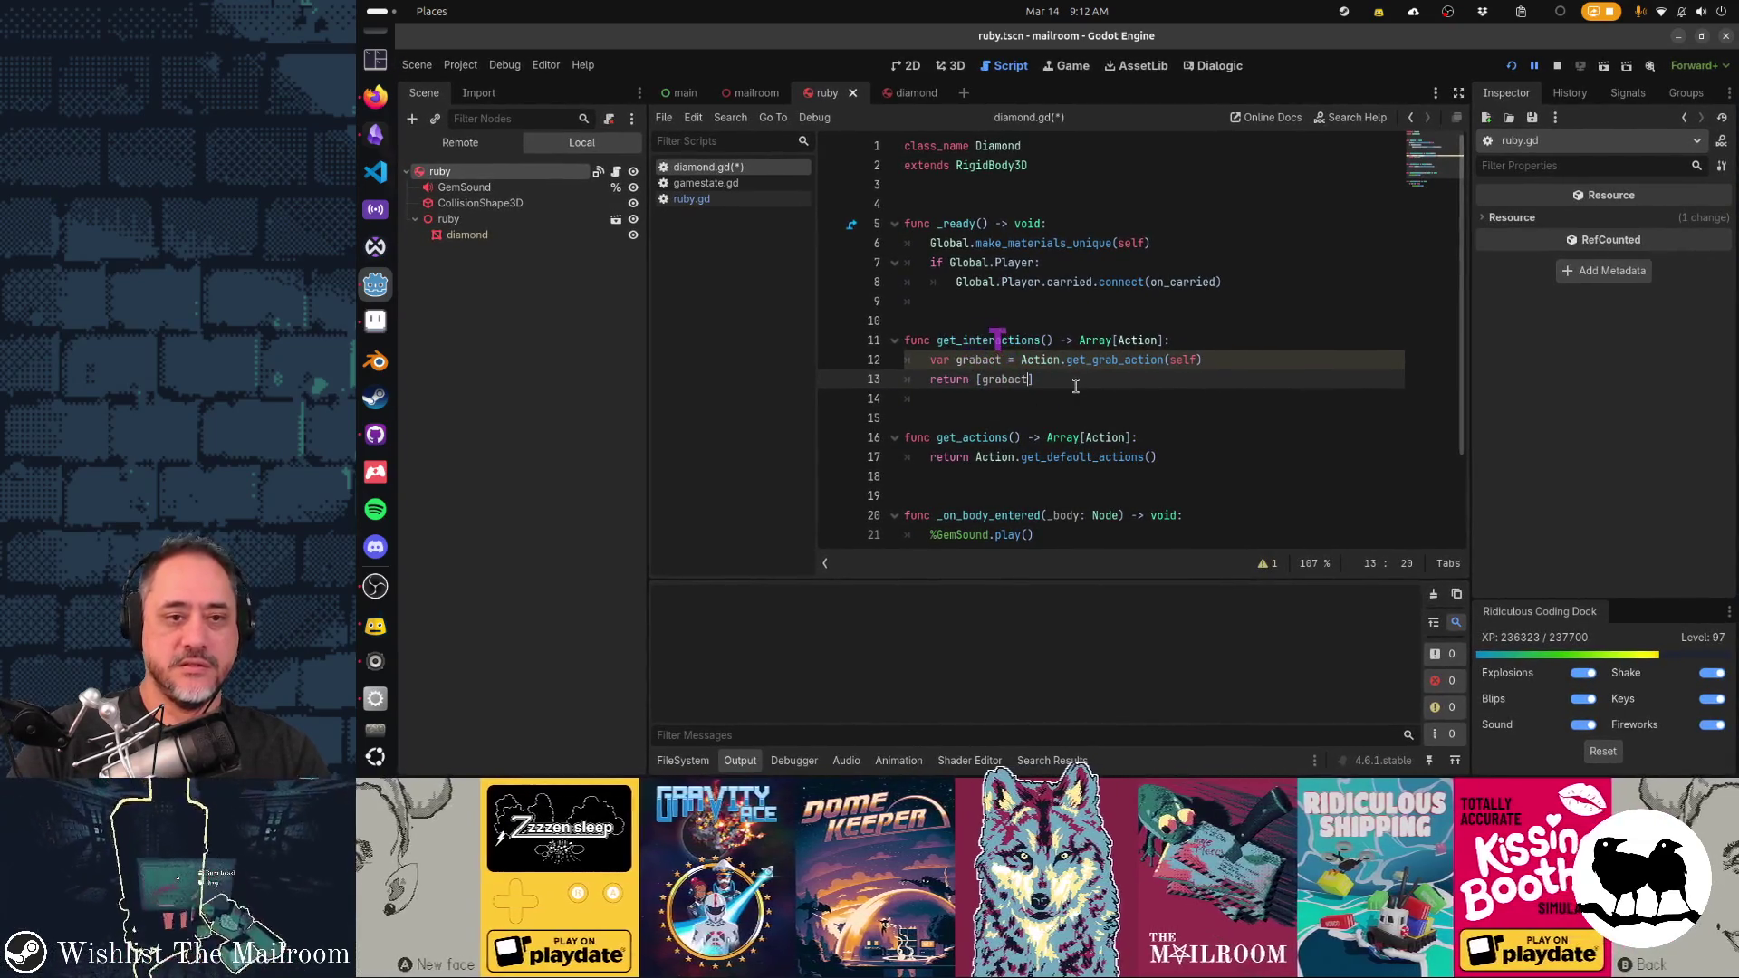
# Add 'grabact.callback = grab' before the return statement
pyautogui.press('Home')
pyautogui.press('Return')
pyautogui.press('Up')
pyautogui.write('grabact.callback = ')
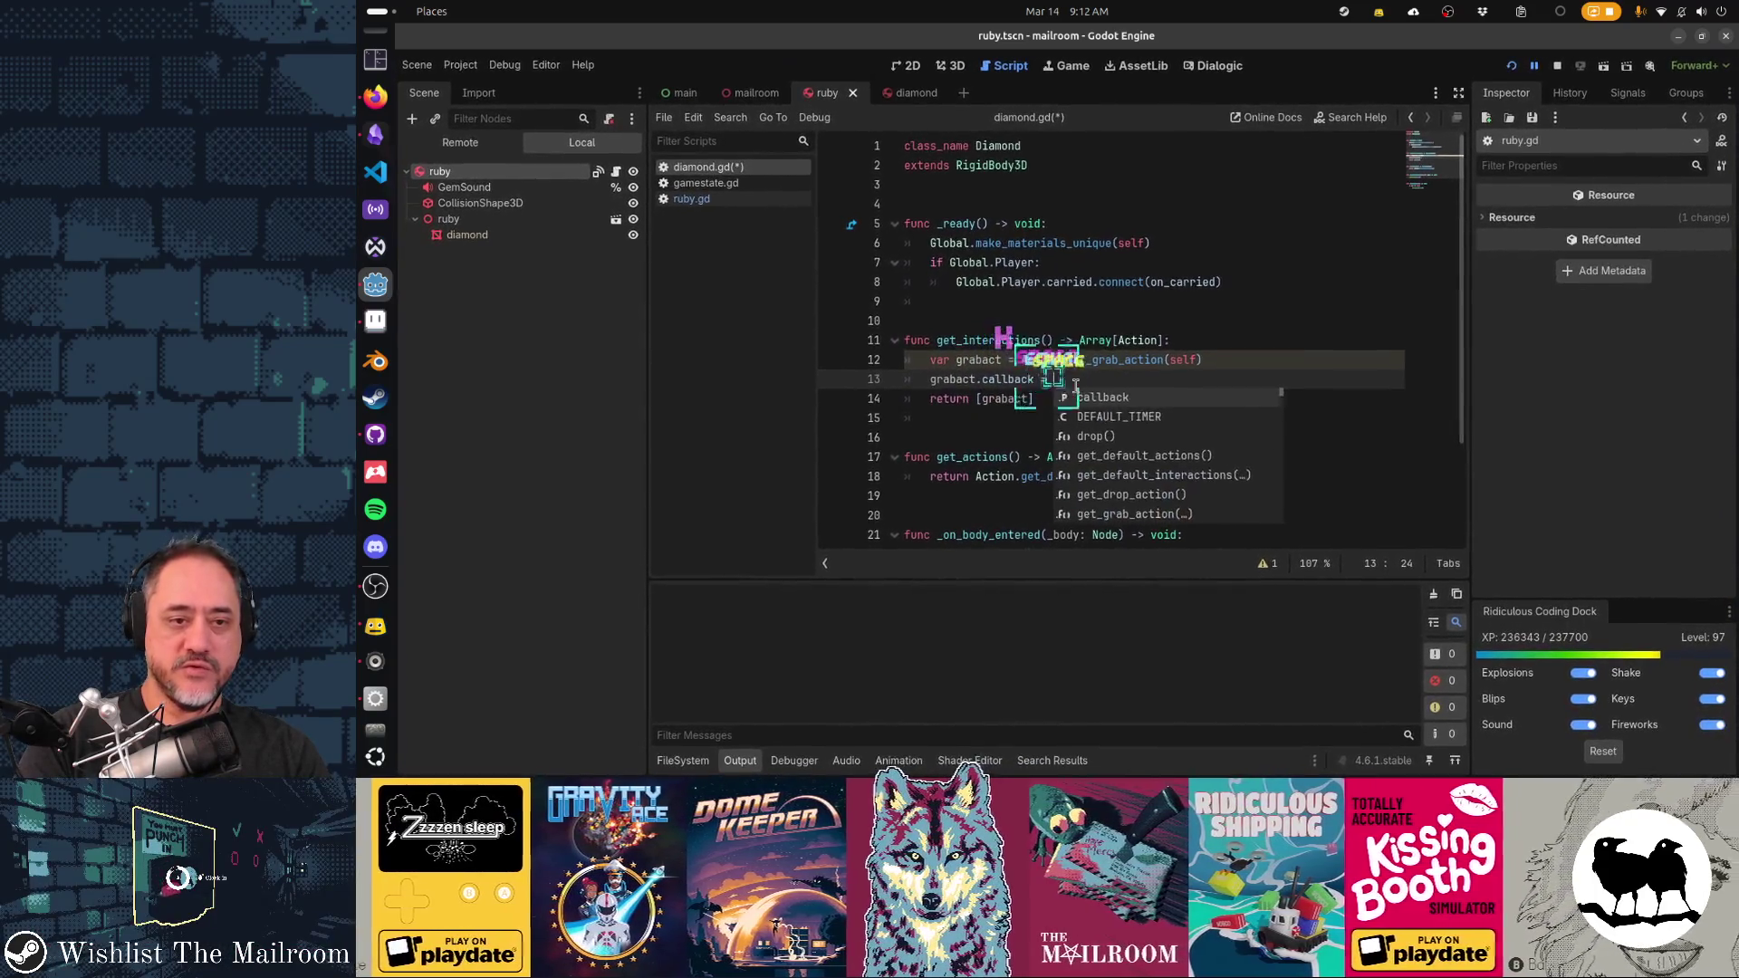
pyautogui.write('grab')
pyautogui.press('Escape')
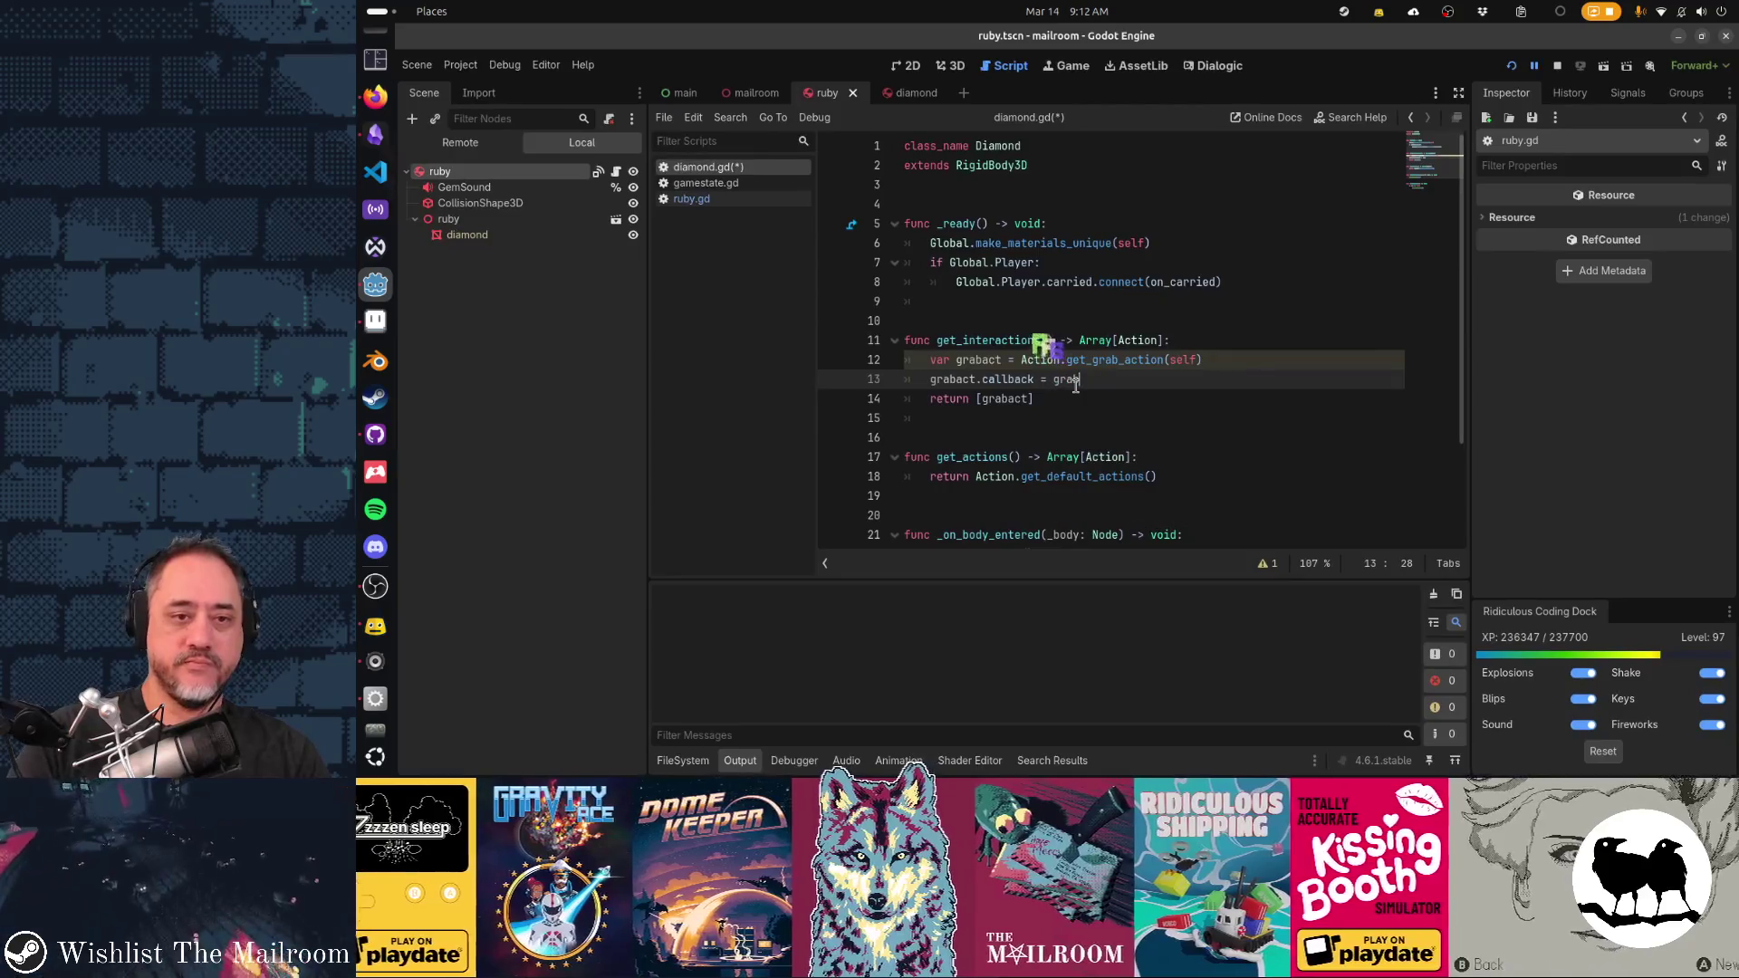
# Add a new 'func grab() -> void:' function with a placeholder pass body
pyautogui.press('Down')
pyautogui.press('Down')
pyautogui.press('BackSpace')
pyautogui.press('Return')
pyautogui.press('Return')
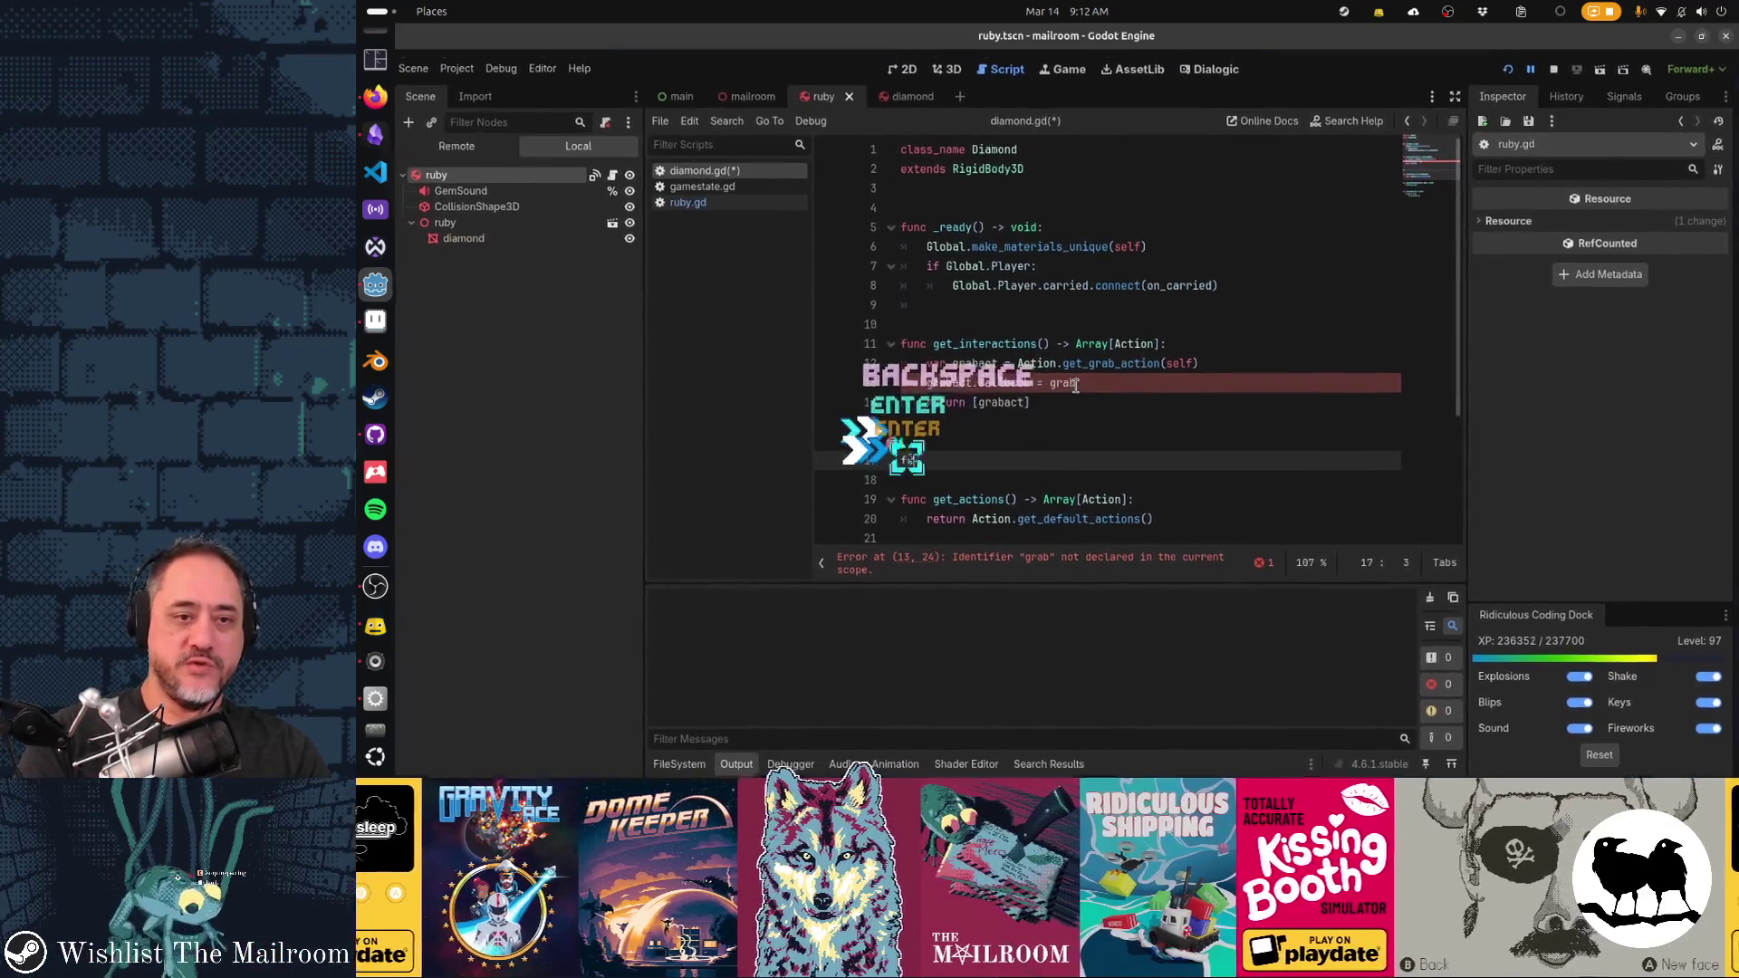
pyautogui.write('func grab() -> voi')
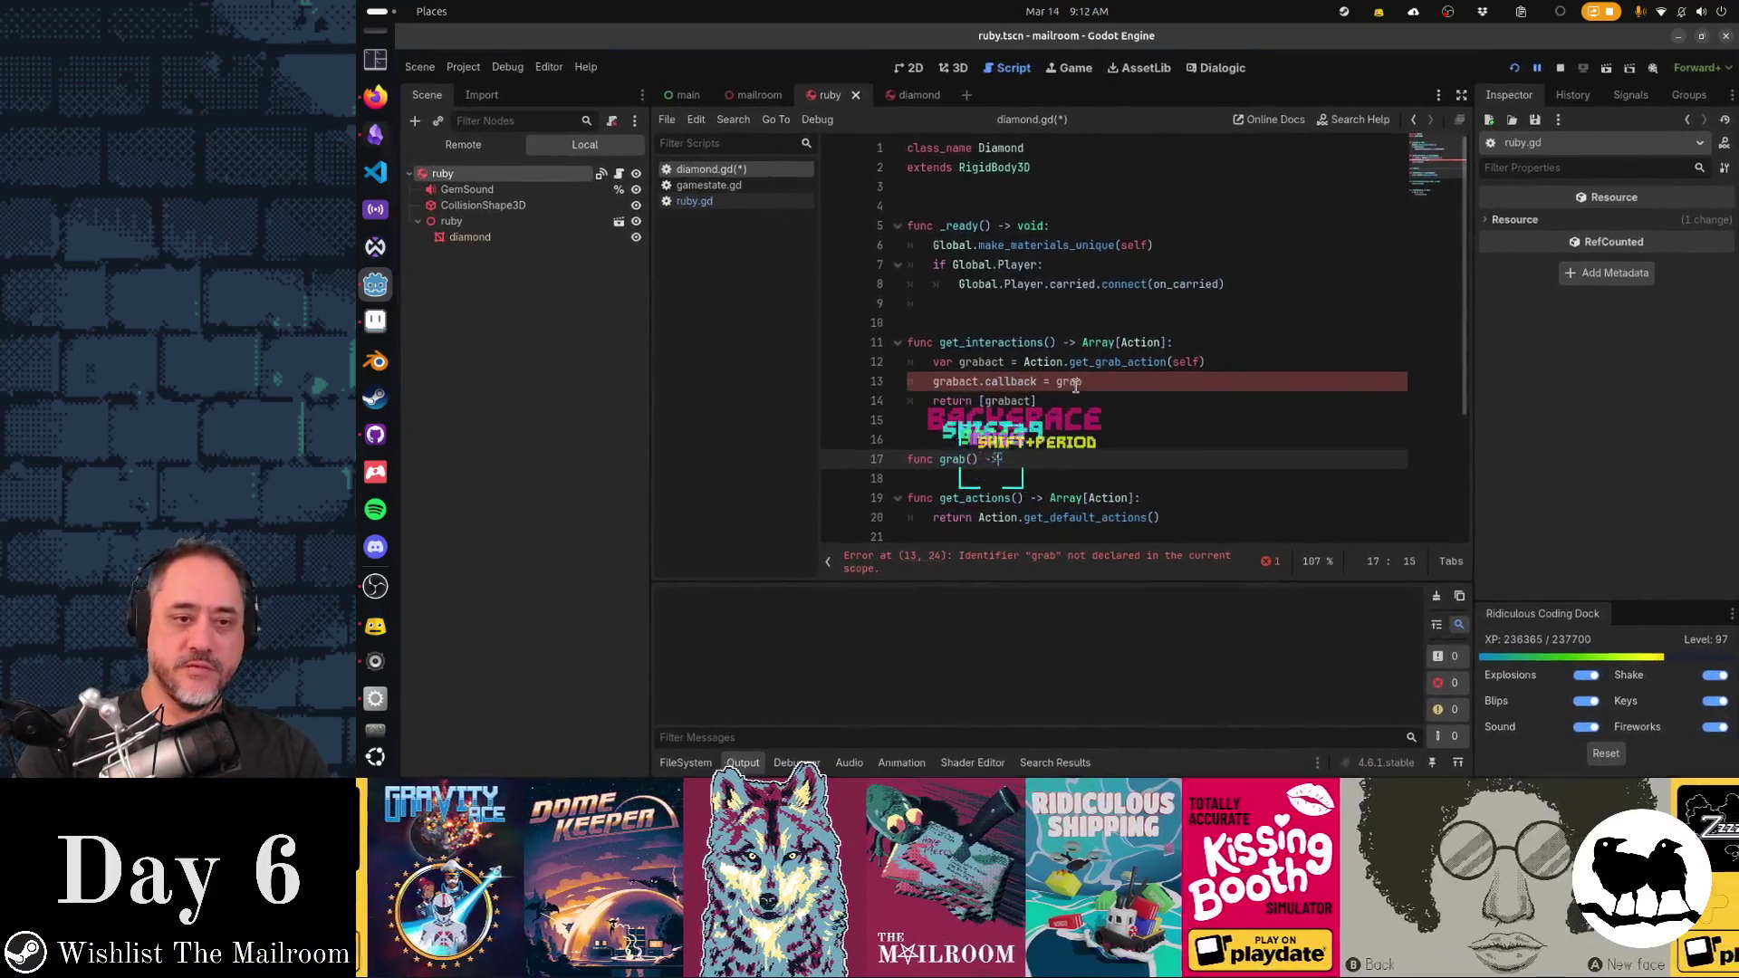
pyautogui.write('d:')
pyautogui.press('Return')
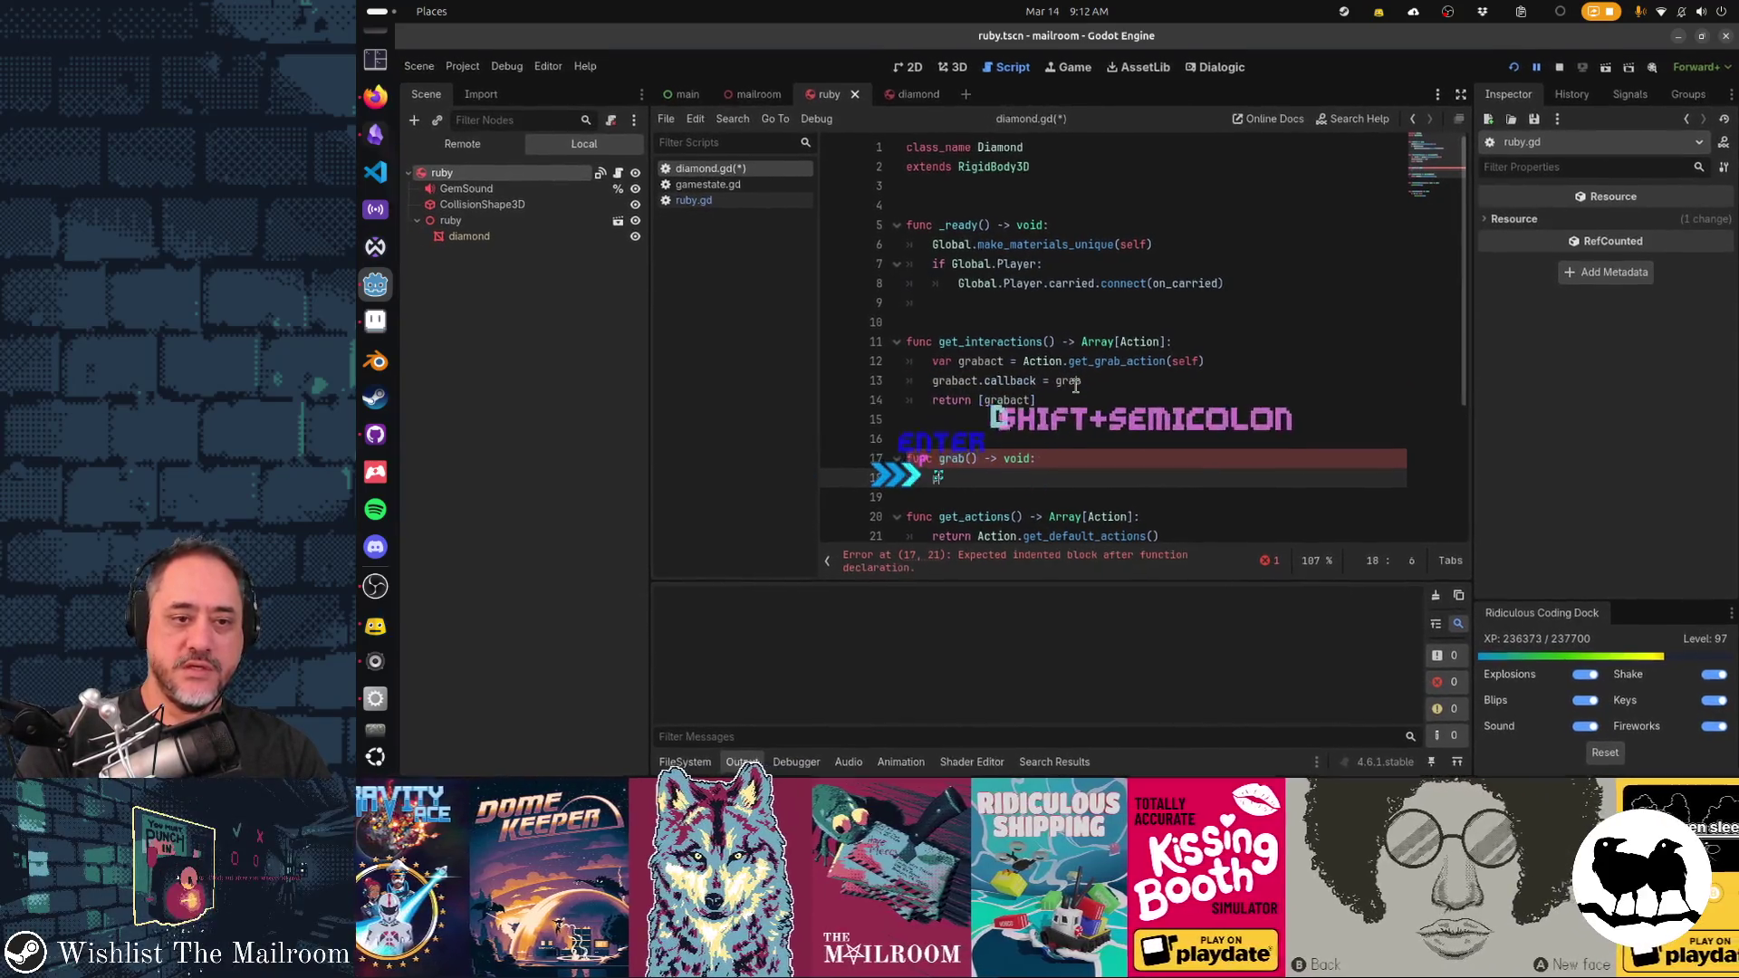
pyautogui.write('pass')
pyautogui.press('Down')
pyautogui.press('Return')
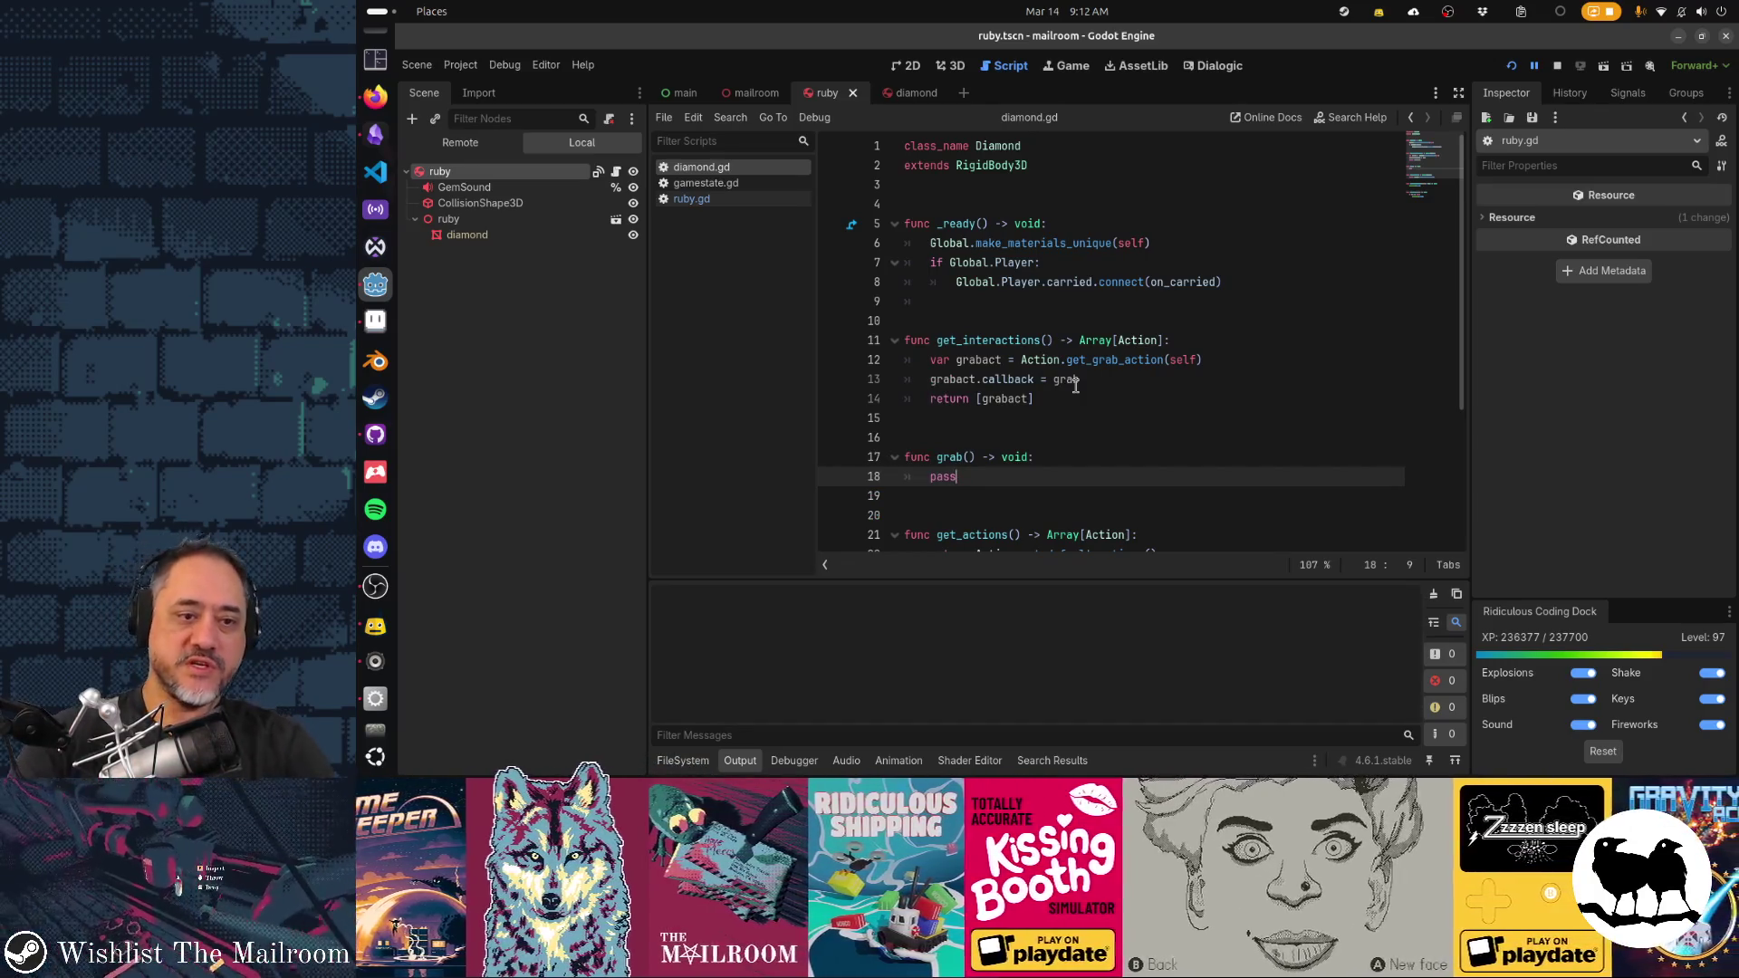
# Write grab() to add 1 to Global.gamestate.diamonds_collected and call queue_free()
pyautogui.write('Global')
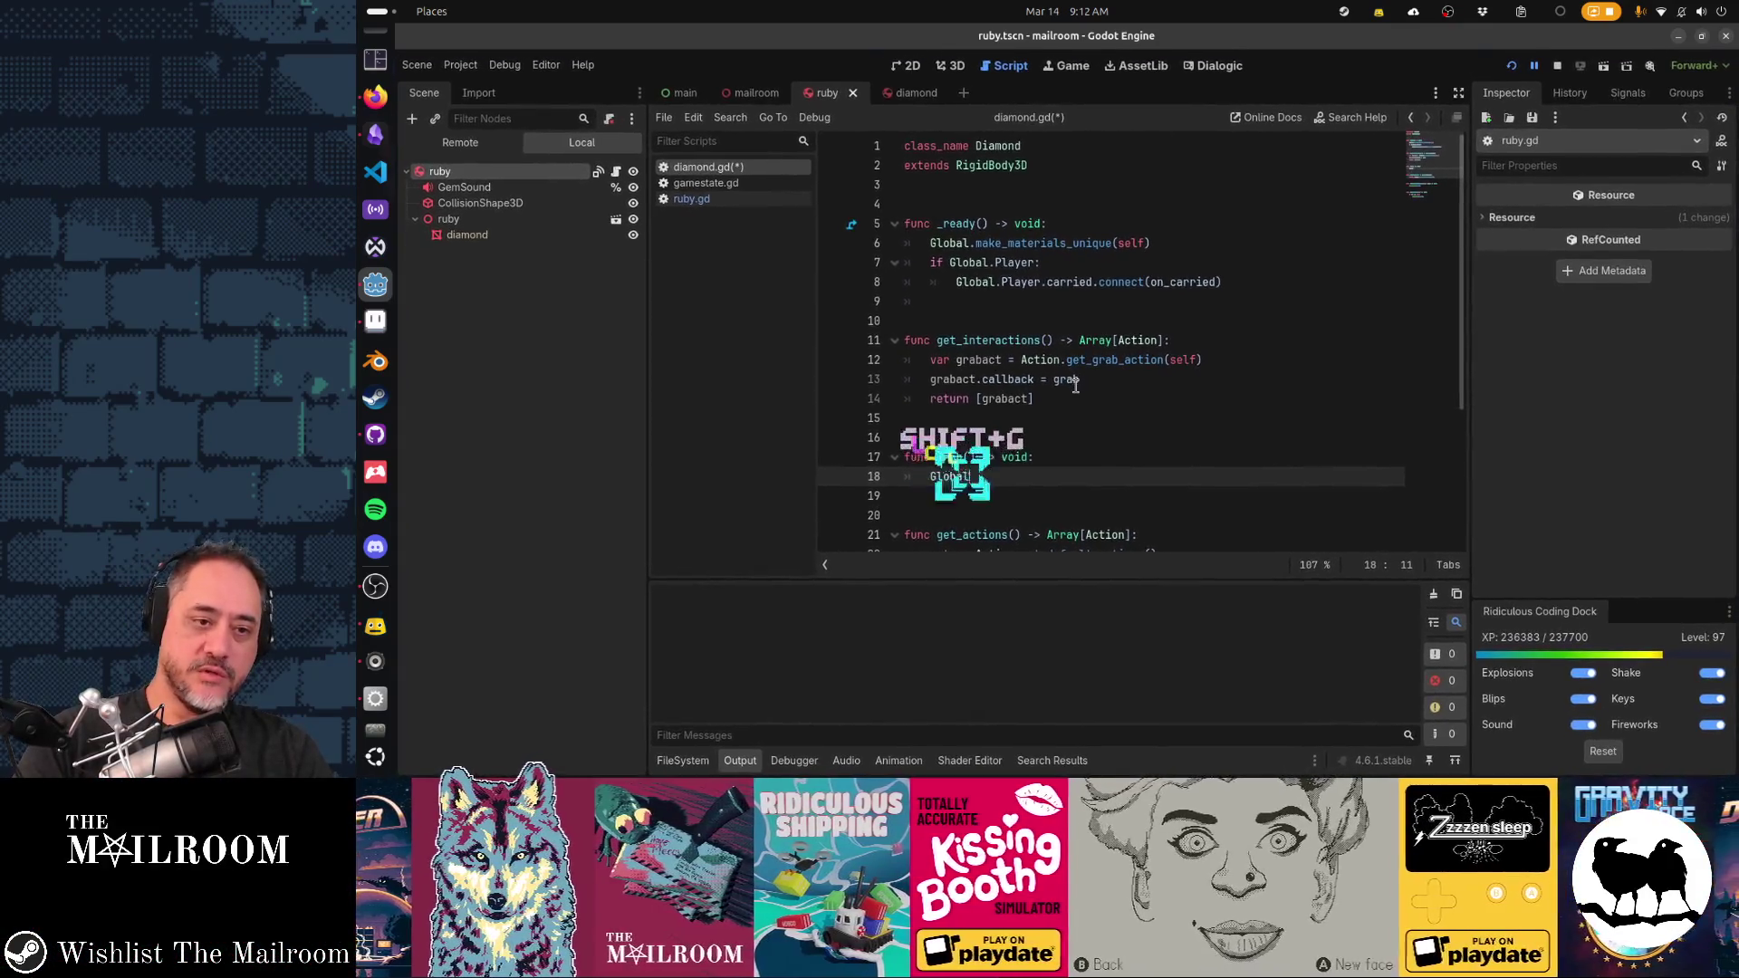
pyautogui.write('.game')
pyautogui.press('Return')
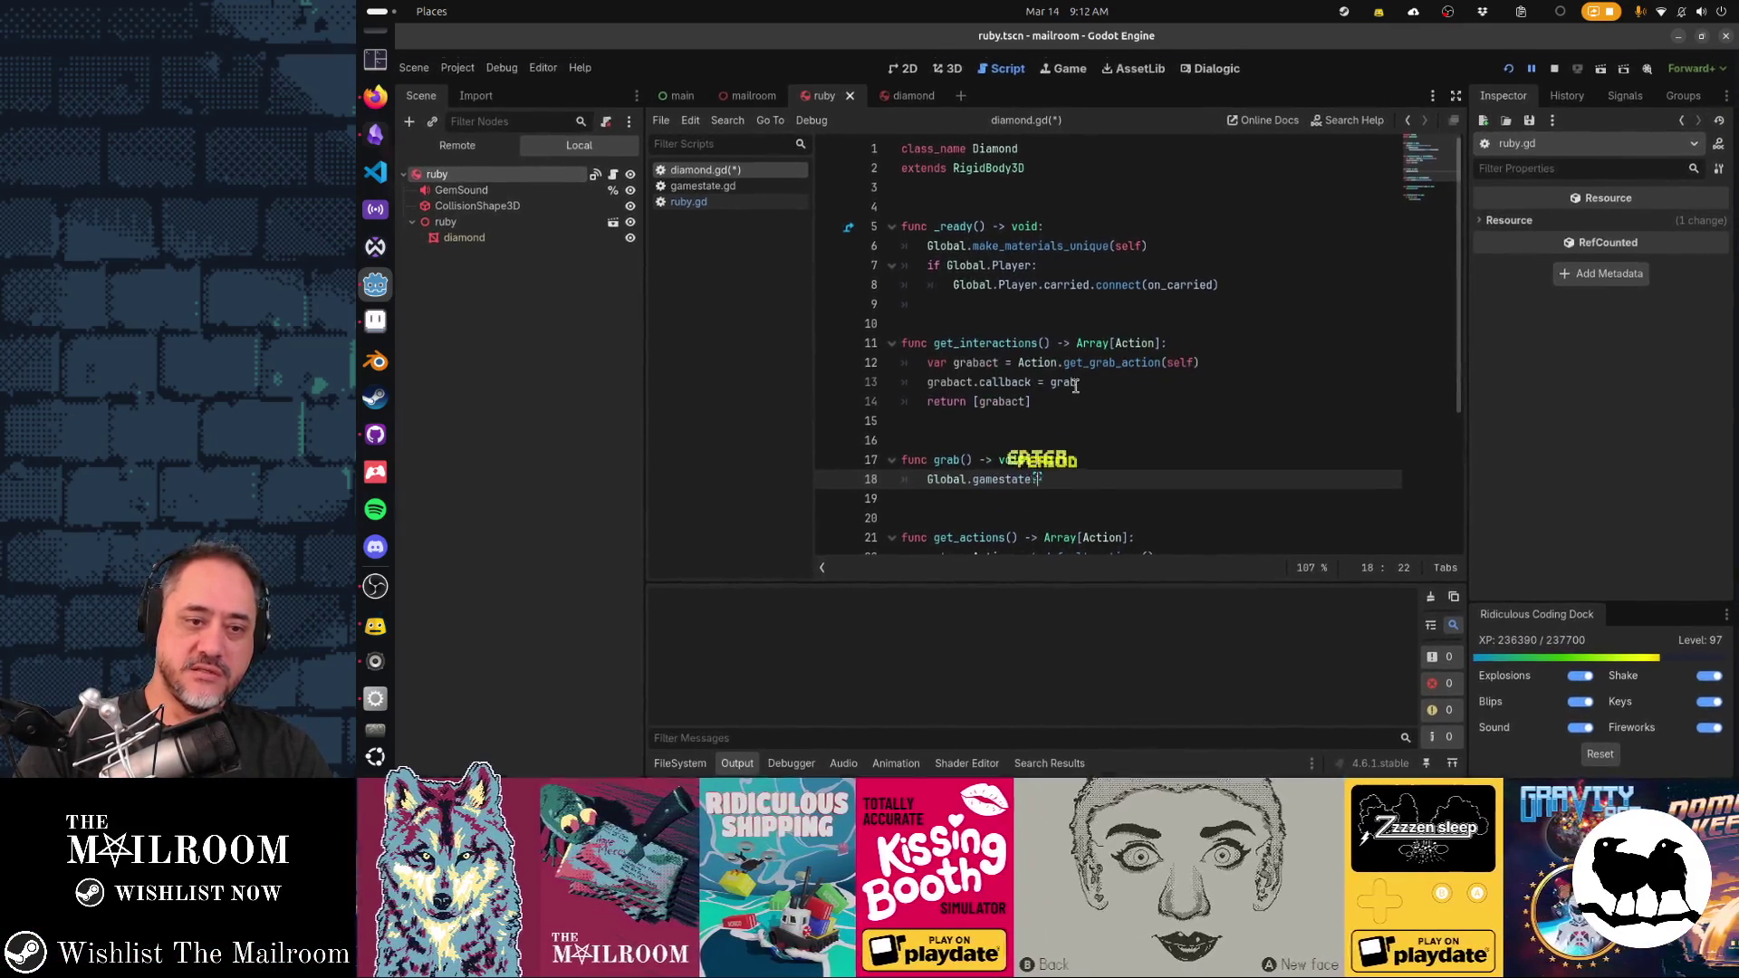
pyautogui.write('.dia')
pyautogui.press('Return')
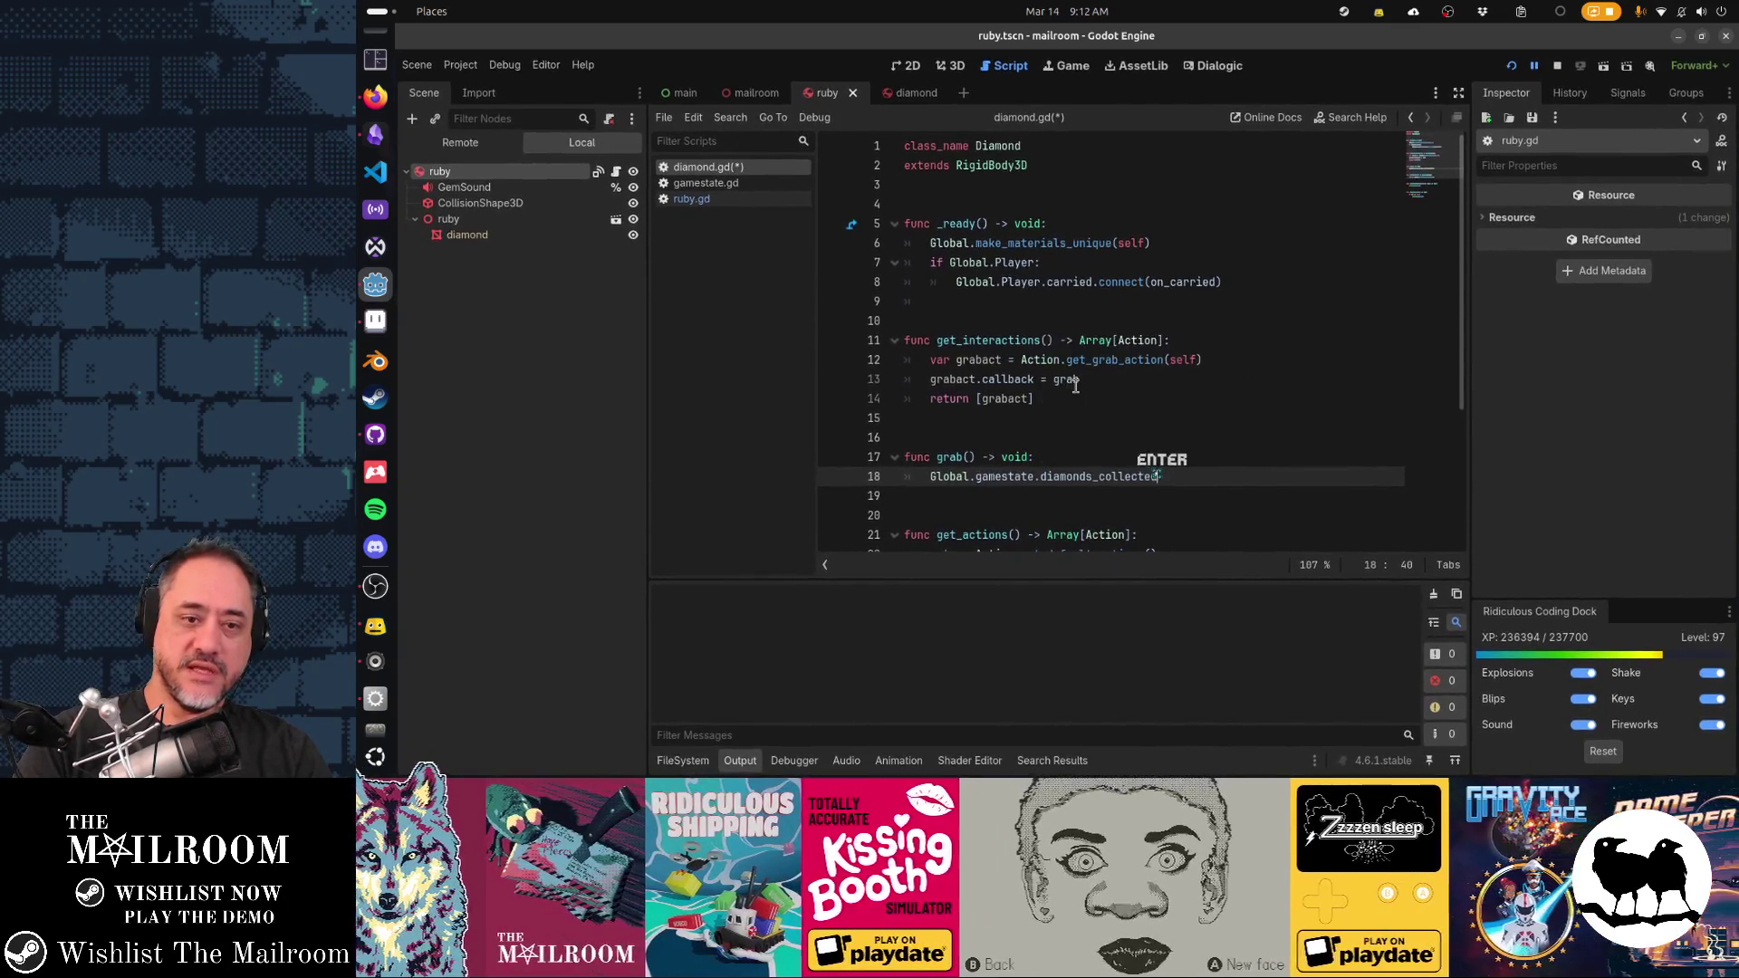
pyautogui.write(' += 1')
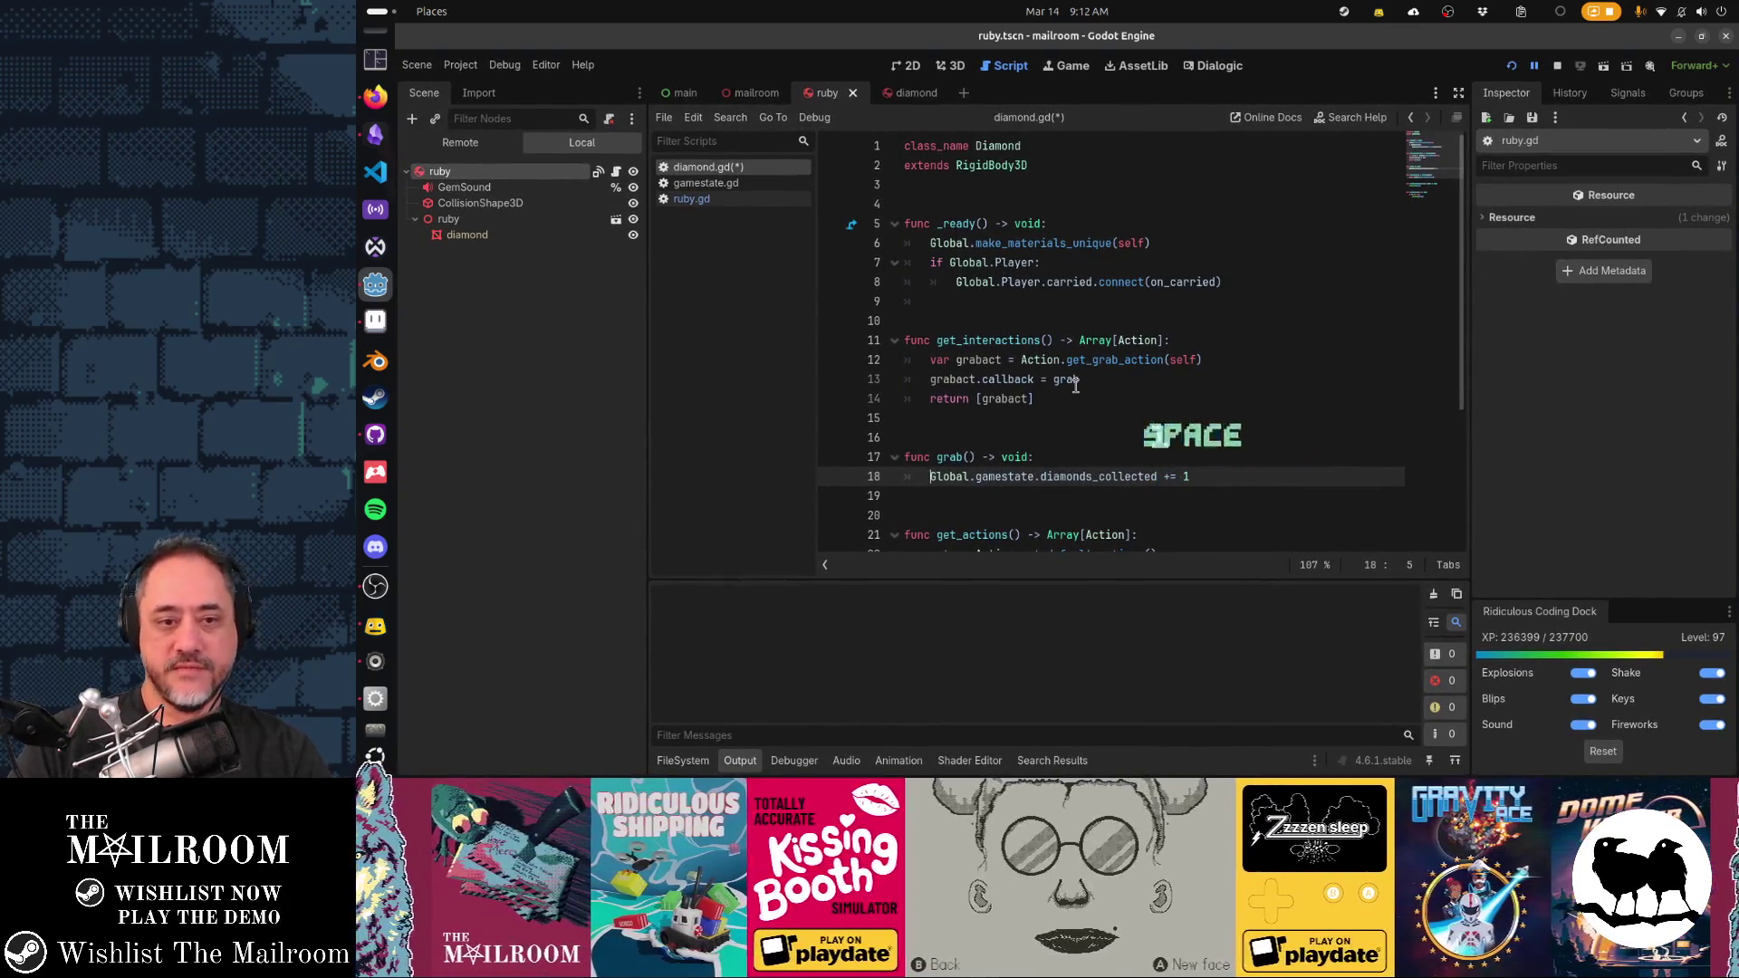
pyautogui.press('Return')
pyautogui.write('queue_free()')
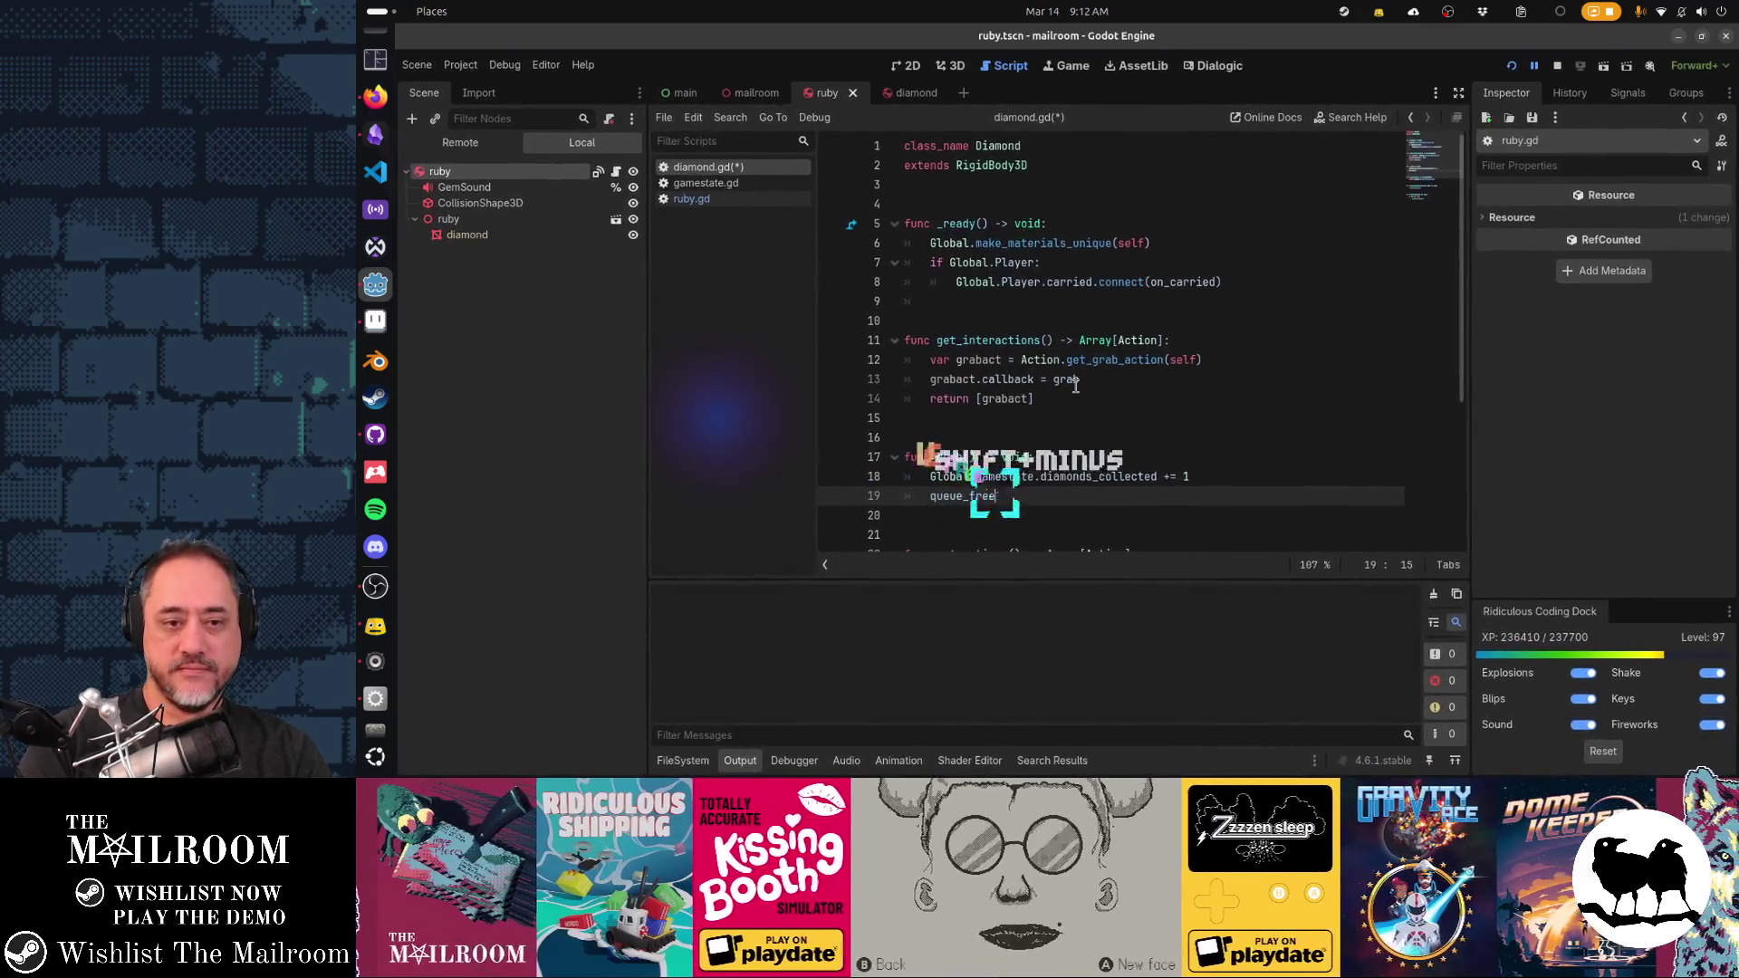
# Insert a Global.play_sound(%GemSound) call below the diamonds_collected counter line
pyautogui.scroll(-1, 1075, 385)
pyautogui.press('Home')
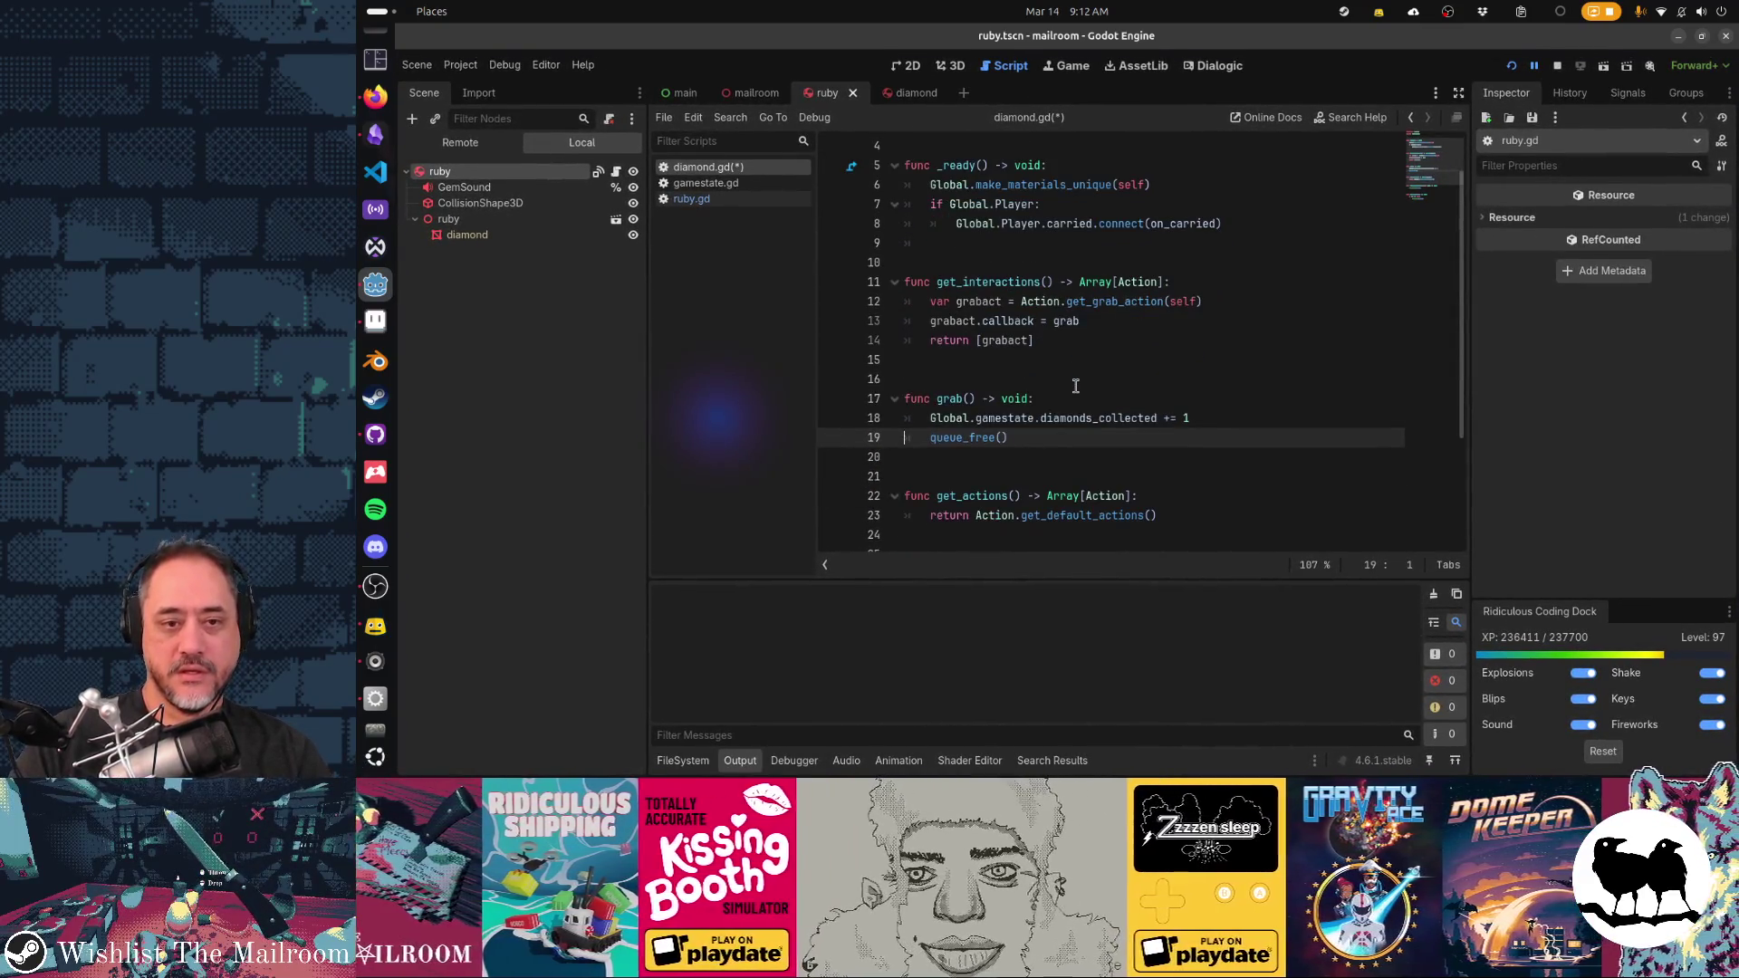
pyautogui.press('Up')
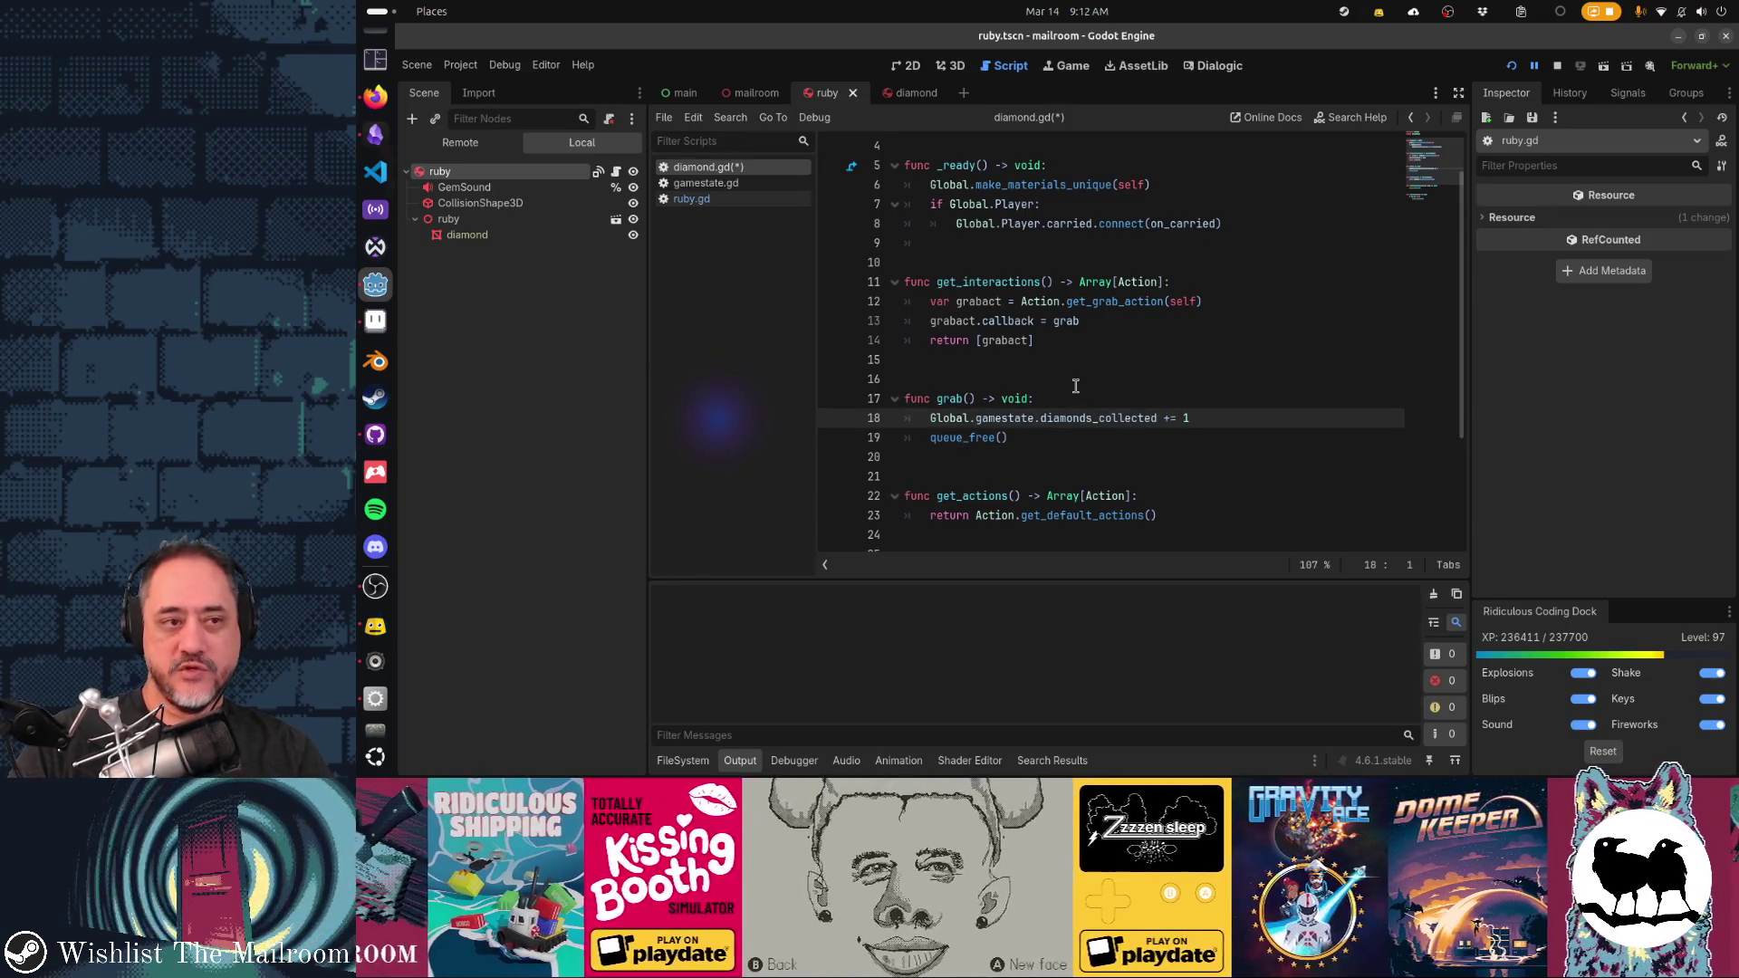
pyautogui.scroll(-2, 1076, 386)
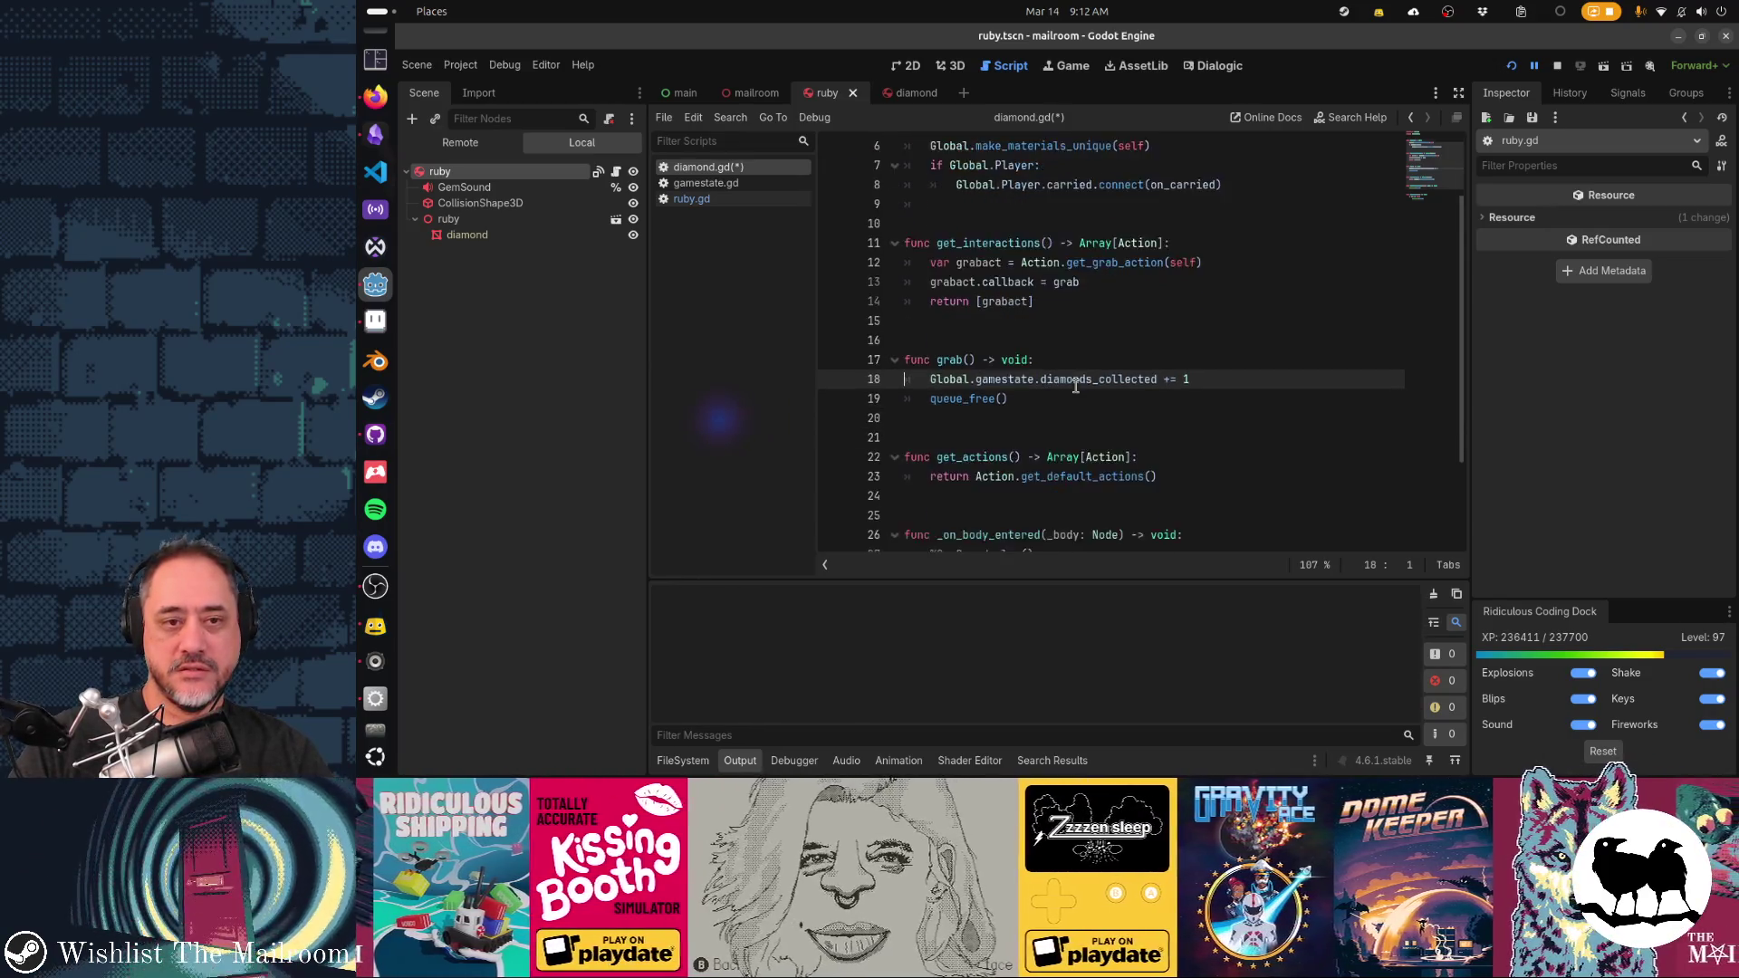
pyautogui.press('Down')
pyautogui.press('Down')
pyautogui.press('Down')
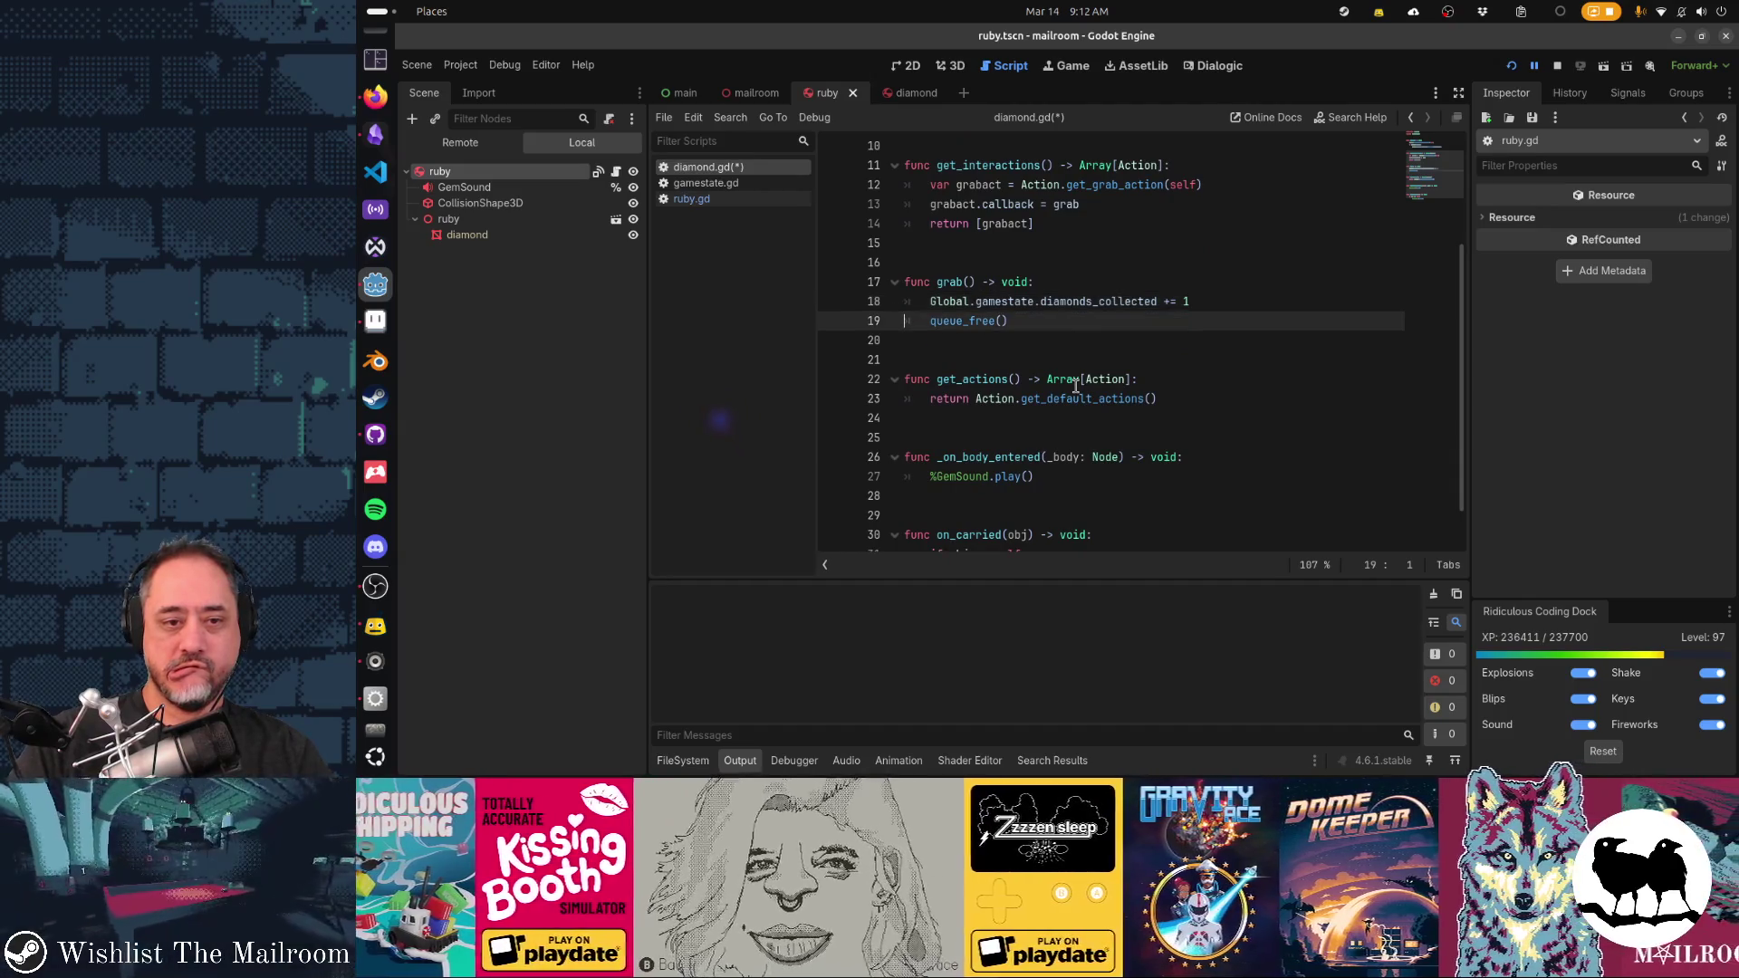
pyautogui.hotkey('shift', 'End')
pyautogui.press('Up')
pyautogui.press('Up')
pyautogui.press('Up')
pyautogui.press('Up')
pyautogui.press('Up')
pyautogui.press('Up')
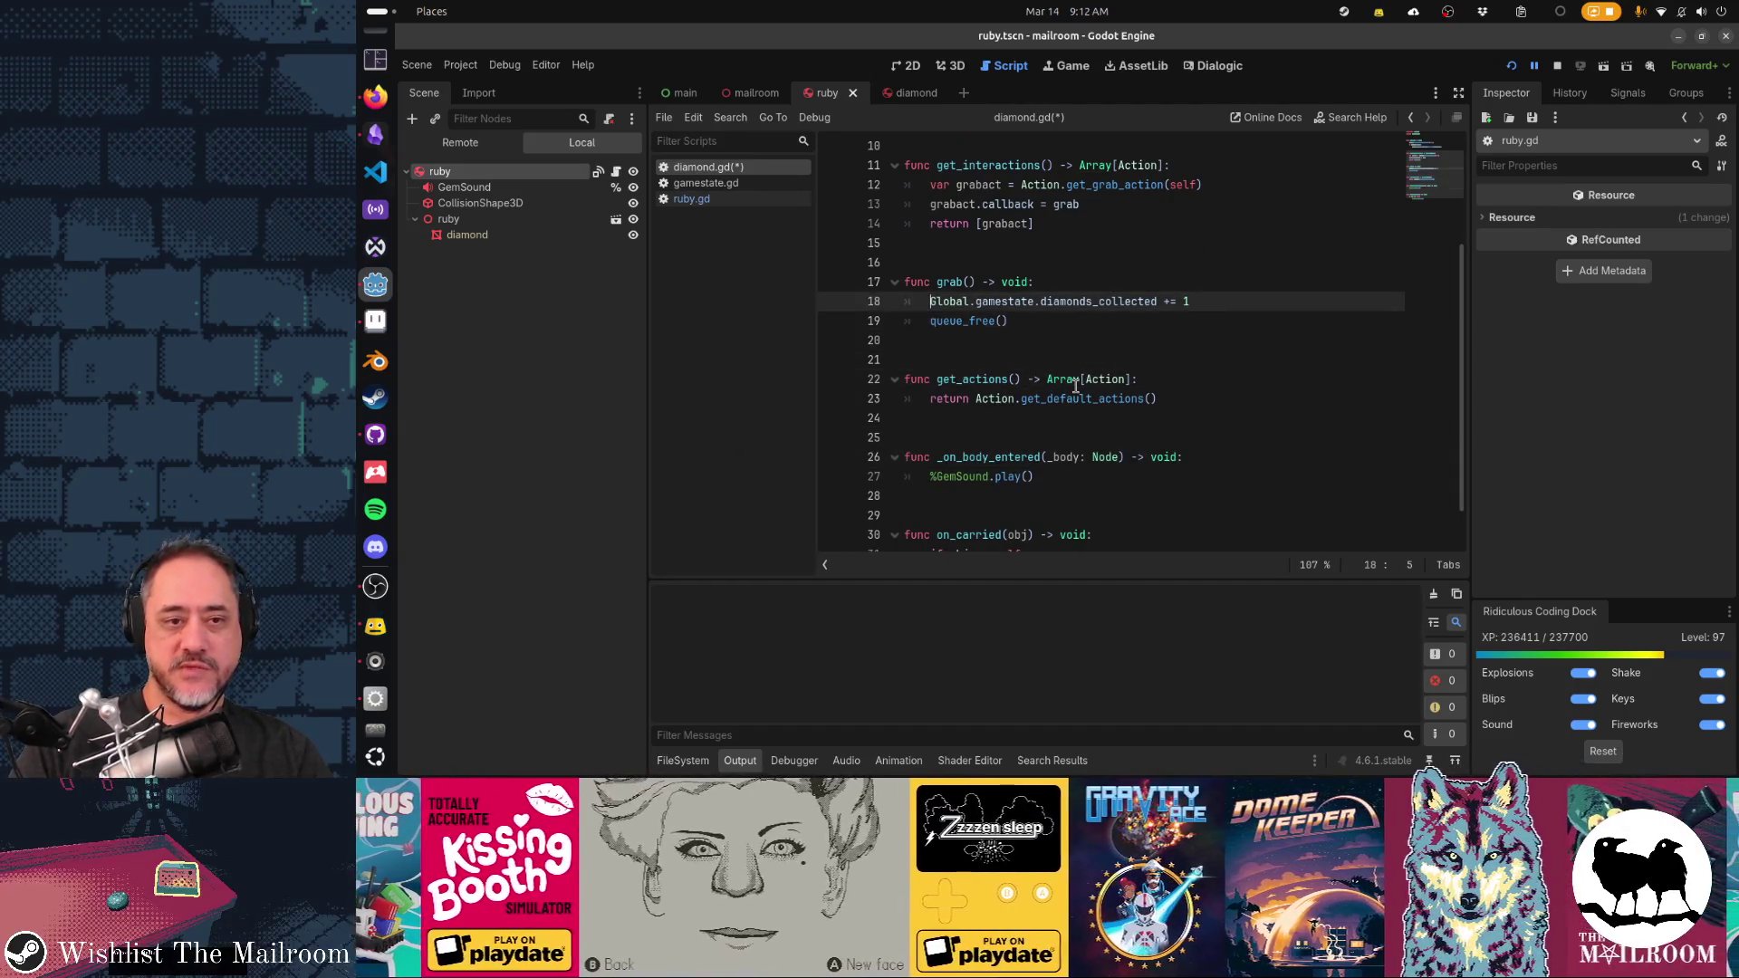
pyautogui.press('End')
pyautogui.press('Return')
pyautogui.write('lobal.p')
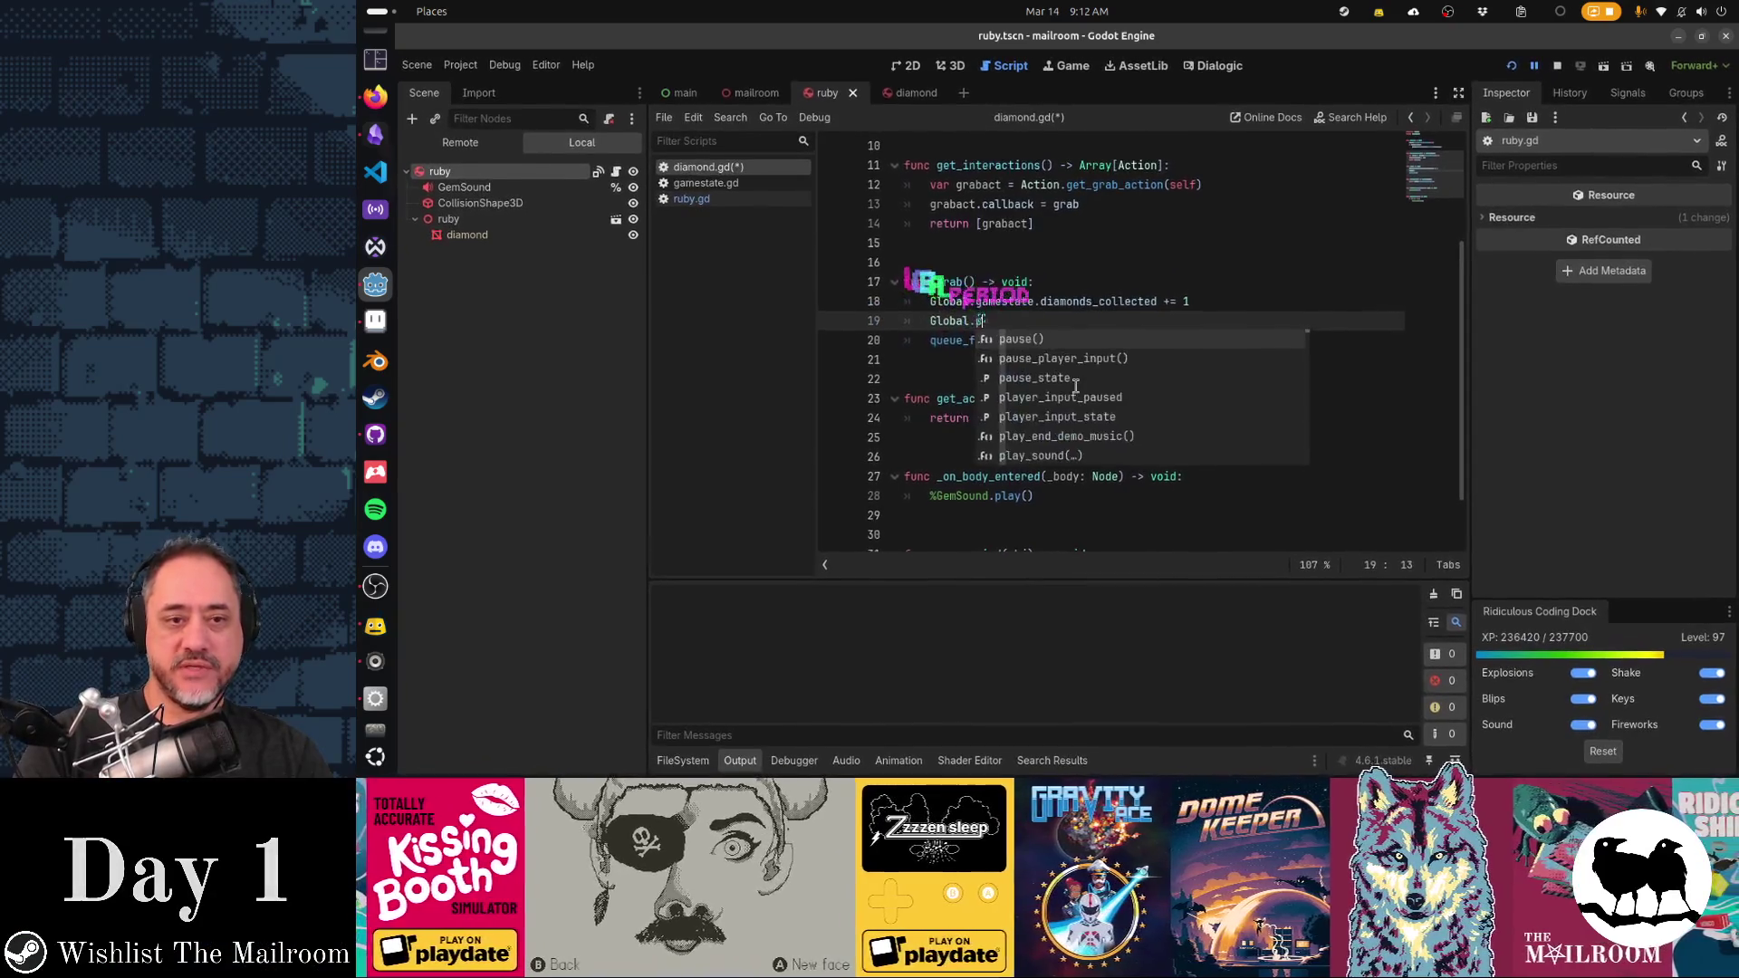
pyautogui.write('lay_sound(%GemSound.play(')
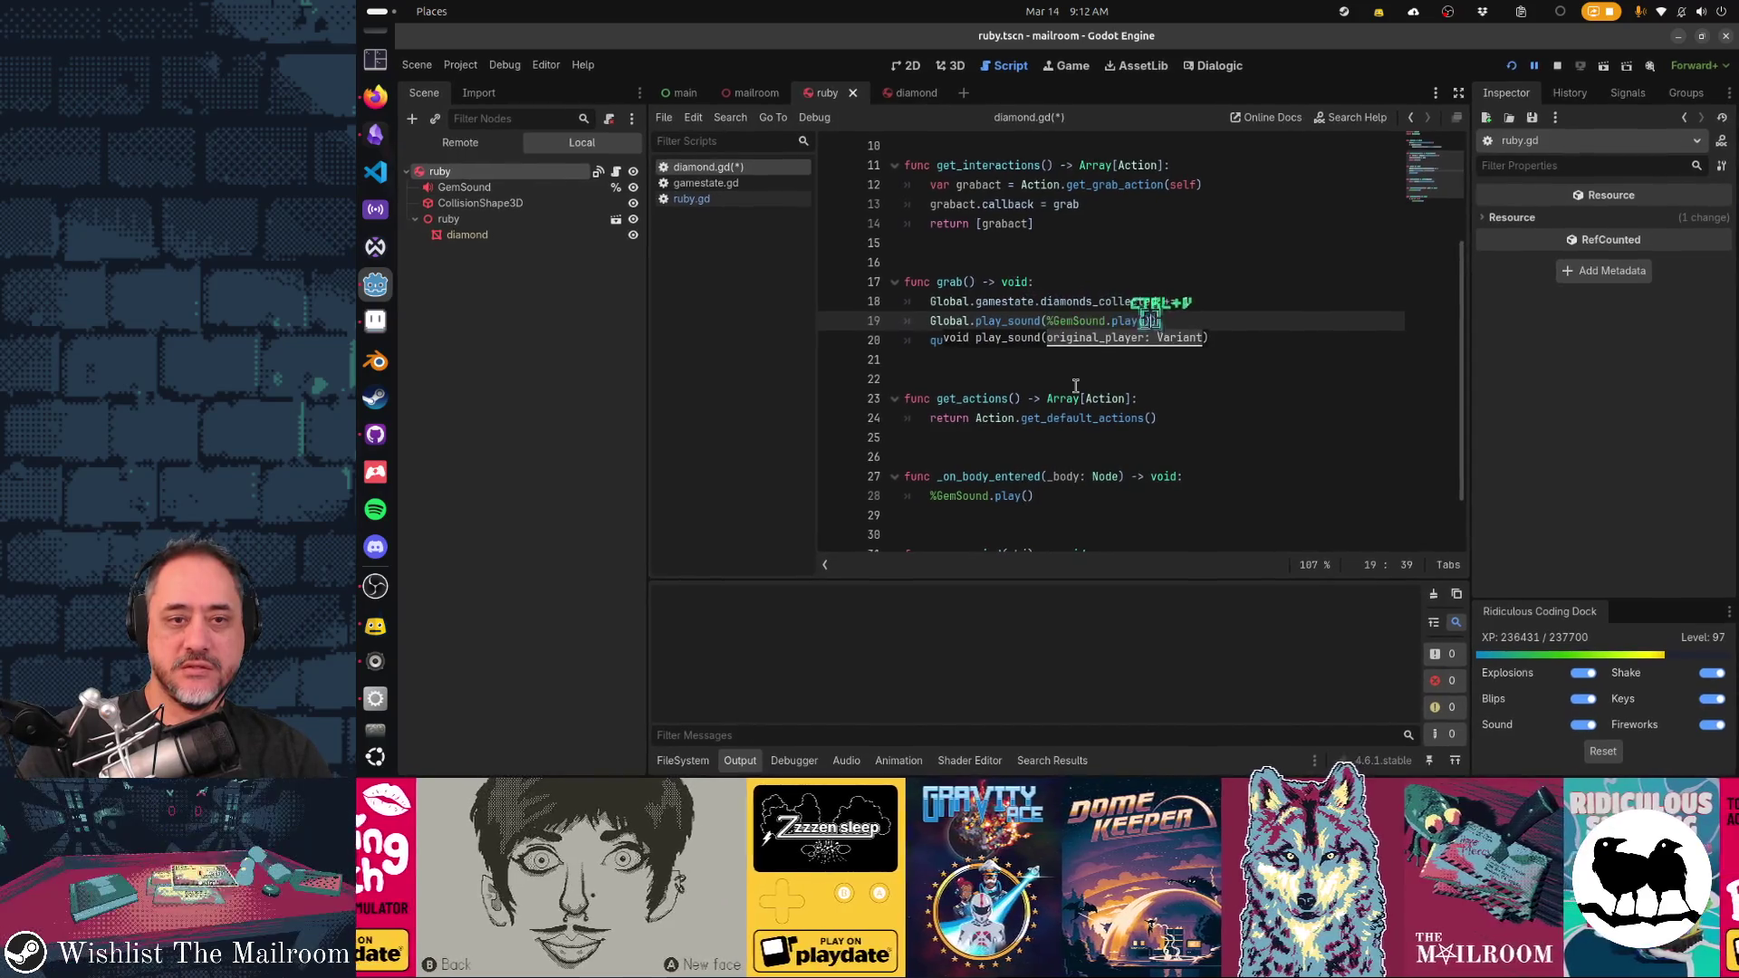
pyautogui.press('Delete')
pyautogui.press('End')
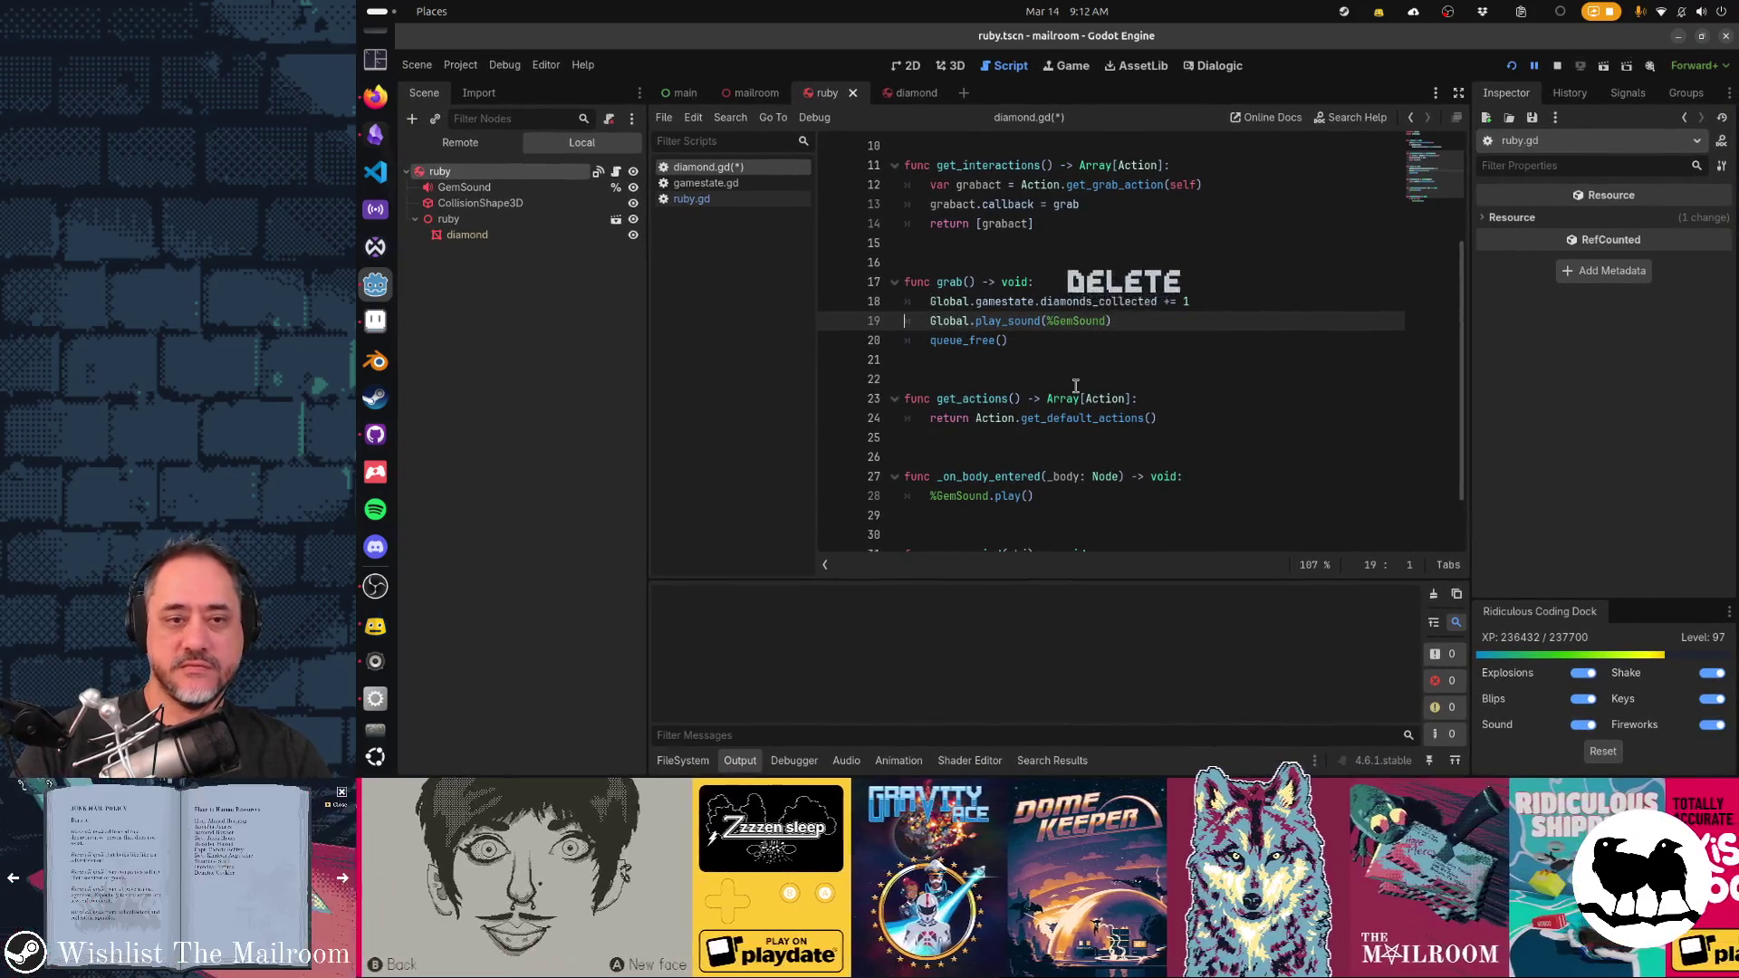
pyautogui.press('Down')
pyautogui.press('Up')
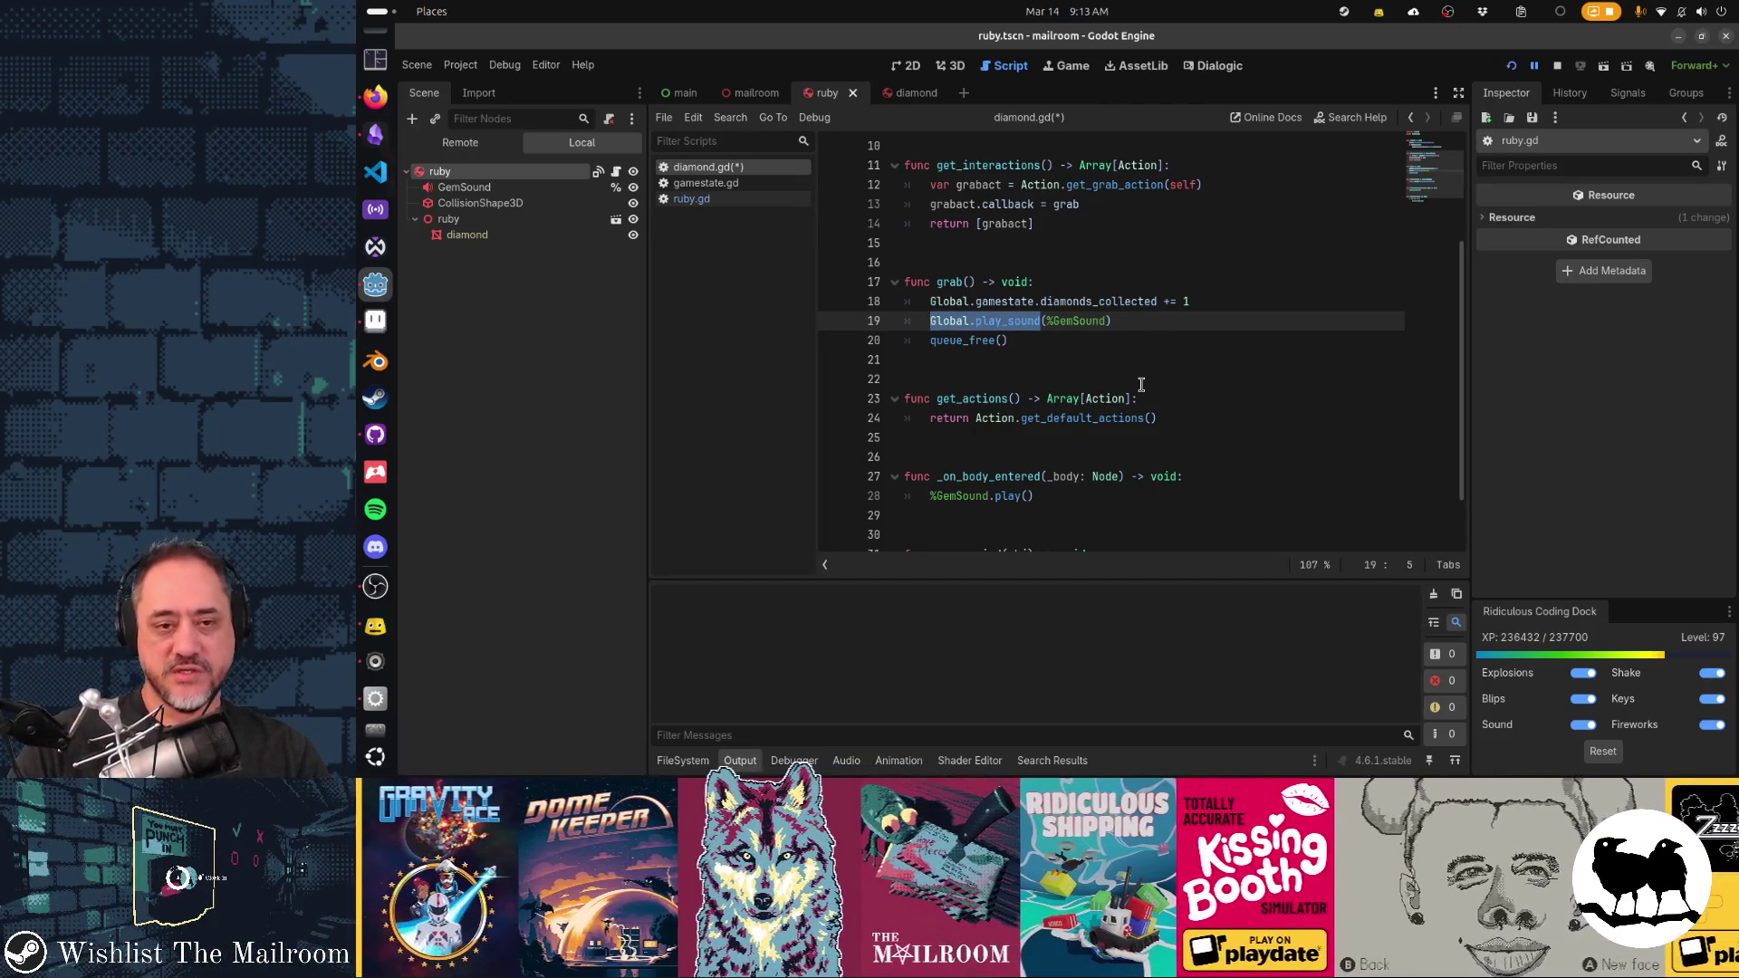
# Select and copy the finished grab() function
pyautogui.press('Down')
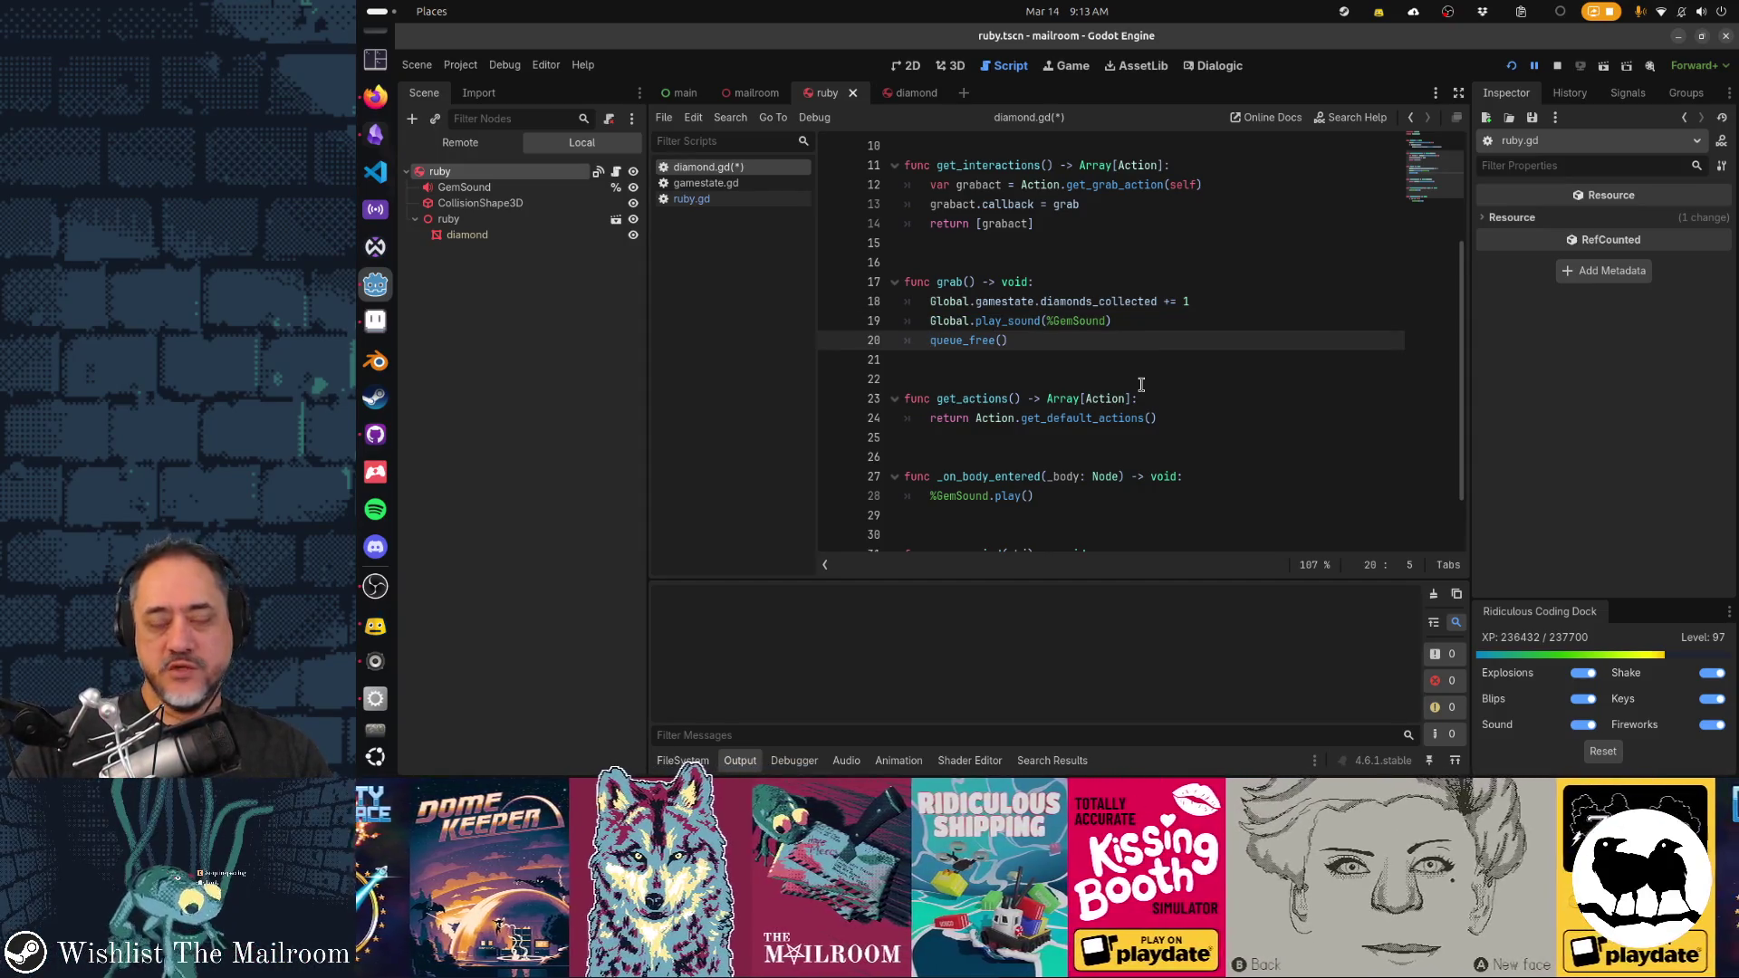
pyautogui.press('Up')
pyautogui.press('Up')
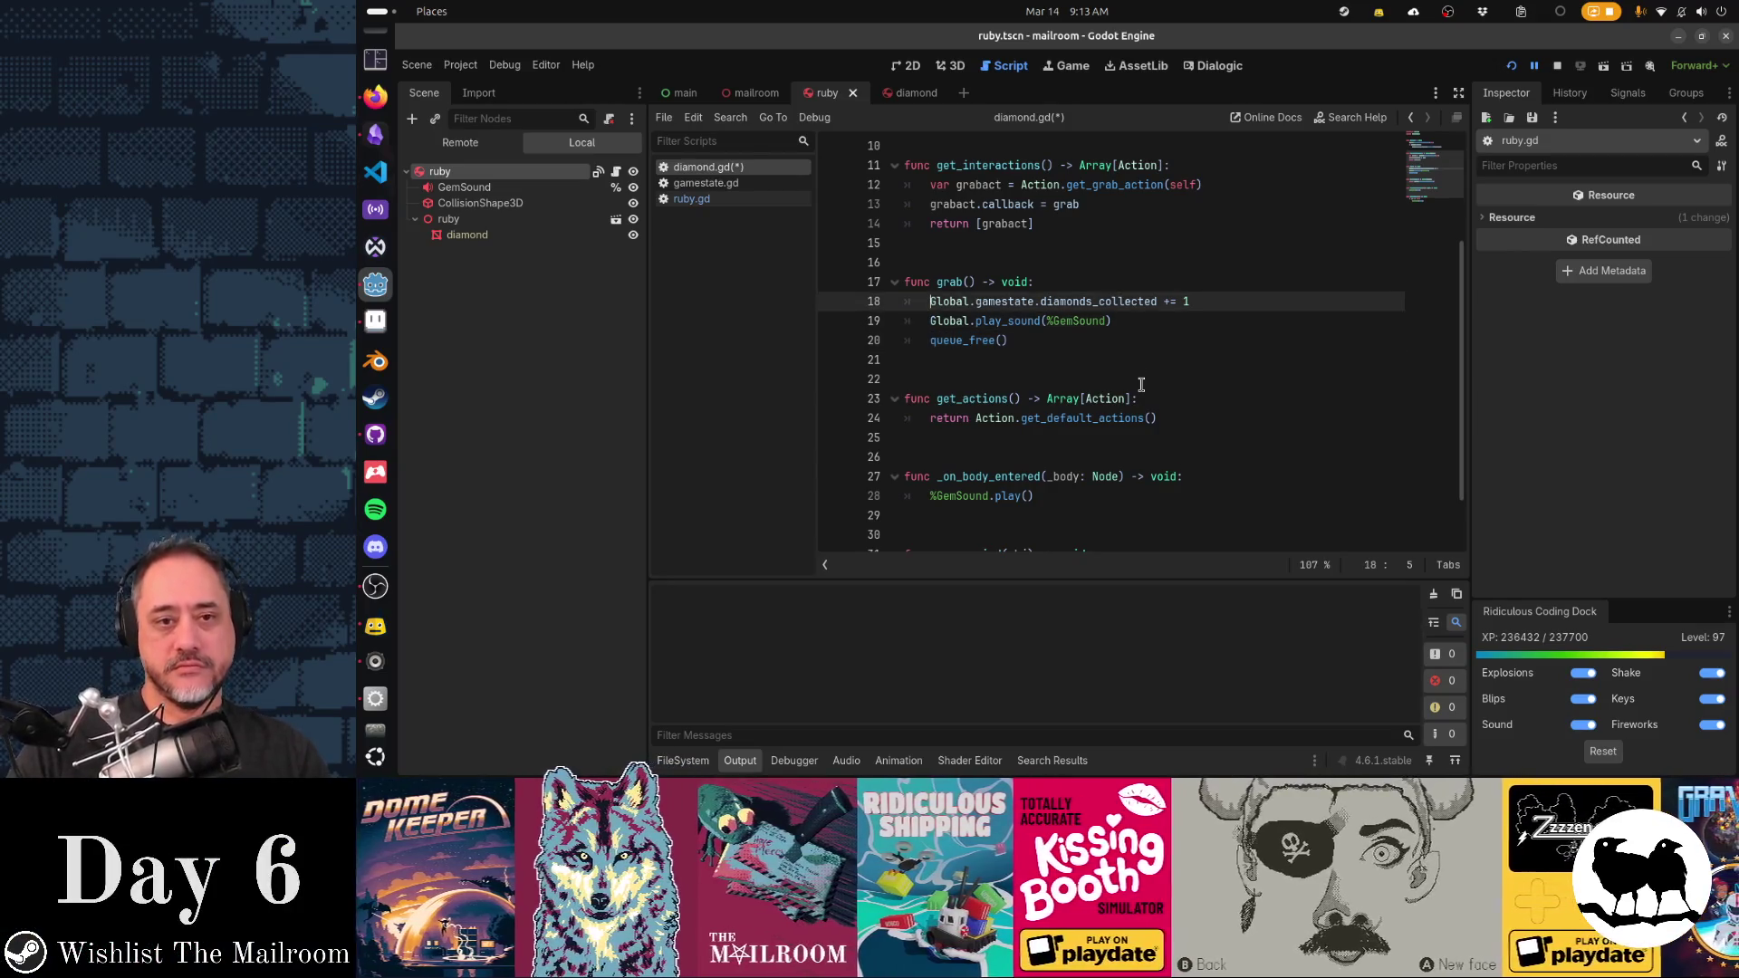
pyautogui.press('Up')
pyautogui.press('Home')
pyautogui.hotkey('shift', 'Down')
pyautogui.hotkey('shift', 'Down')
pyautogui.hotkey('shift', 'Down')
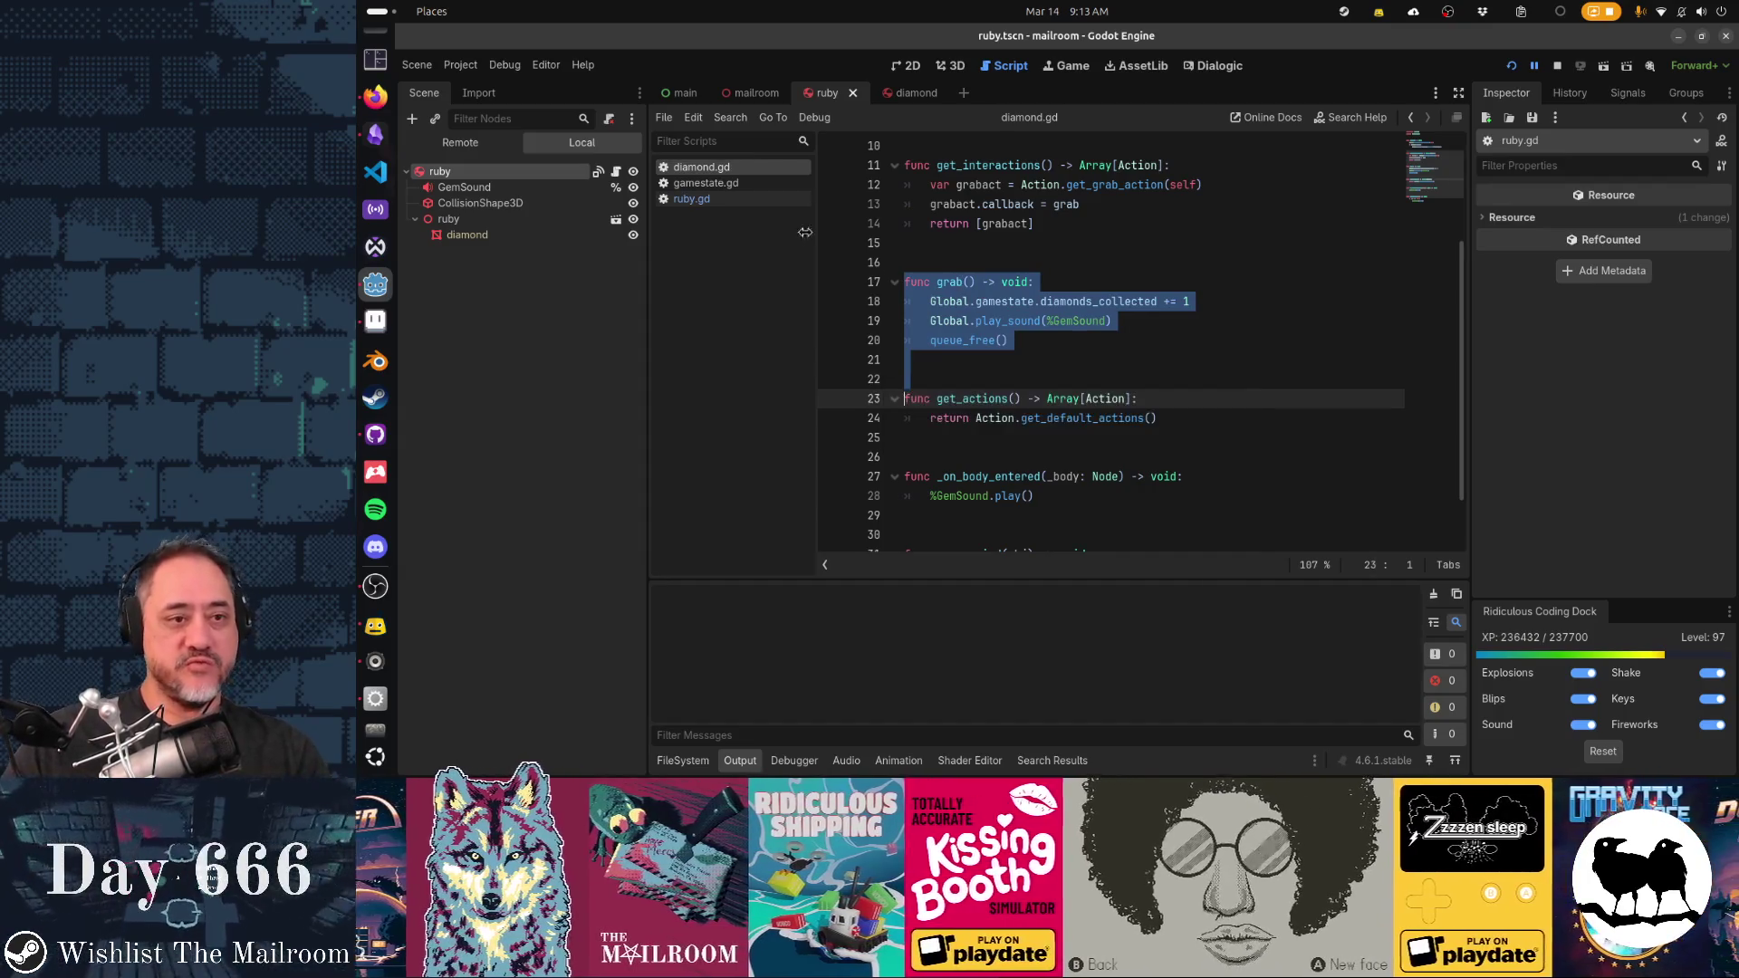
pyautogui.click(747, 203)
# Paste the copied grab() function below 'extends Diamond' in ruby.gd and save
pyautogui.click(974, 264)
pyautogui.press('Return')
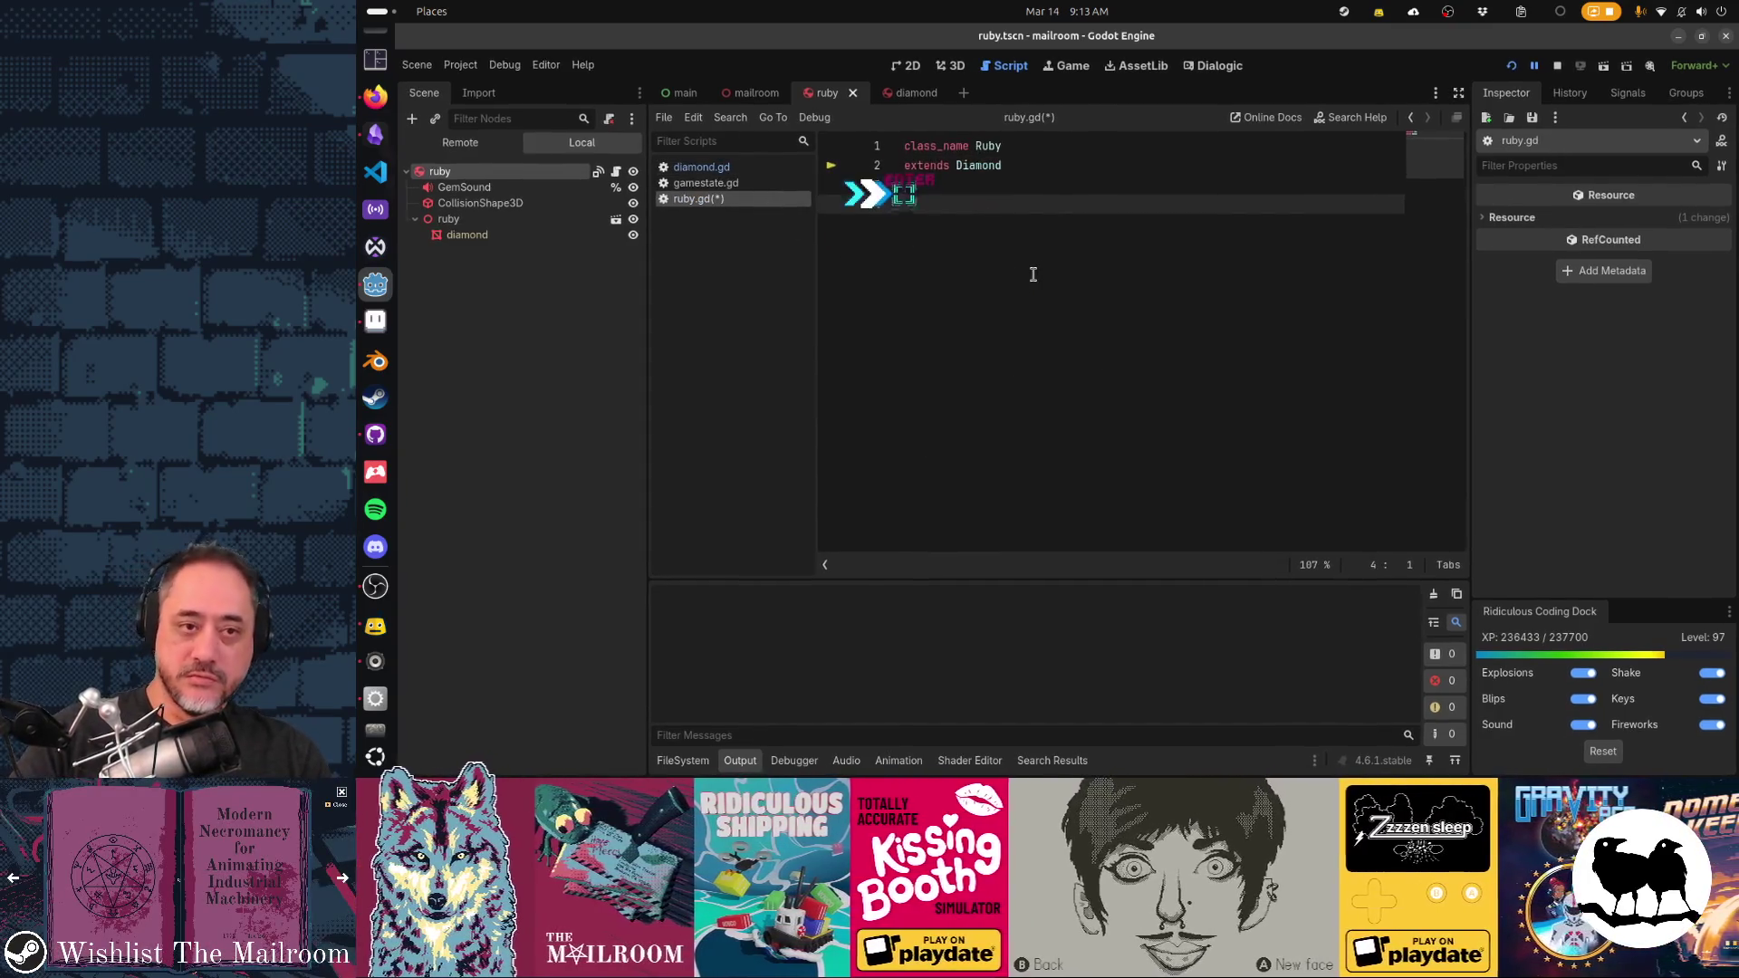
pyautogui.write('func grab() -> void: \tGlobal.gamestate.diamonds_collected += 1 \tGlobal.play_sound(%GemSound) \tqueue_free()')
pyautogui.press('BackSpace')
pyautogui.press('BackSpace')
pyautogui.hotkey('ctrl', 's')
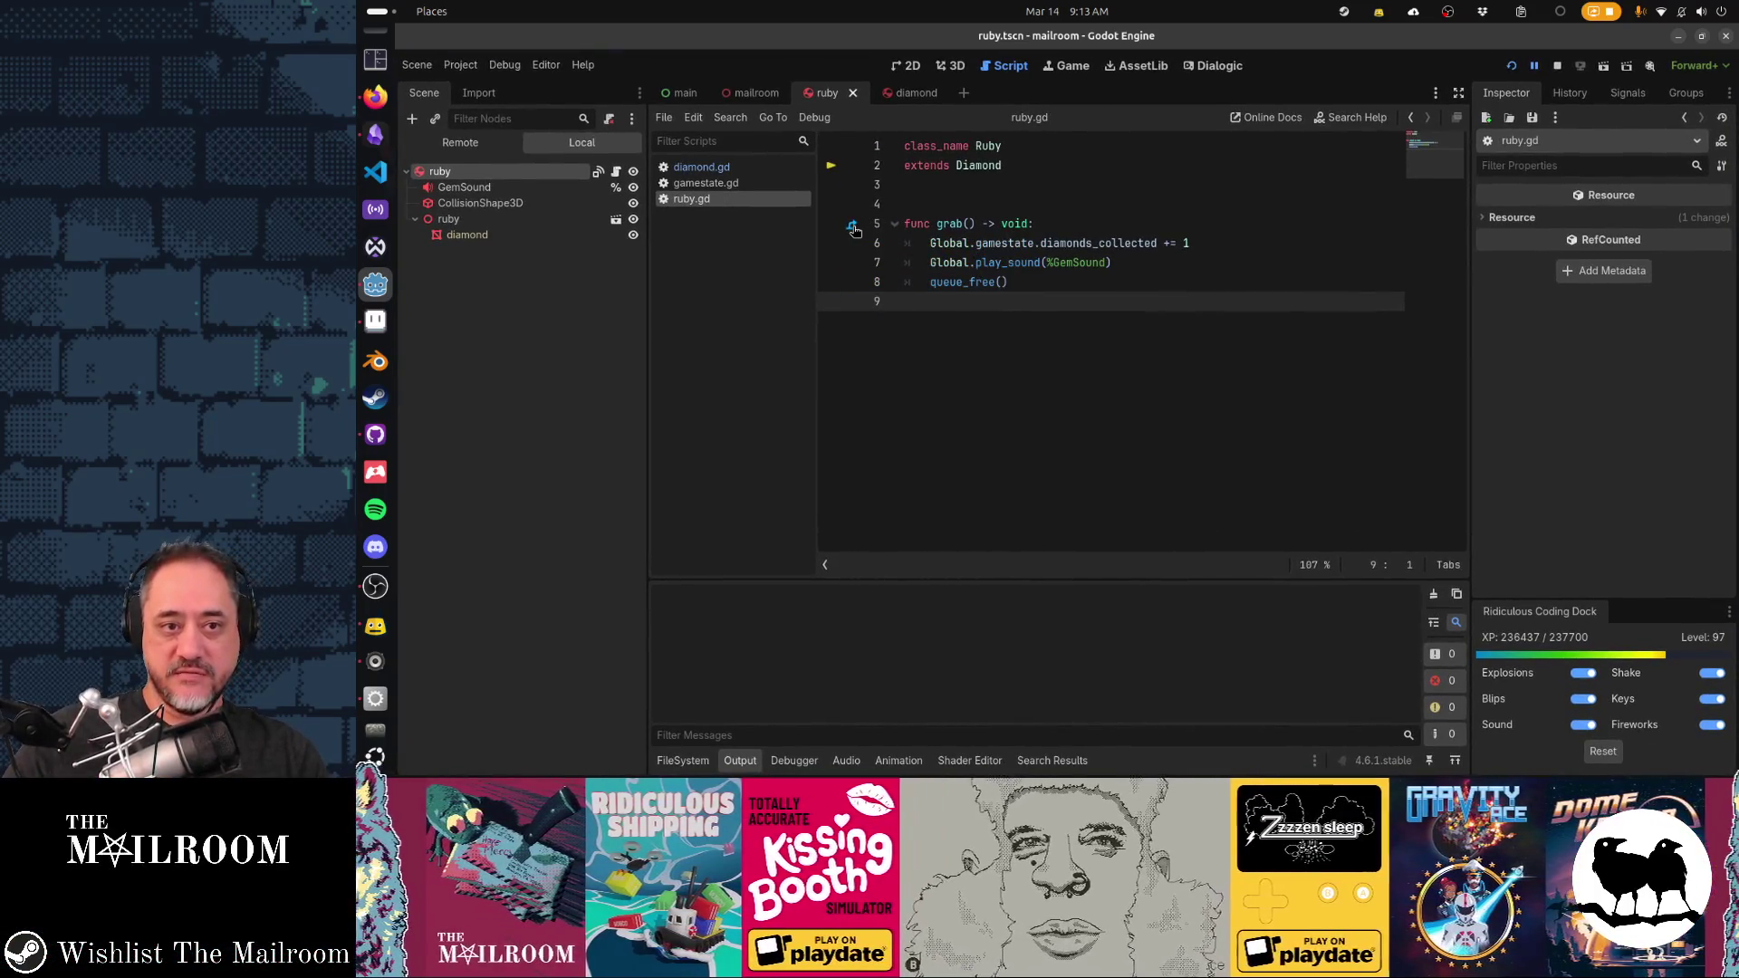
# Rename diamonds_collected to rubies_collected in the ruby's grab() and save
pyautogui.doubleClick(1077, 243)
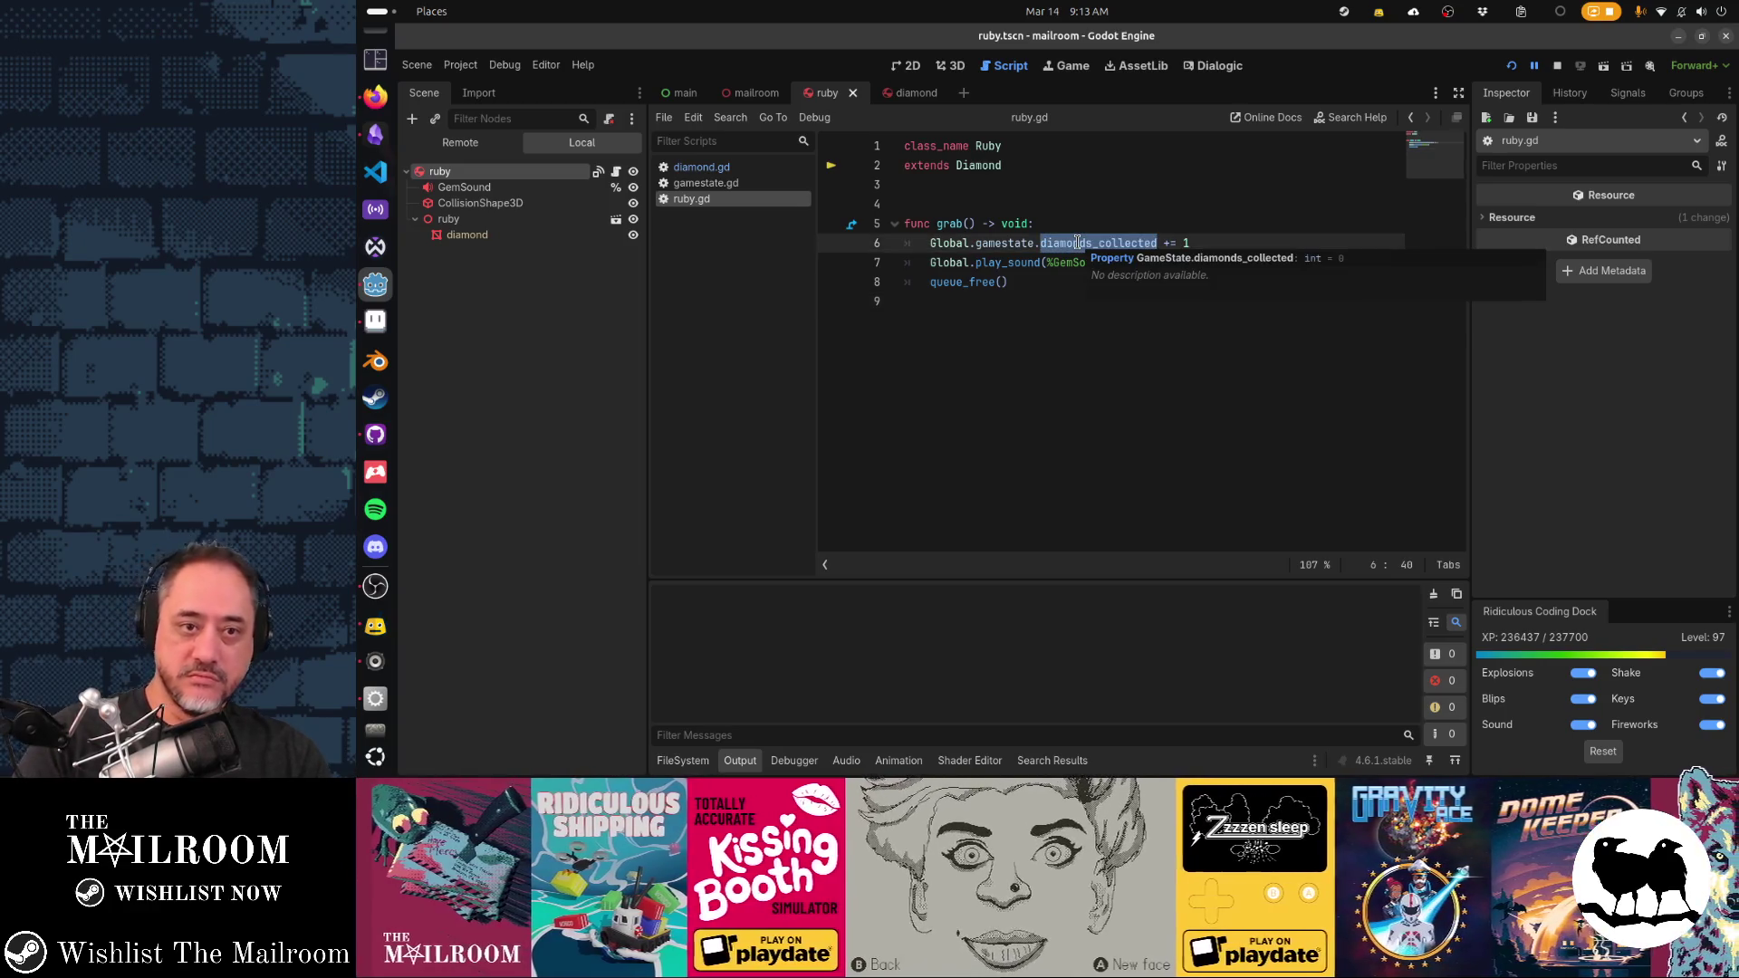
pyautogui.write('rub')
pyautogui.press('Return')
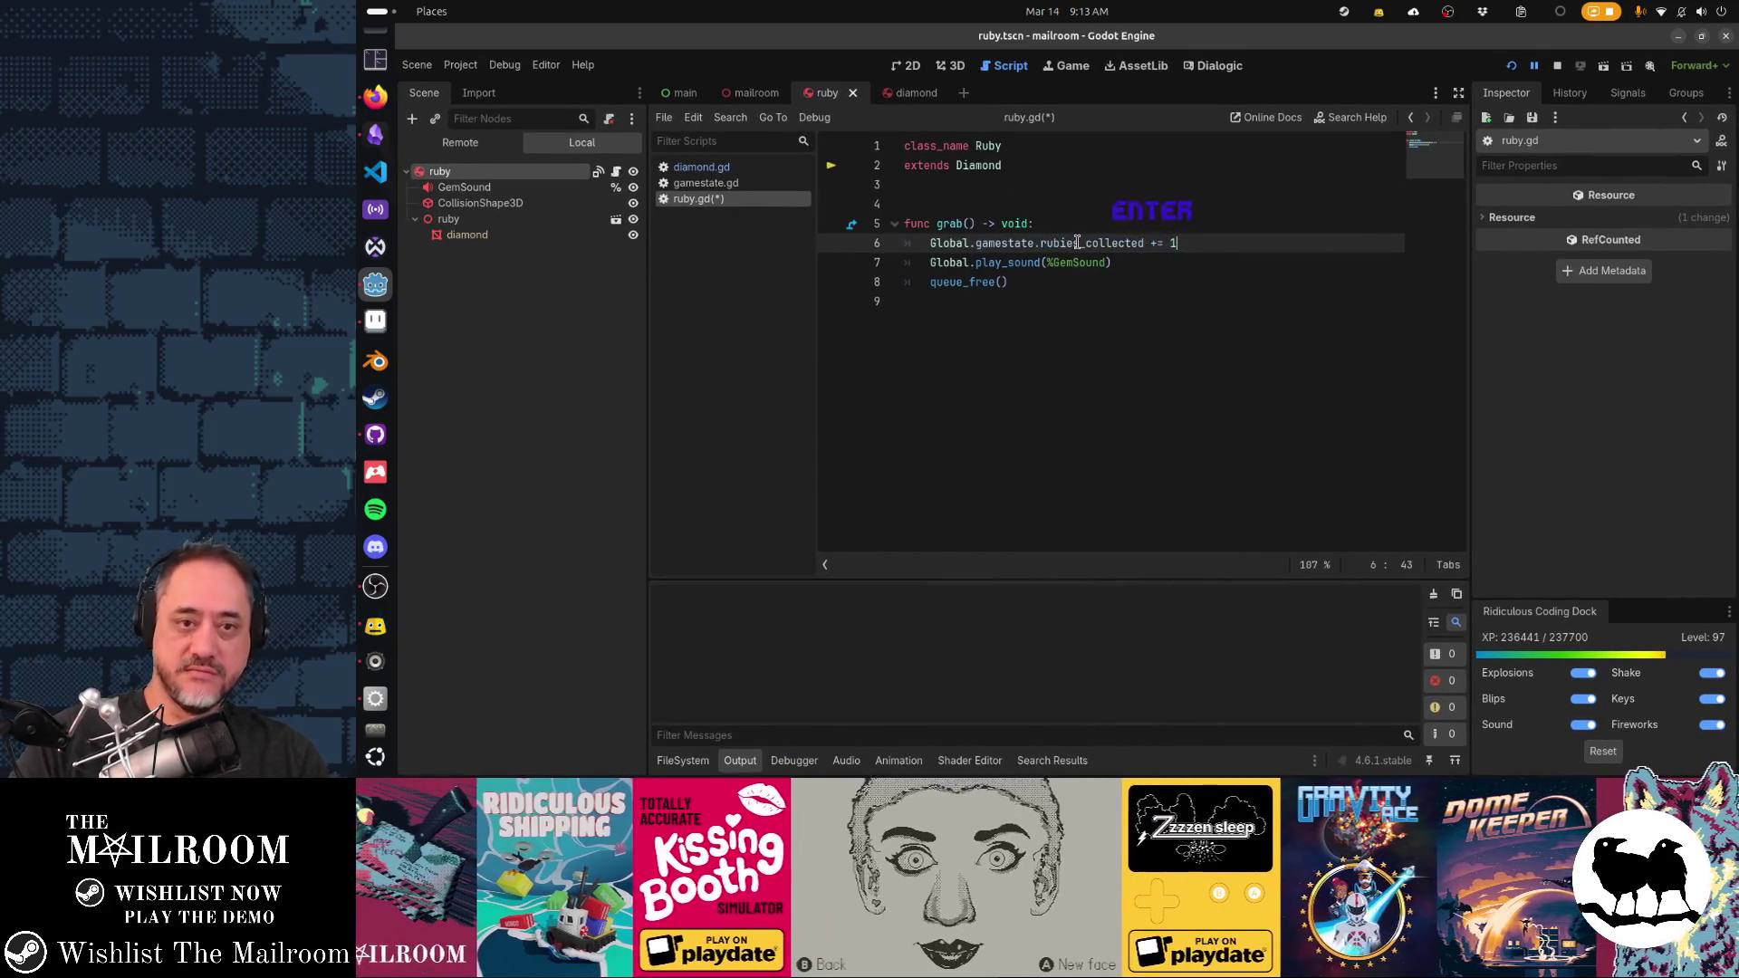
pyautogui.press('Down')
pyautogui.press('Down')
pyautogui.press('Down')
pyautogui.hotkey('ctrl', 's')
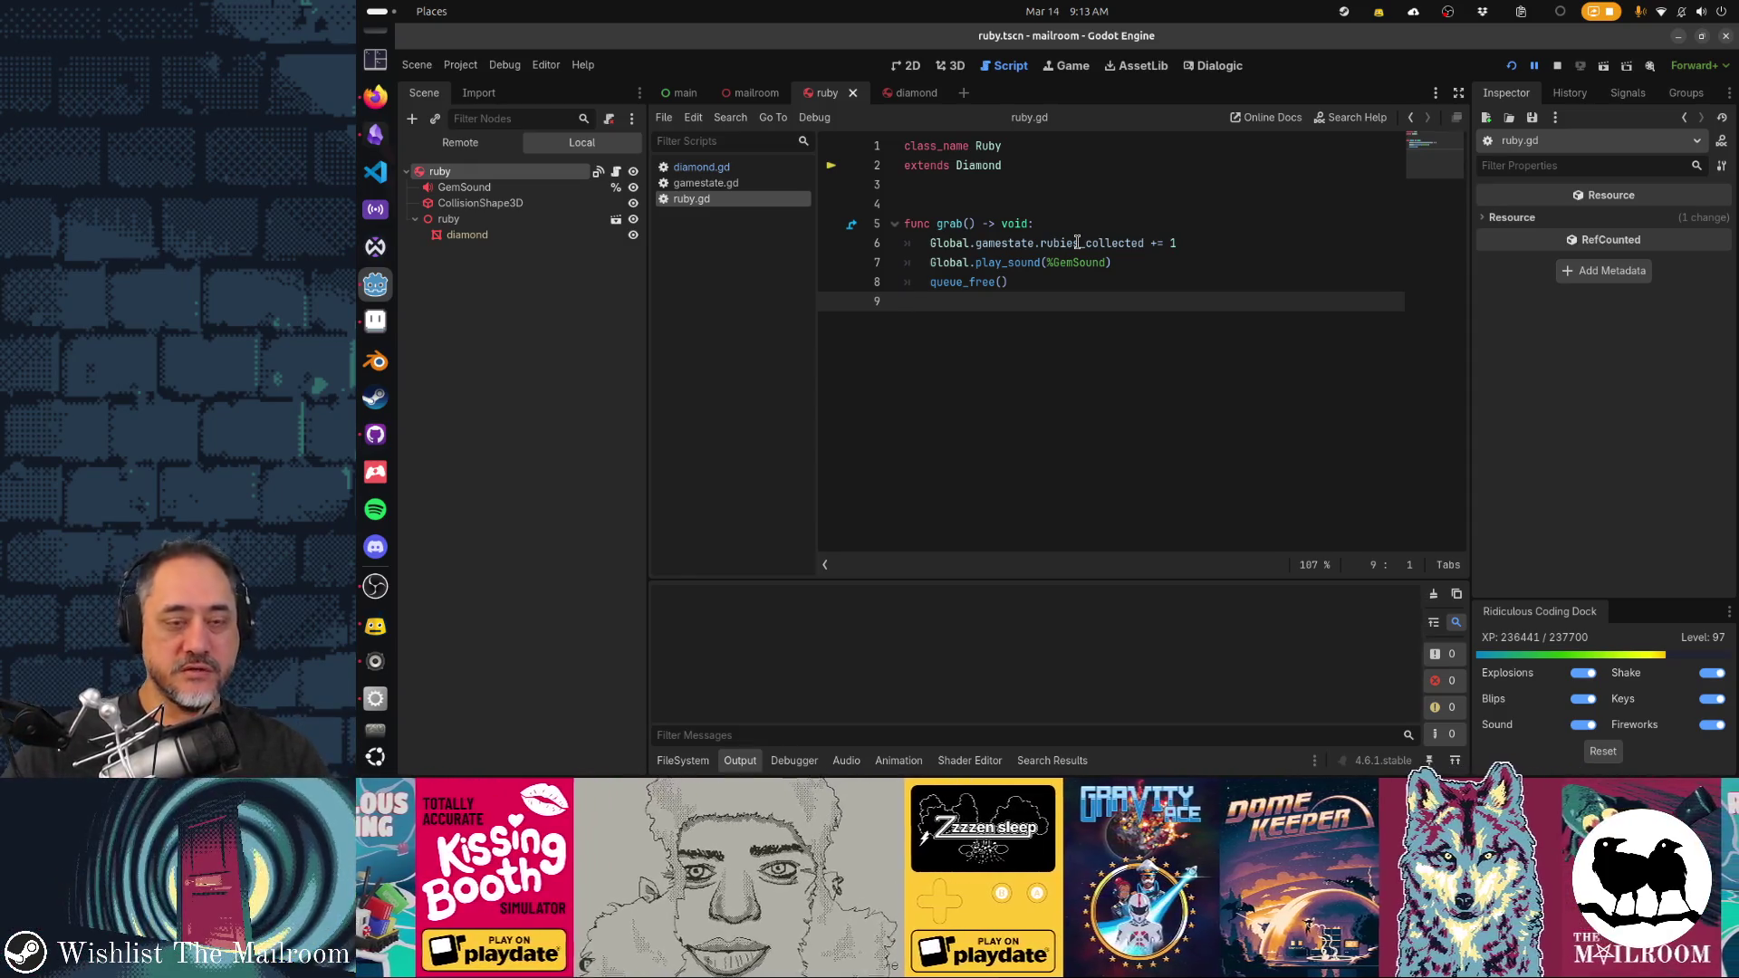
# Add Global.Player.drop() after the play_sound call and save ruby.gd
pyautogui.click(1141, 263)
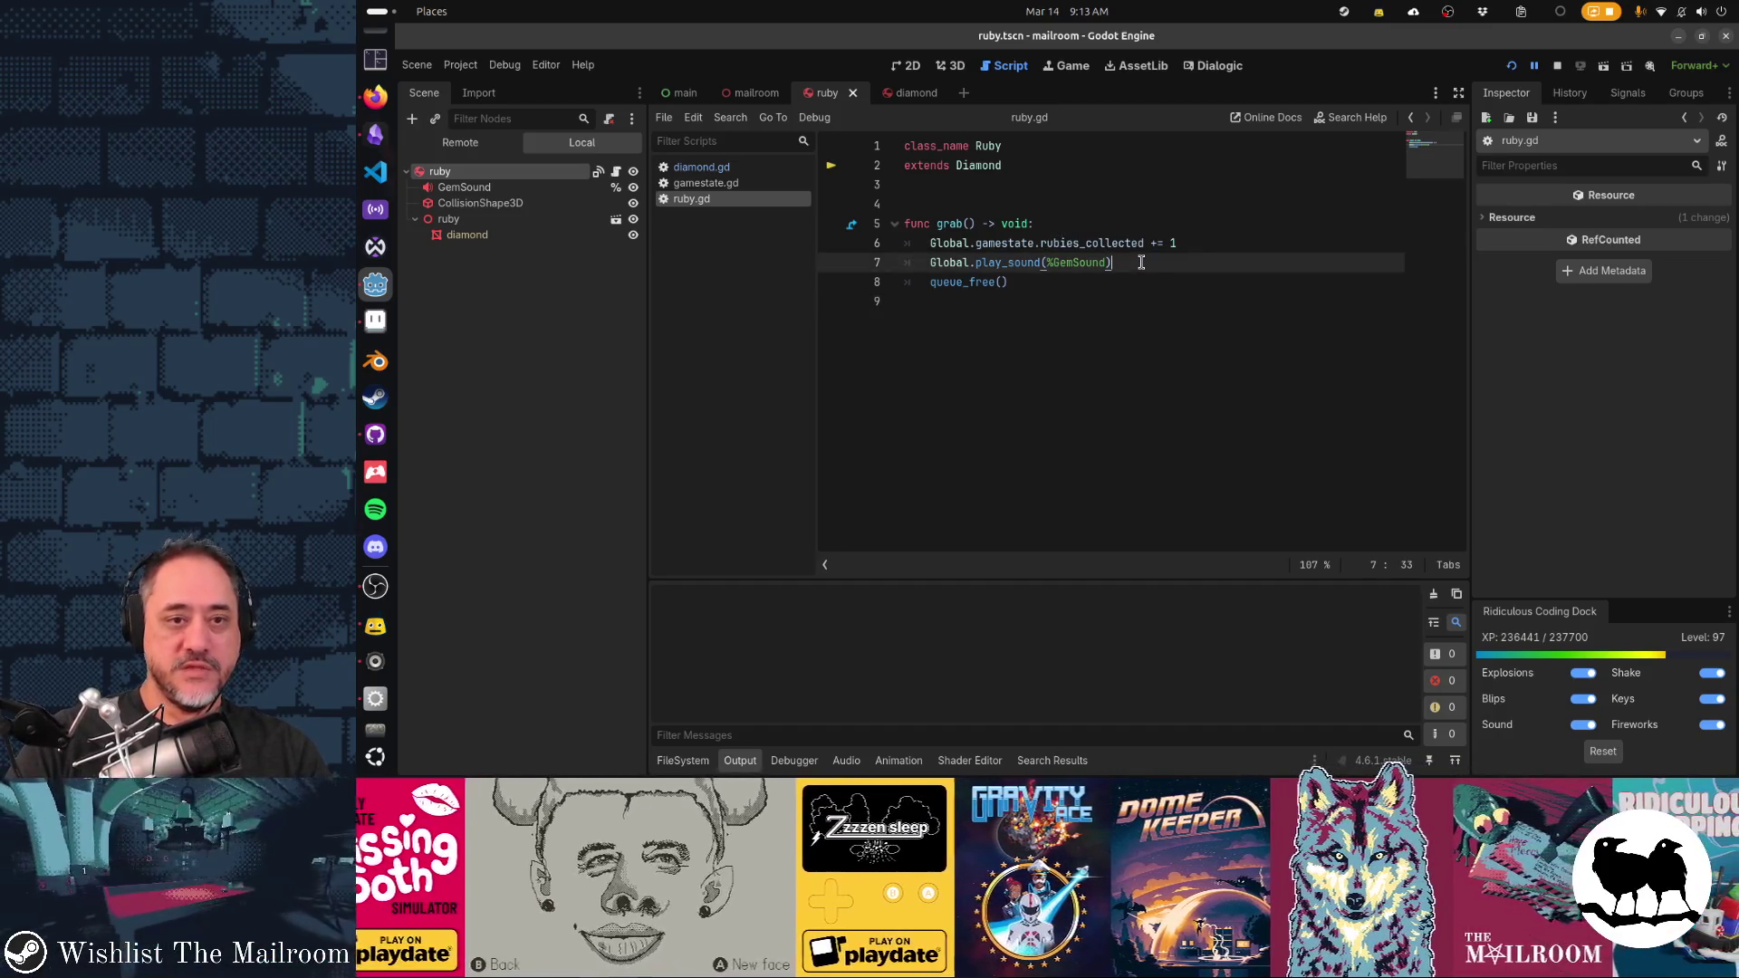
pyautogui.press('Return')
pyautogui.write('Global.Player.')
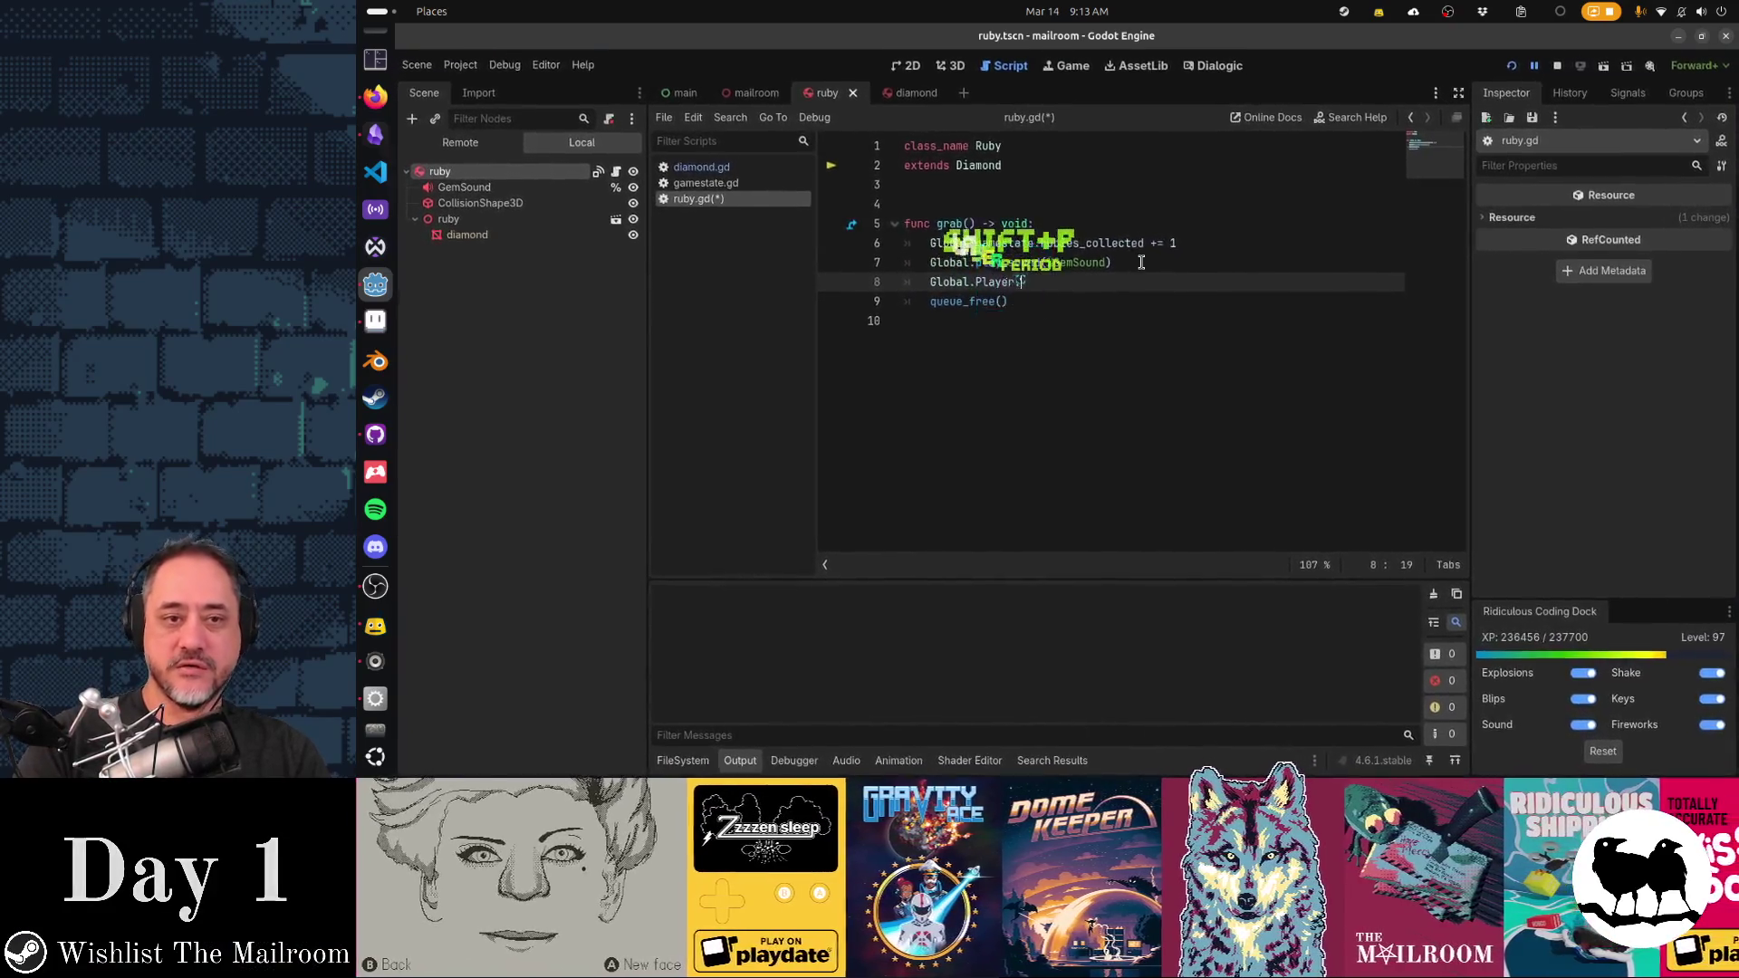
pyautogui.write('drop()')
pyautogui.hotkey('shift', 'Home')
pyautogui.hotkey('ctrl', 'c')
pyautogui.hotkey('ctrl', 's')
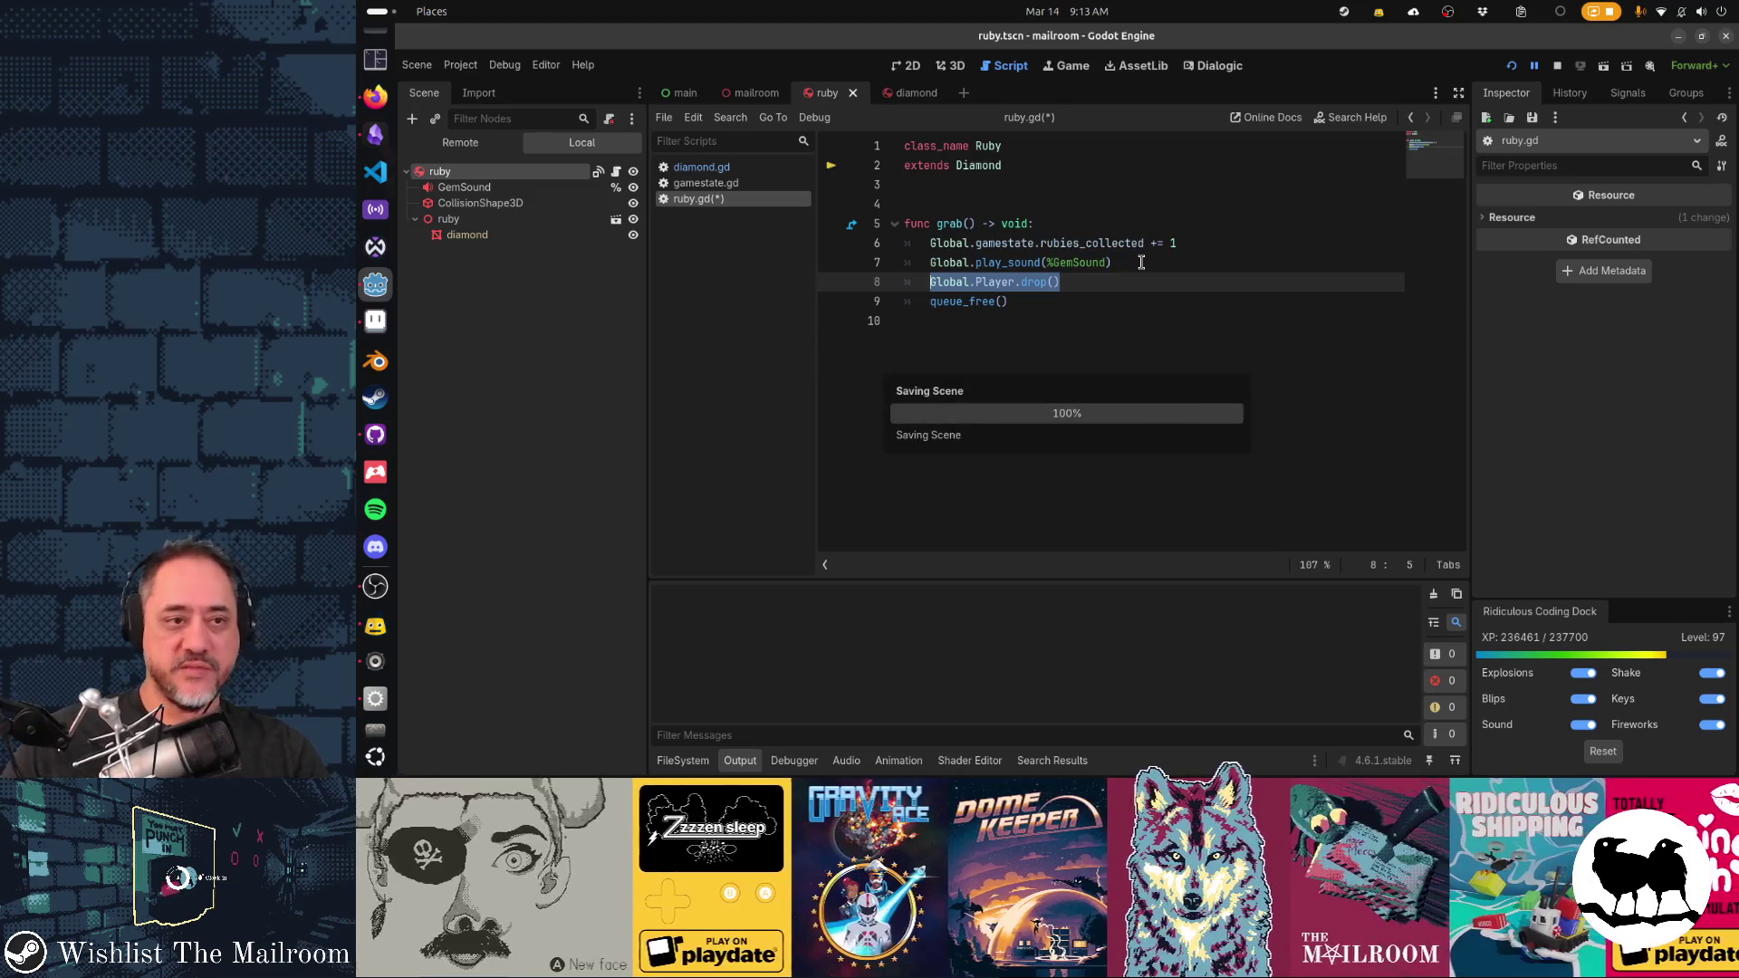
pyautogui.click(790, 171)
pyautogui.click(1136, 324)
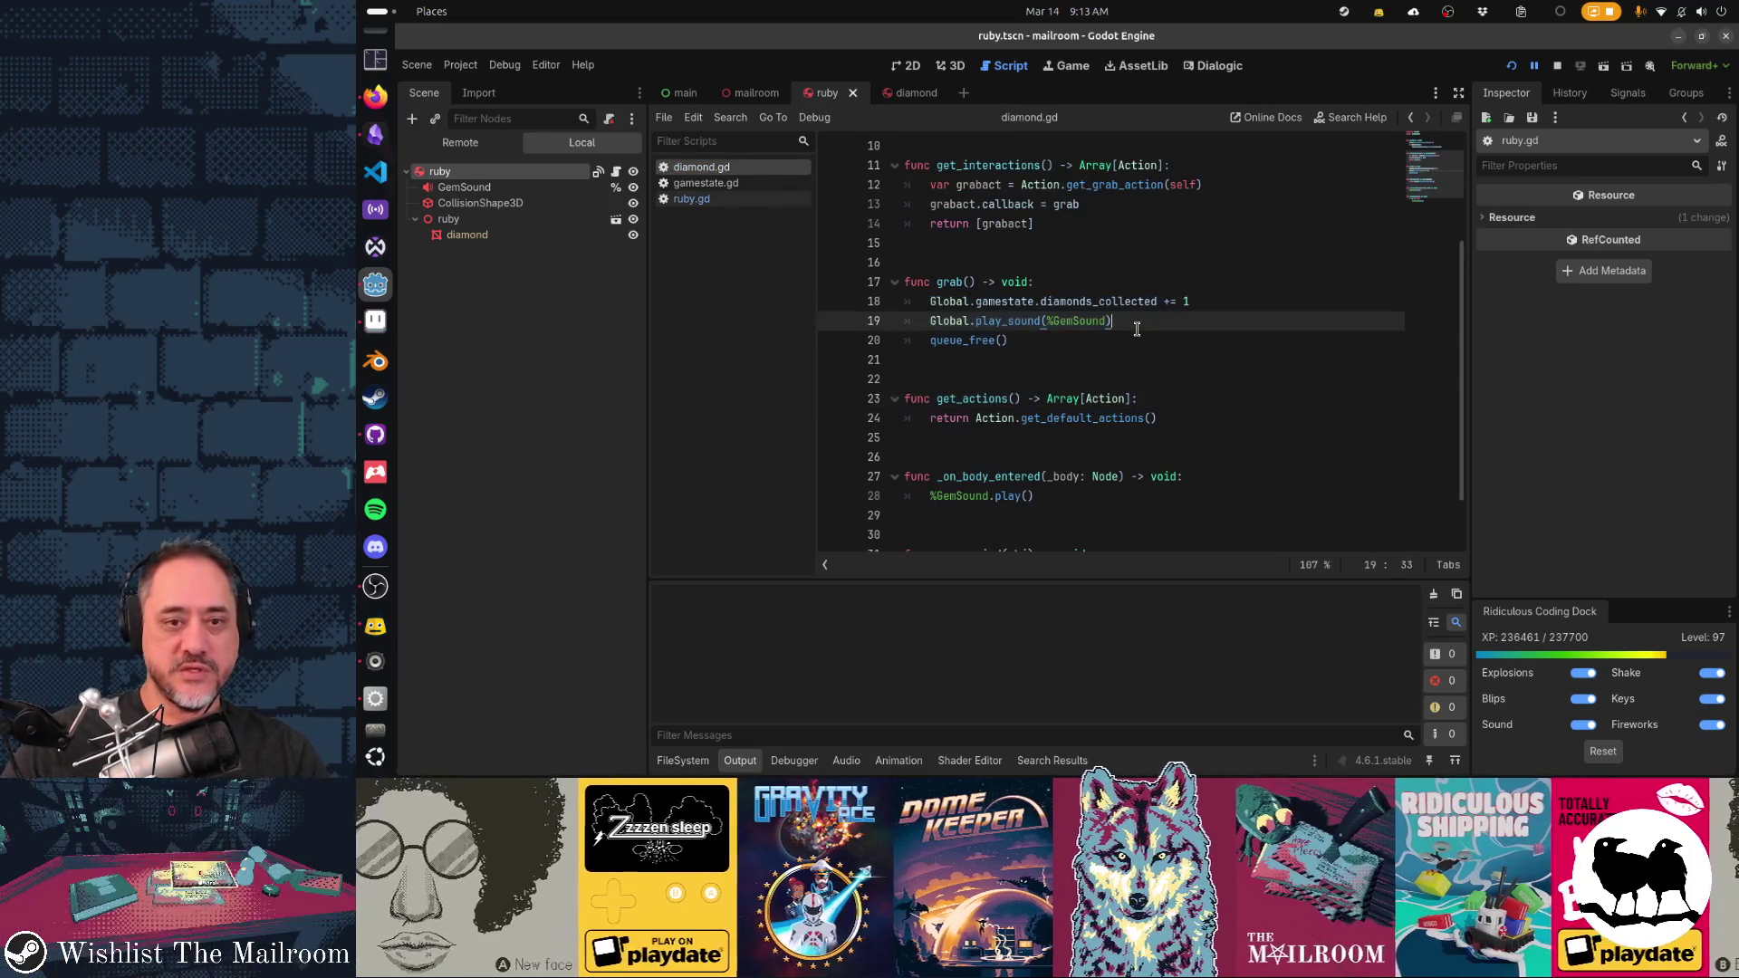
# Paste the player drop call on a new line after the sound call in diamond.gd
pyautogui.press('Return')
pyautogui.hotkey('ctrl', 'v')
pyautogui.press('Down')
pyautogui.hotkey('shift', 'Home')
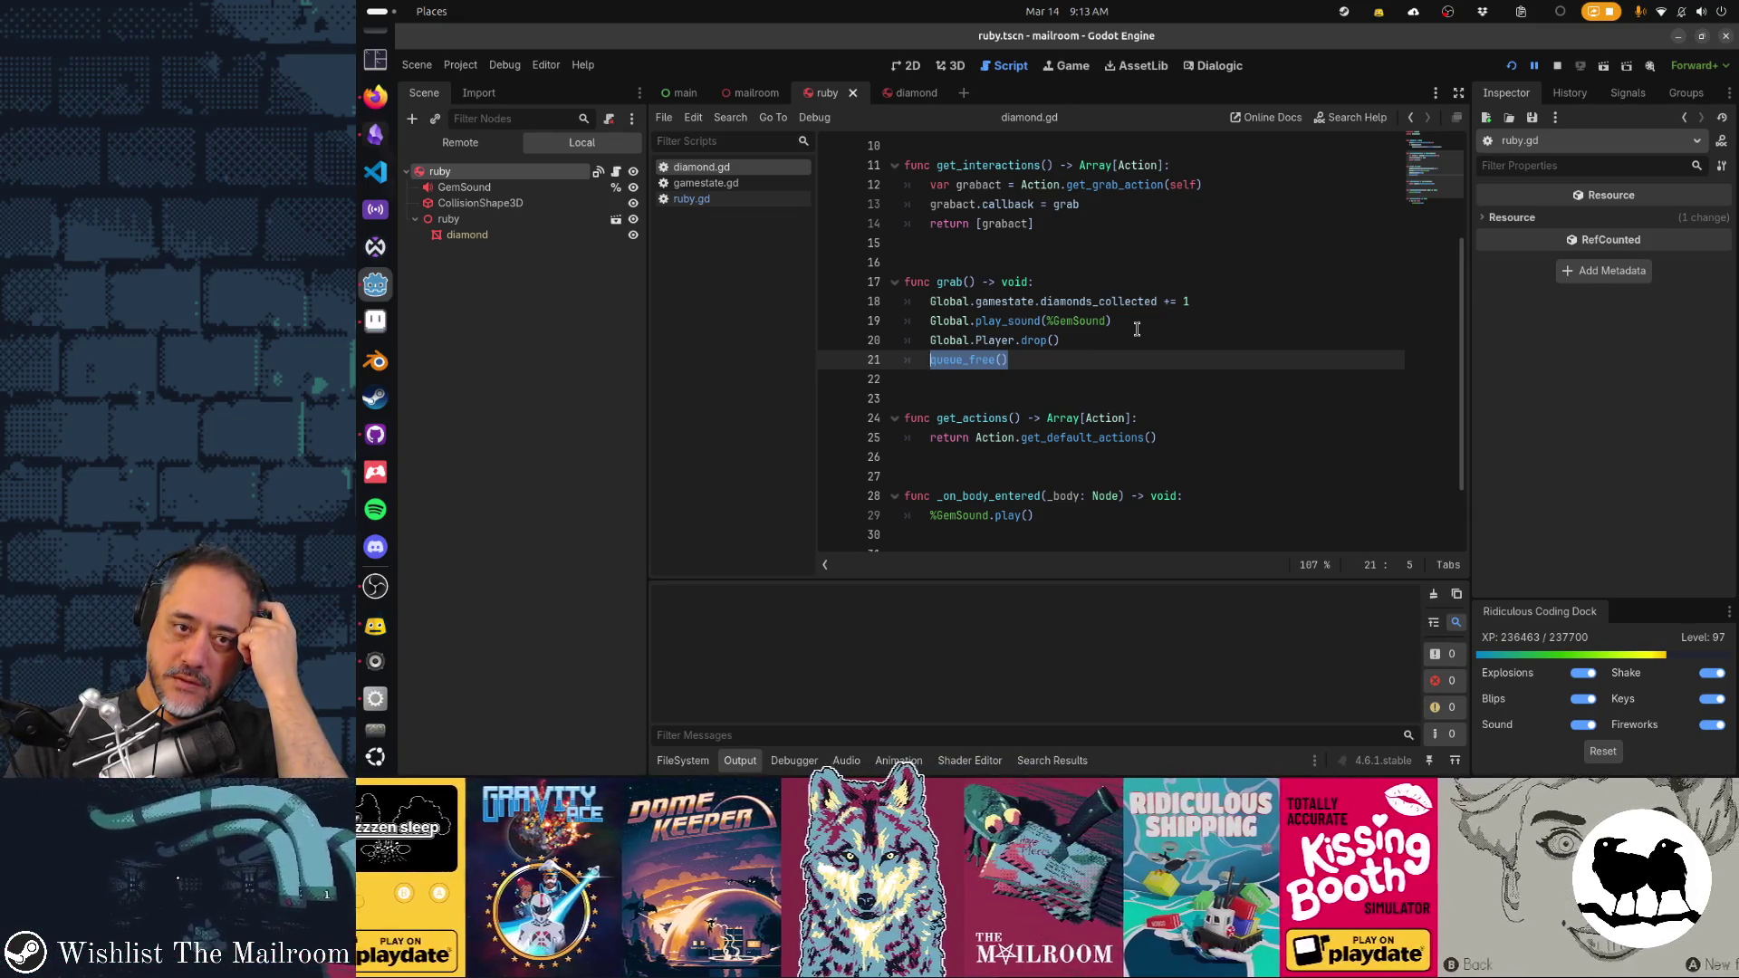
# Add a print of diamonds_collected at the top of grab()
pyautogui.press('Up')
pyautogui.press('Up')
pyautogui.press('Up')
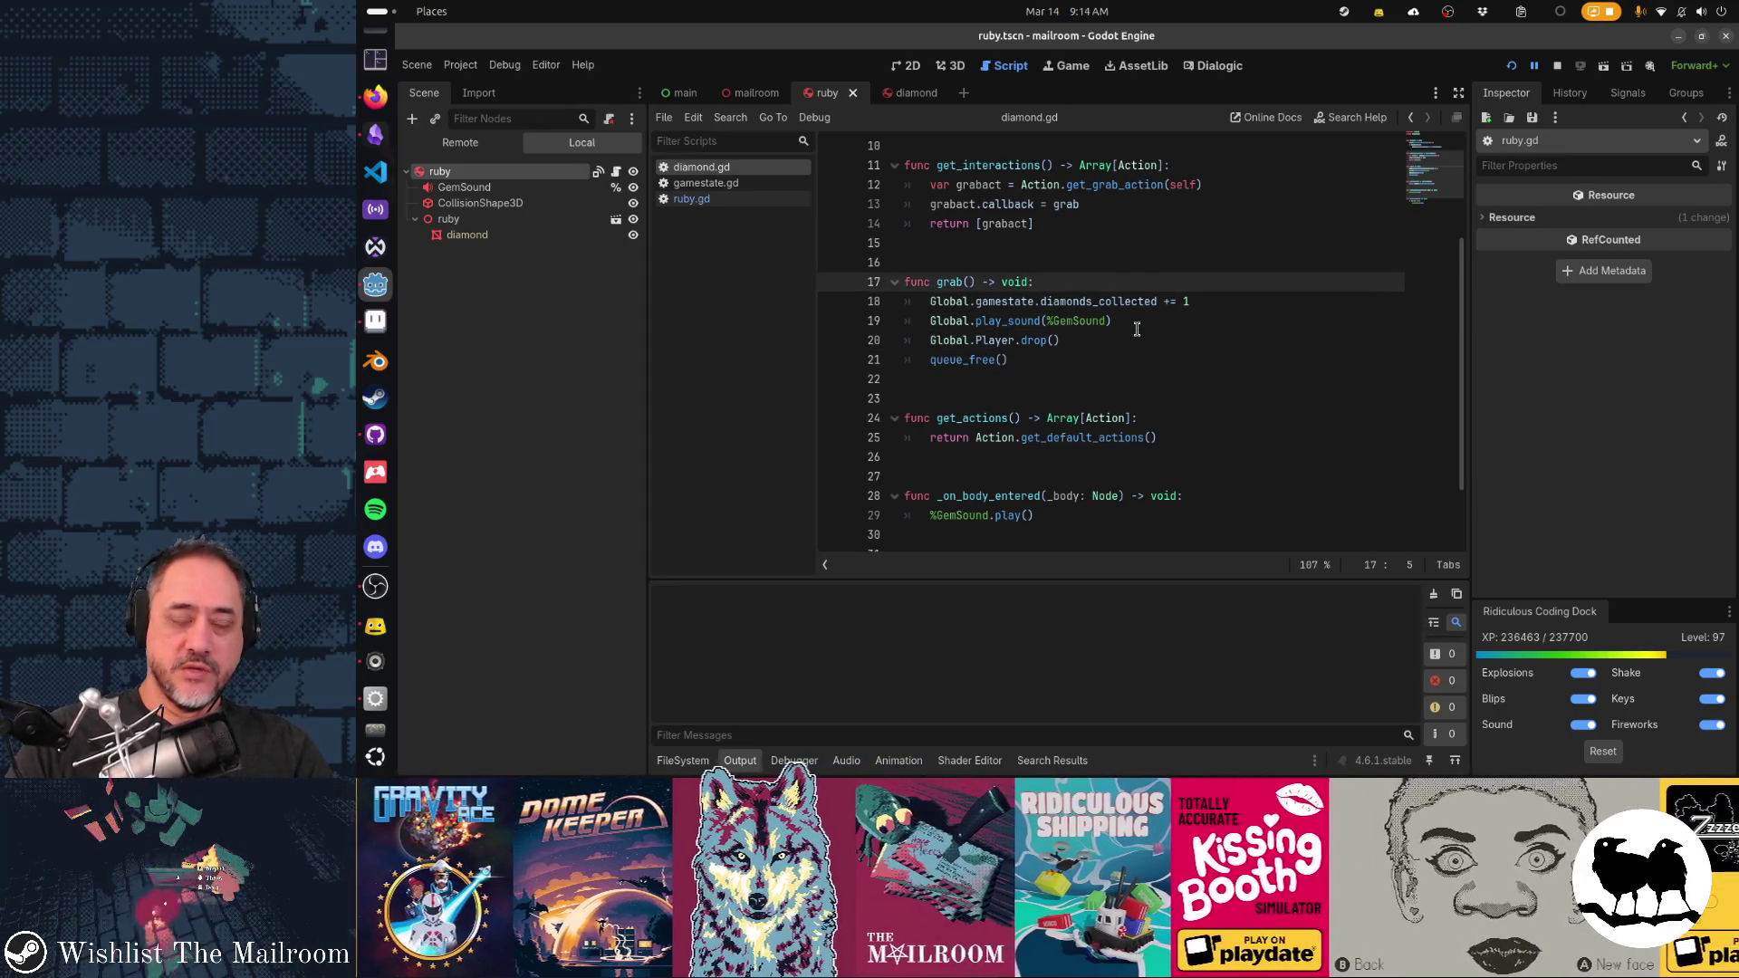
pyautogui.press('End')
pyautogui.press('Return')
pyautogui.write('print("')
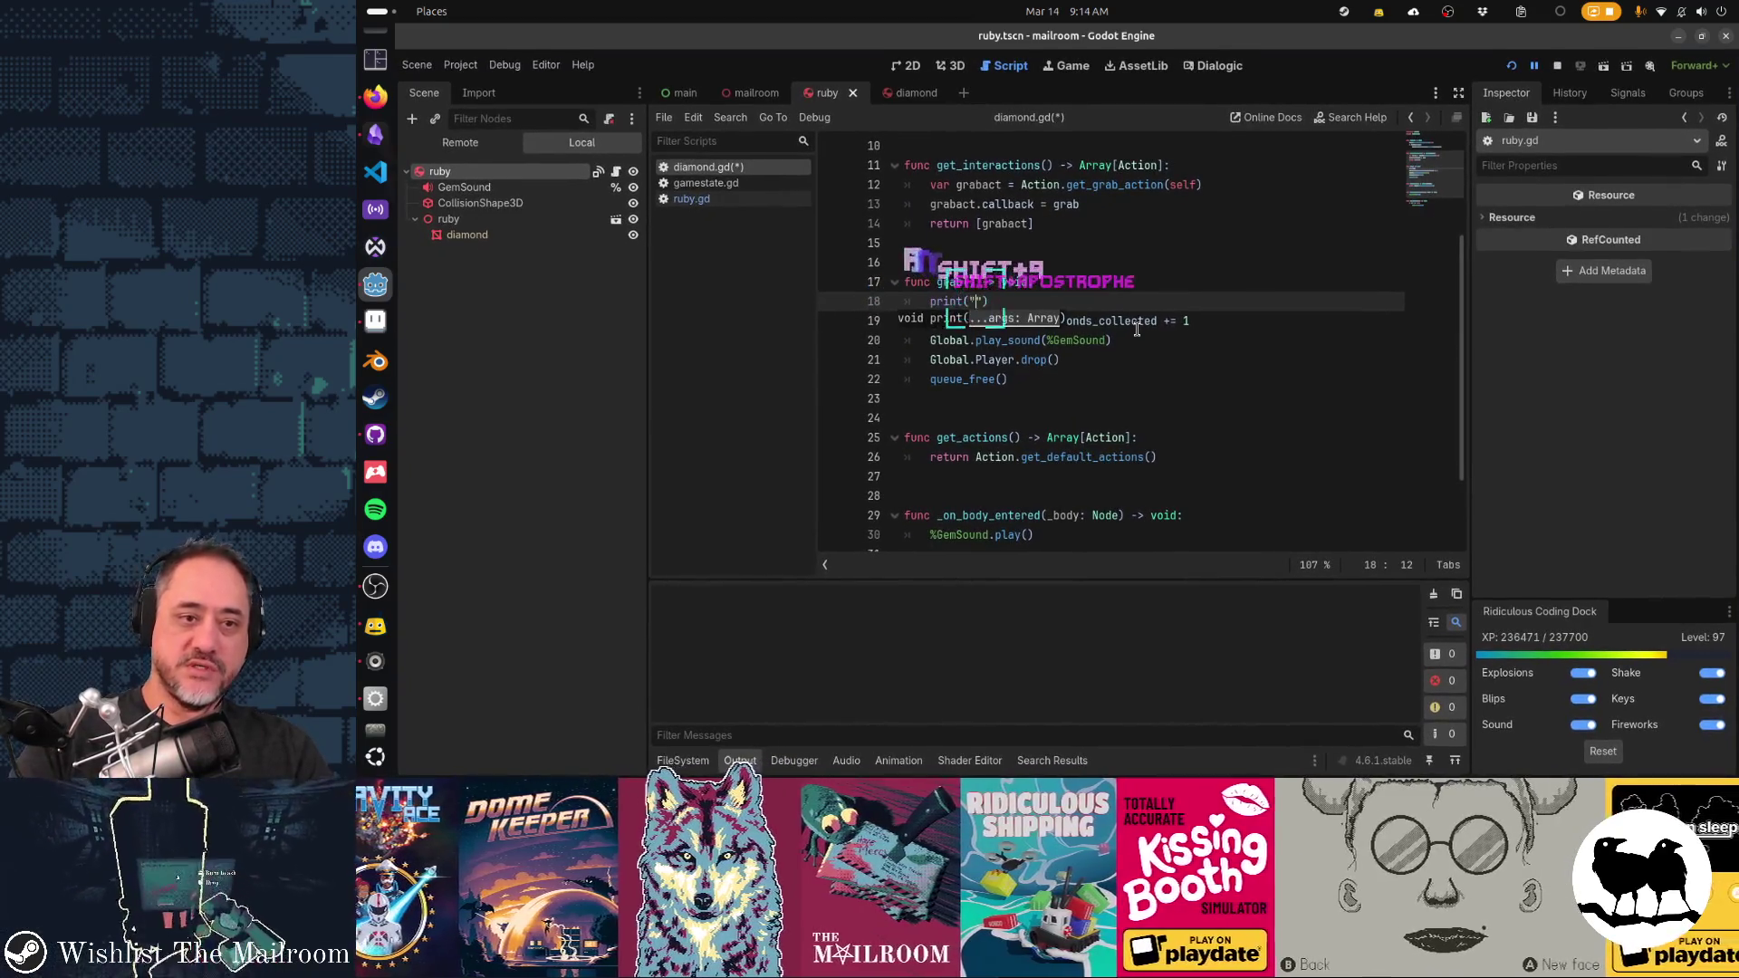
pyautogui.press('Down')
pyautogui.press('Home')
pyautogui.hotkey('ctrl', 'shift', 'Right')
pyautogui.hotkey('ctrl', 'shift', 'Right')
pyautogui.hotkey('ctrl', 'shift', 'Right')
pyautogui.hotkey('ctrl', 'c')
pyautogui.press('Up')
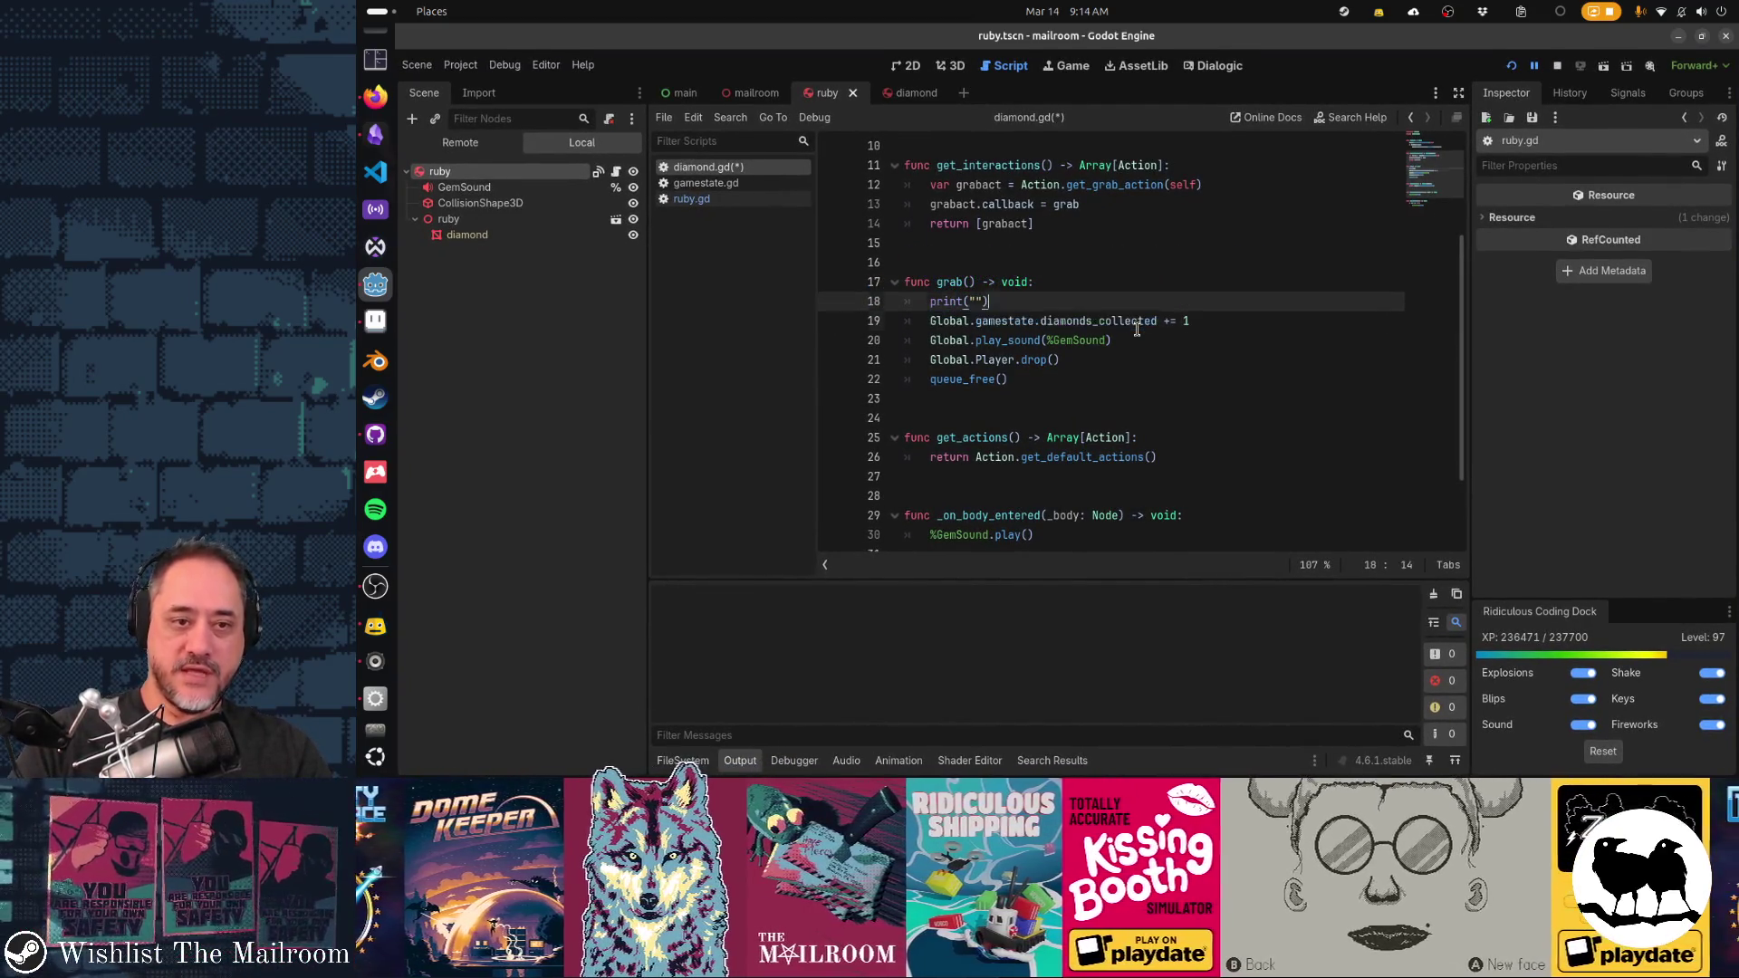
pyautogui.hotkey('ctrl', 'v')
pyautogui.press('Delete')
pyautogui.press('Delete')
# Move the print line below the diamonds_collected increment and save
pyautogui.hotkey('ctrl', 'x')
pyautogui.press('Down')
pyautogui.hotkey('ctrl', 'v')
pyautogui.hotkey('ctrl', 's')
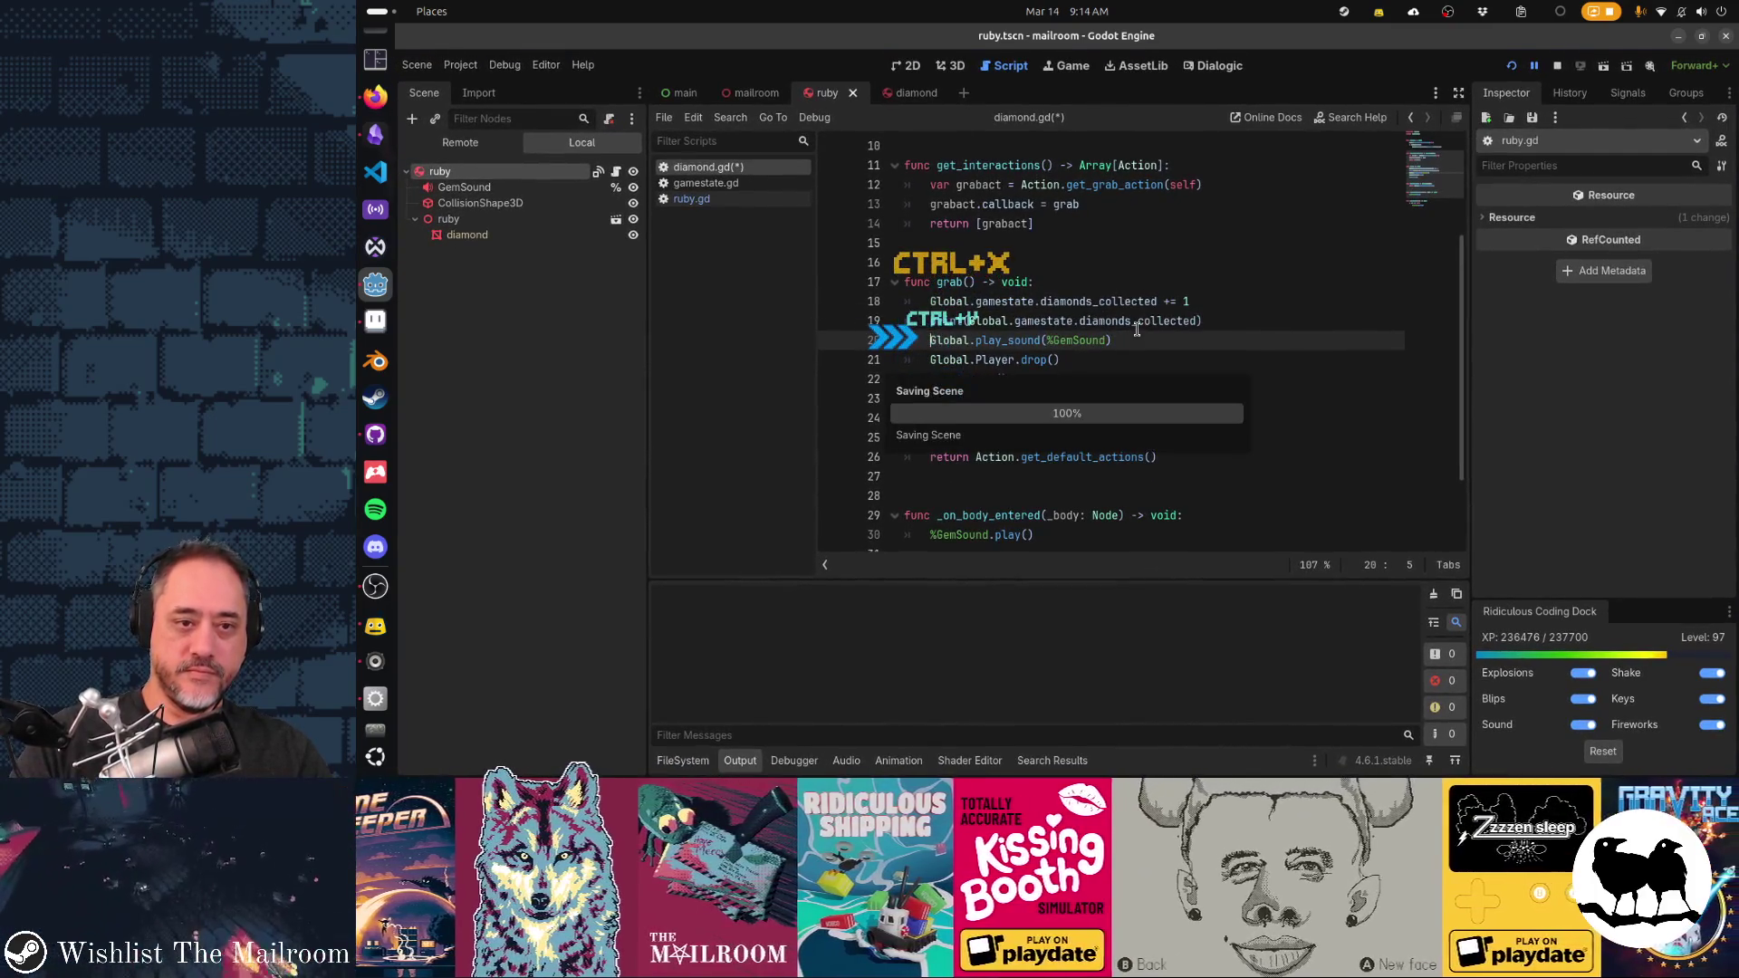
# Change it to prints("diamonds", diamonds_collected), save diamond.gd, and switch to ruby.gd
pyautogui.press('Up')
pyautogui.hotkey('ctrl', 'Right')
pyautogui.write('s')
pyautogui.press('Right')
pyautogui.write('"')
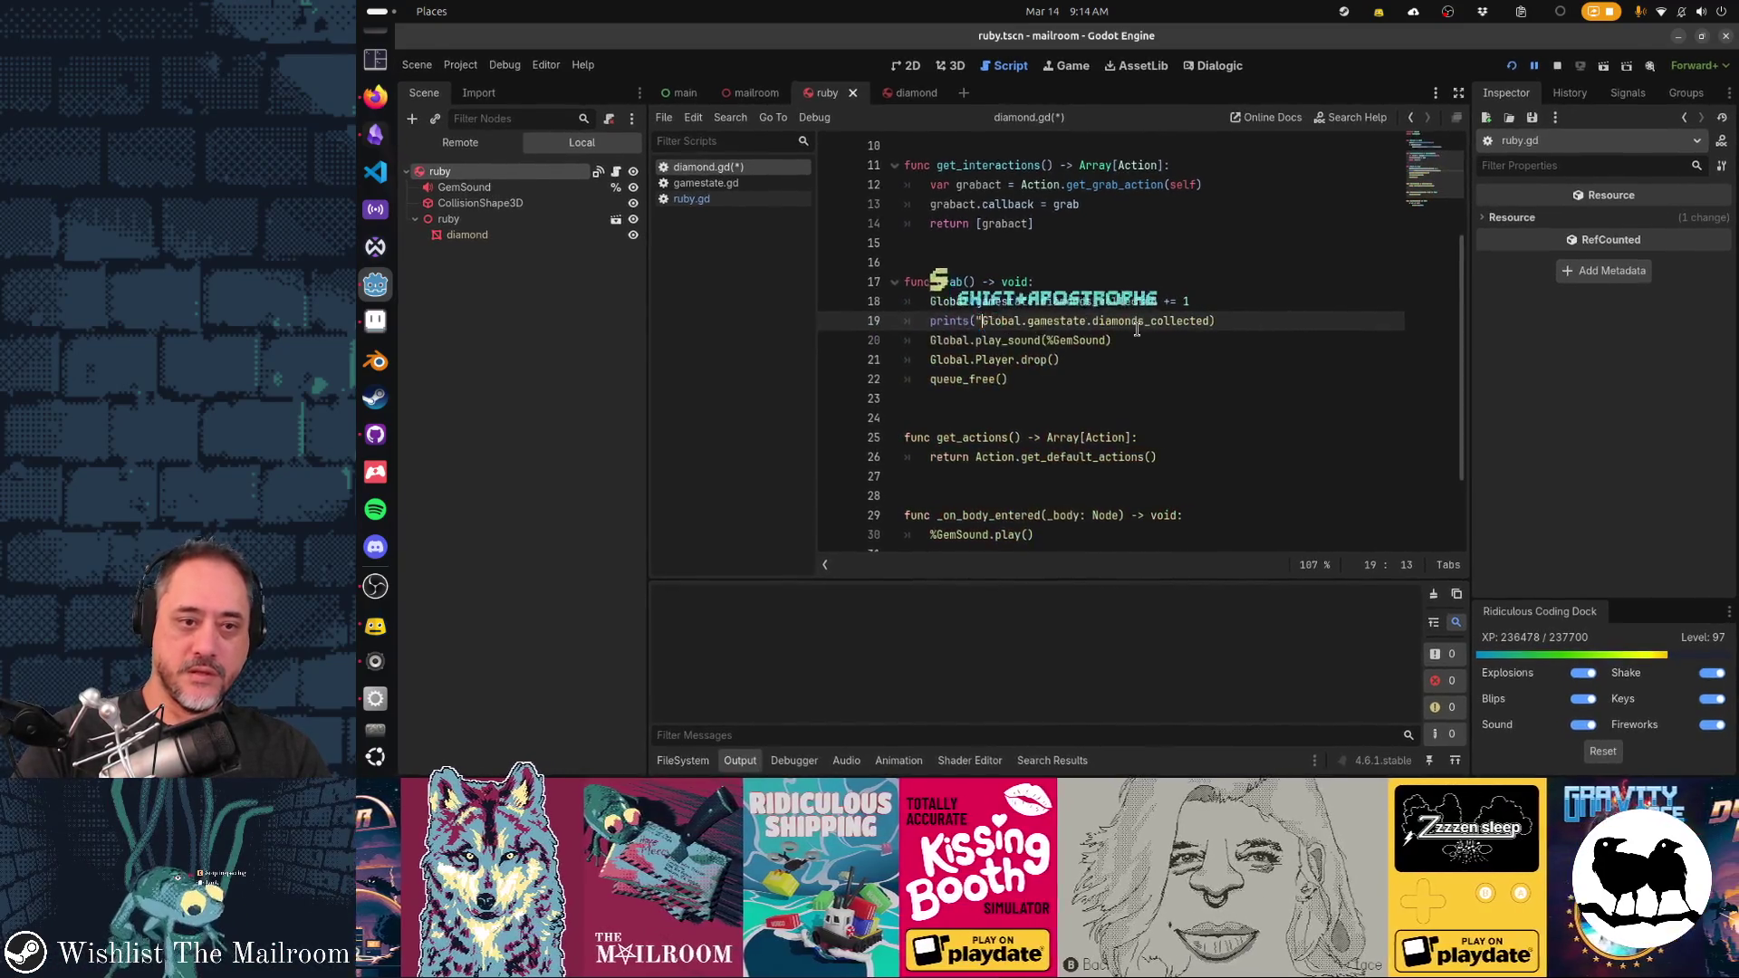
pyautogui.write('diamonds",')
pyautogui.hotkey('shift', 'Home')
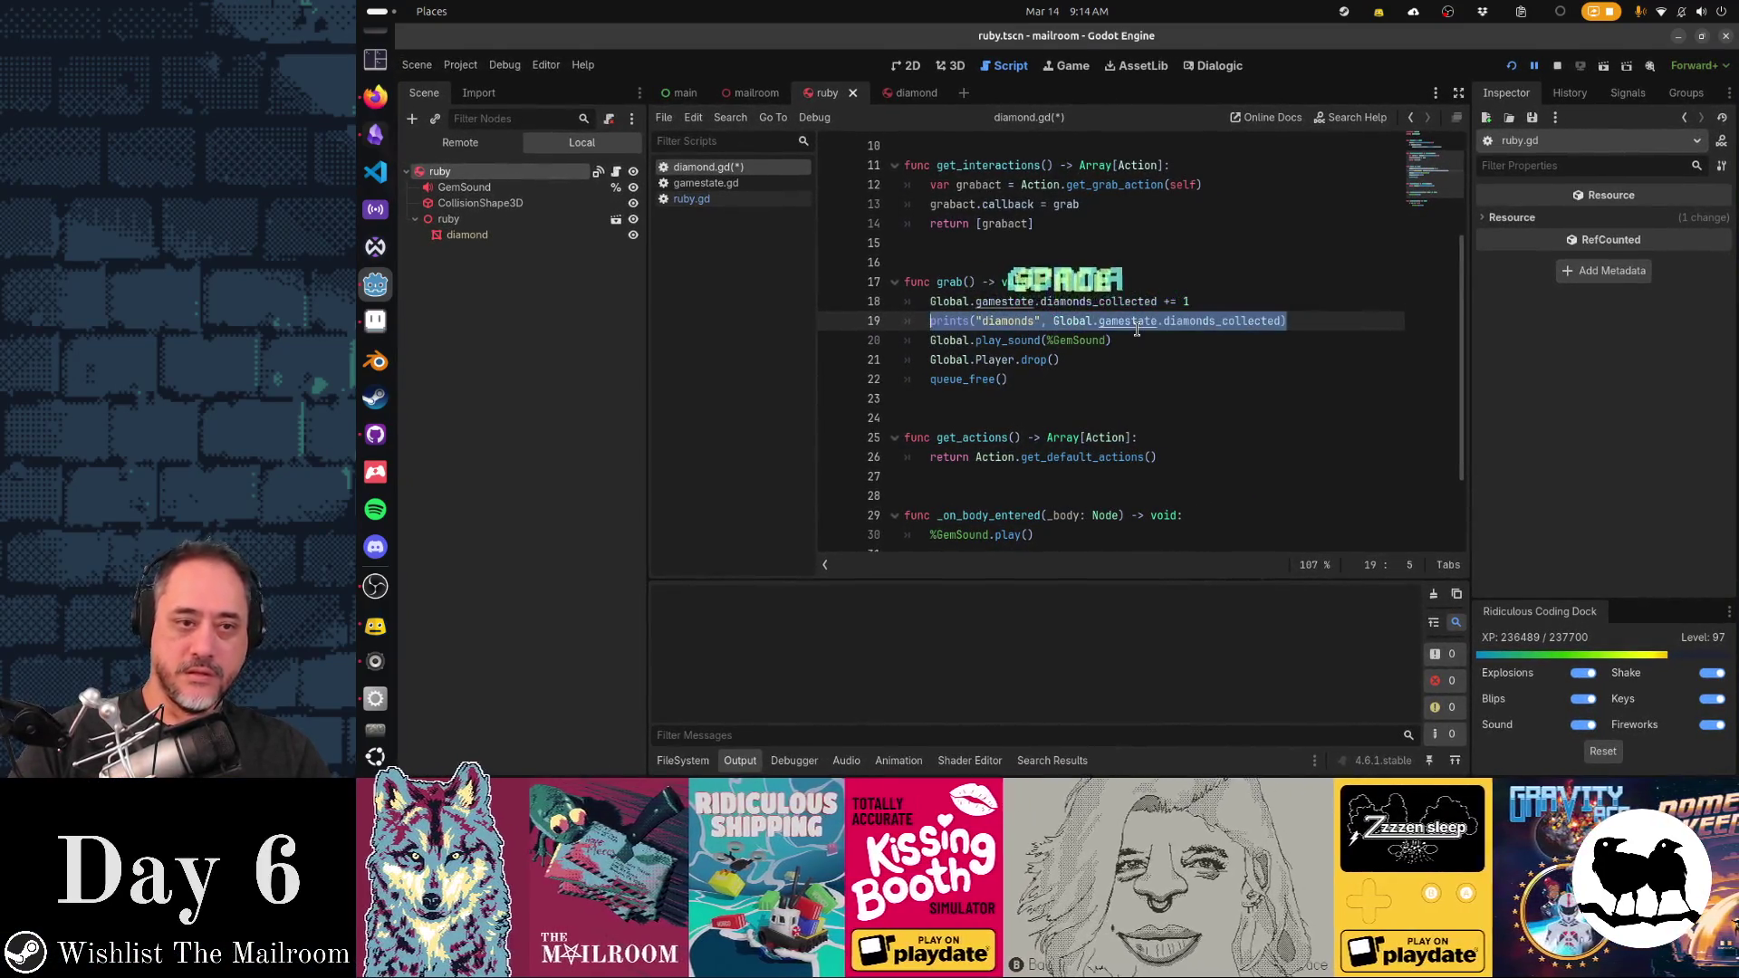
pyautogui.hotkey('ctrl', 's')
pyautogui.hotkey('ctrl', 'shift', '.')
pyautogui.hotkey('ctrl', 'shift', '.')
pyautogui.press('Up')
pyautogui.press('Up')
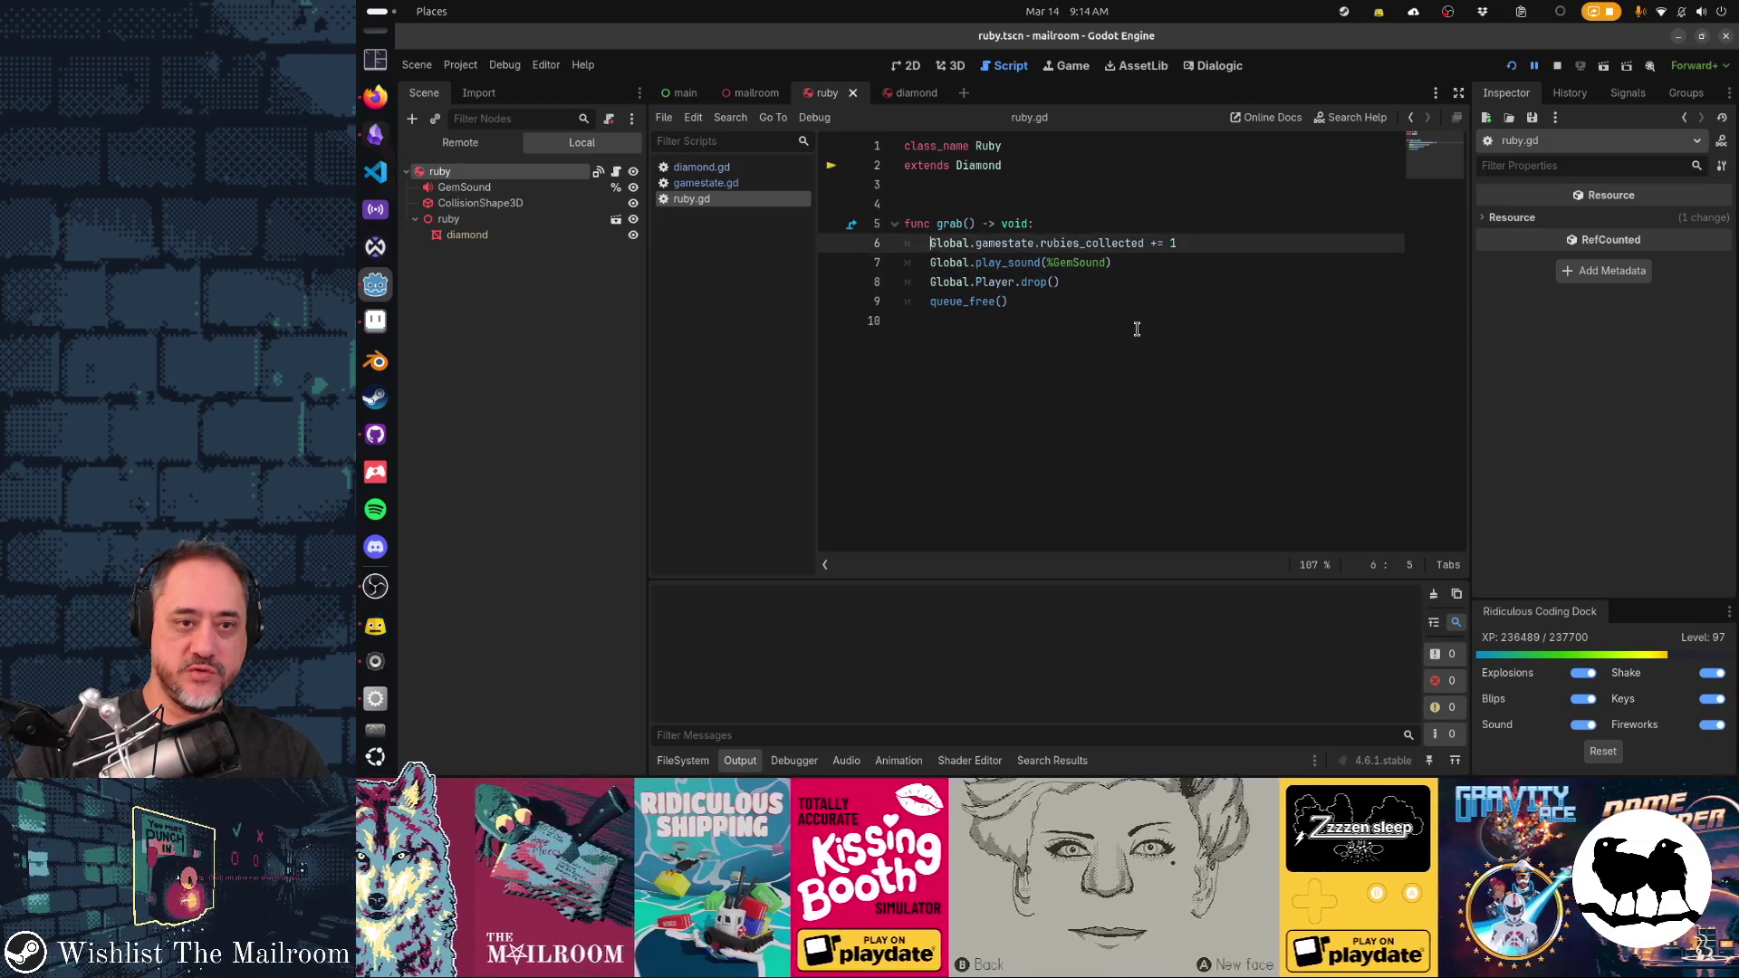
# Paste the prints line into ruby.gd's grab(), relabel it "rubies", and save
pyautogui.press('End')
pyautogui.press('Return')
pyautogui.hotkey('ctrl', 'v')
pyautogui.write('rubies')
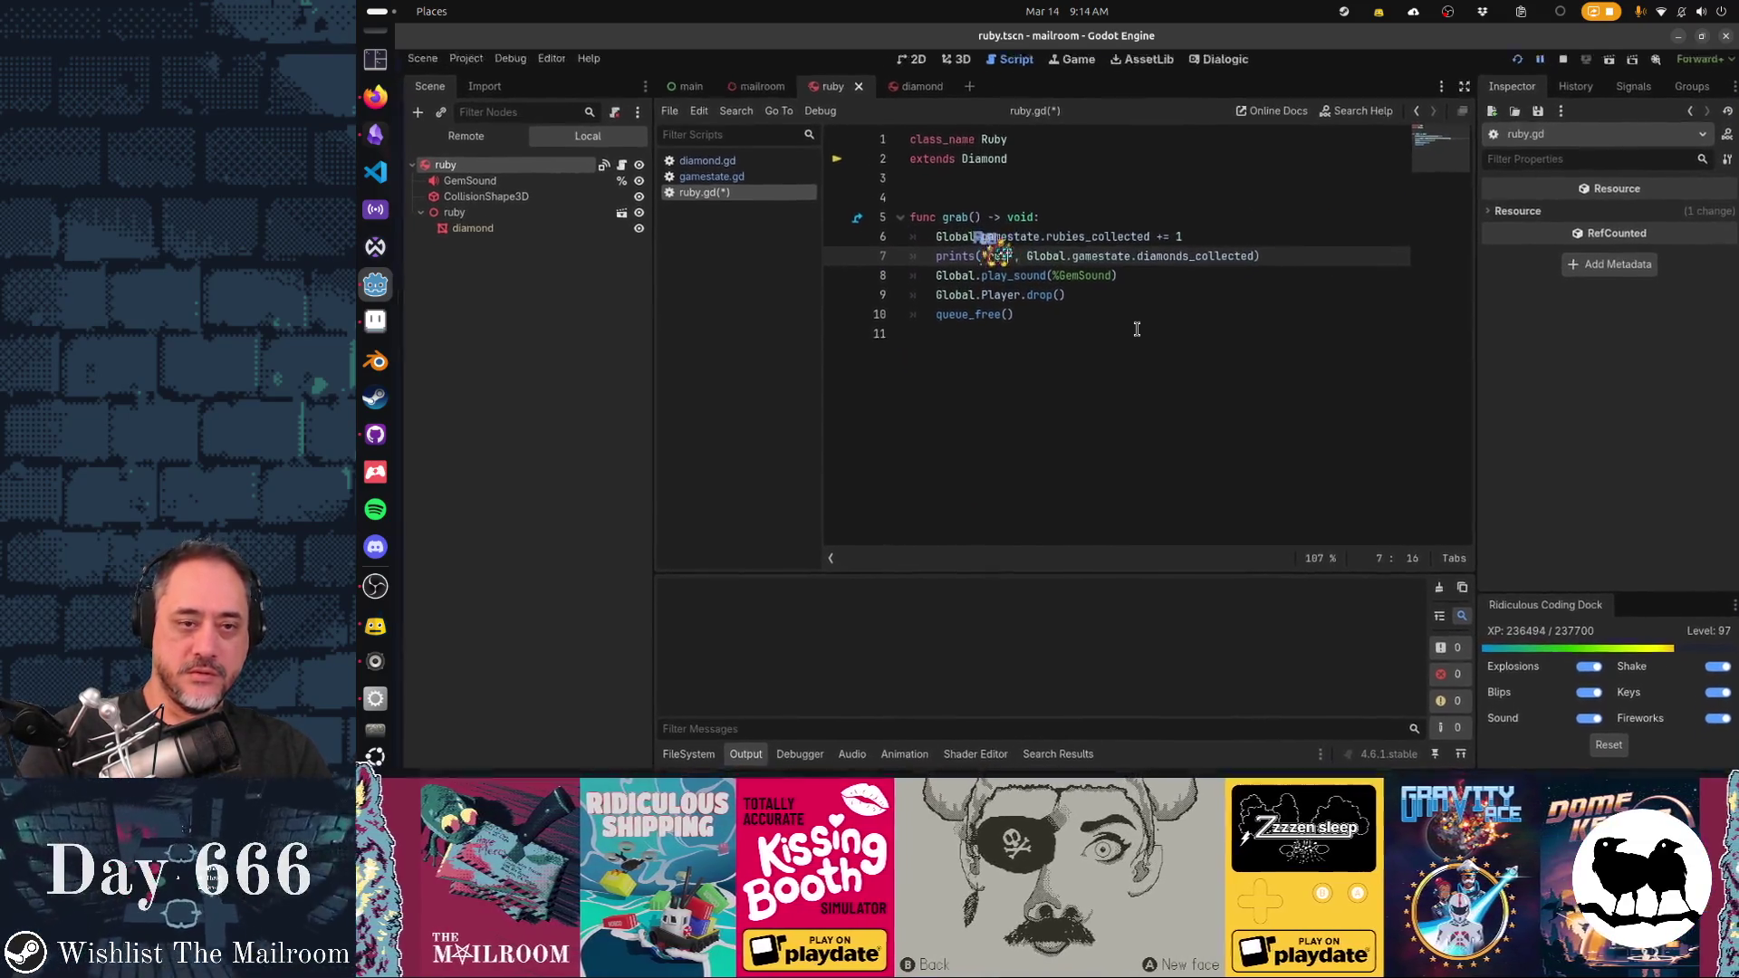
pyautogui.hotkey('ctrl', 's')
# Stop the running game and relaunch the project with F5
pyautogui.press('Down')
pyautogui.press('Down')
pyautogui.press('Down')
pyautogui.press('Down')
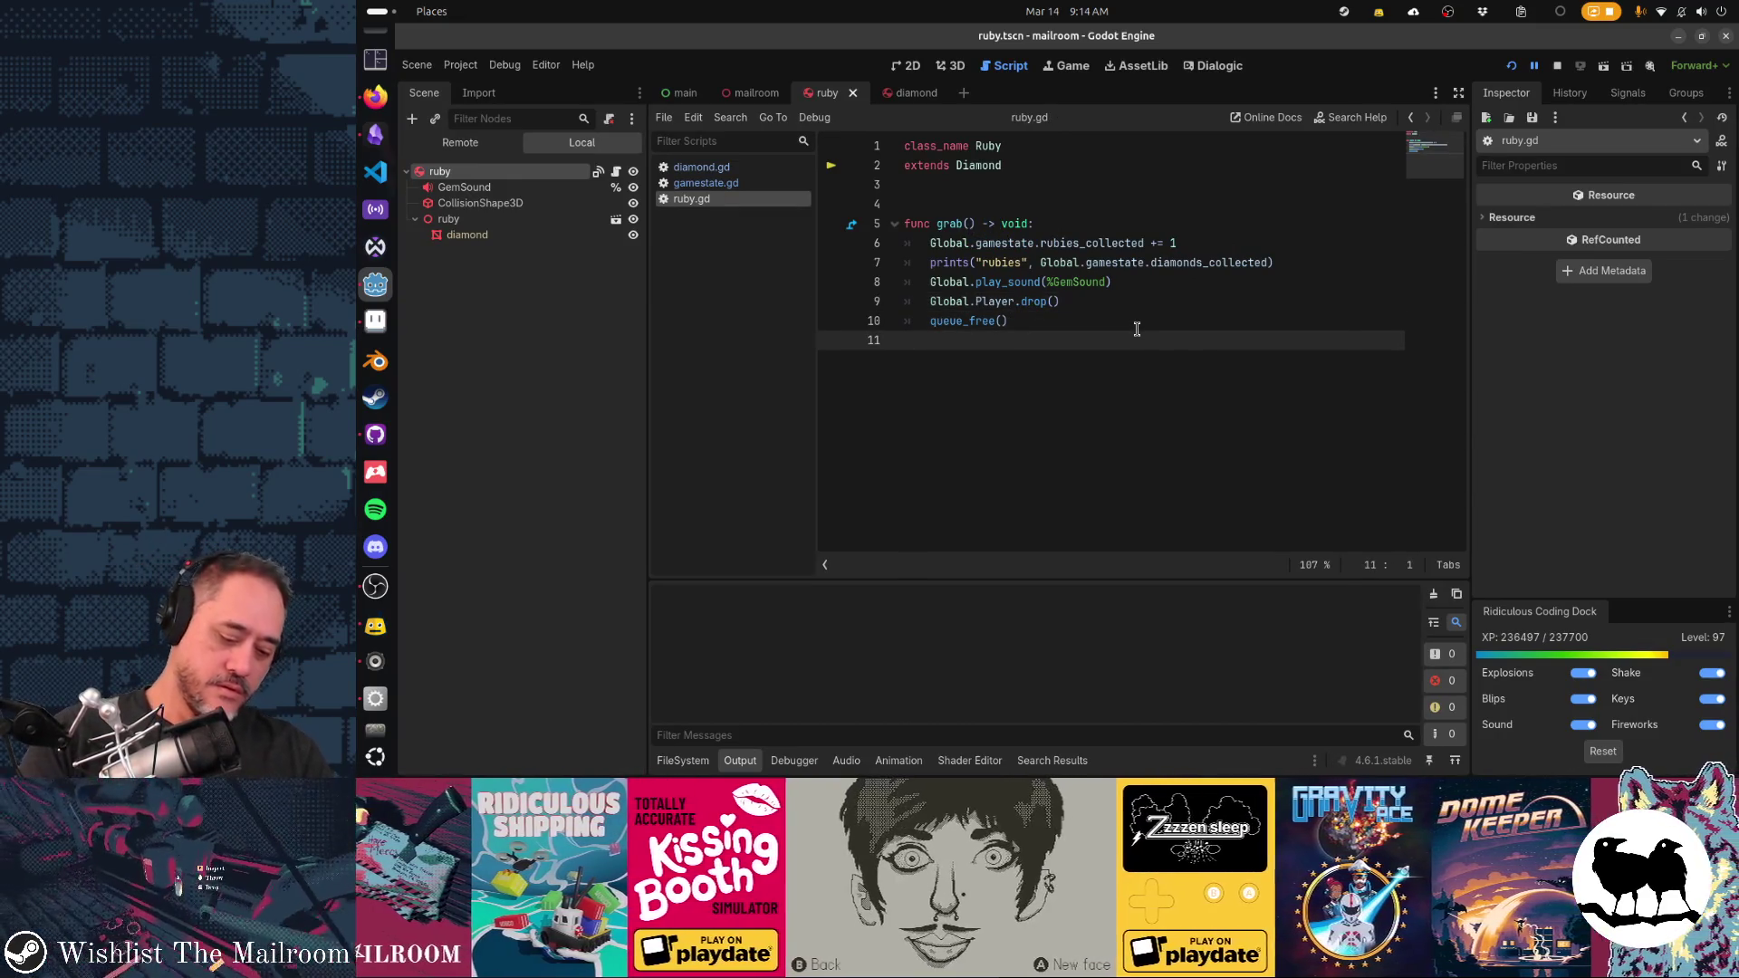
pyautogui.hotkey('alt', 'shift', 'o')
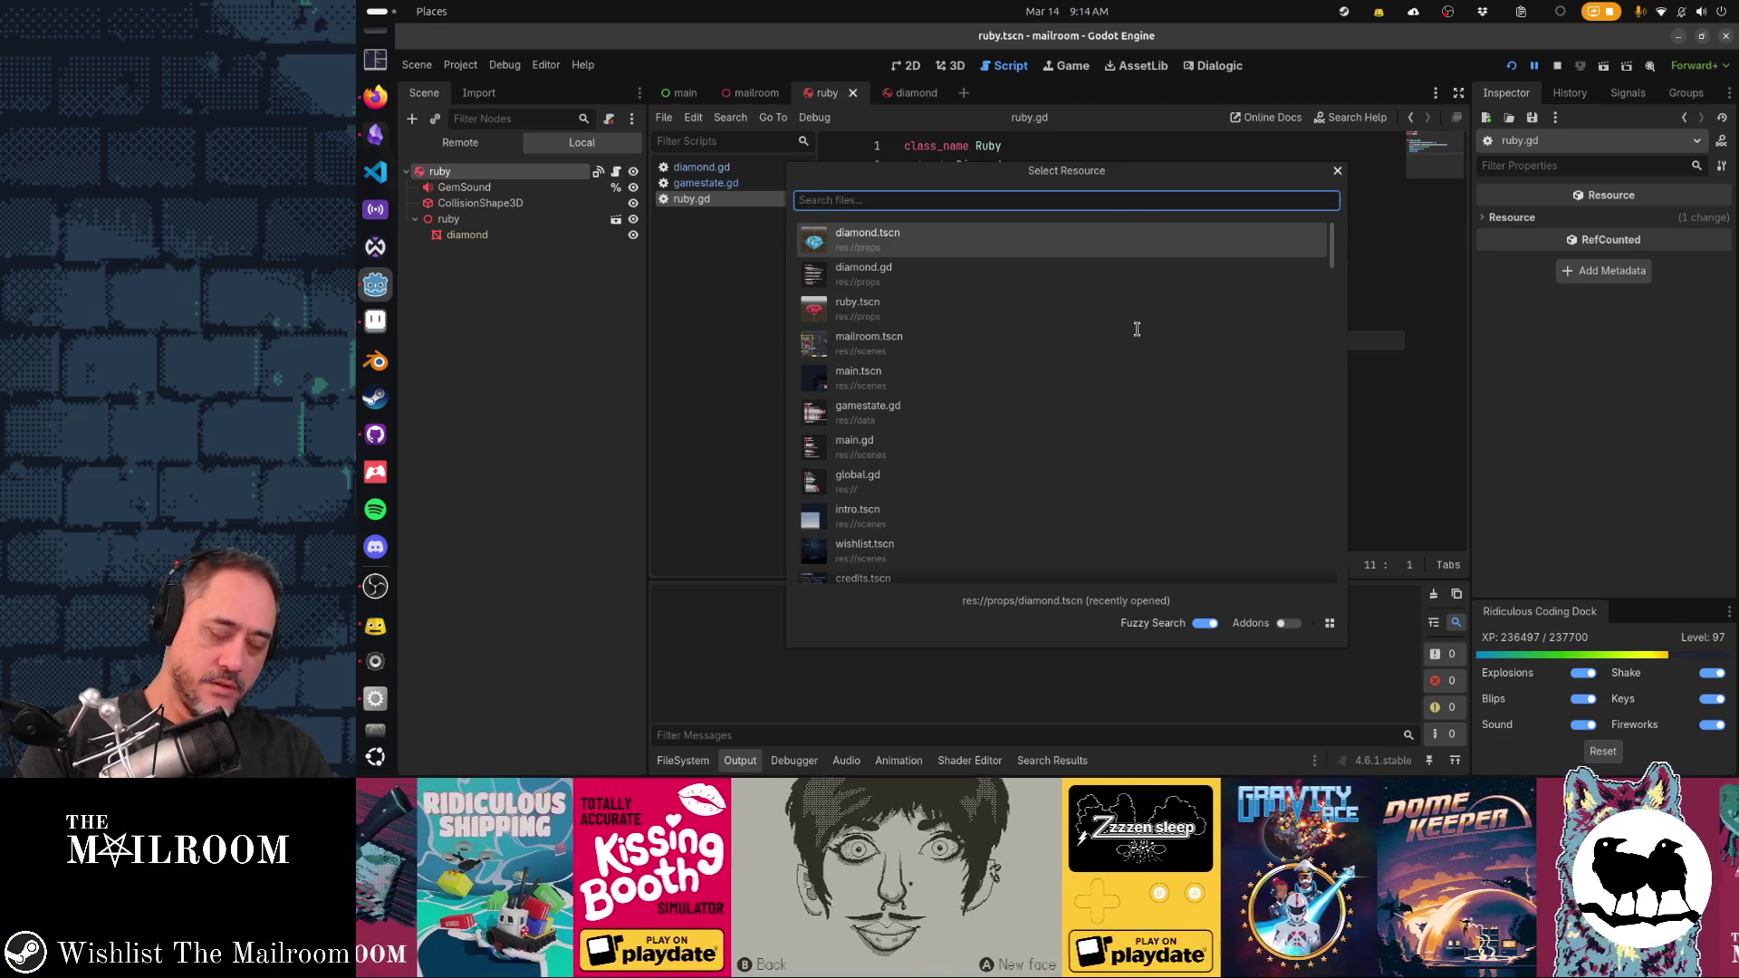
pyautogui.press('Escape')
pyautogui.press('F8')
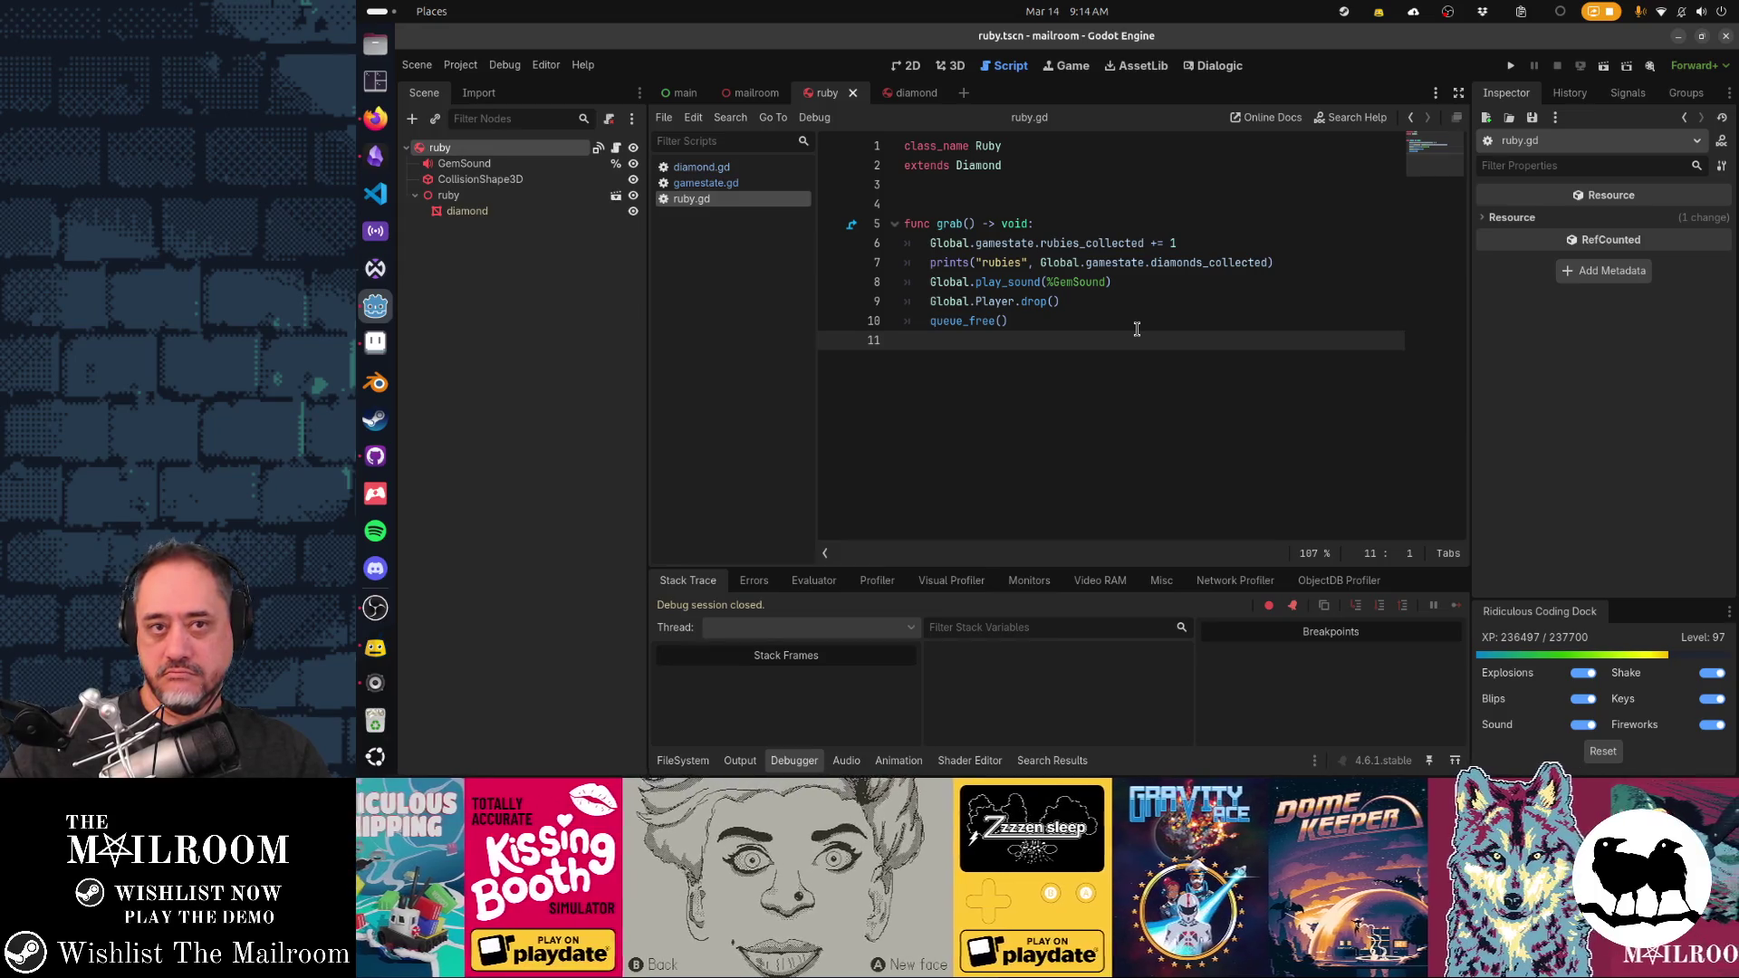
pyautogui.press('F5')
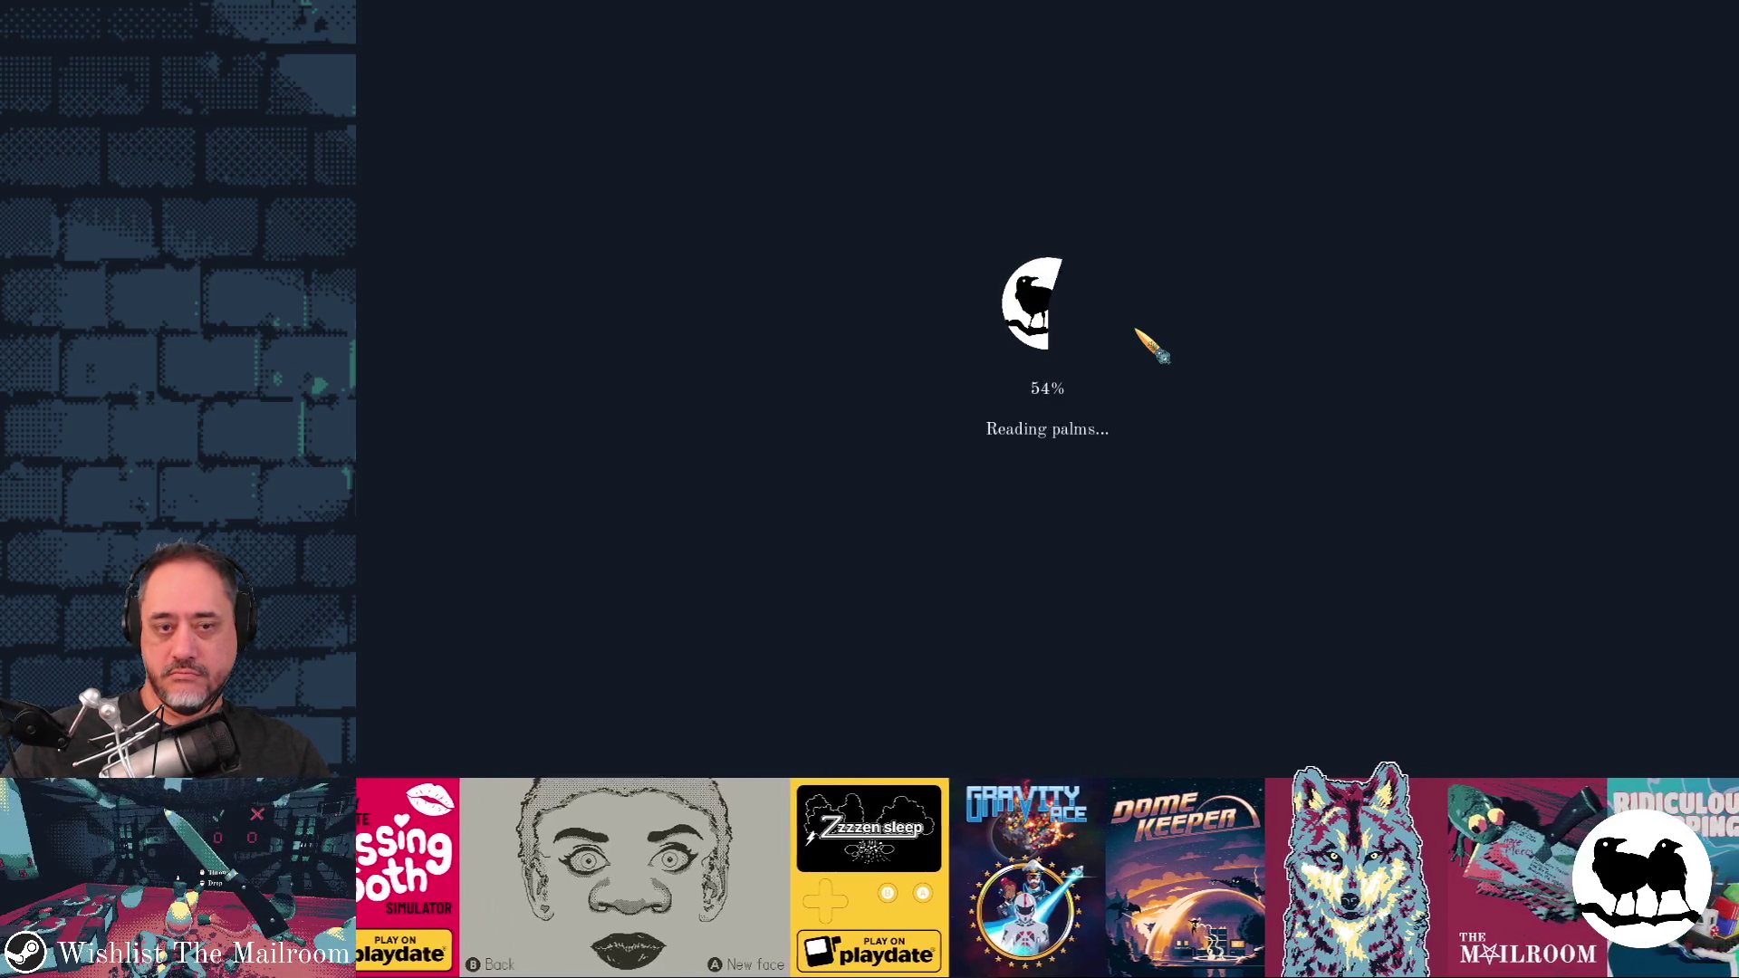
# Return to the loading game and dismiss the Grind tutorial popup
pyautogui.hotkey('alt', 'Tab')
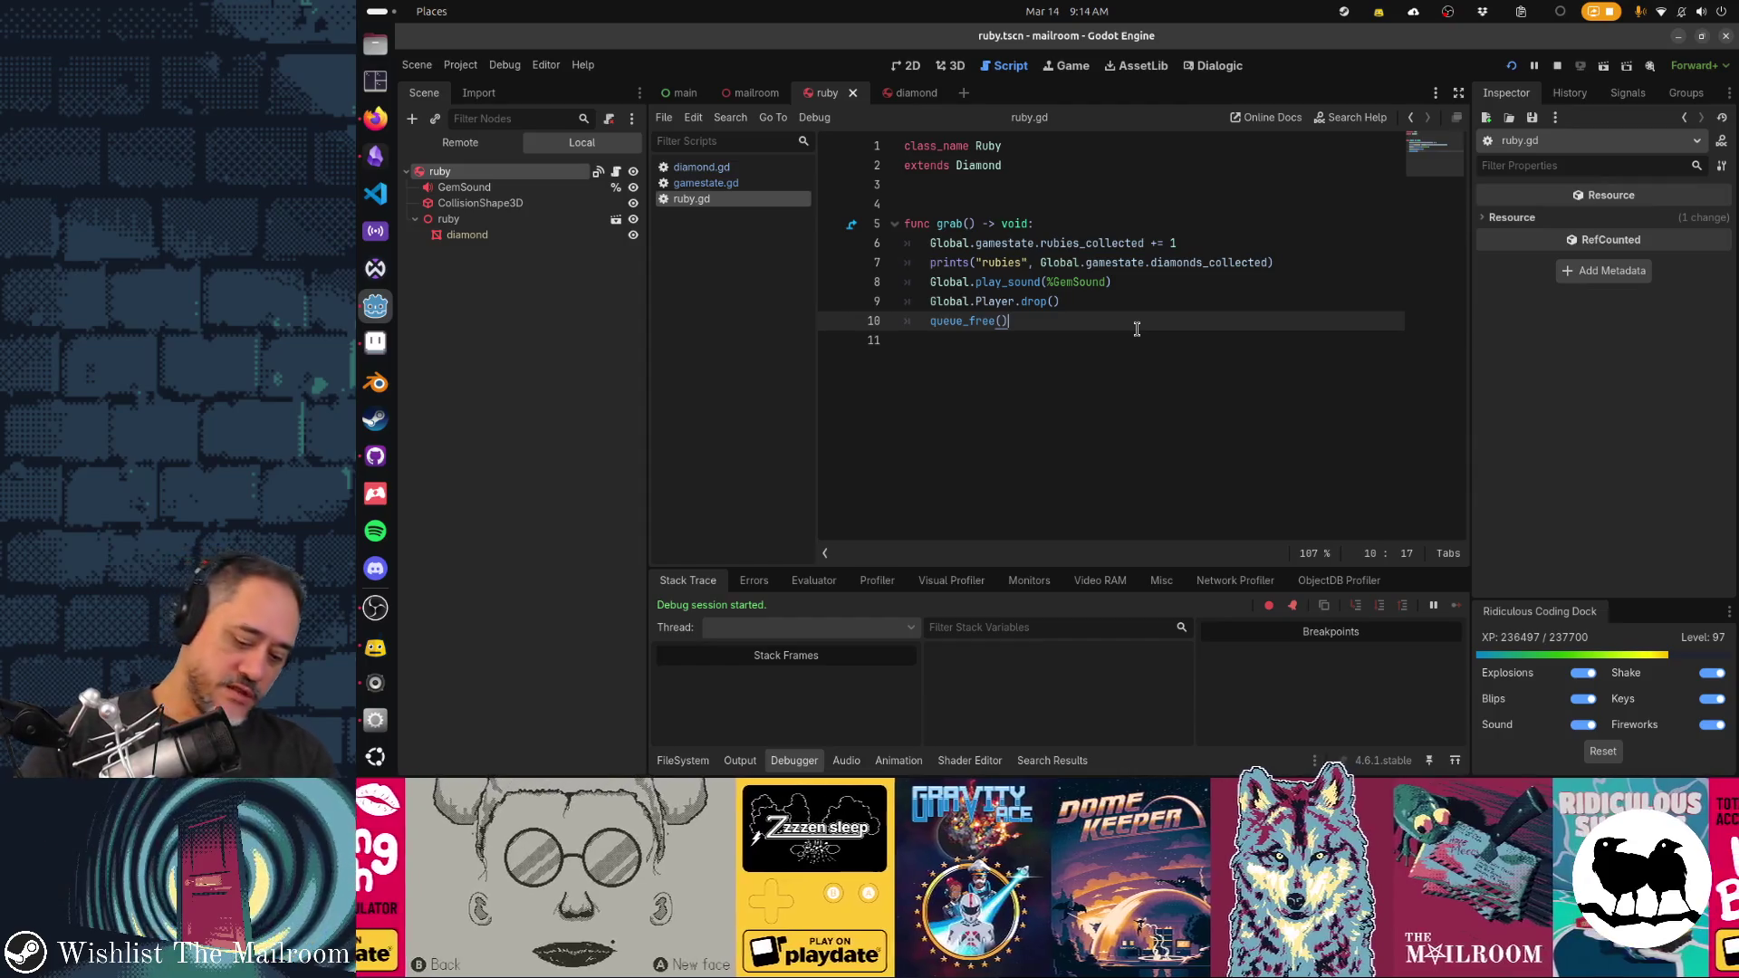
pyautogui.hotkey('shift', 'alt', 'o')
pyautogui.press('Escape')
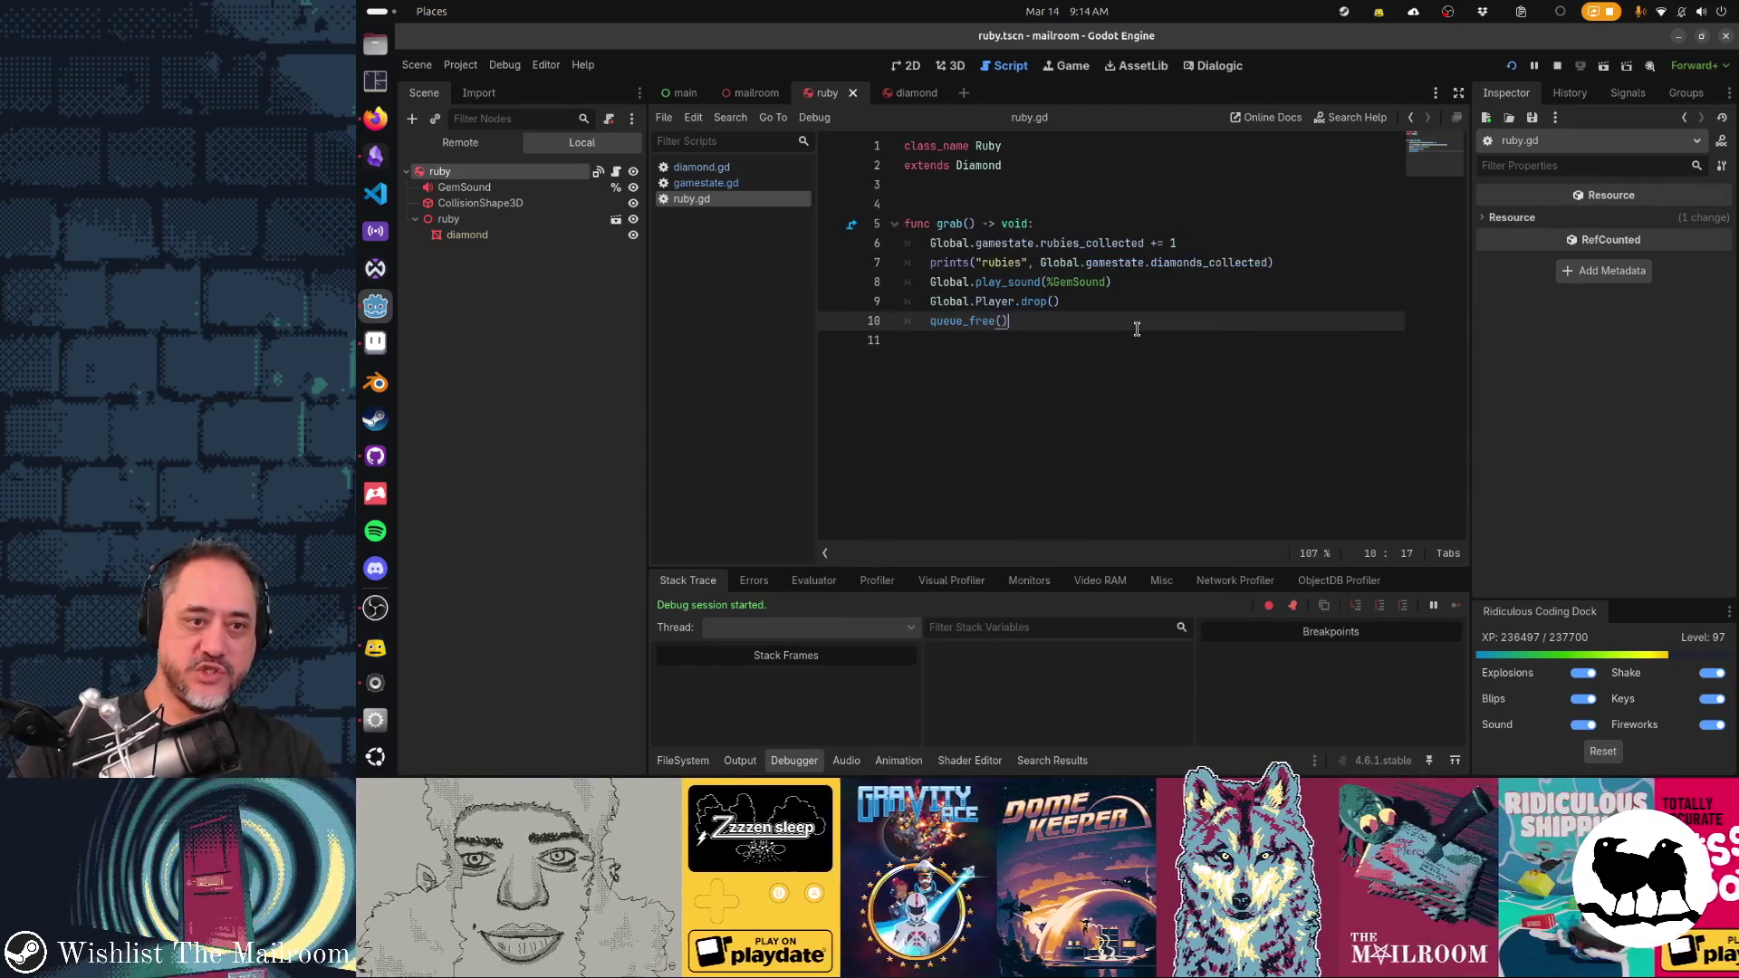
pyautogui.hotkey('alt', 'Tab')
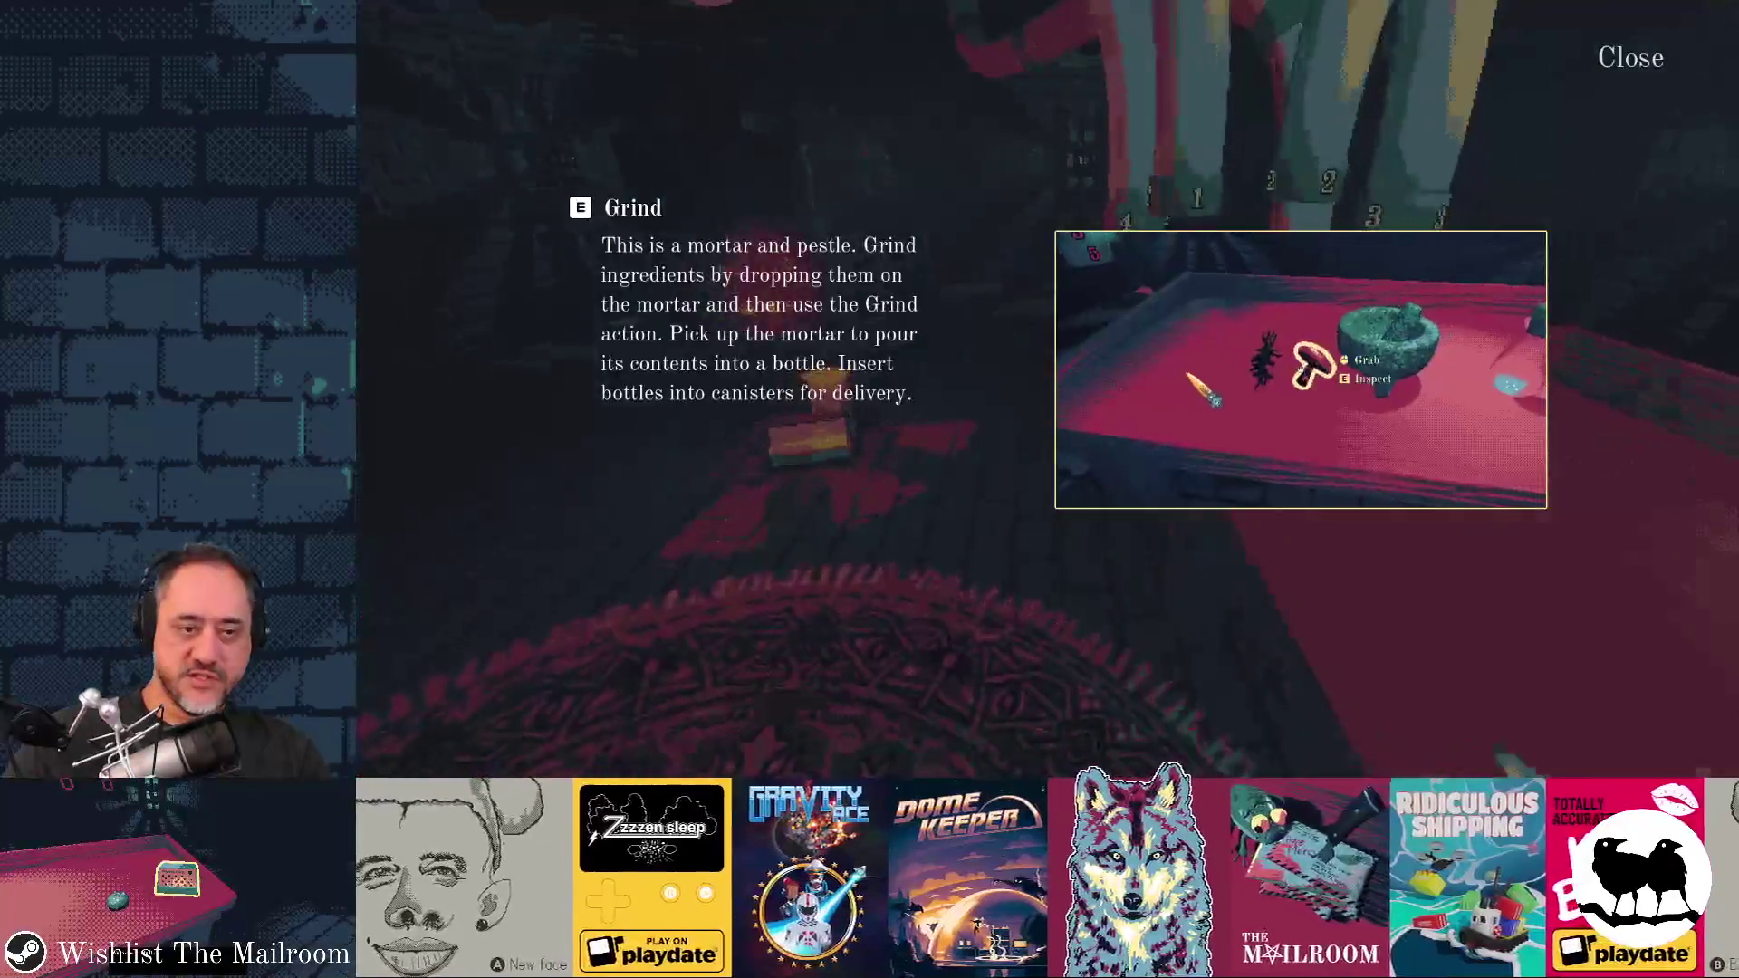
pyautogui.press('Escape')
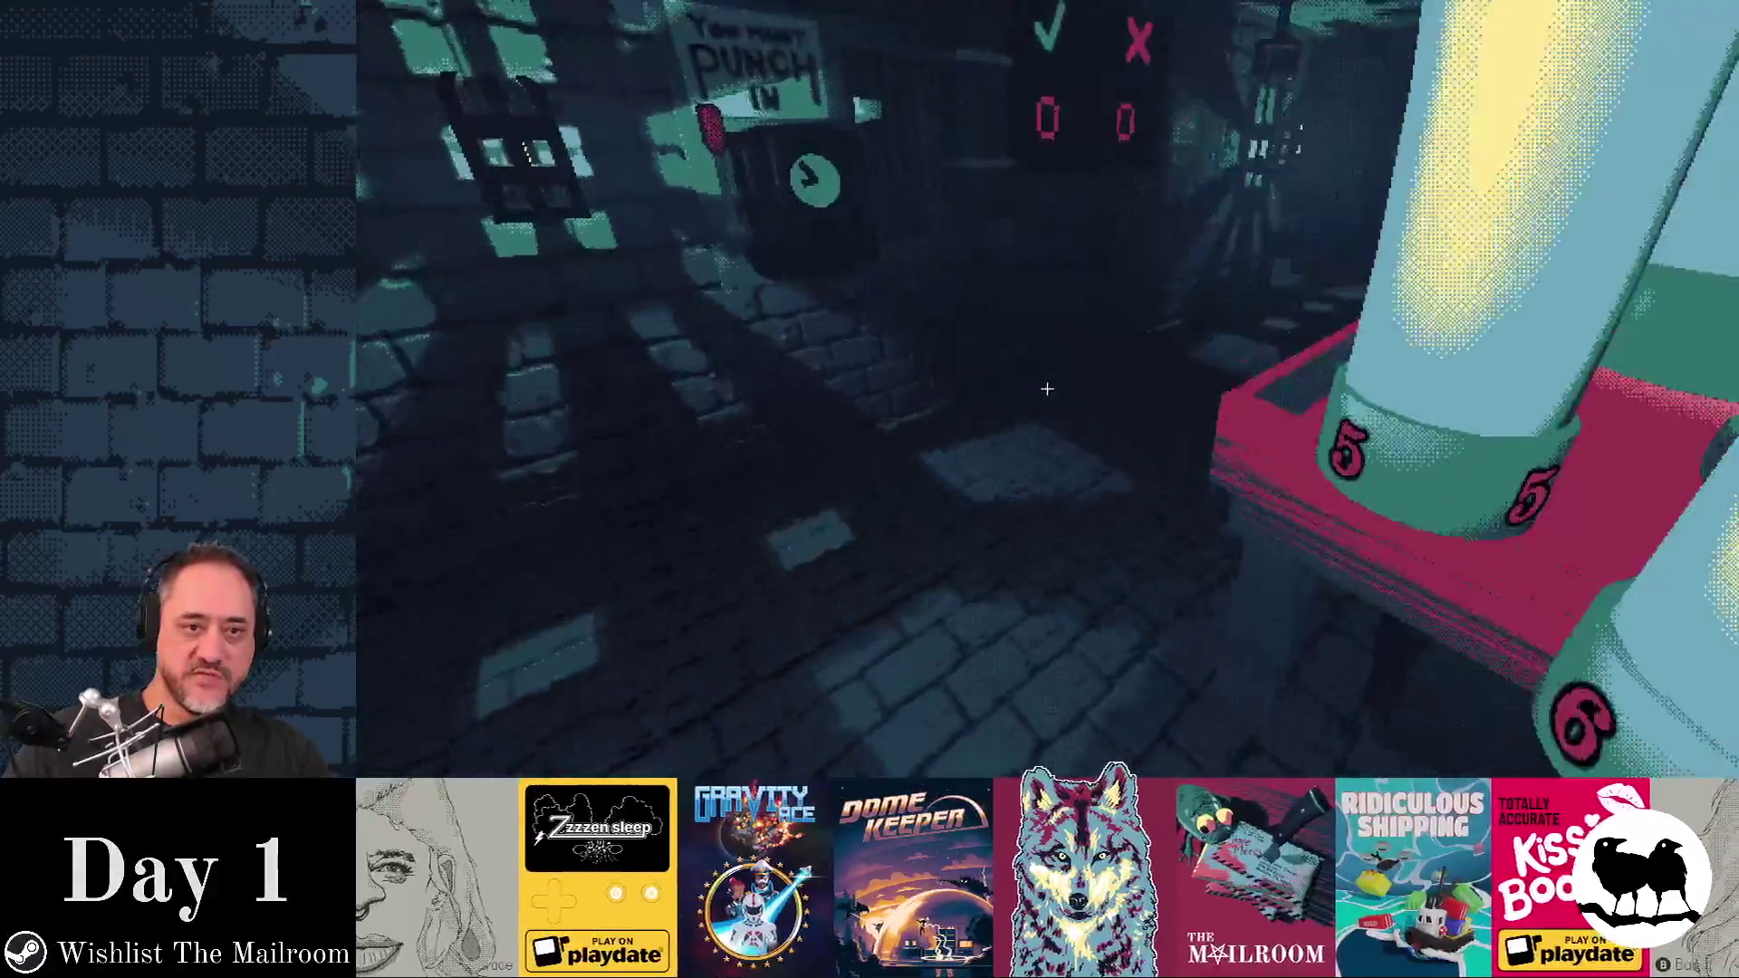
# Run the payday event from the console and grab gems, checking Godot's output log
pyautogui.press('quoteleft')
pyautogui.write('event payday')
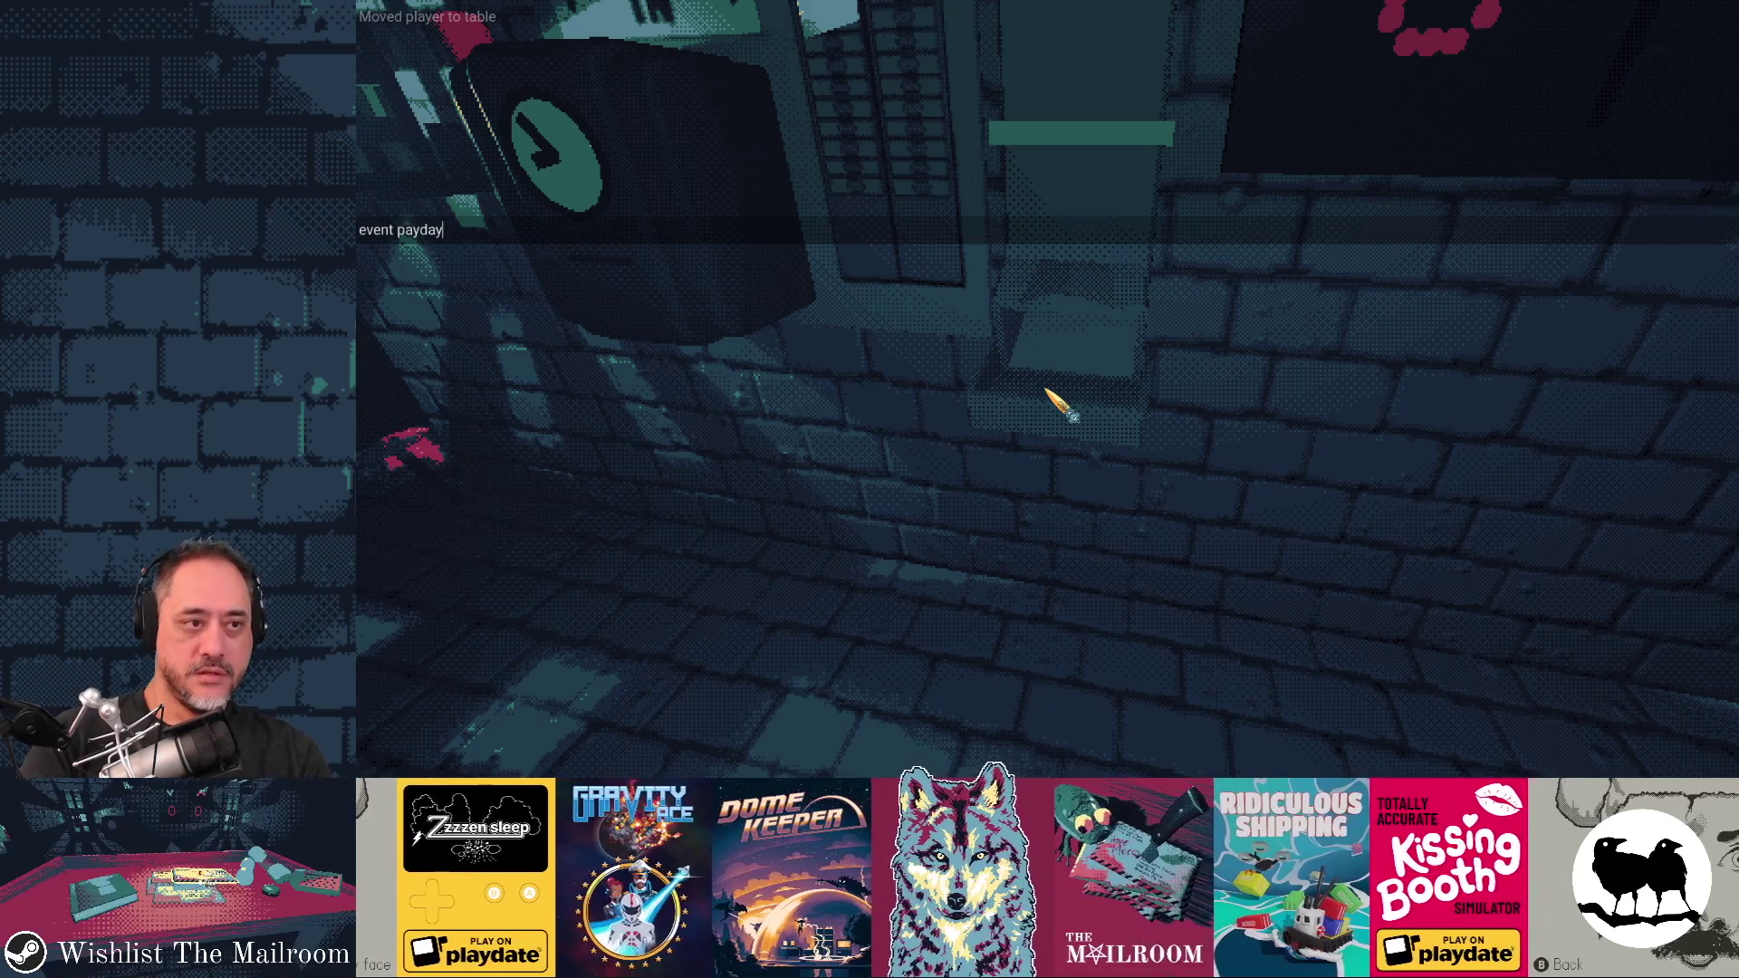
pyautogui.press('Return')
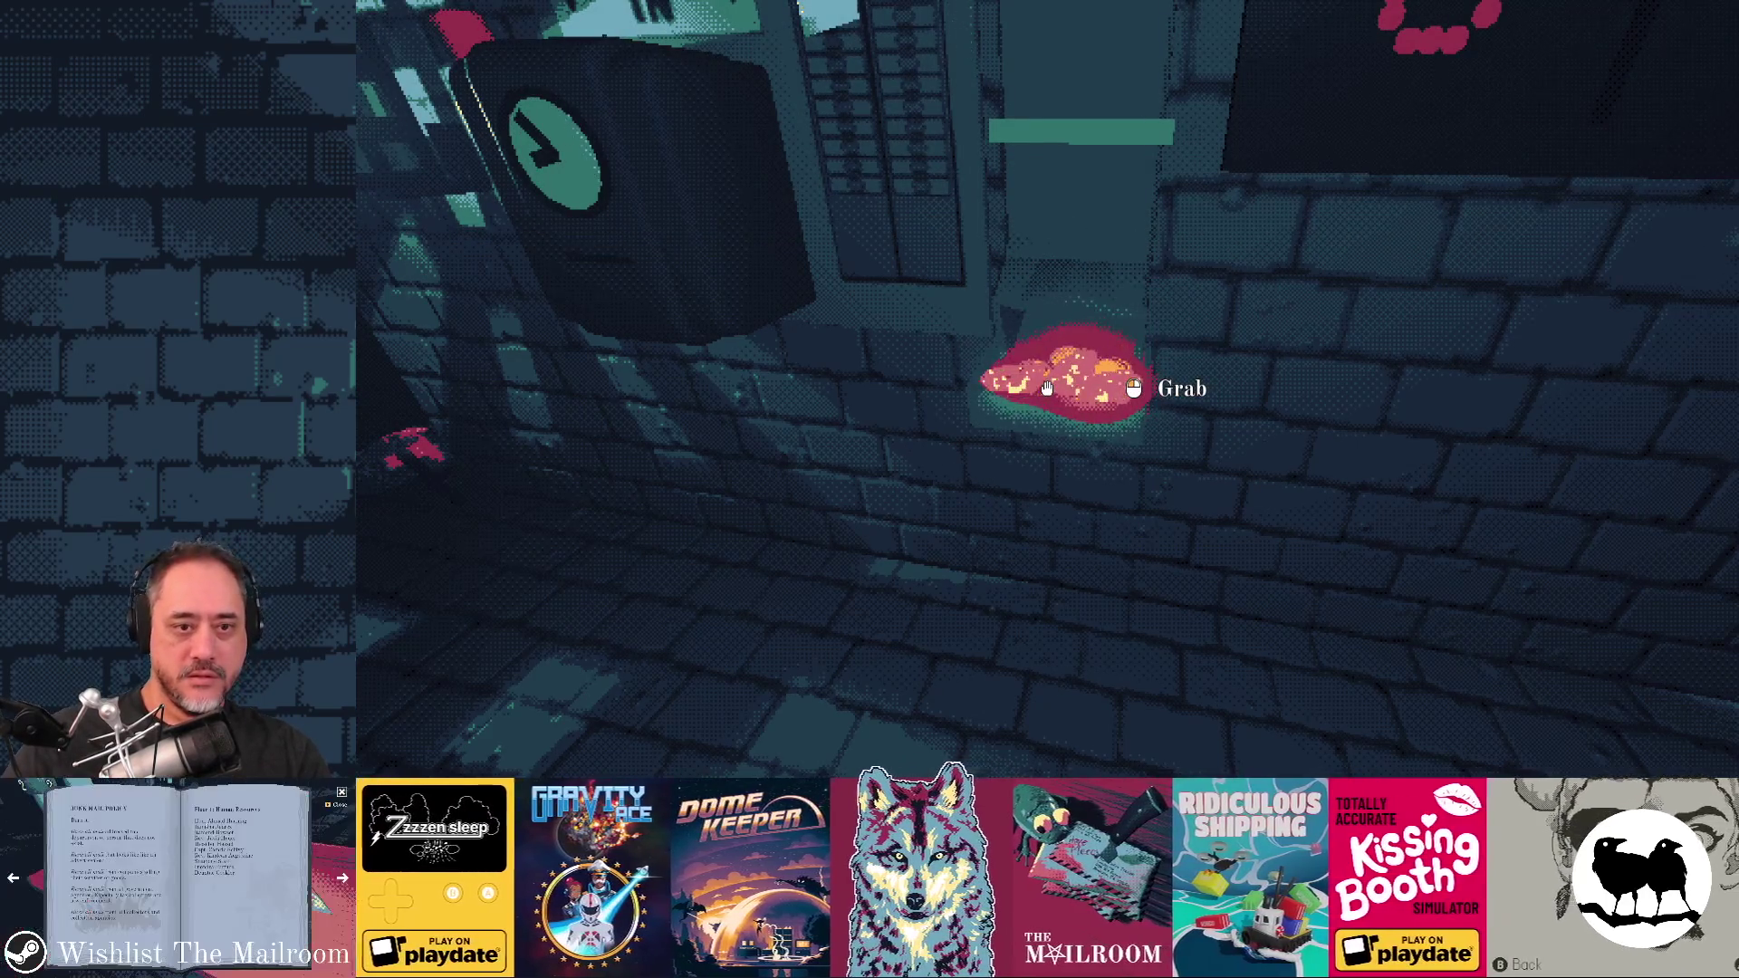
pyautogui.press('w')
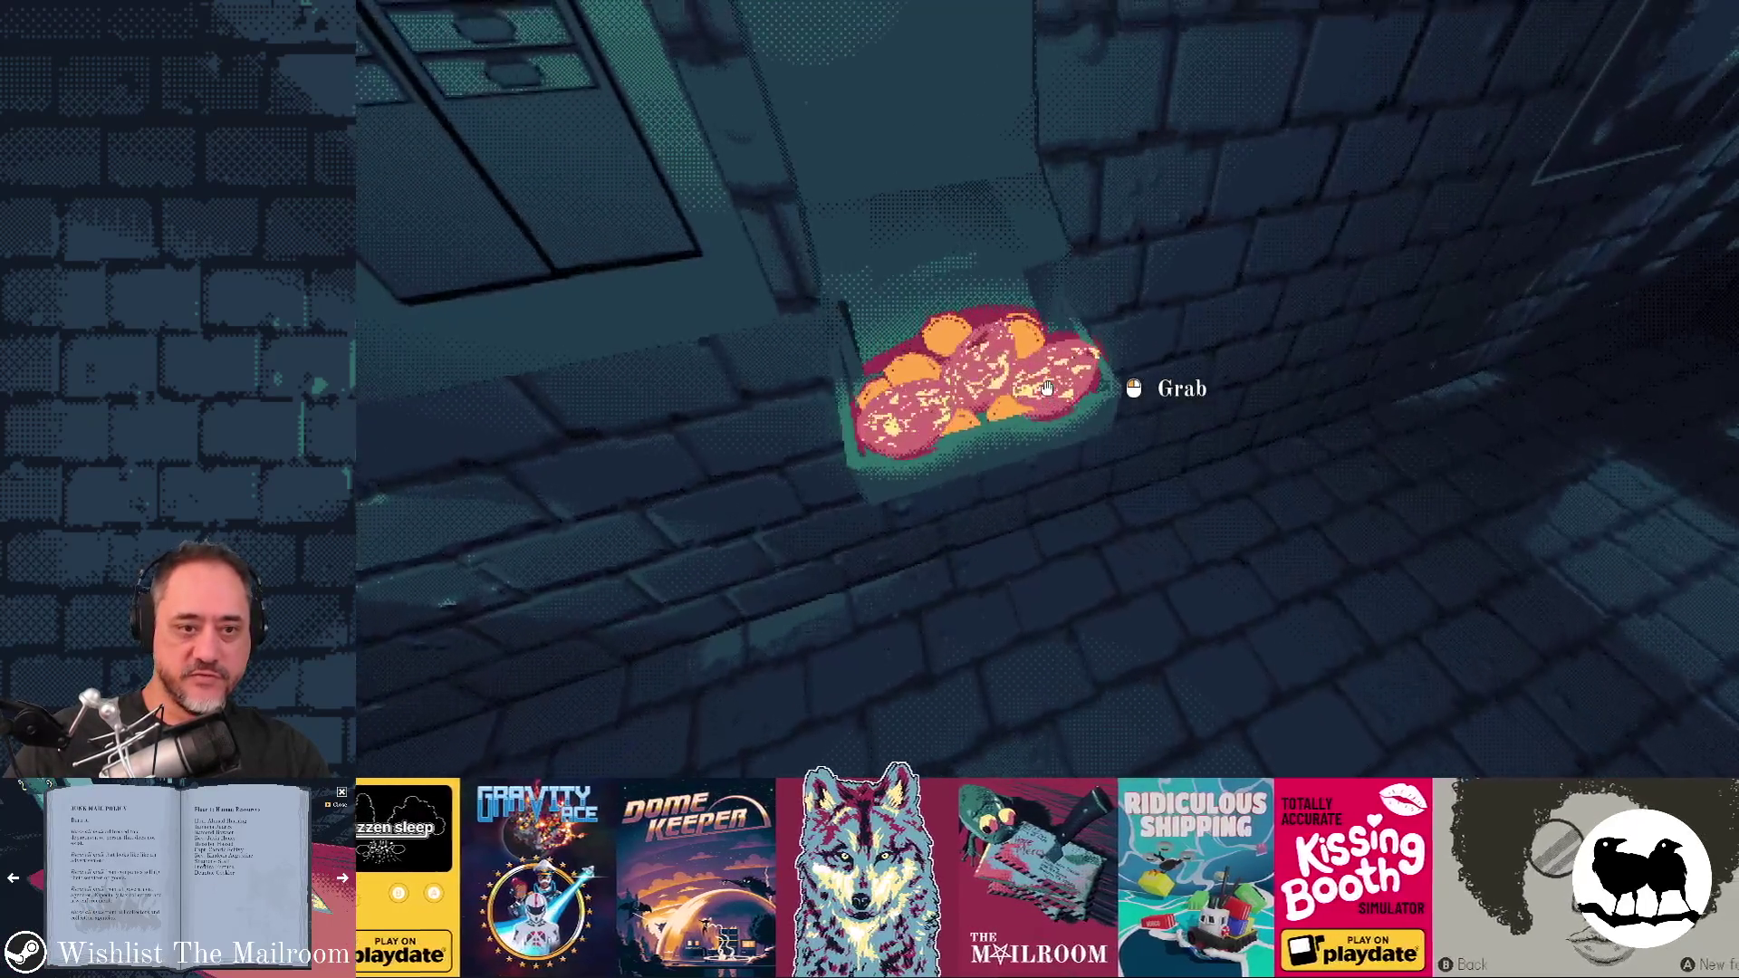
pyautogui.click(1047, 387)
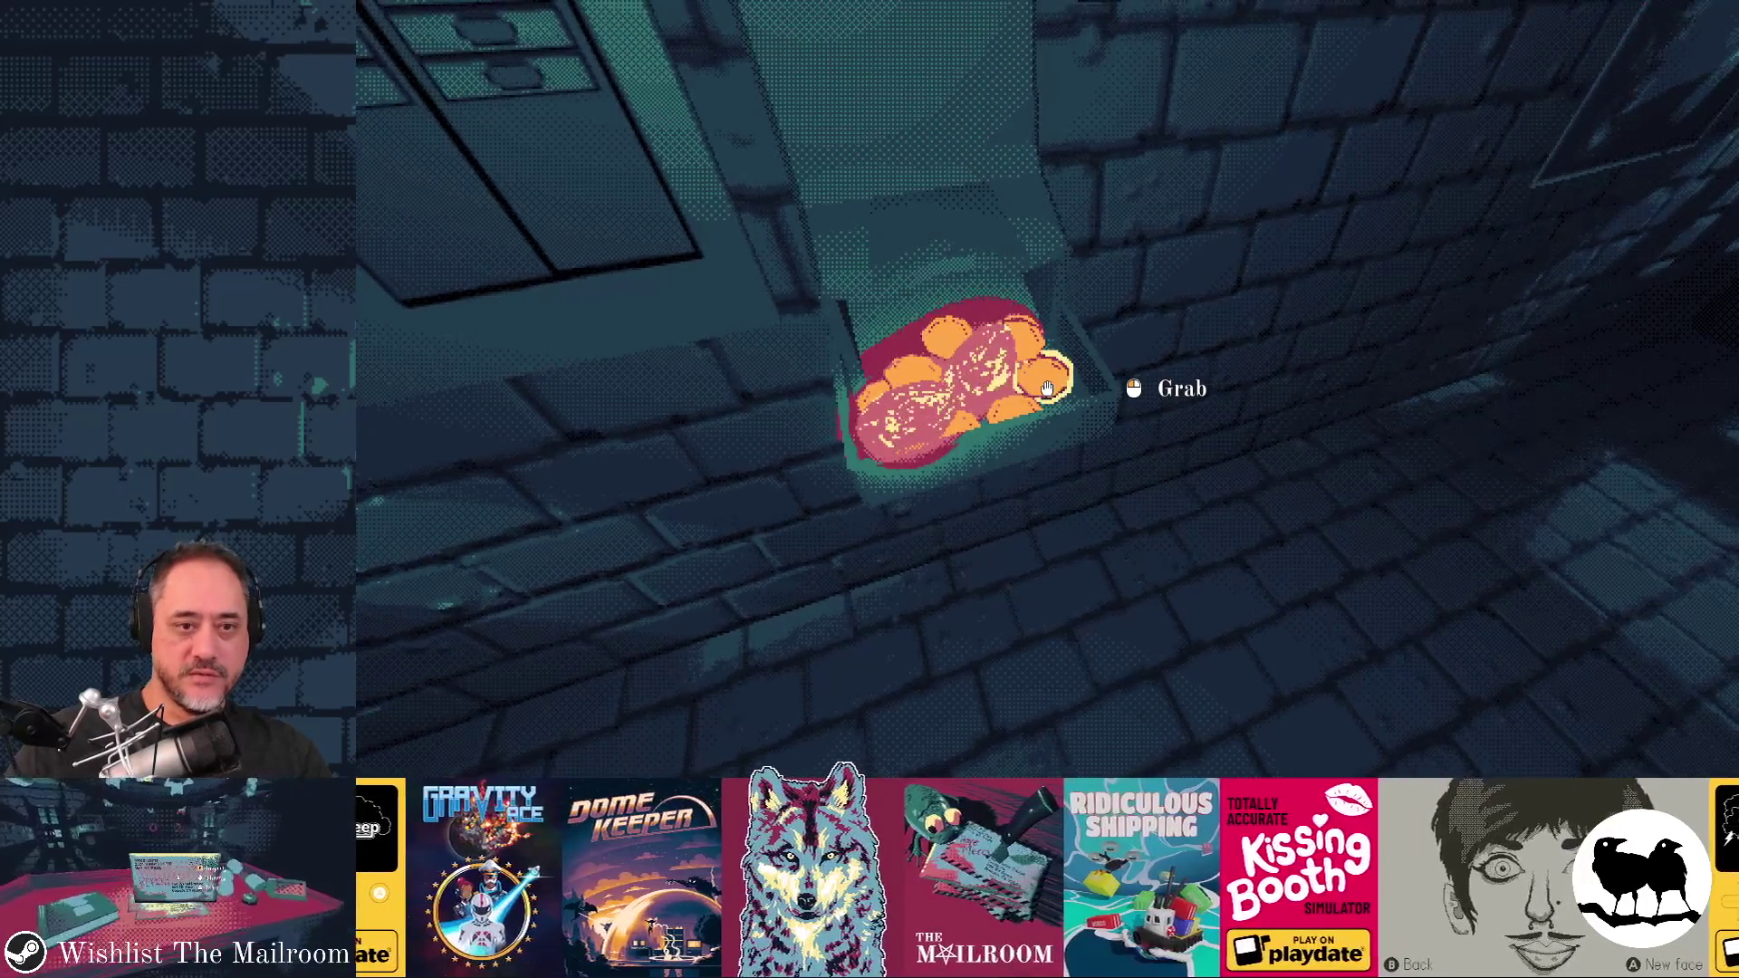
pyautogui.click(743, 759)
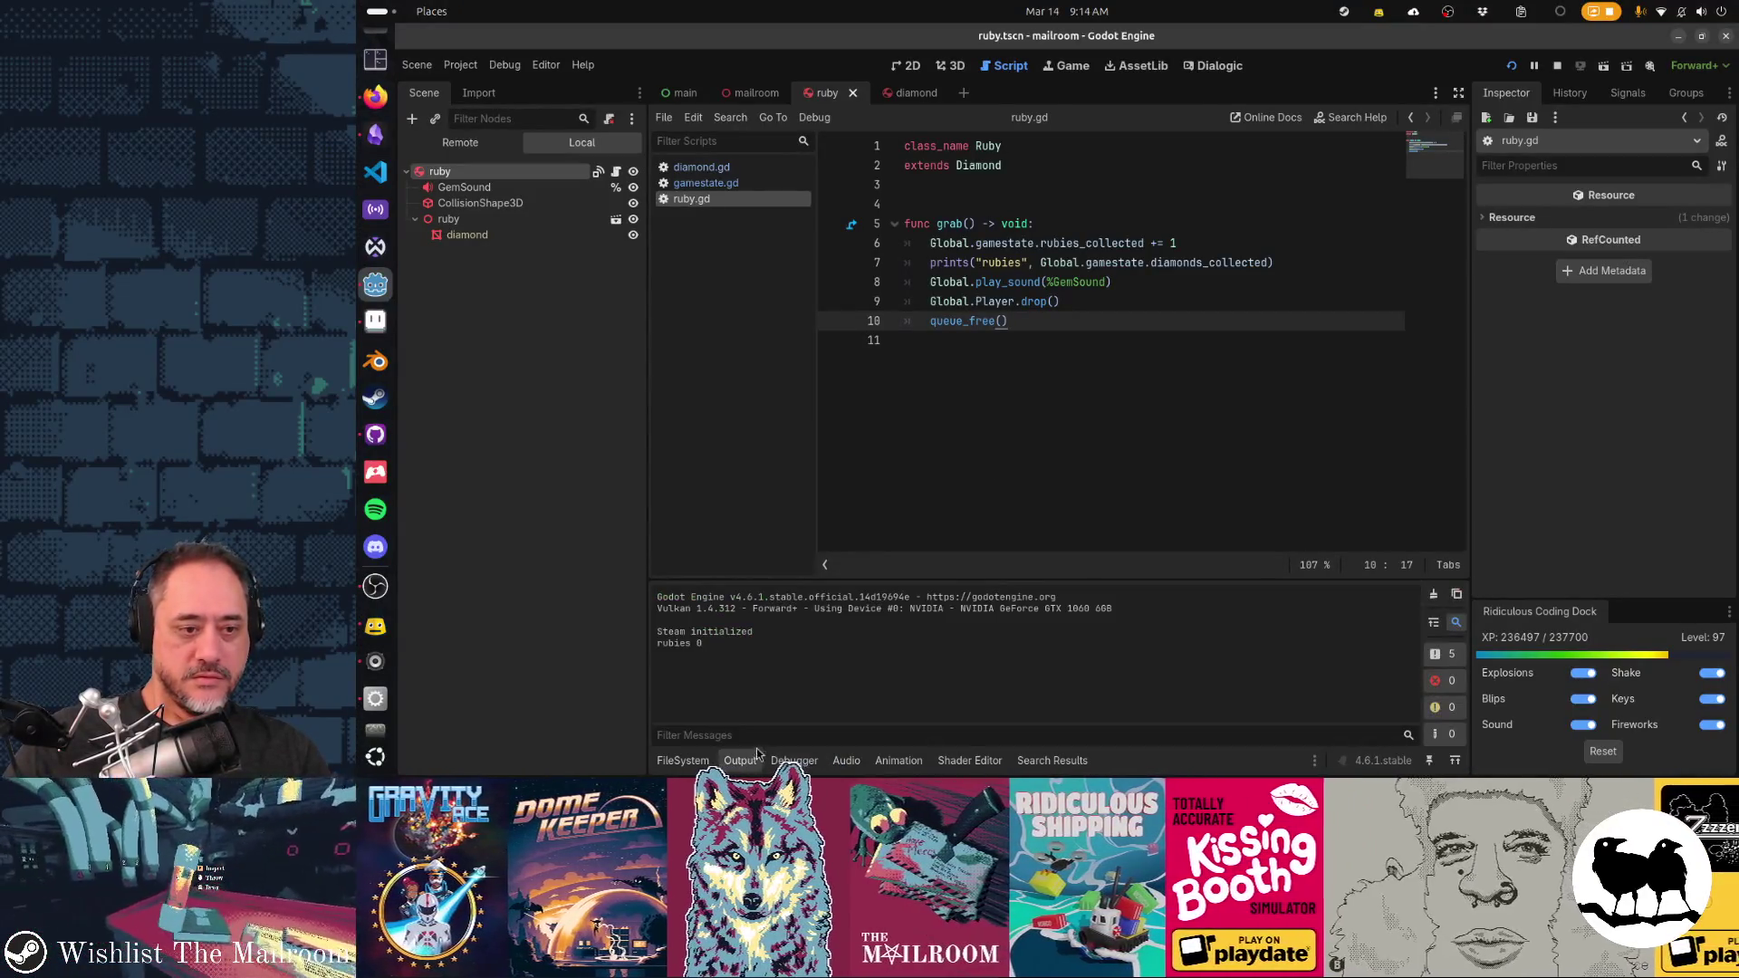
pyautogui.hotkey('alt', 'Tab')
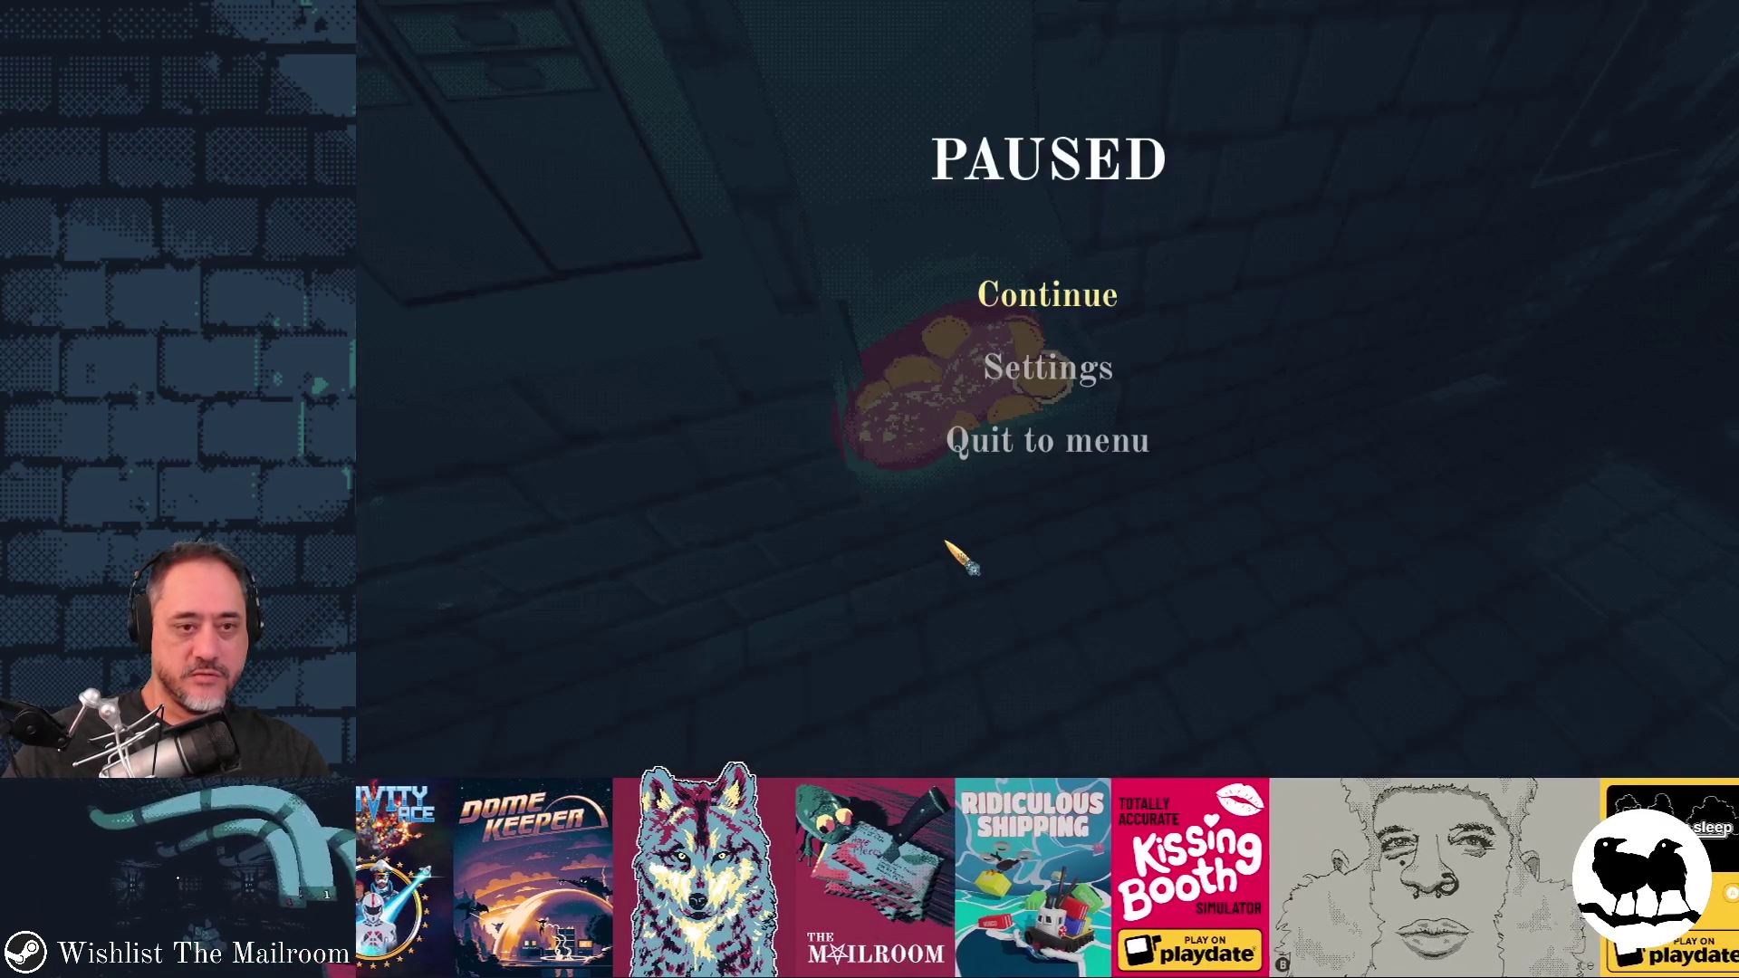
pyautogui.press('Escape')
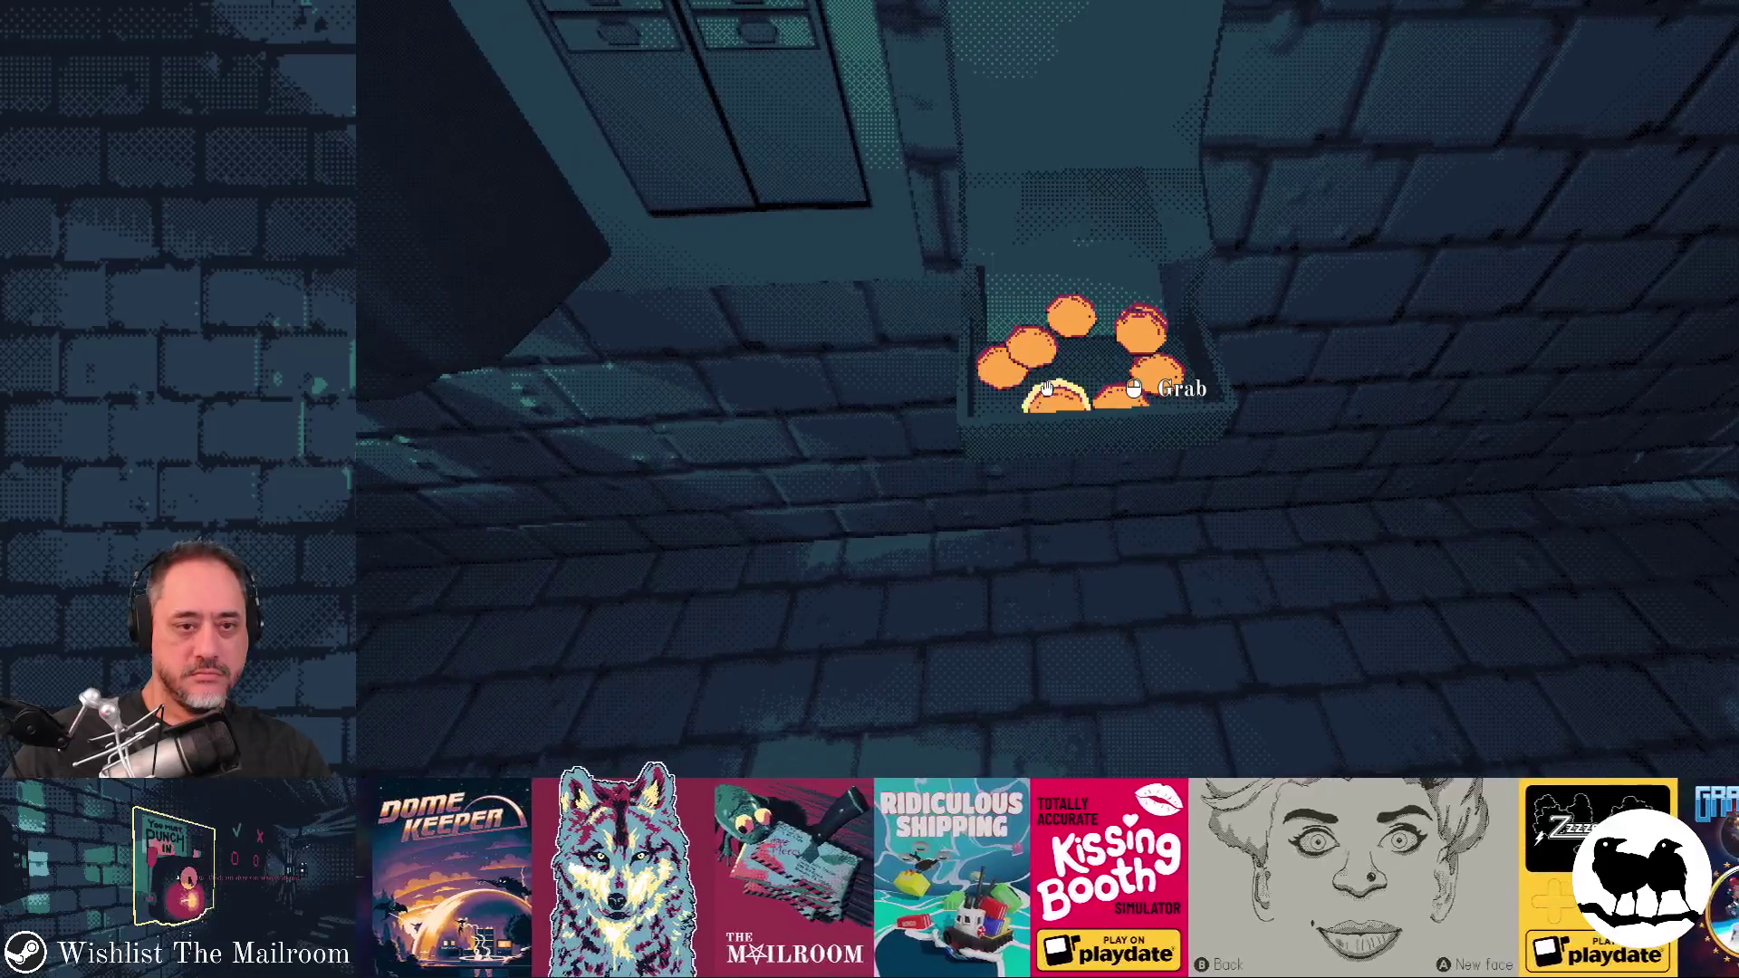
pyautogui.click(1047, 388)
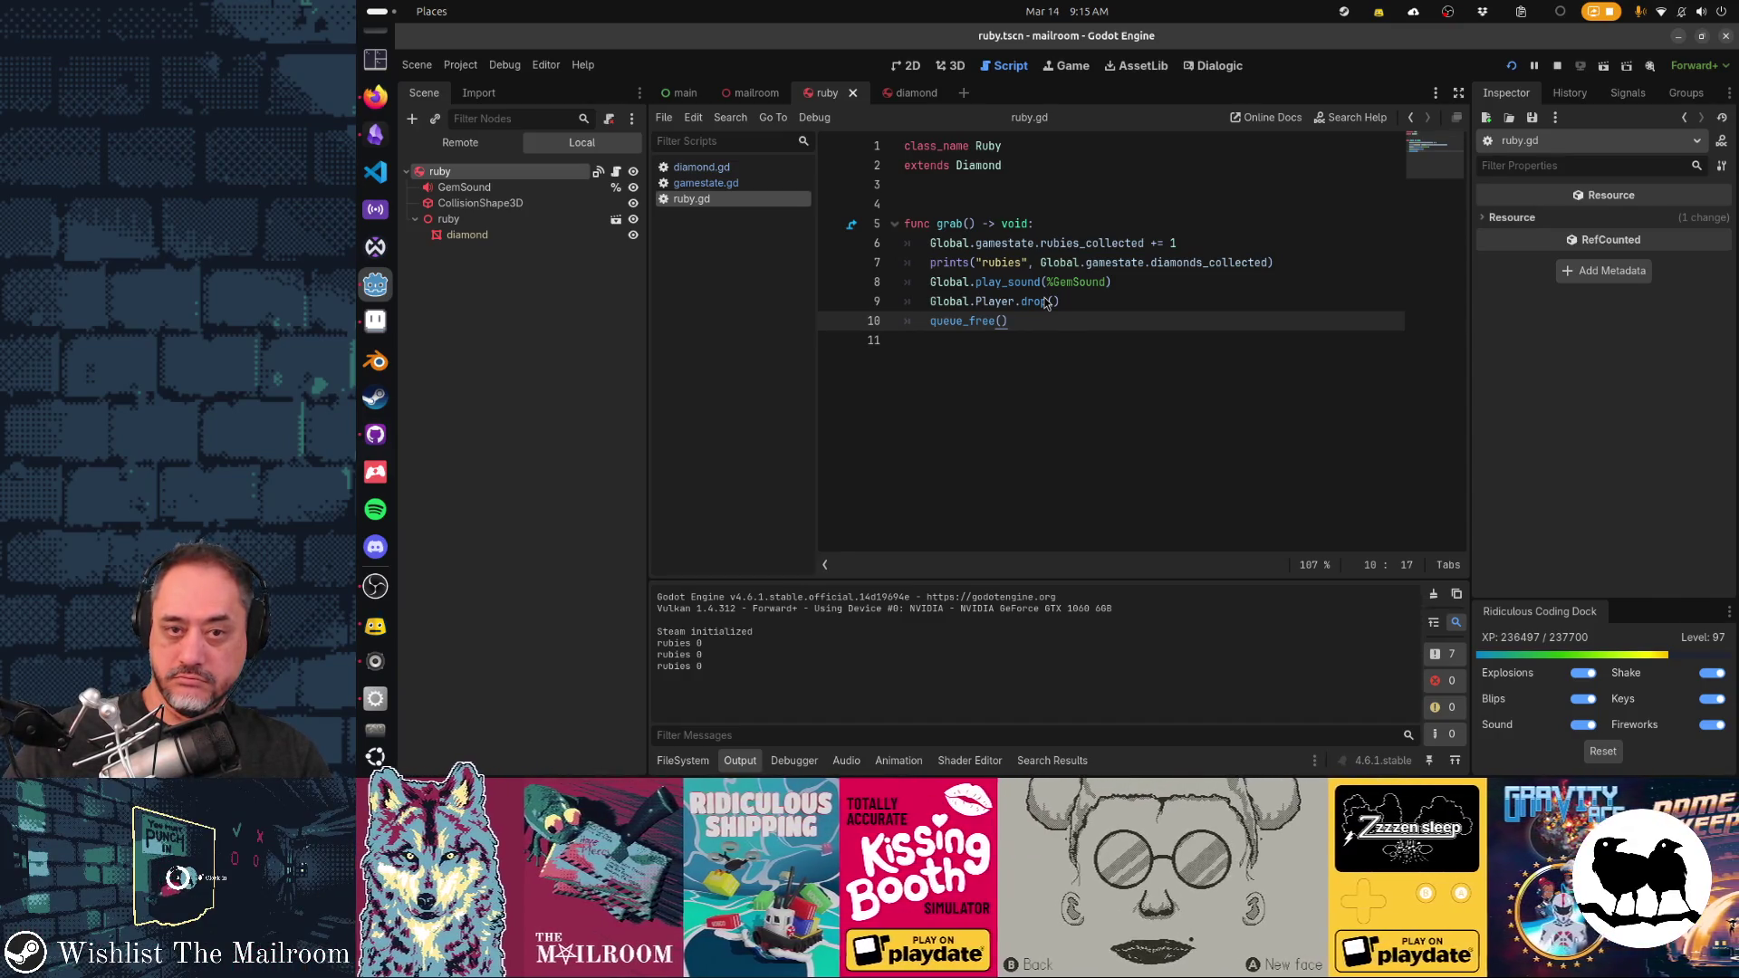
# Replace diamonds_collected with rubies_collected in ruby.gd's prints line
pyautogui.doubleClick(1053, 243)
pyautogui.hotkey('ctrl', 'c')
pyautogui.doubleClick(1204, 263)
pyautogui.hotkey('ctrl', 'v')
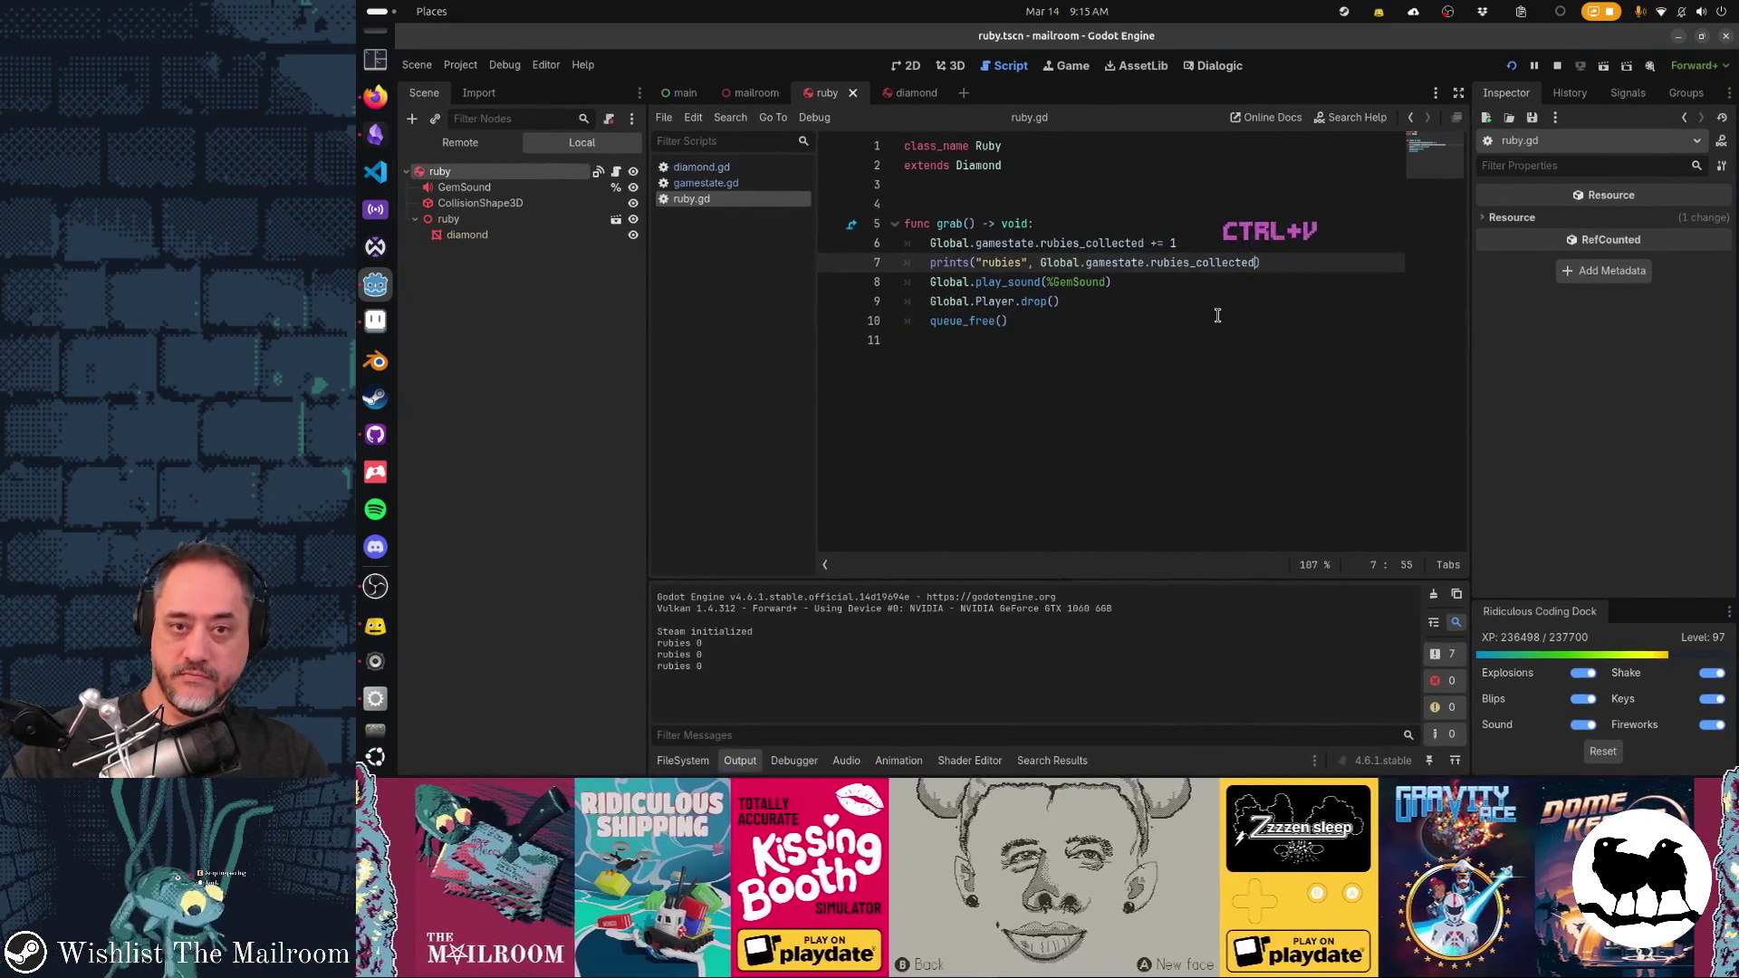
# Spawn gems with 'event paydaygems' twice and grab the glowing gem from the tray
pyautogui.hotkey('alt', 'Tab')
pyautogui.click(1086, 308)
pyautogui.press('`')
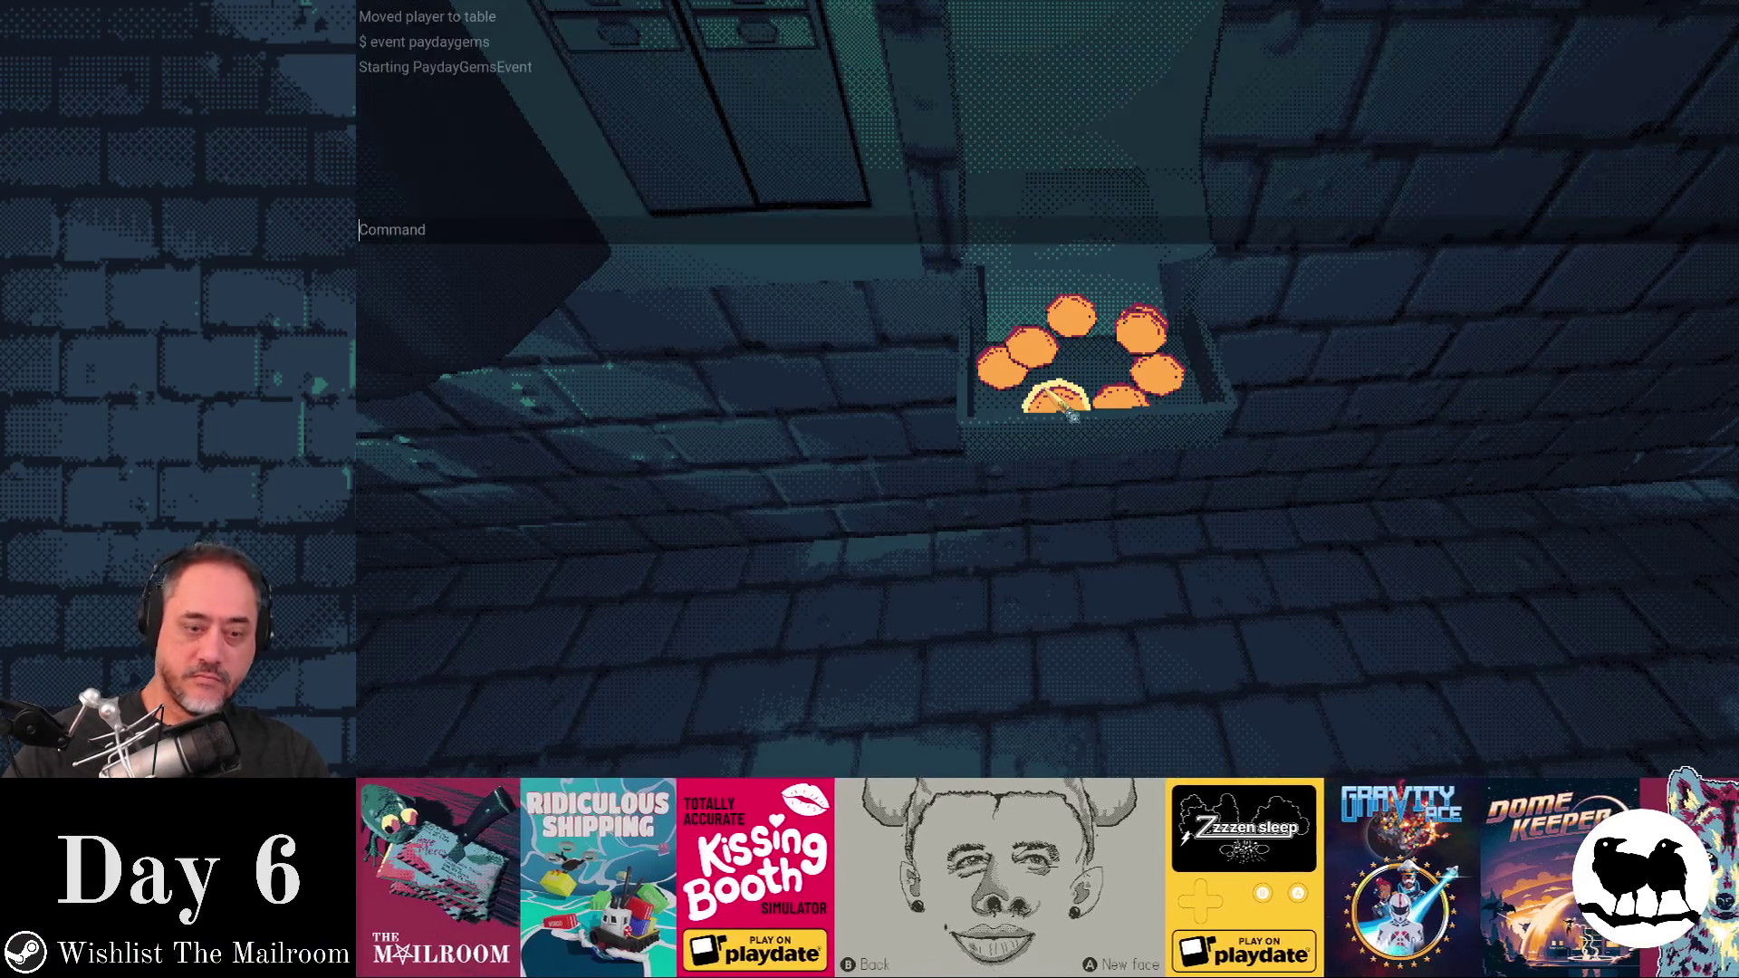
pyautogui.write('event pay')
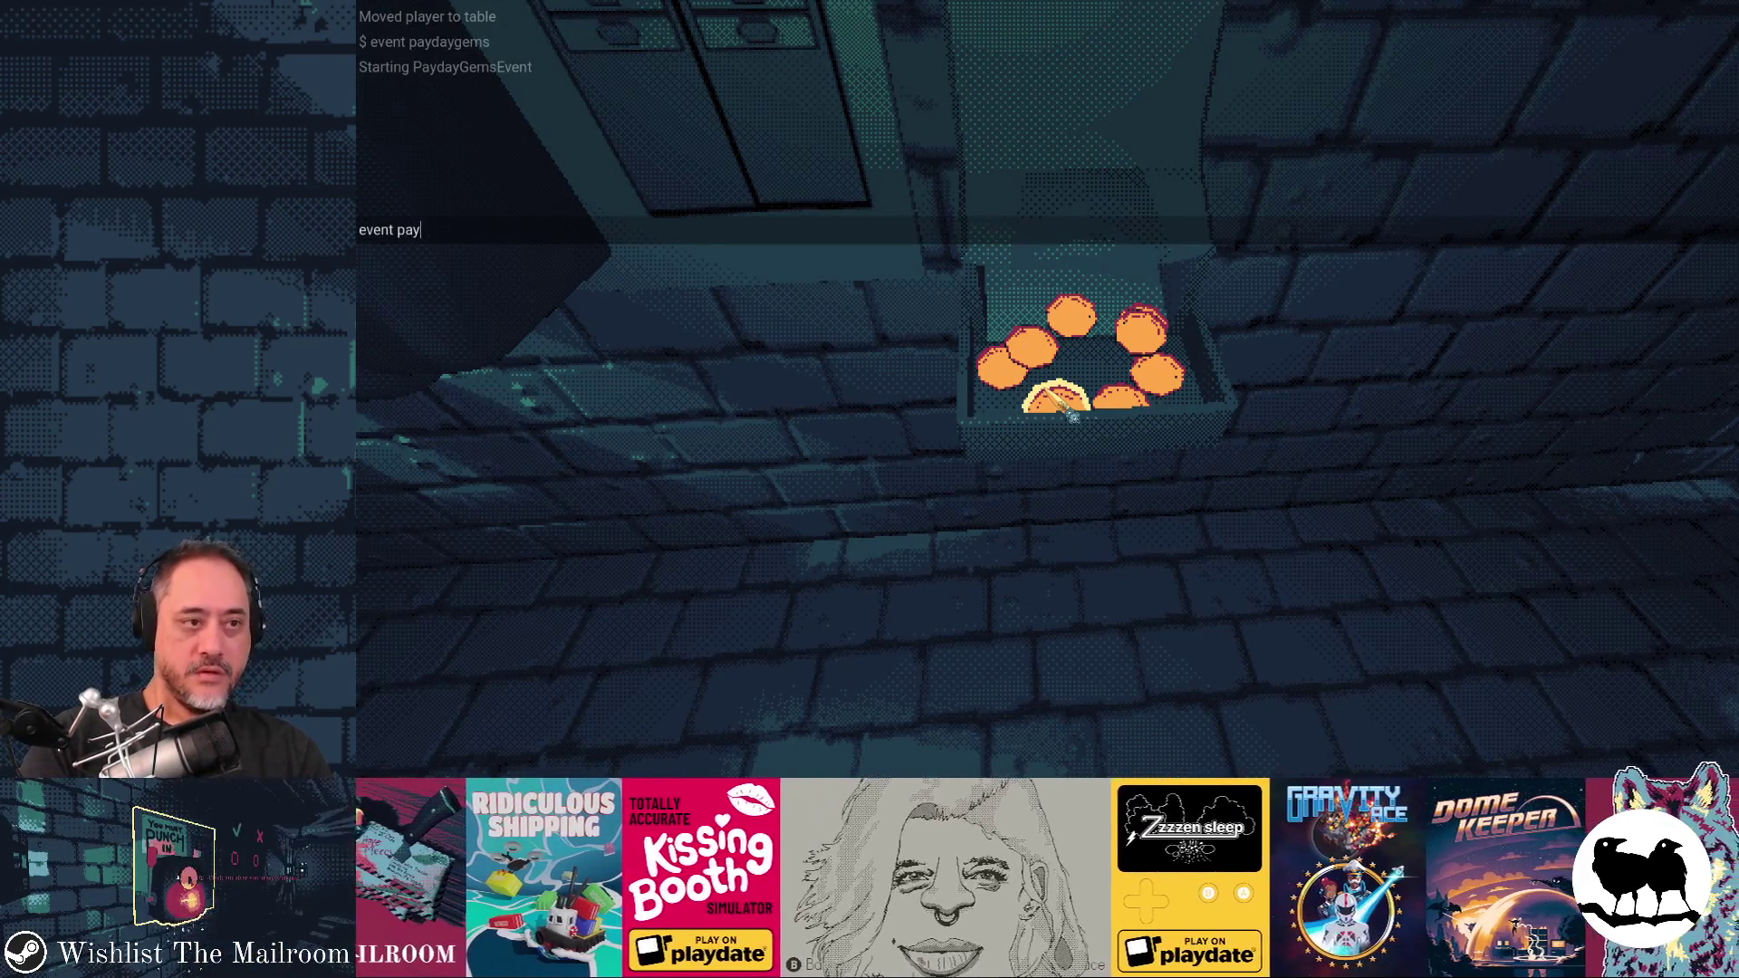
pyautogui.write('daygems')
pyautogui.press('Return')
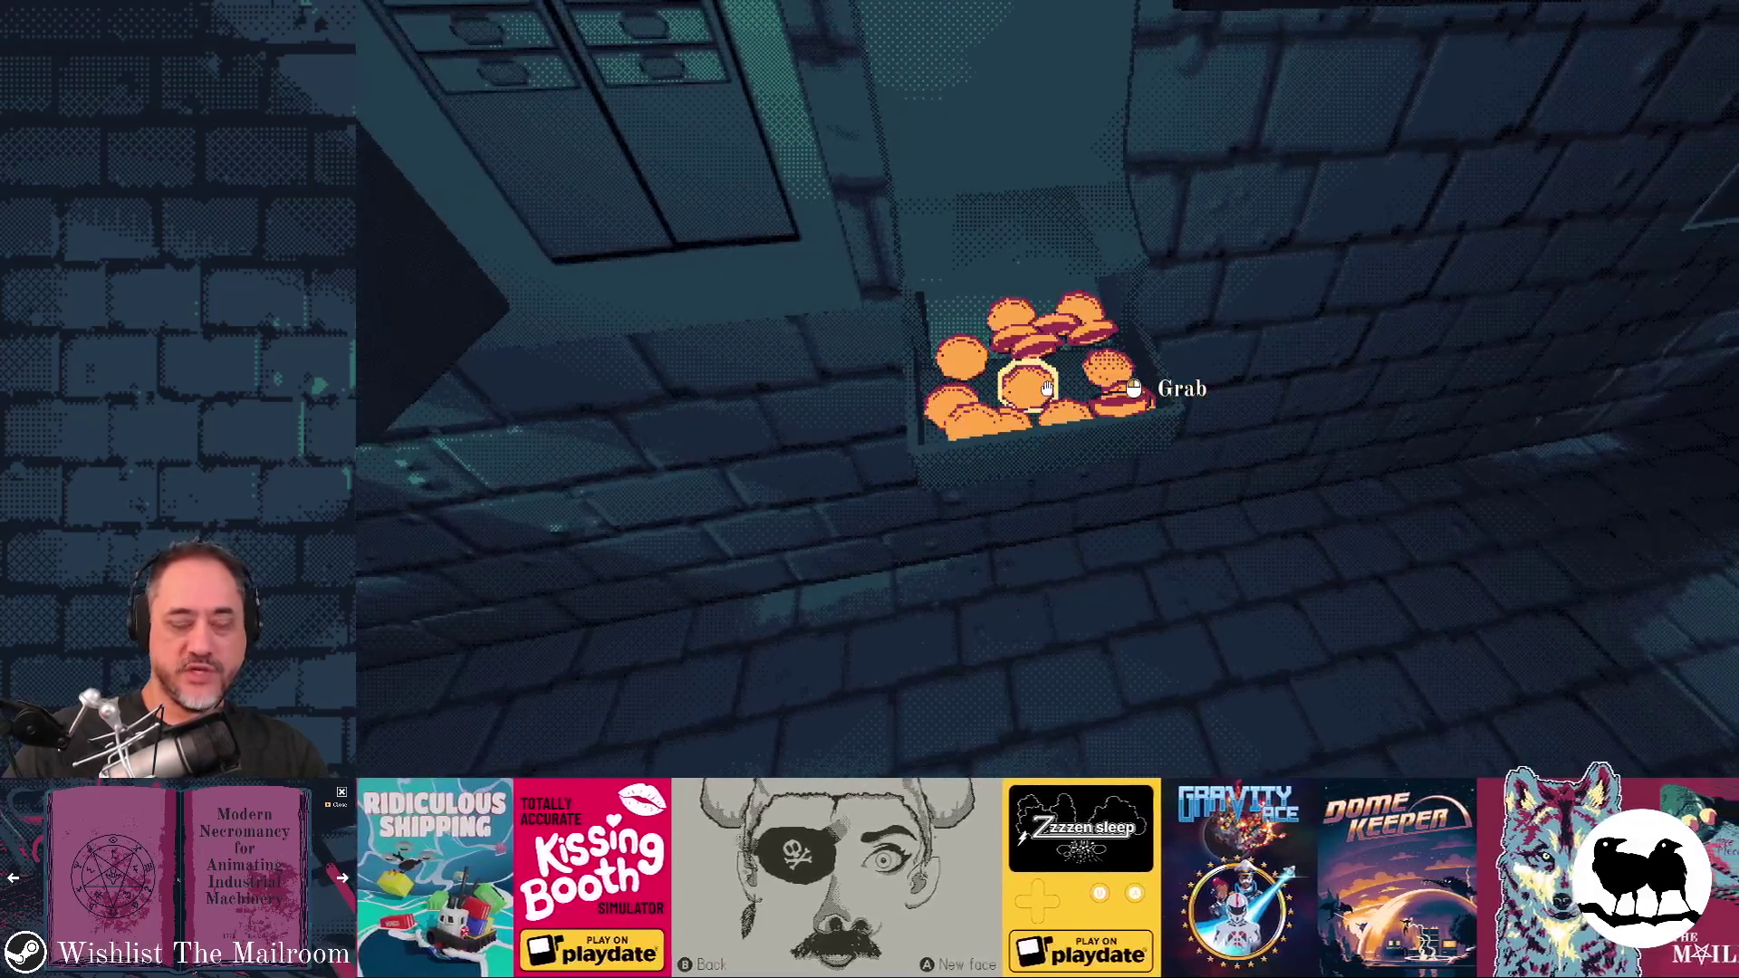
pyautogui.hotkey('alt', 'Tab')
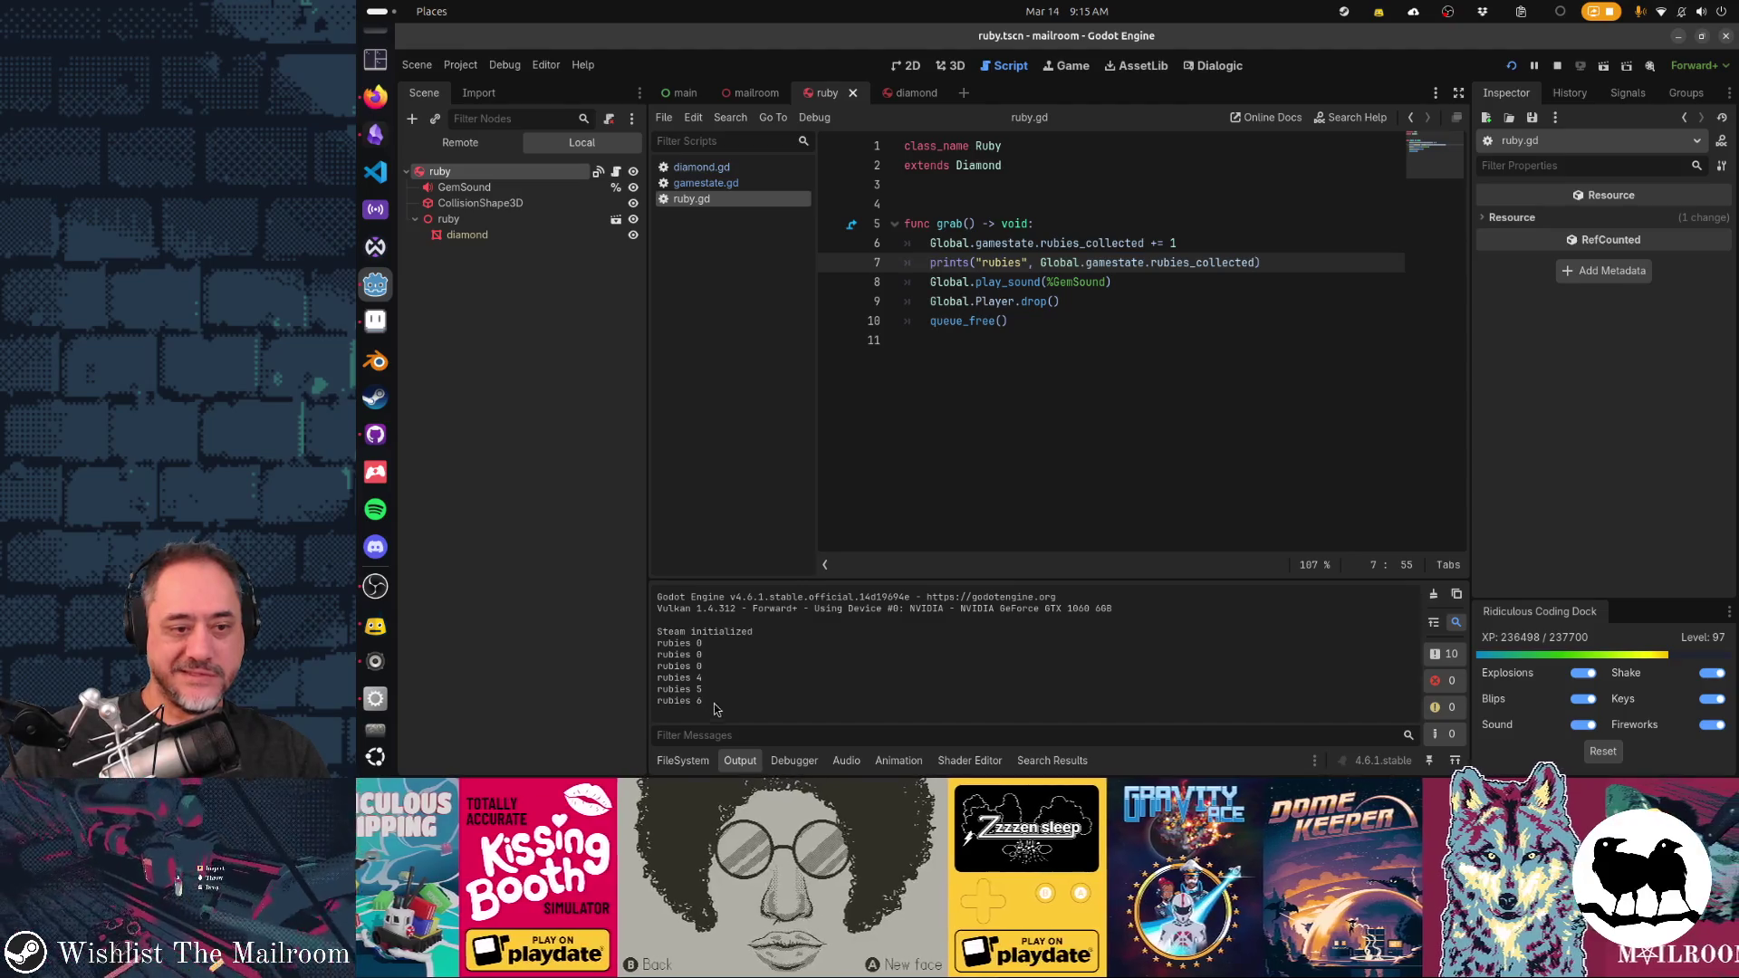
pyautogui.hotkey('alt', 'Tab')
pyautogui.click(1055, 308)
pyautogui.press('`')
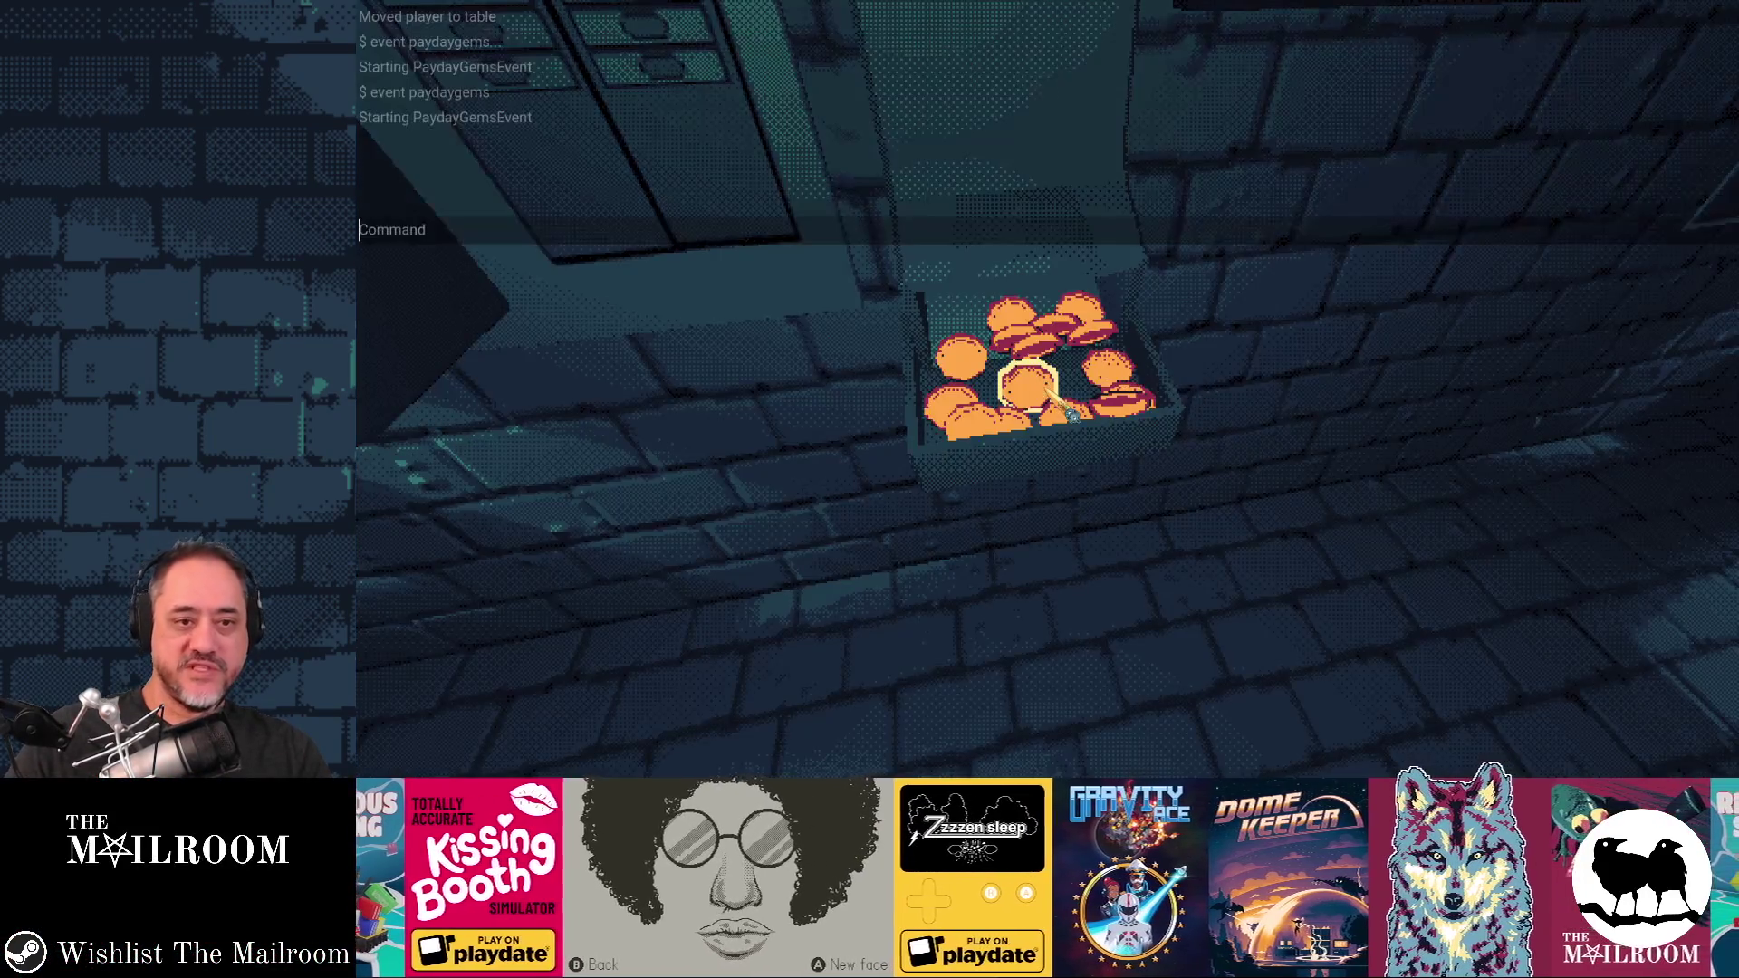
pyautogui.write('event pay')
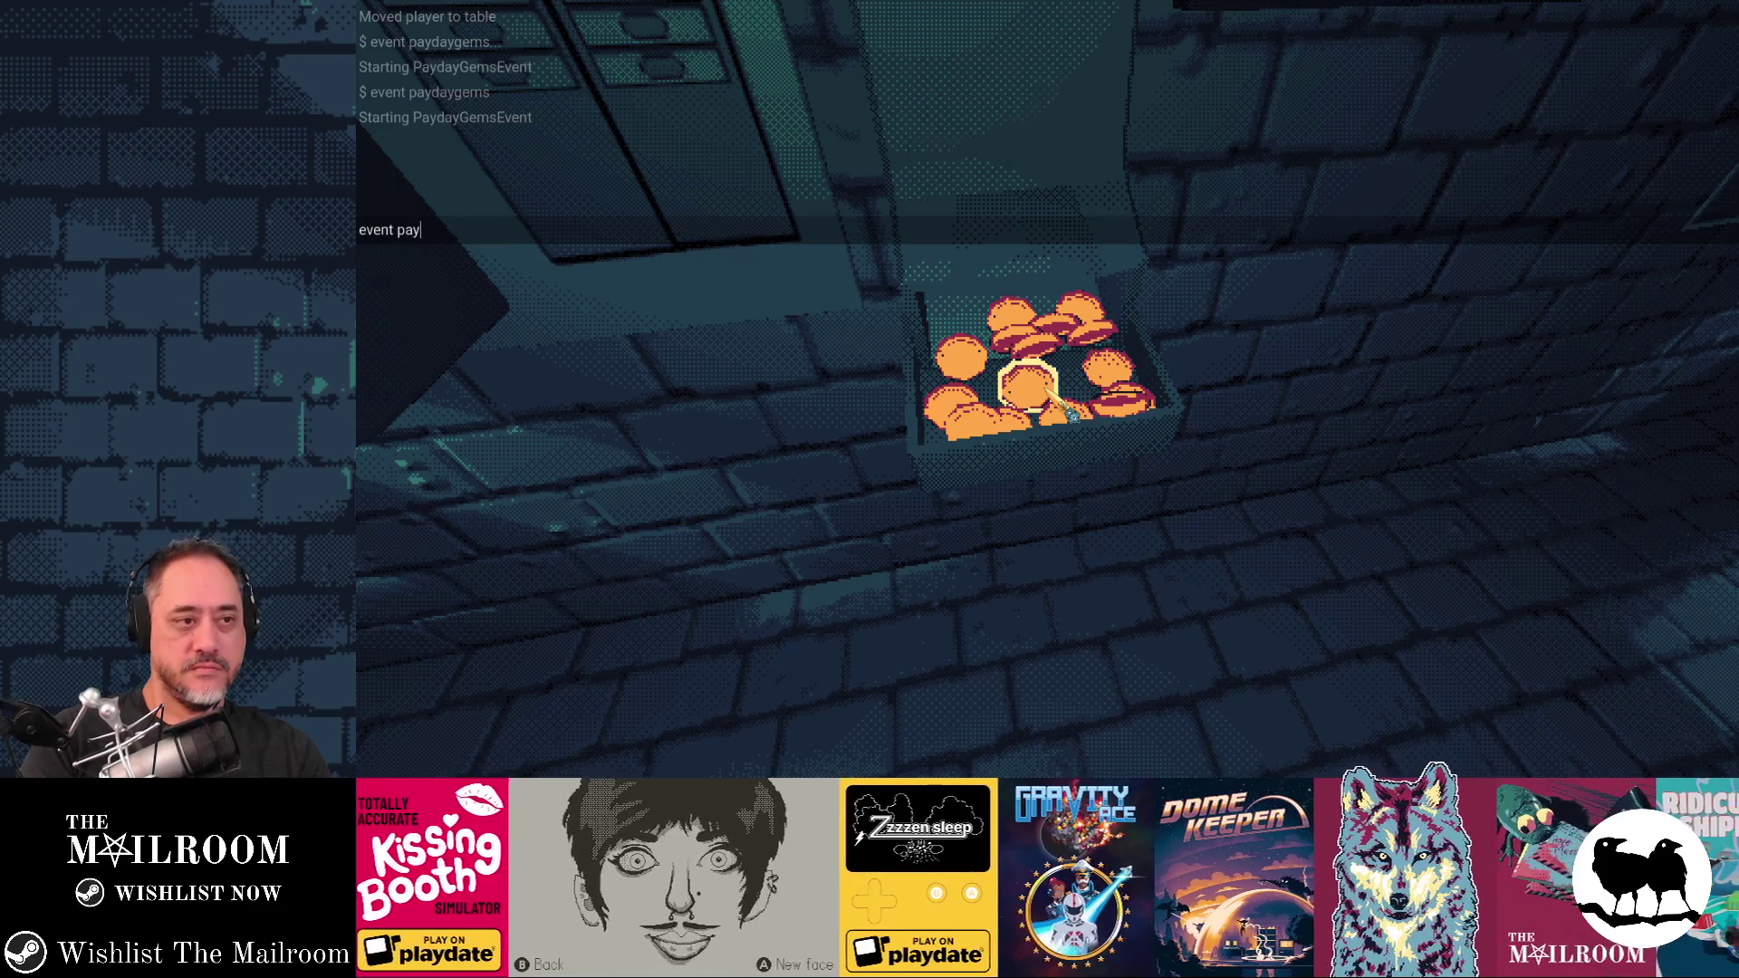
pyautogui.write('daygems')
pyautogui.press('Return')
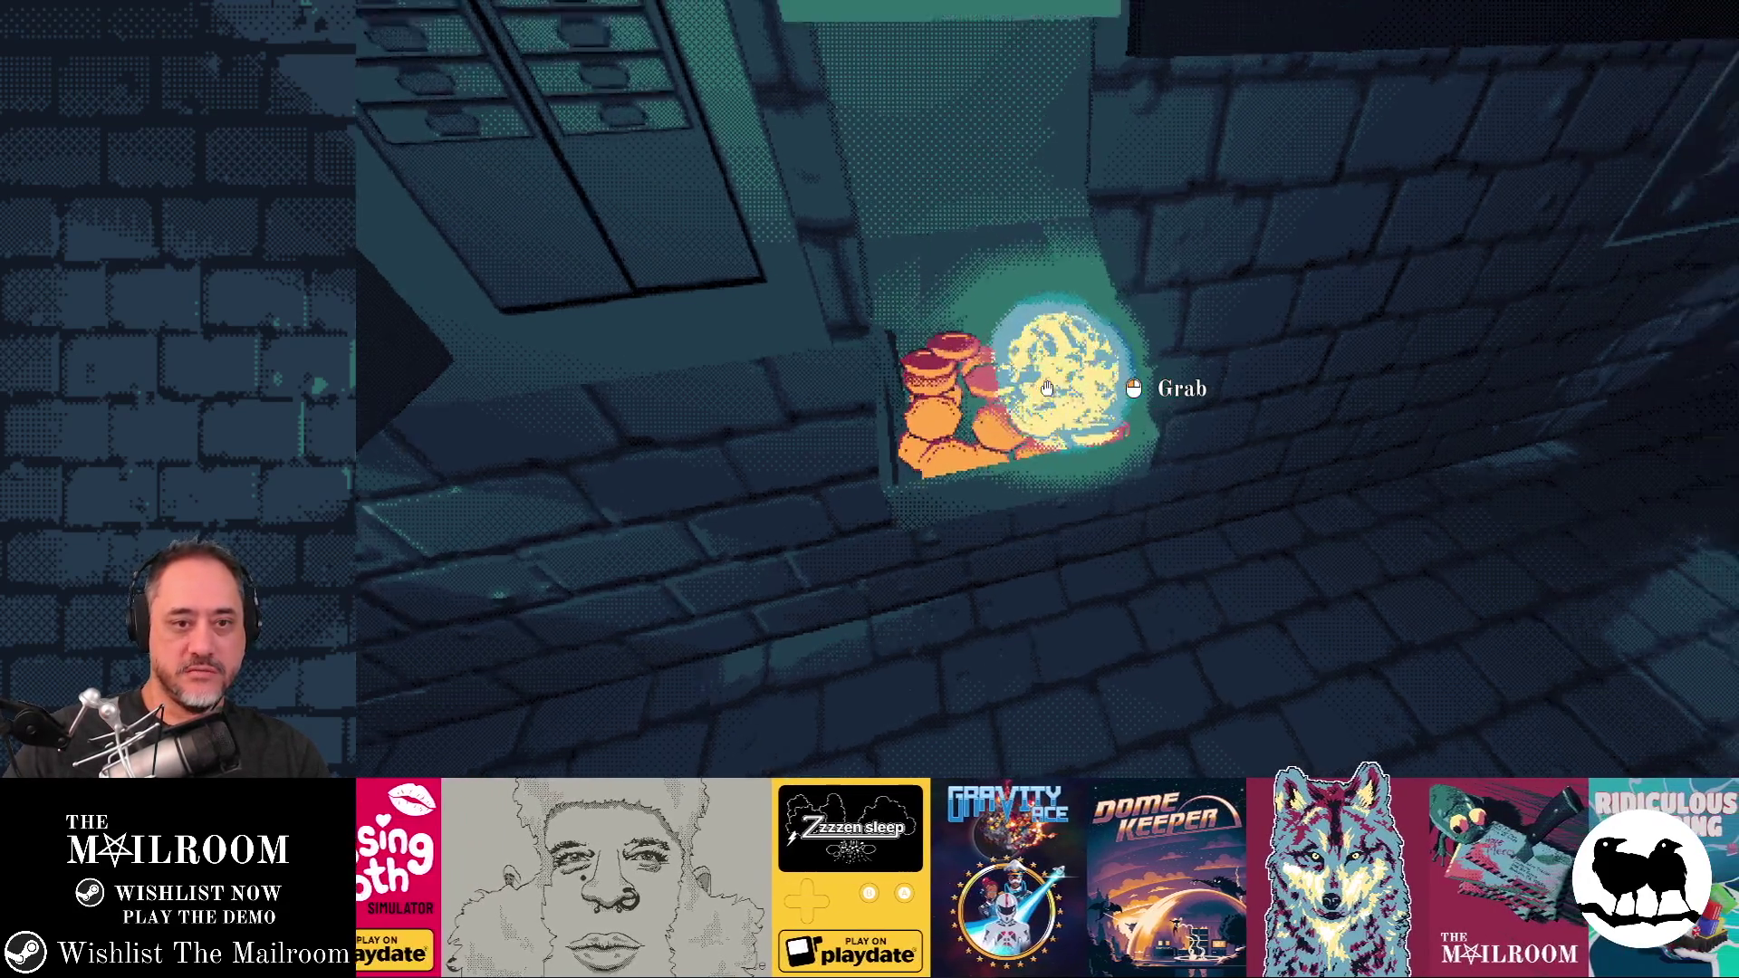
pyautogui.click(1047, 388)
# Check the output, respawn gems with 'event paydaygems', and resume play
pyautogui.hotkey('alt', 'Tab')
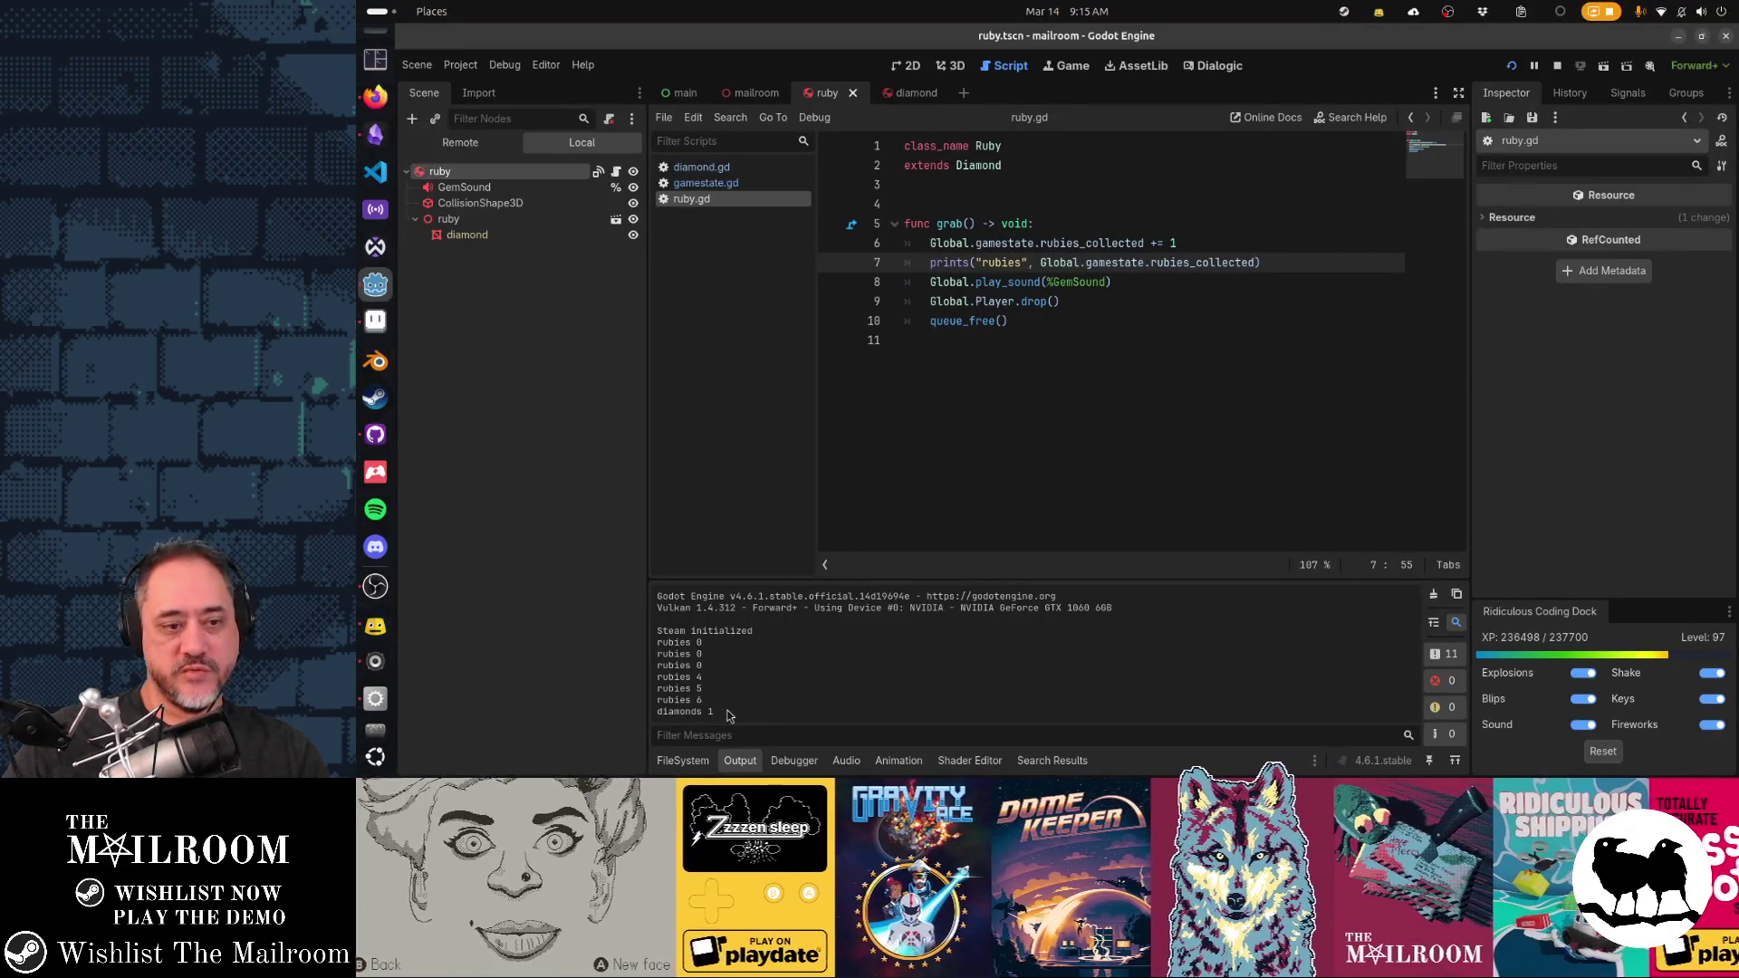
pyautogui.hotkey('alt', 'Tab')
pyautogui.press('Escape')
pyautogui.press('`')
pyautogui.write('e')
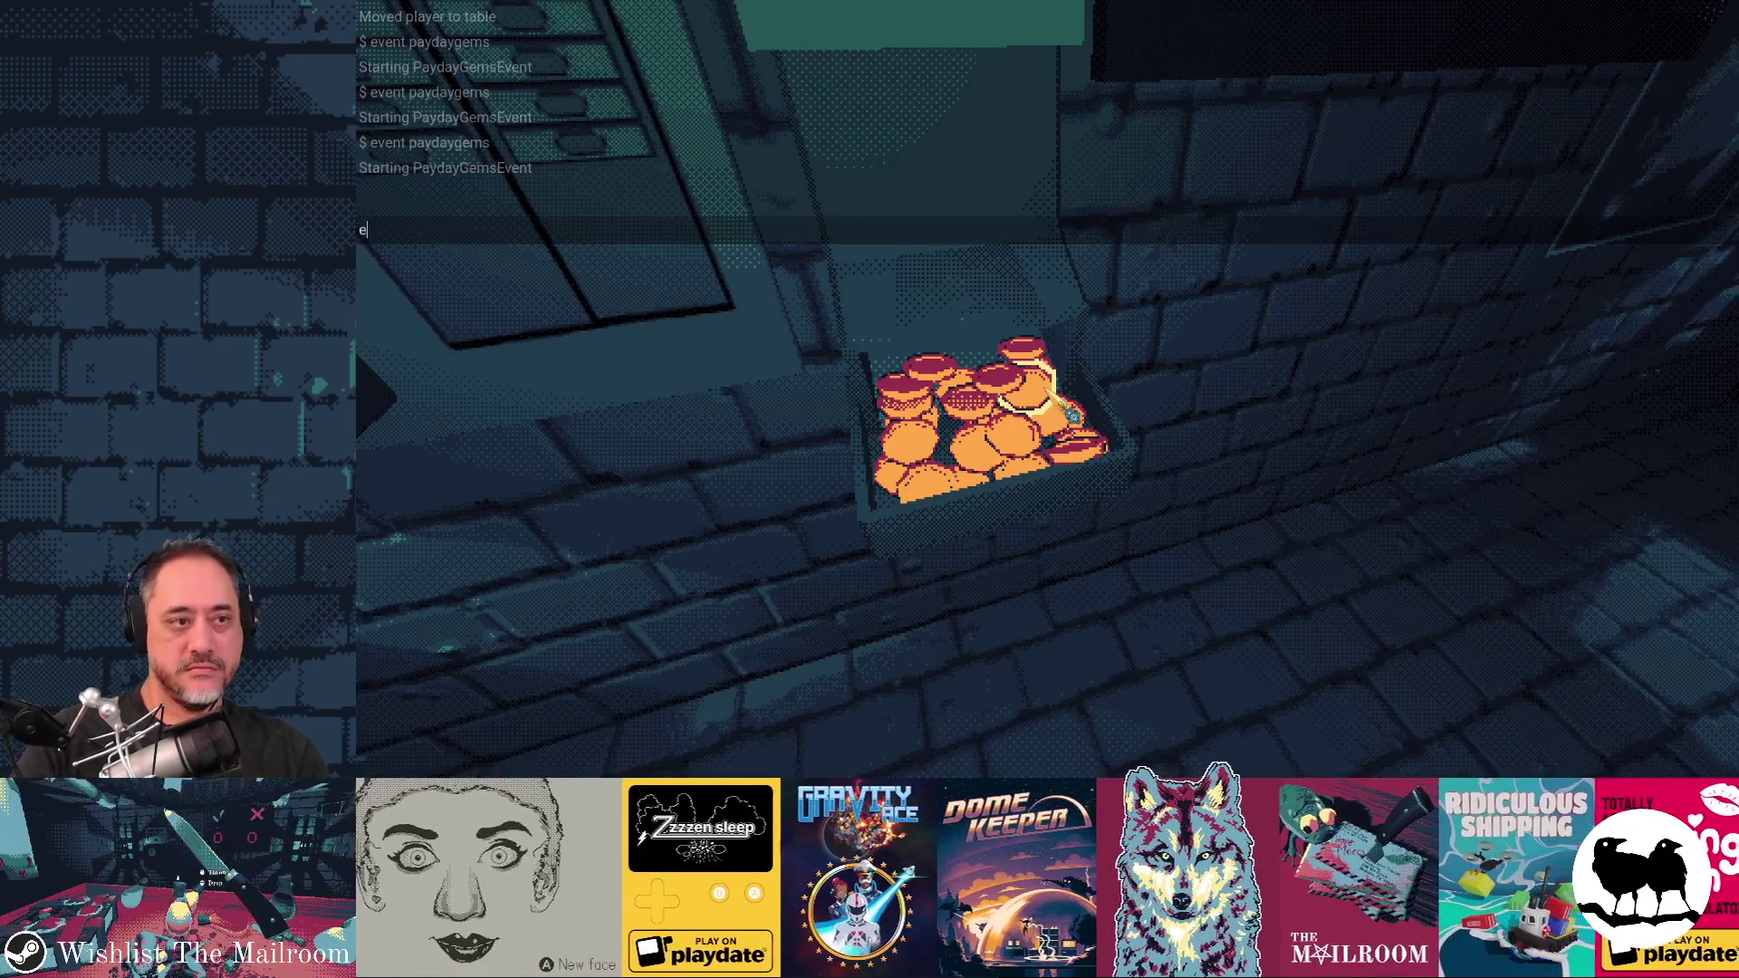
pyautogui.write('vent payday')
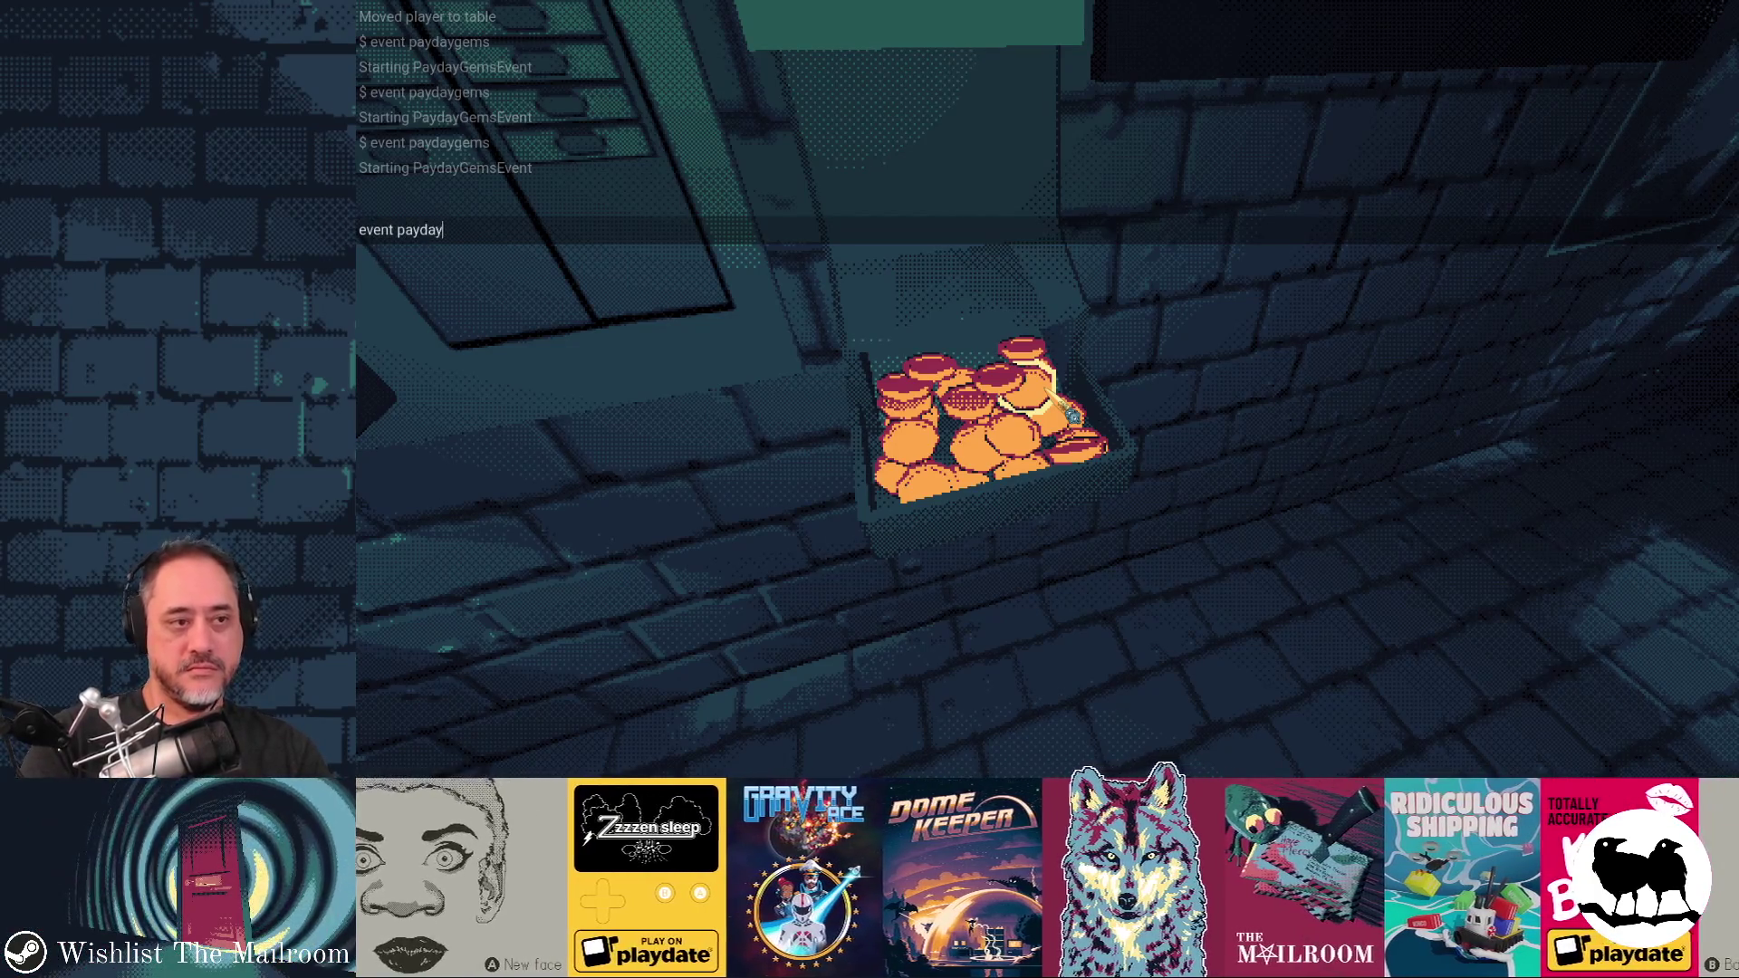
pyautogui.write('gems')
pyautogui.press('Return')
pyautogui.press('`')
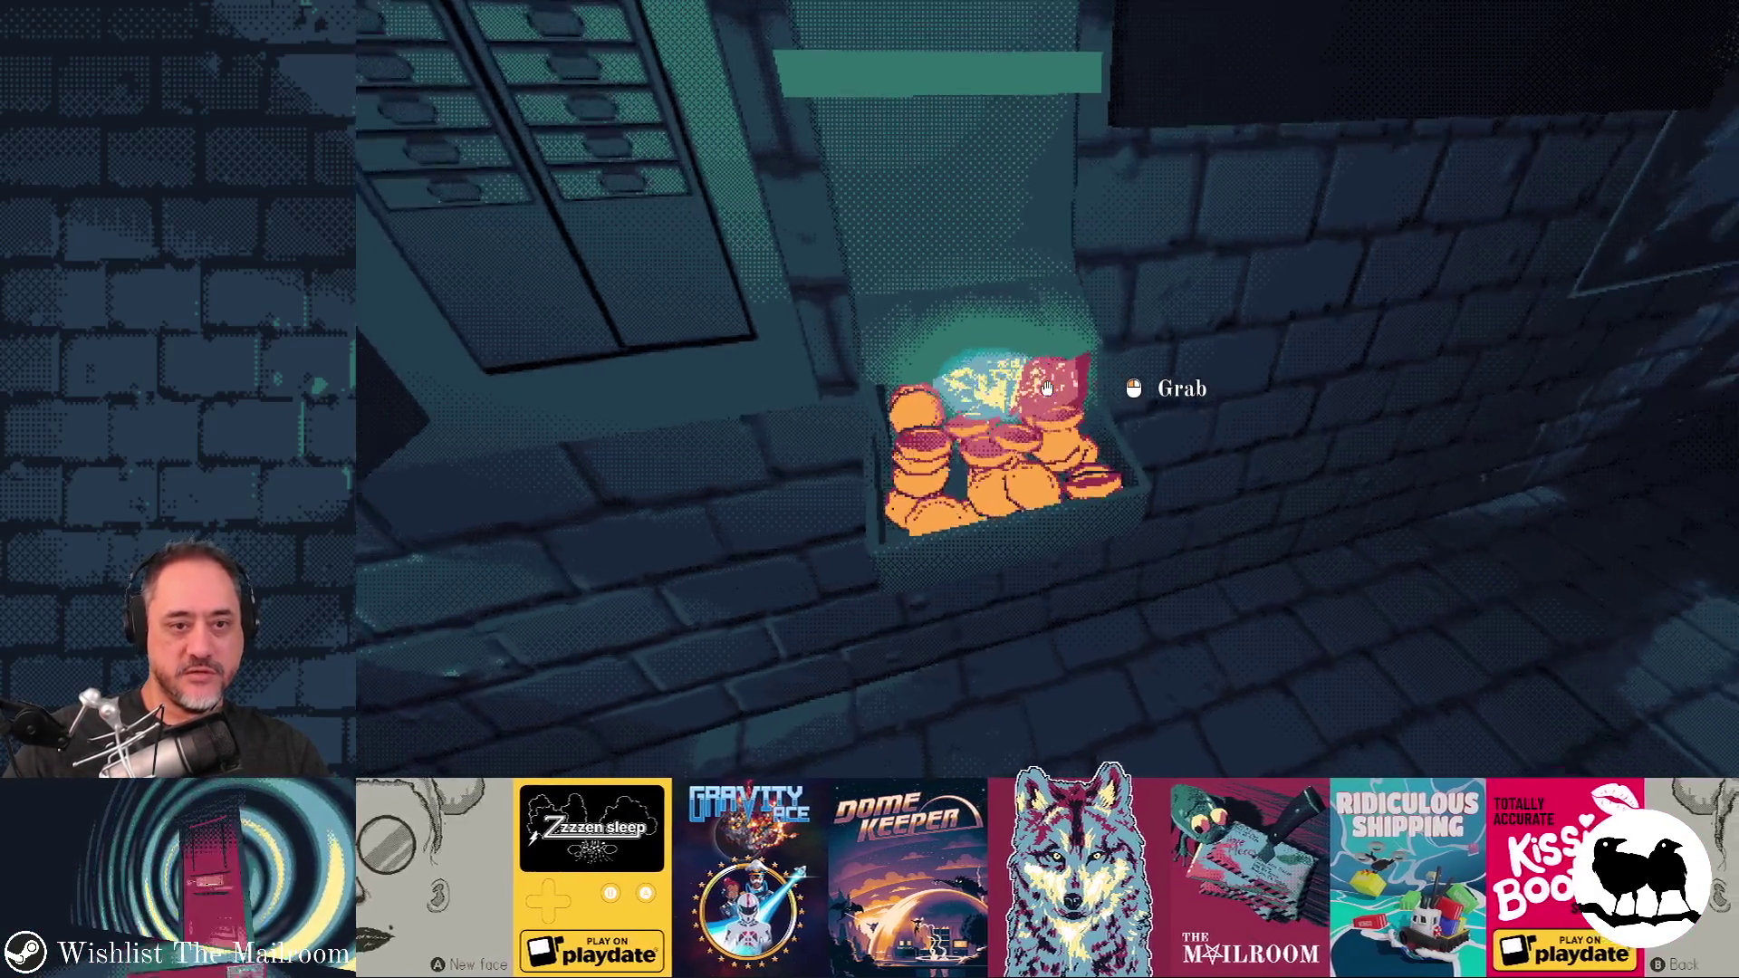
pyautogui.hotkey('alt', 'Tab')
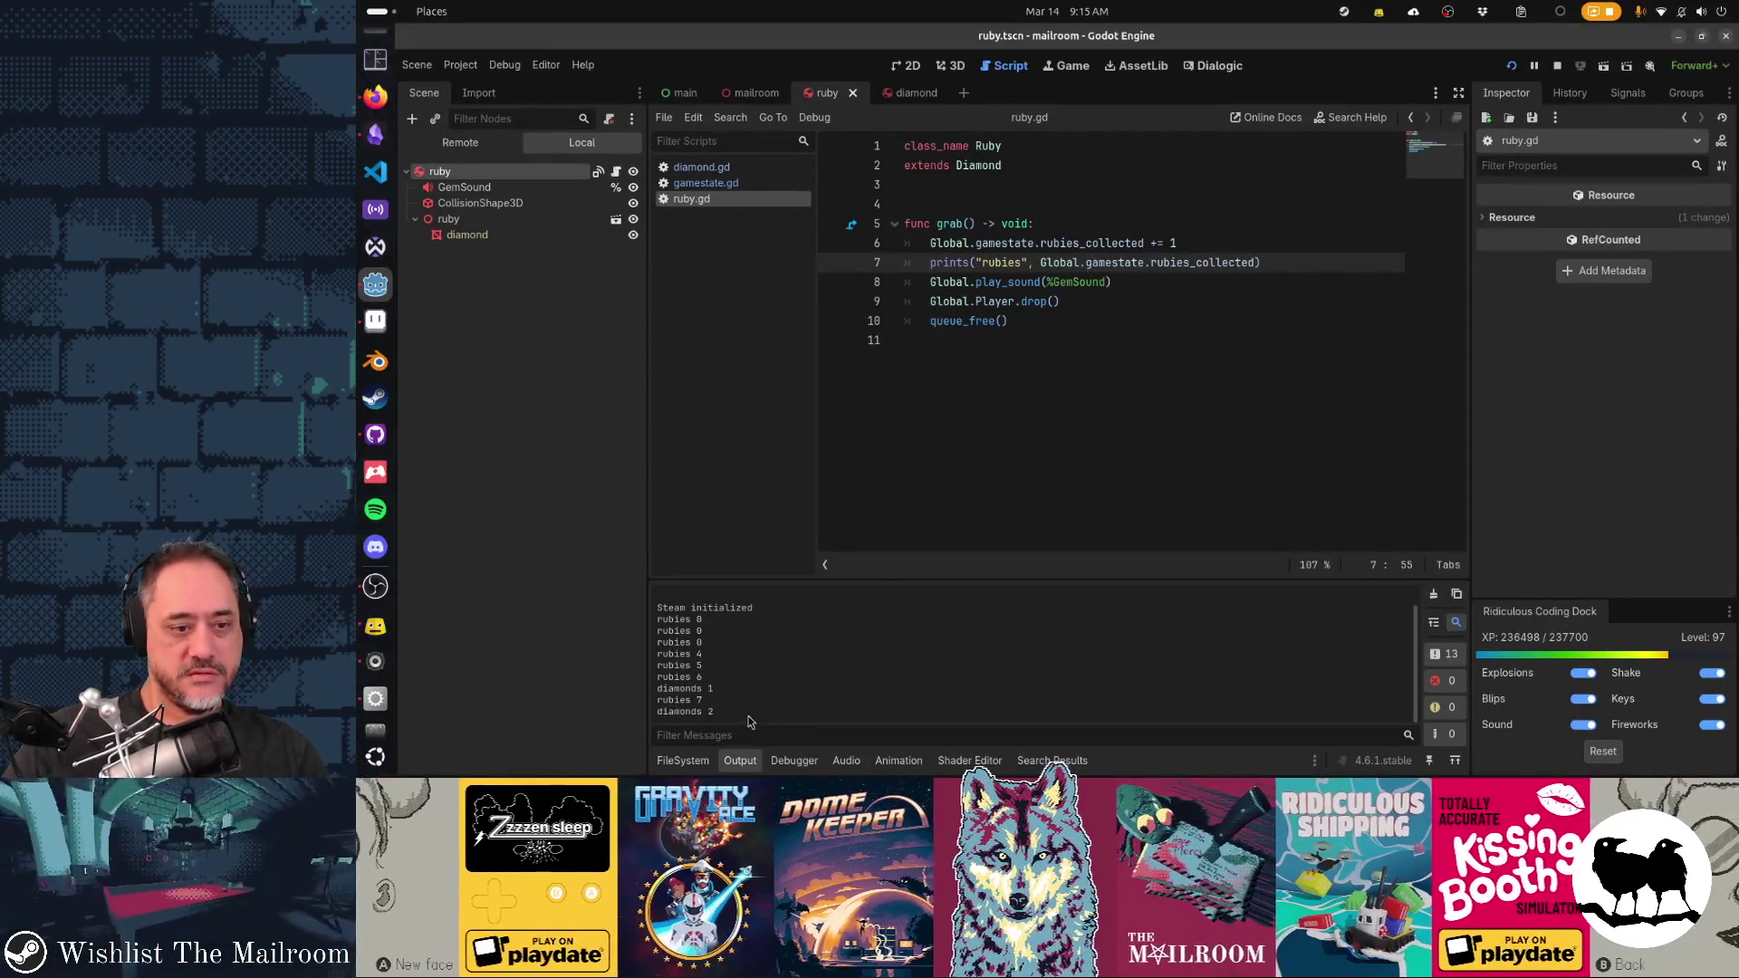
pyautogui.hotkey('alt', 'Tab')
pyautogui.click(1047, 290)
pyautogui.press('`')
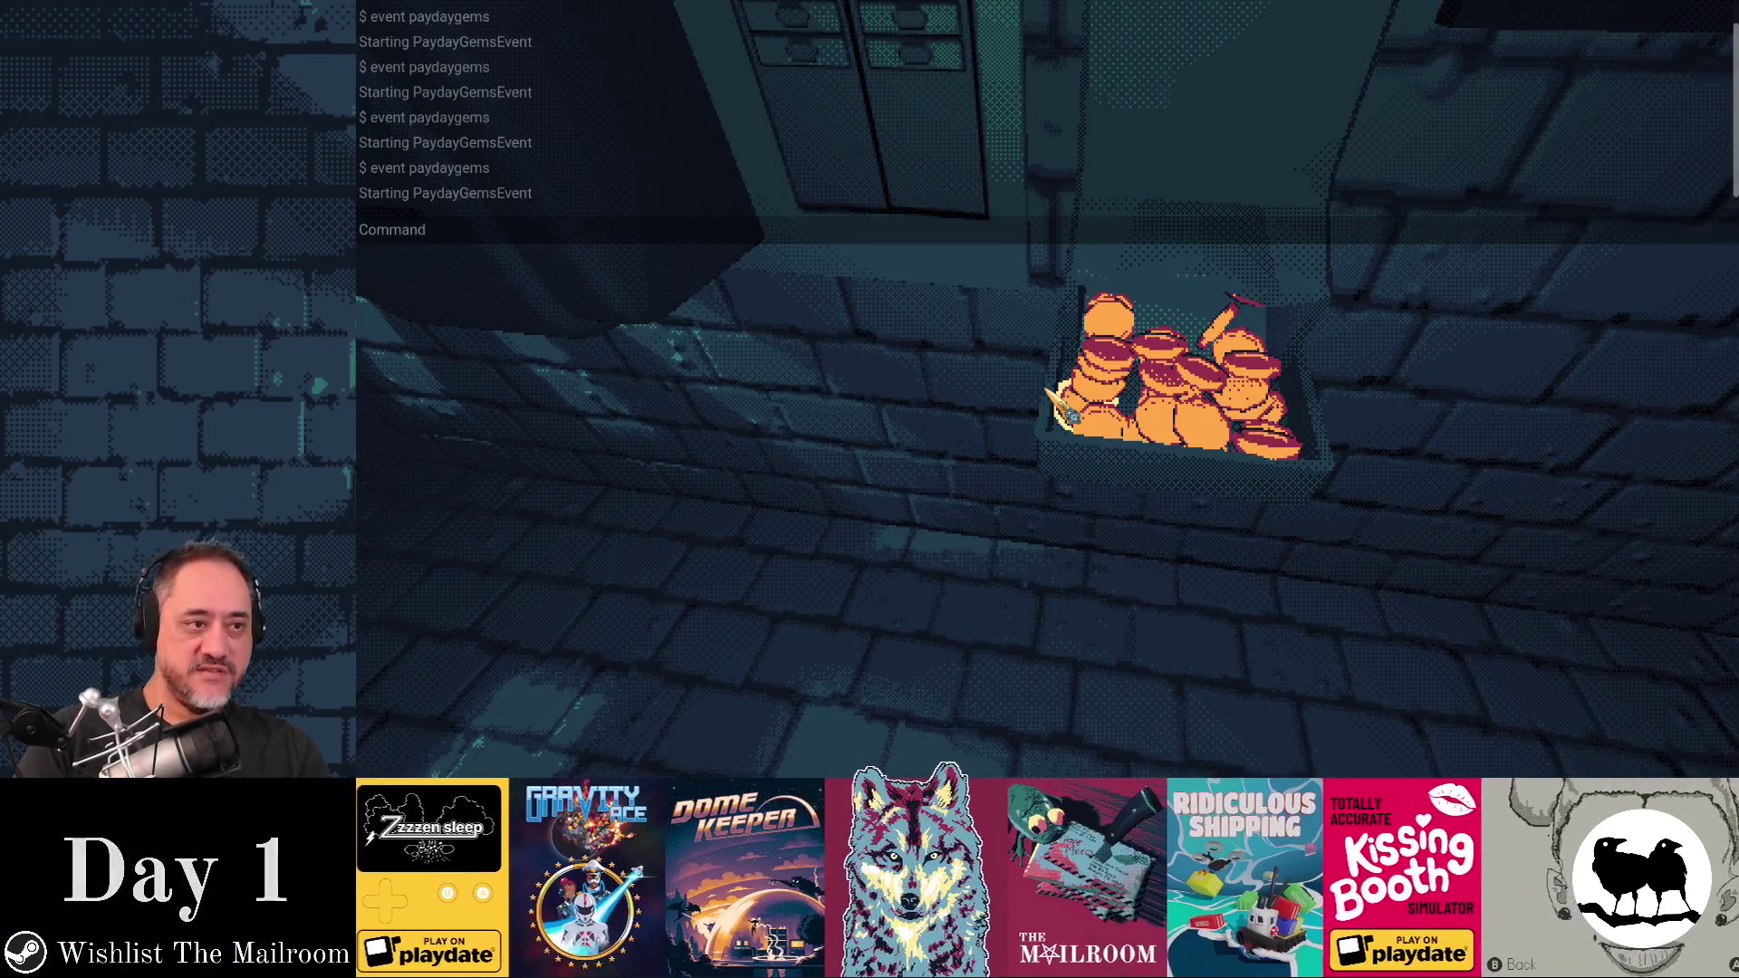
pyautogui.press('`')
pyautogui.press('Escape')
pyautogui.click(1048, 291)
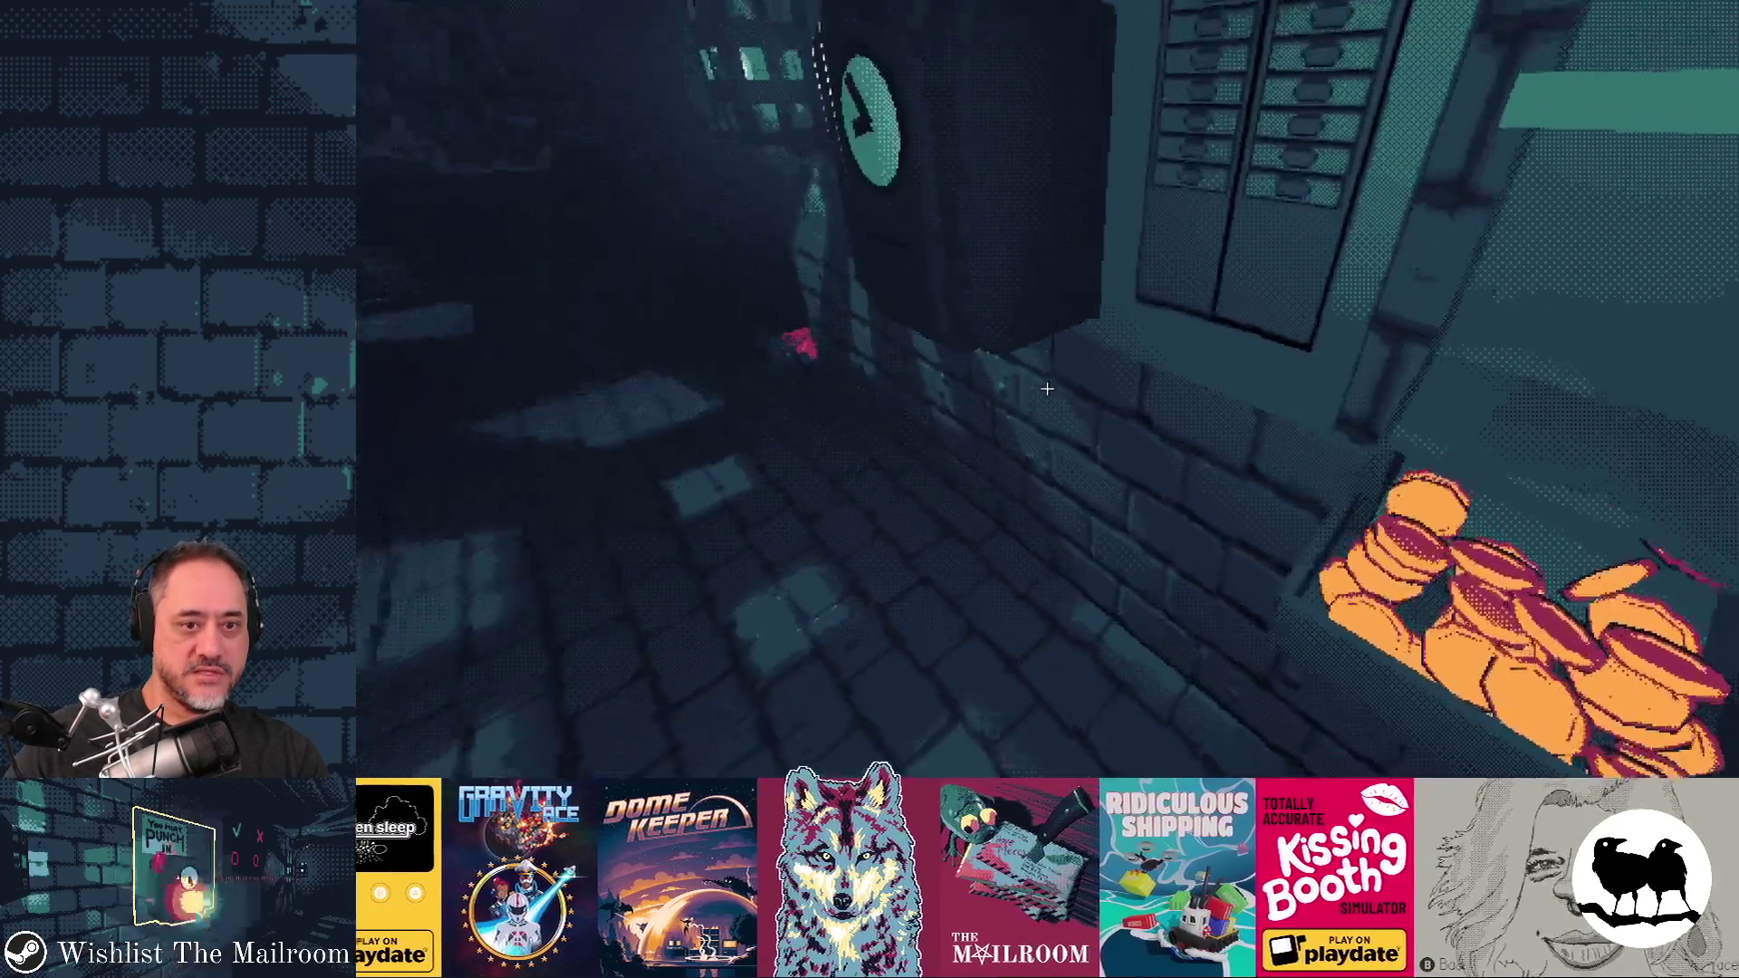
# Dismiss the Click and hold popup, save and reload the day, then quit to menu
pyautogui.moveTo(1047, 389)
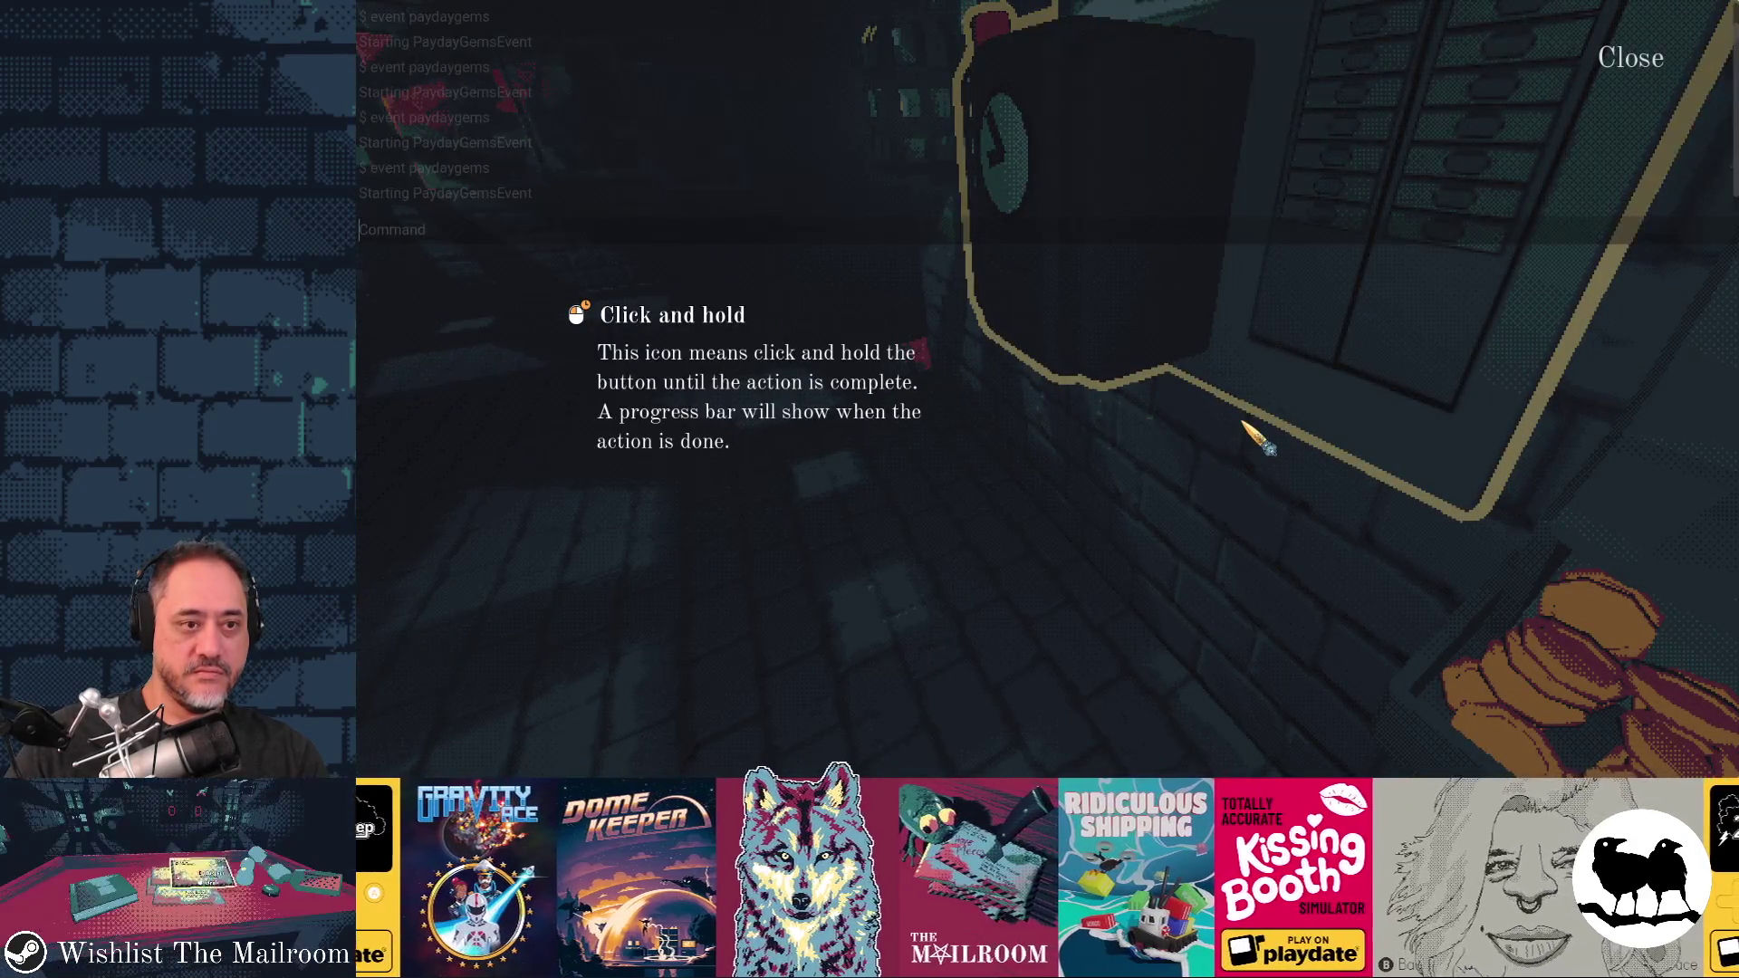
pyautogui.click(1085, 419)
pyautogui.press('`')
pyautogui.write('save 99')
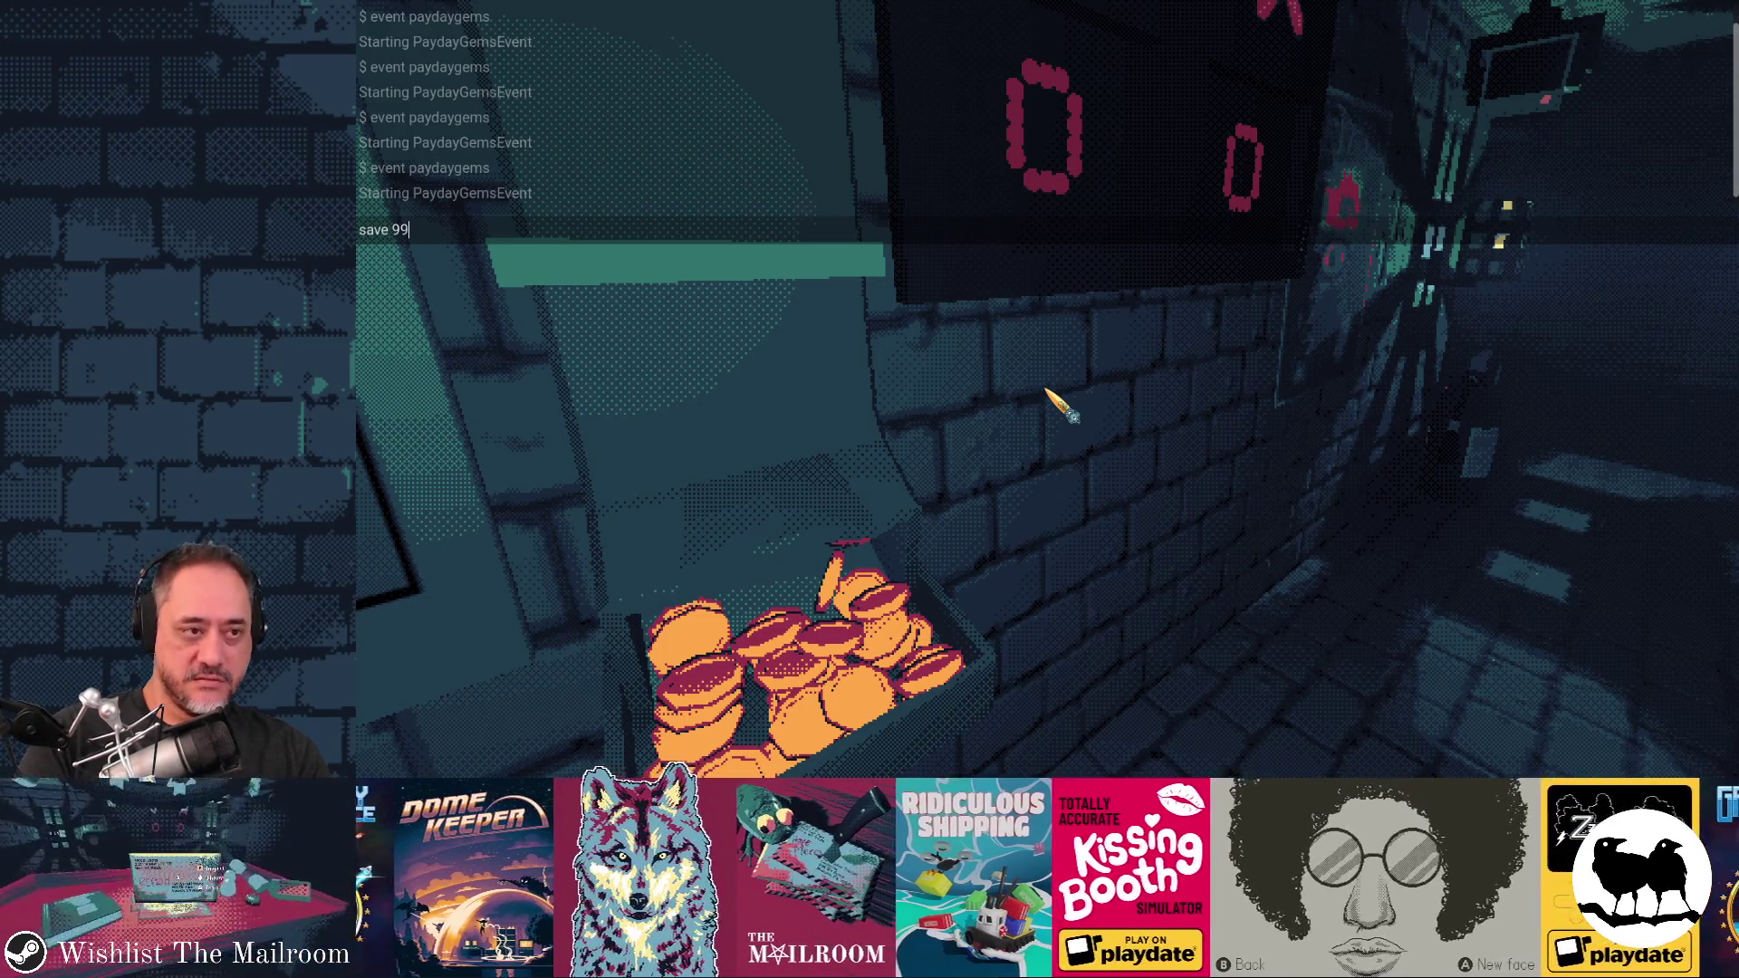
pyautogui.press('Return')
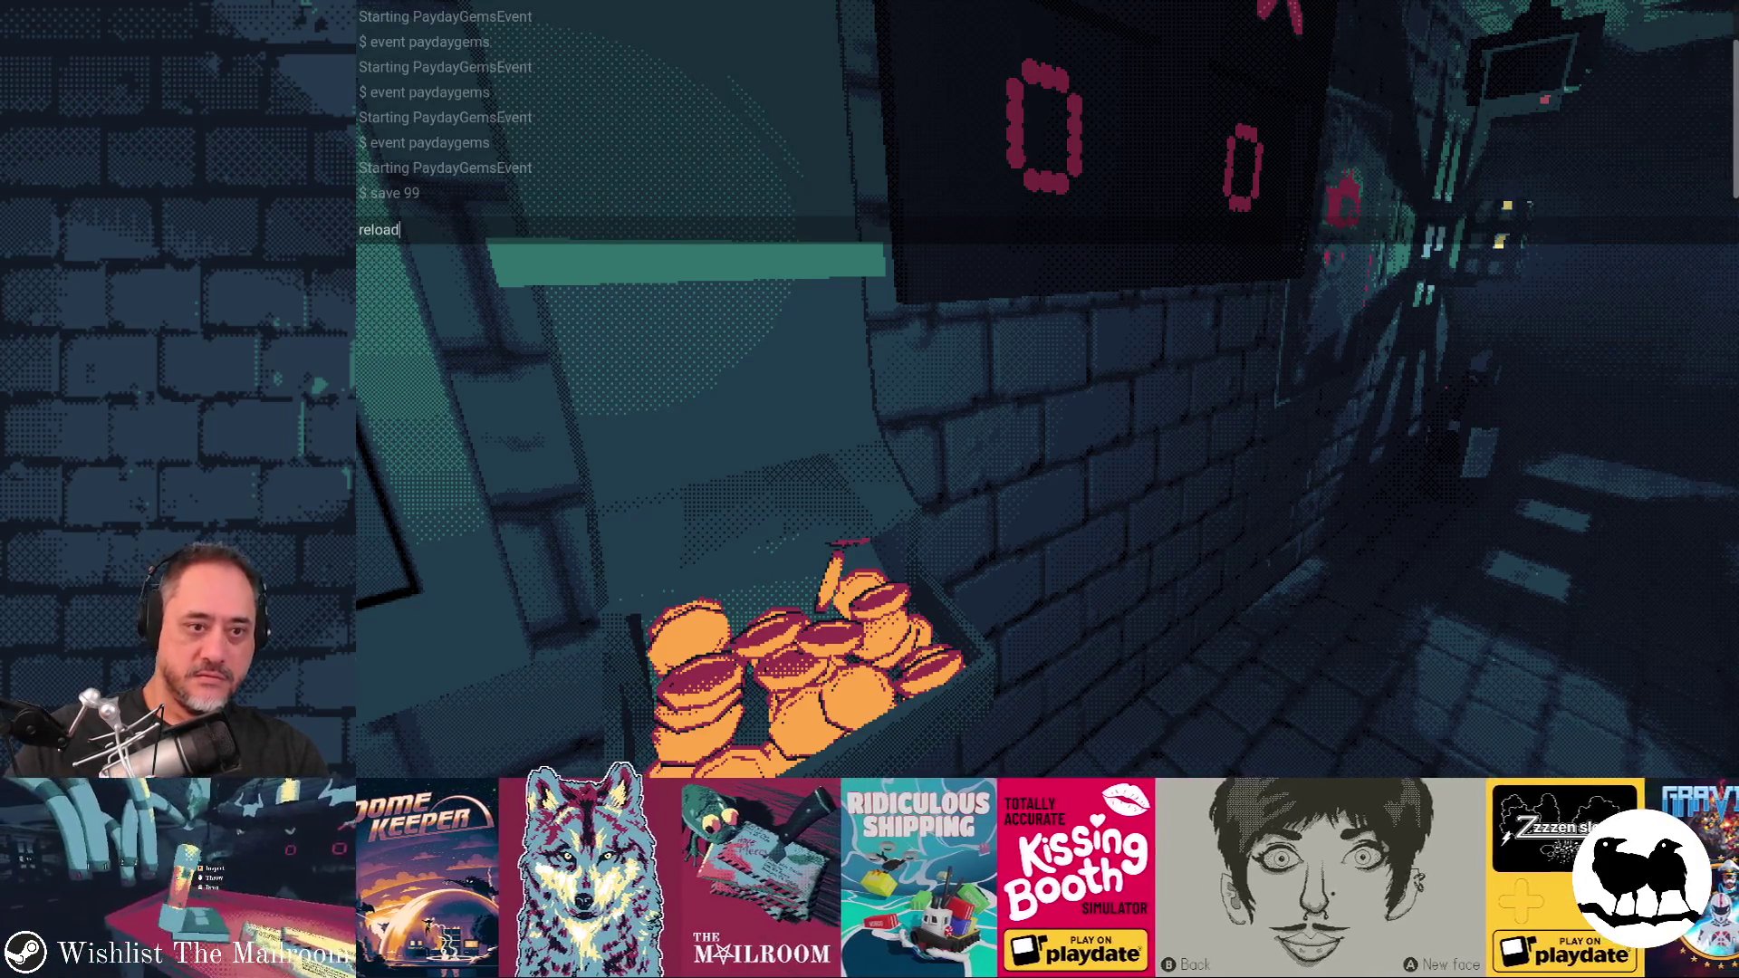
pyautogui.press('Return')
pyautogui.press('Escape')
pyautogui.click(1132, 440)
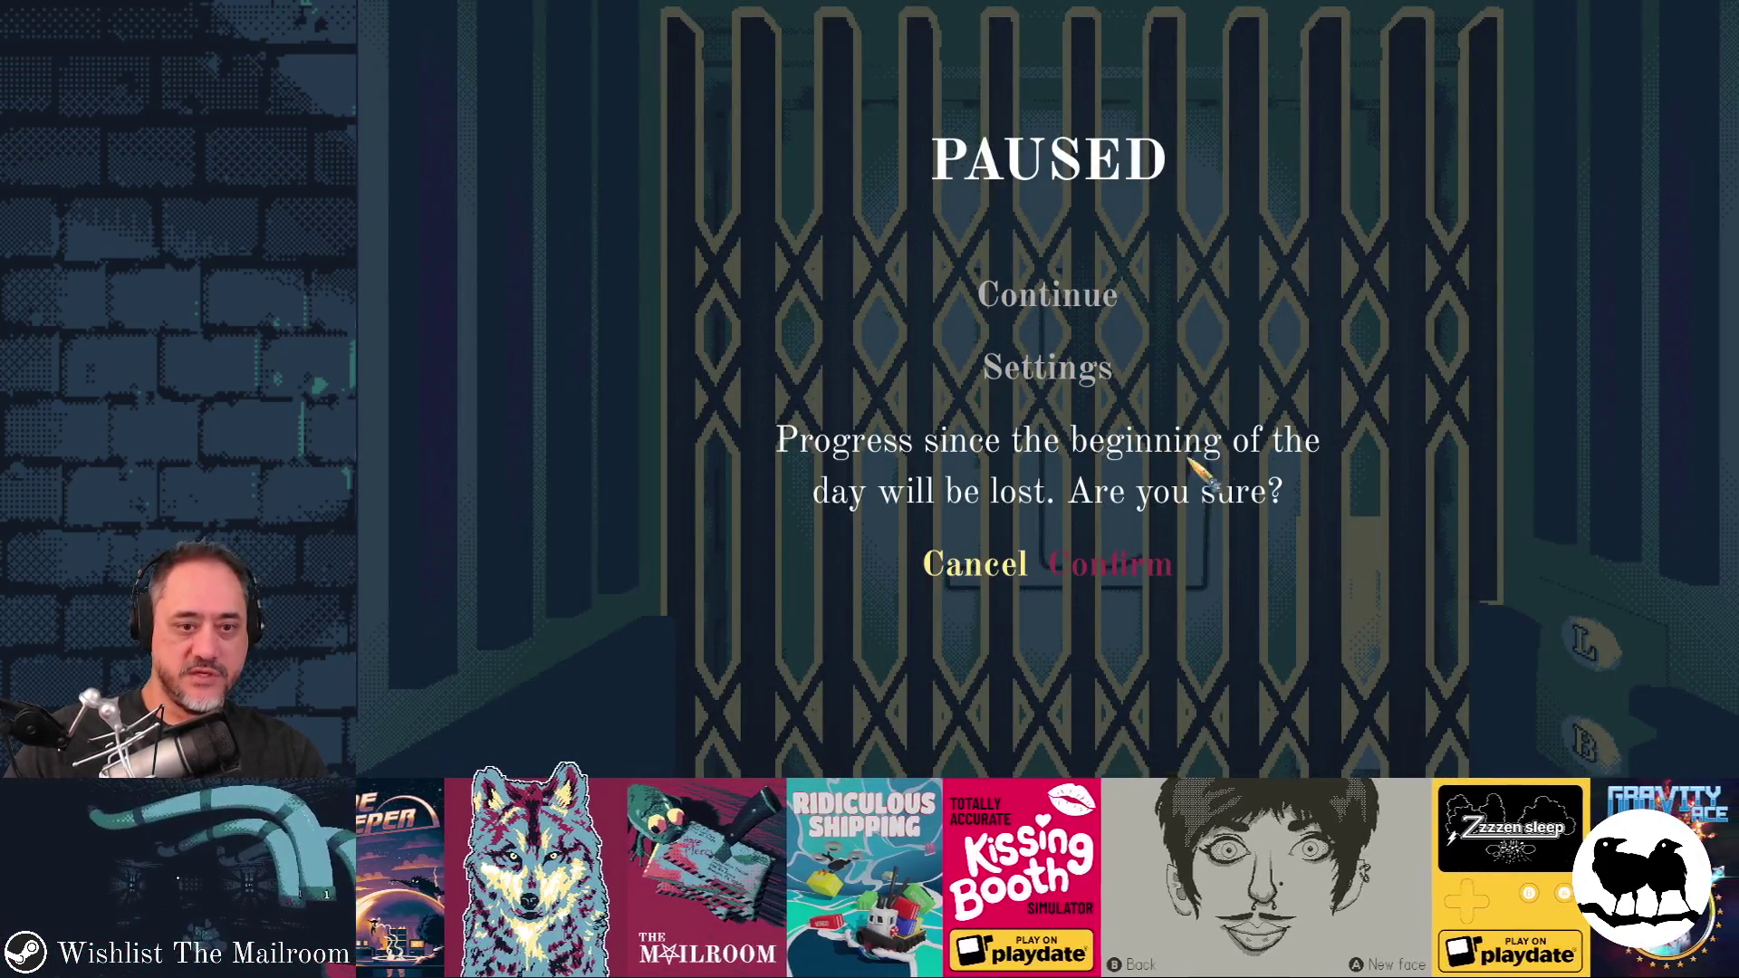
pyautogui.click(1097, 566)
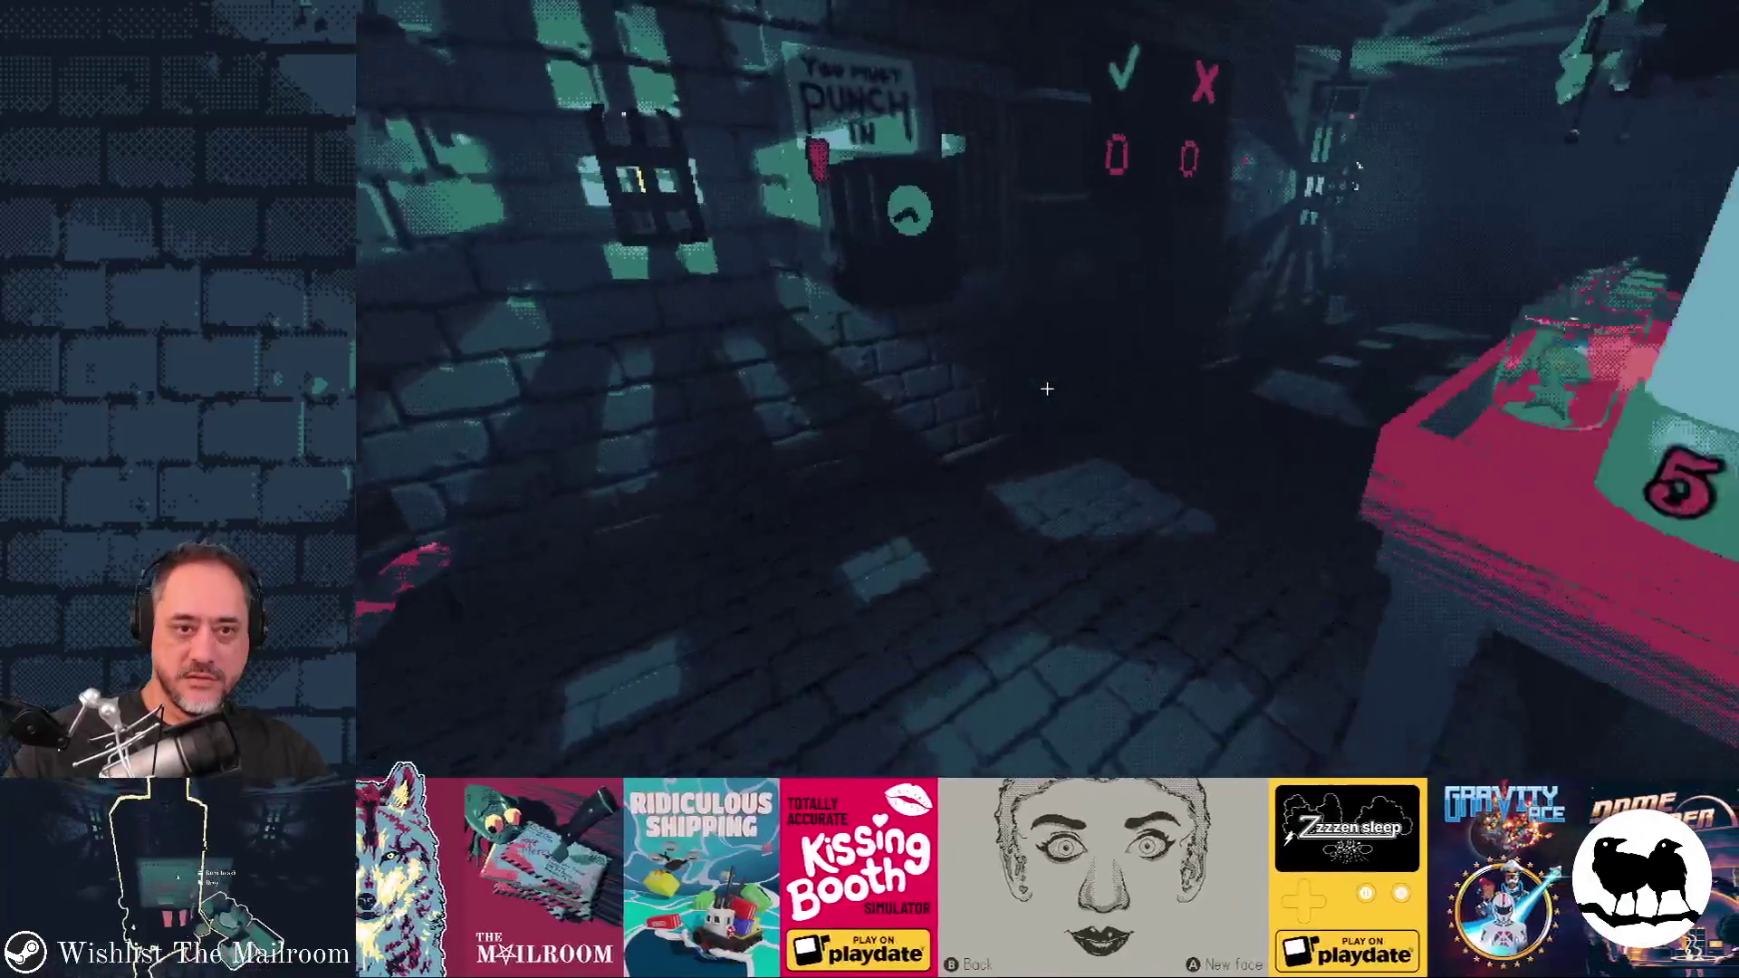
# Spawn payday gems on the table again and check the output counts in Godot
pyautogui.press('`')
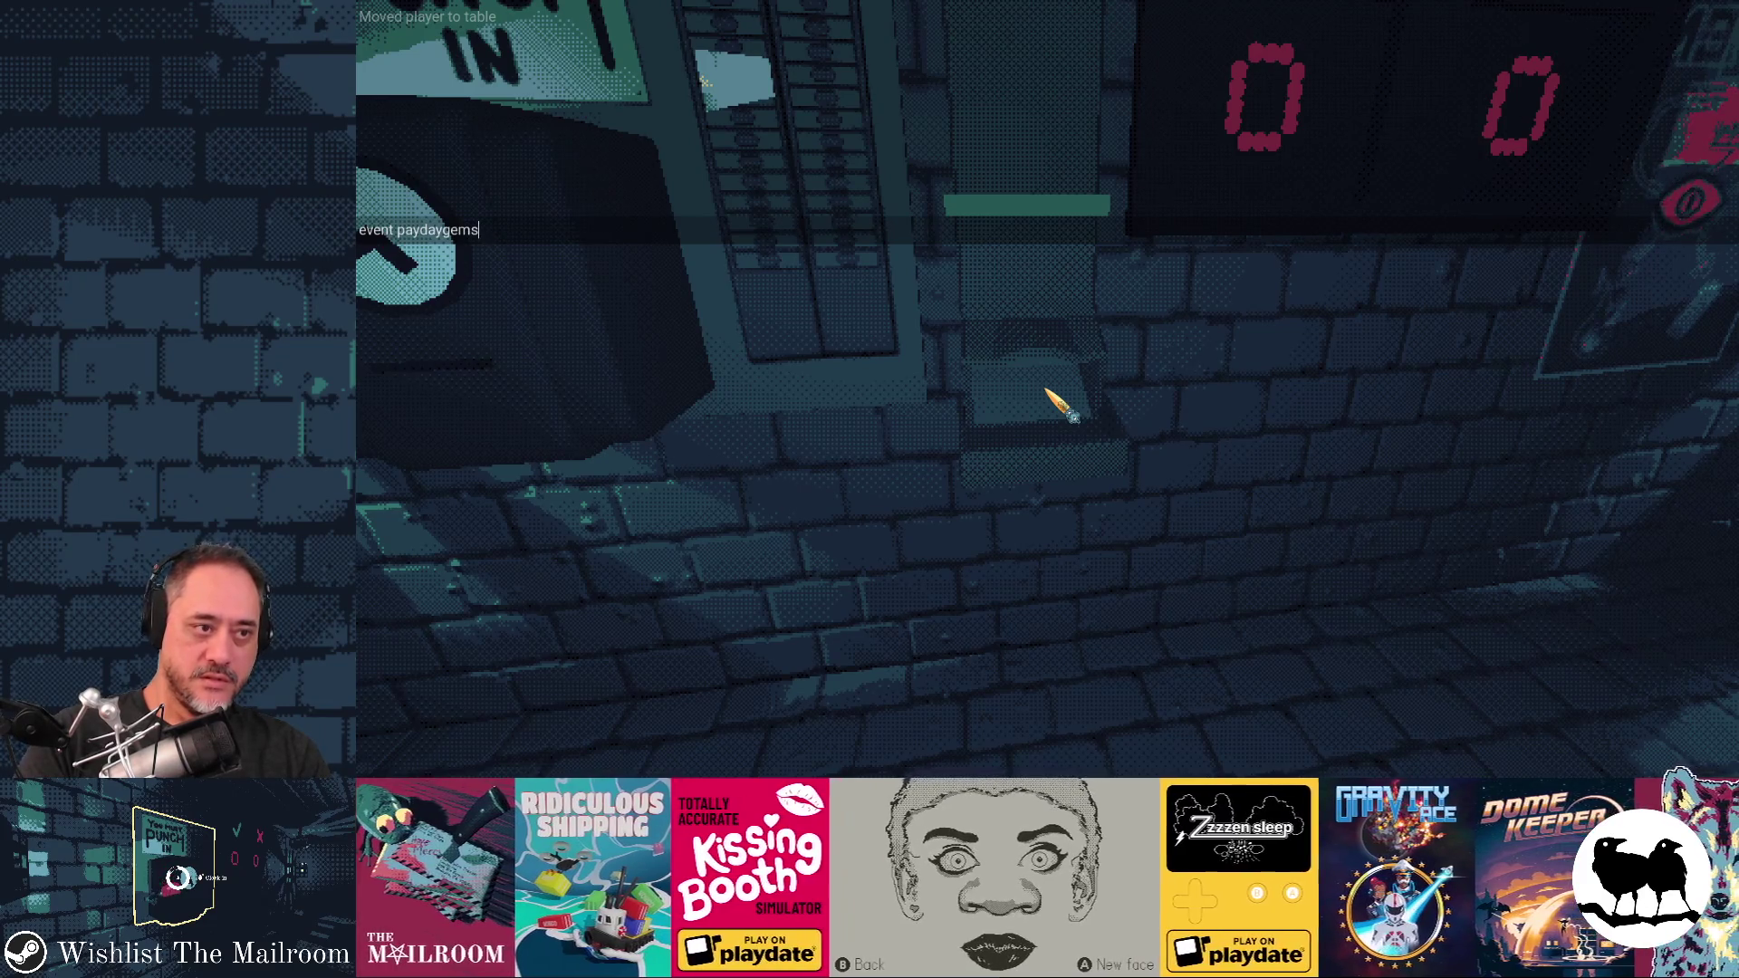
pyautogui.press('Return')
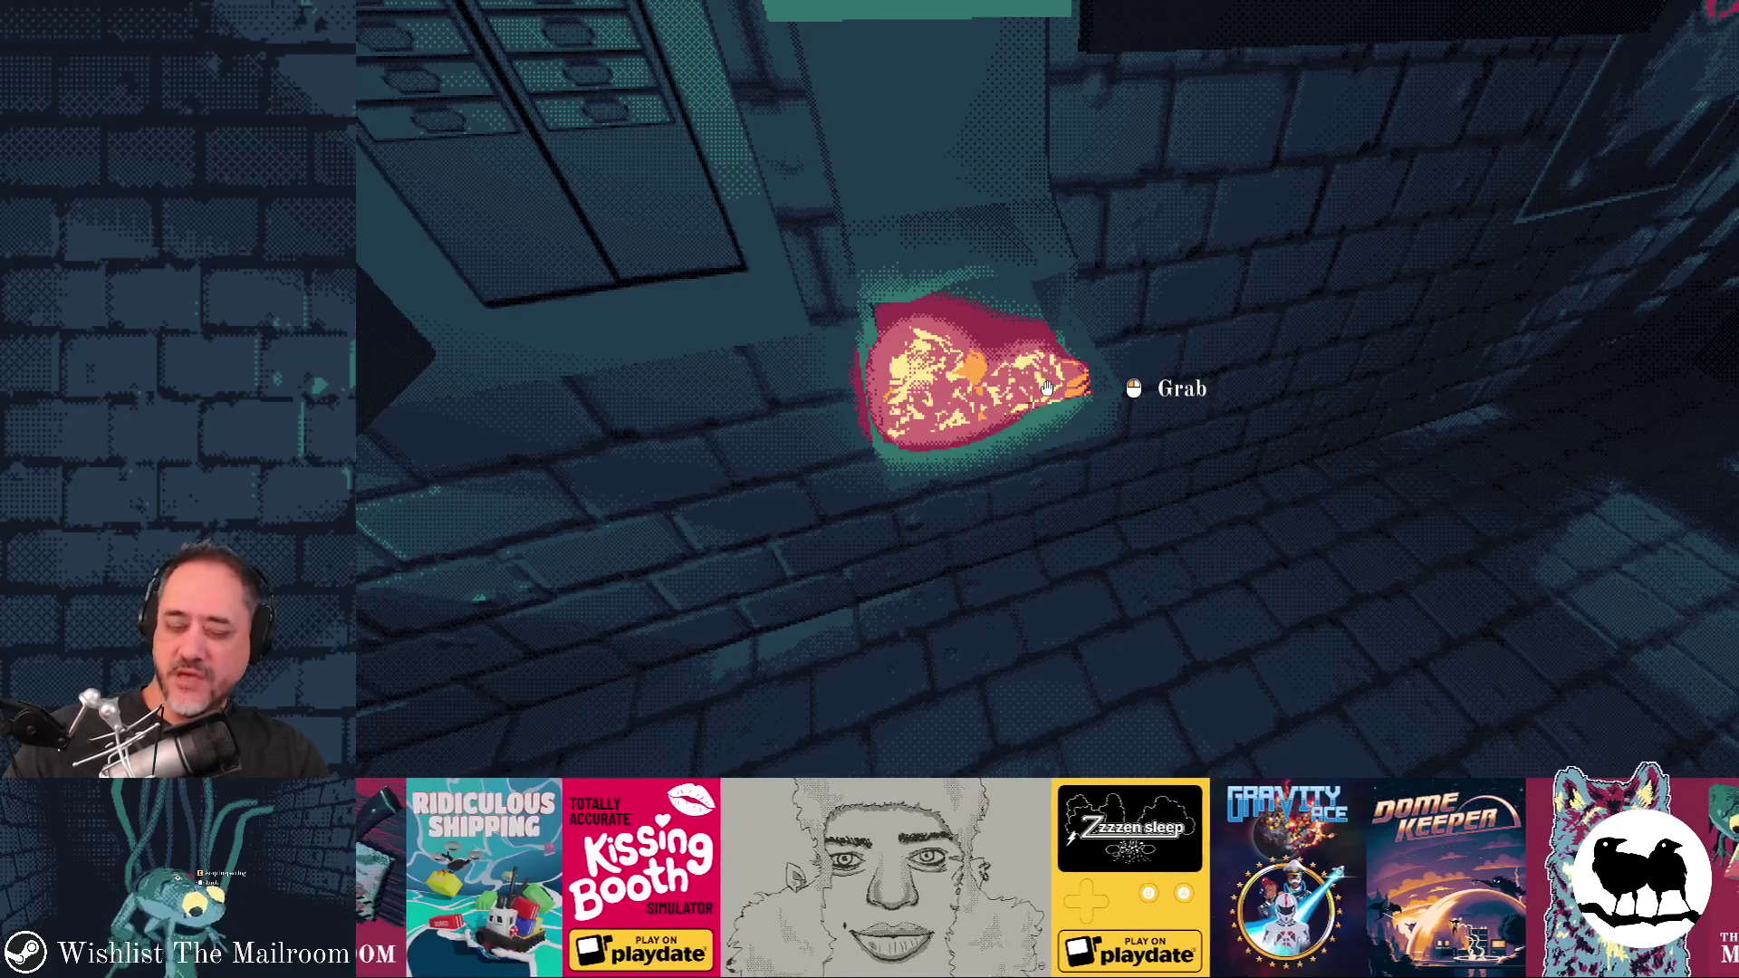
pyautogui.hotkey('alt', 'Tab')
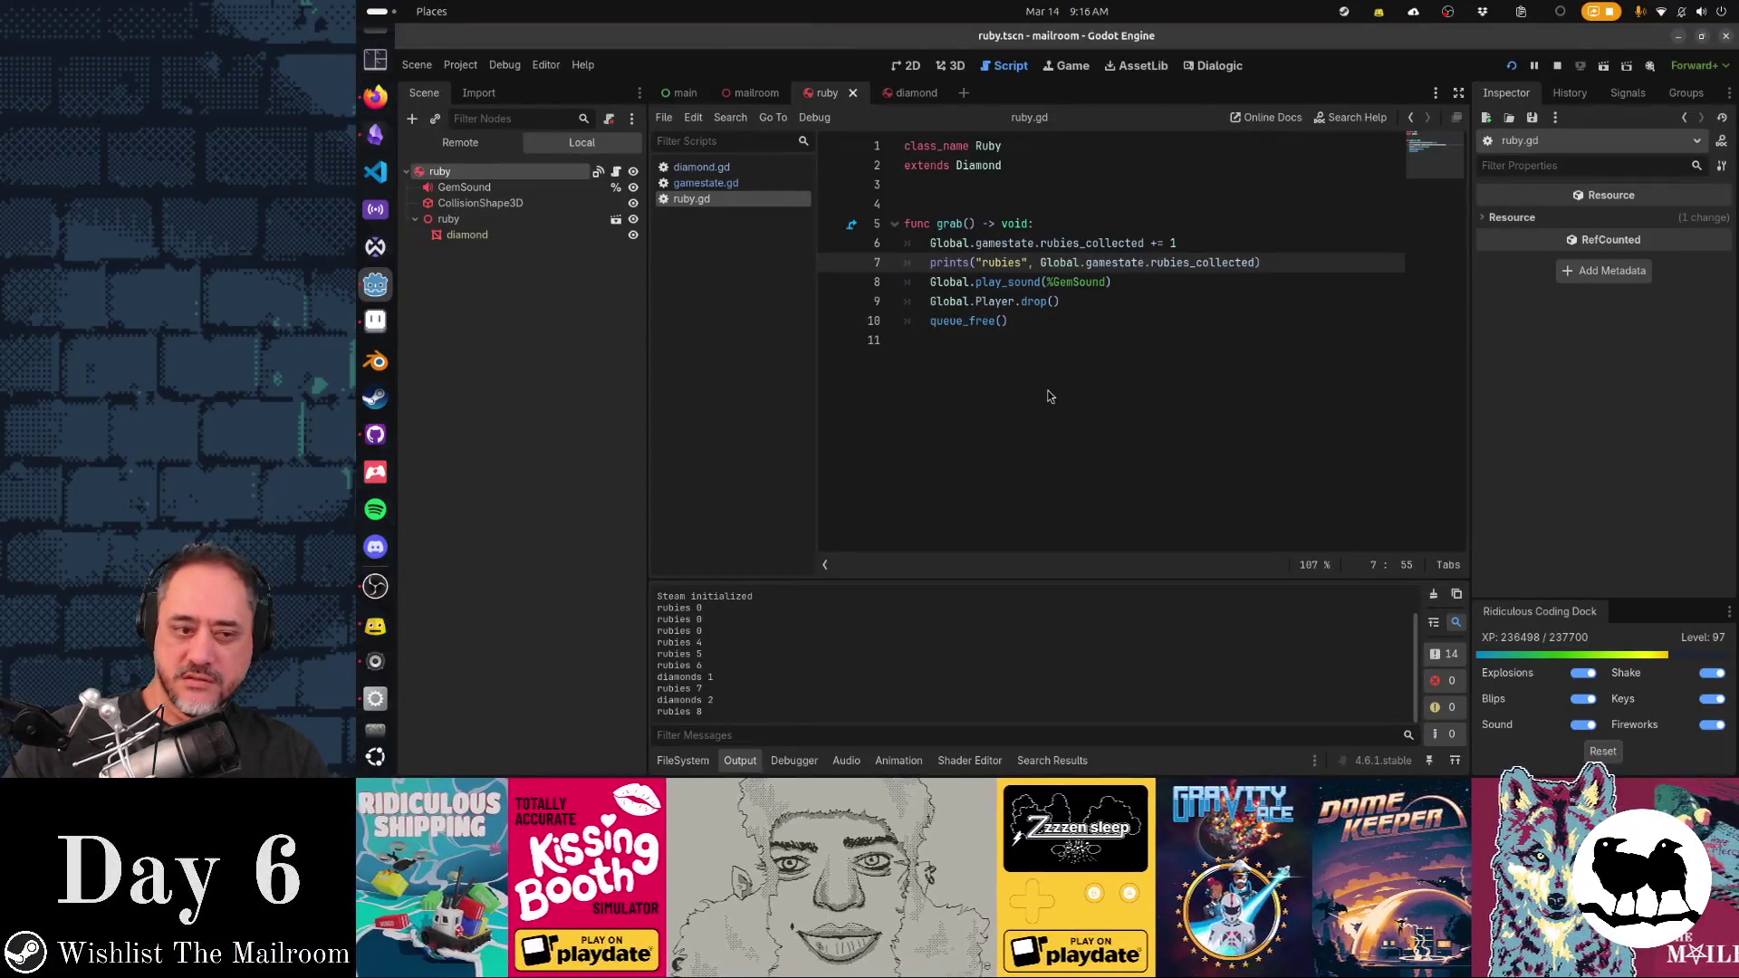
pyautogui.hotkey('alt', 'Tab')
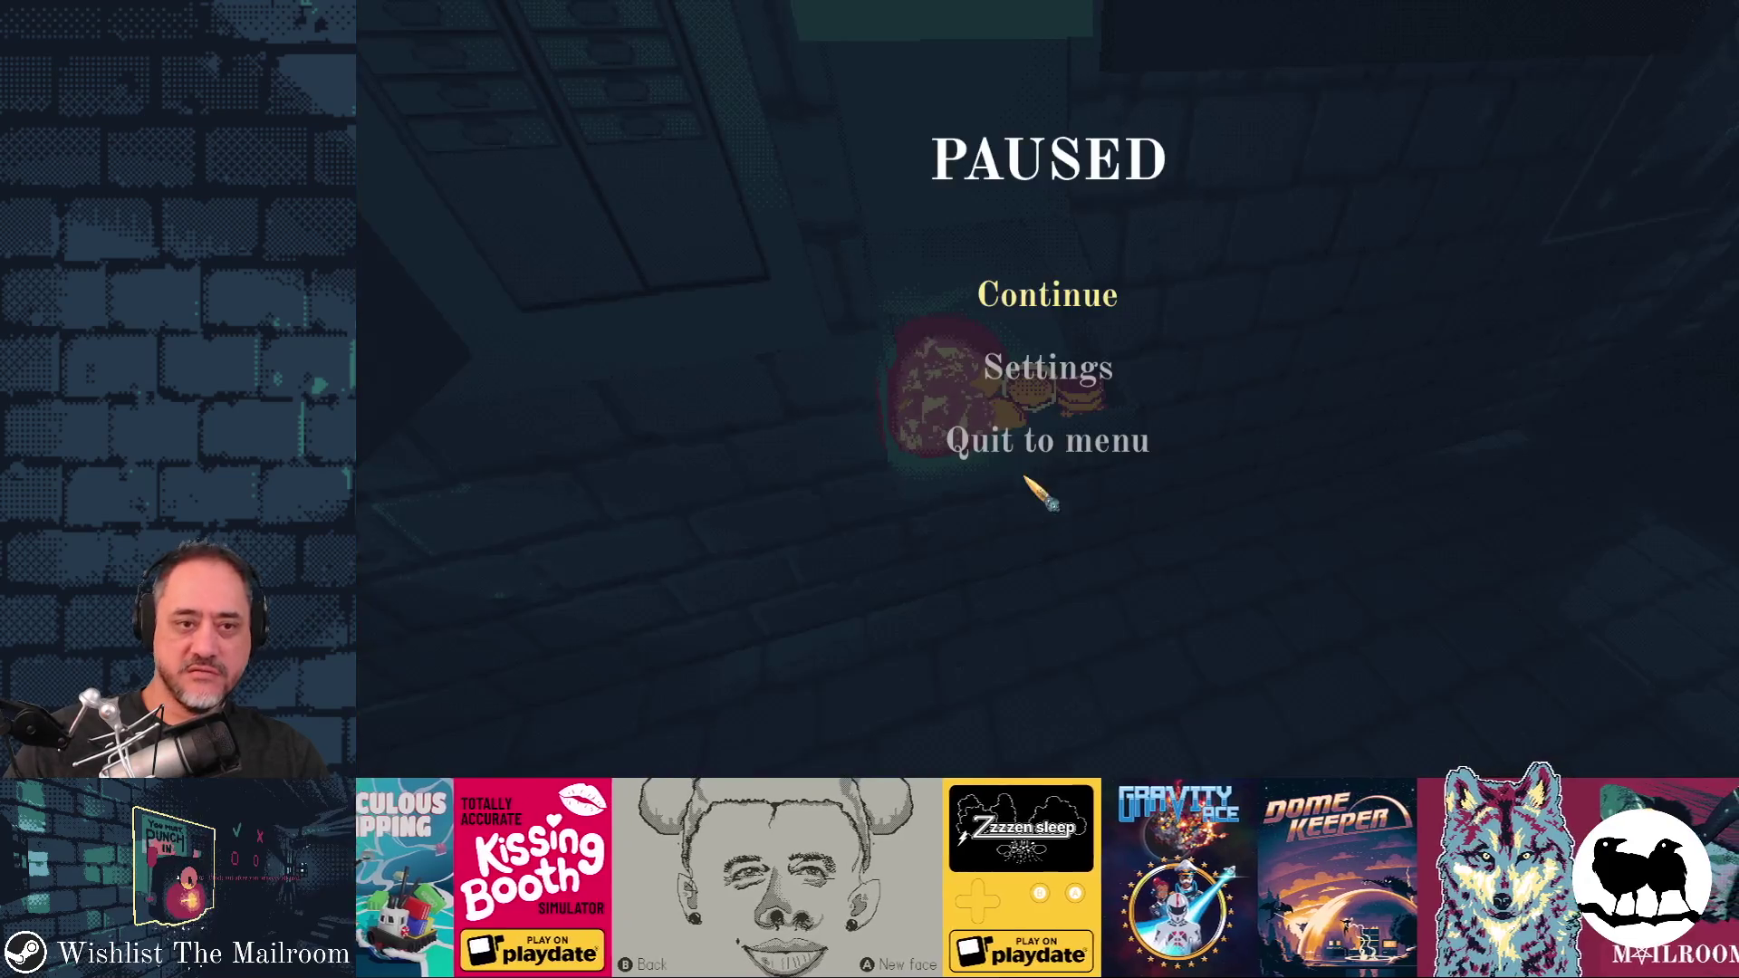
pyautogui.click(1038, 313)
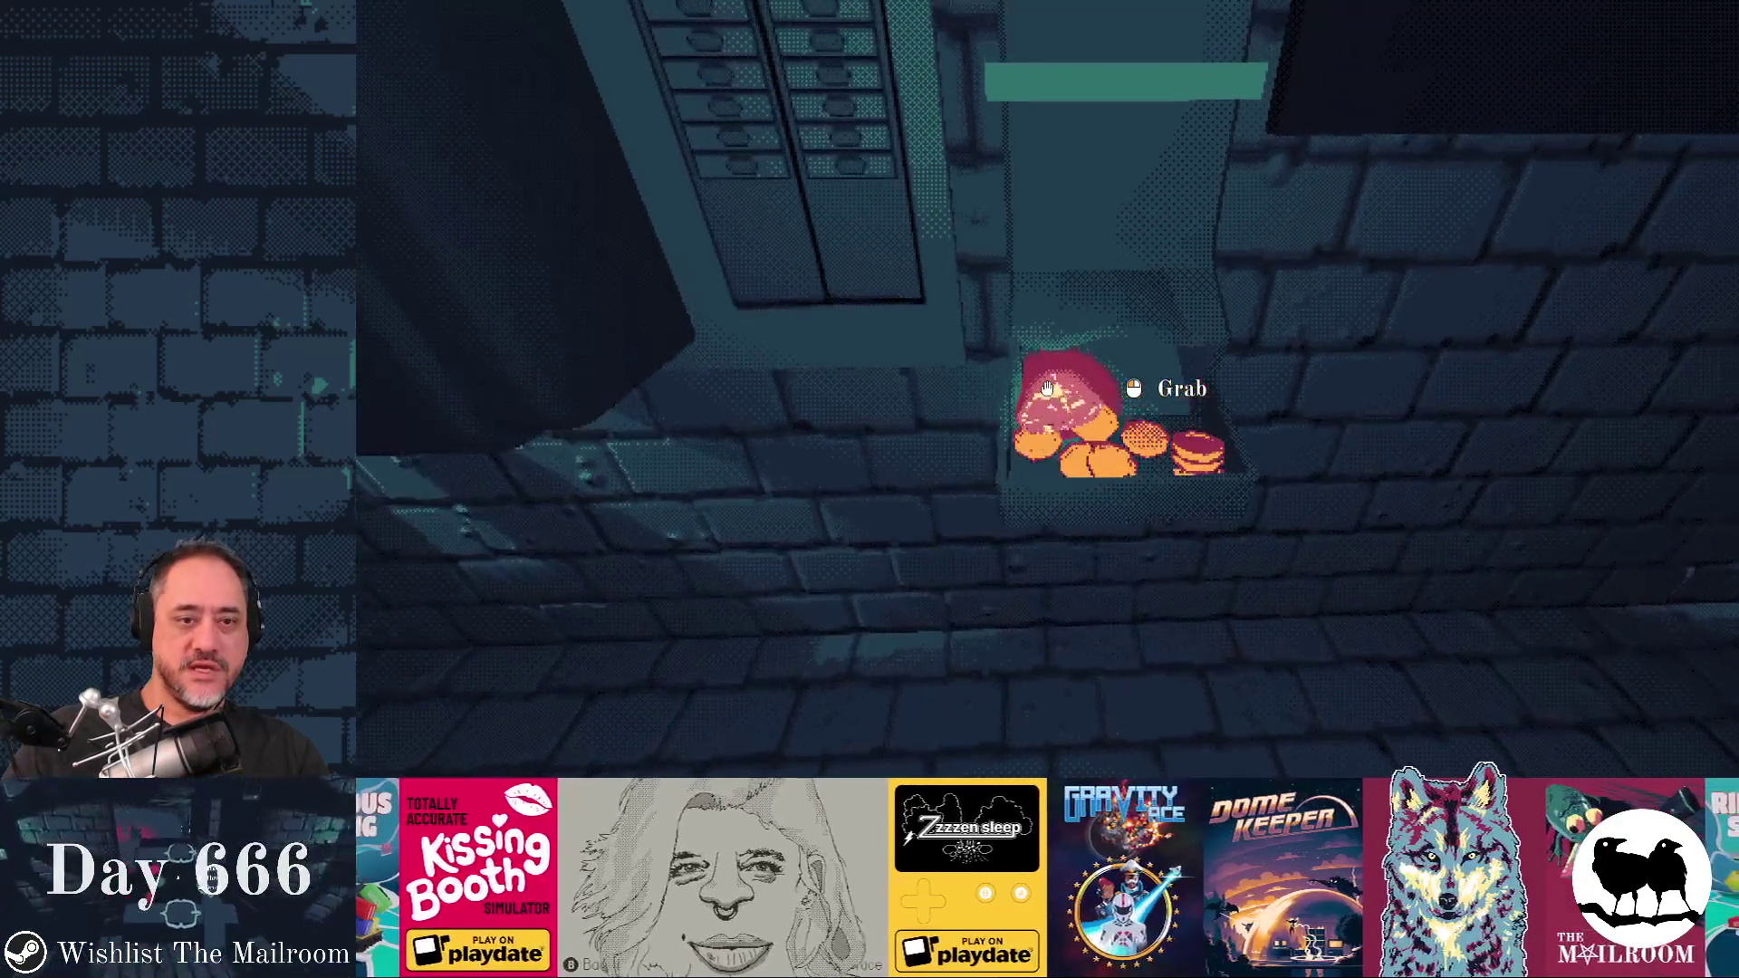
pyautogui.press('`')
pyautogui.write('event paydaygem')
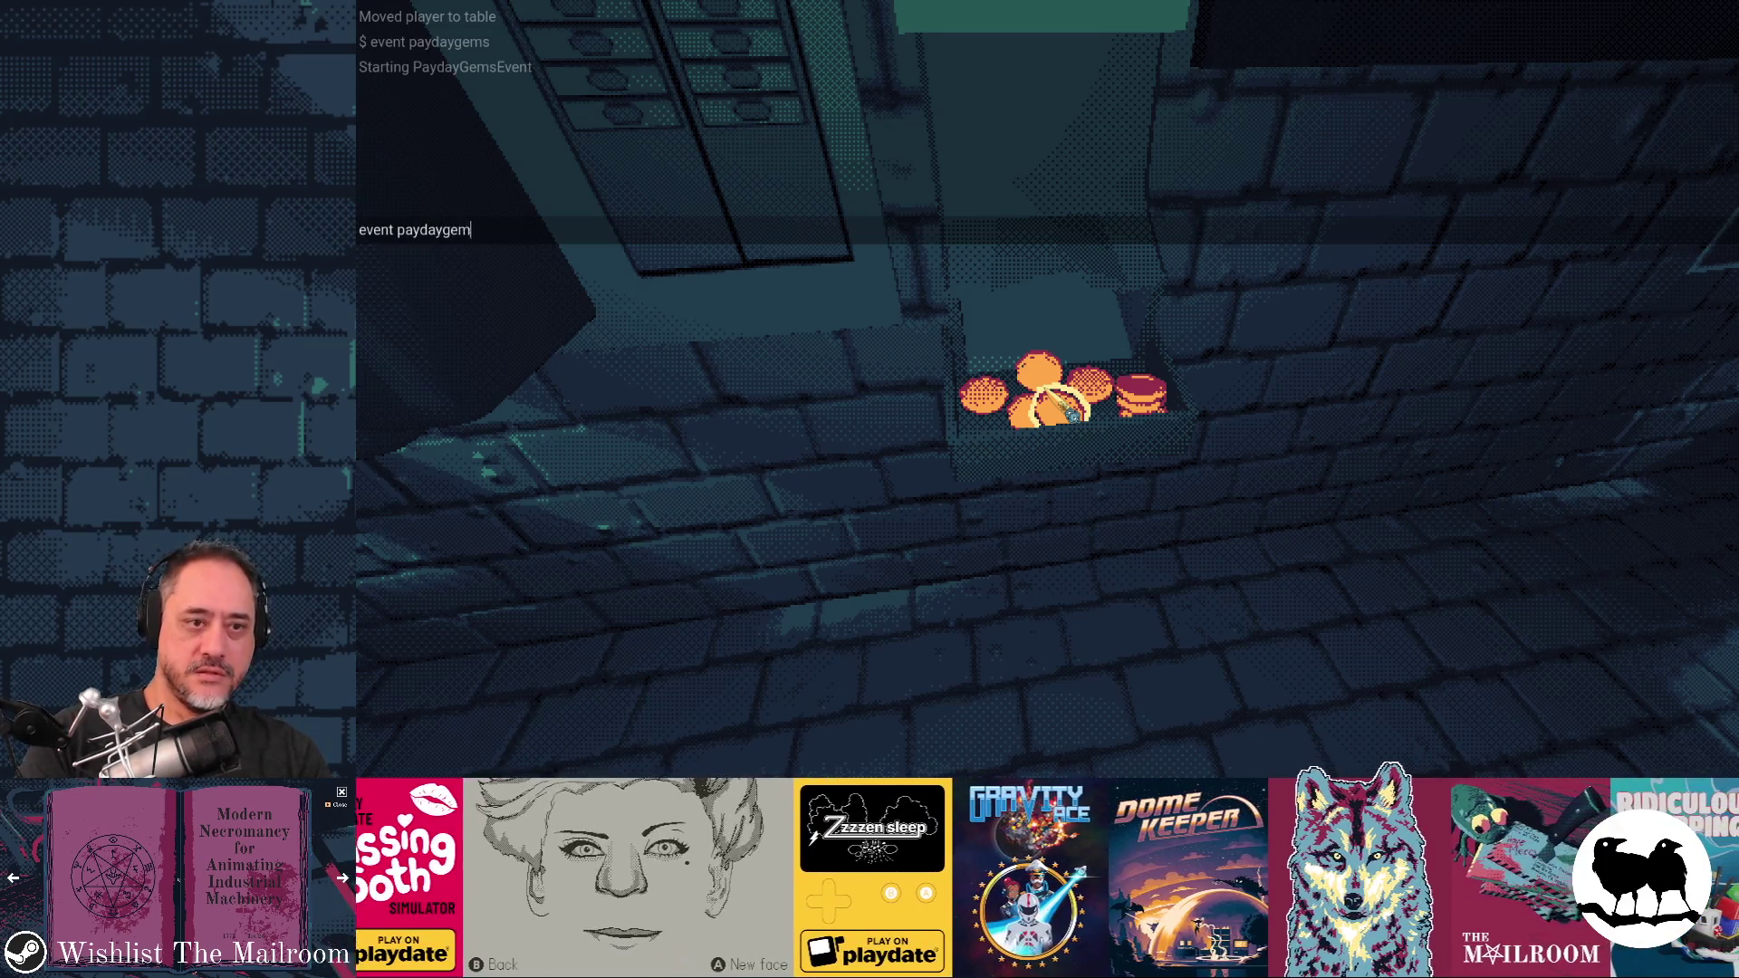
pyautogui.press('`')
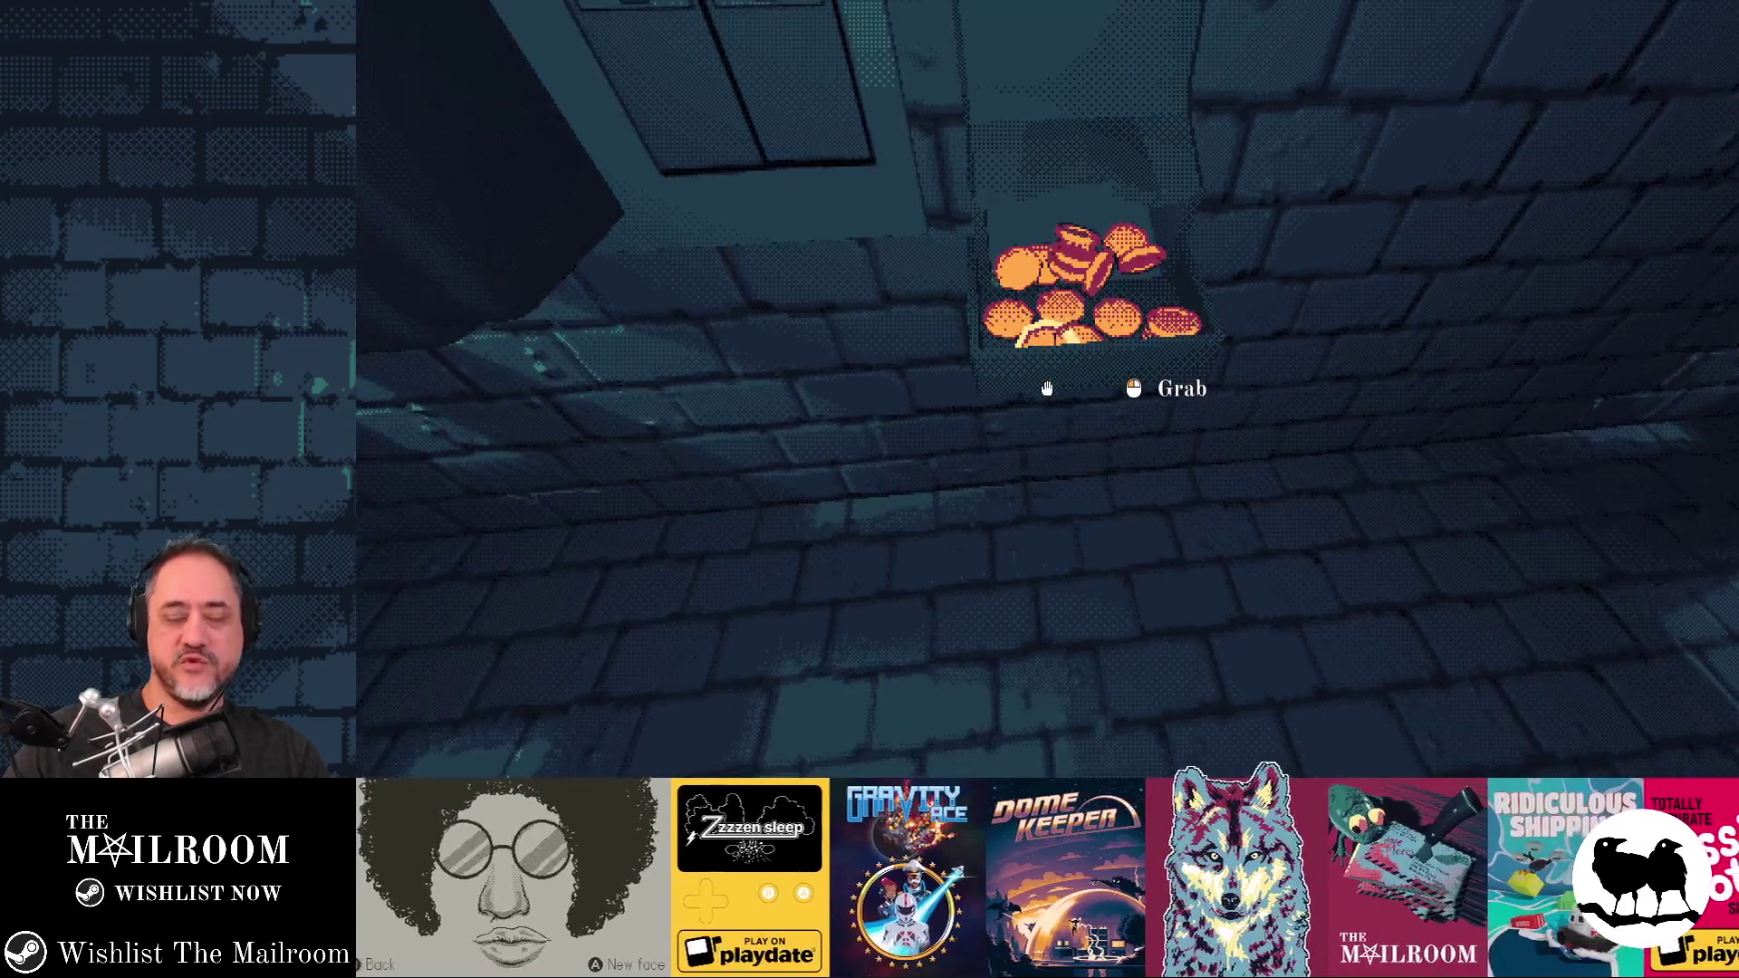
pyautogui.hotkey('alt', 'Tab')
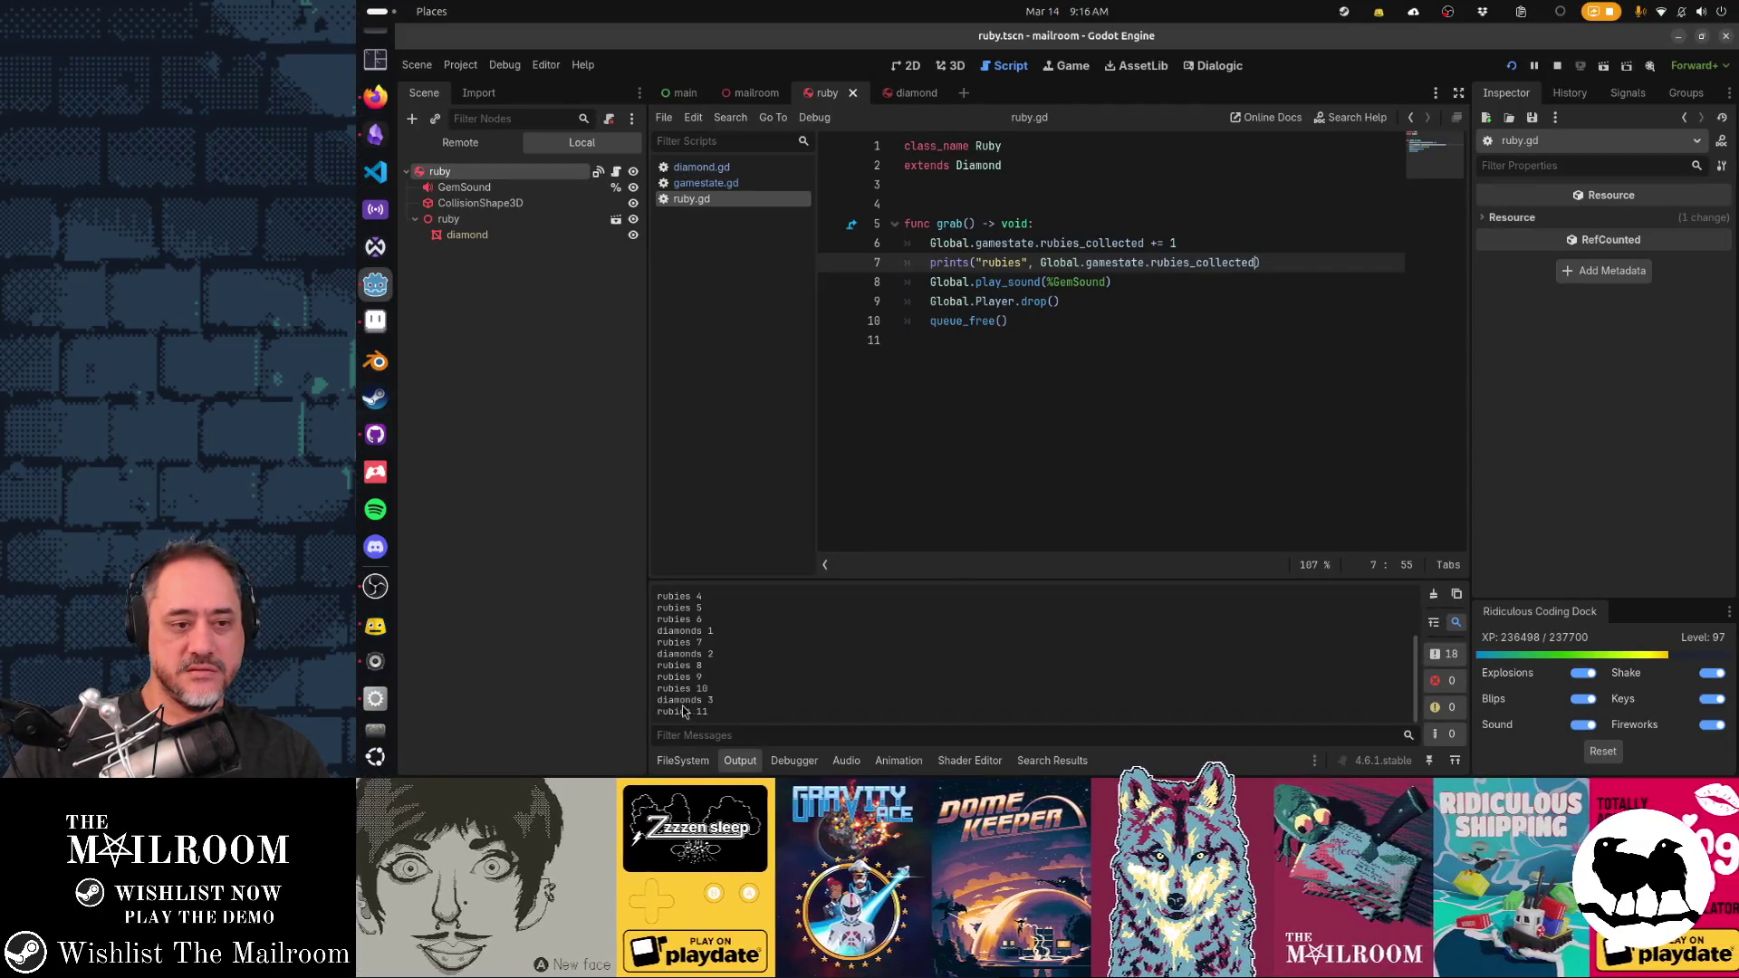
# Save ruby.gd, switch to diamond.gd, and cut its prints("diamonds", ...) line 19
pyautogui.moveTo(682, 711); pyautogui.dragTo(649, 703)
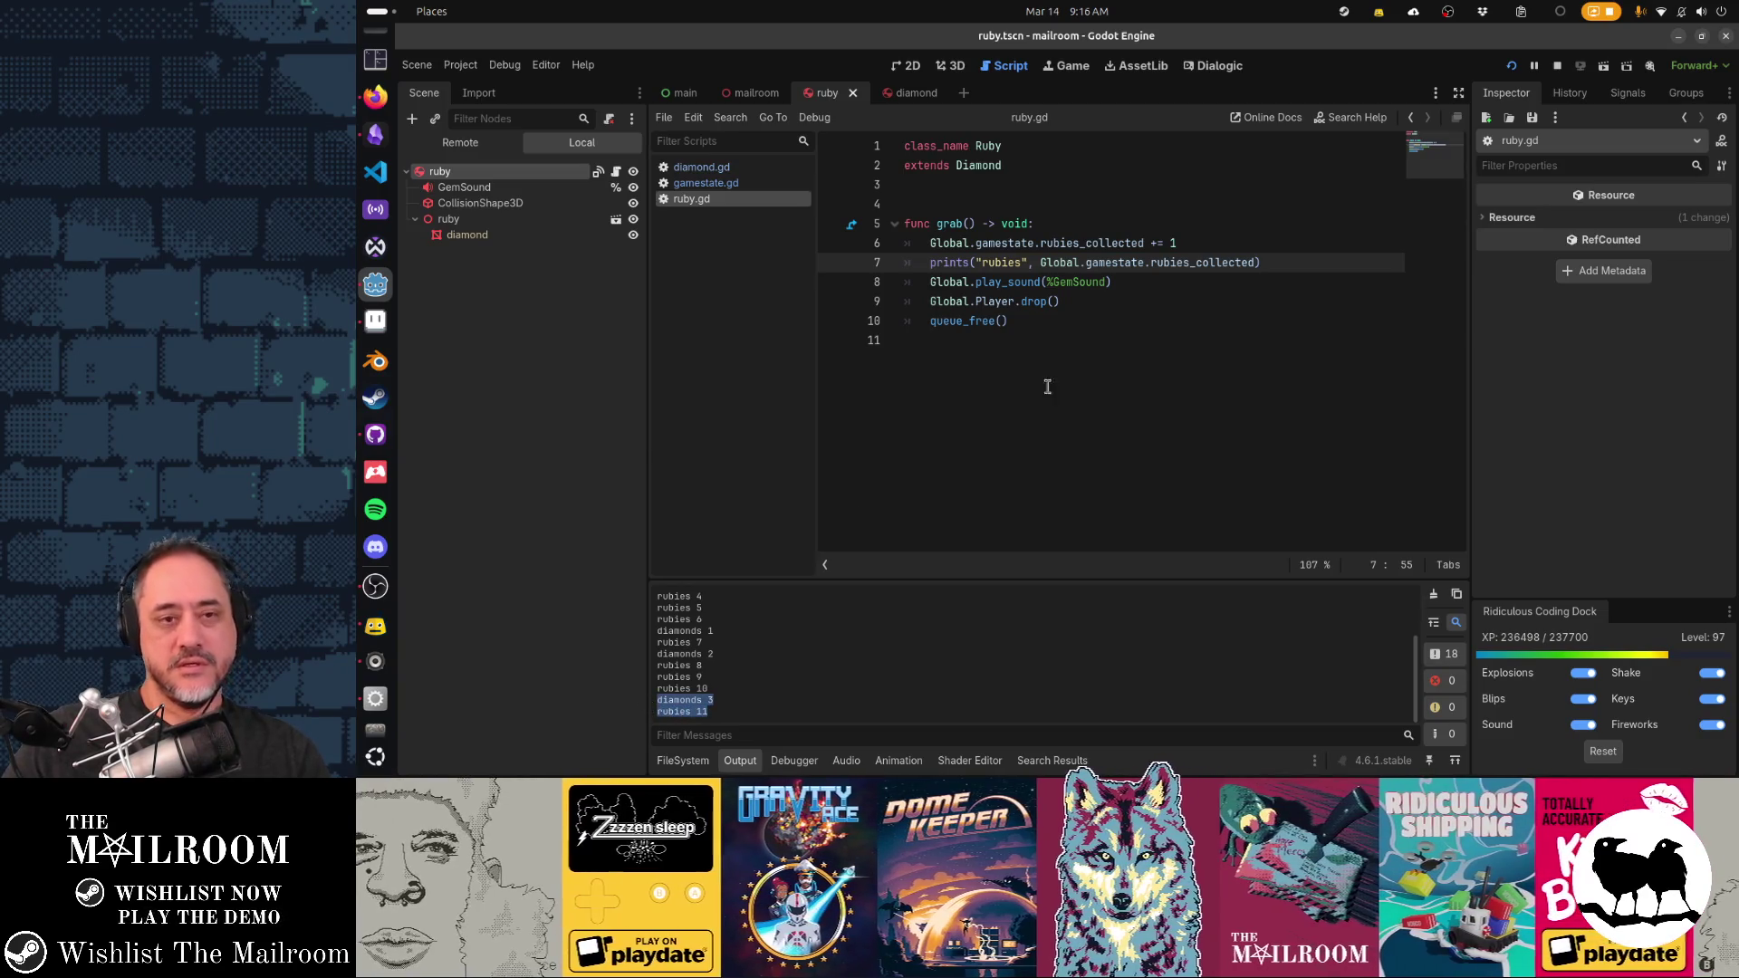
pyautogui.click(1056, 384)
pyautogui.click(1140, 262)
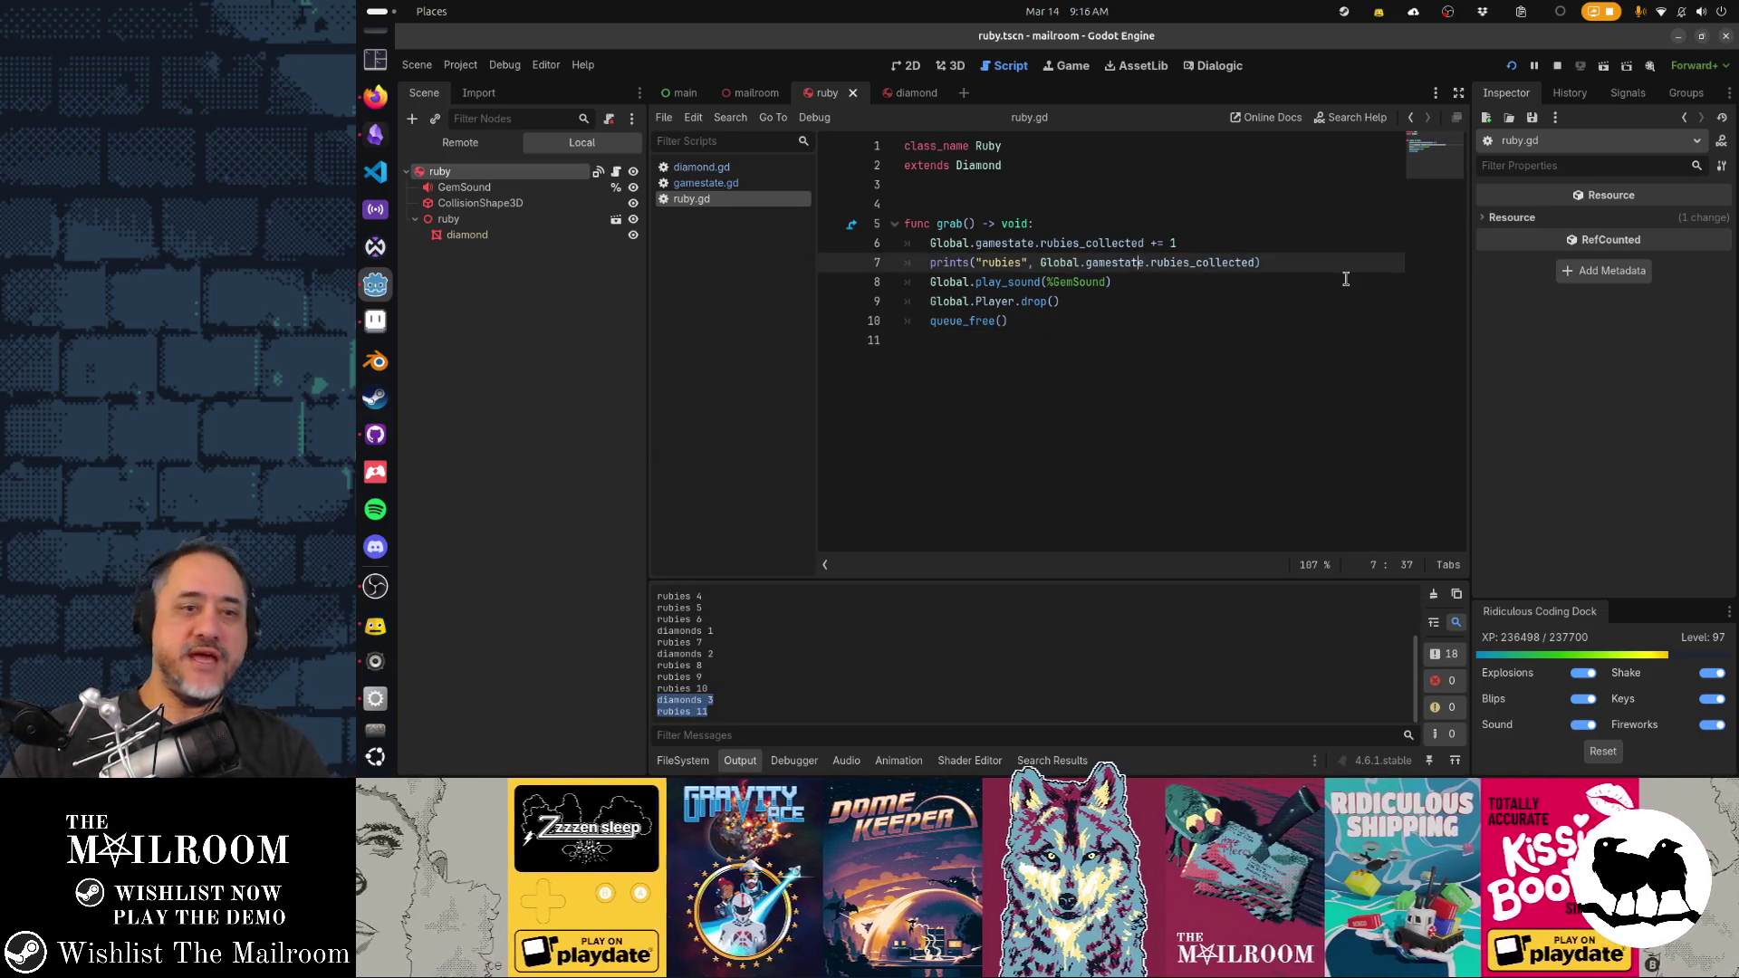
pyautogui.hotkey('ctrl', 's')
pyautogui.hotkey('ctrl', 'shift', ',')
pyautogui.hotkey('ctrl', 'shift', ',')
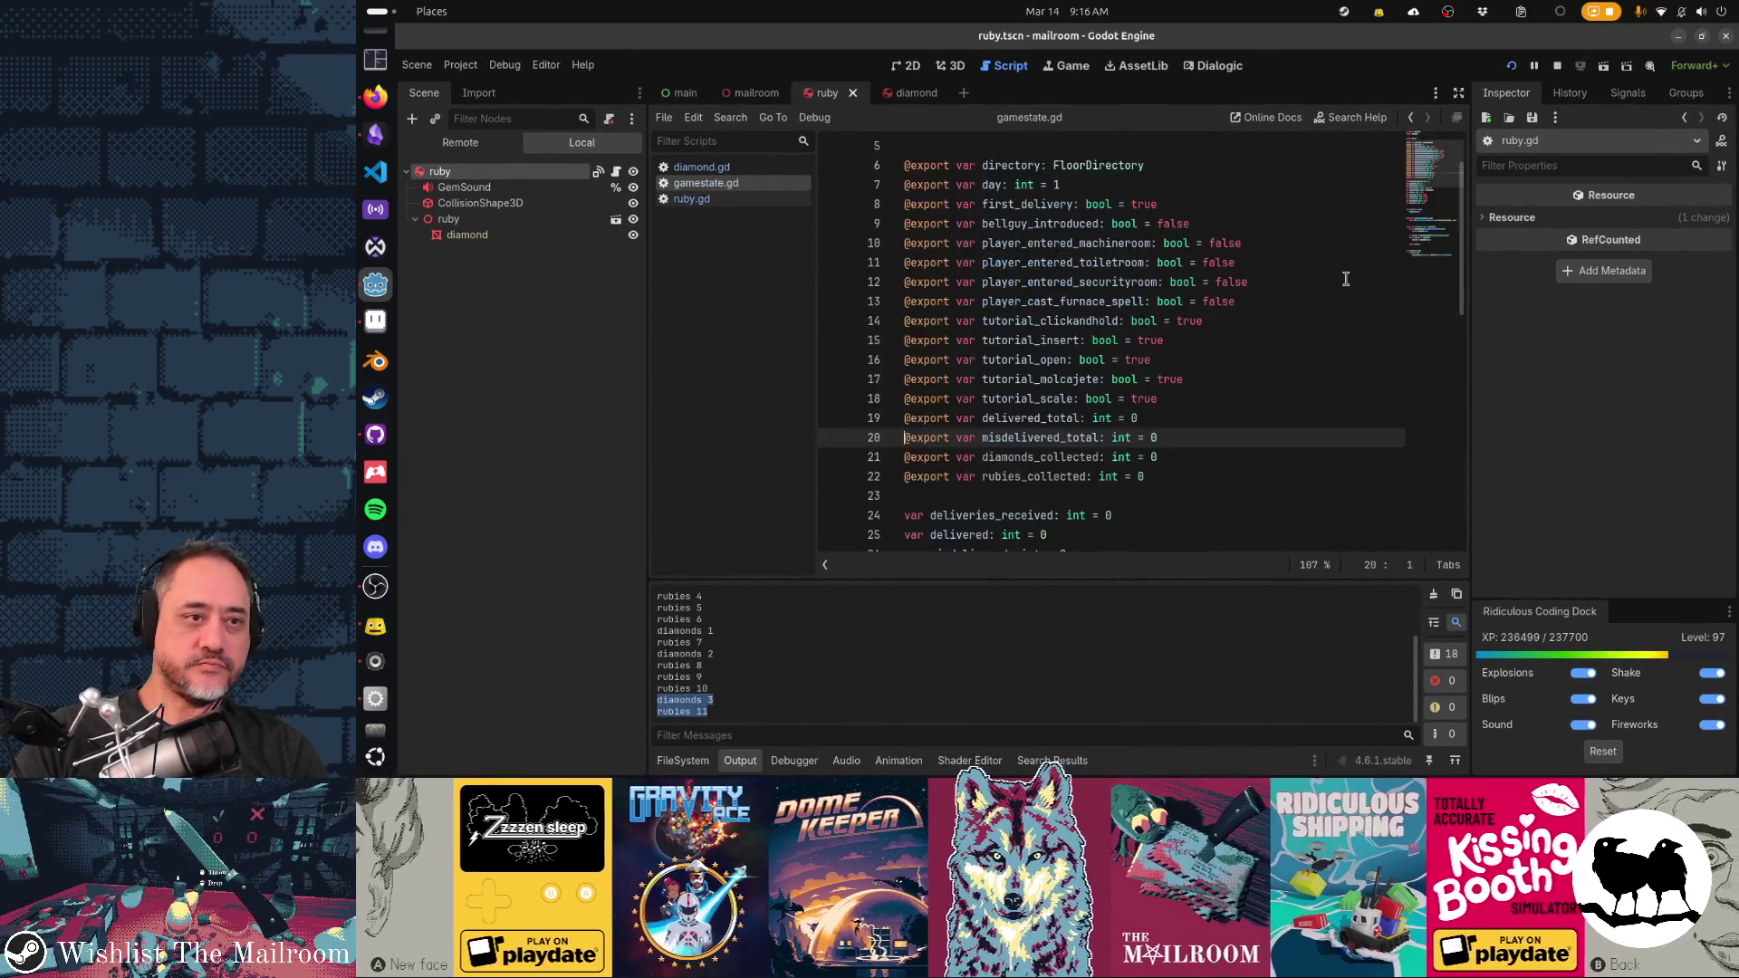
pyautogui.press('Escape')
pyautogui.hotkey('ctrl', 'x')
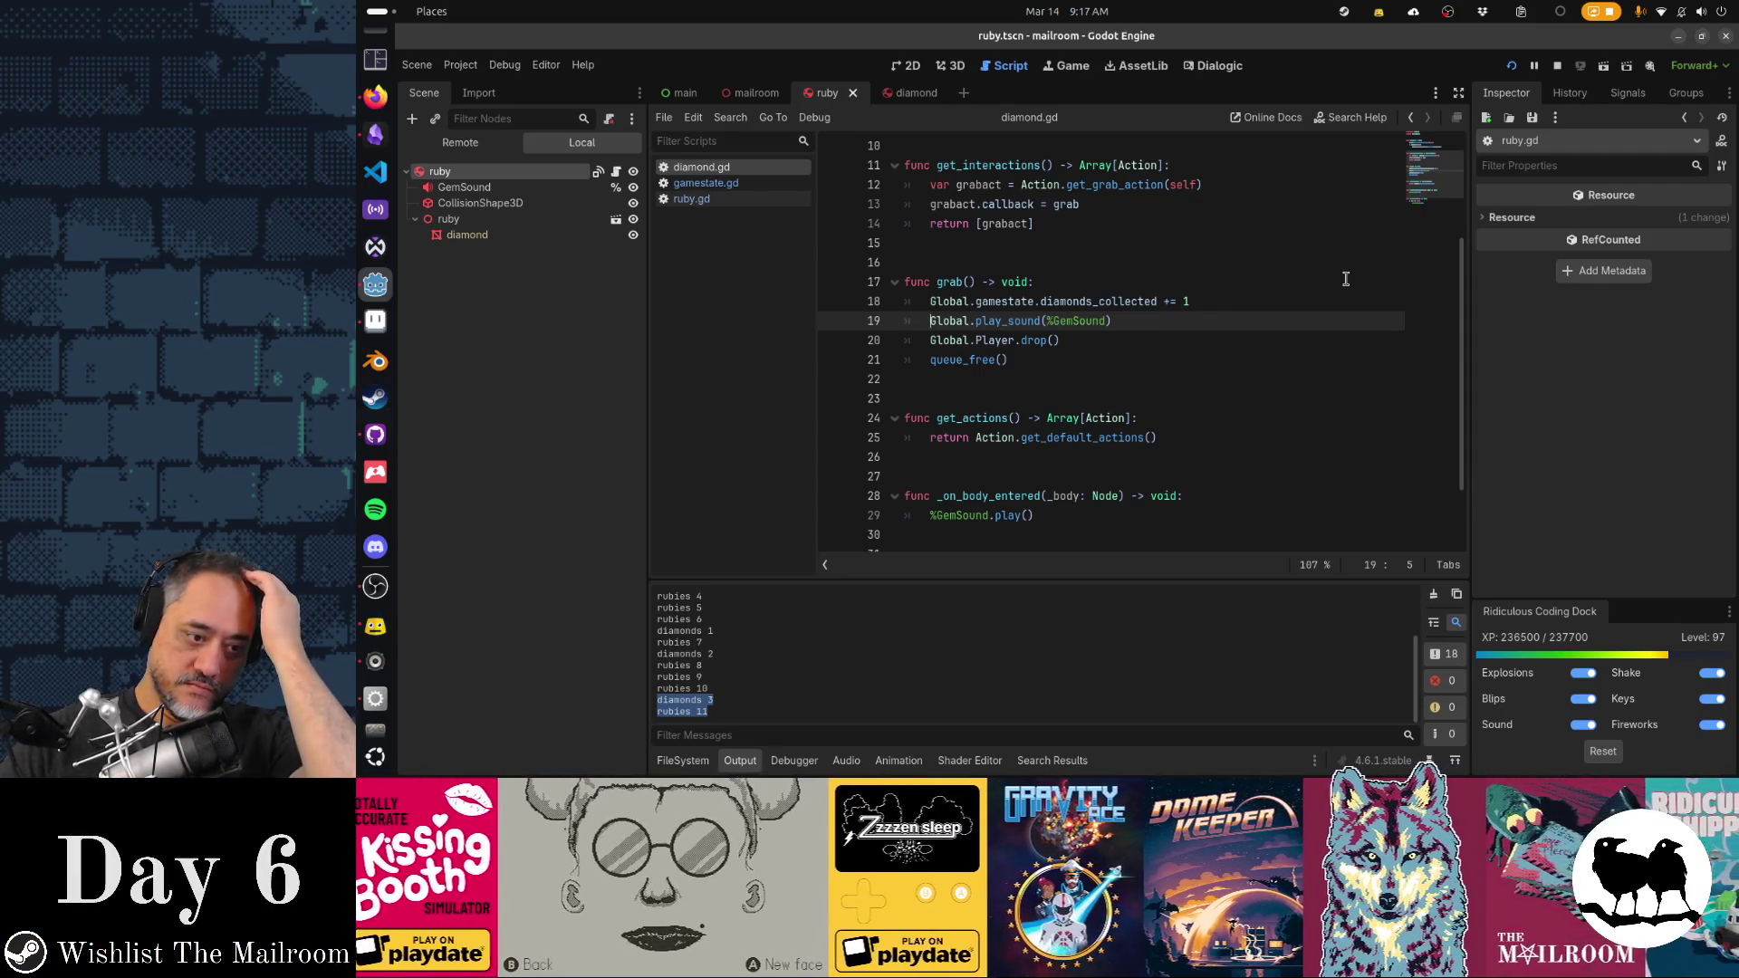
# Clear the Output log and zoom into main.tscn's 2D view of The Toilet room
pyautogui.click(1433, 594)
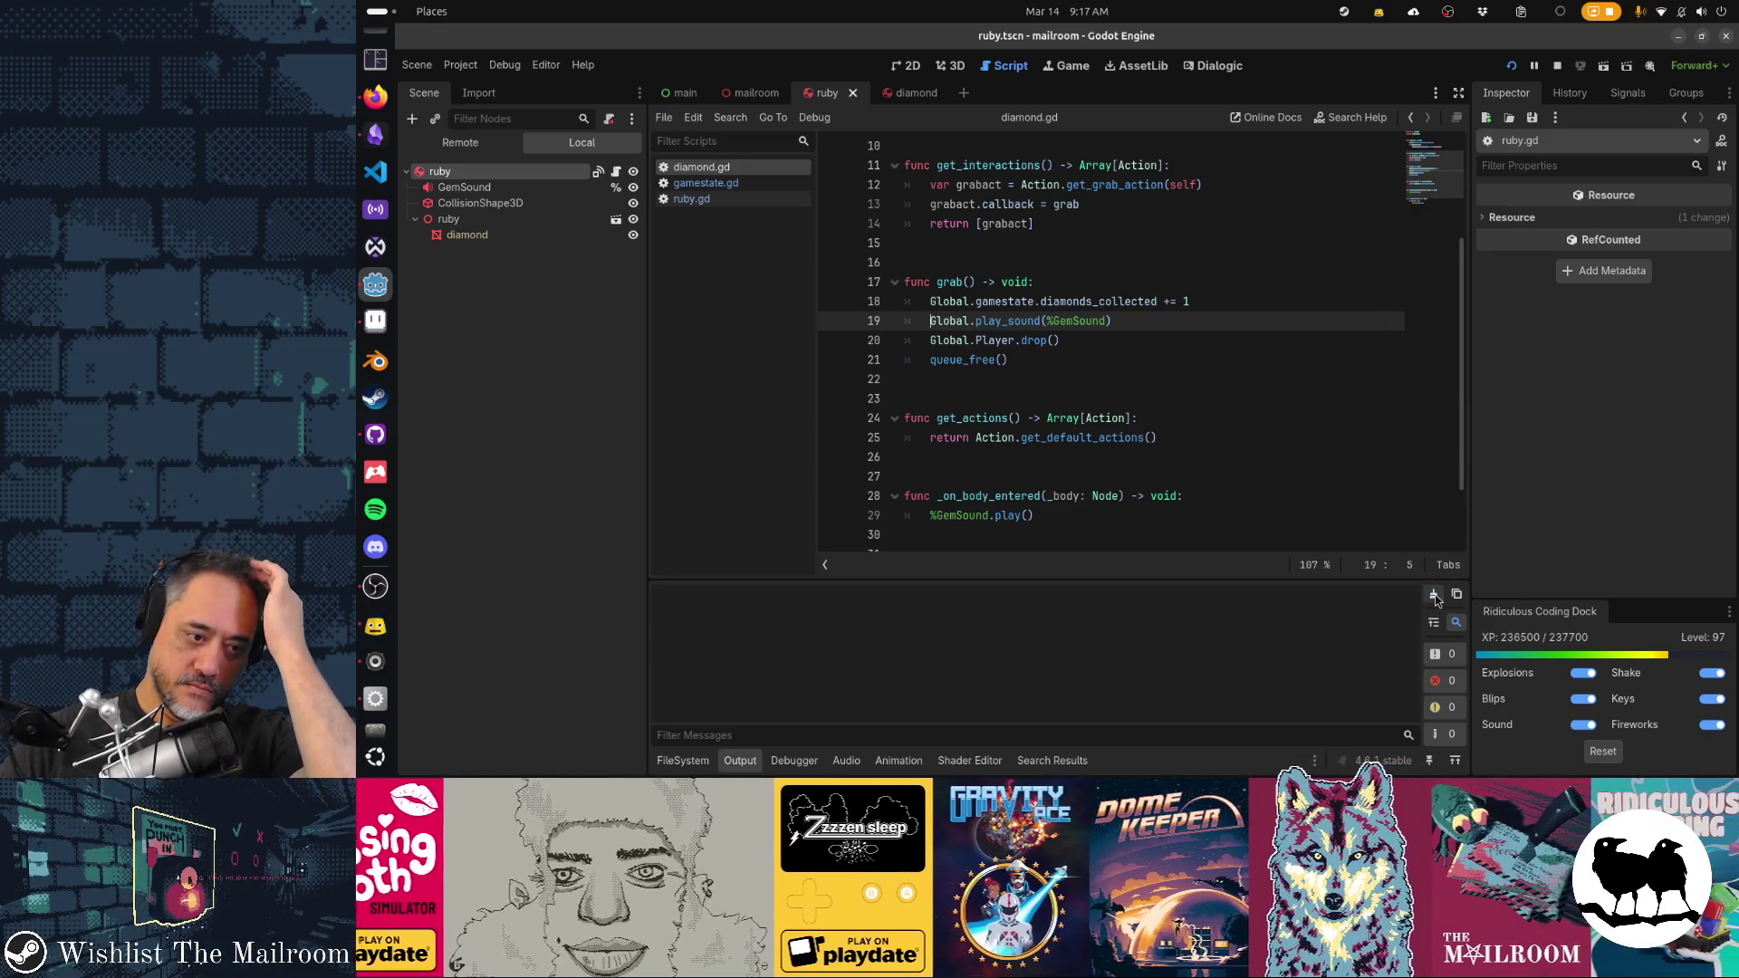
pyautogui.click(1053, 438)
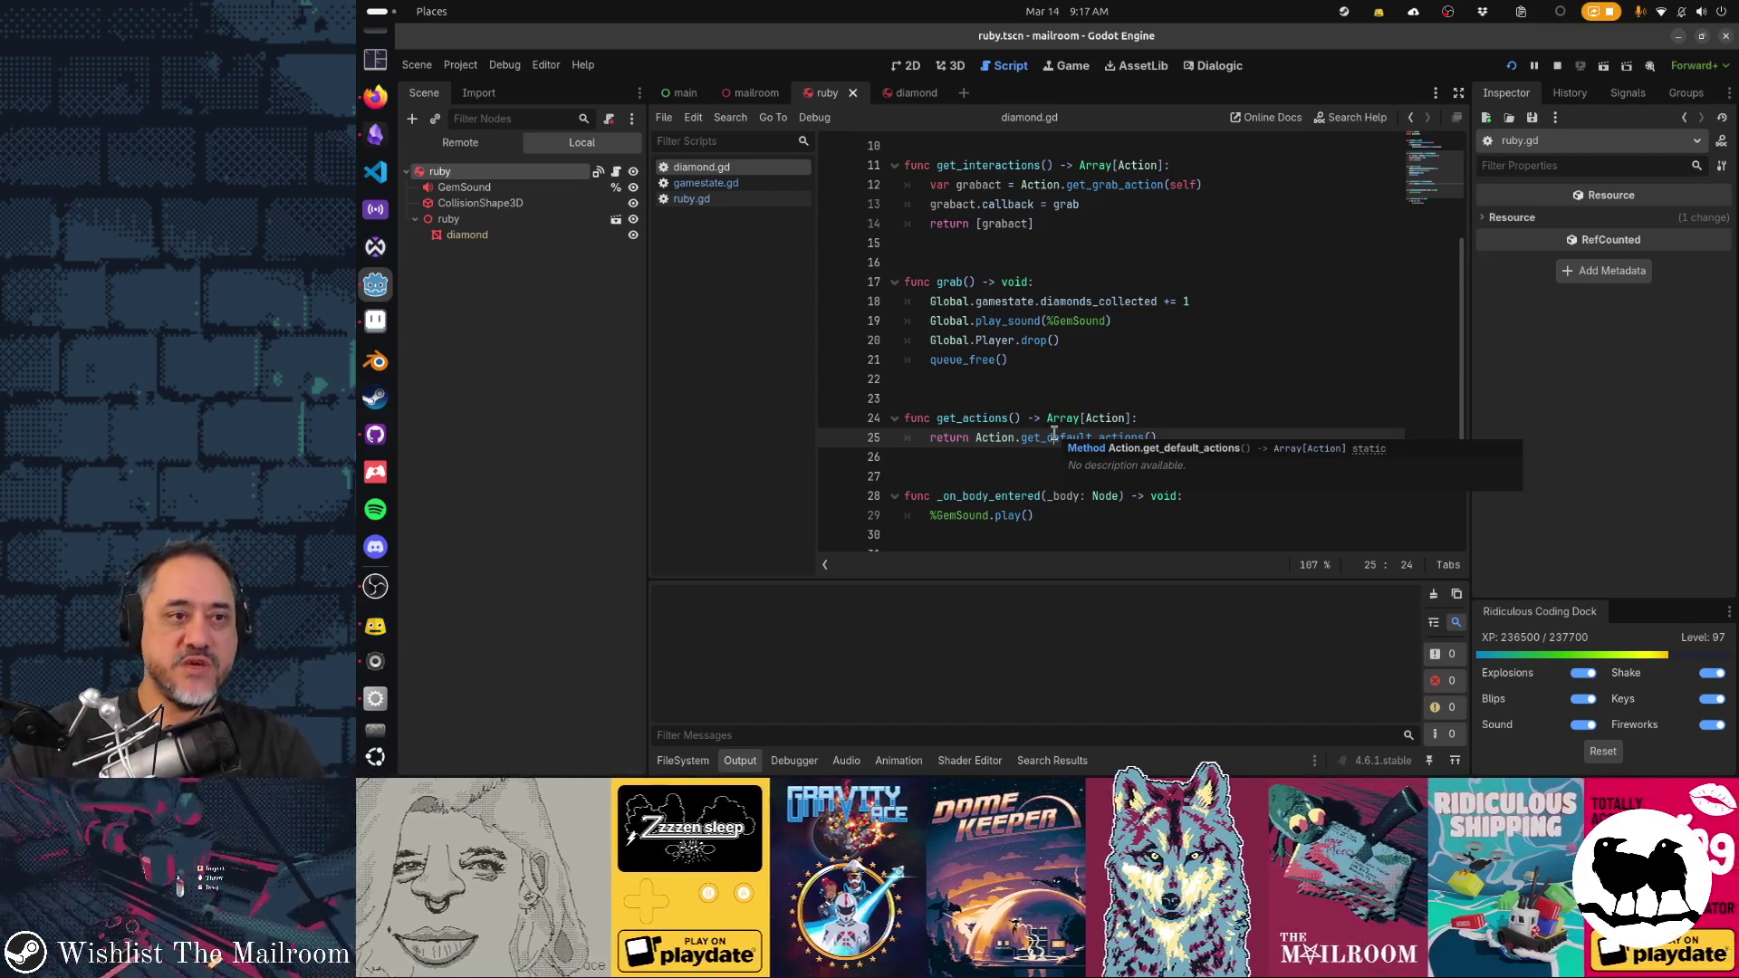
pyautogui.click(677, 93)
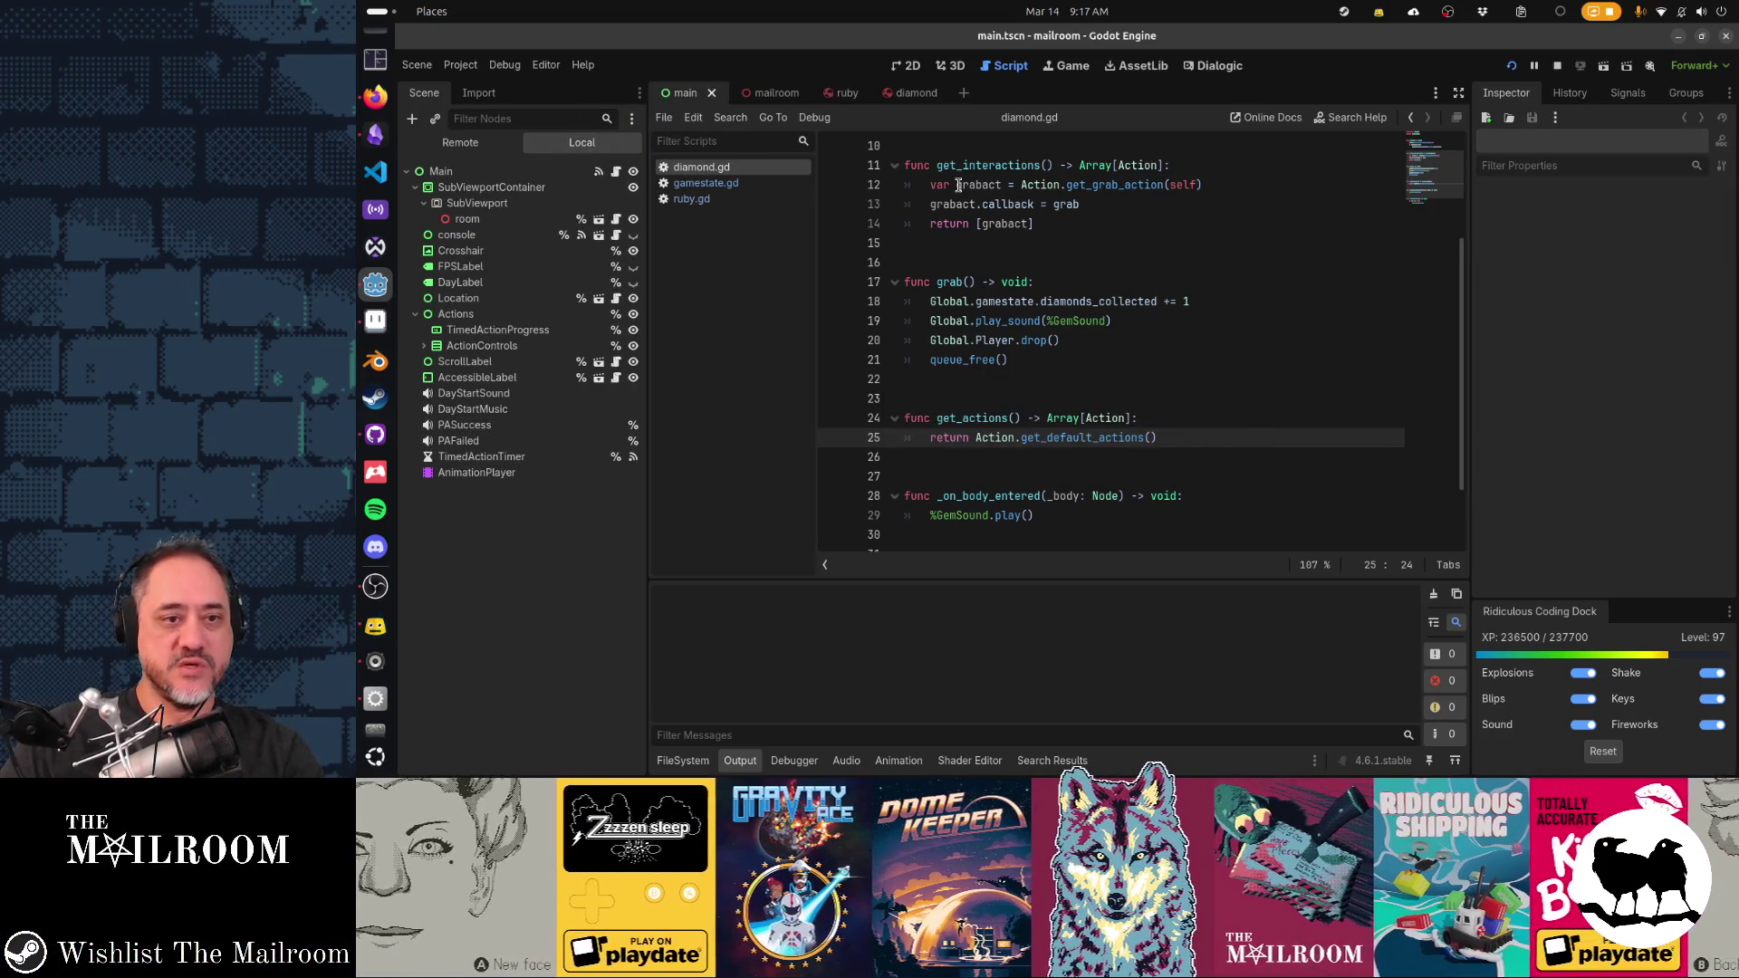
pyautogui.scroll(5, 1286, 351)
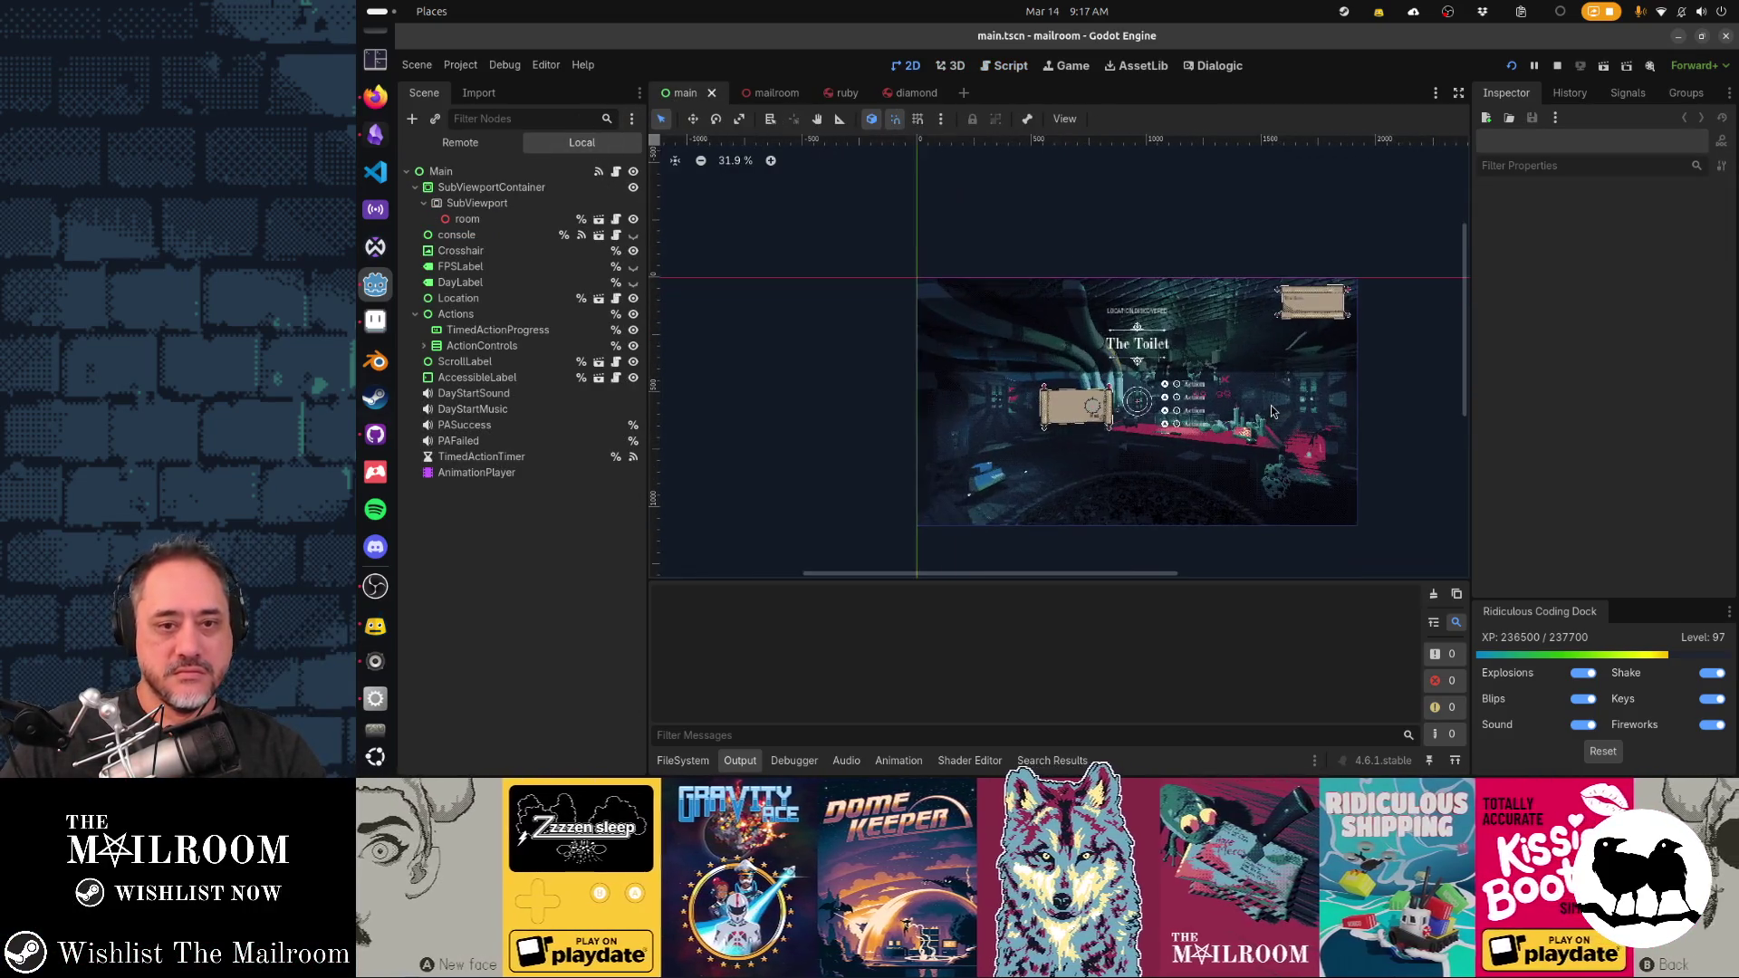
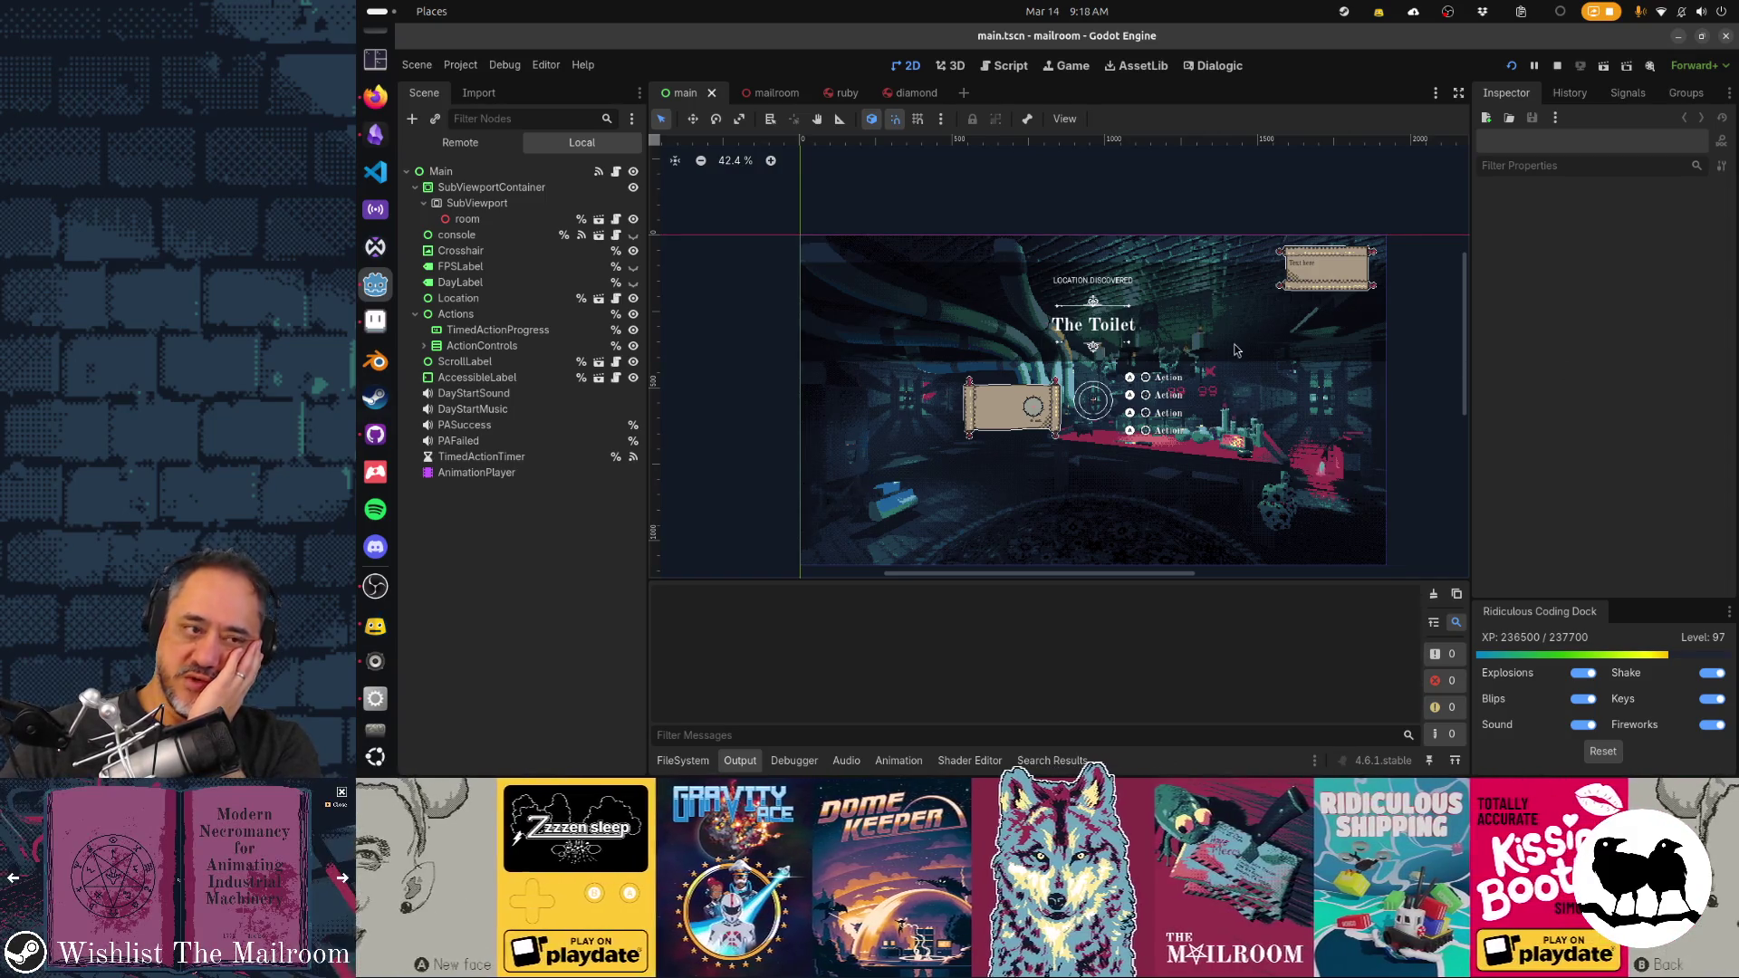
# Bring Firefox forward on the Steam wishlist and open Esoteric Ebb's store page in a new tab
pyautogui.click(376, 96)
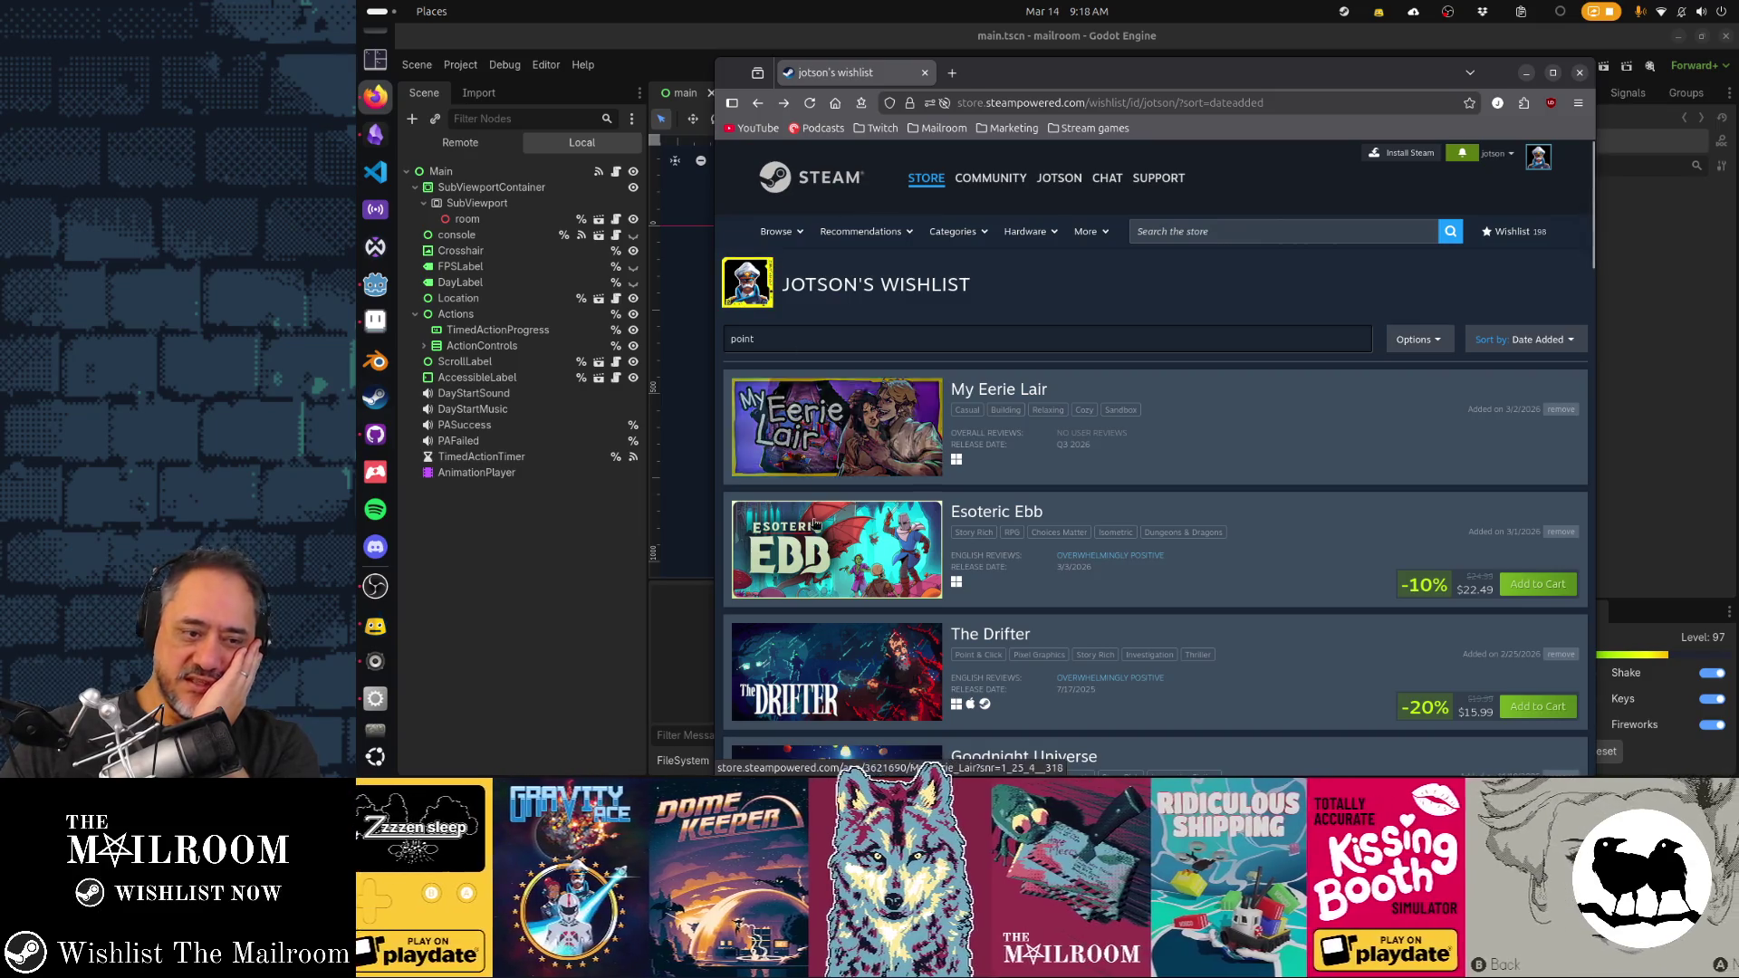
pyautogui.scroll(-3, 1253, 522)
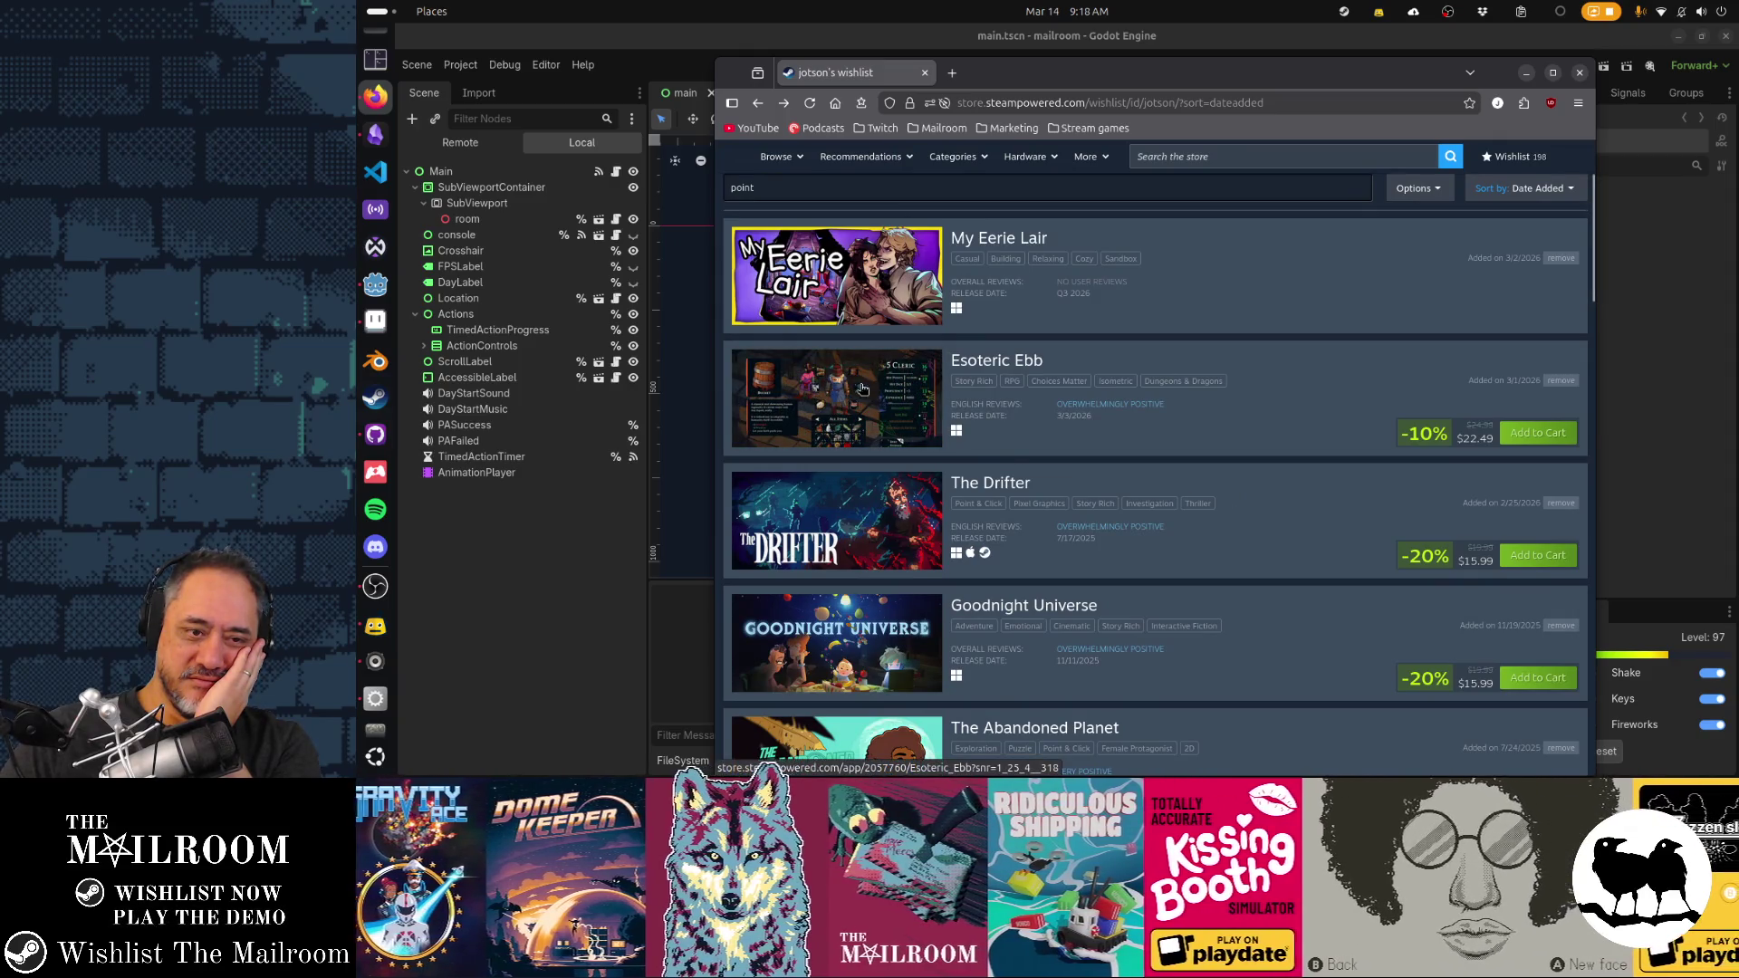
pyautogui.middleClick(1021, 363)
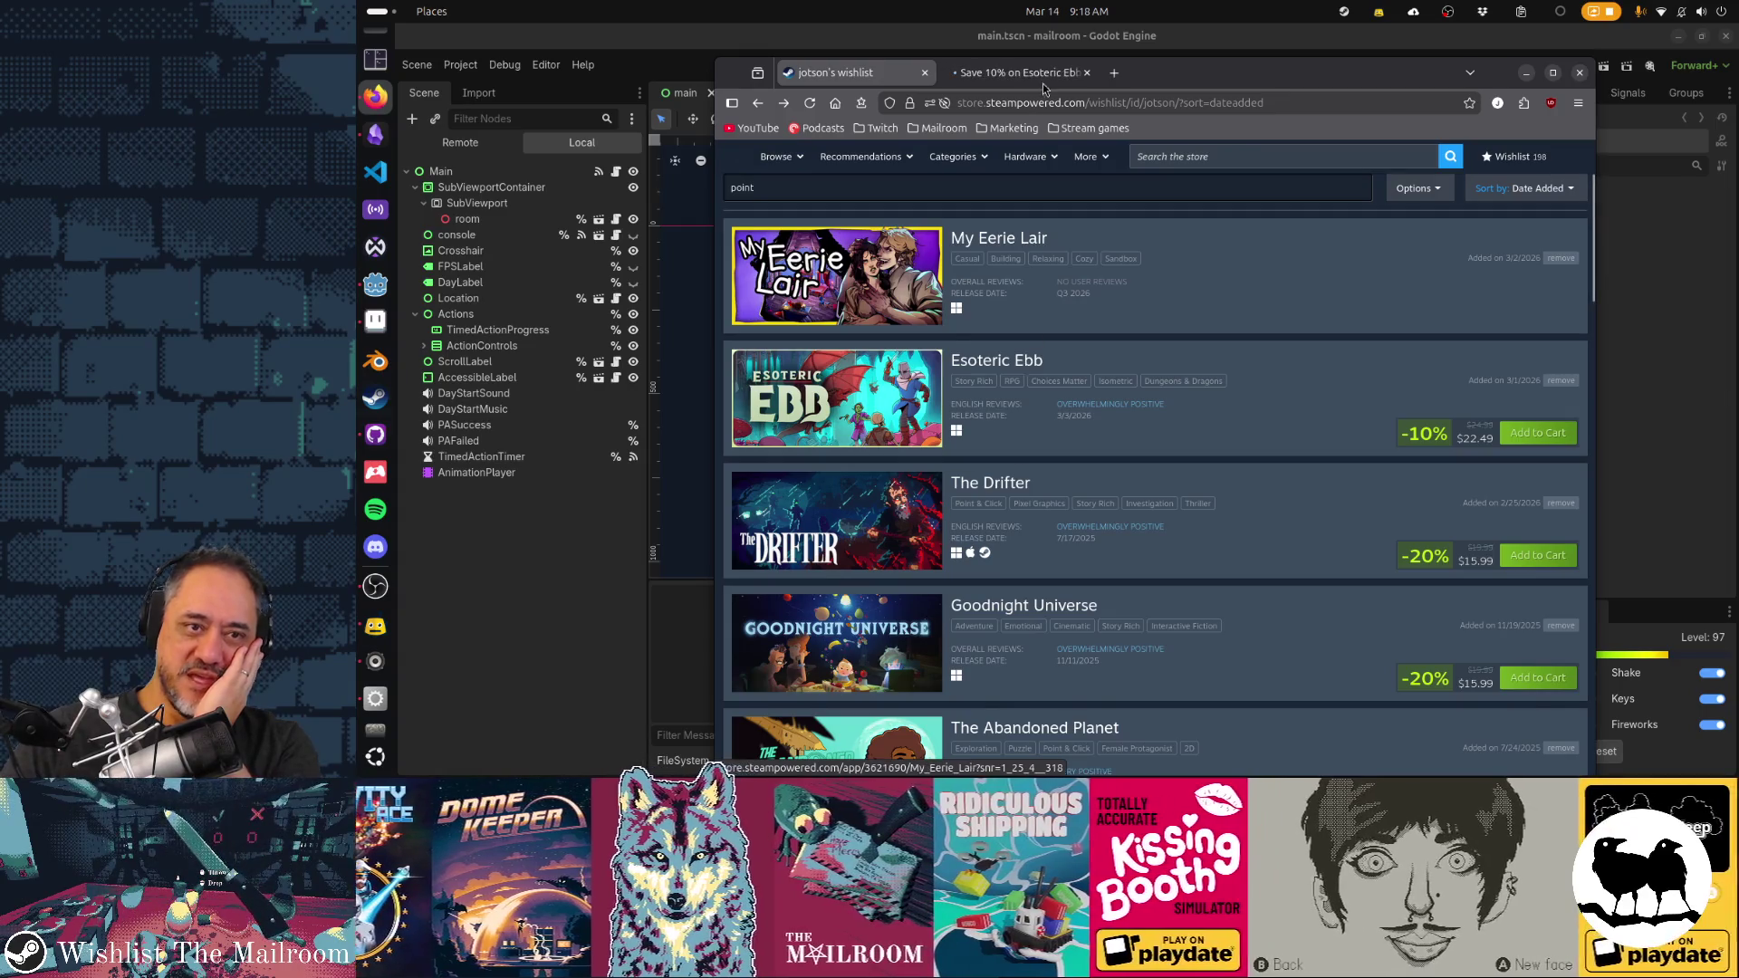
# Open the Esoteric Ebb capsule image in its own tab
pyautogui.click(1042, 74)
pyautogui.scroll(-5, 1358, 316)
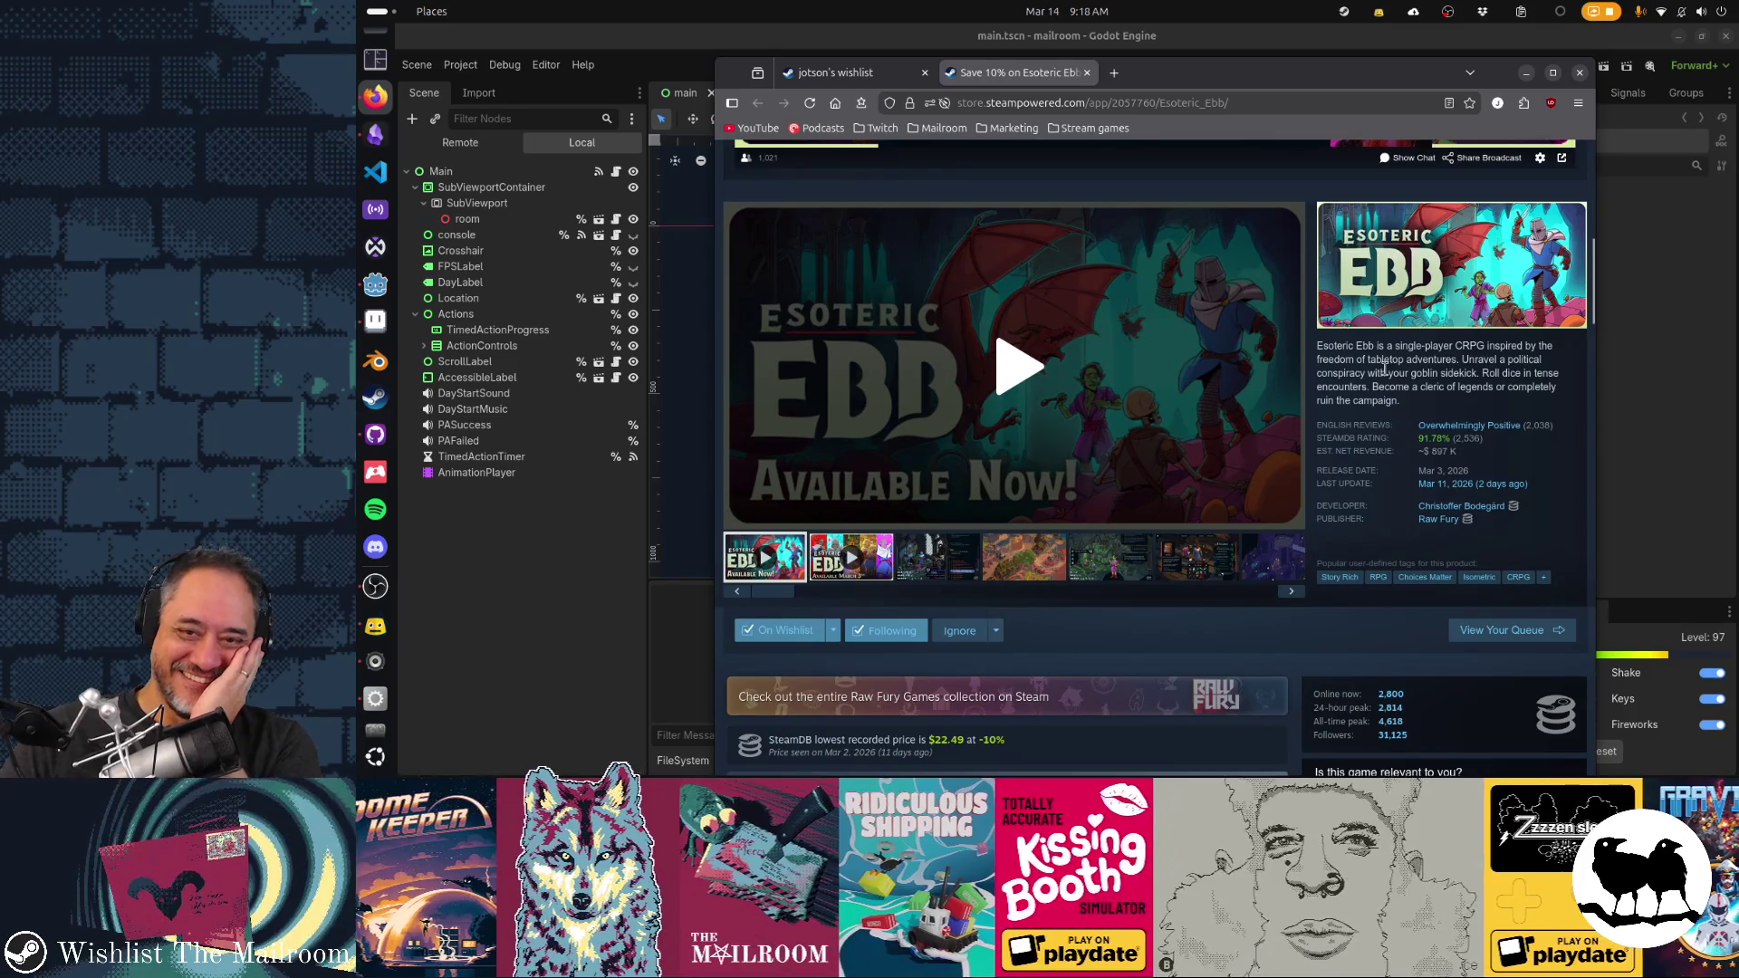
pyautogui.rightClick(1458, 249)
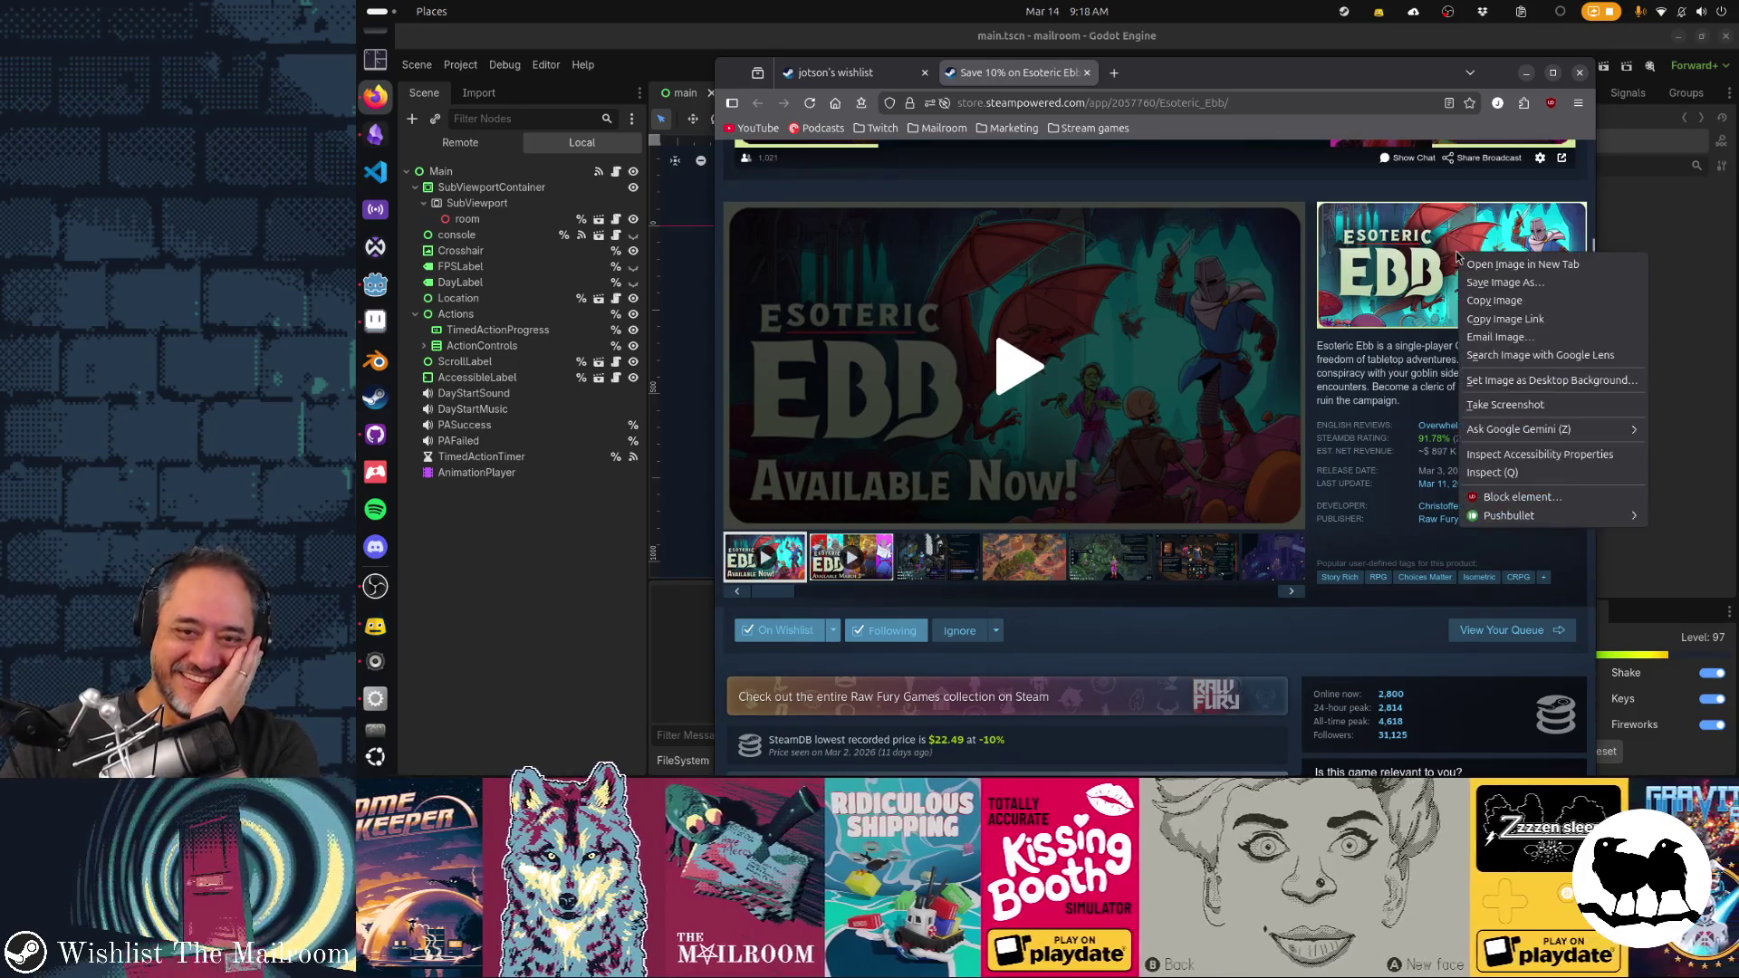
pyautogui.click(1478, 269)
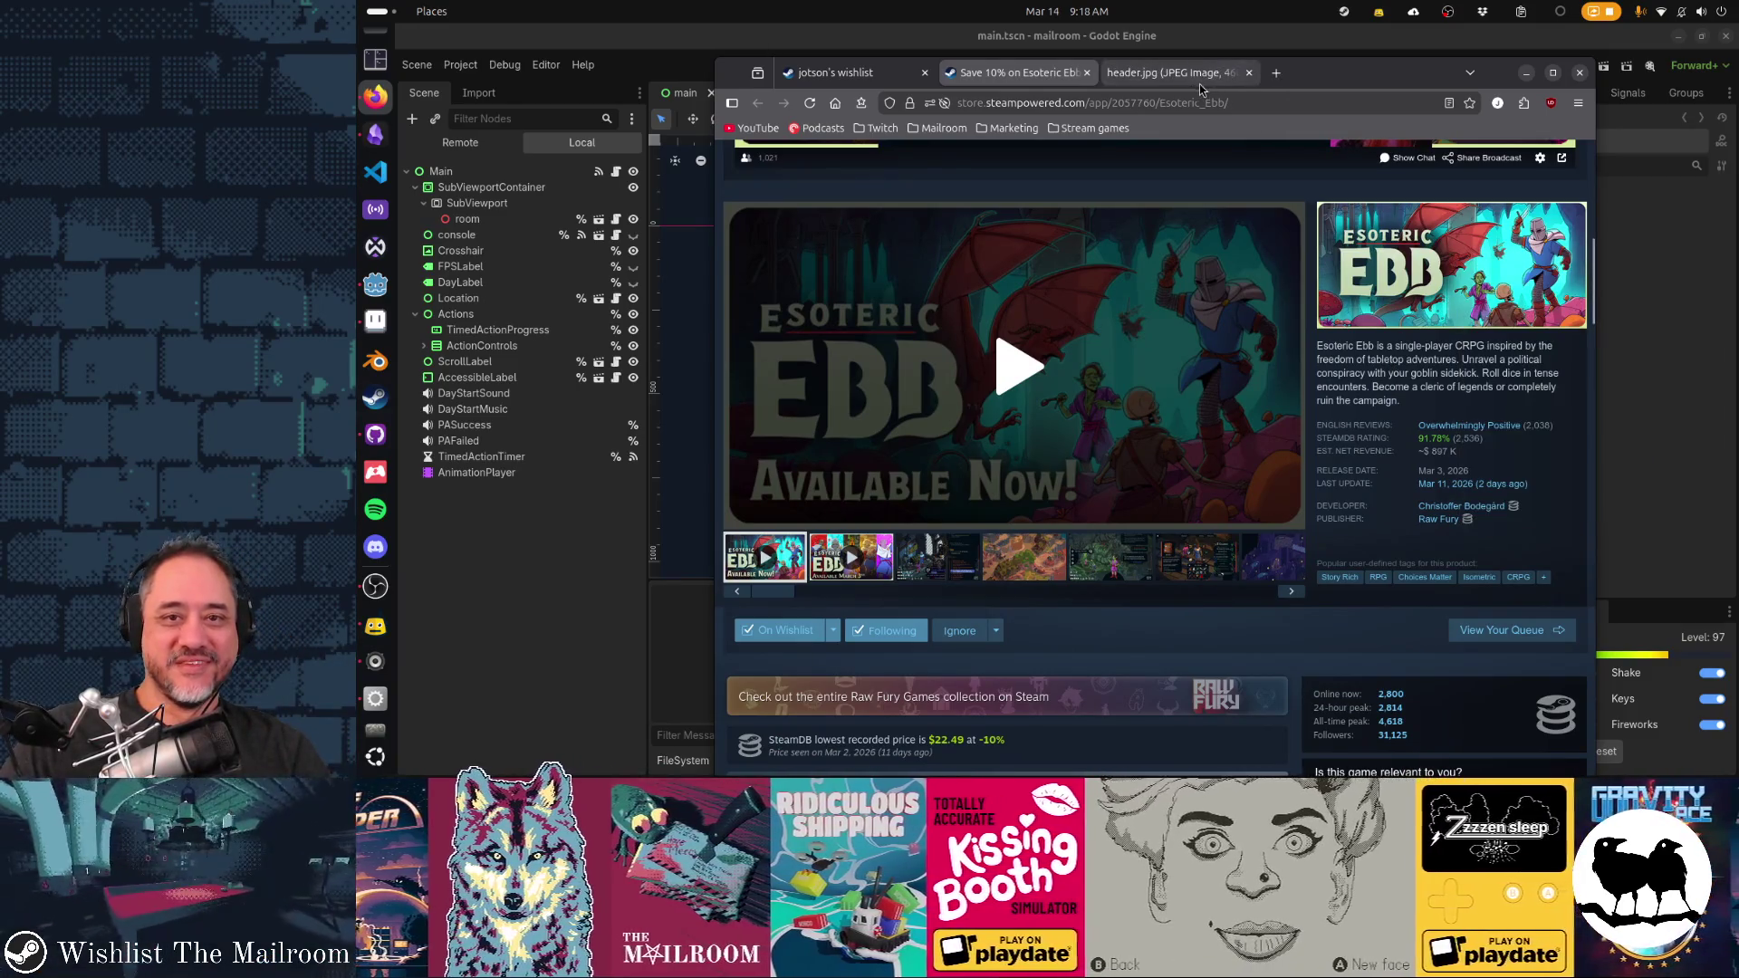
# Search 'caves of qud', open its capsule image in a new tab, then view Esoteric Ebb's image
pyautogui.scroll(5, 1311, 220)
pyautogui.click(1312, 227)
pyautogui.write('ca')
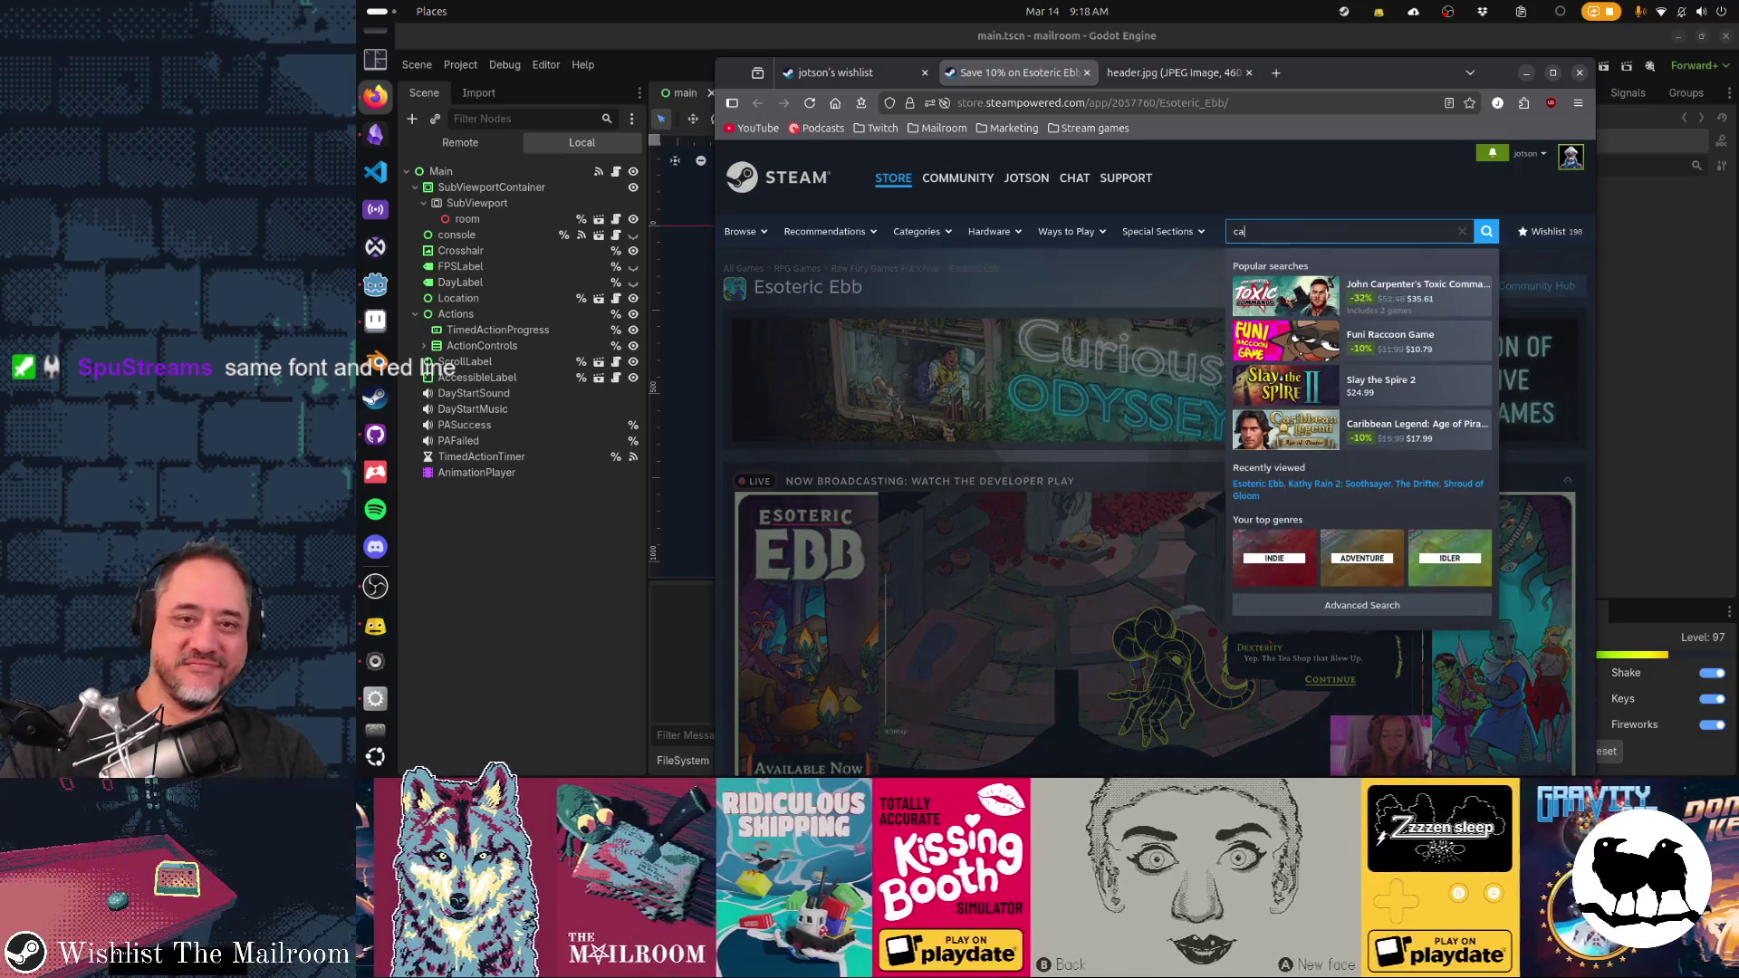
pyautogui.write('ves of qud')
pyautogui.press('Return')
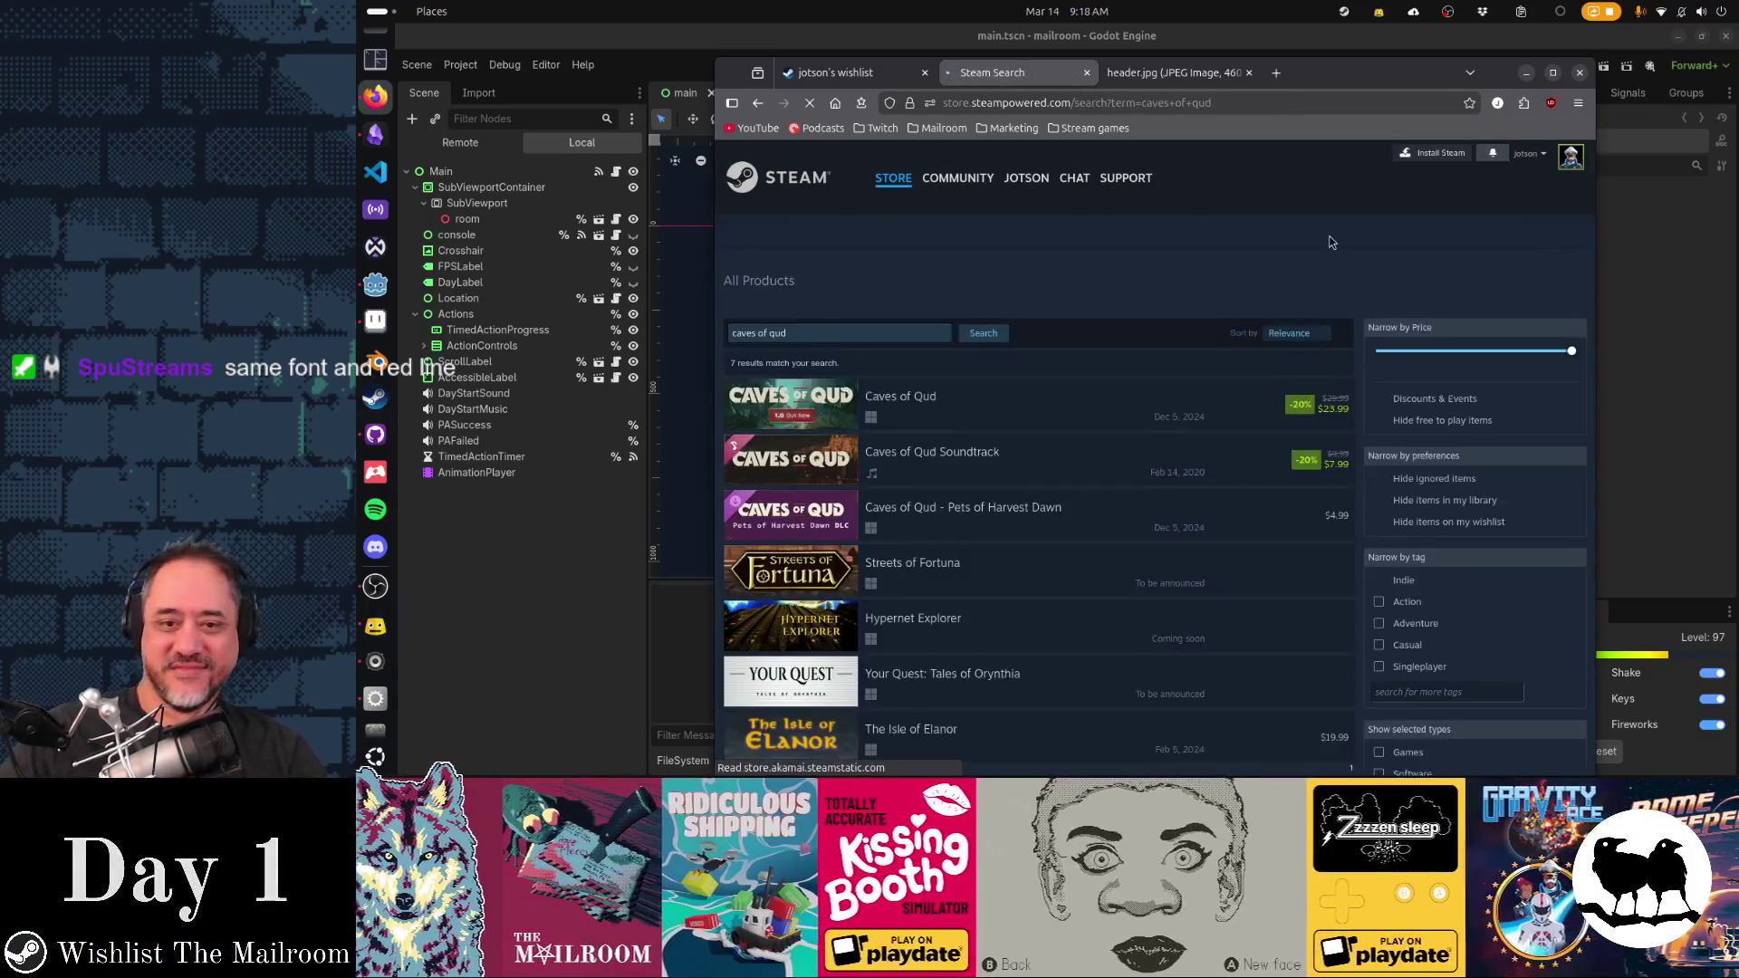
pyautogui.click(860, 401)
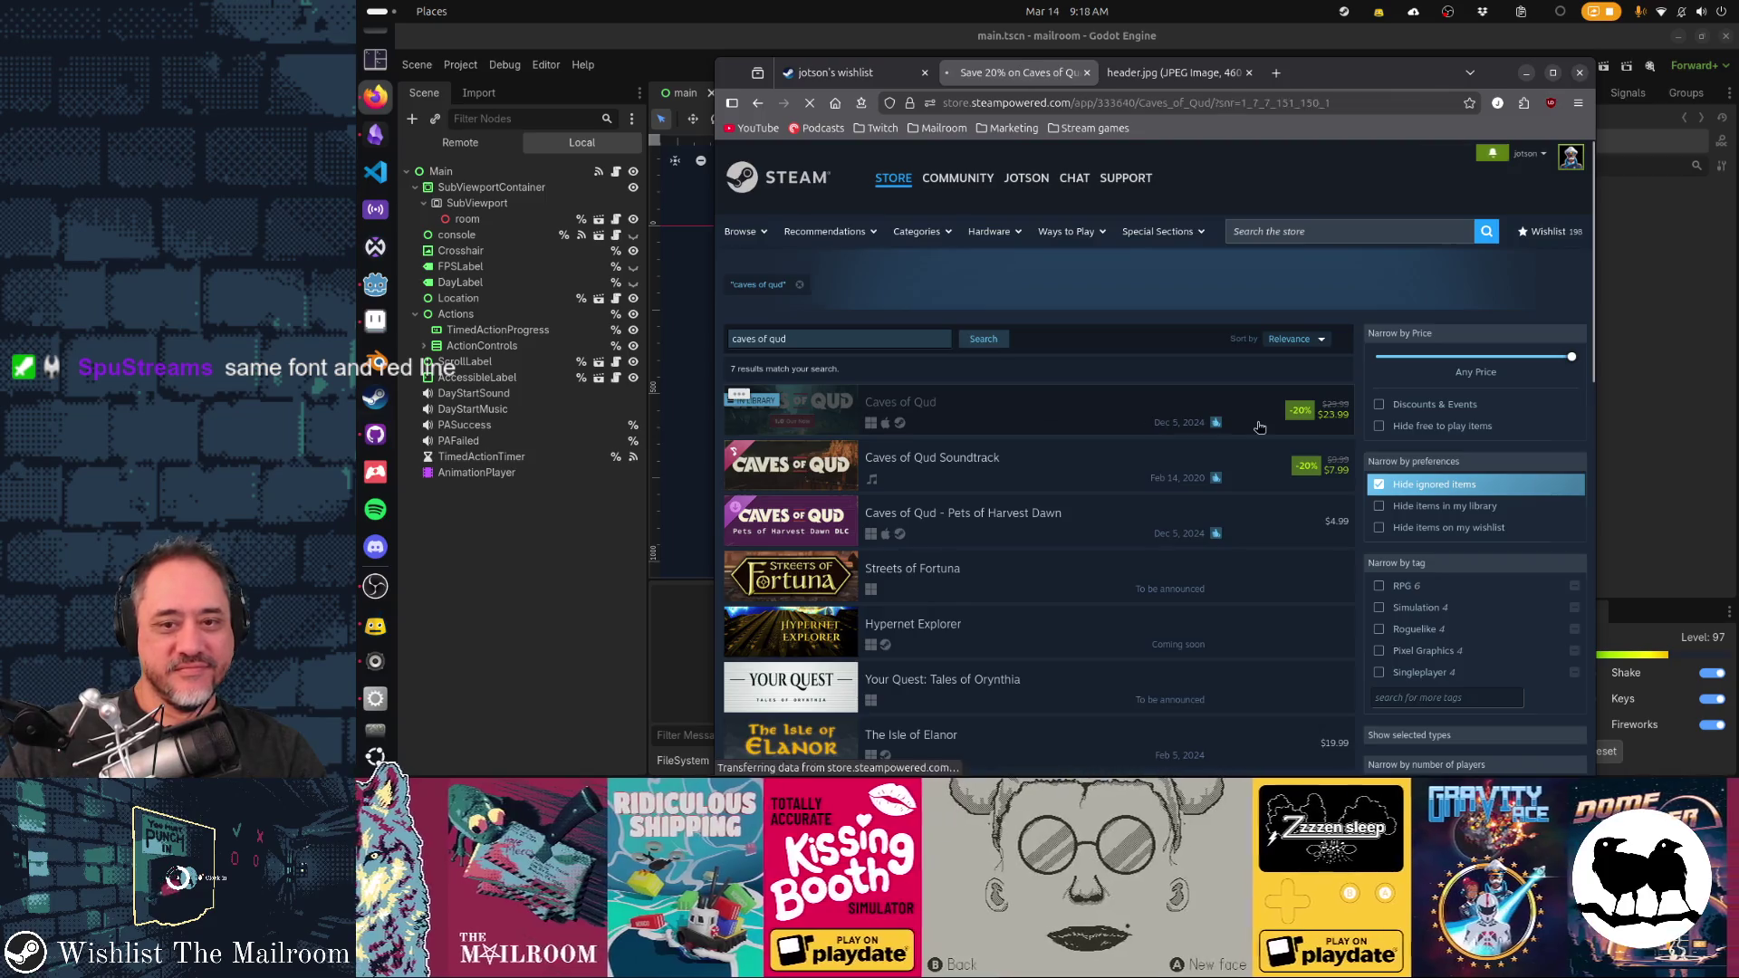
pyautogui.rightClick(1368, 481)
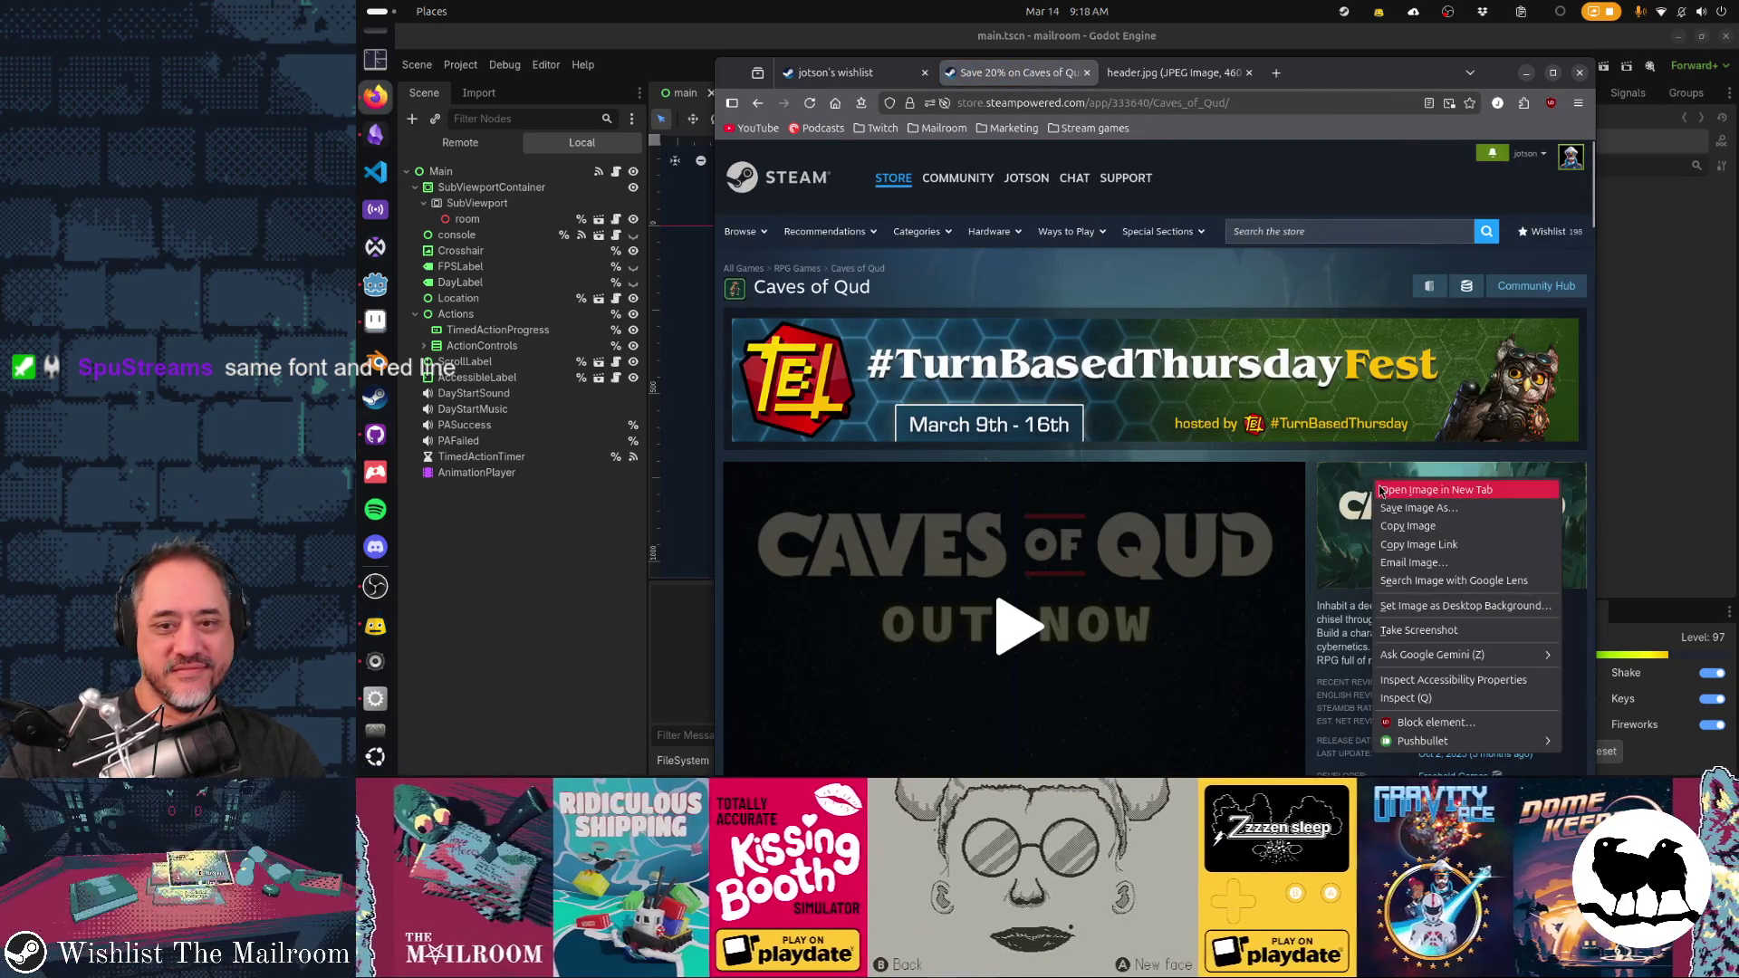
pyautogui.click(1386, 490)
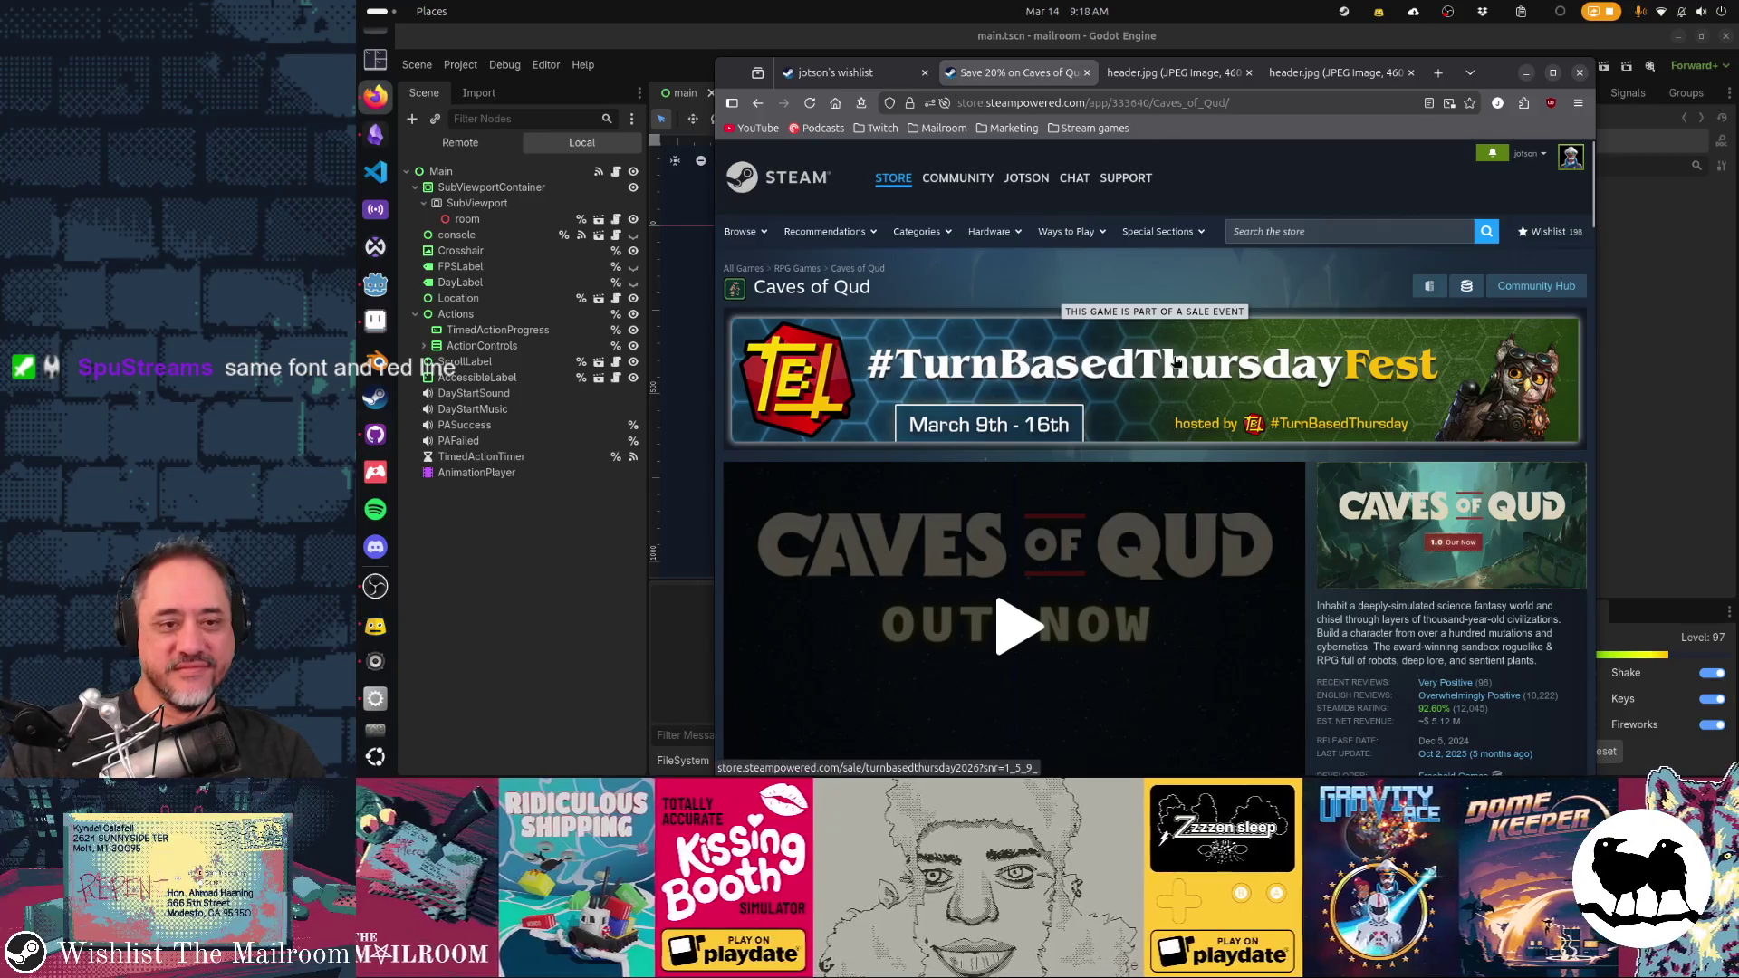
pyautogui.hotkey('alt', 'Left')
pyautogui.click(1144, 78)
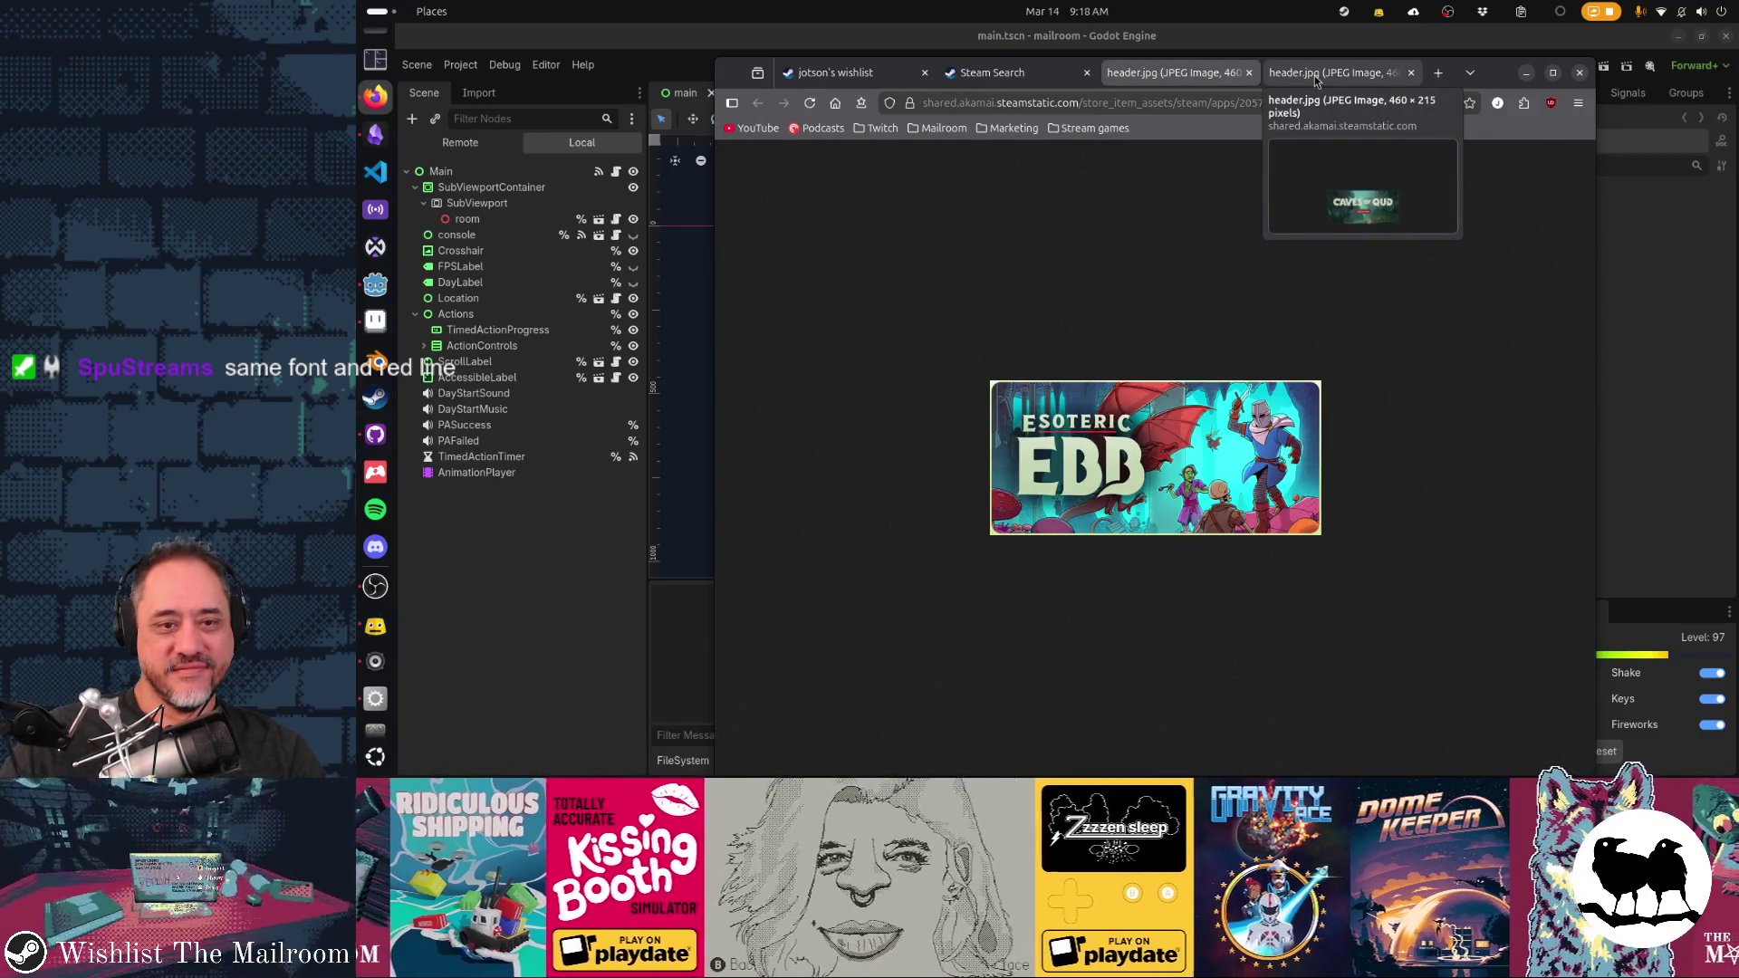
# Alternate between the Esoteric Ebb and Caves of Qud header.jpg tabs, ending on the Steam search tab
pyautogui.click(1313, 74)
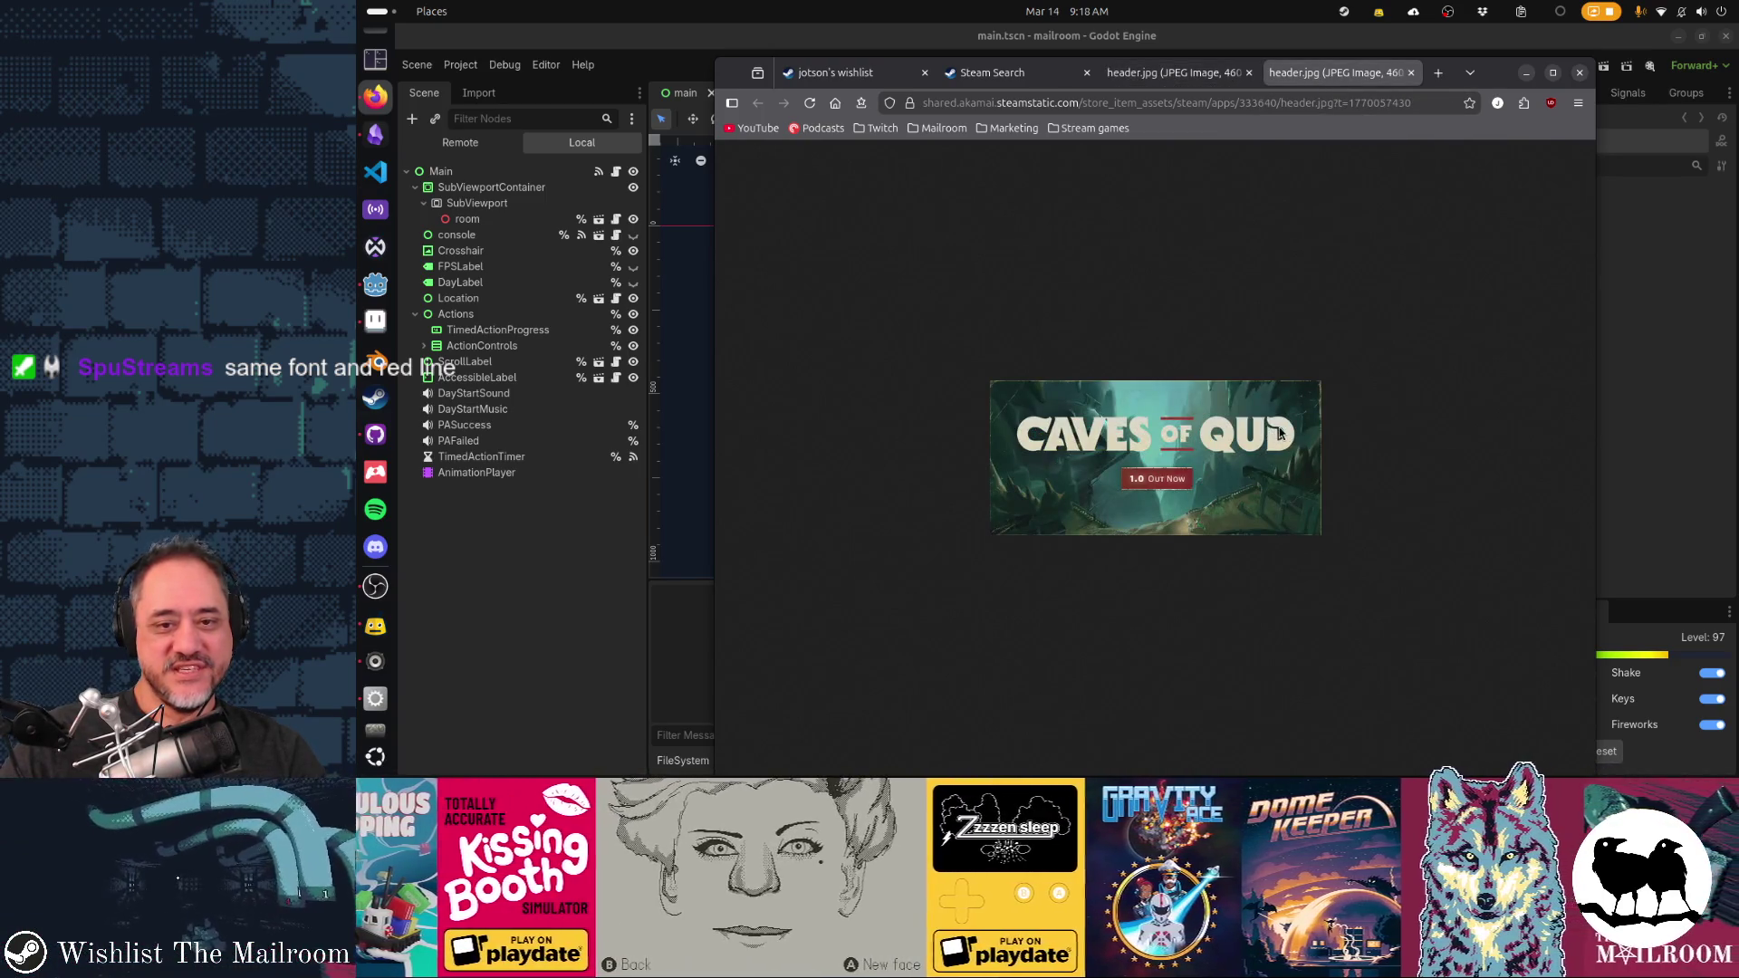
pyautogui.click(1173, 74)
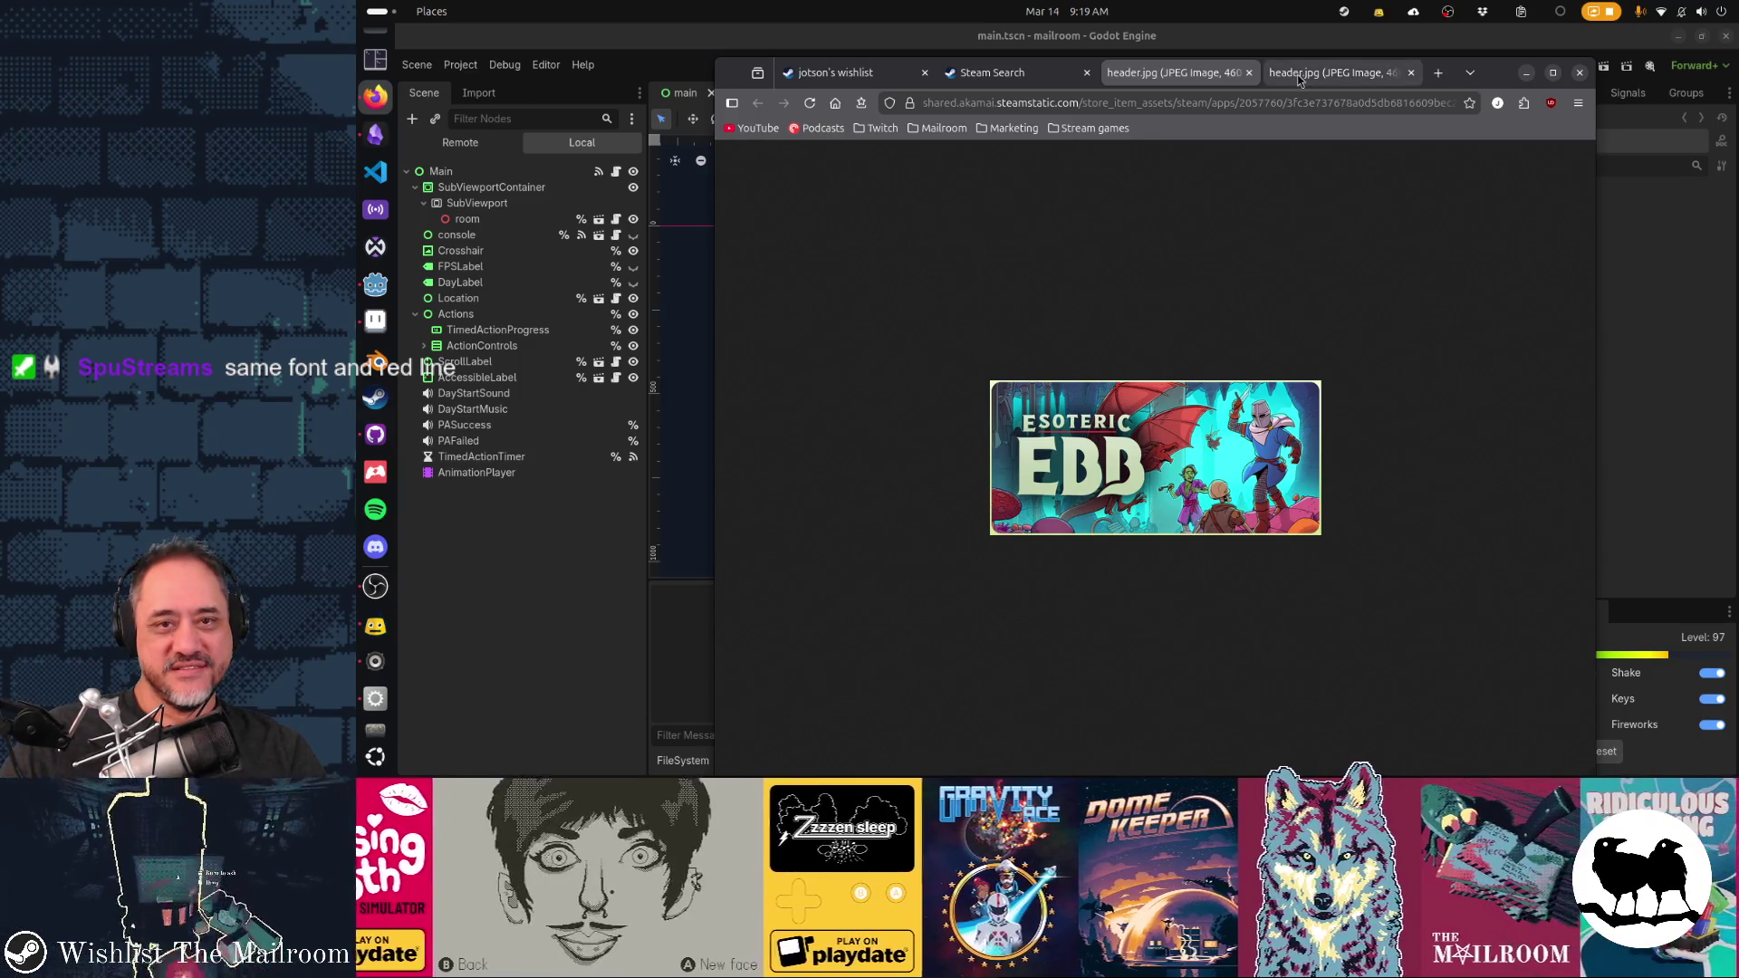
pyautogui.click(1299, 76)
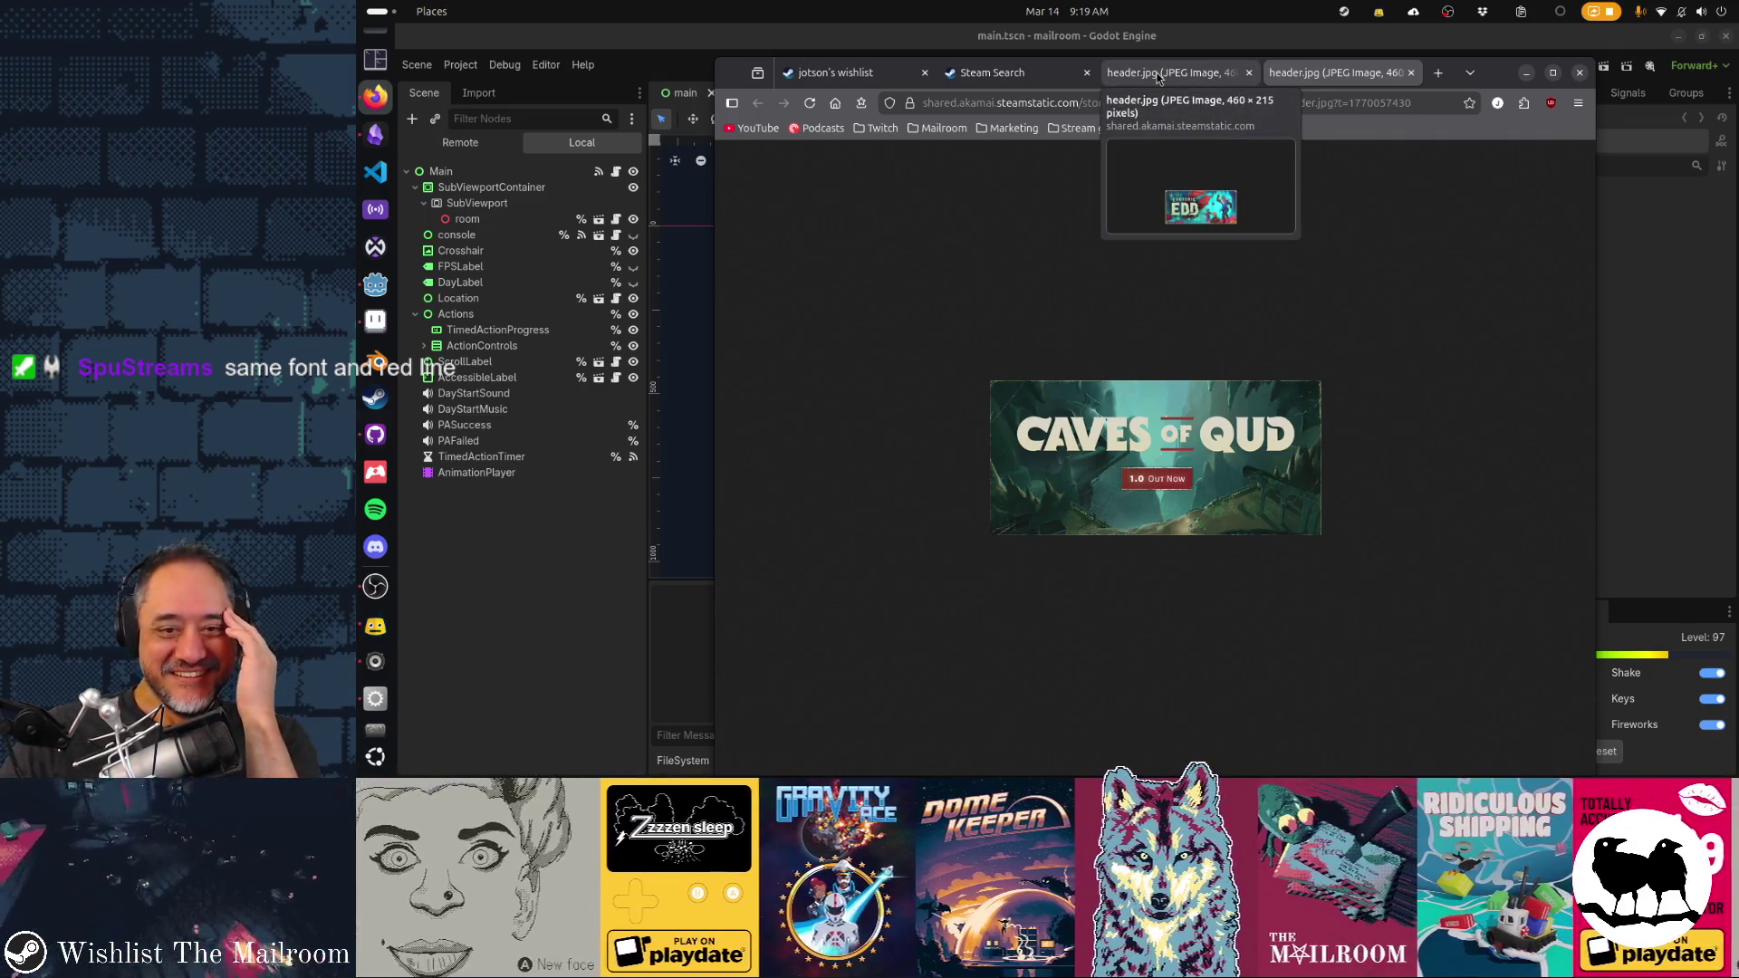
pyautogui.click(1156, 73)
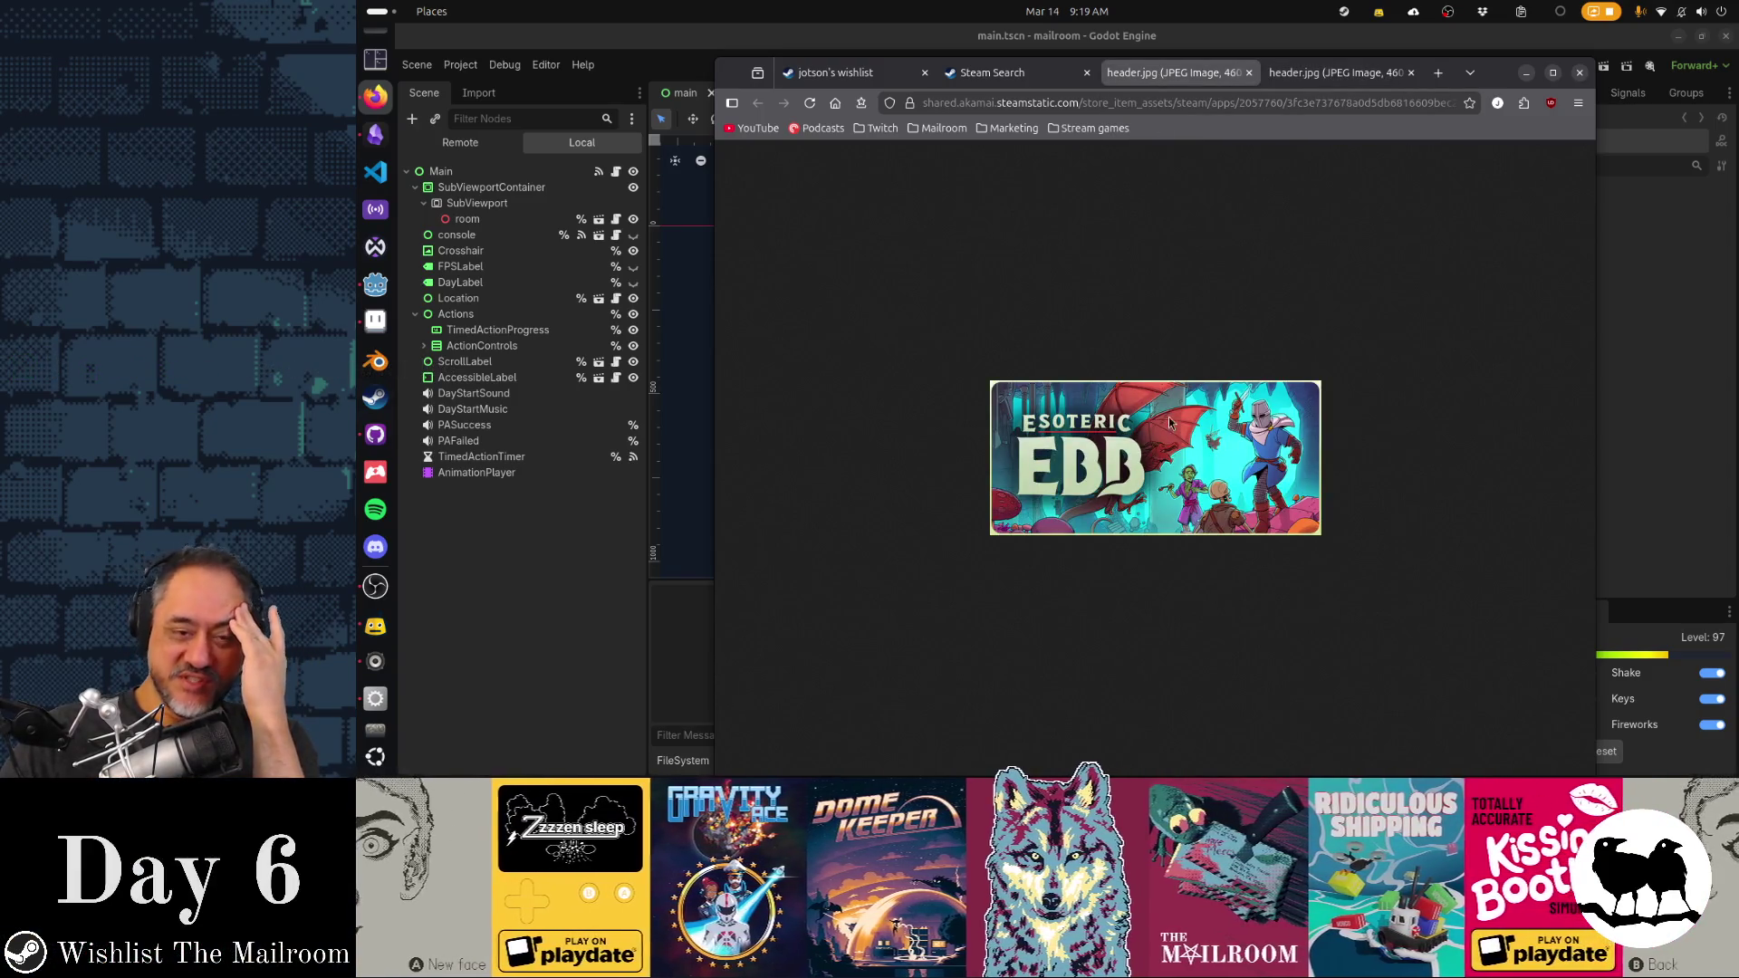
pyautogui.click(1302, 80)
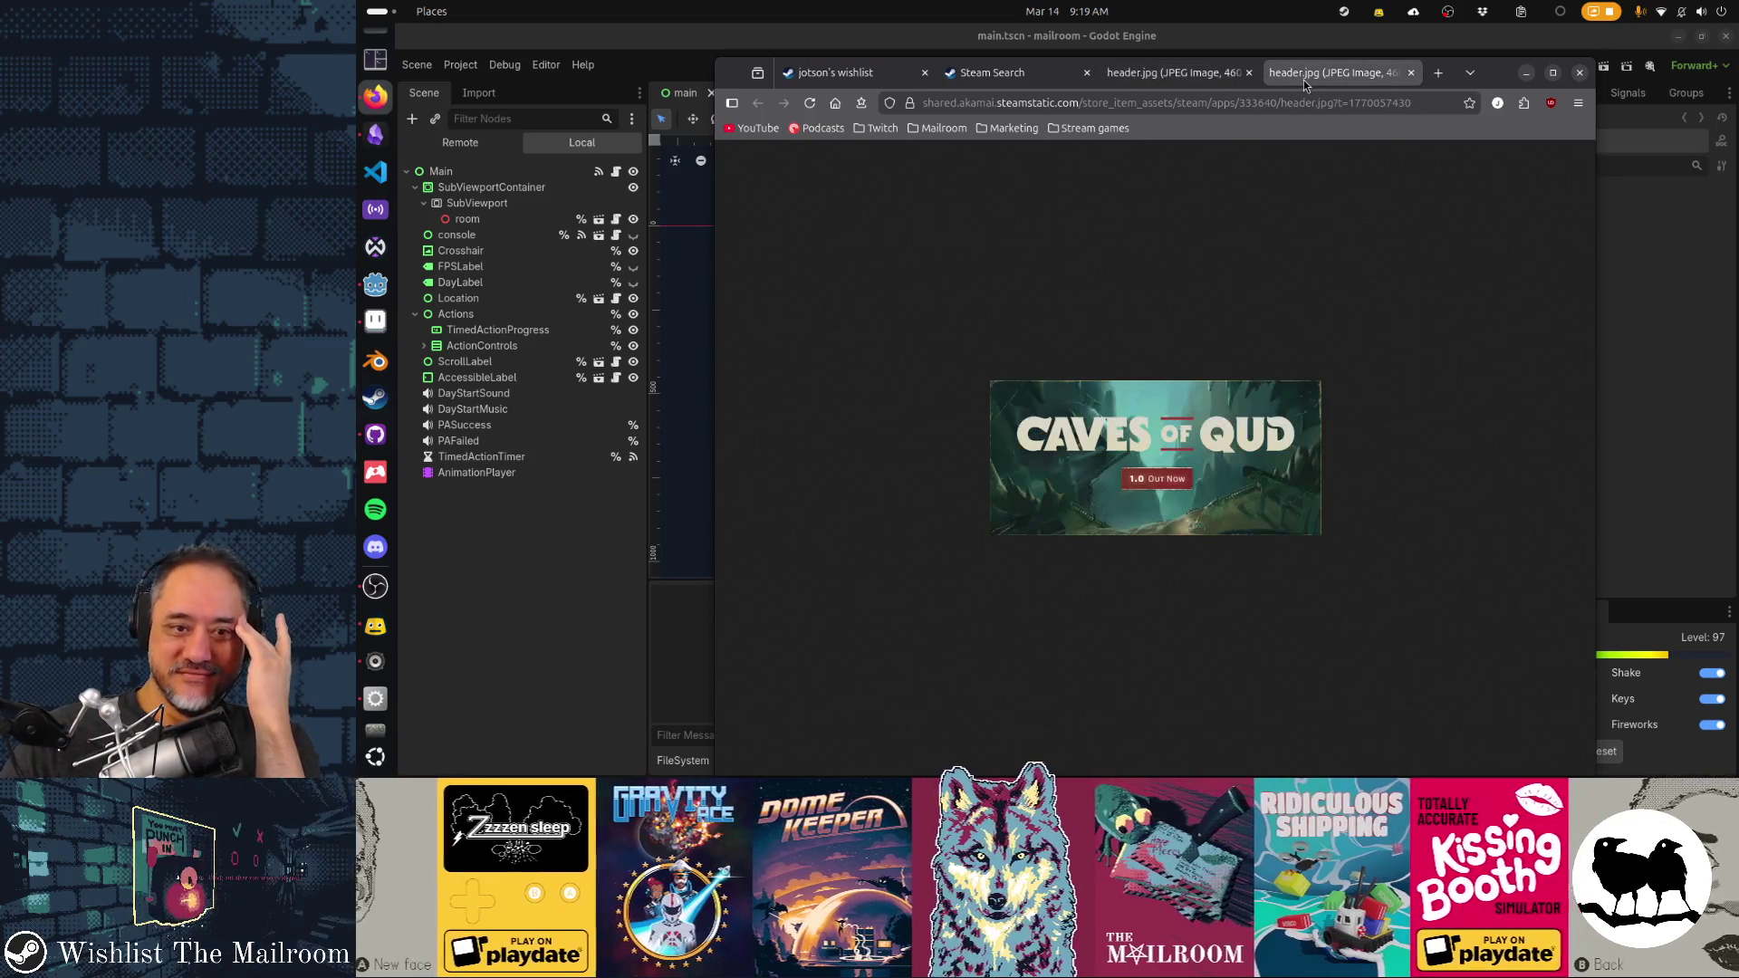
pyautogui.click(1148, 84)
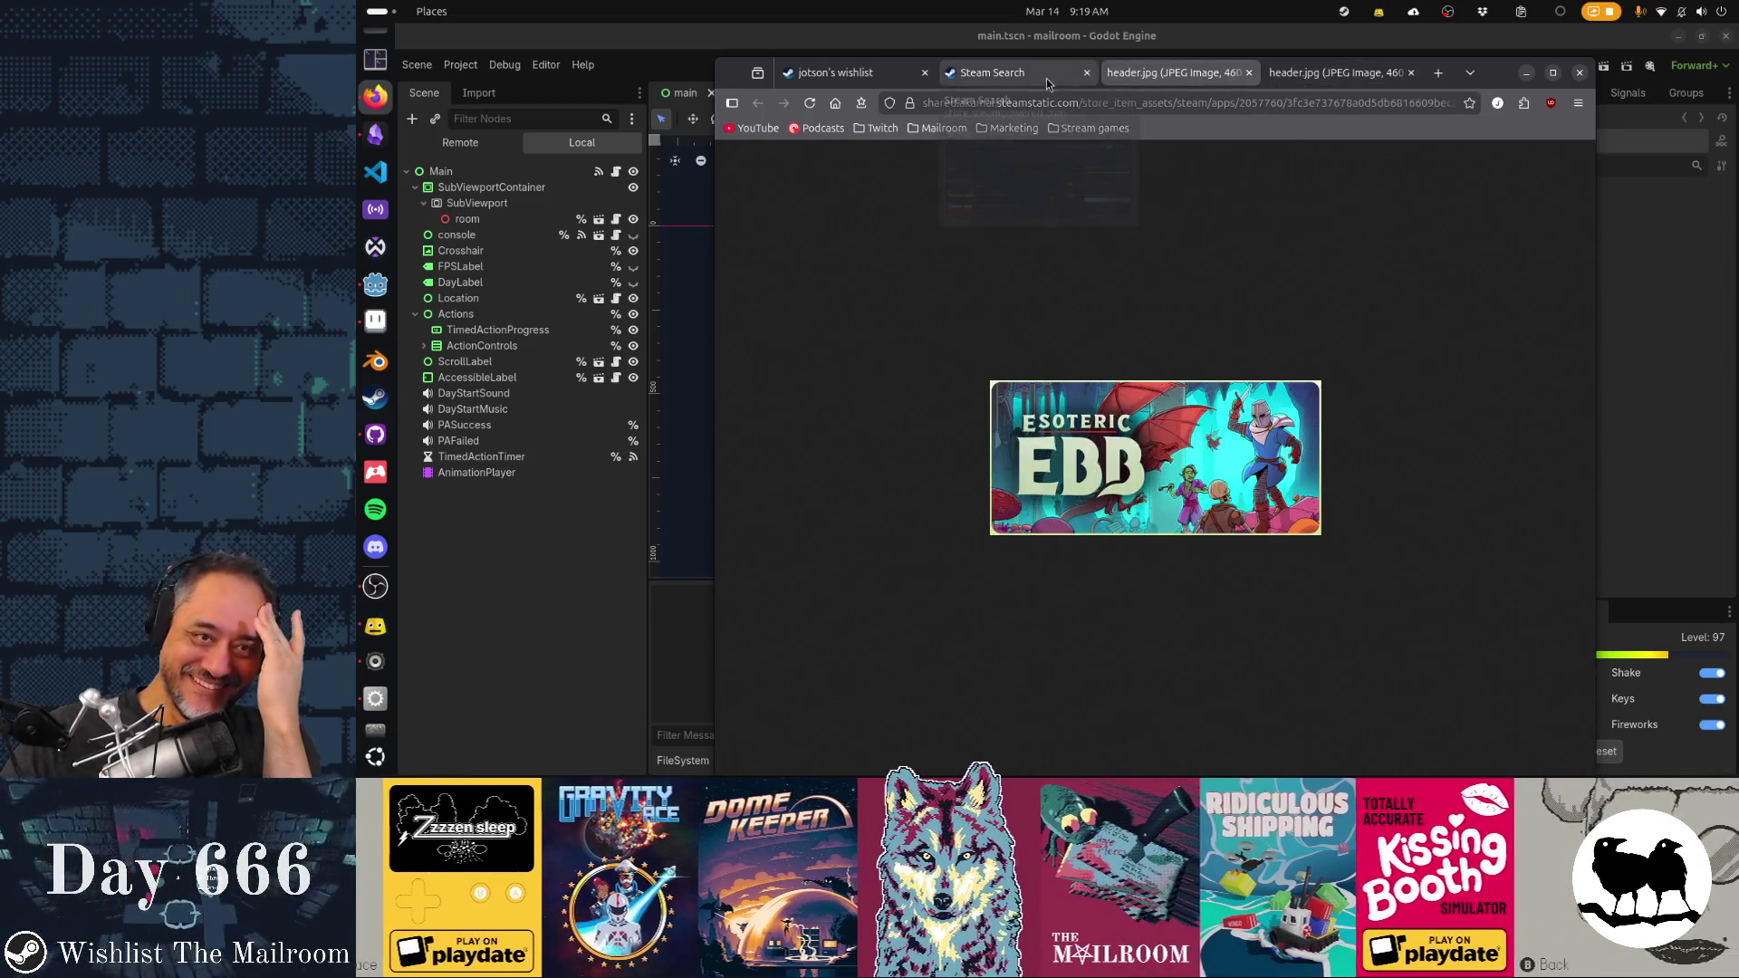
pyautogui.click(1038, 79)
# Go back to the Esoteric Ebb store page and run a store search for 'rpg'
pyautogui.scroll(-3, 1037, 402)
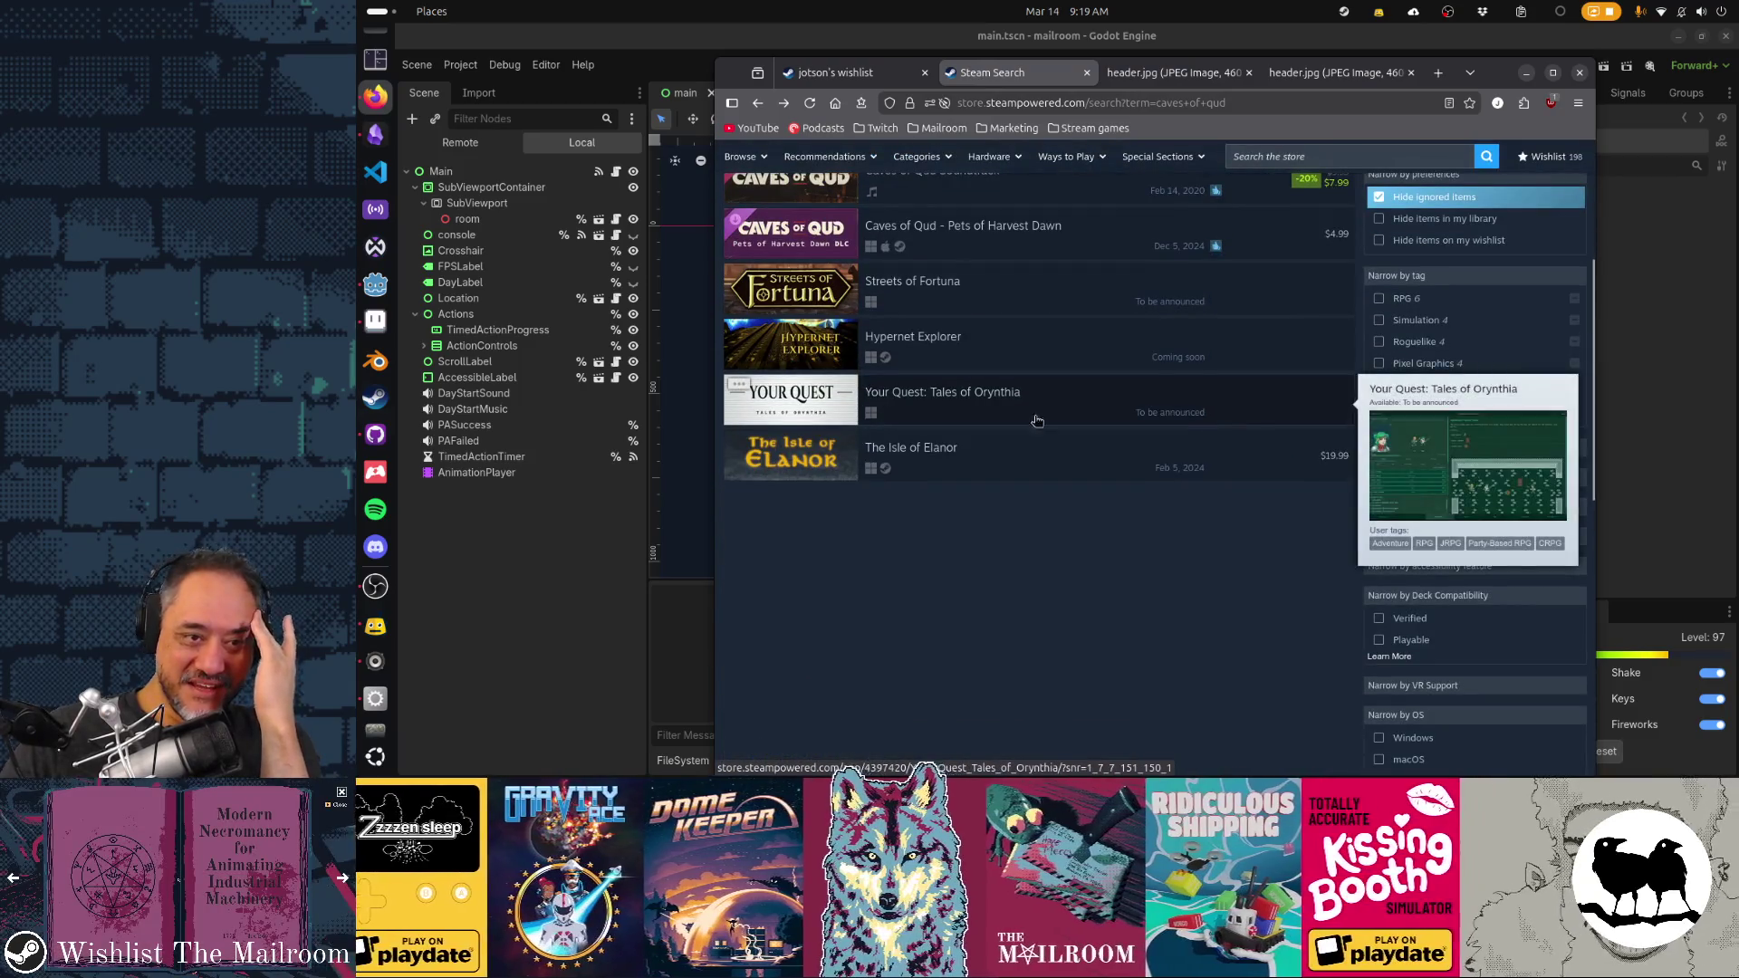
pyautogui.hotkey('alt', 'Left')
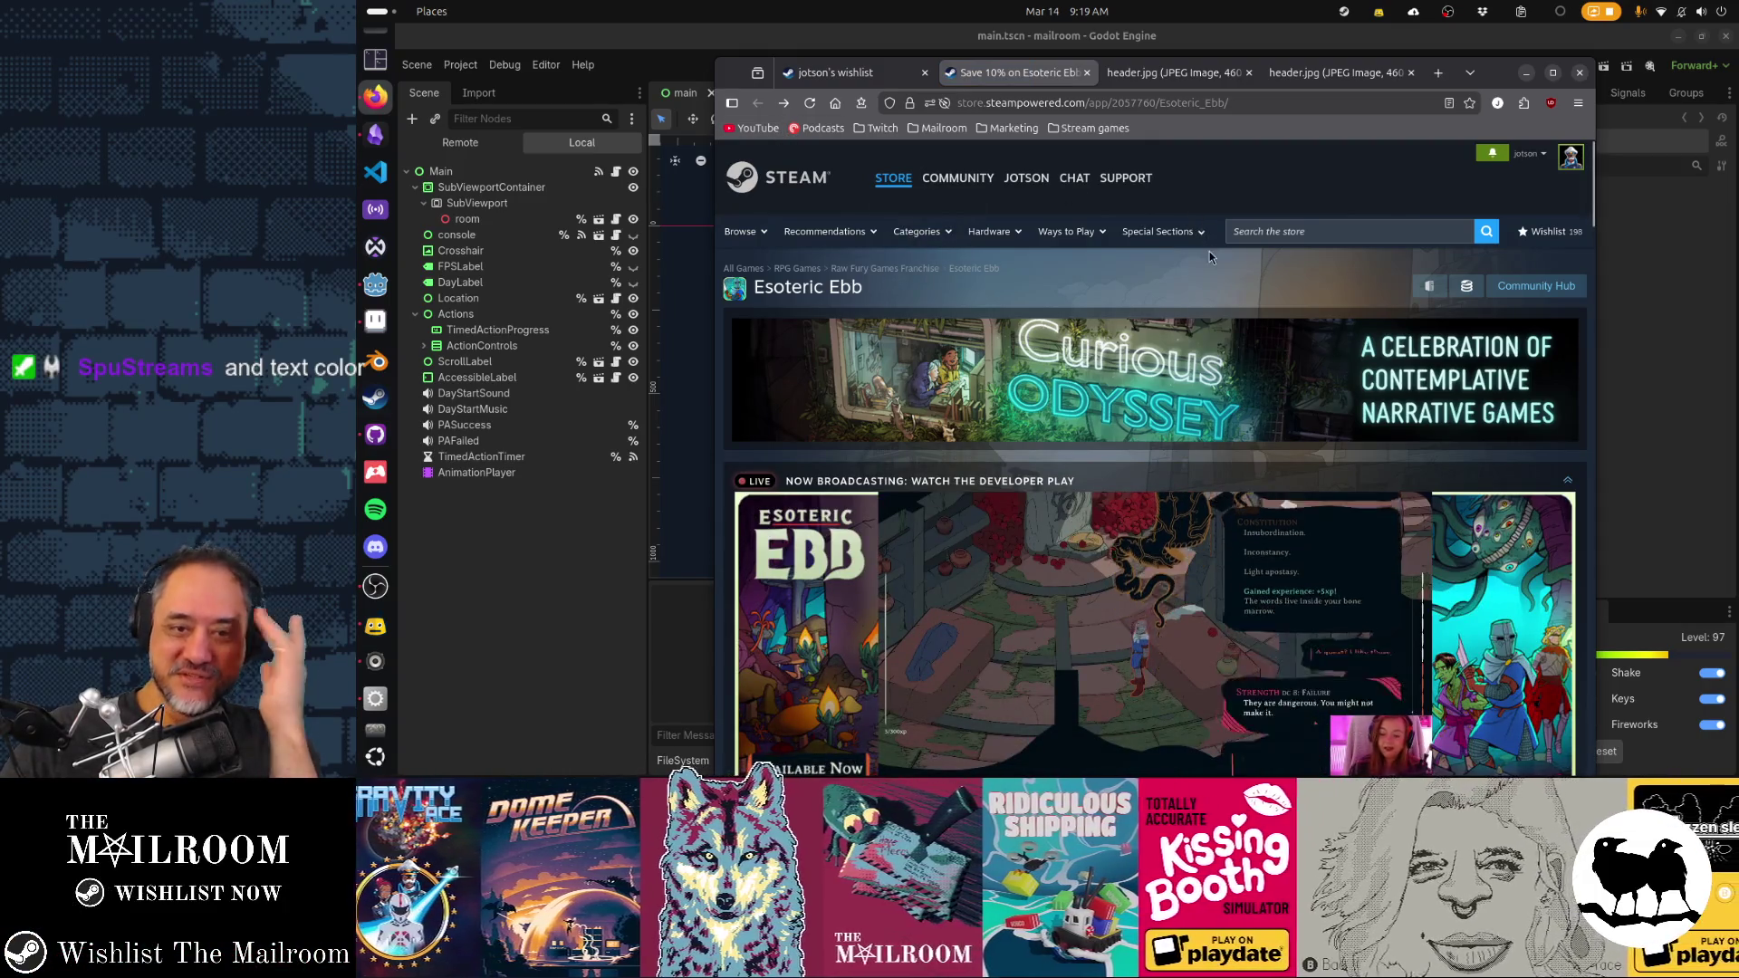
pyautogui.scroll(-5, 1221, 288)
pyautogui.scroll(5, 1241, 271)
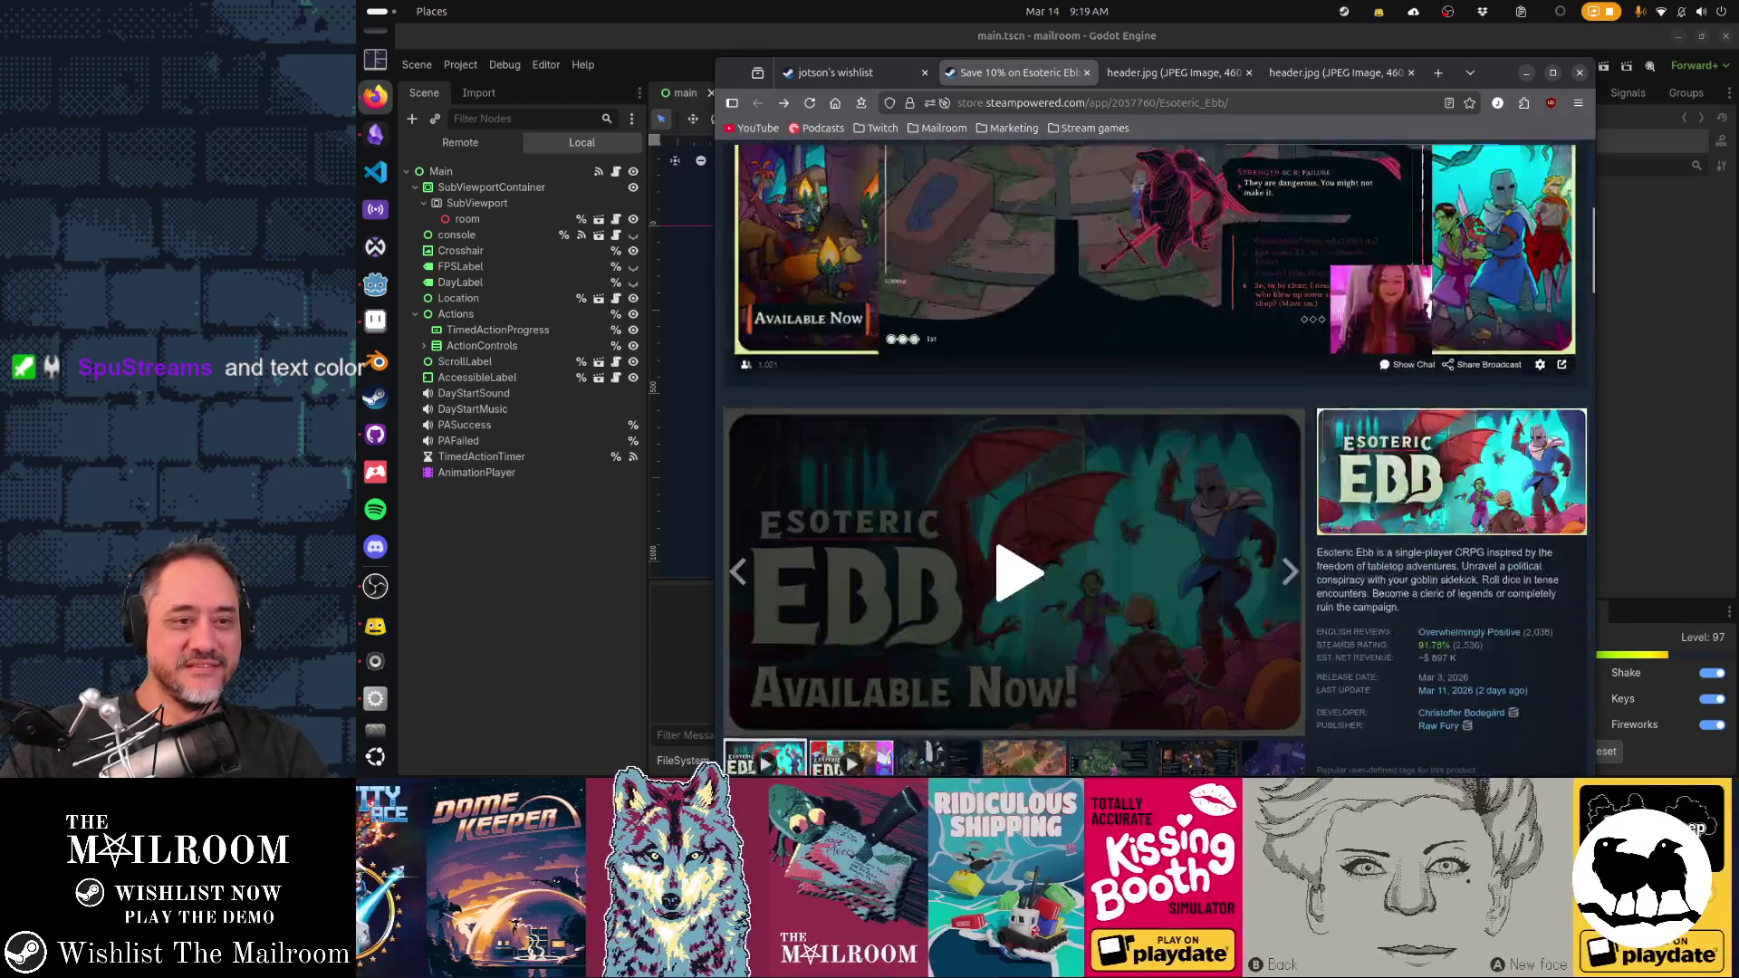
pyautogui.click(1268, 230)
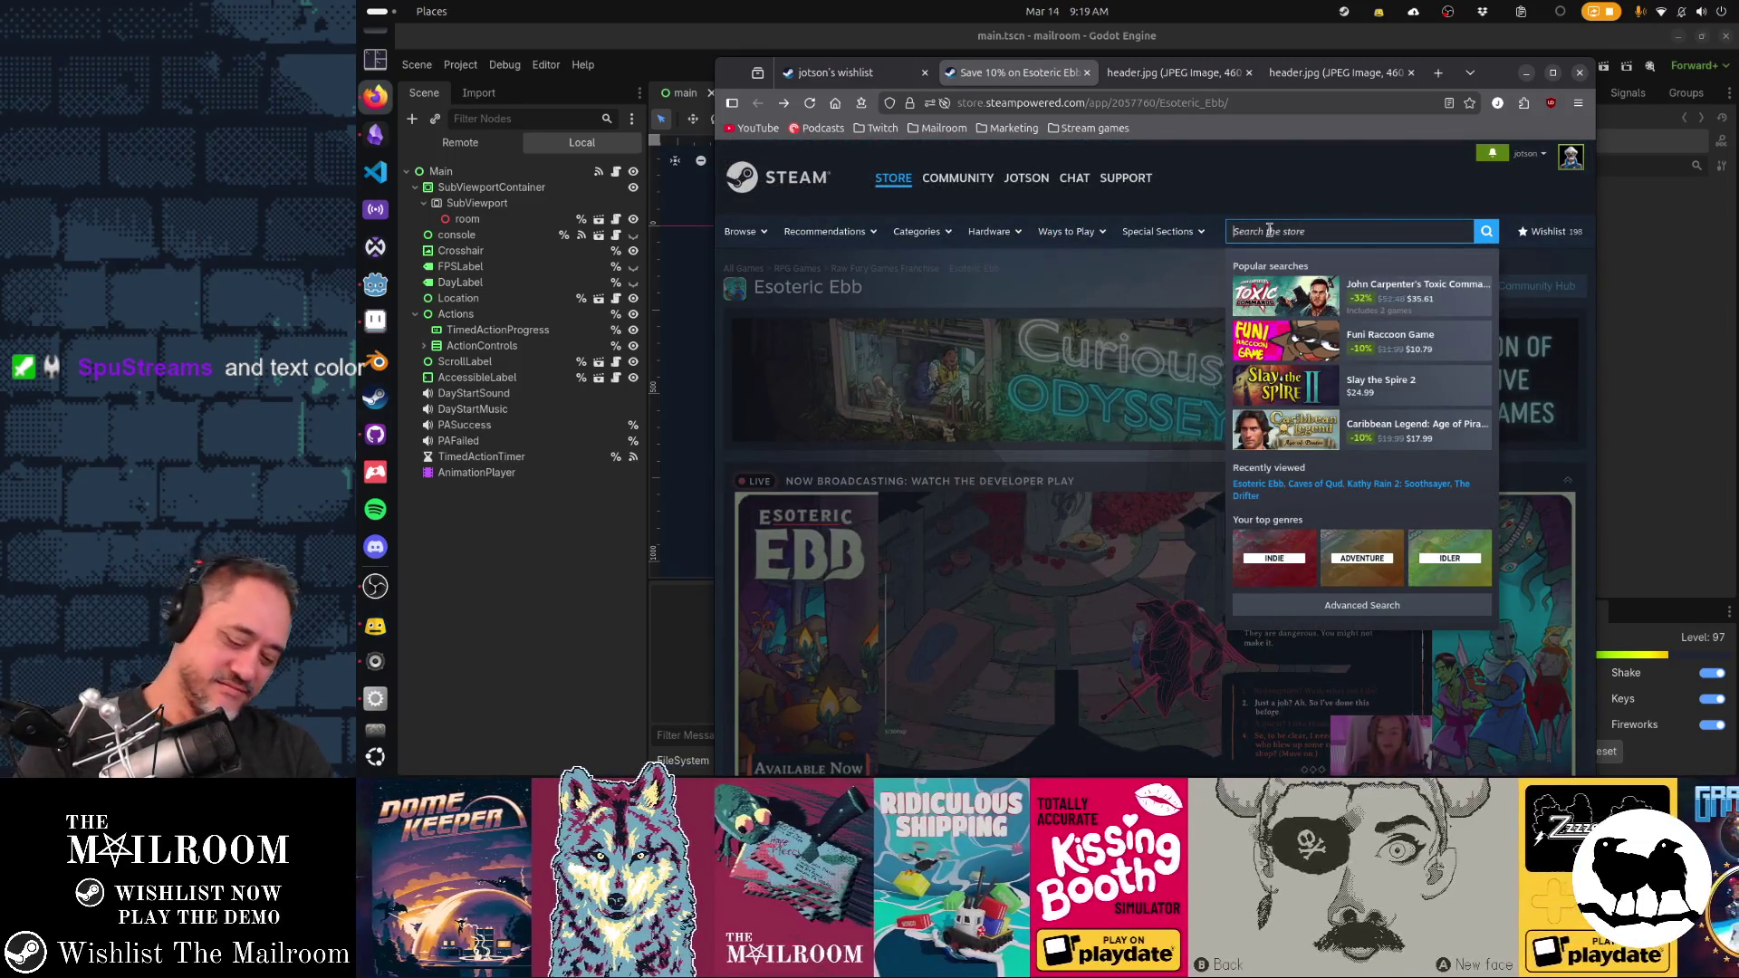
pyautogui.write('rpg')
pyautogui.press('Return')
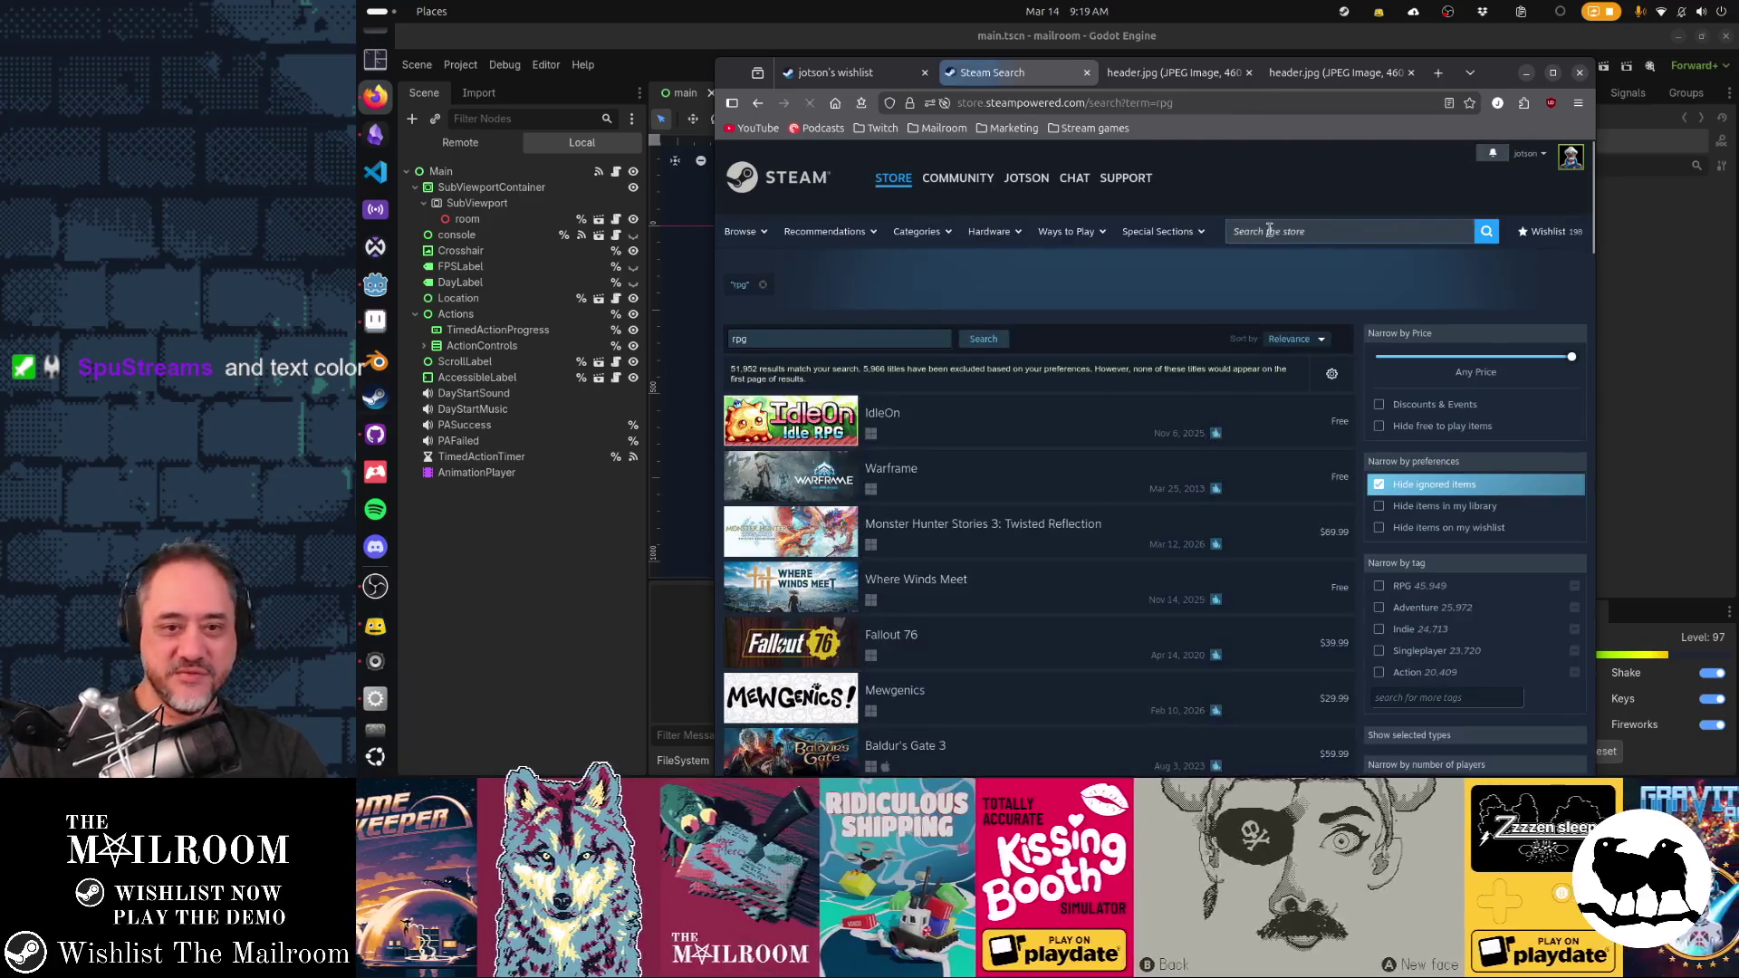
# Scroll through the rpg results, viewing game preview cards
pyautogui.scroll(-3, 1262, 237)
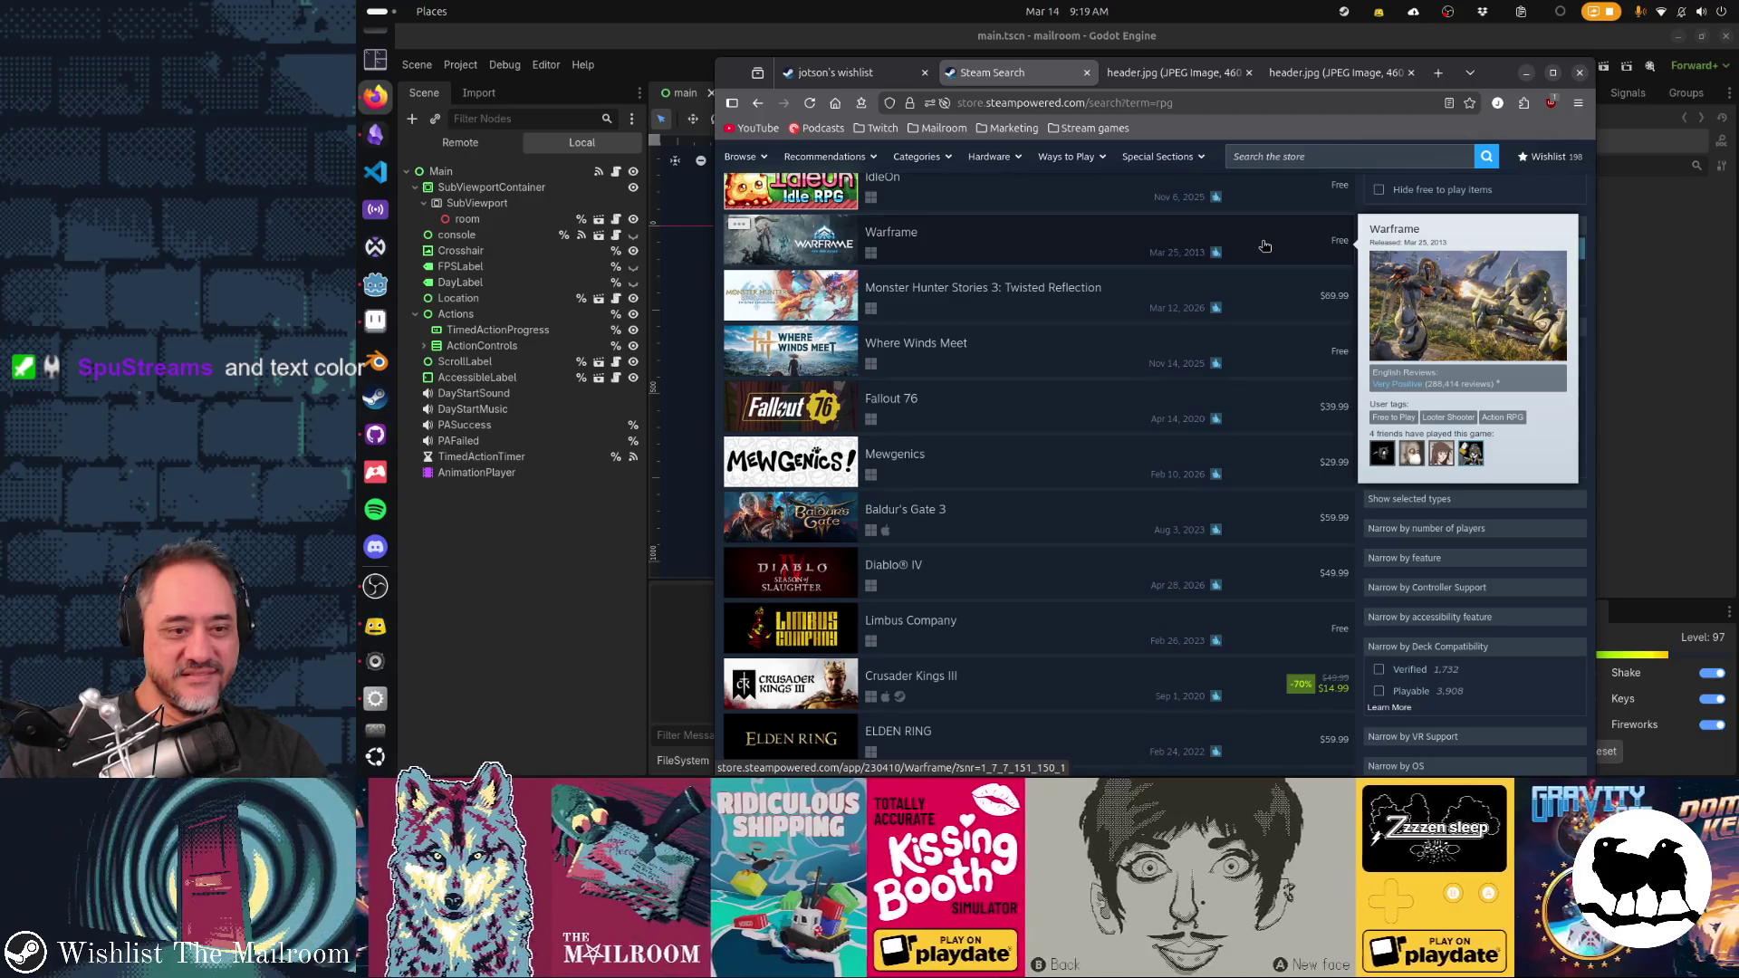
pyautogui.scroll(-2, 1264, 246)
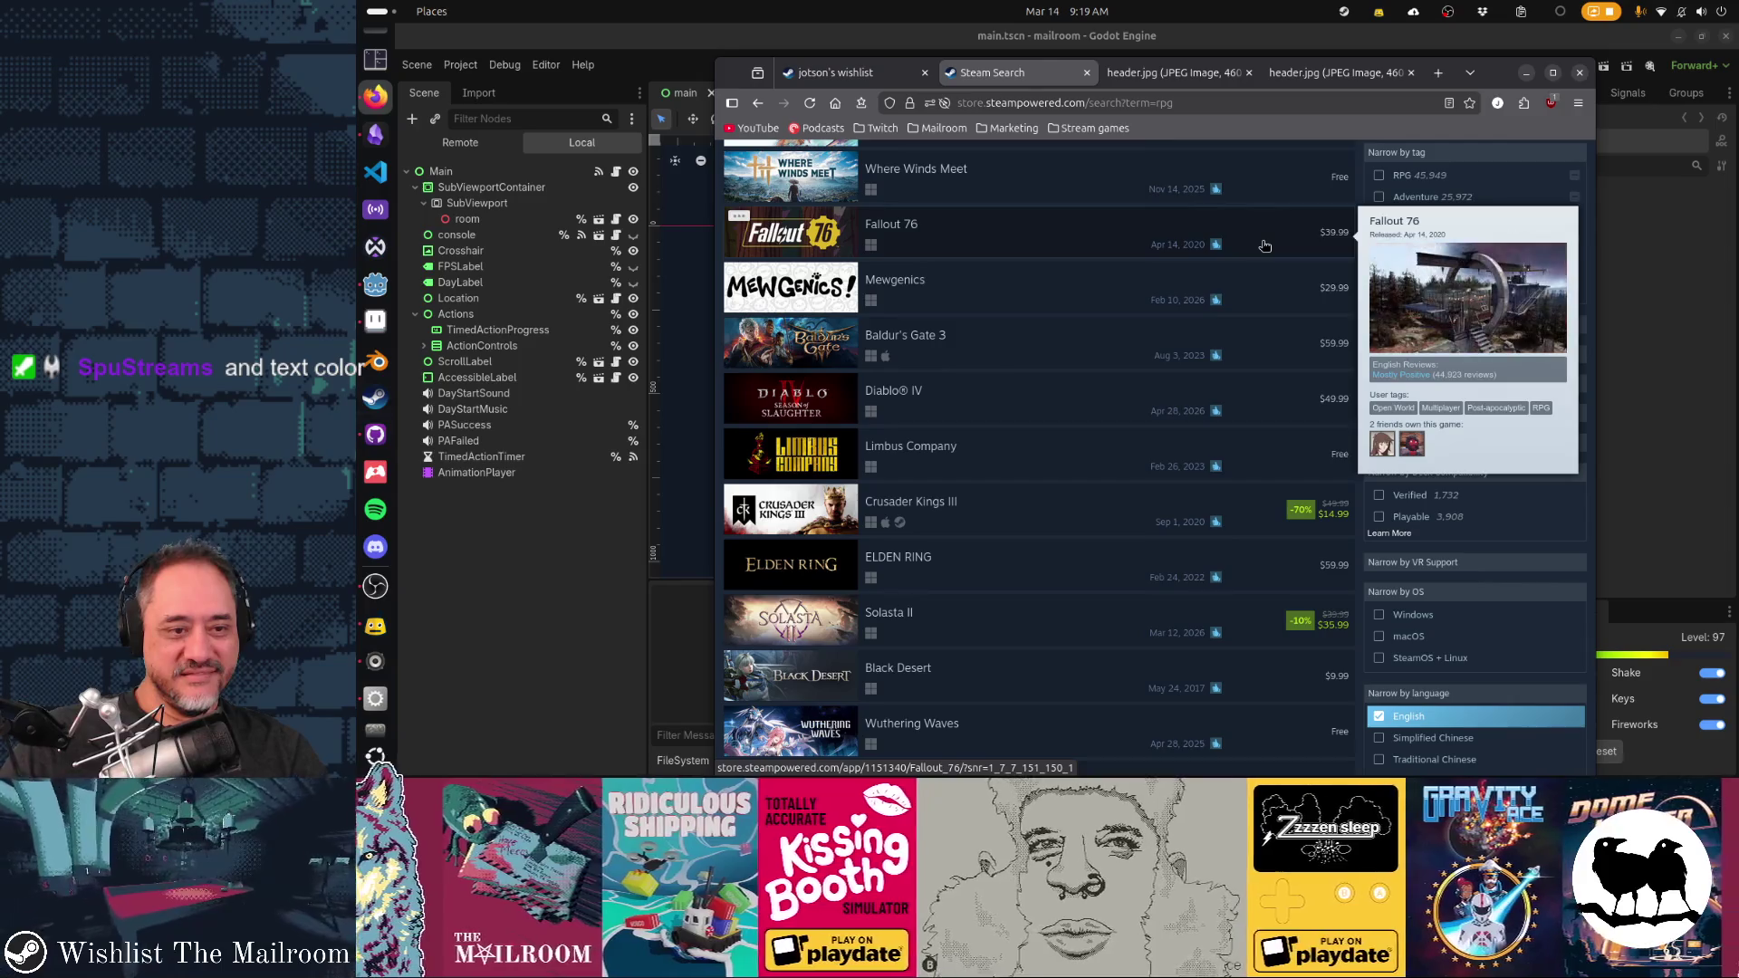
pyautogui.moveTo(814, 573)
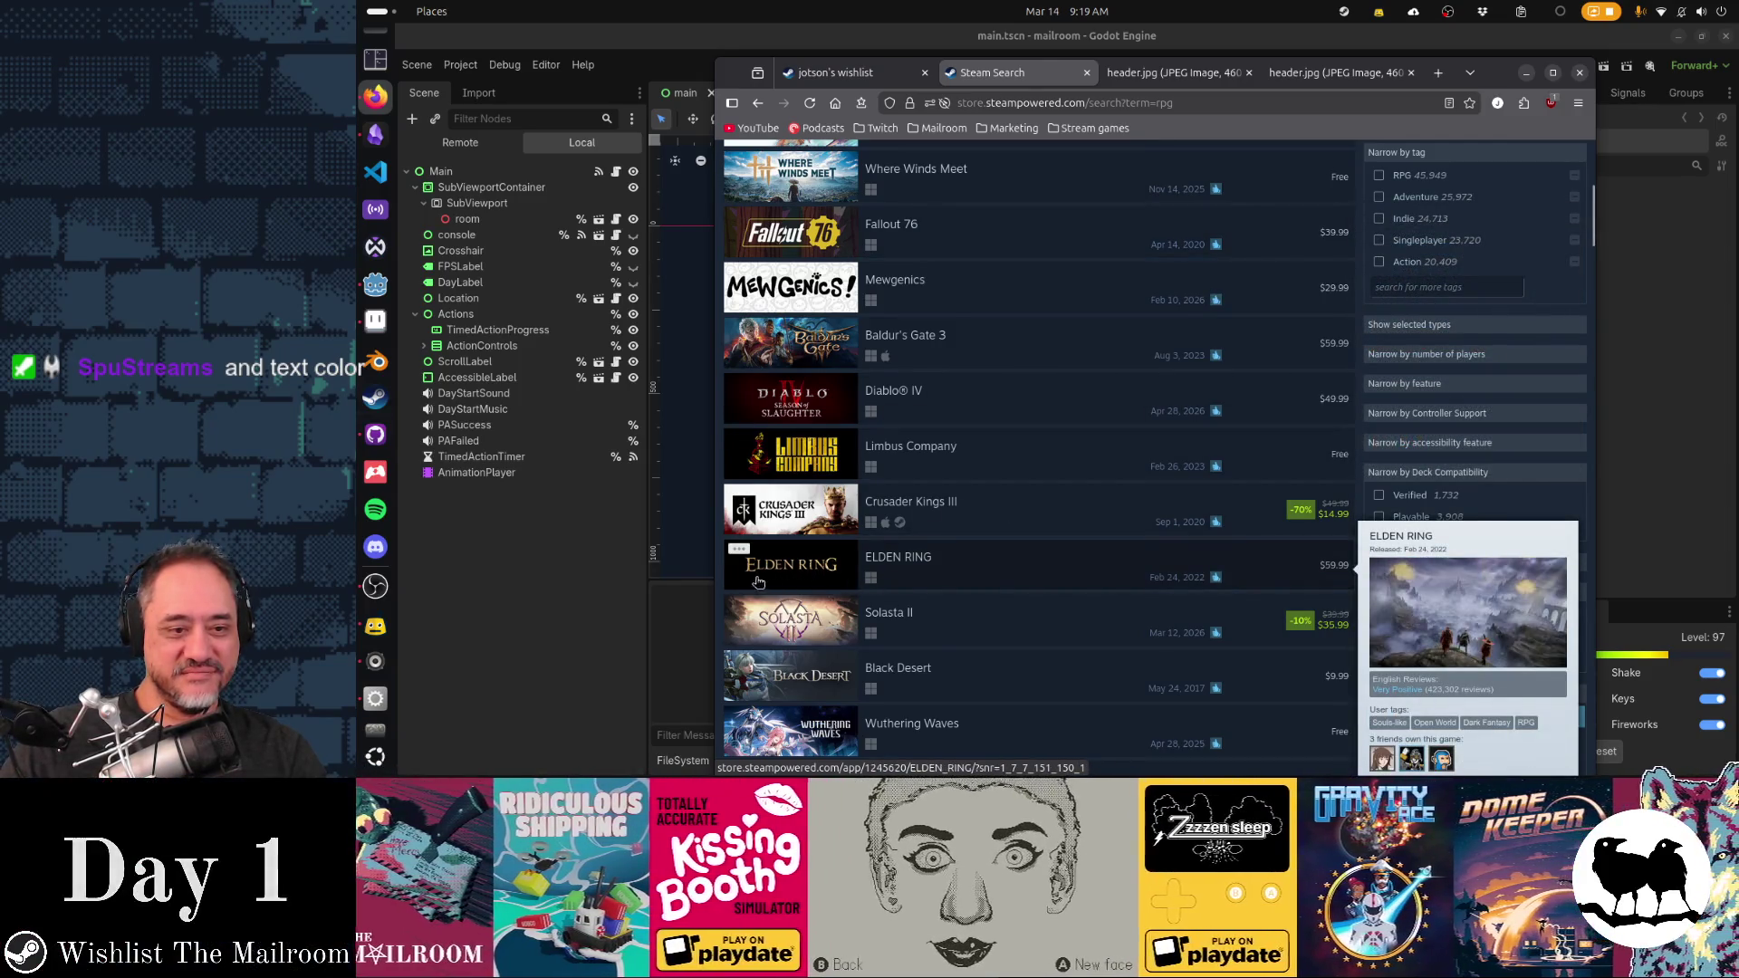
pyautogui.moveTo(925, 659)
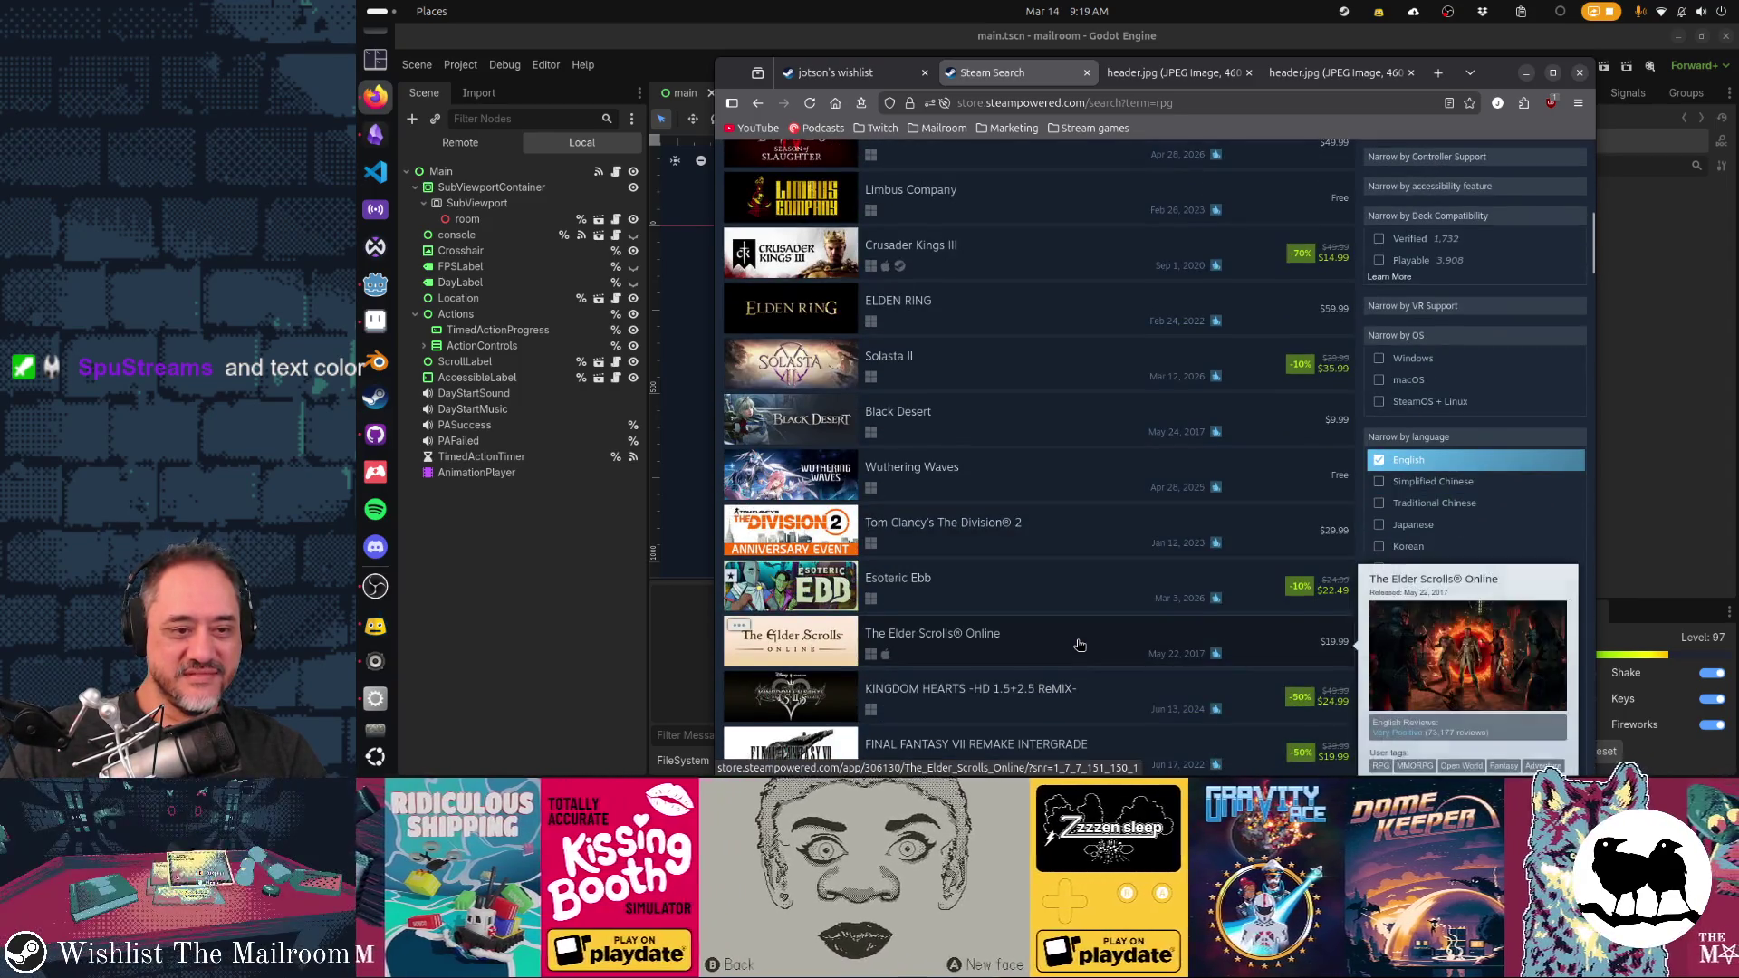
pyautogui.scroll(-3, 1079, 645)
pyautogui.moveTo(1079, 645)
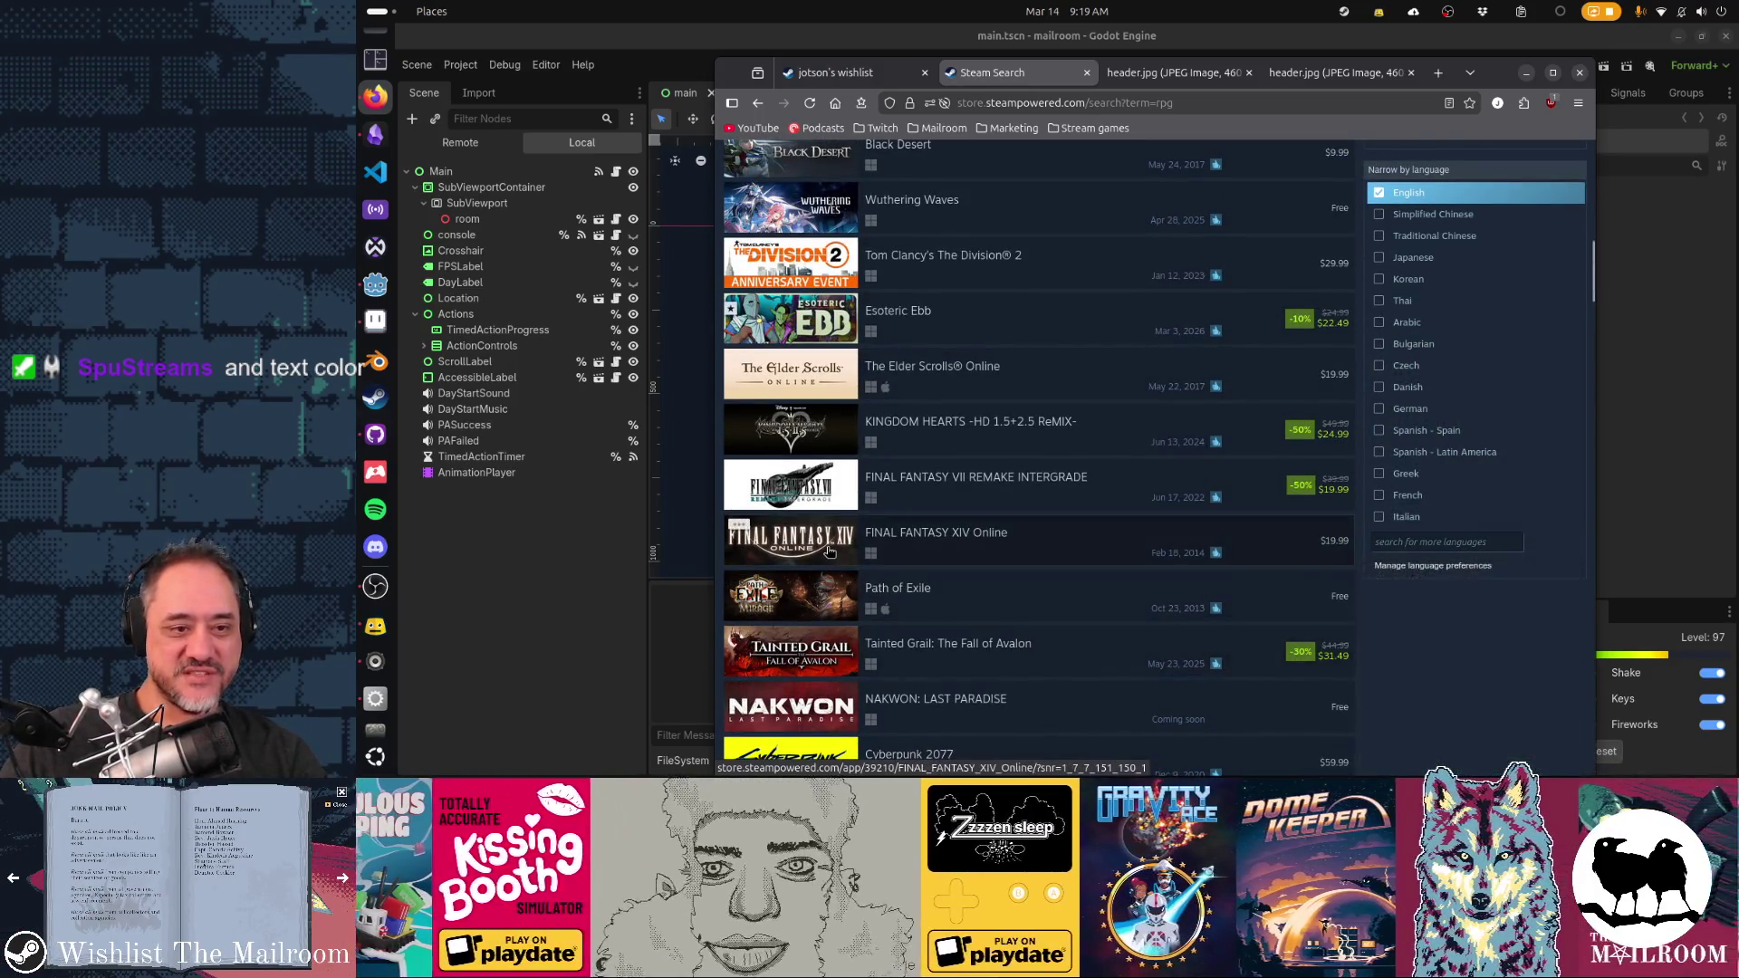
pyautogui.moveTo(828, 551)
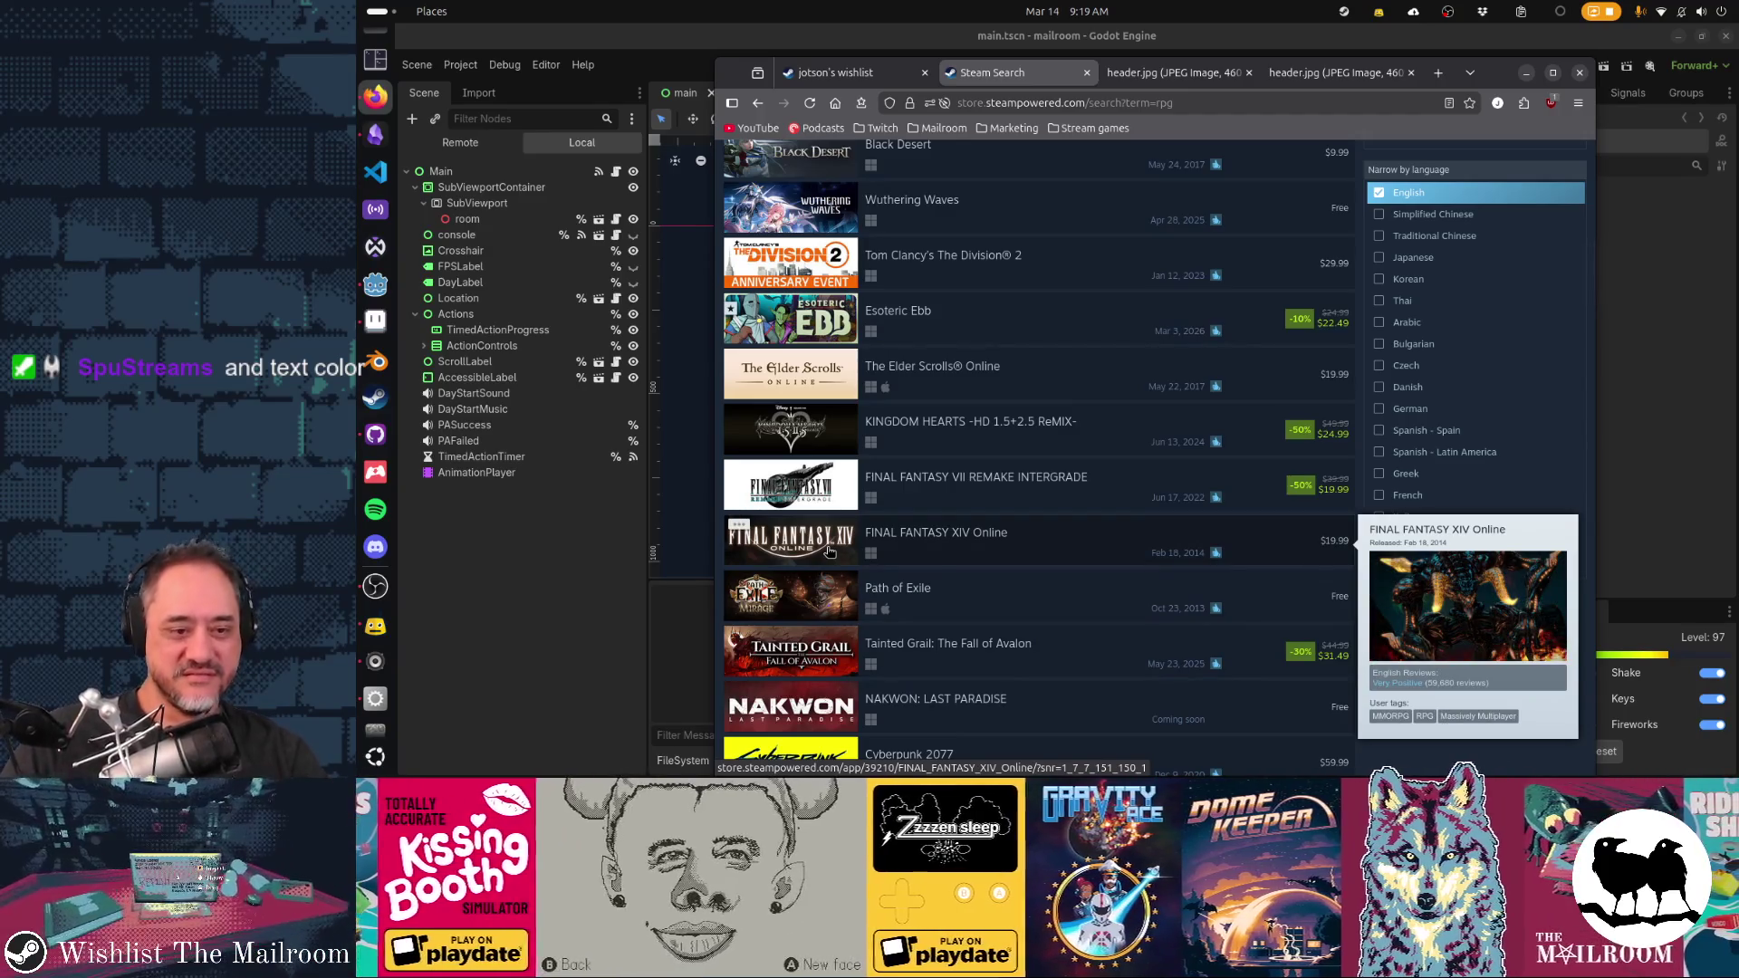
pyautogui.scroll(-3, 833, 634)
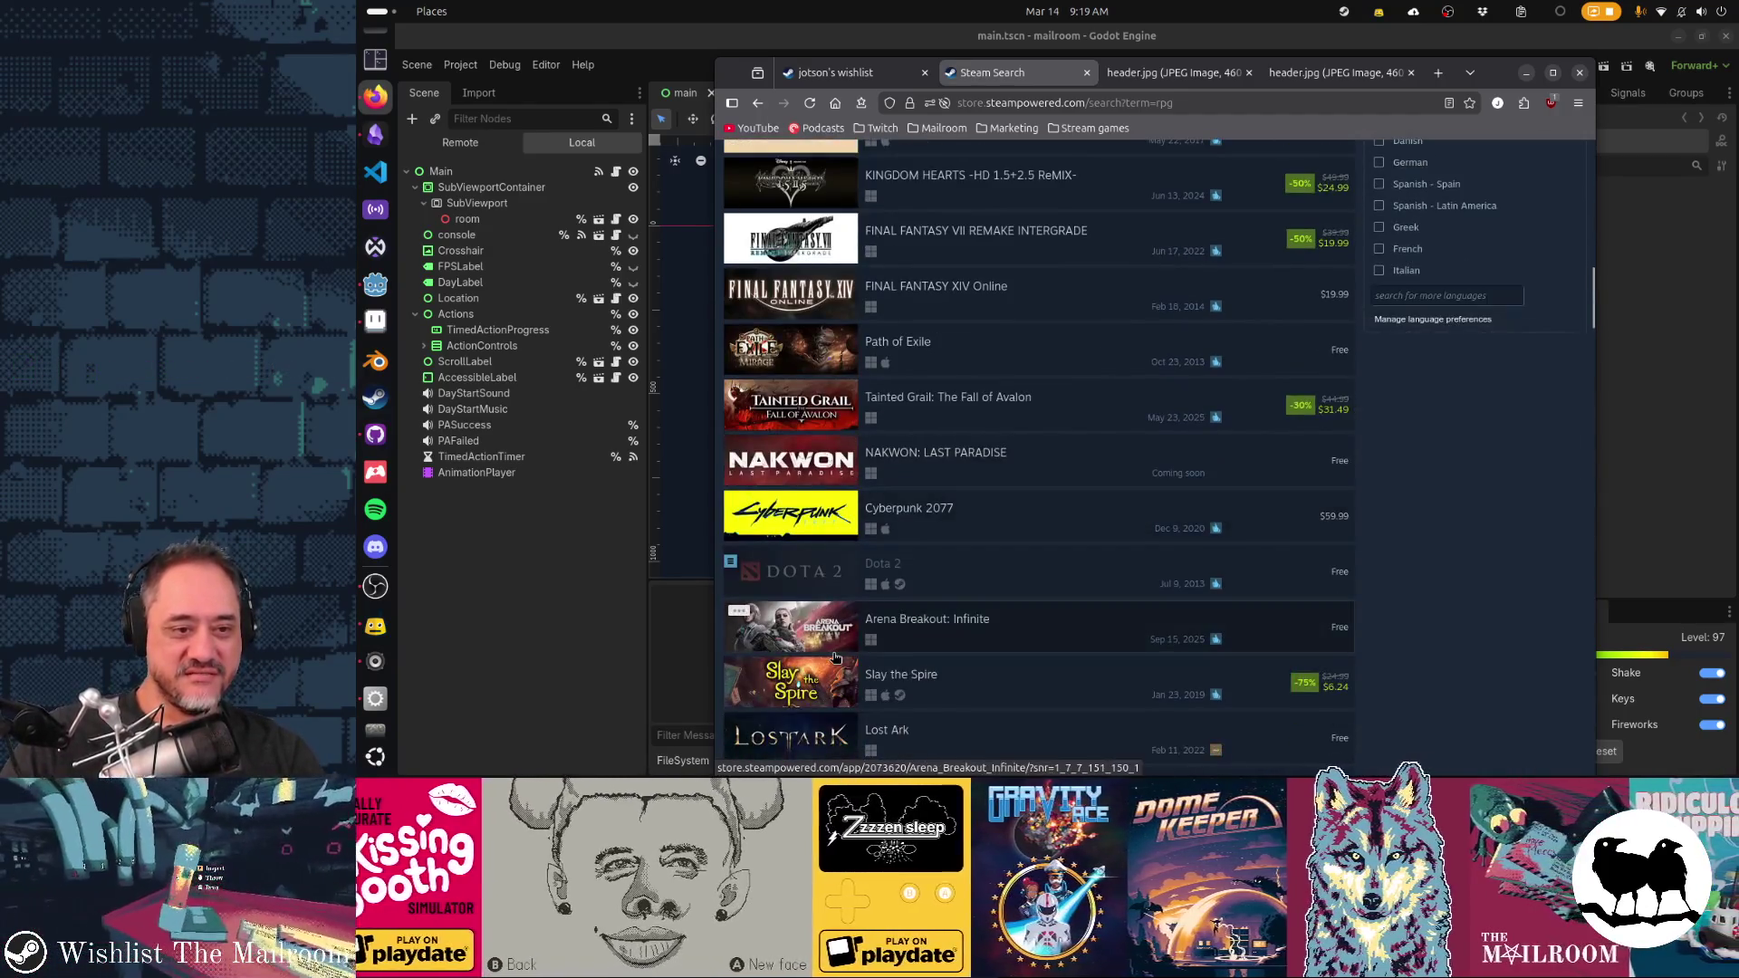
pyautogui.moveTo(840, 469)
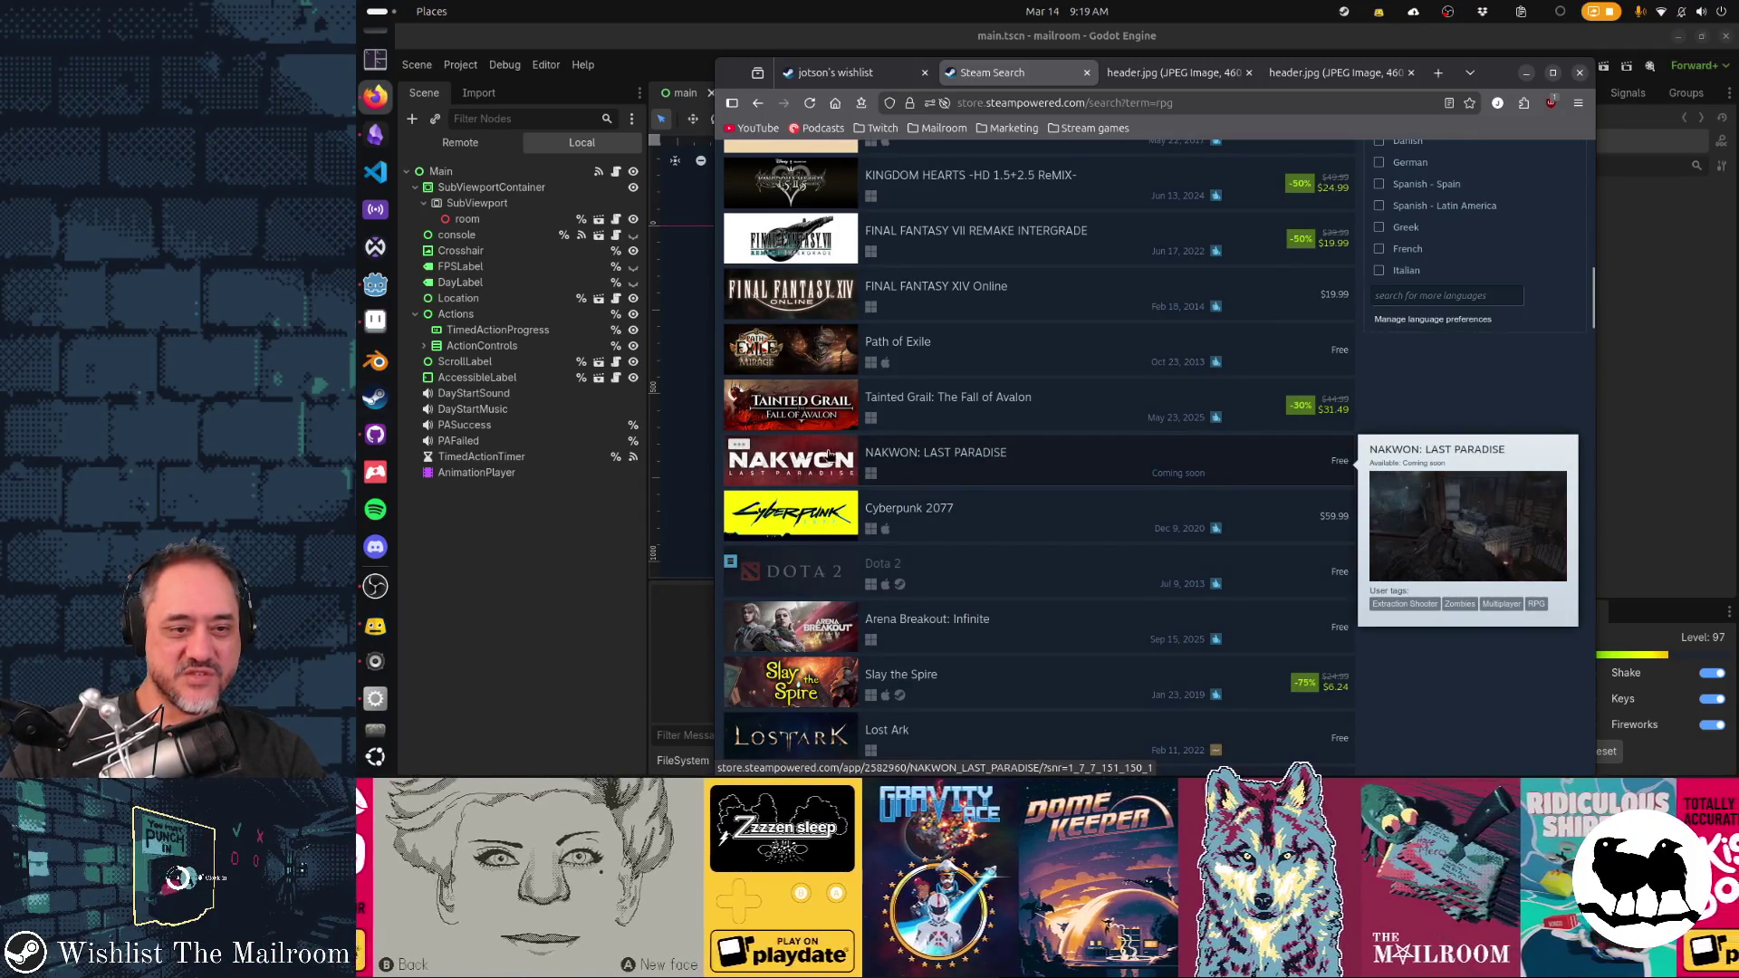
# Continue down the results to titles like Guild Wars 2, then show the Esoteric Ebb header image
pyautogui.scroll(-2, 1069, 498)
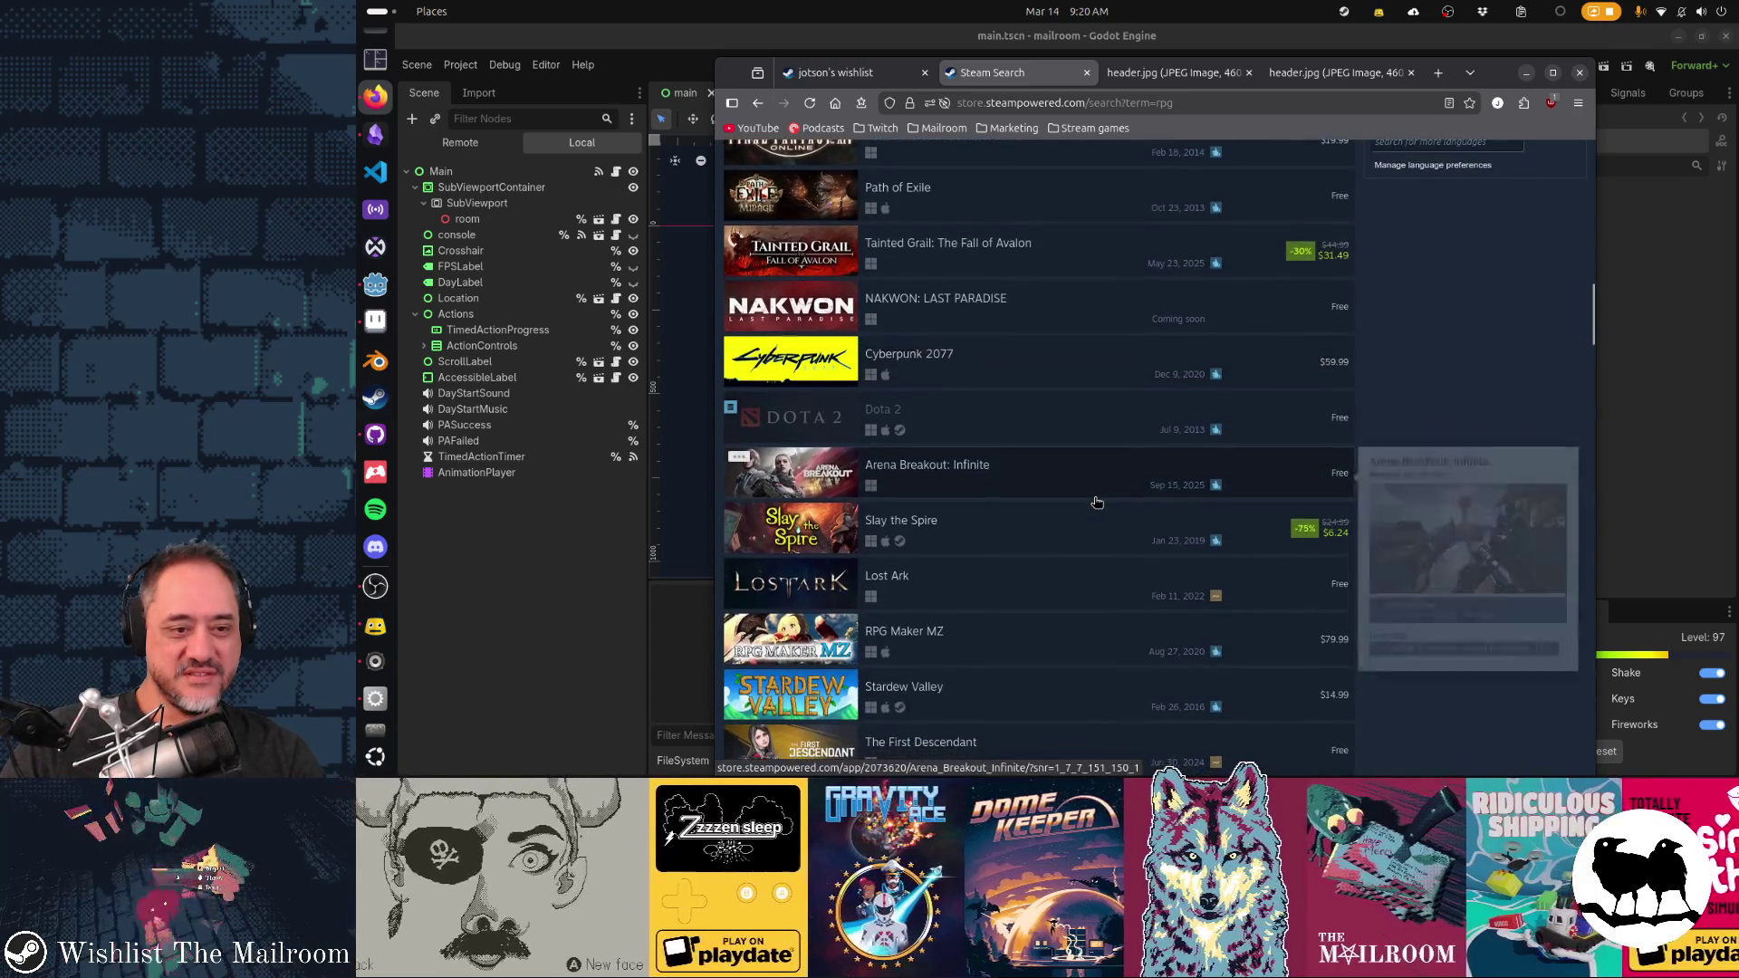
pyautogui.scroll(-2, 1095, 502)
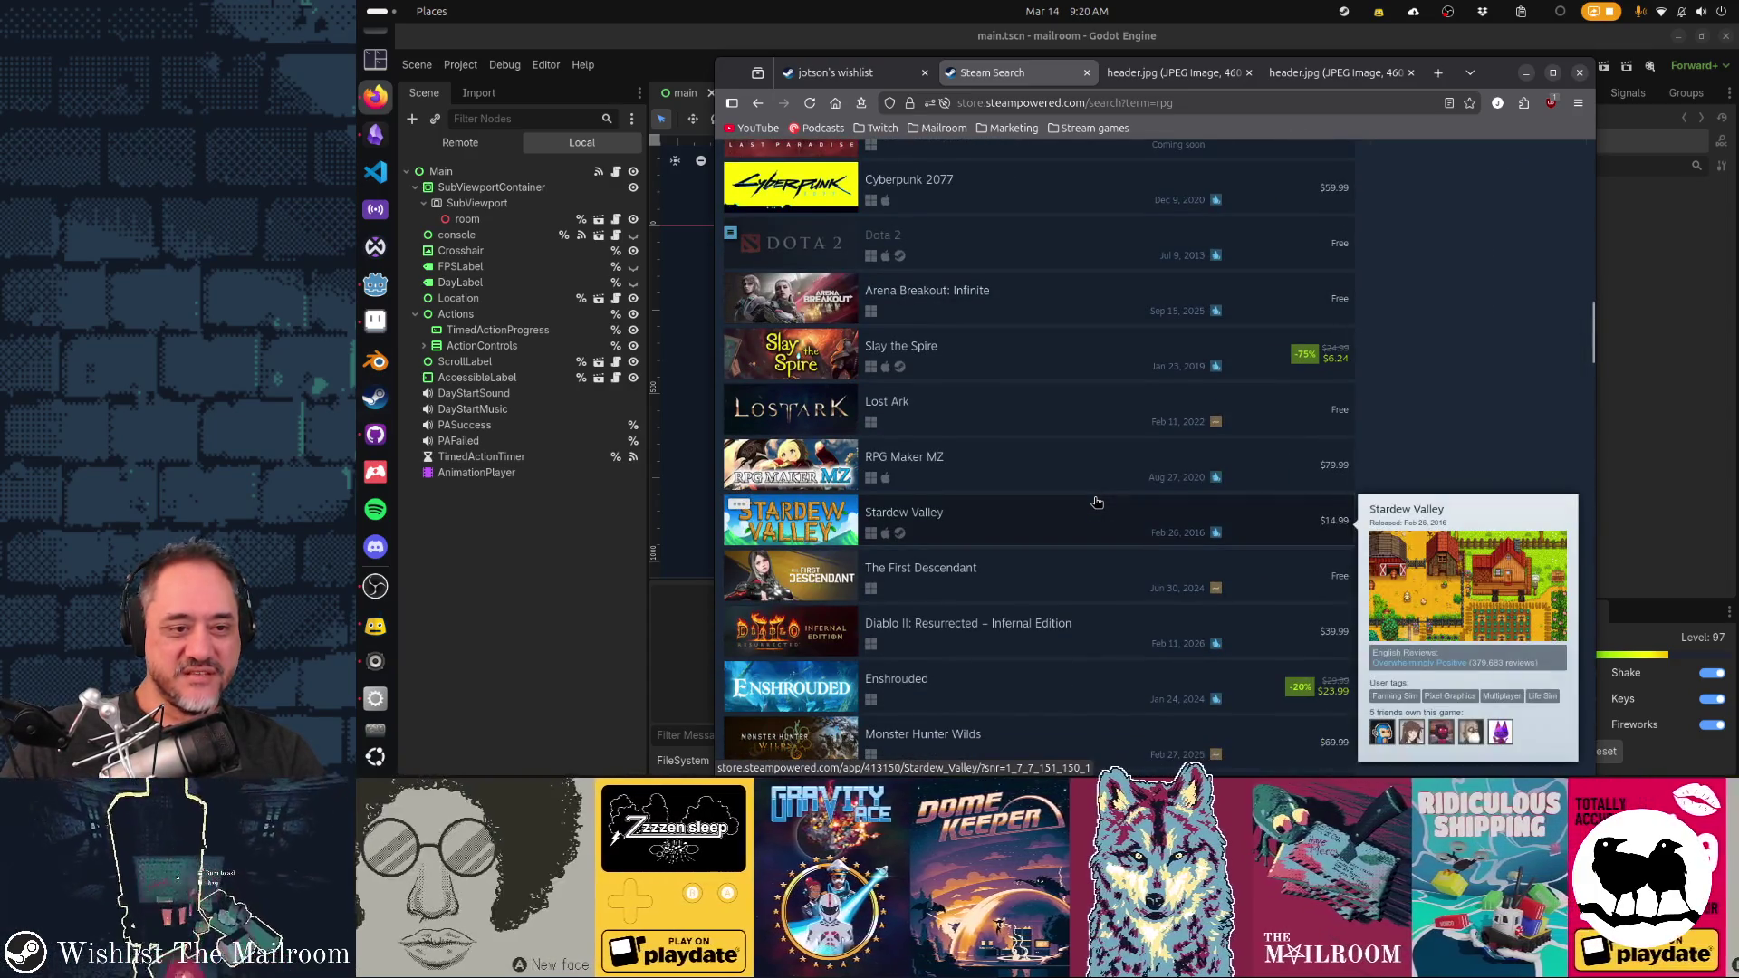
pyautogui.scroll(-3, 1096, 501)
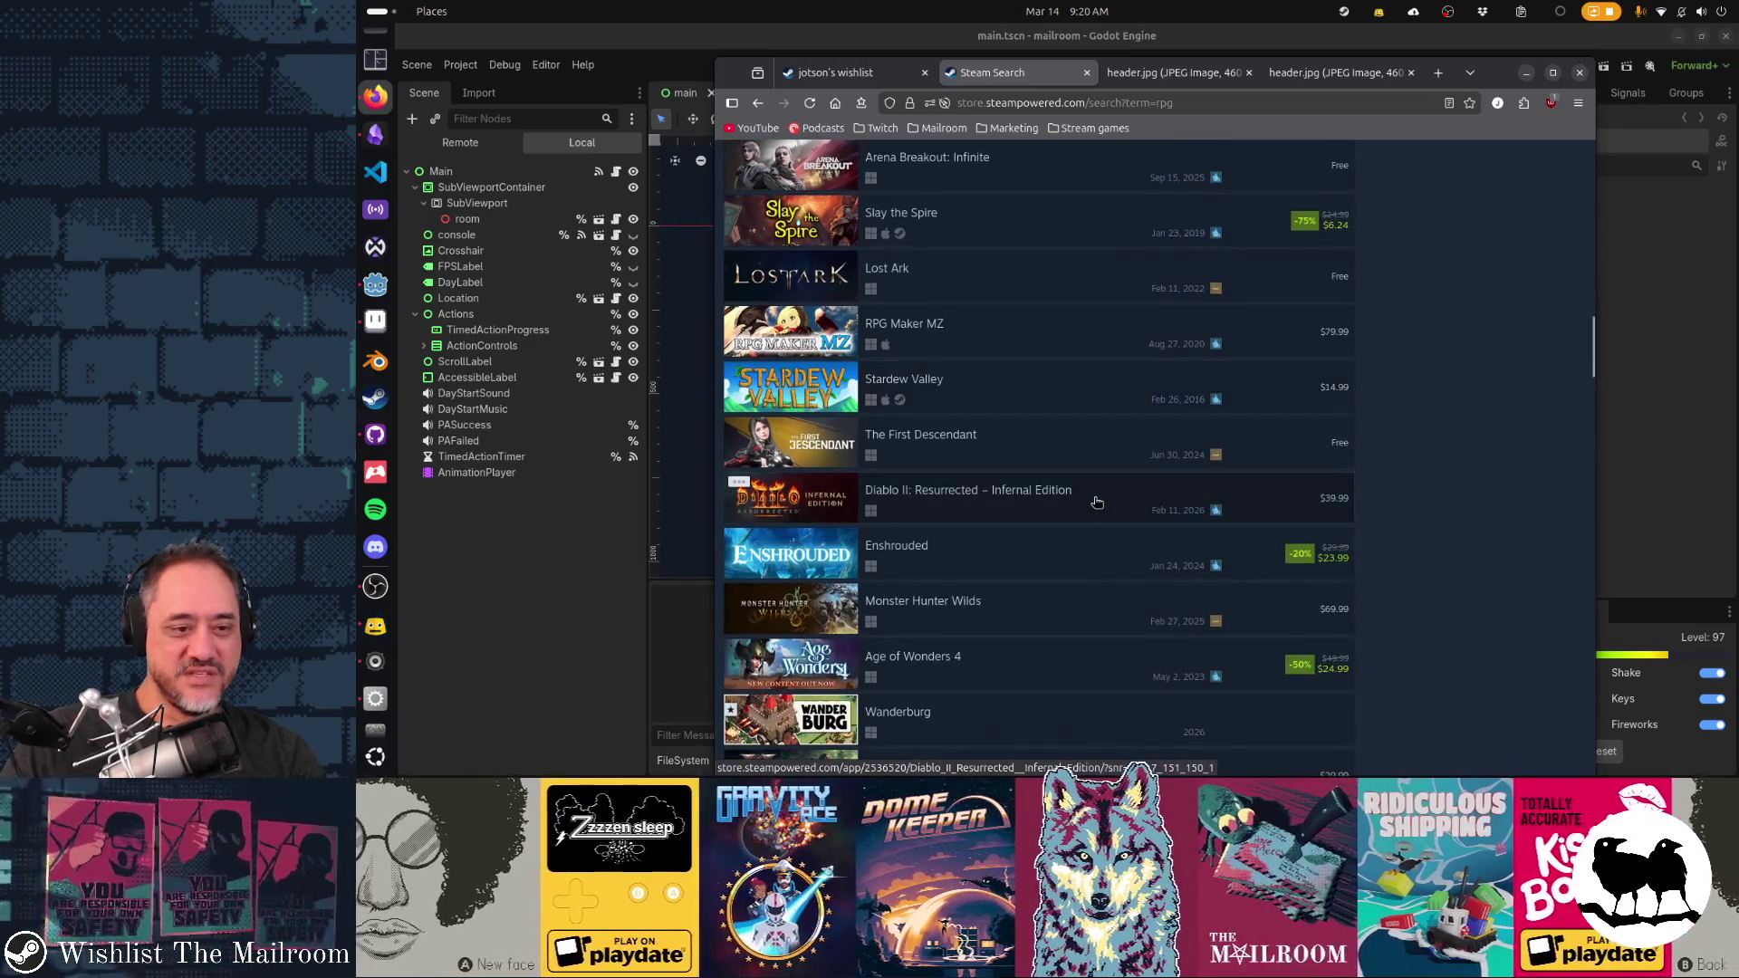
pyautogui.scroll(-2, 1096, 502)
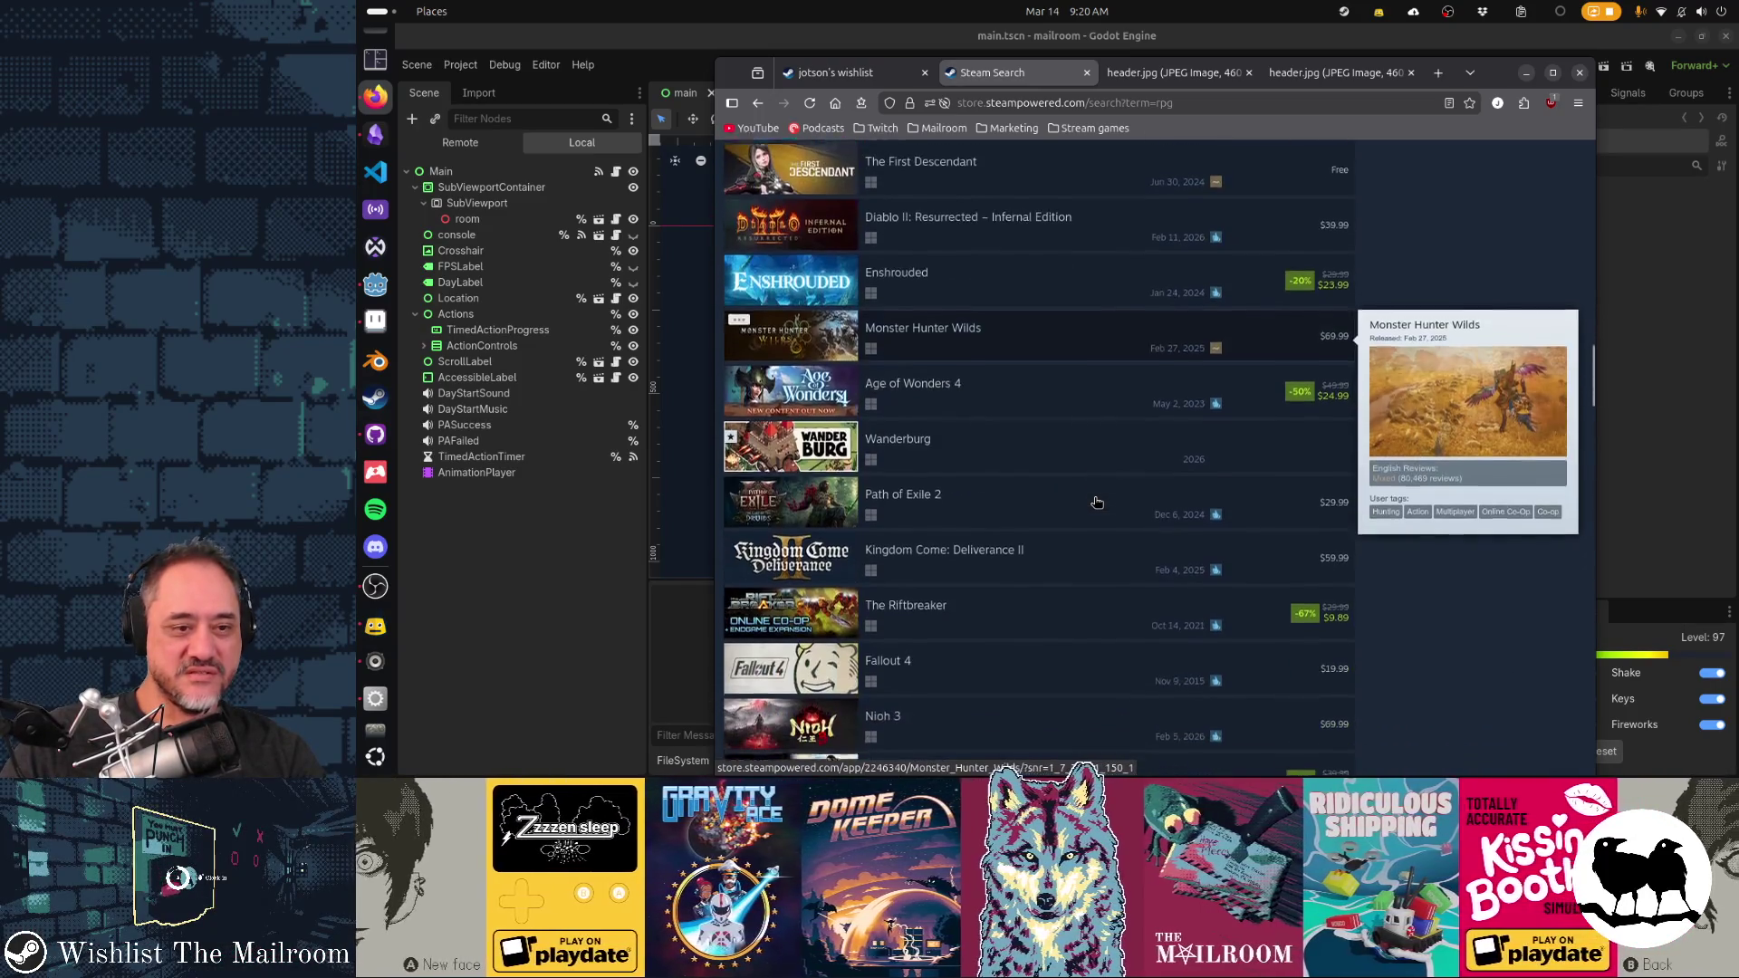
pyautogui.scroll(-2, 1096, 502)
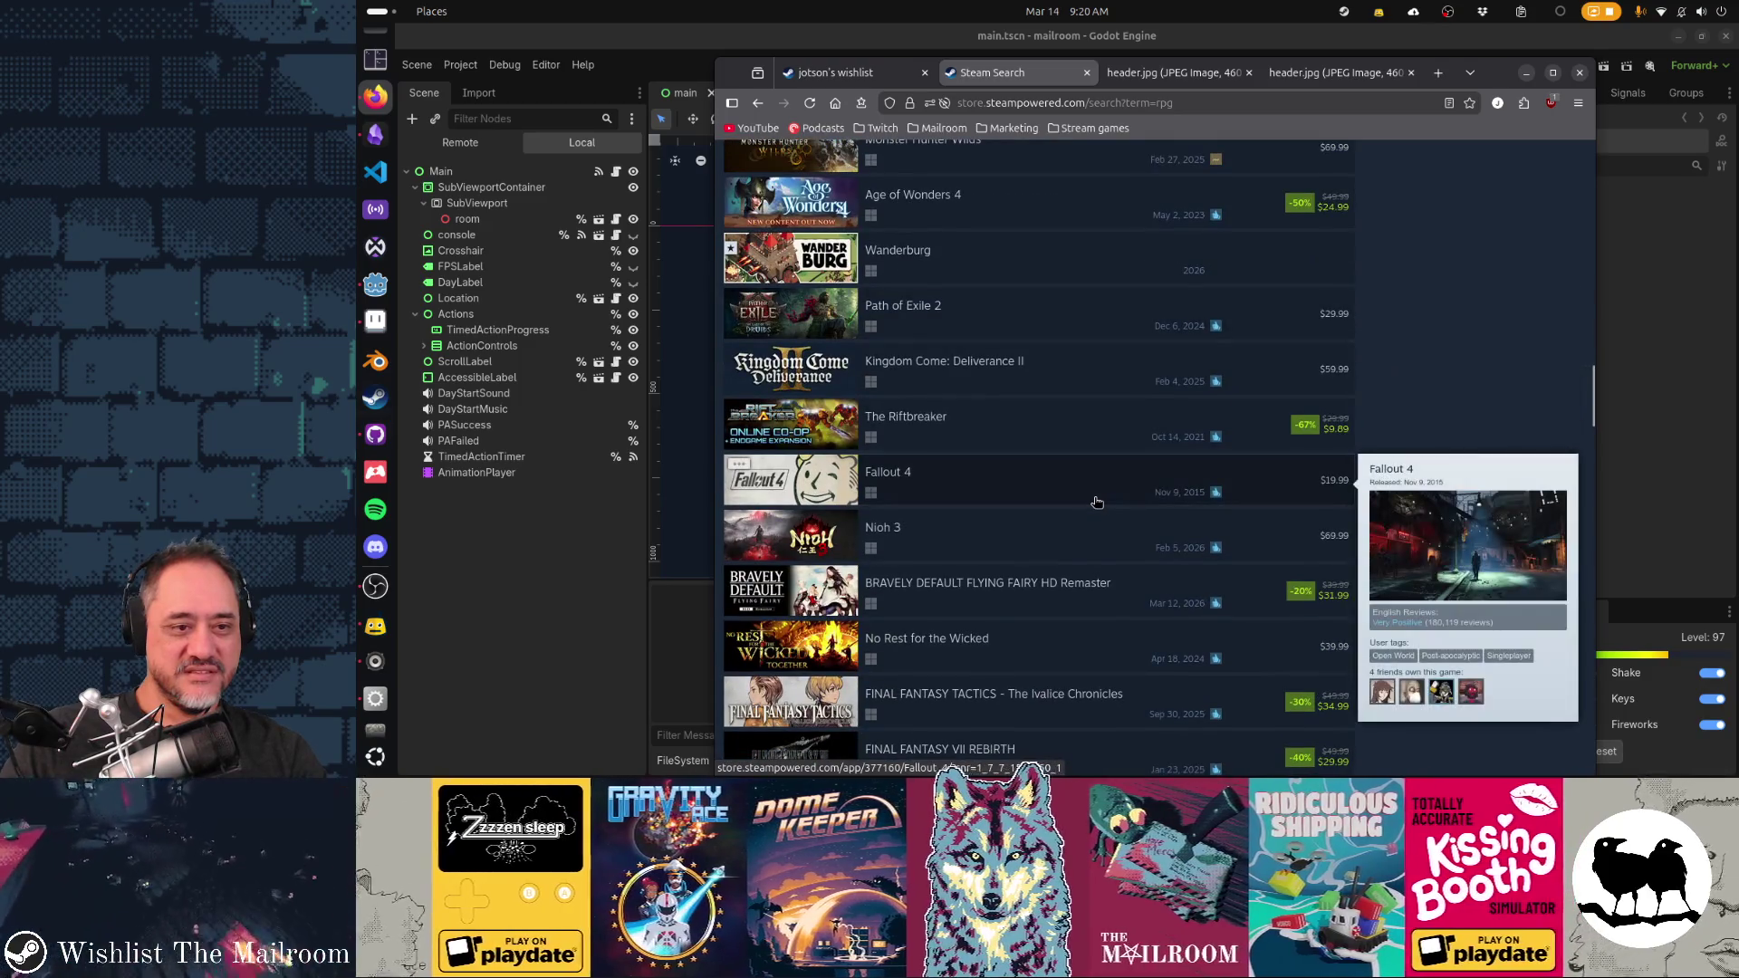
pyautogui.scroll(-5, 1096, 501)
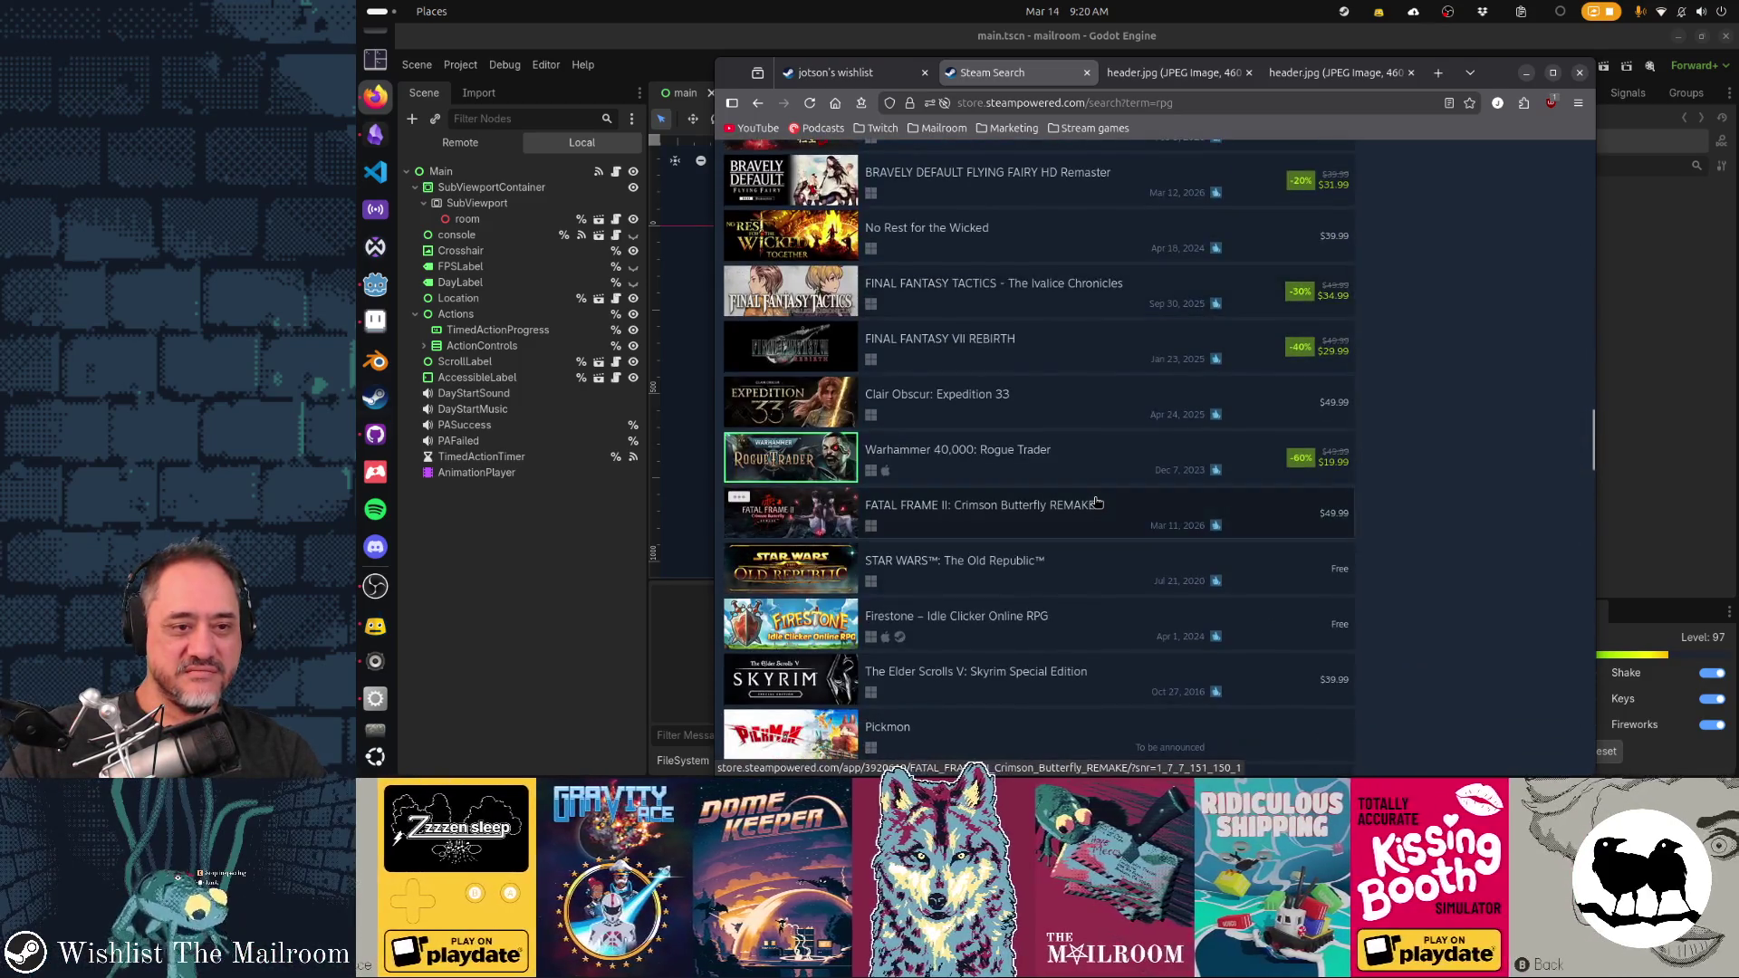
pyautogui.moveTo(786, 401)
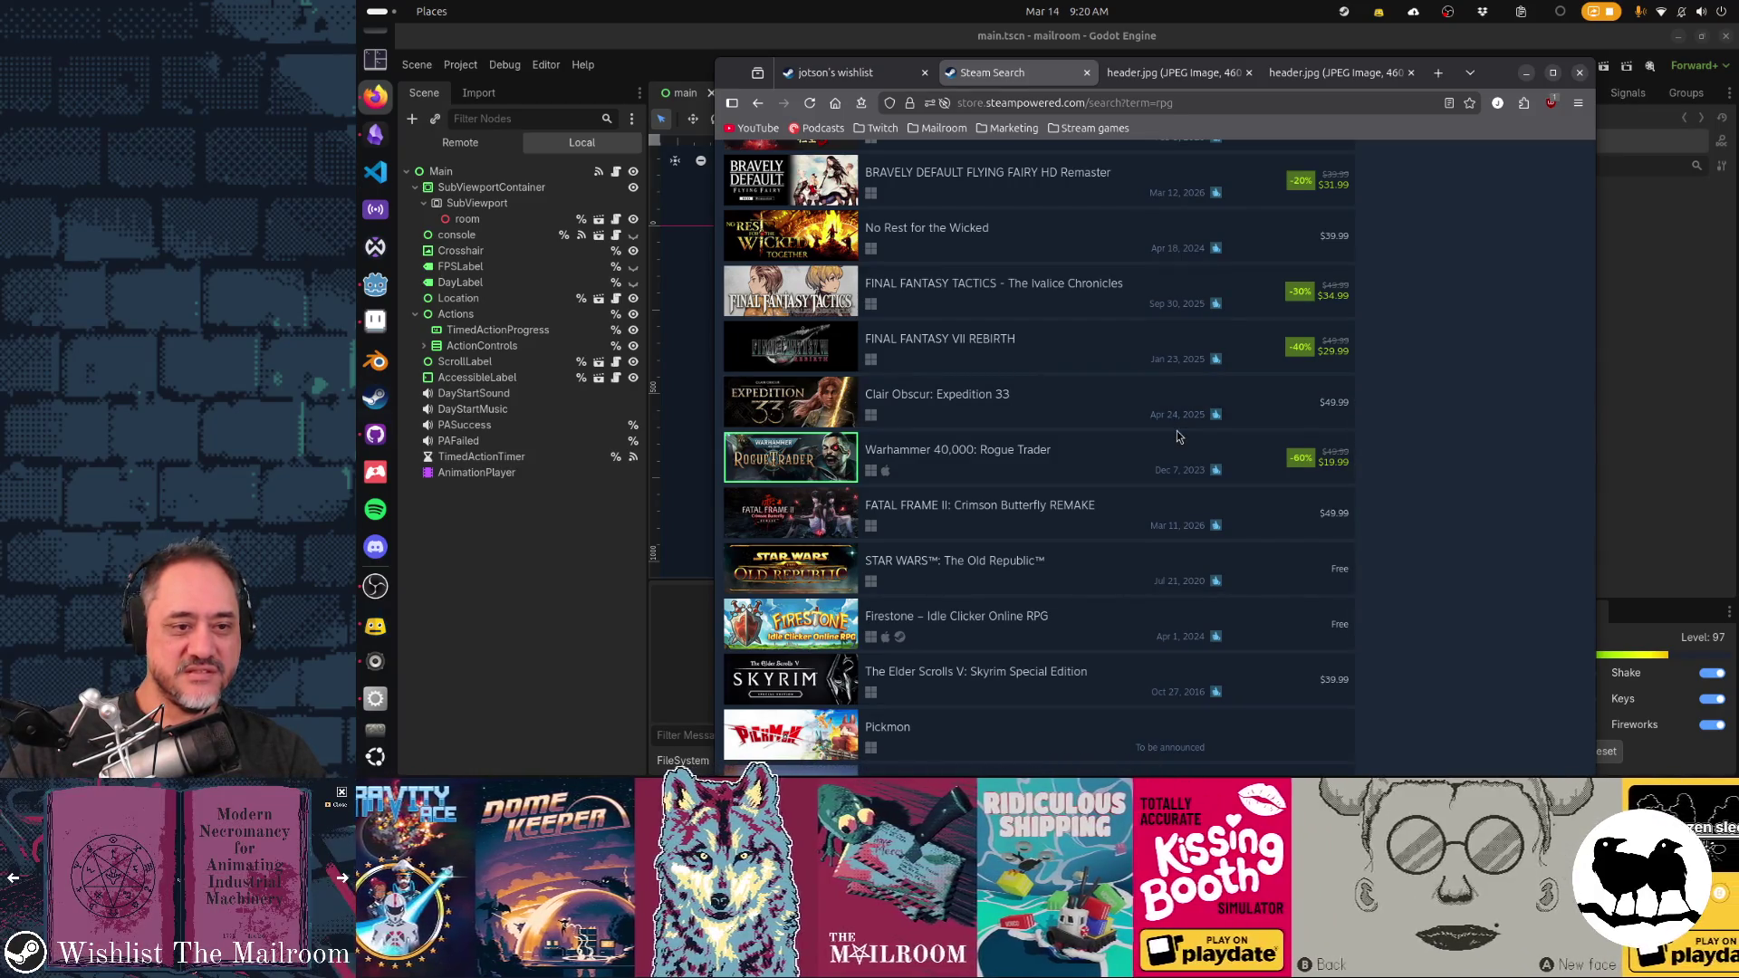
pyautogui.scroll(-4, 1177, 437)
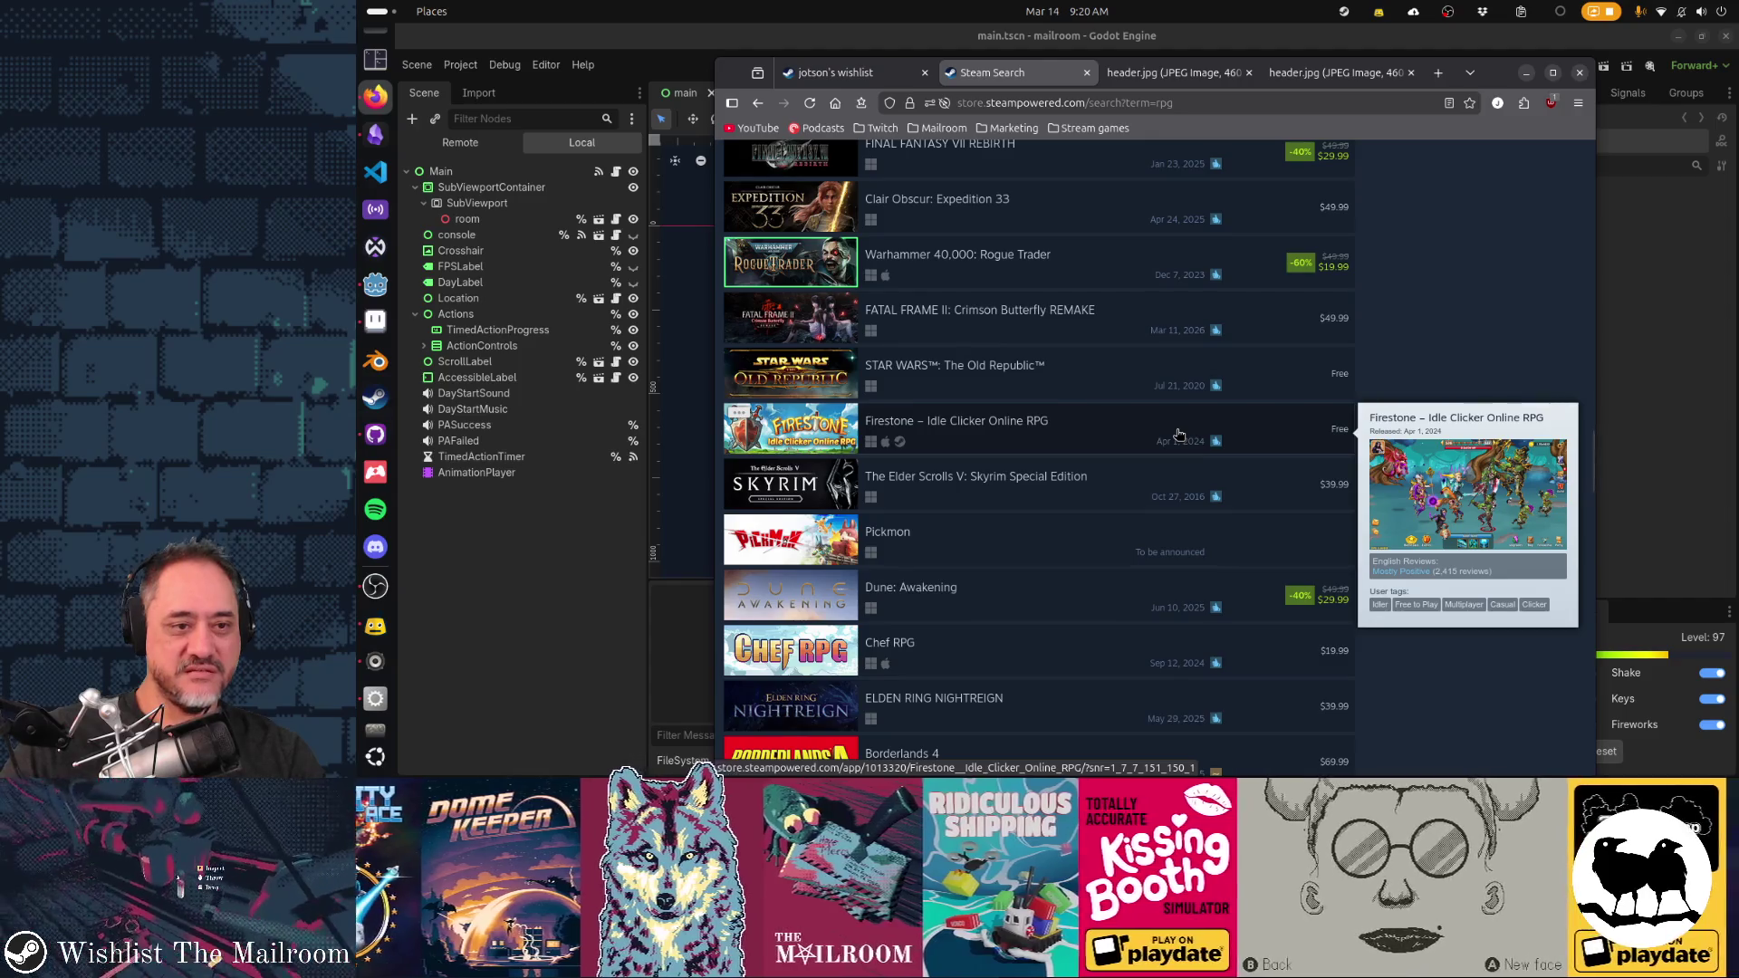
pyautogui.scroll(2, 1168, 433)
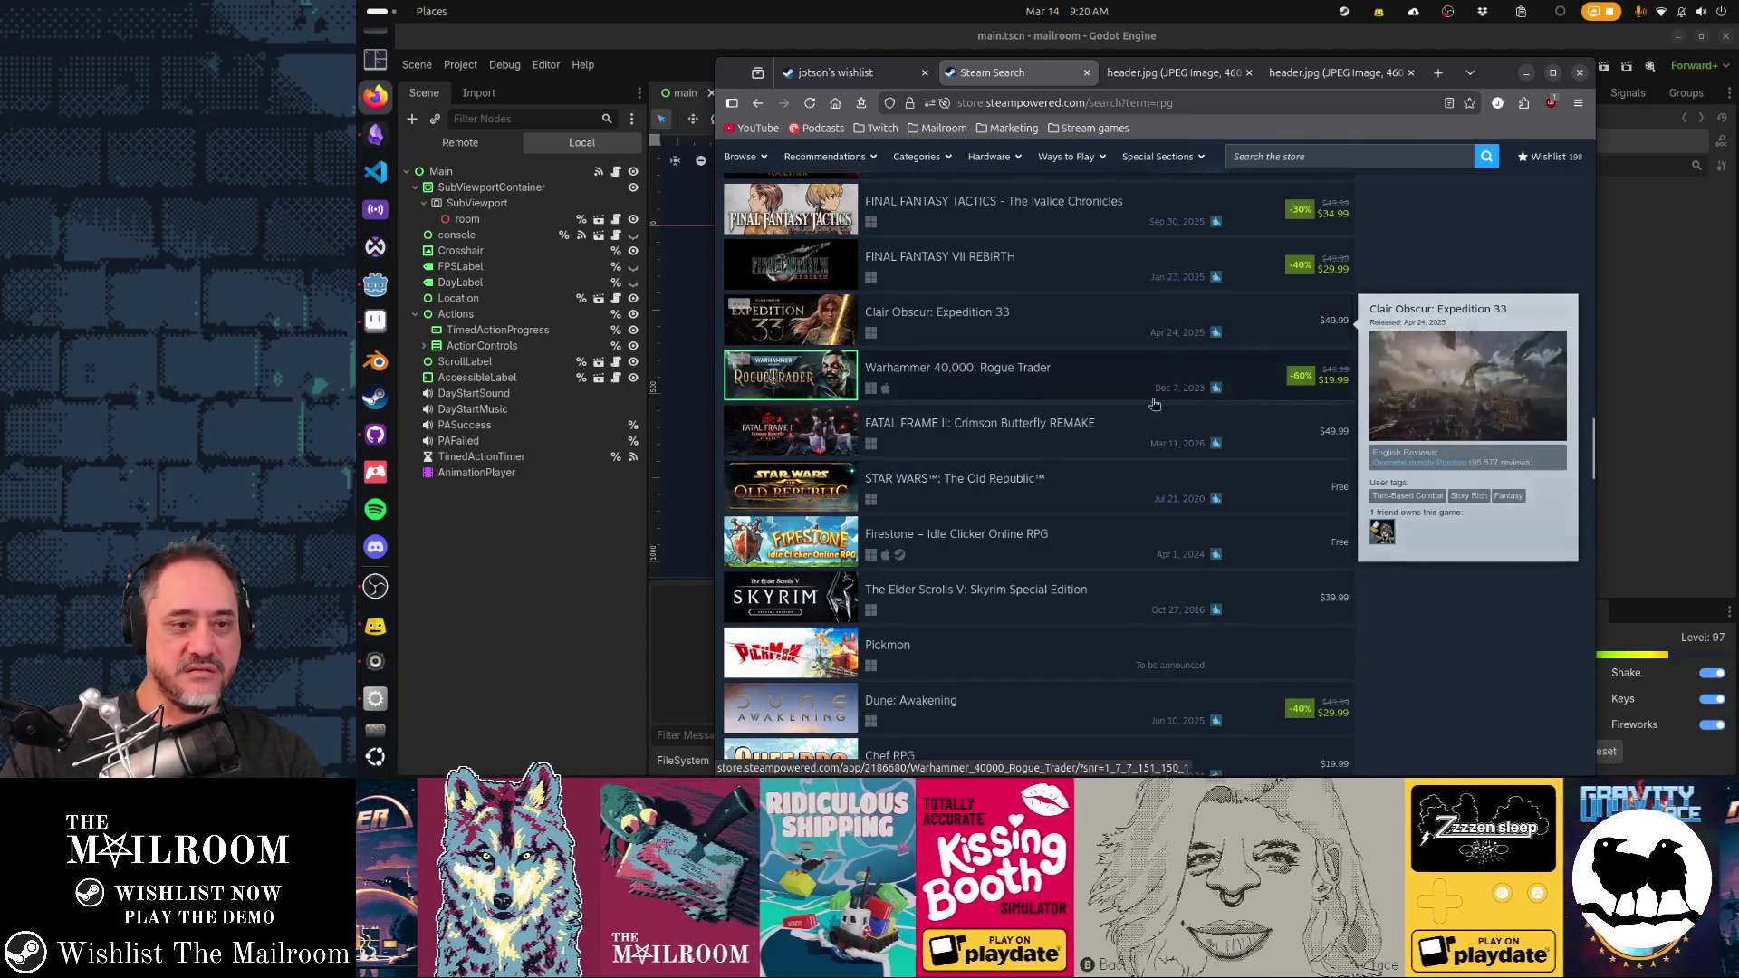
pyautogui.scroll(-2, 1236, 467)
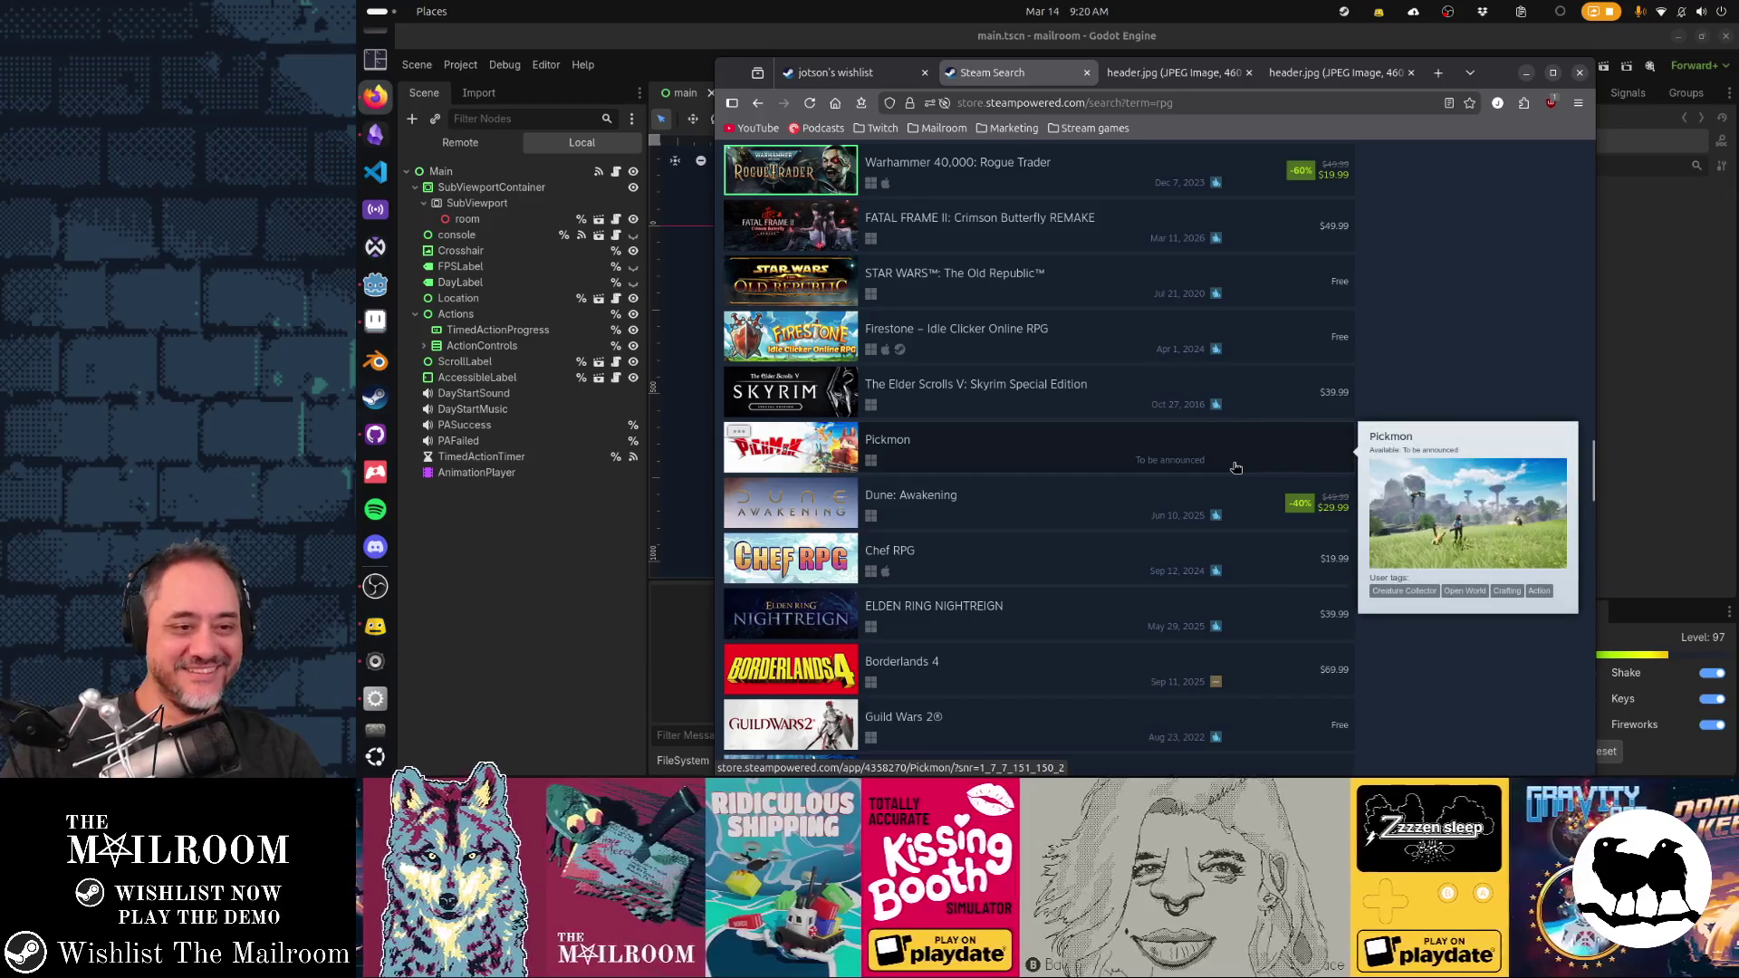
pyautogui.scroll(-3, 1236, 467)
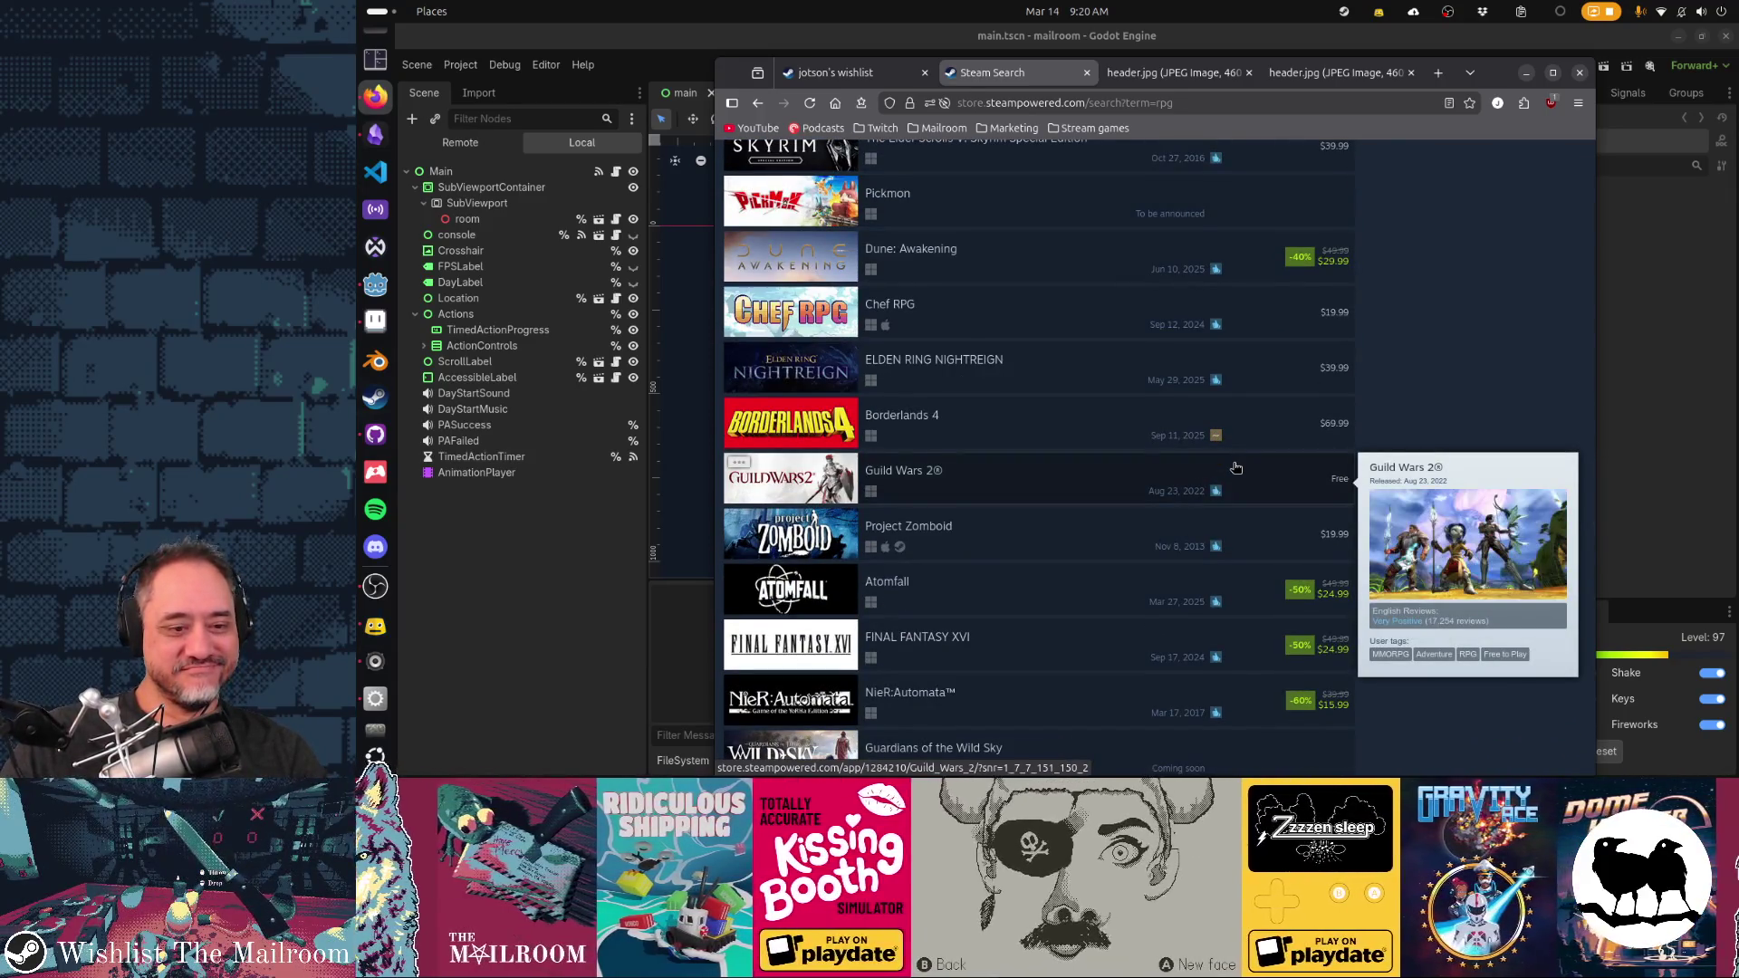
pyautogui.scroll(5, 1236, 467)
pyautogui.click(1168, 72)
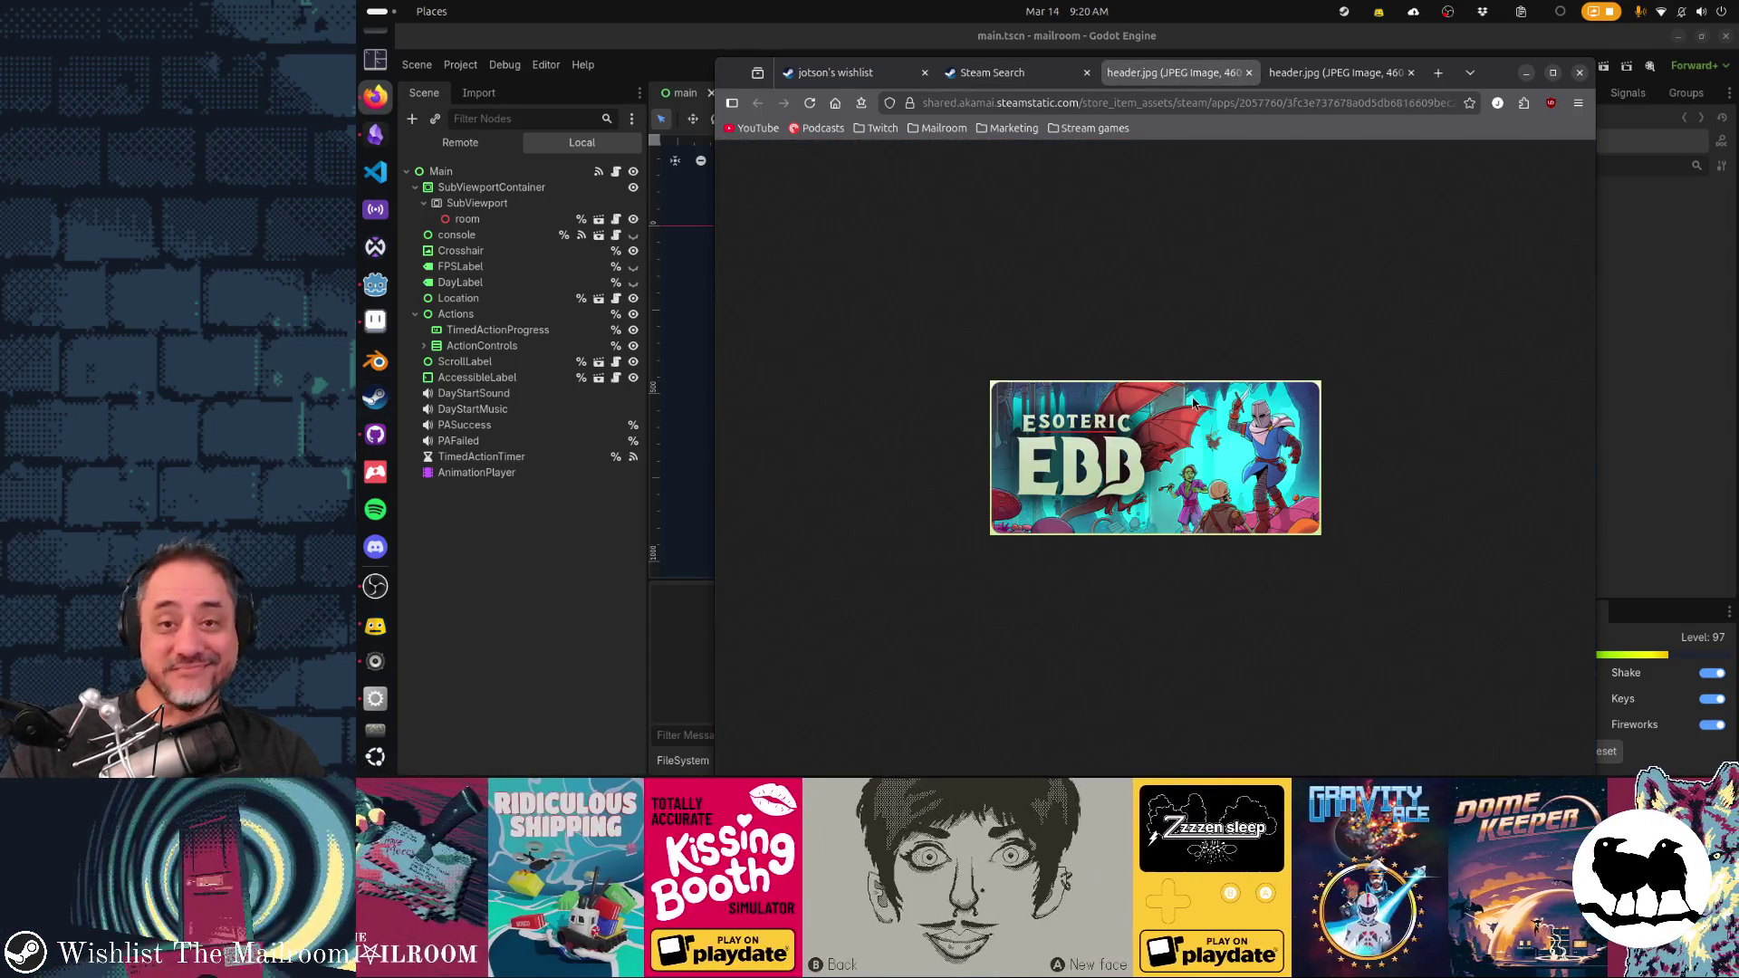
# Zoom in on the Esoteric Ebb and Caves of Qud header images and compare them
pyautogui.hotkey('ctrl', '+')
pyautogui.hotkey('ctrl', '+')
pyautogui.hotkey('ctrl', '+')
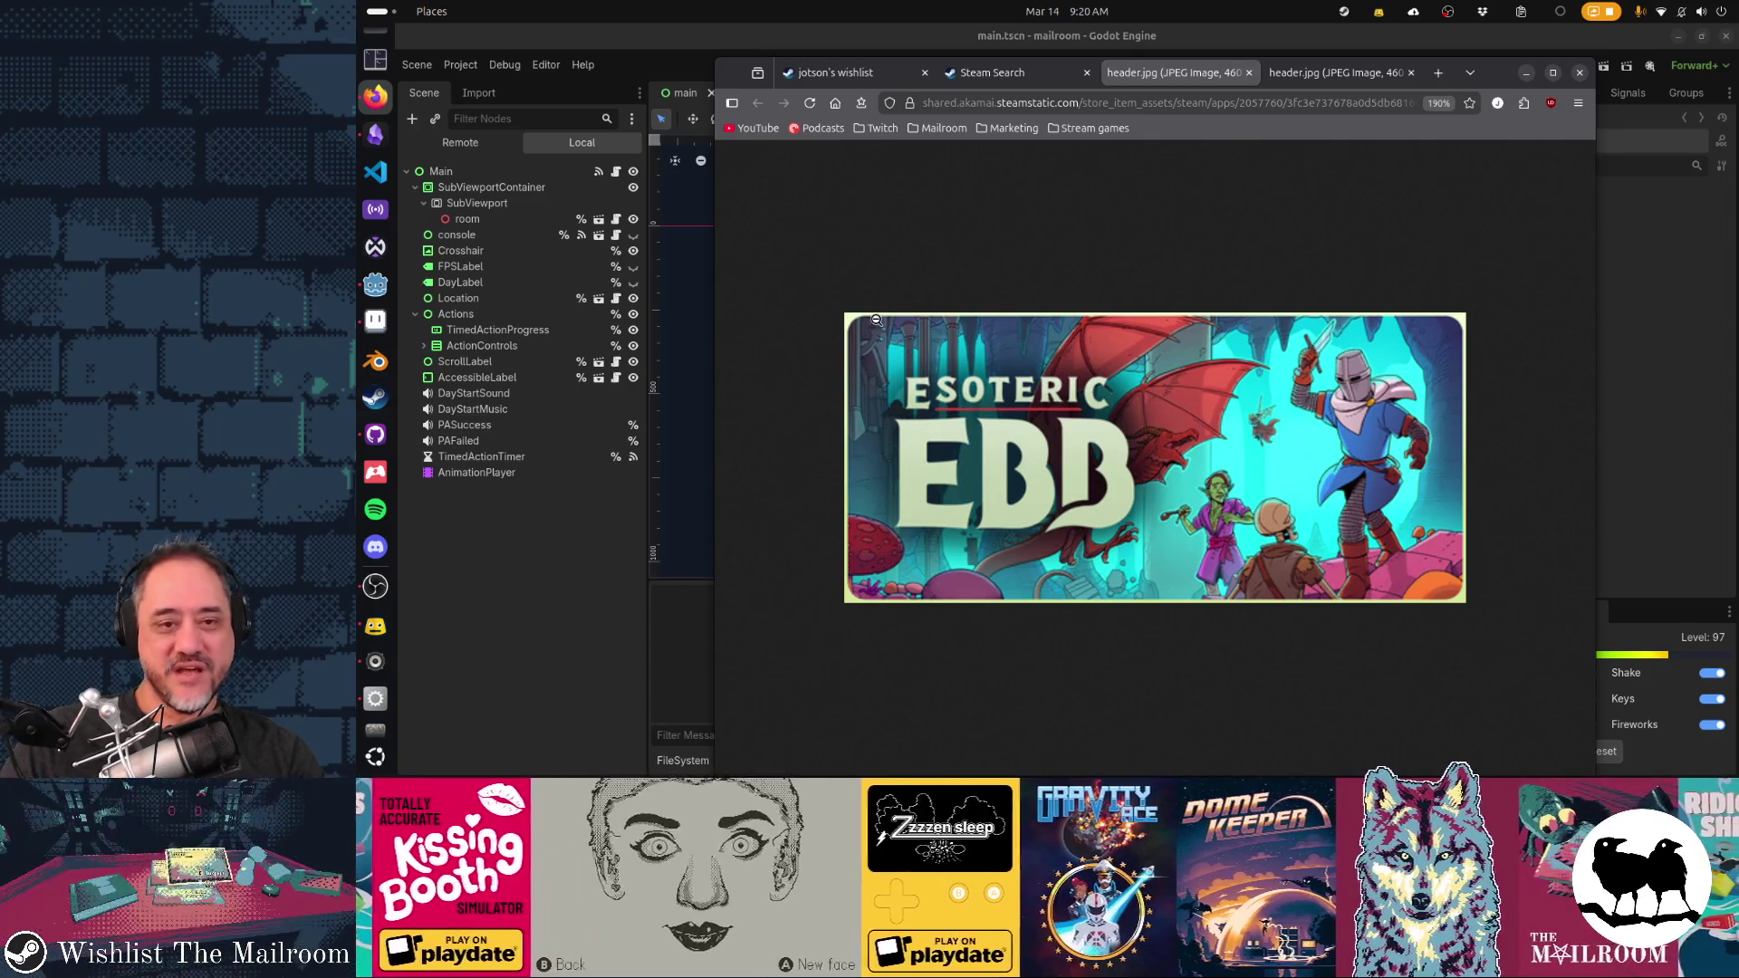
pyautogui.click(1320, 78)
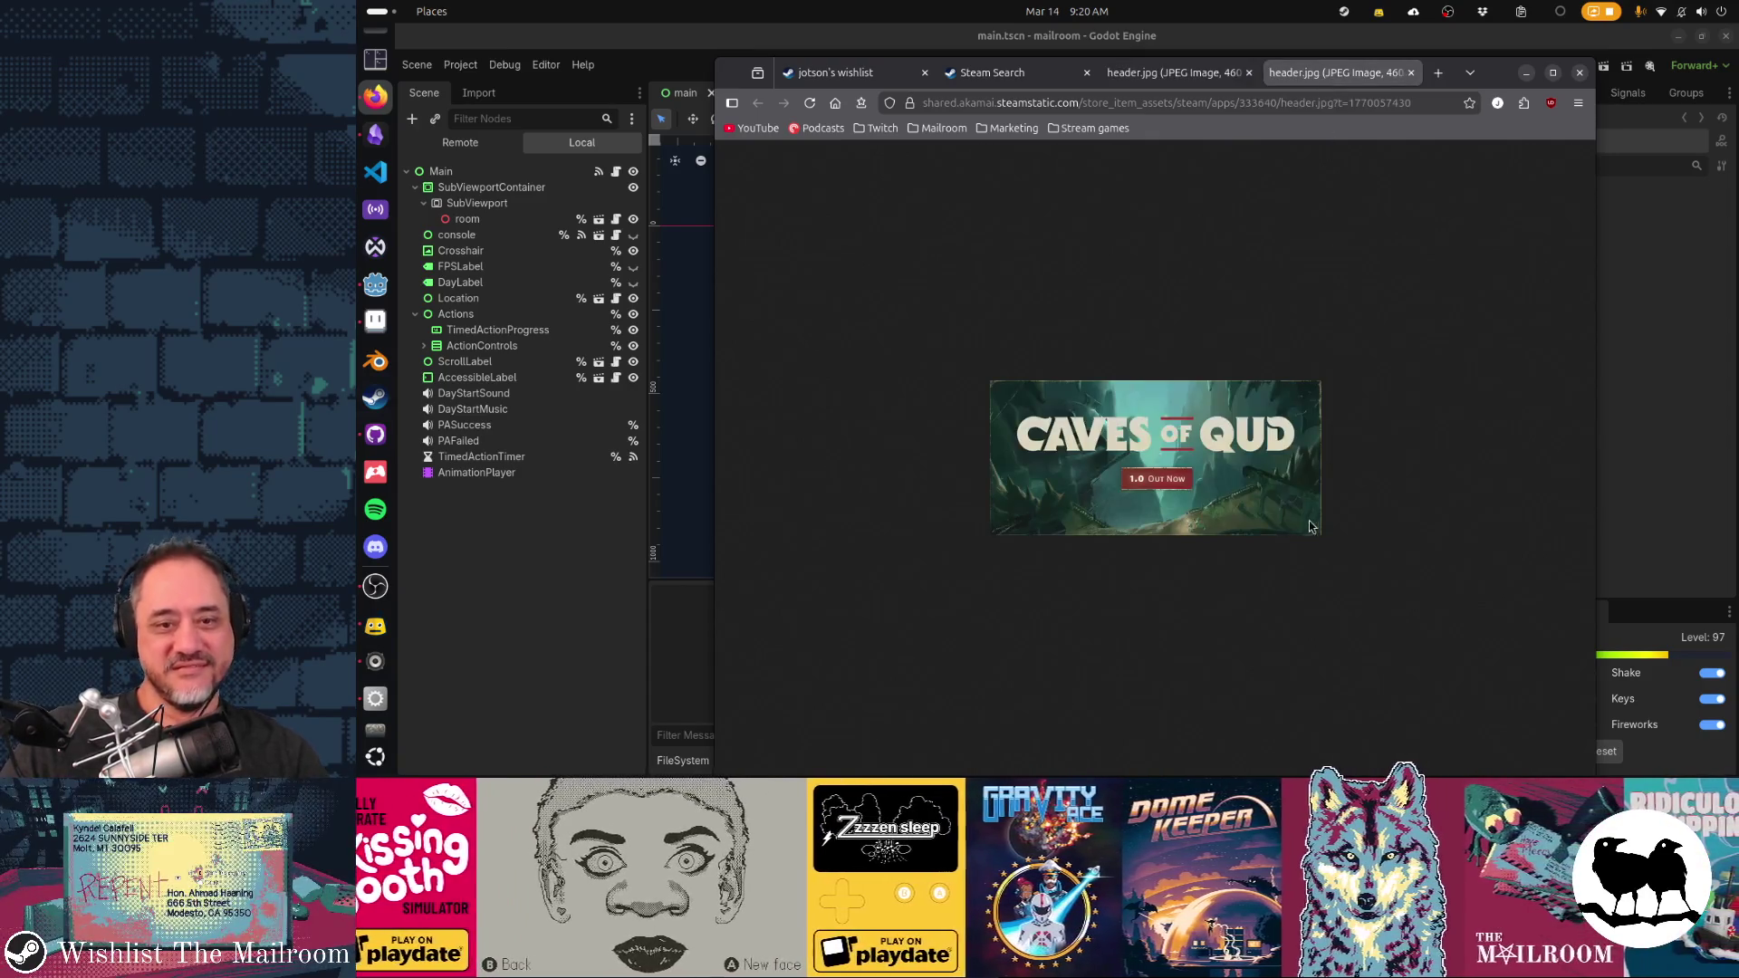
pyautogui.scroll(4, 1257, 541)
pyautogui.scroll(3, 1258, 541)
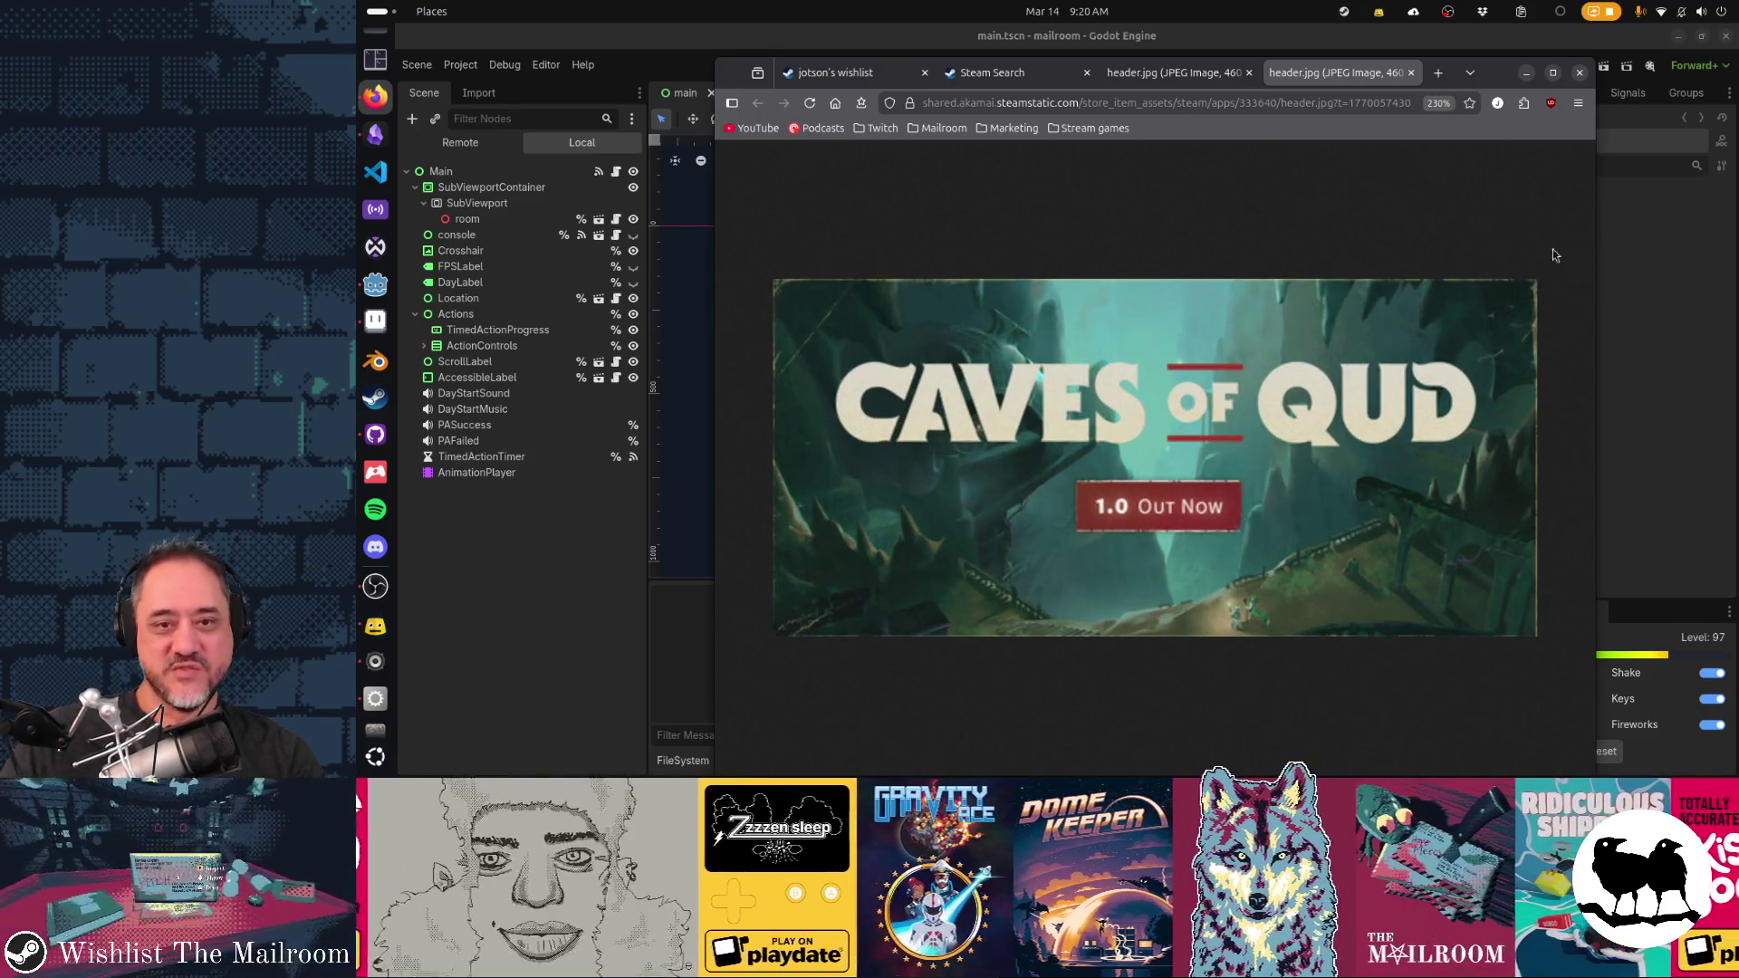
pyautogui.click(1204, 80)
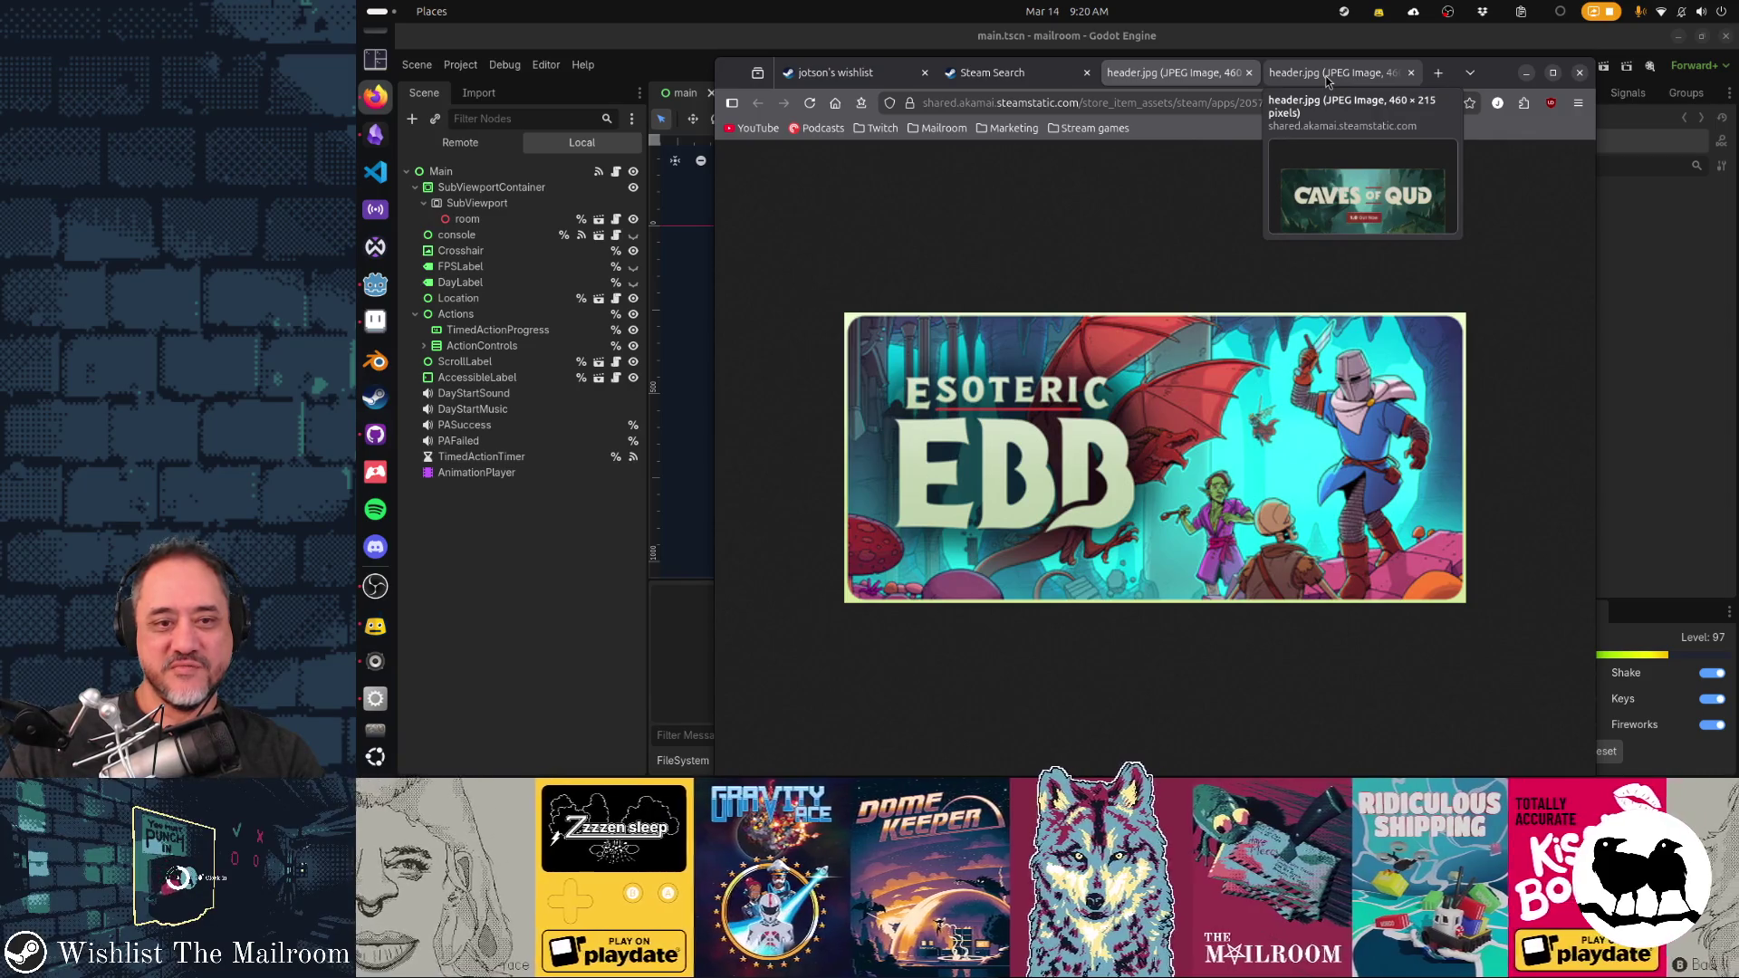
pyautogui.click(1327, 81)
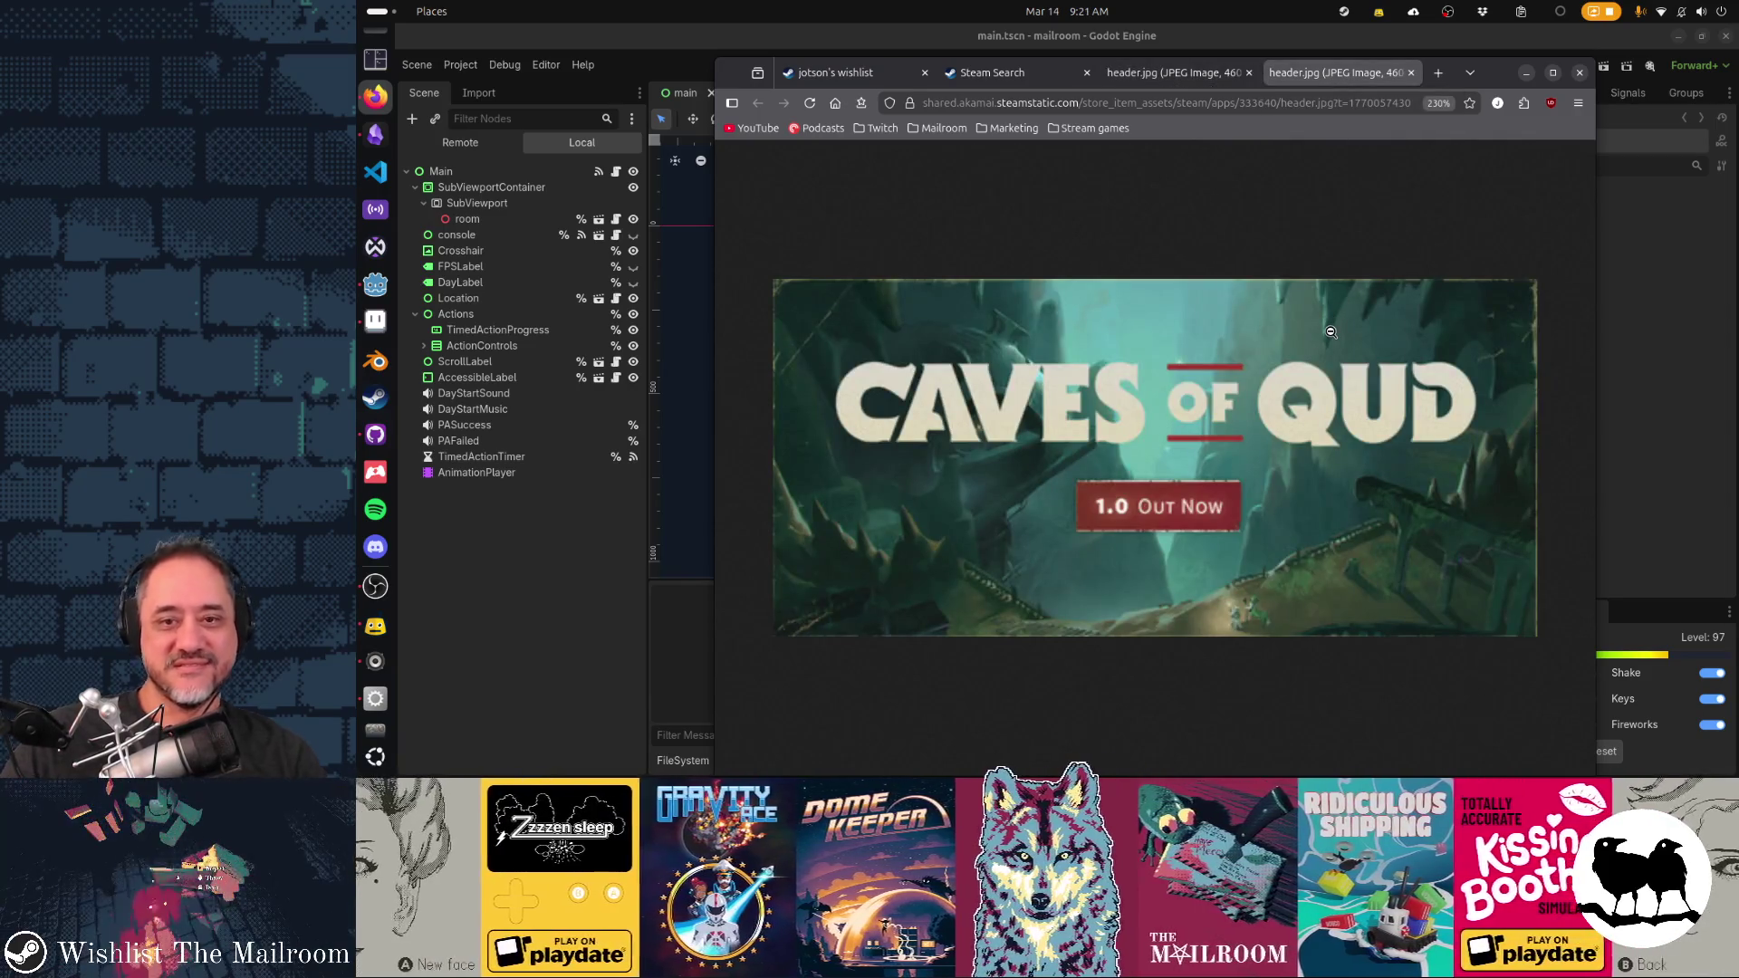
pyautogui.keyDown('ctrl'); pyautogui.scroll(-1, 1330, 332); pyautogui.keyUp('ctrl')
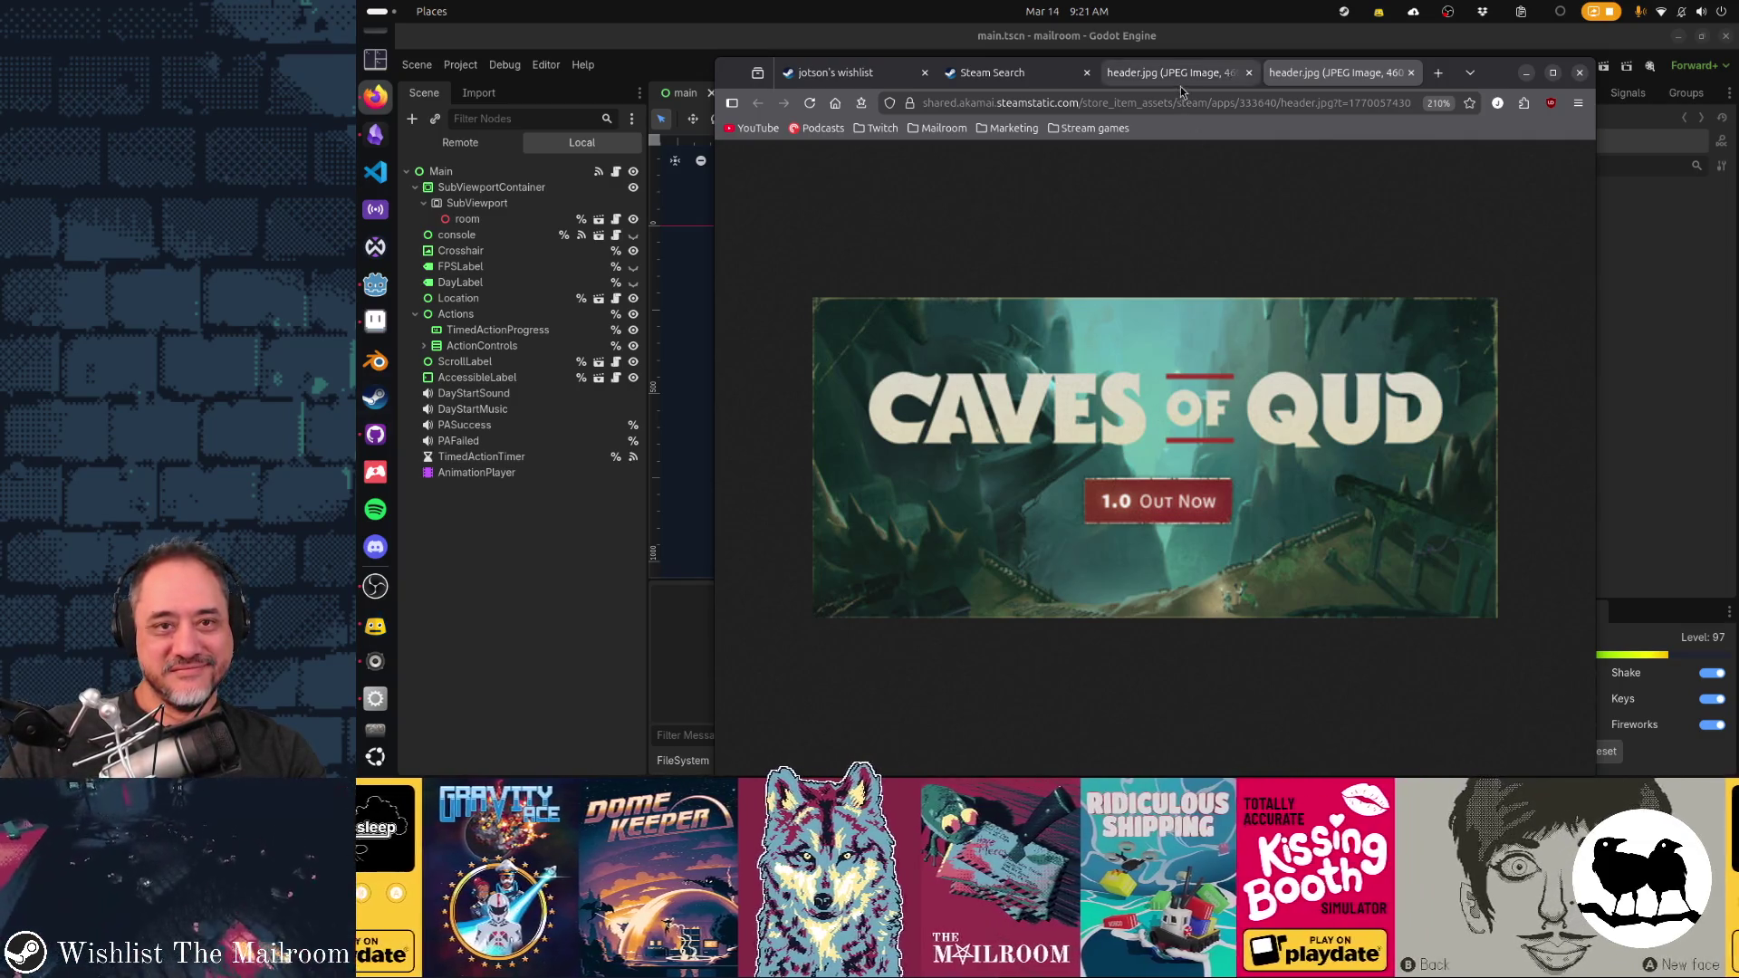
# Check the Steam rpg search results, then show the Caves of Qud header image again
pyautogui.click(1127, 76)
pyautogui.click(1034, 78)
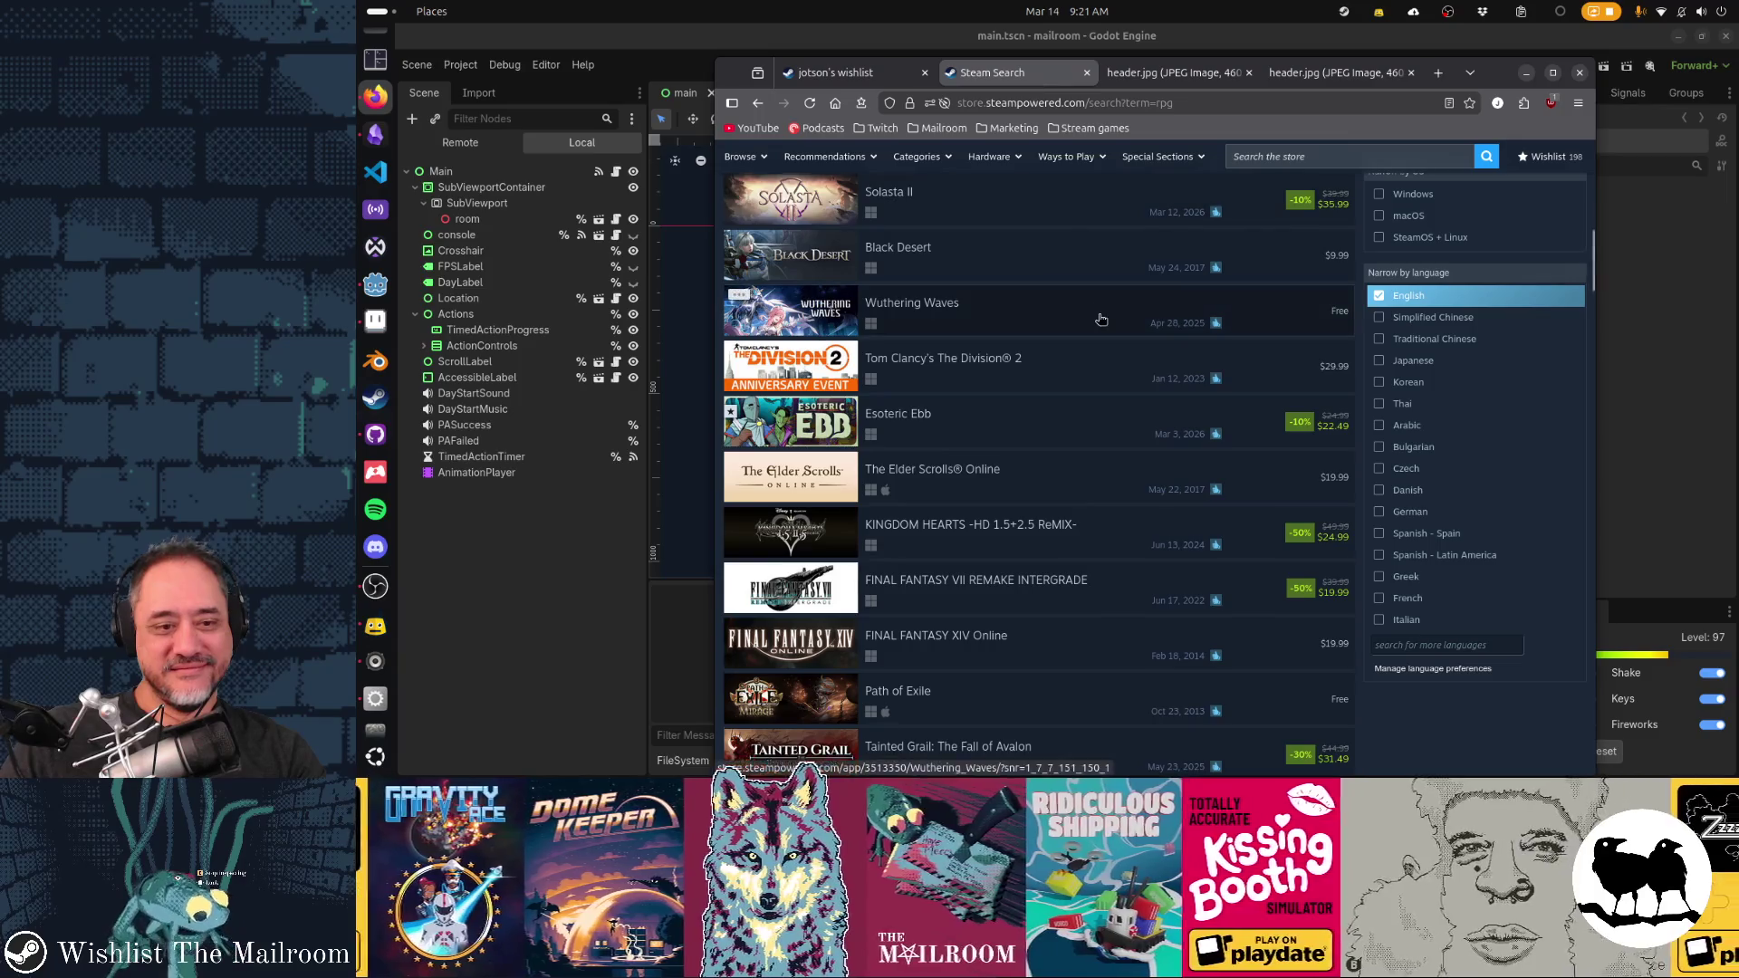
pyautogui.scroll(-3, 1101, 319)
pyautogui.scroll(15, 1102, 318)
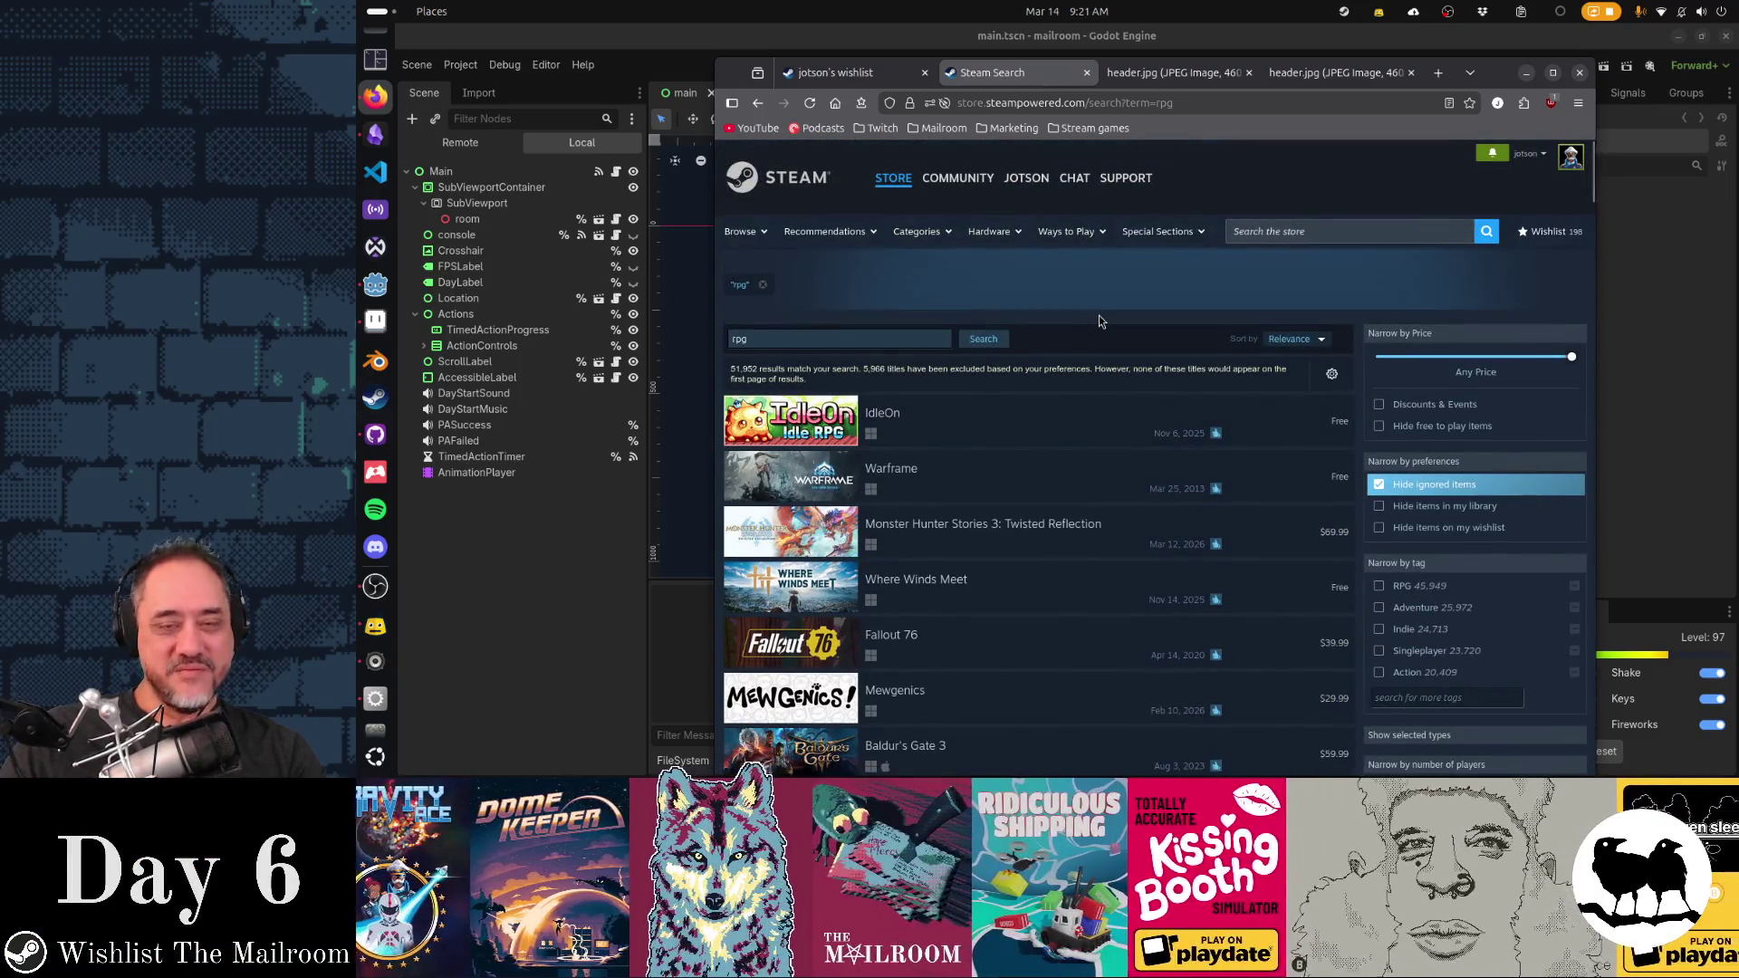
pyautogui.click(1324, 77)
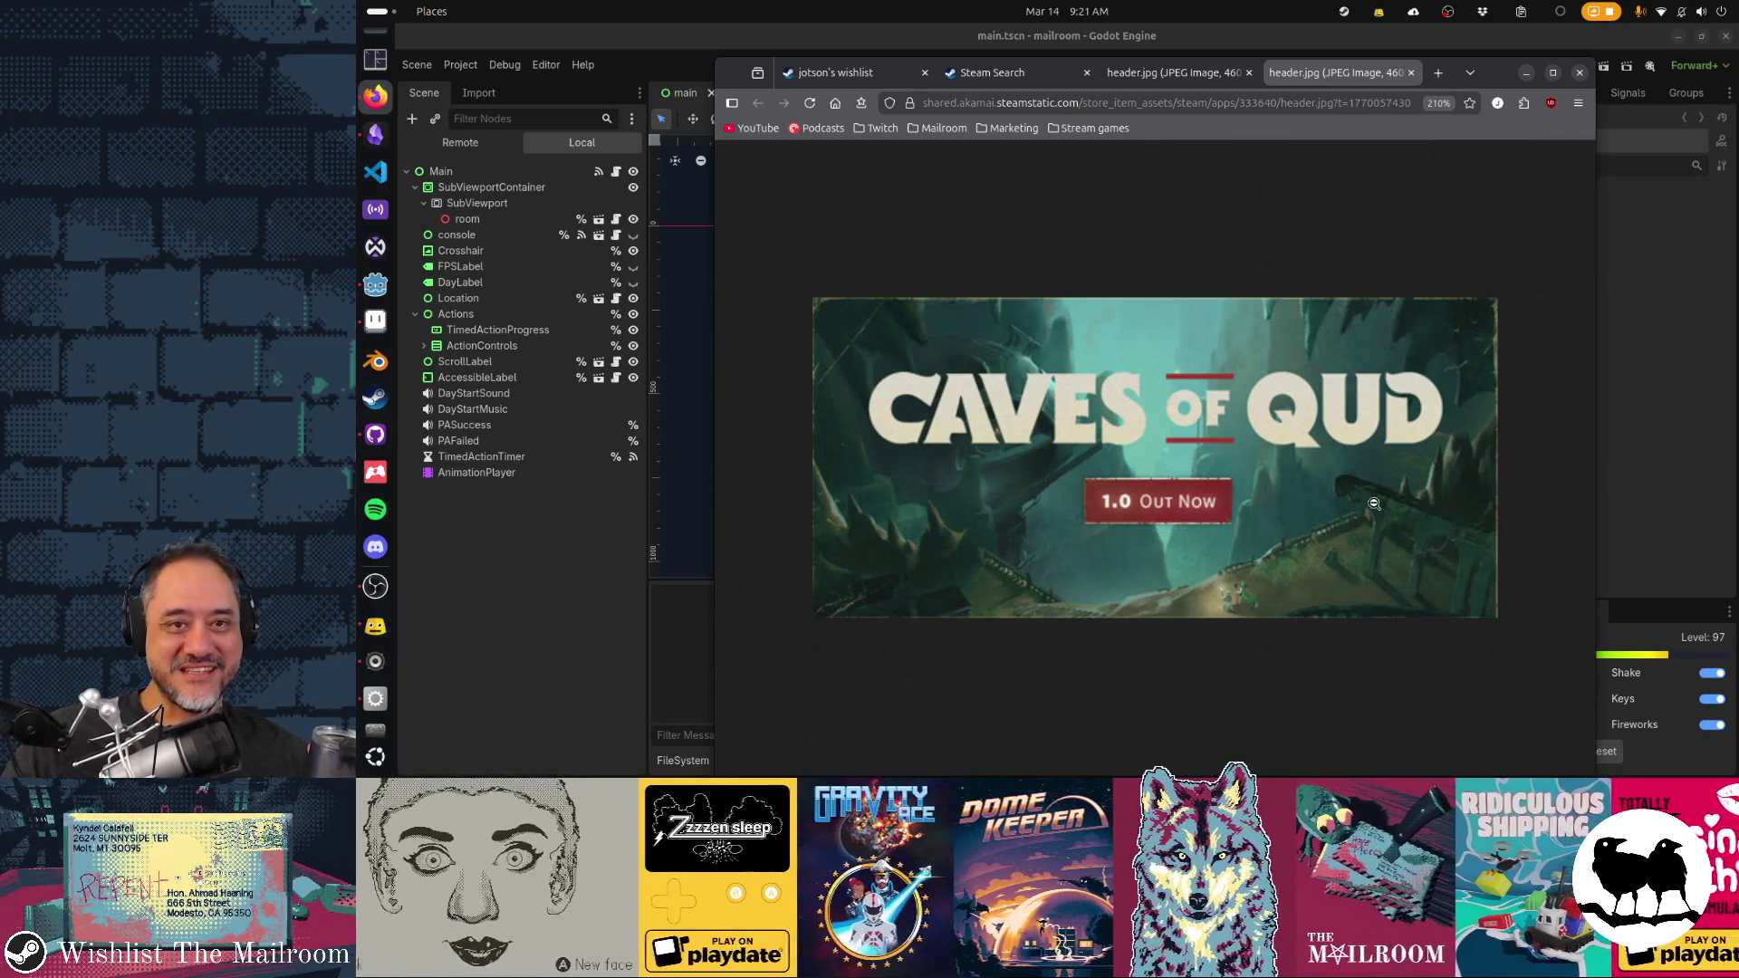
# Compare the Esoteric Ebb and Caves of Qud header images once more
pyautogui.click(1170, 80)
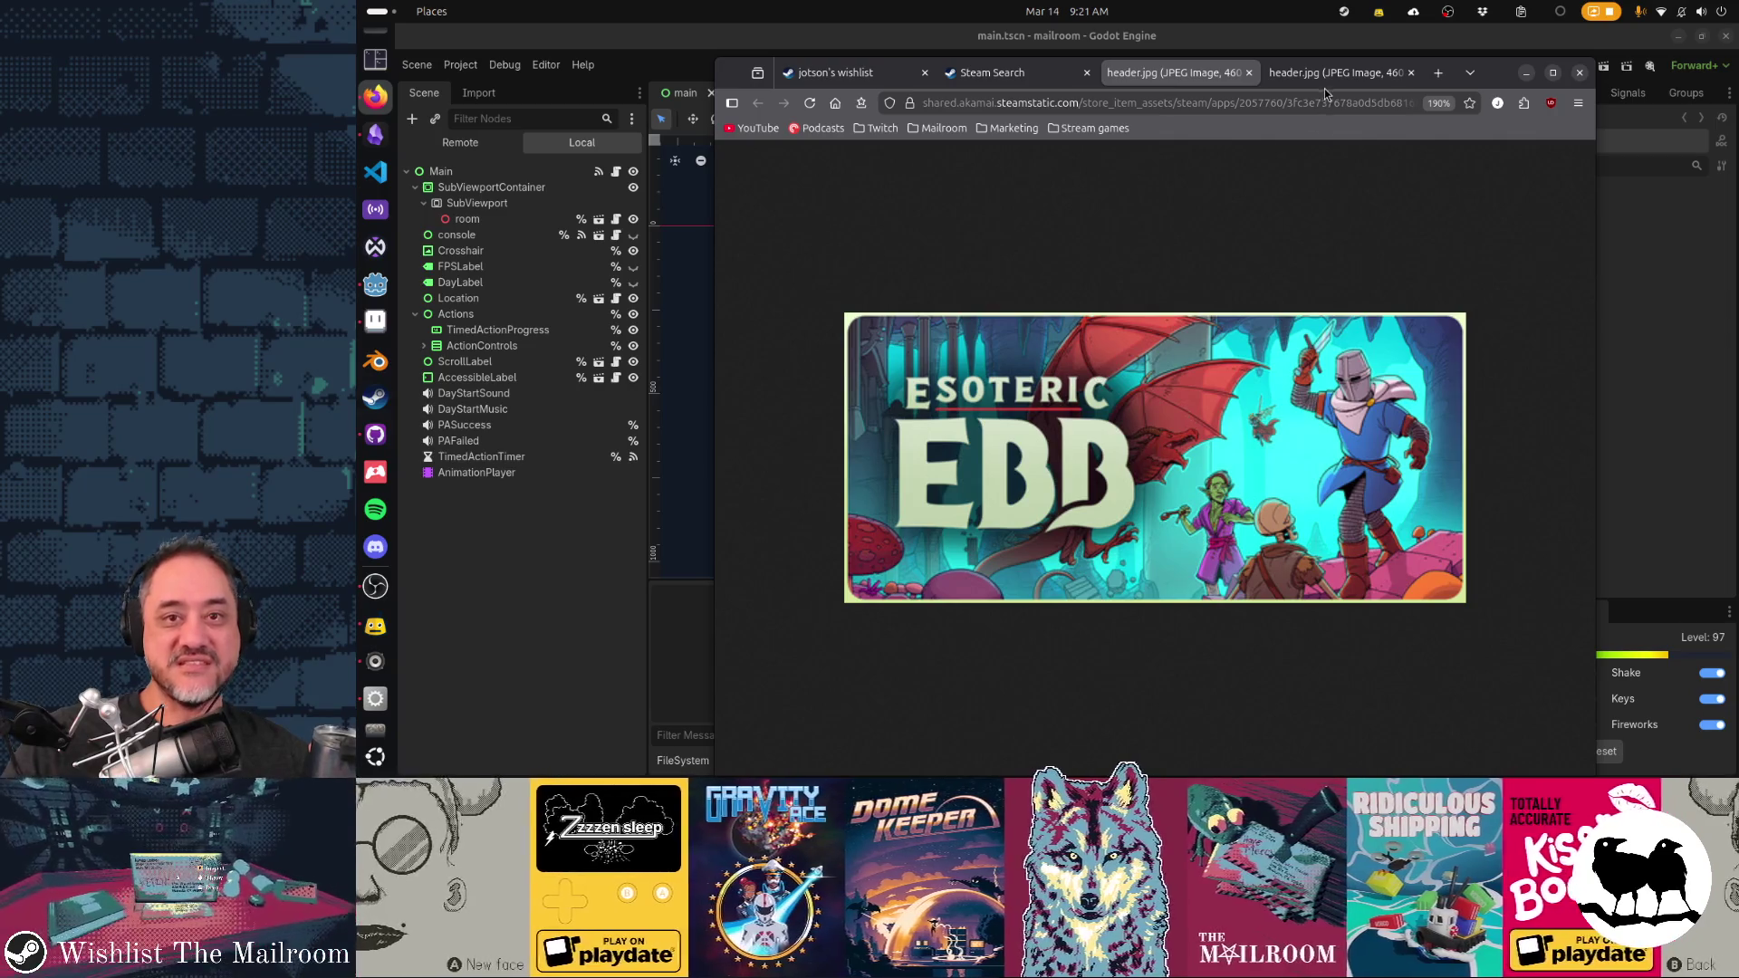
pyautogui.click(1324, 74)
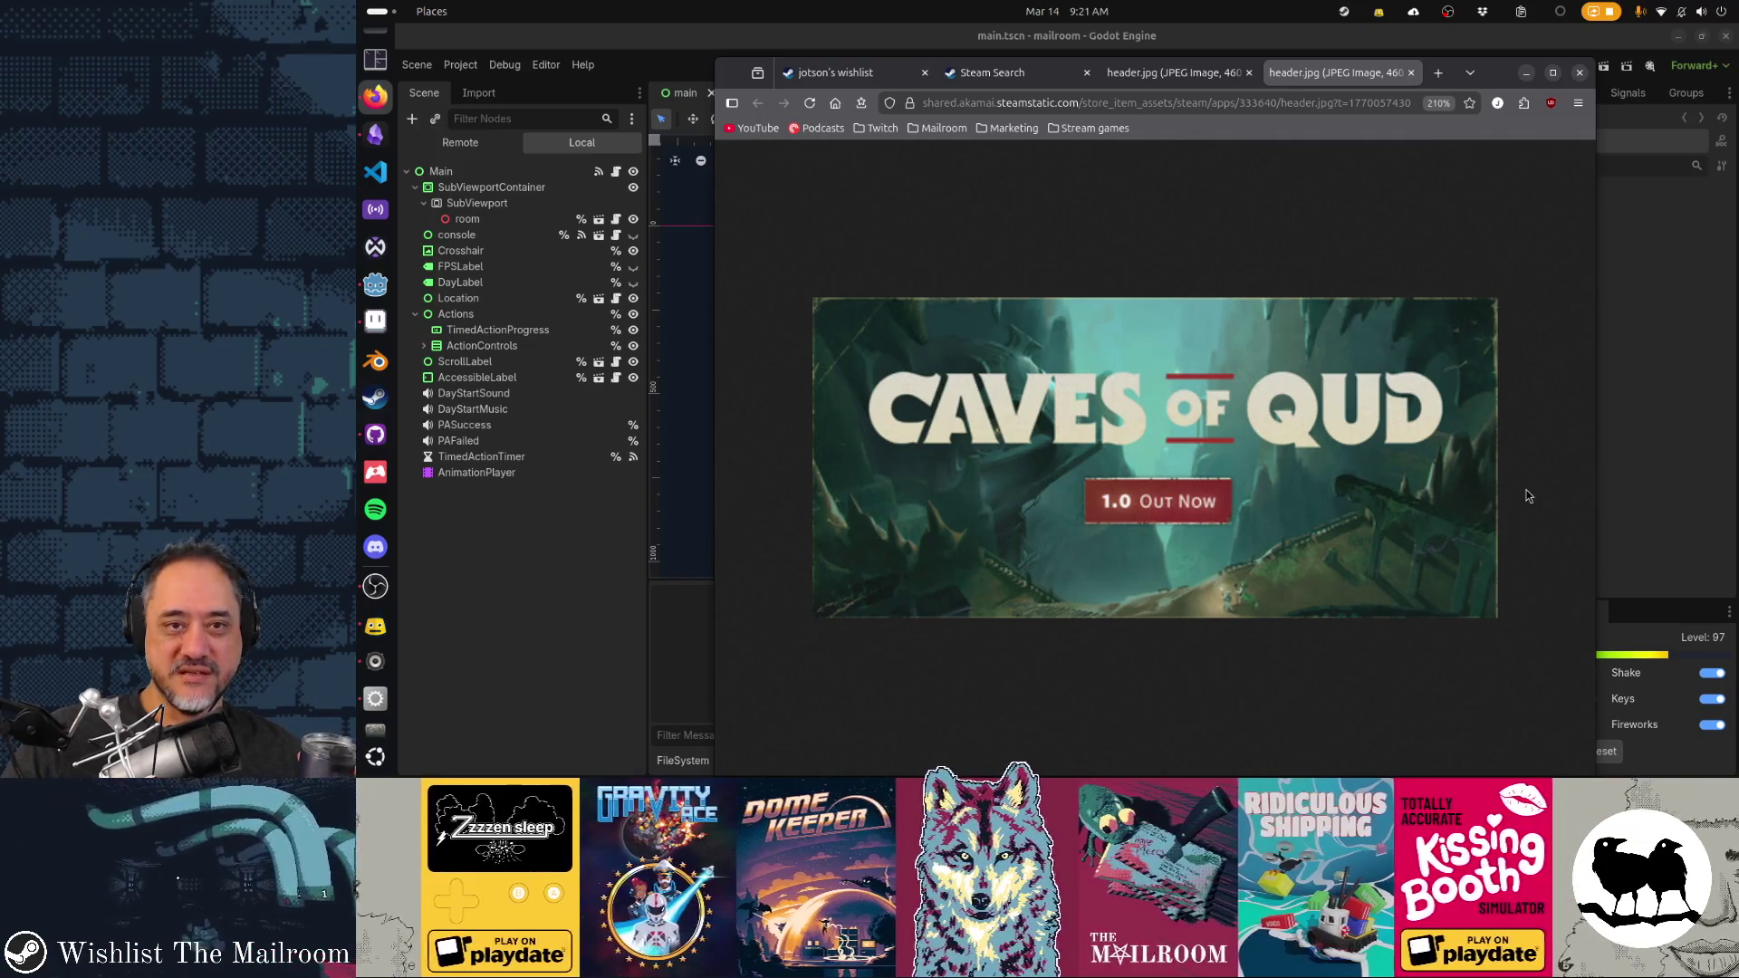
pyautogui.click(1171, 75)
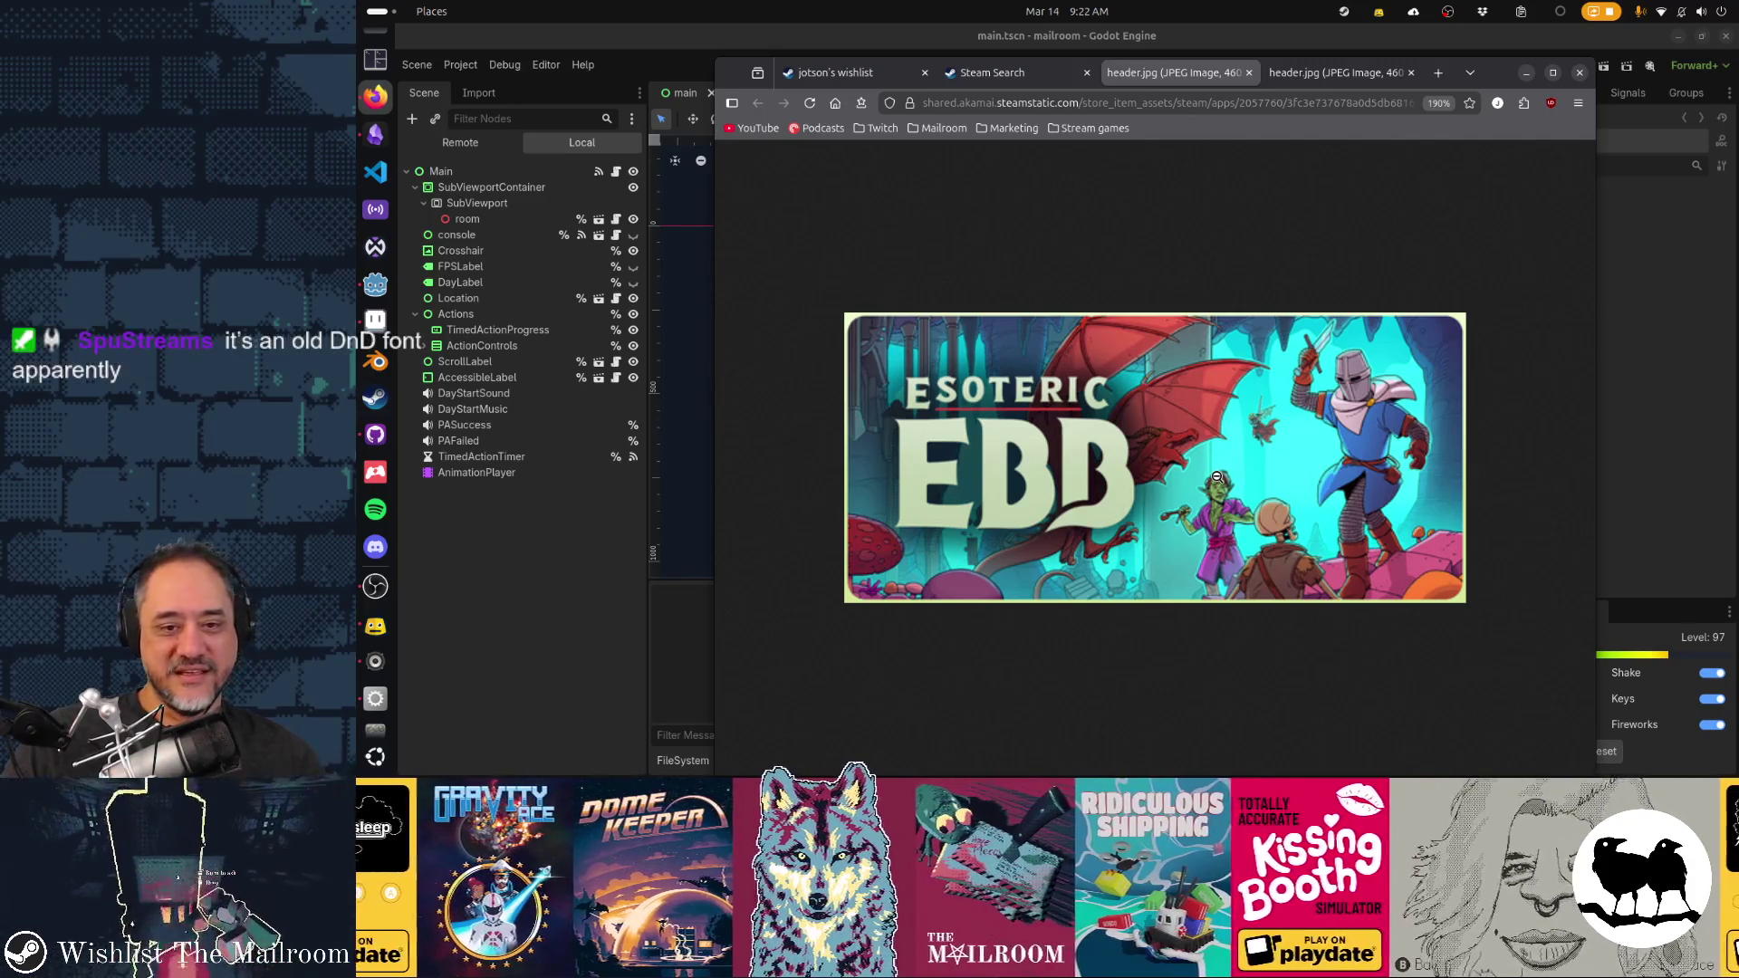
pyautogui.click(1338, 79)
# Close both header image tabs and switch to the Godot editor
pyautogui.middleClick(1337, 79)
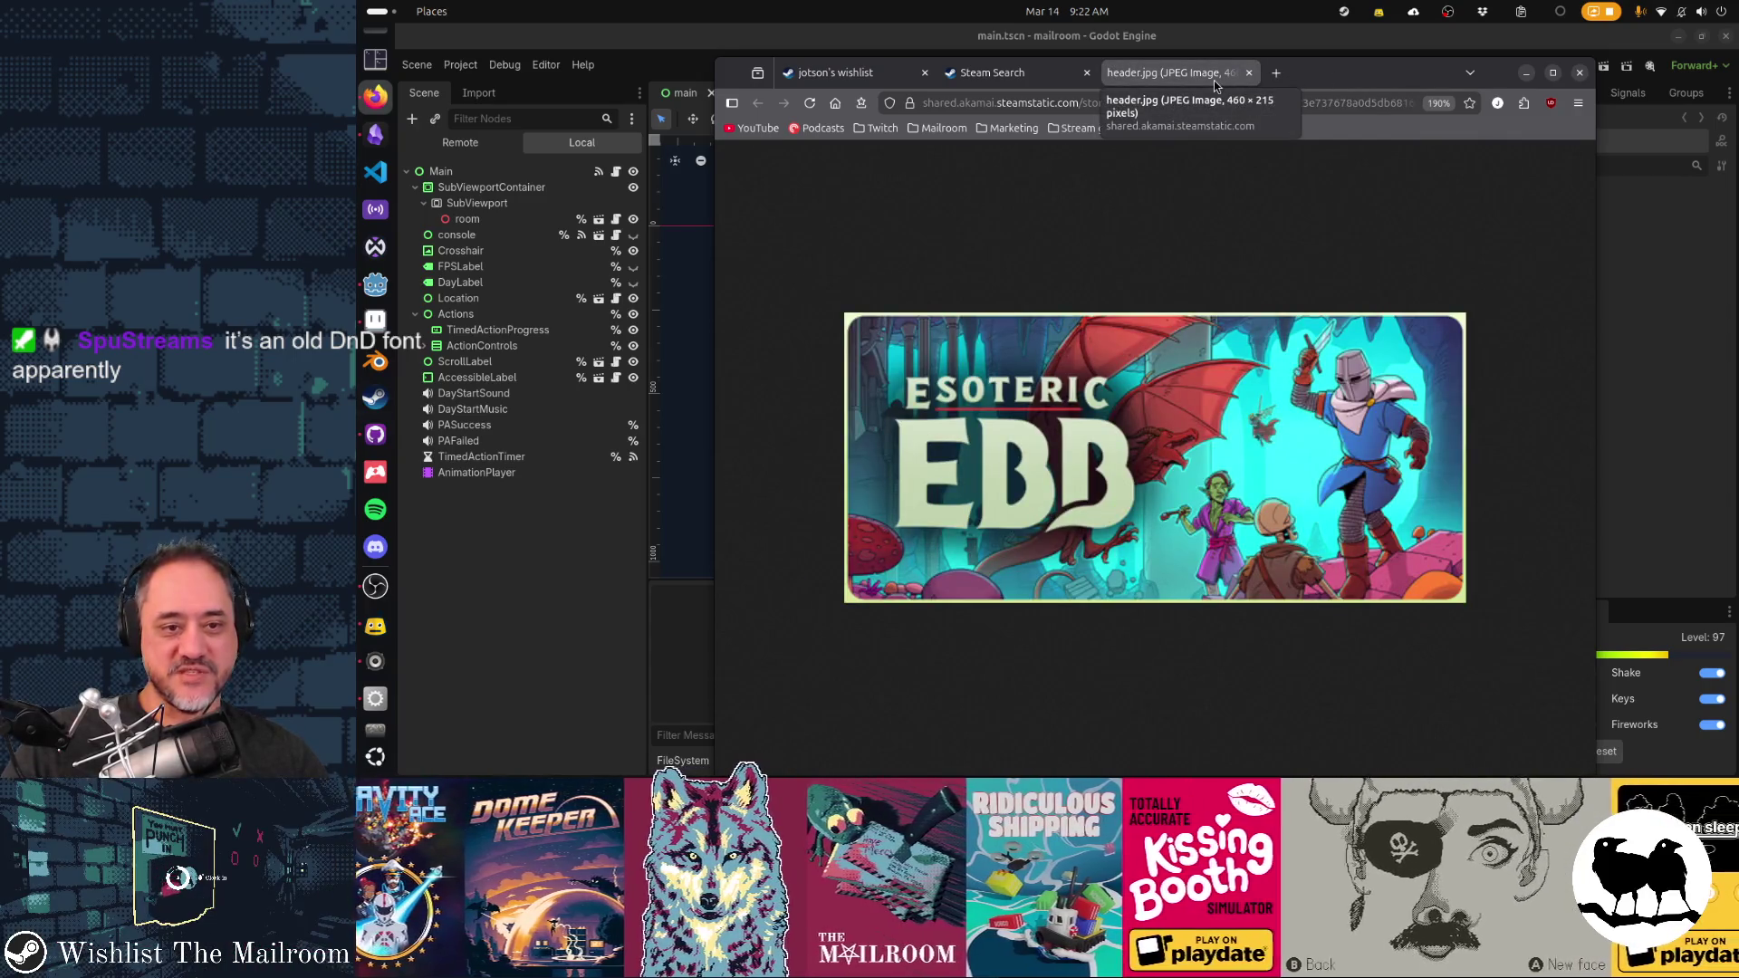
pyautogui.middleClick(1209, 79)
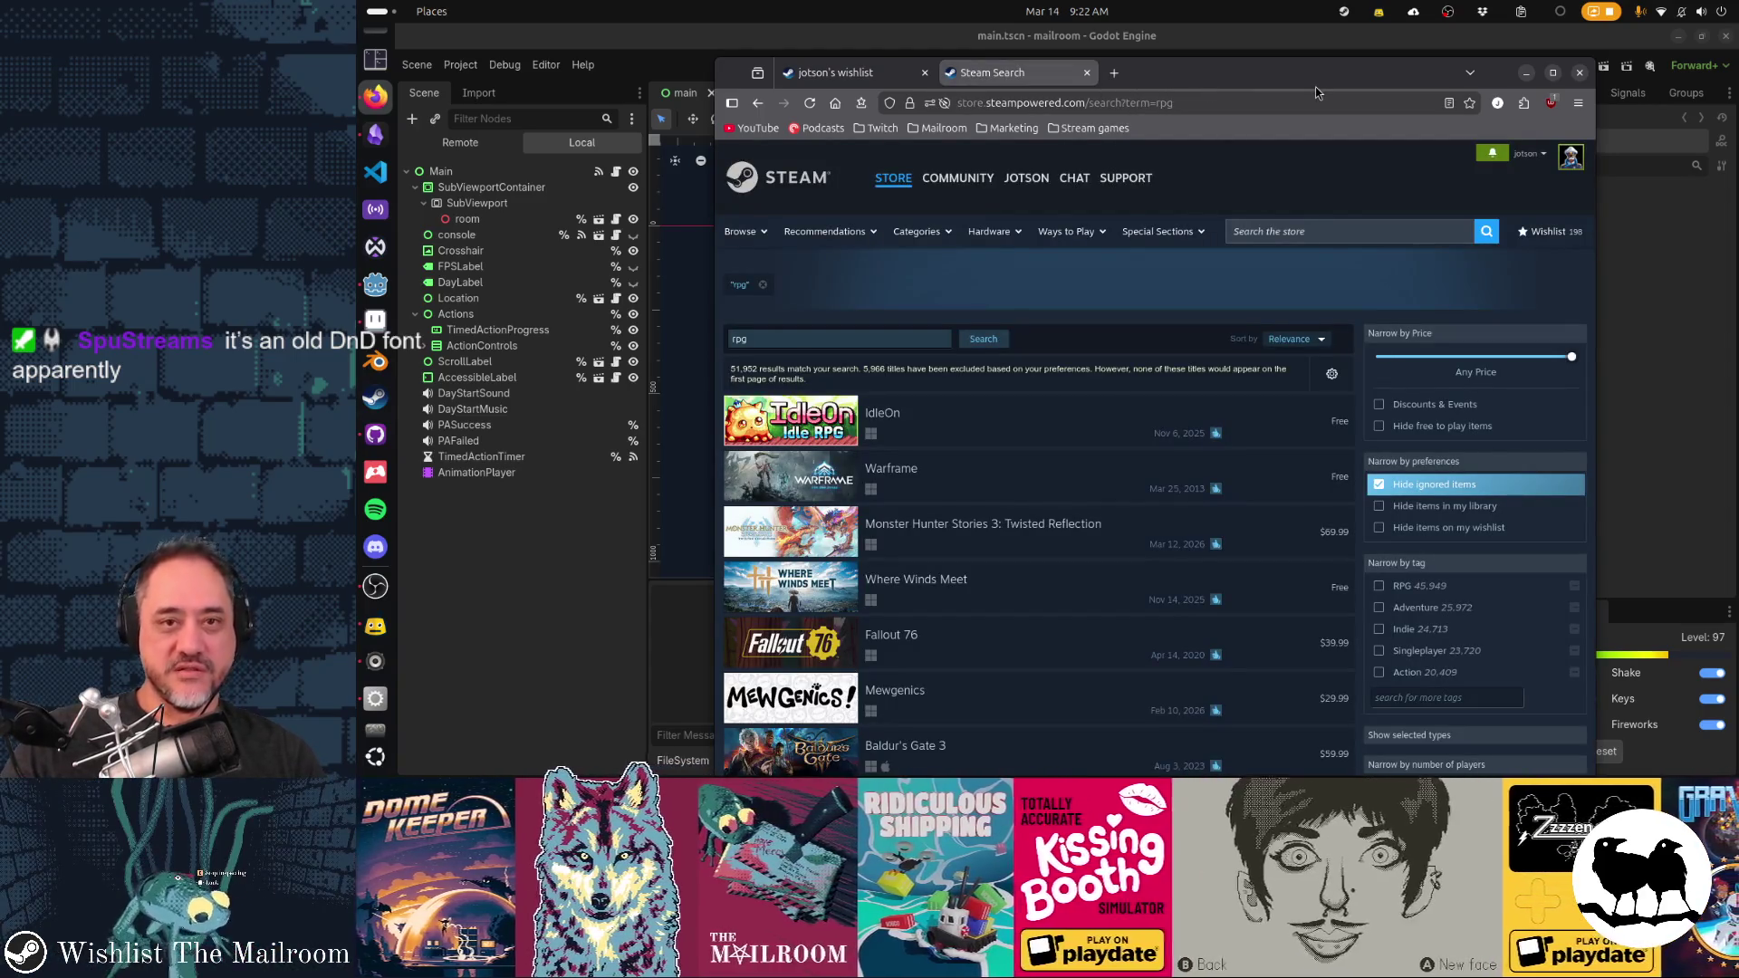
pyautogui.hotkey('alt', 'Tab')
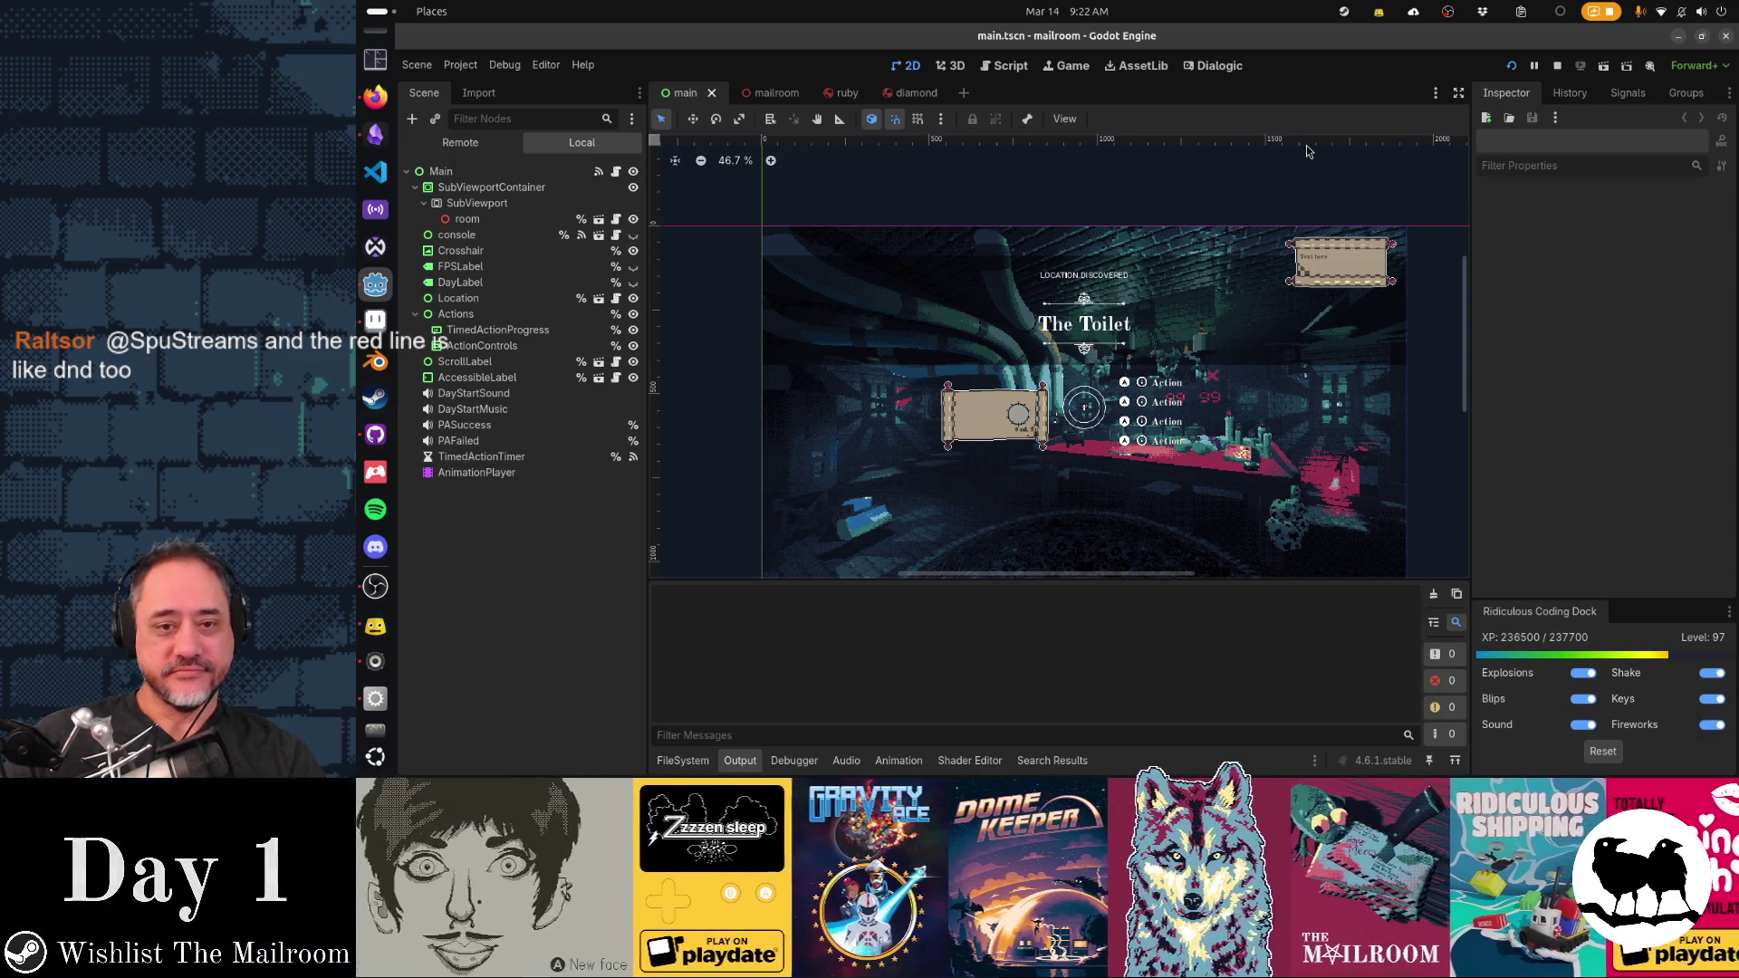
# Close the diamond, ruby and mailroom scene tabs and open the Create New Node dialog on main.tscn
pyautogui.moveTo(1225, 465)
pyautogui.mouseDown()
pyautogui.moveTo(1173, 443)
pyautogui.moveTo(1196, 464)
pyautogui.mouseUp()
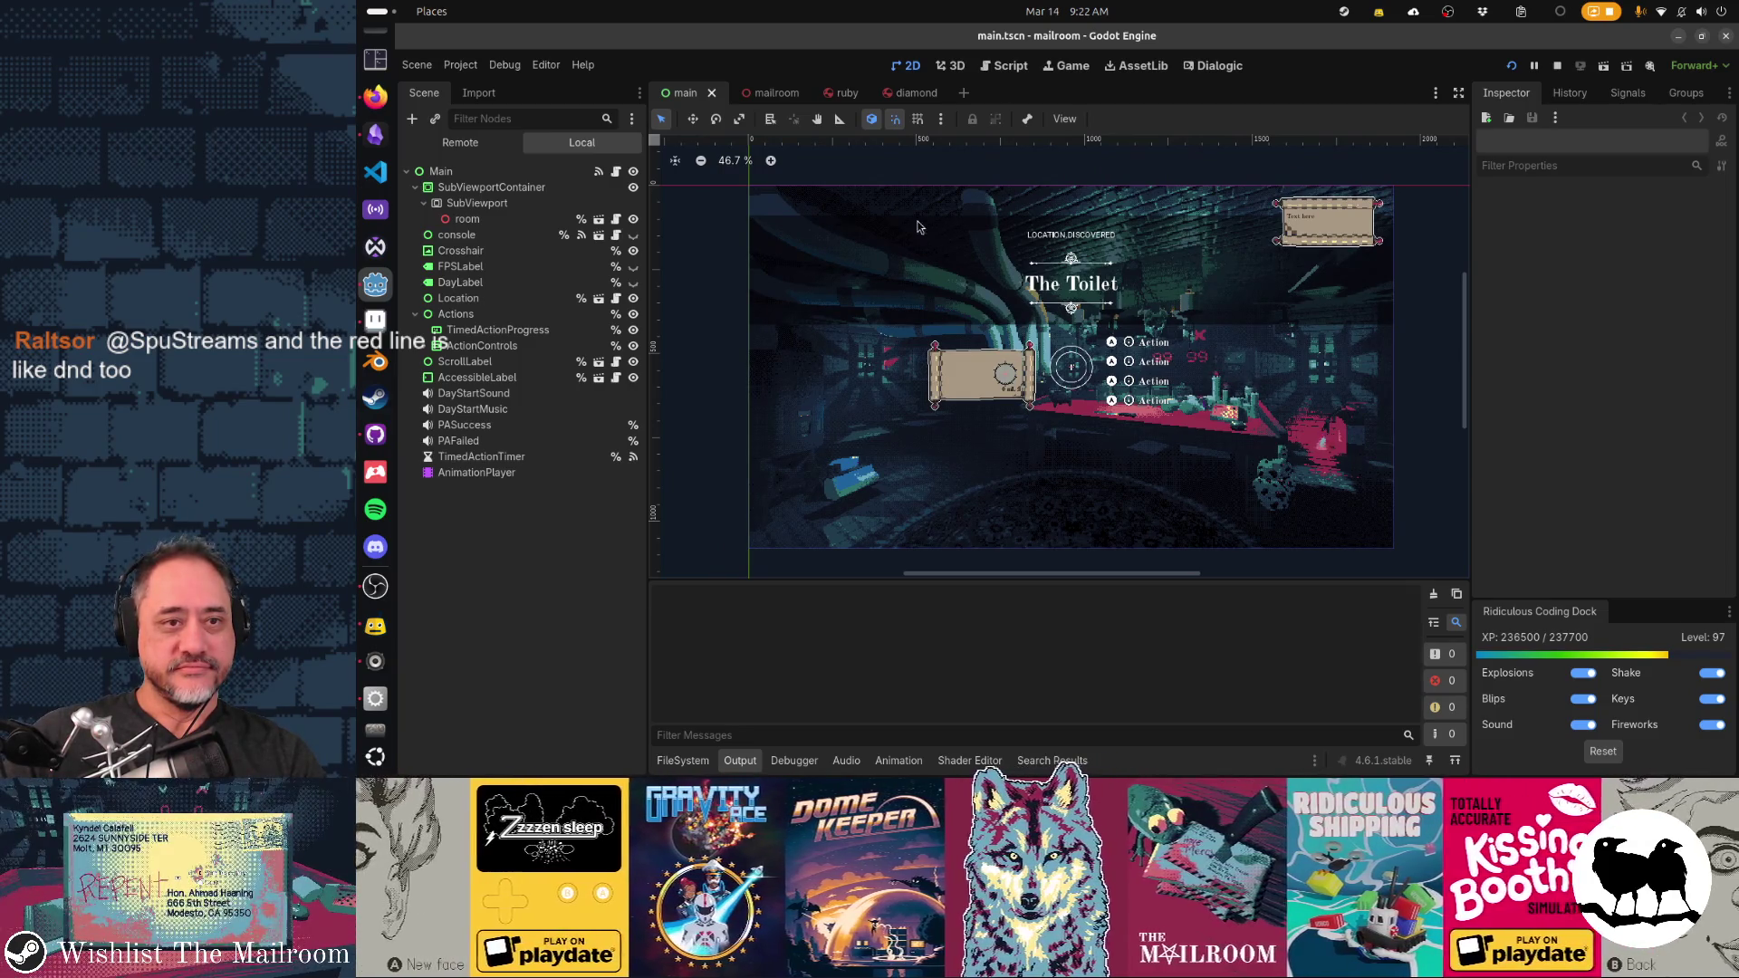
pyautogui.click(914, 93)
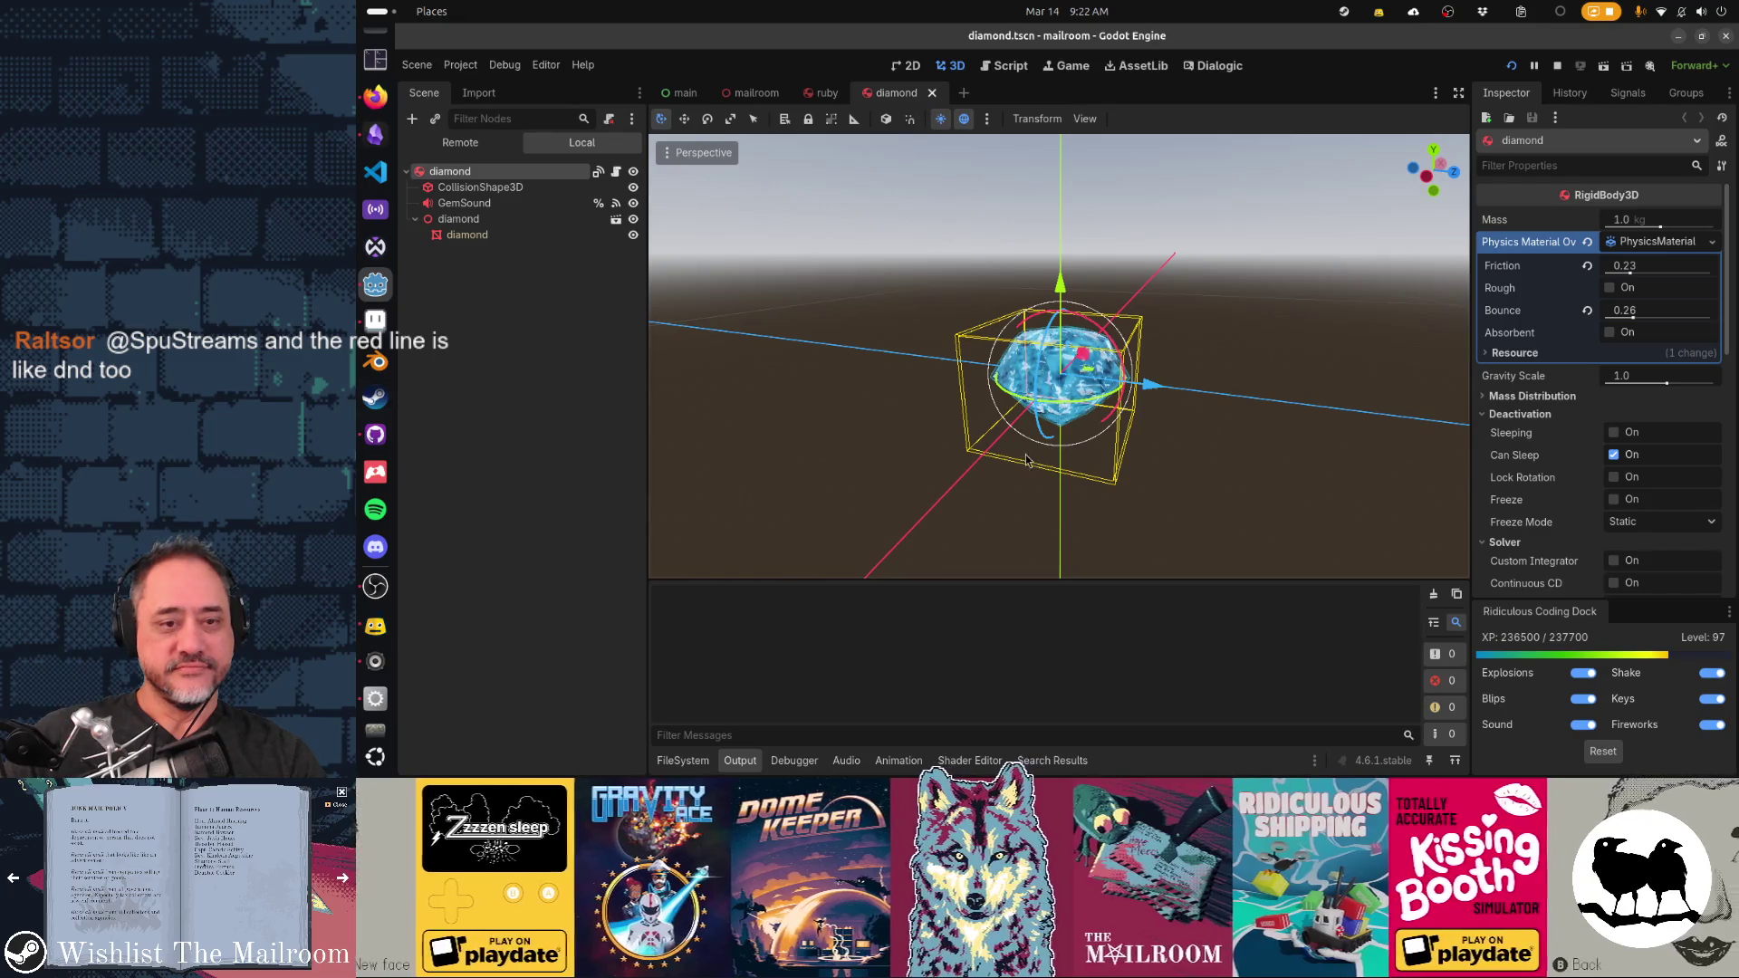
pyautogui.scroll(2, 1198, 465)
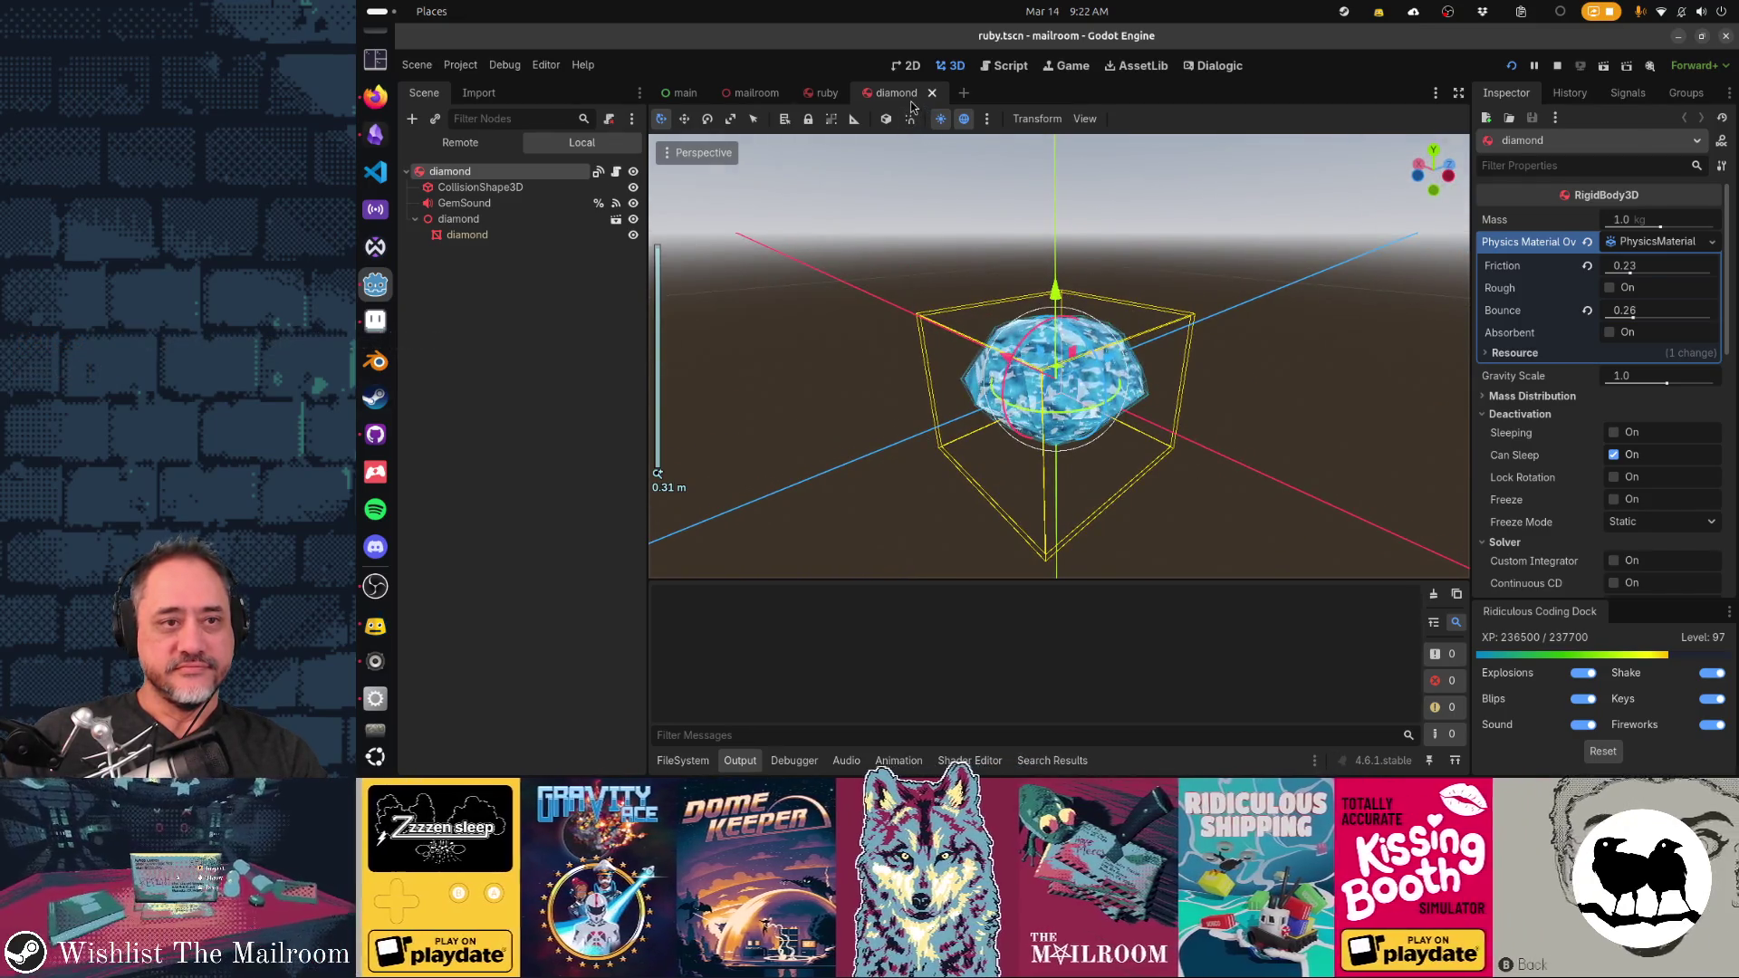
pyautogui.click(932, 93)
pyautogui.hotkey('ctrl', 'shift', 'w')
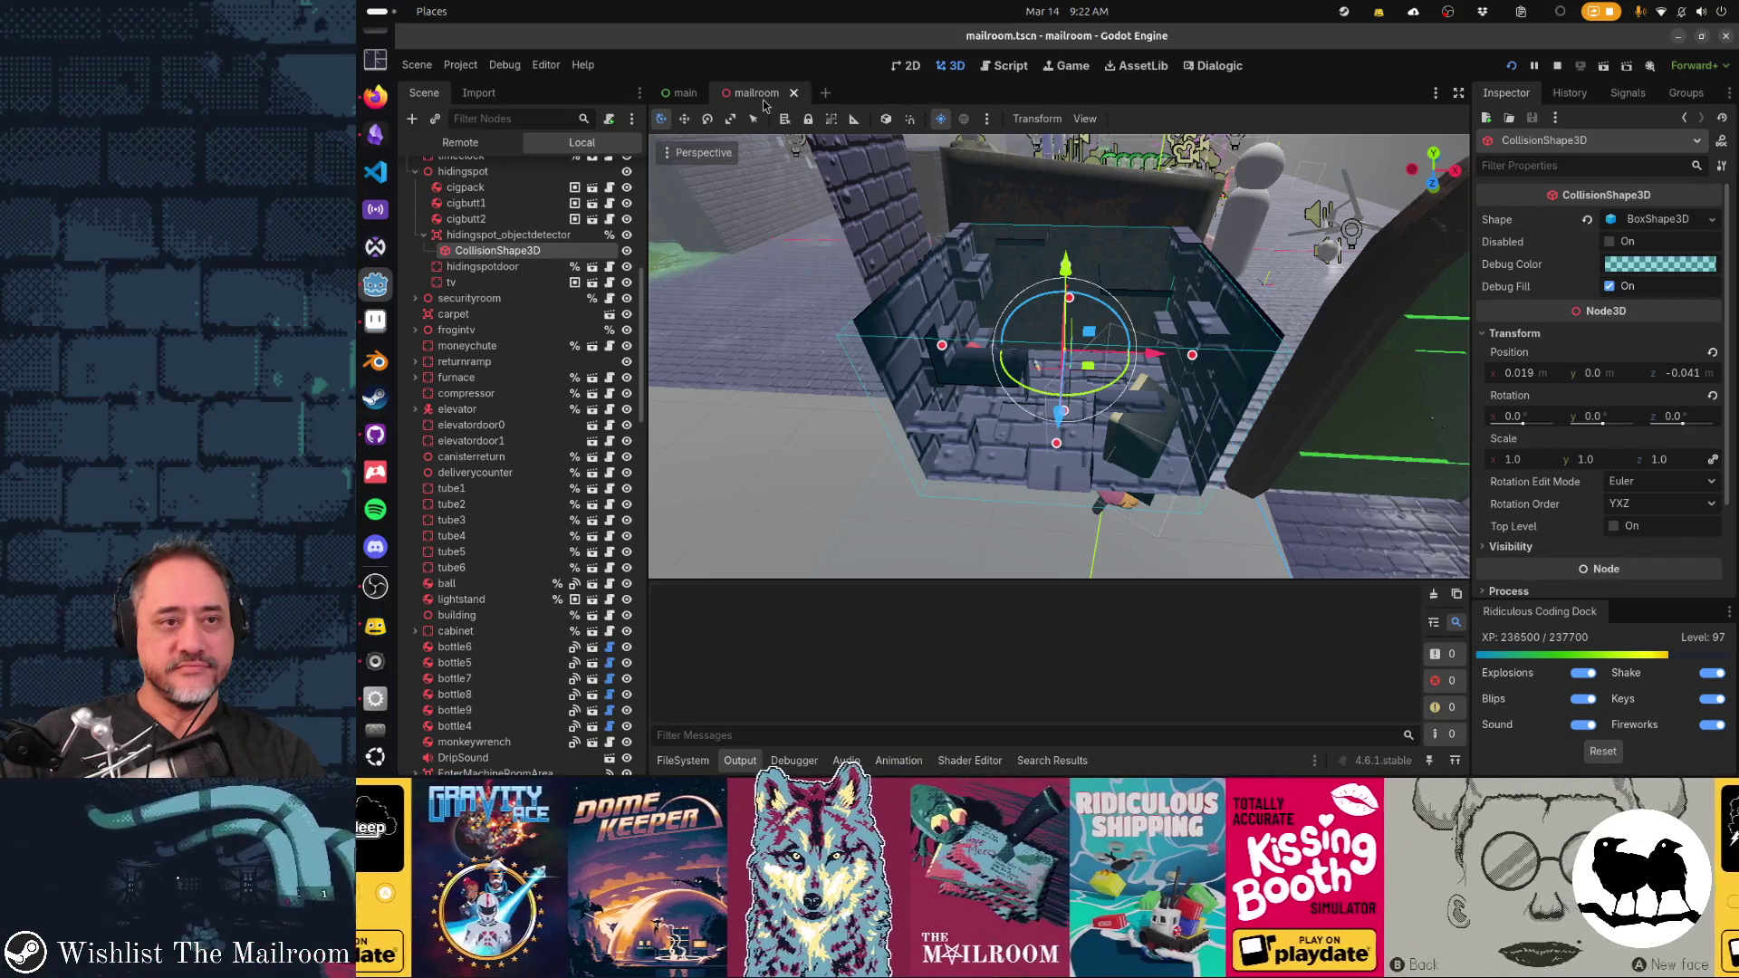
pyautogui.hotkey('ctrl', 'shift', 'w')
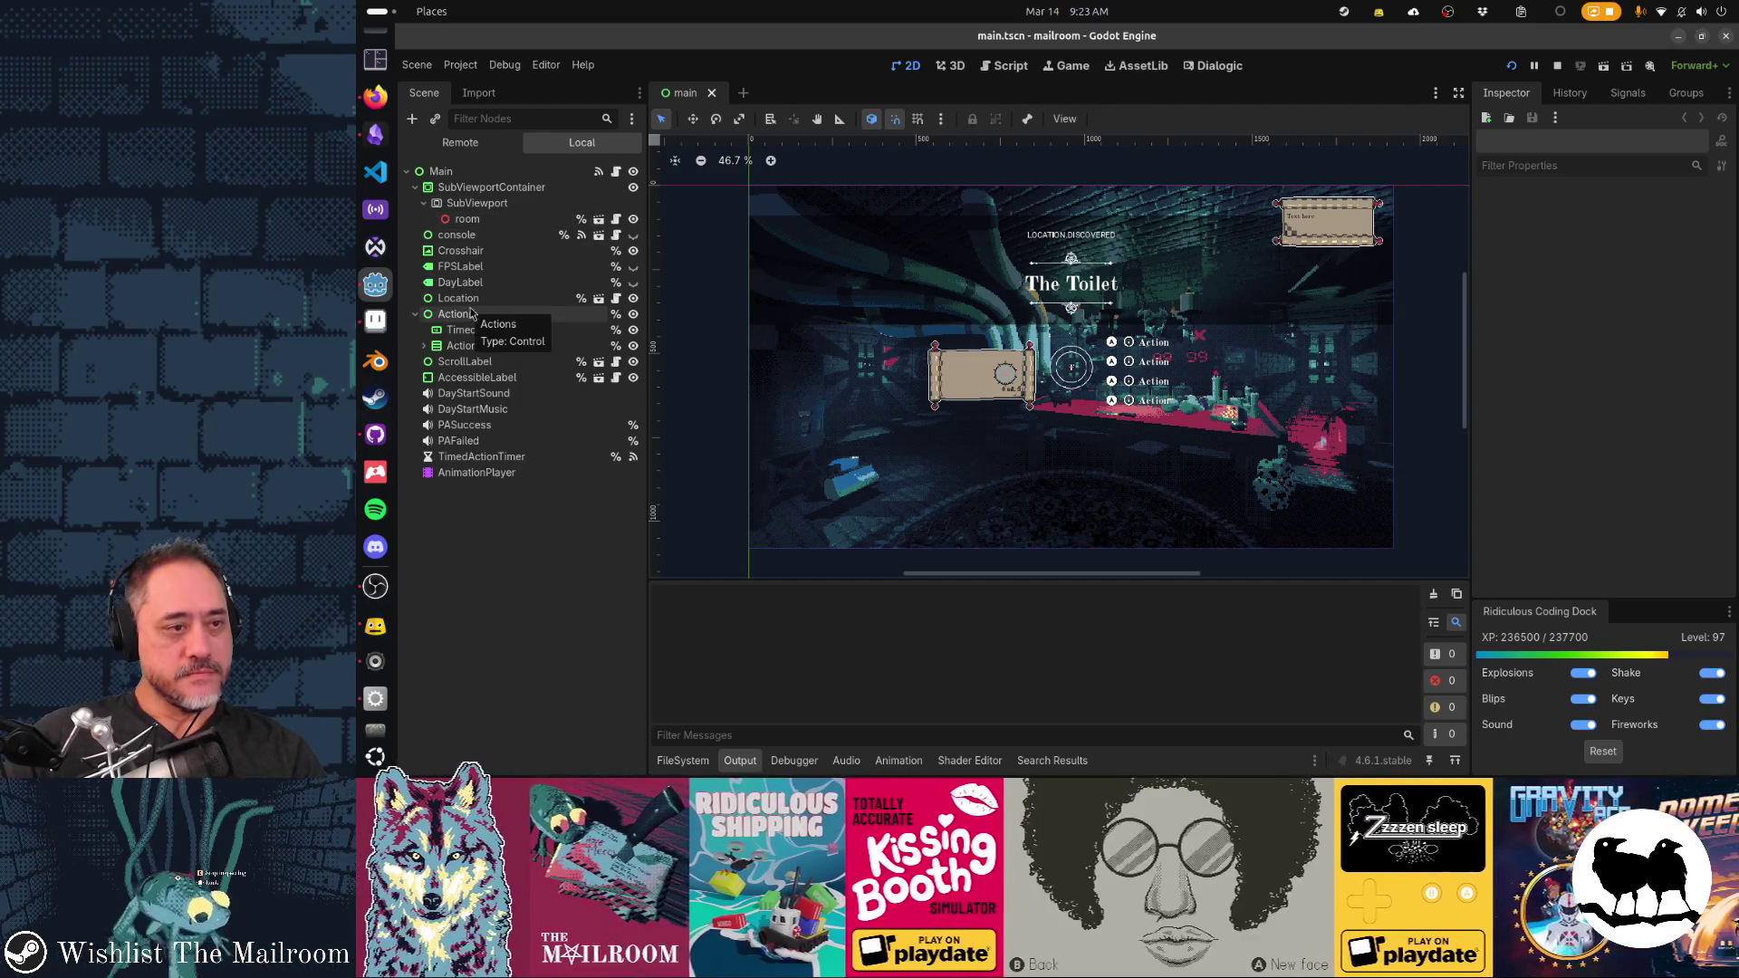
pyautogui.click(411, 119)
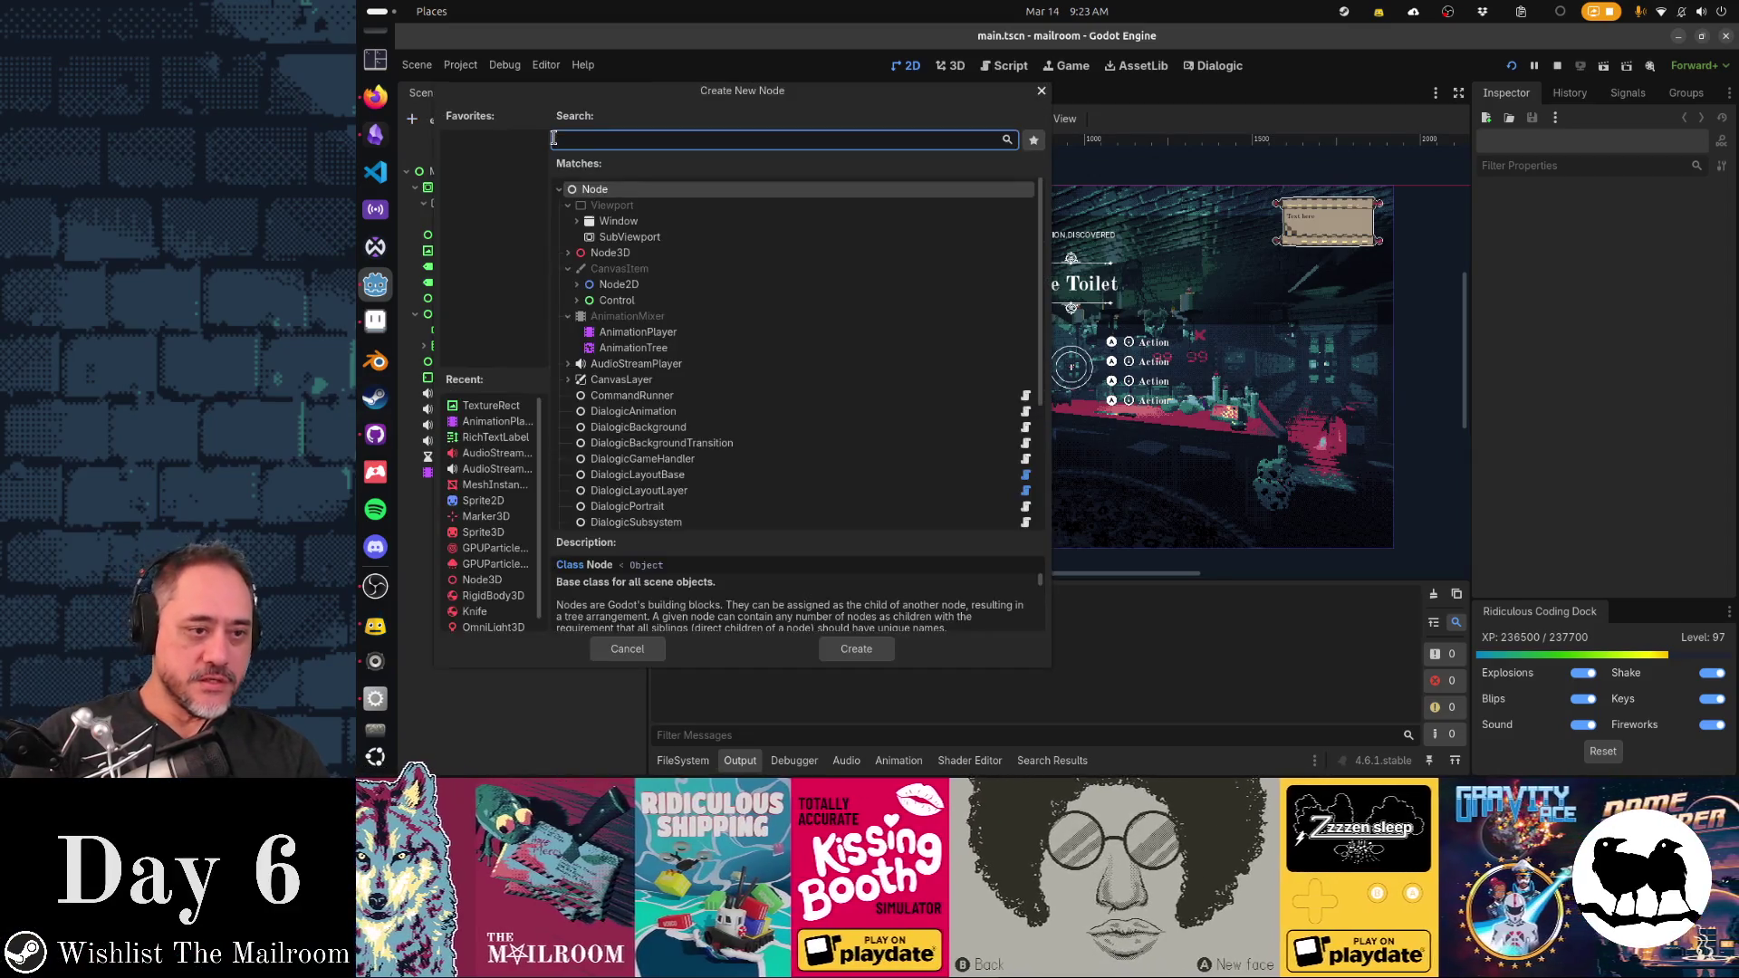
# Add a Control node named InventoryHud and move it above the Actions node
pyautogui.write('control')
pyautogui.press('Return')
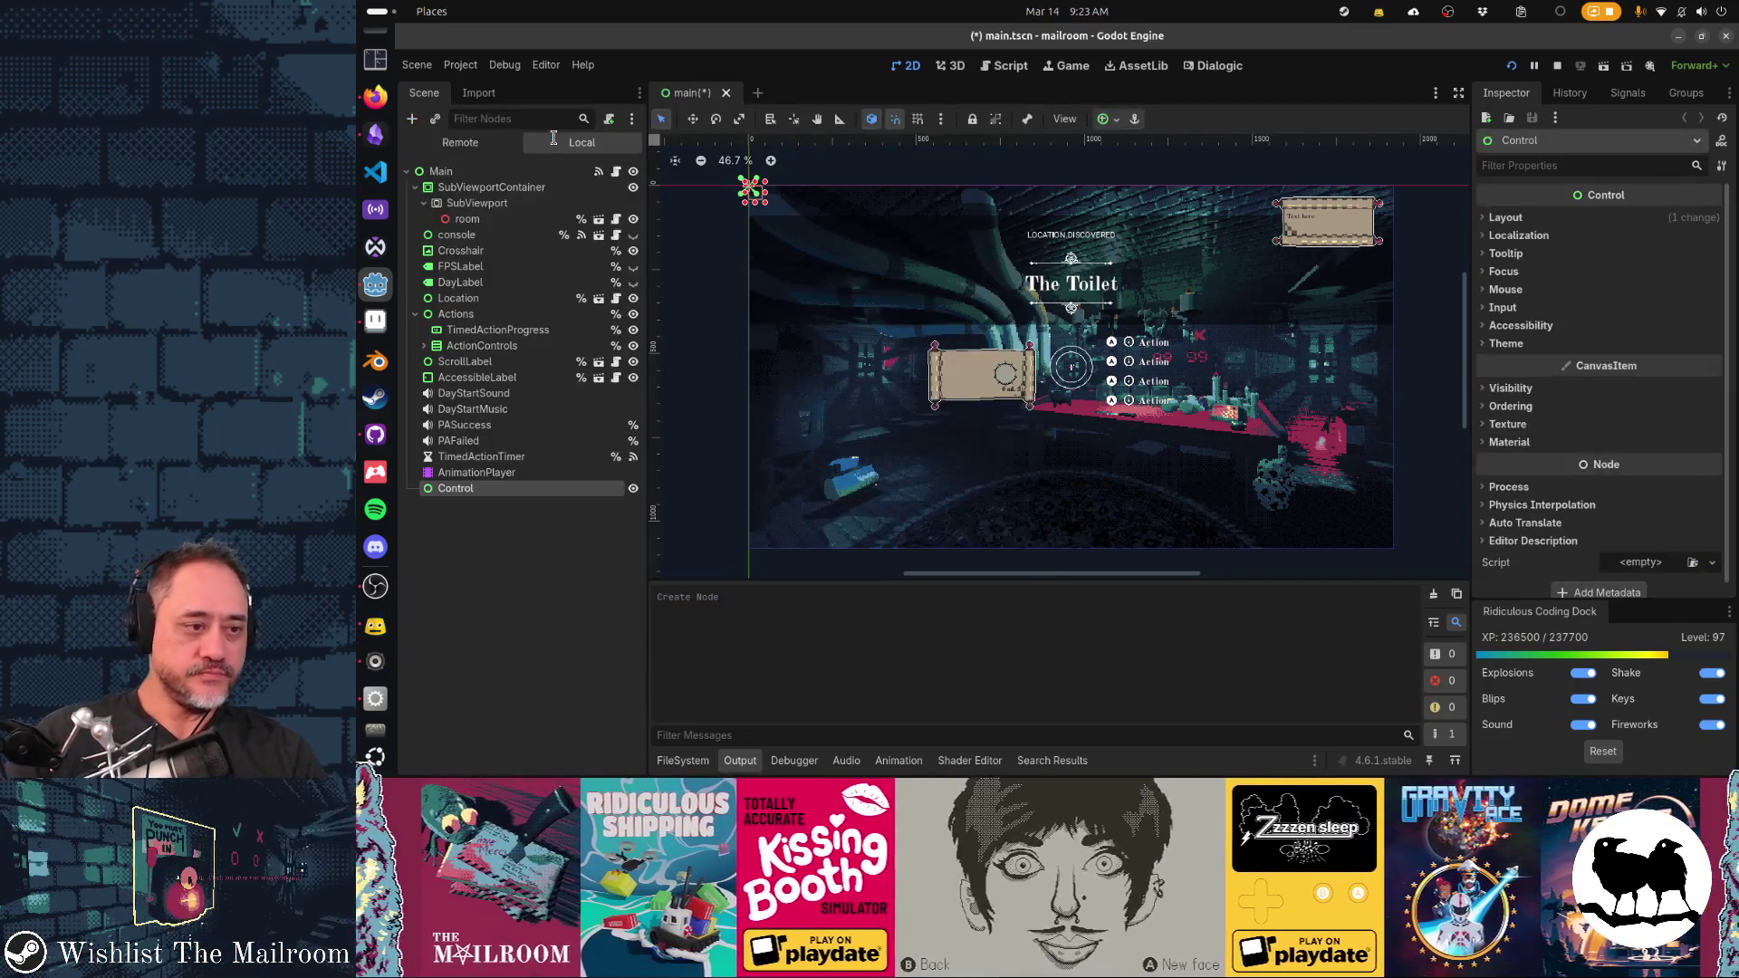
pyautogui.doubleClick(466, 489)
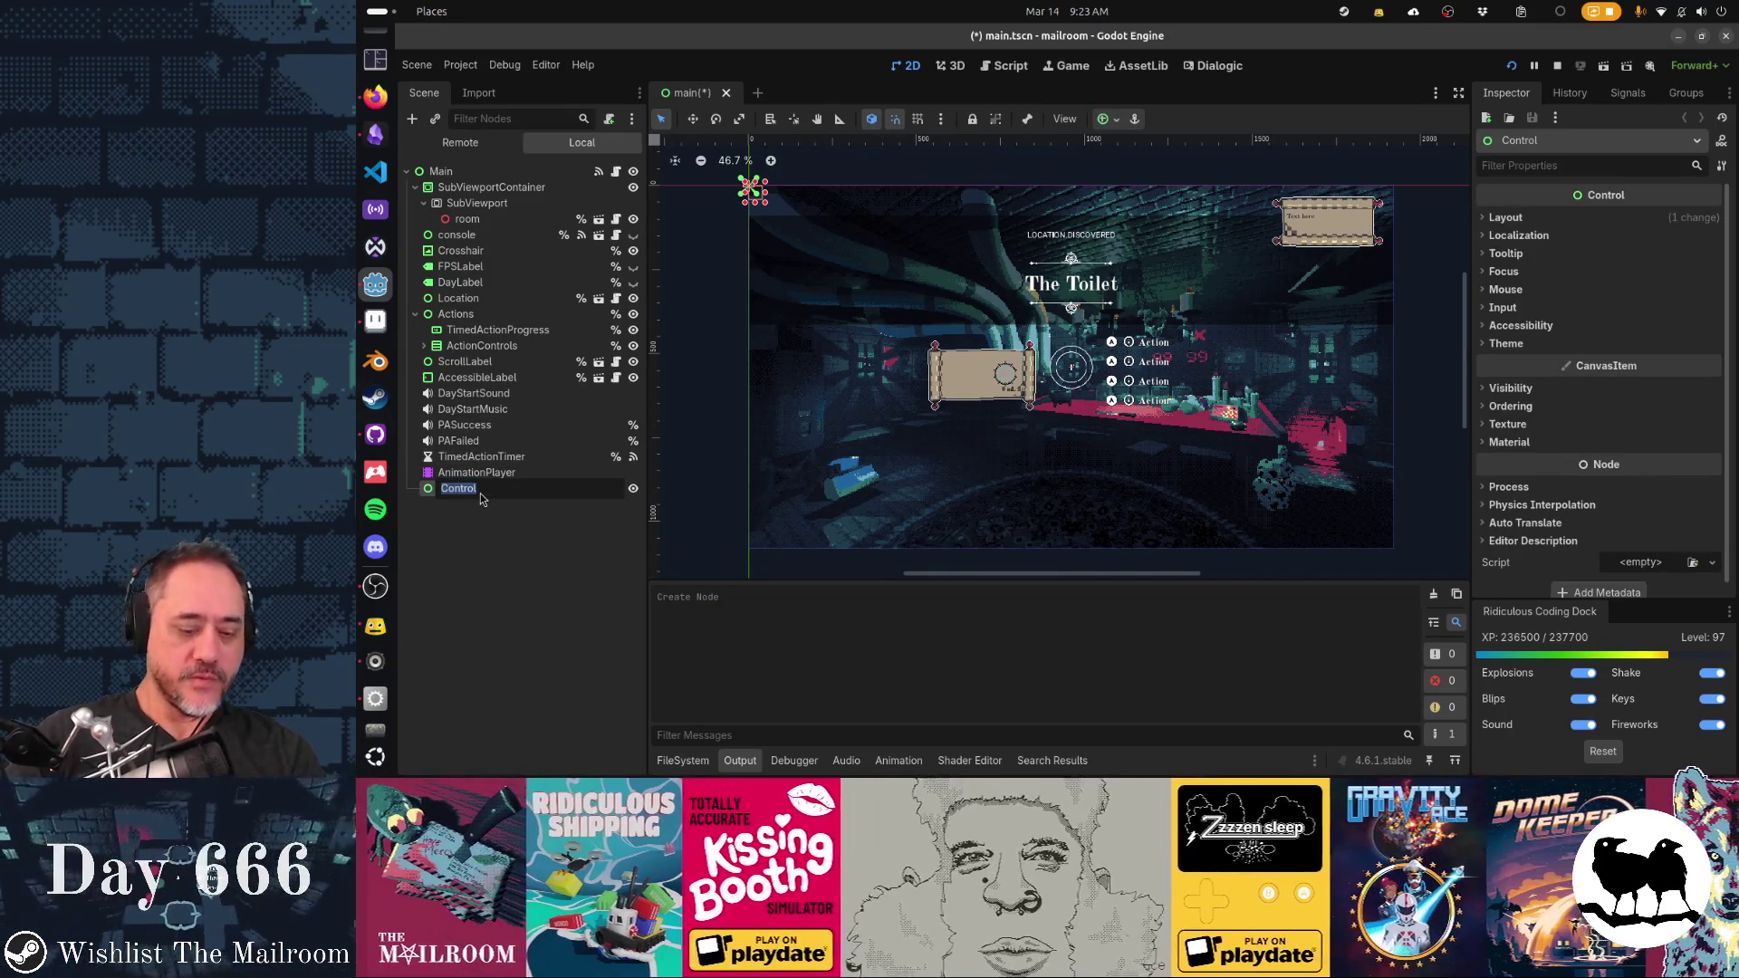
pyautogui.write('InventoryHud')
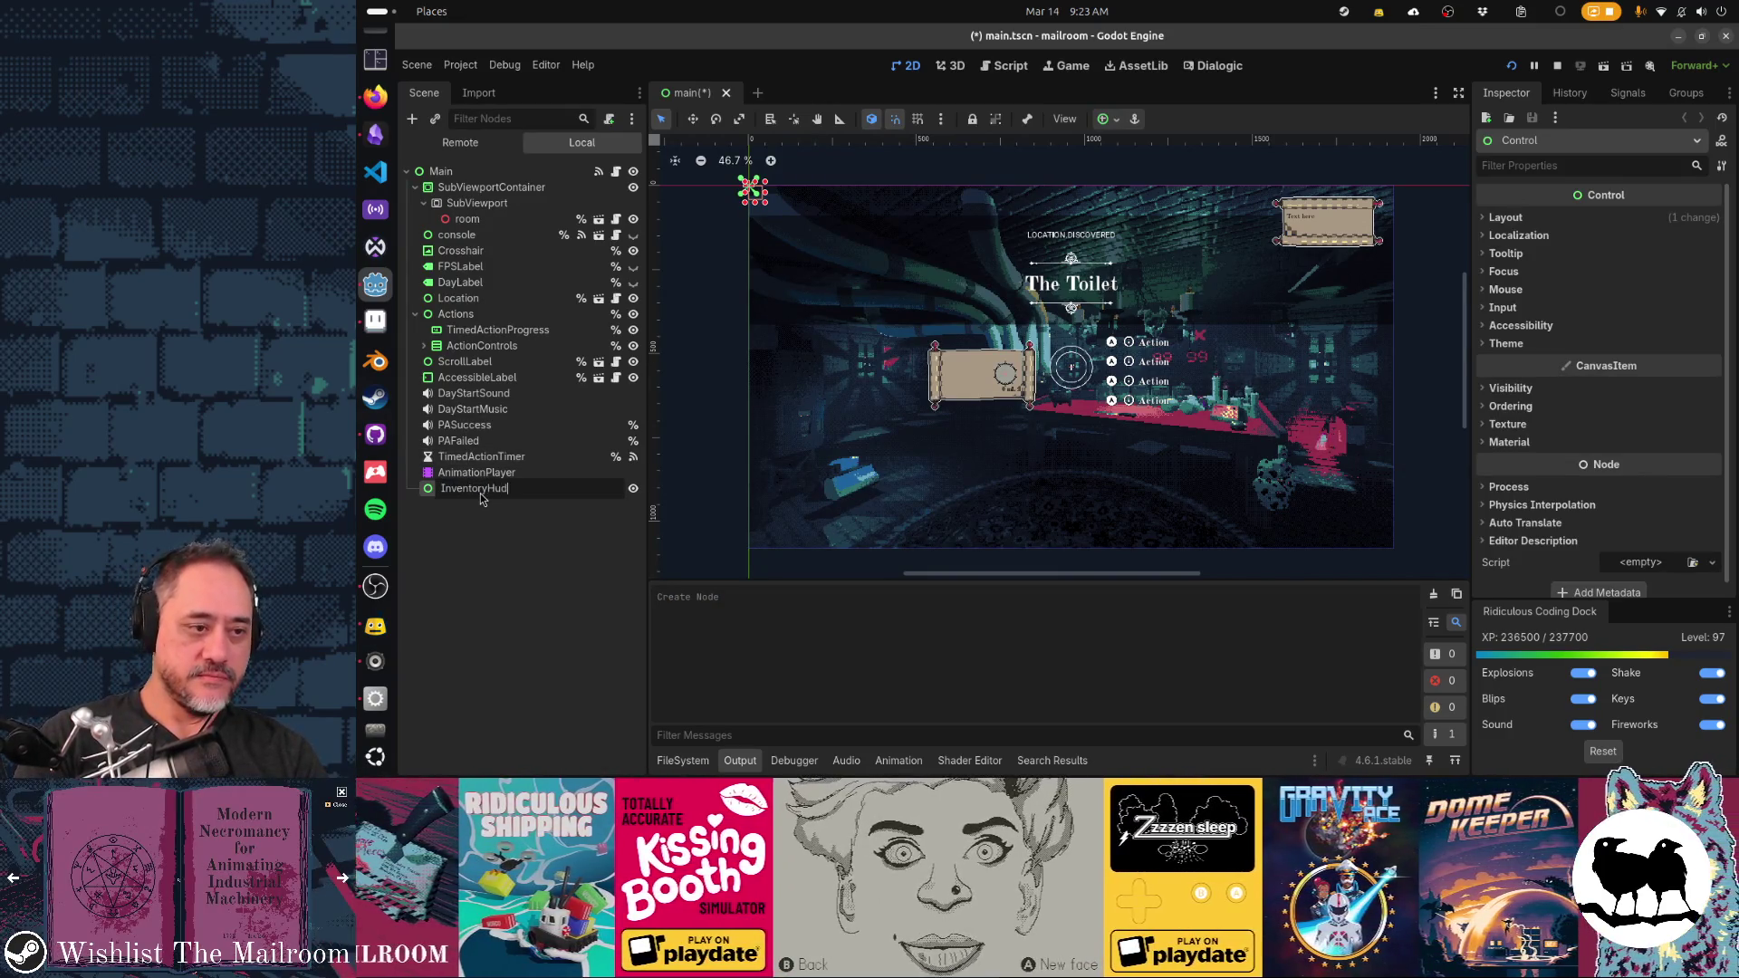
pyautogui.press('Return')
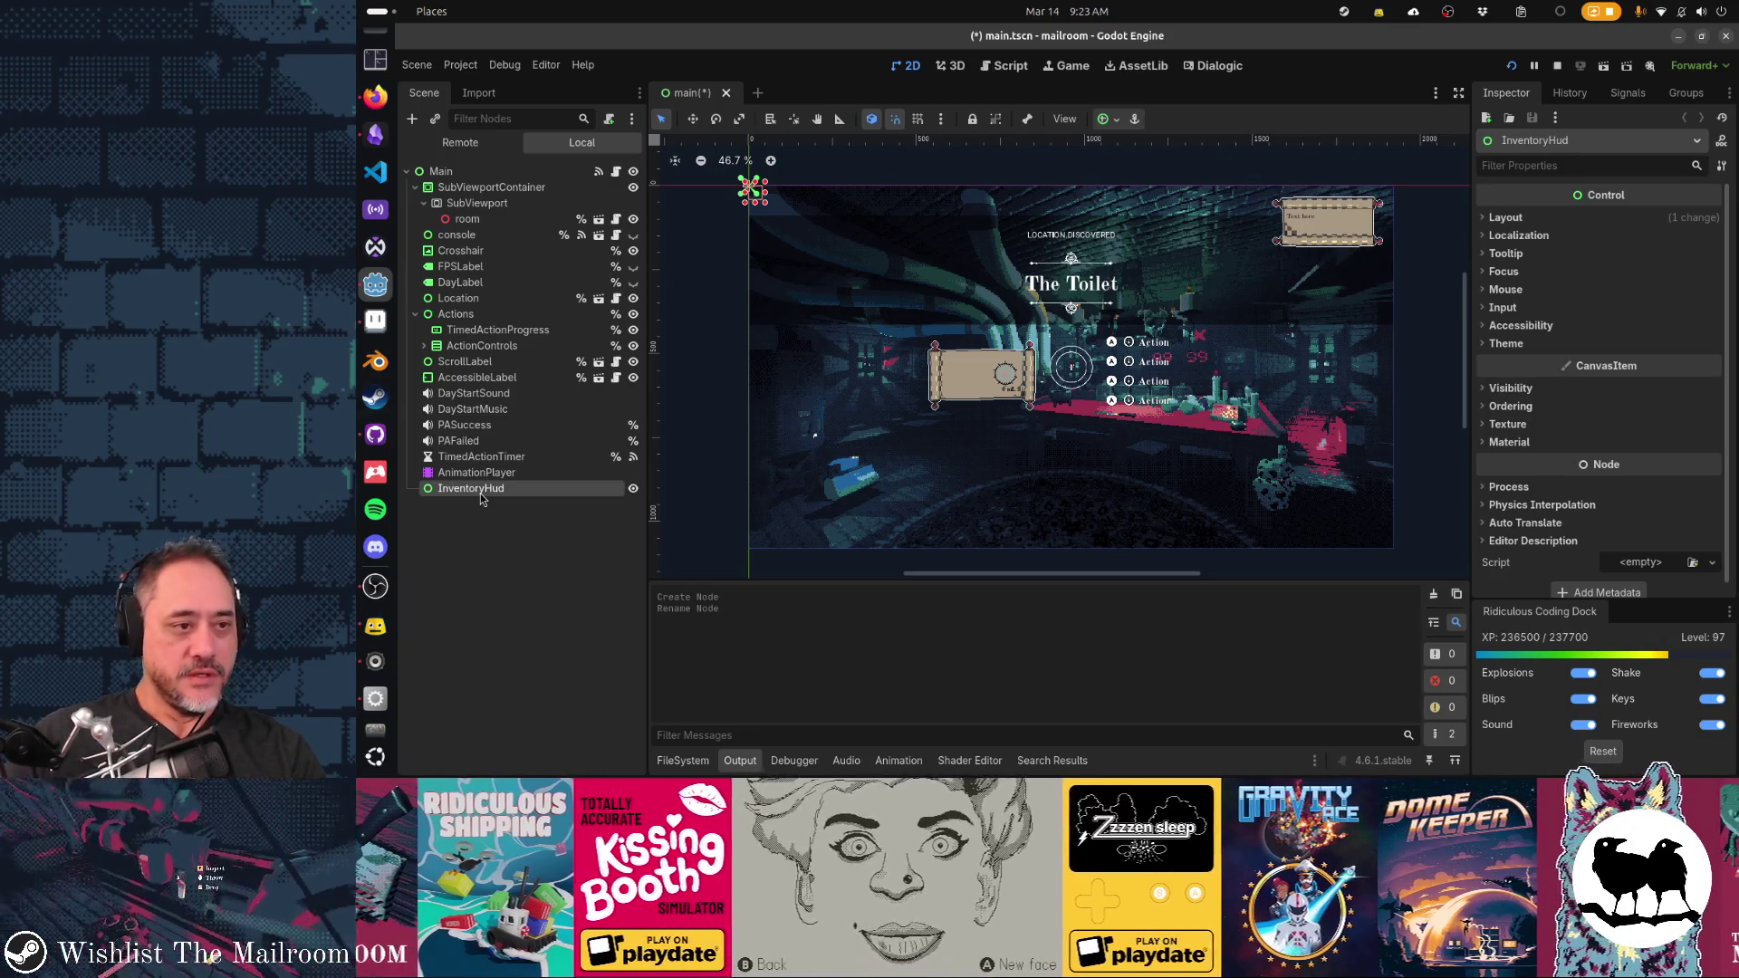
pyautogui.moveTo(483, 499); pyautogui.dragTo(483, 315)
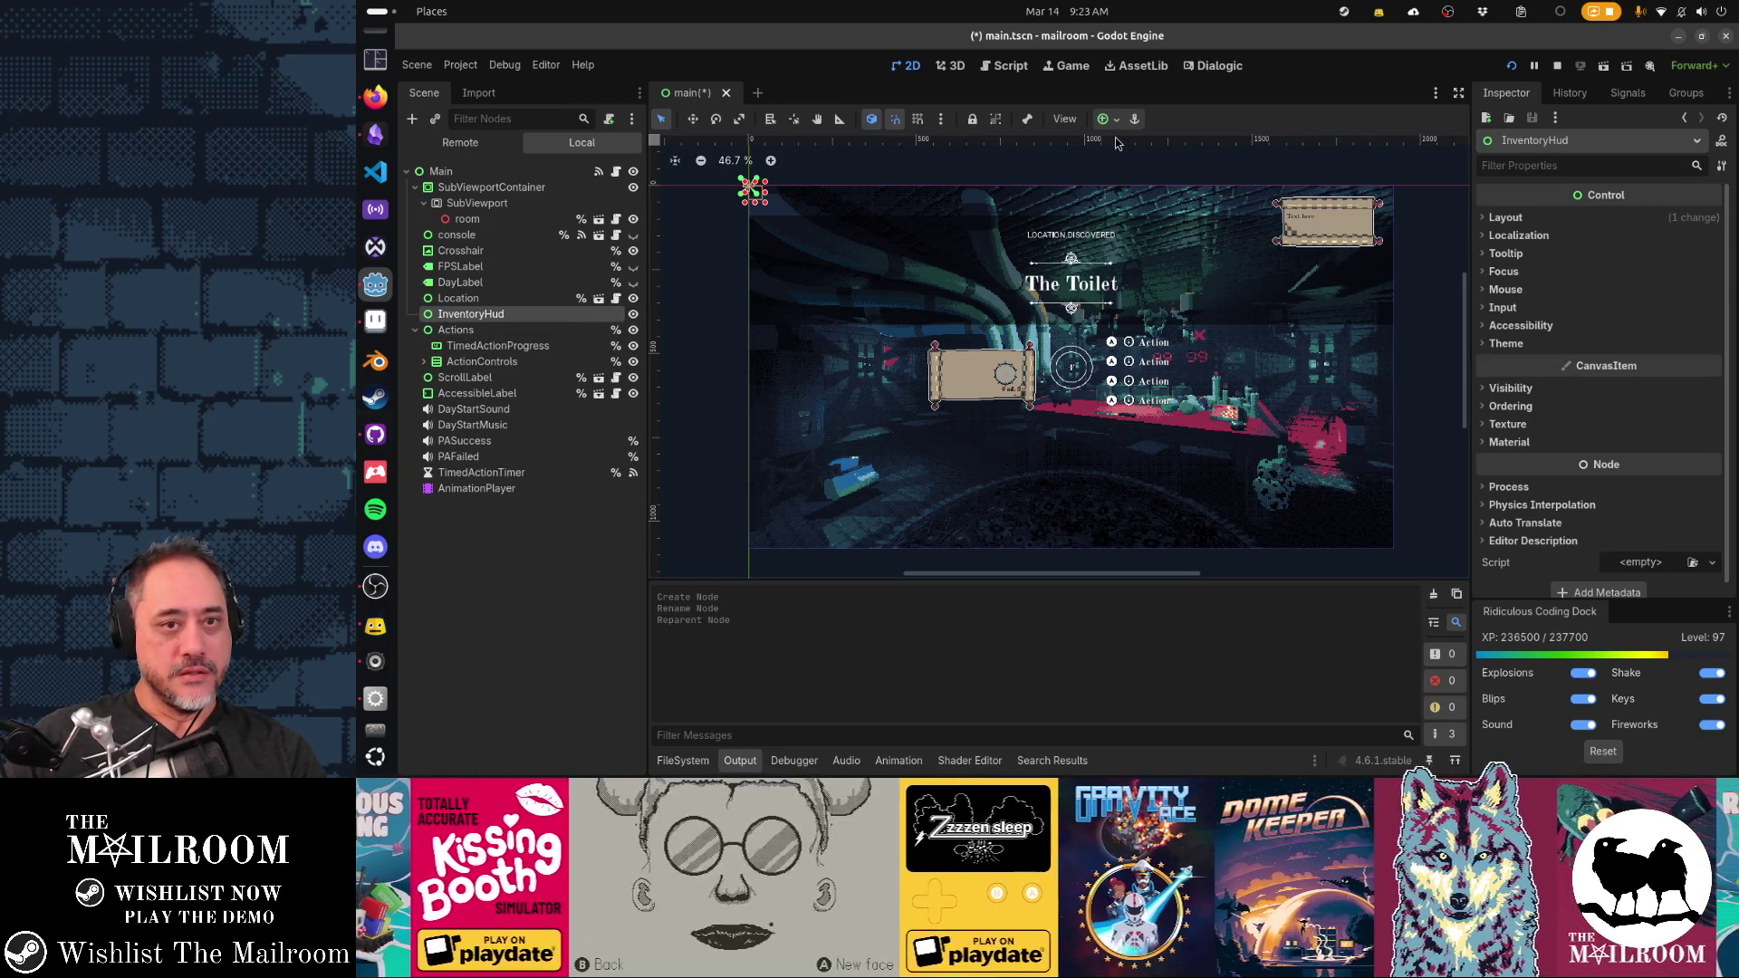
# Add an HBoxContainer under InventoryHud holding two Controls named Diamonds and Rubies
pyautogui.click(412, 119)
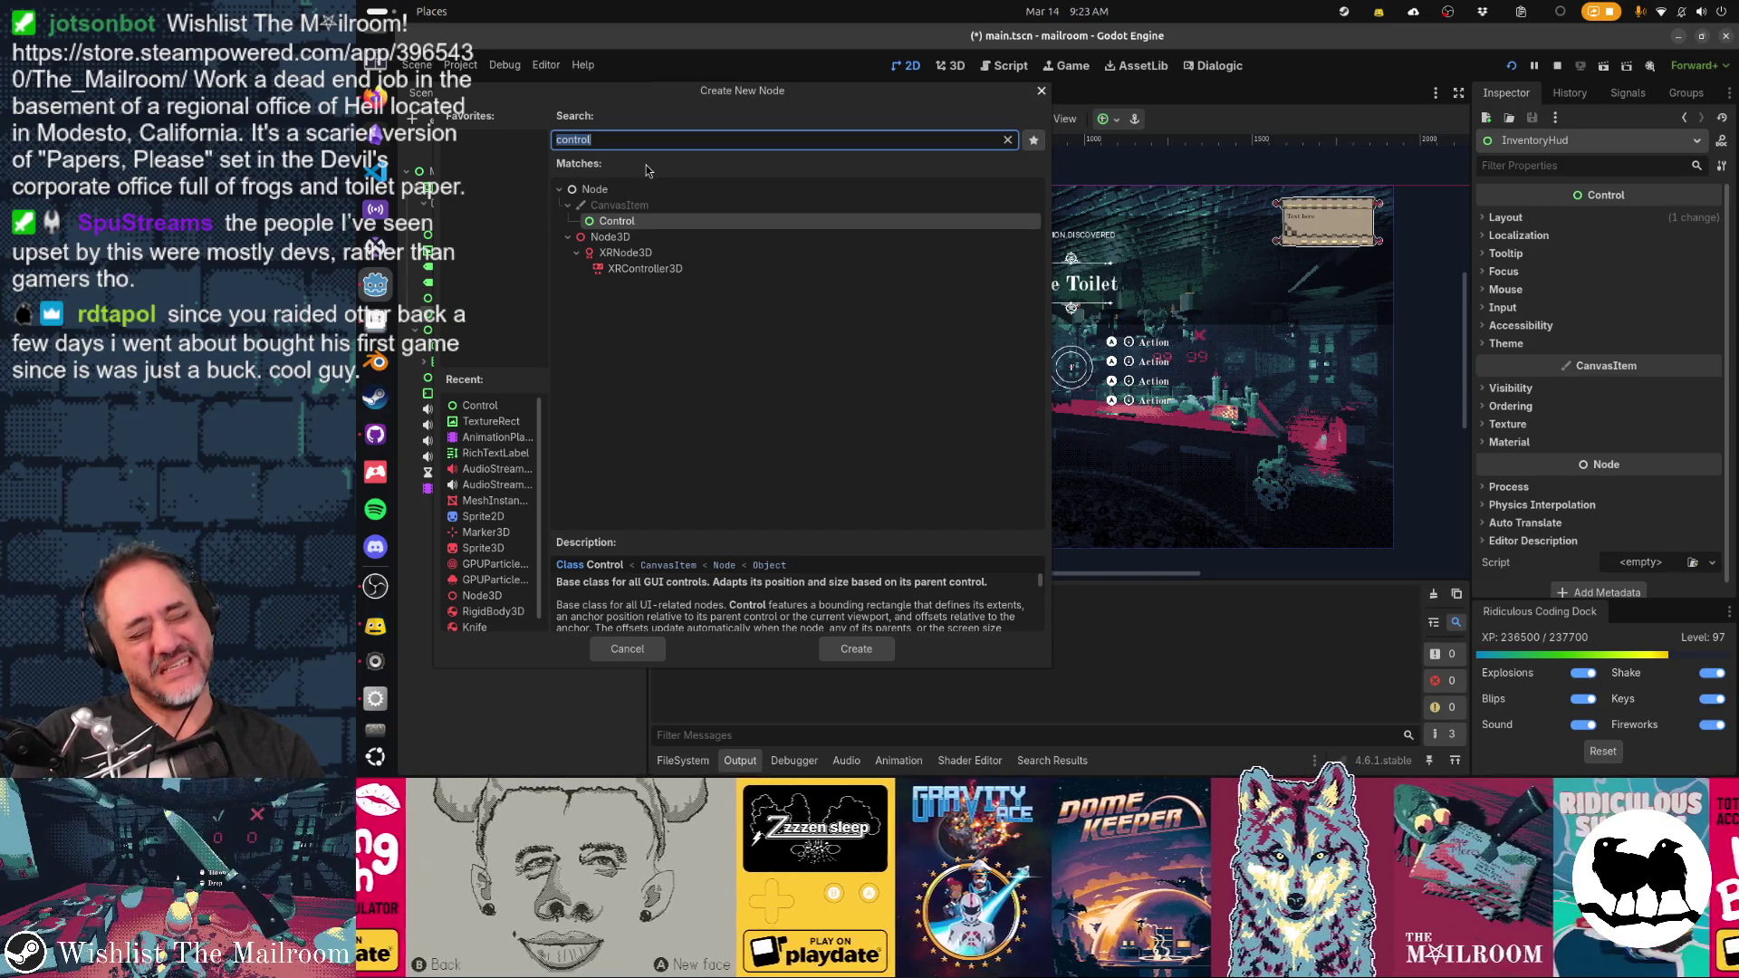
pyautogui.write('hbox')
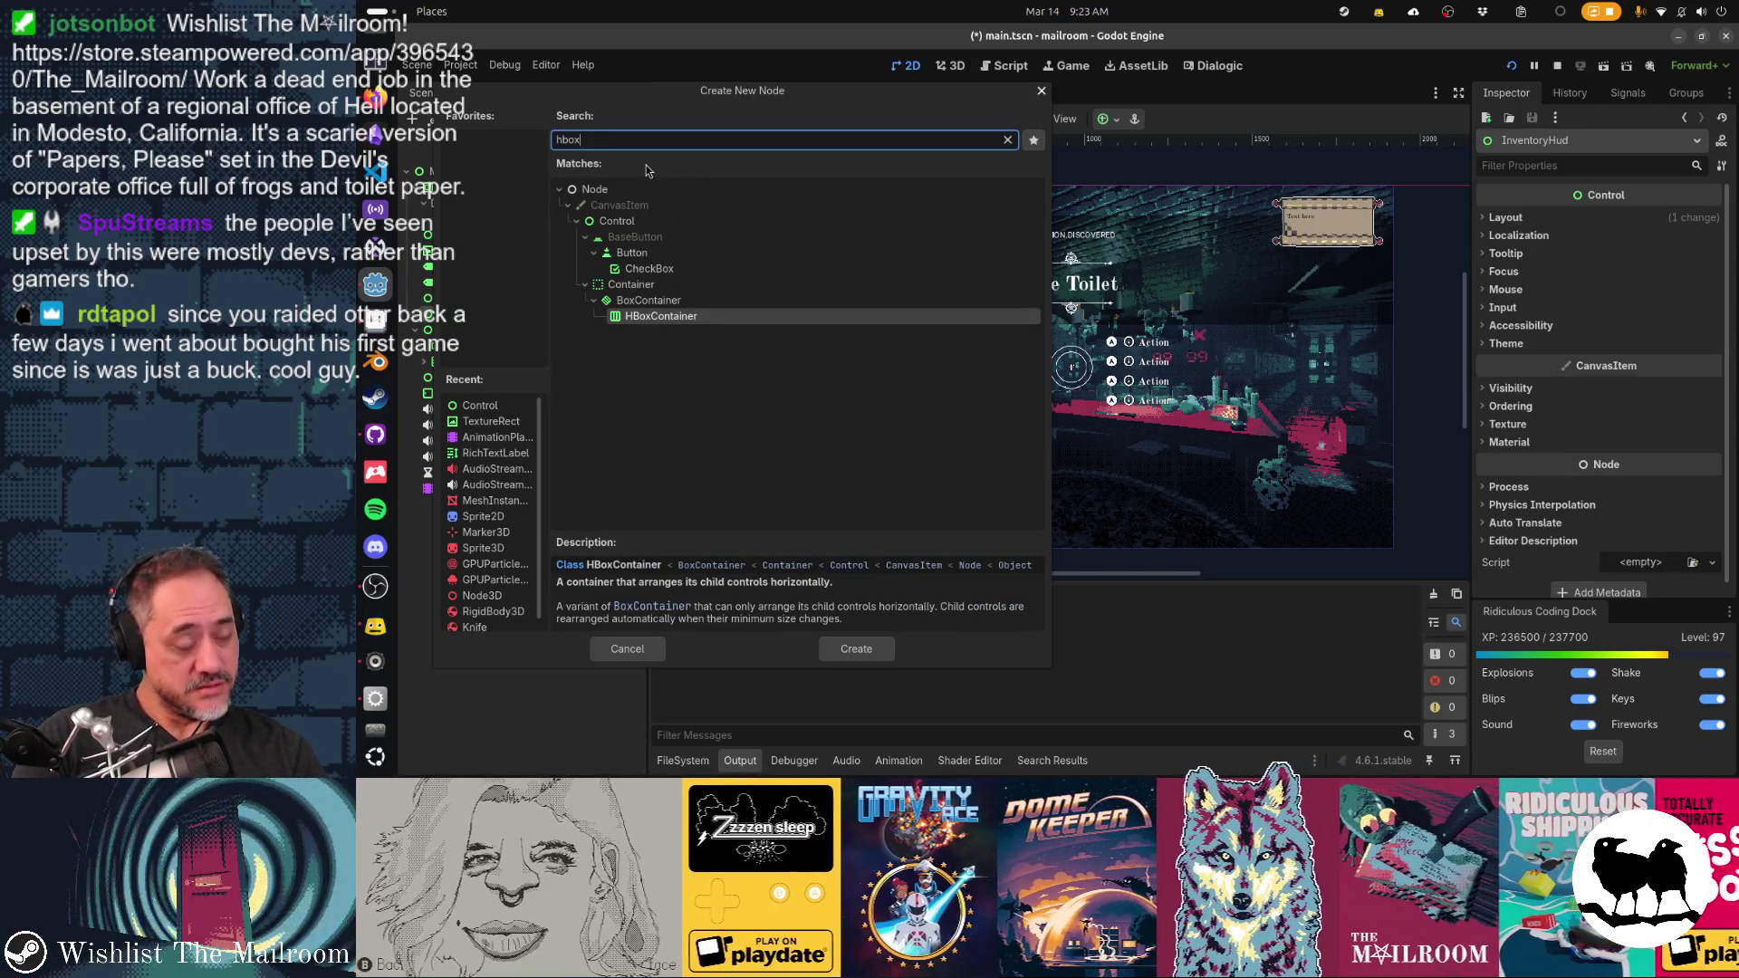
pyautogui.press('Return')
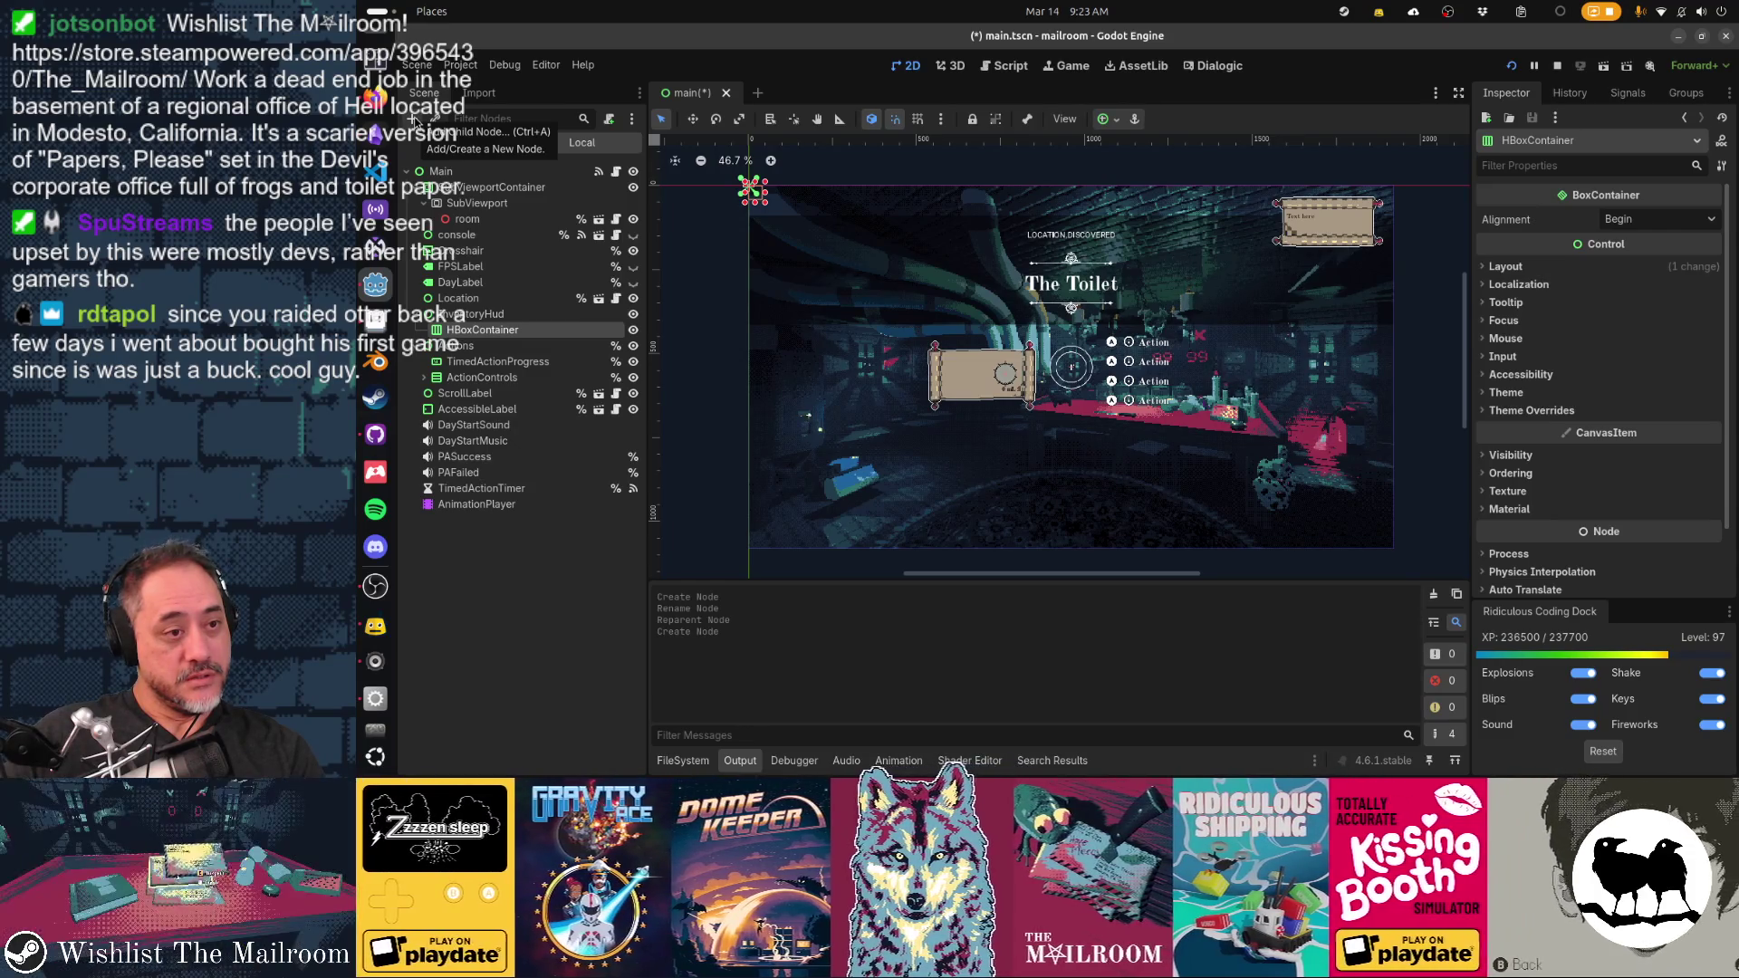
pyautogui.click(415, 118)
pyautogui.write('control')
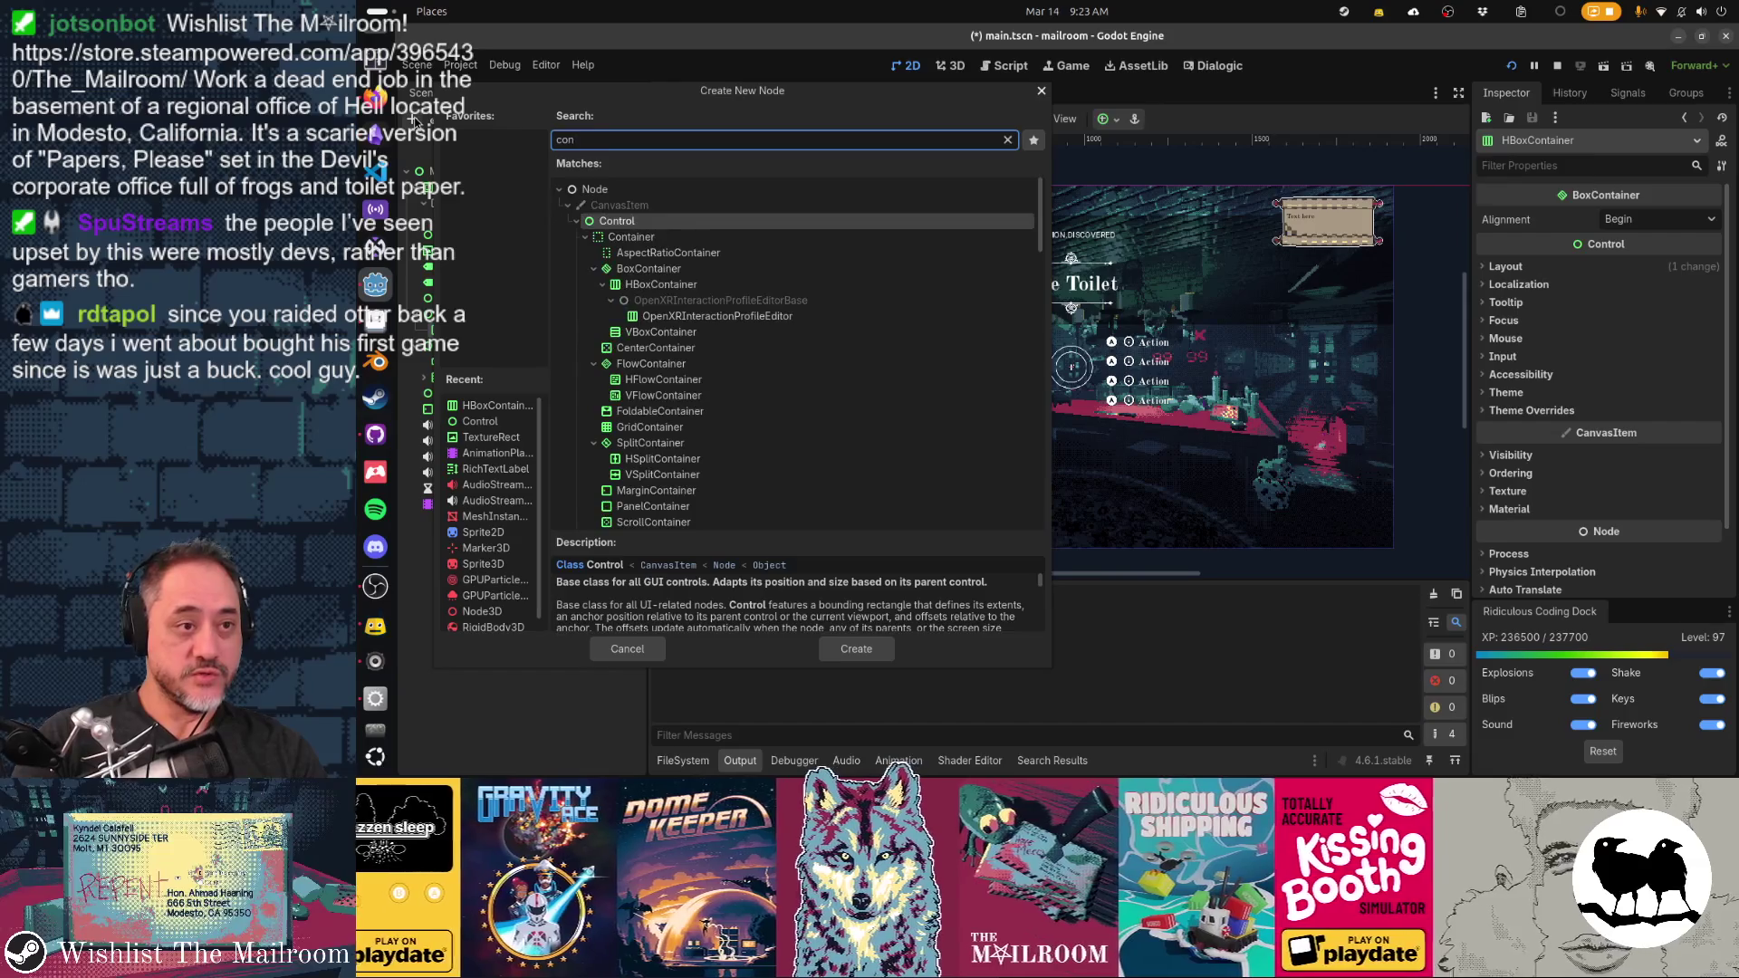
pyautogui.press('Return')
pyautogui.hotkey('ctrl', 'd')
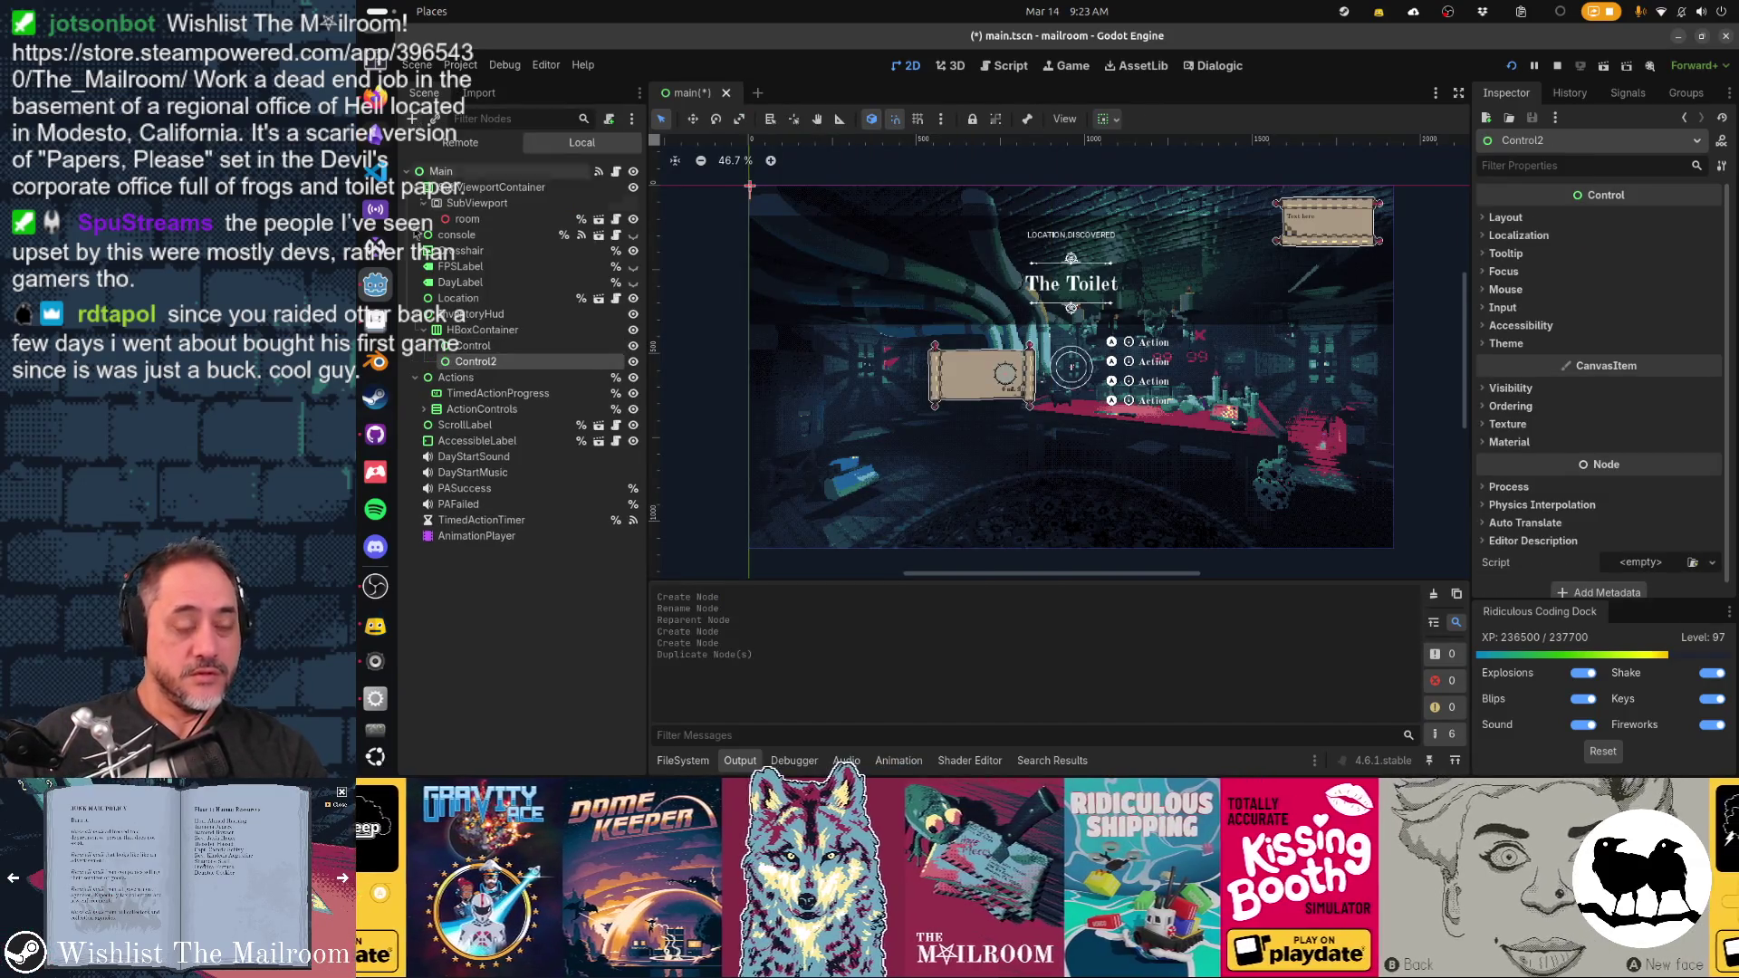
pyautogui.write('Diamonds')
pyautogui.press('Return')
pyautogui.doubleClick(496, 361)
pyautogui.write('Rubies')
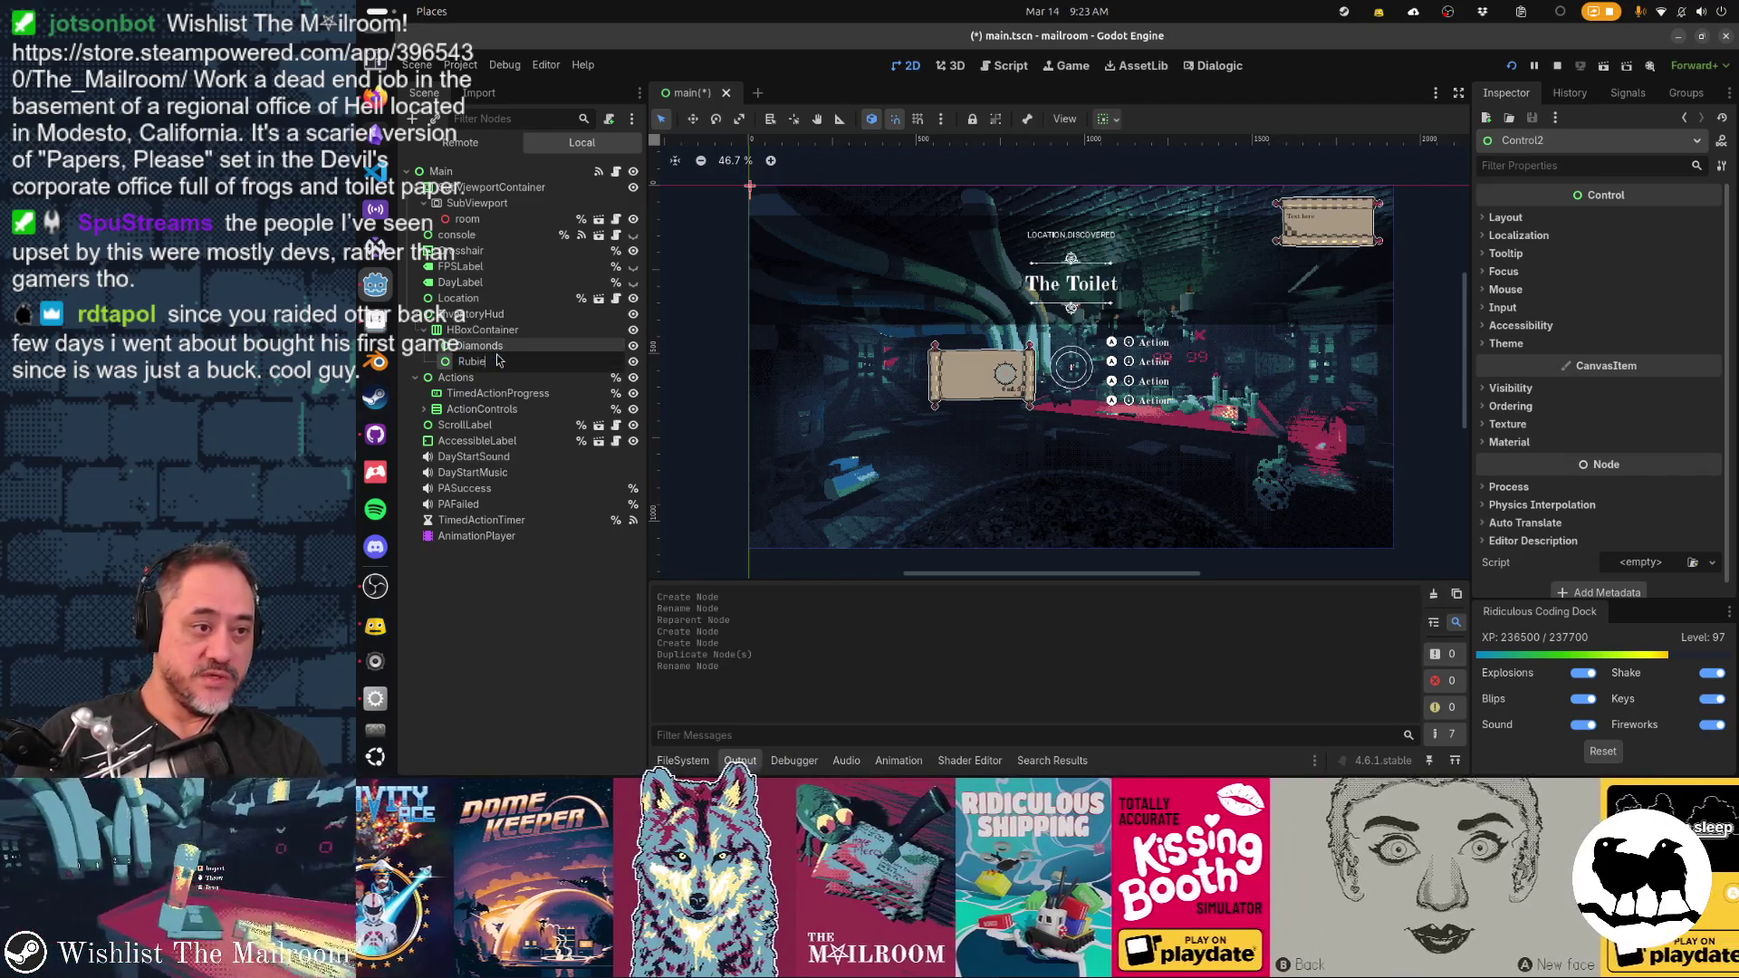
pyautogui.press('Return')
# Give Diamonds an HBoxContainer child and paste a copy of it under Rubies
pyautogui.click(494, 346)
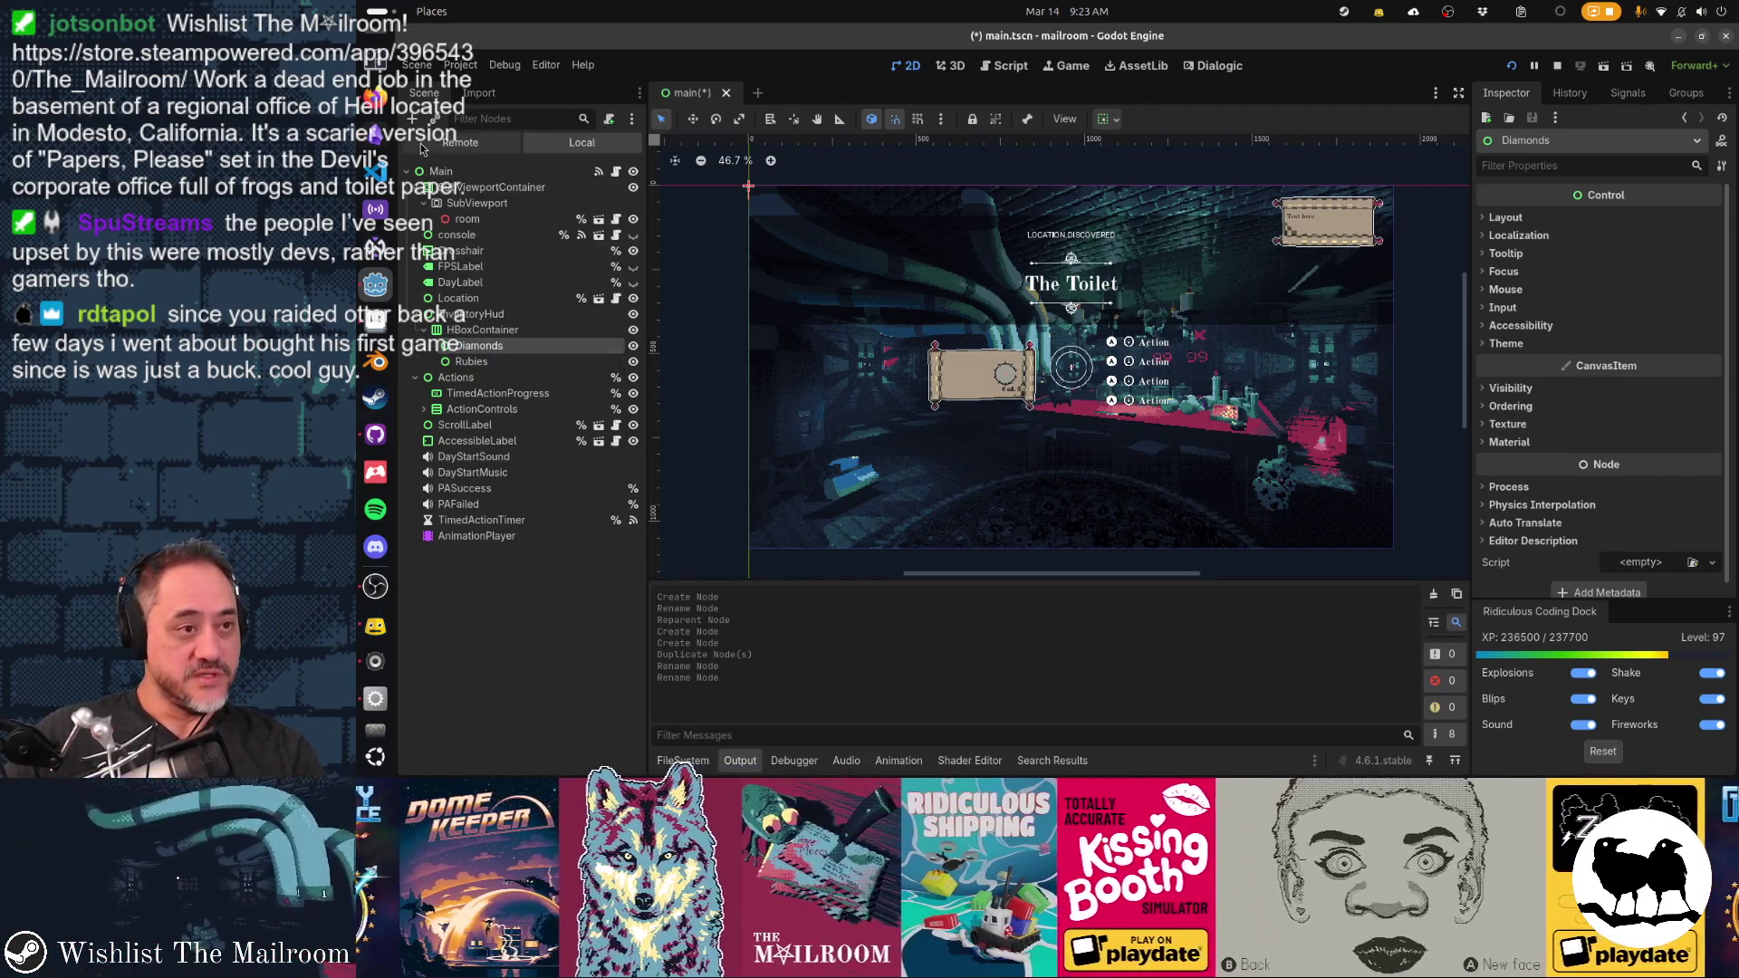
pyautogui.click(413, 119)
pyautogui.write('hbox')
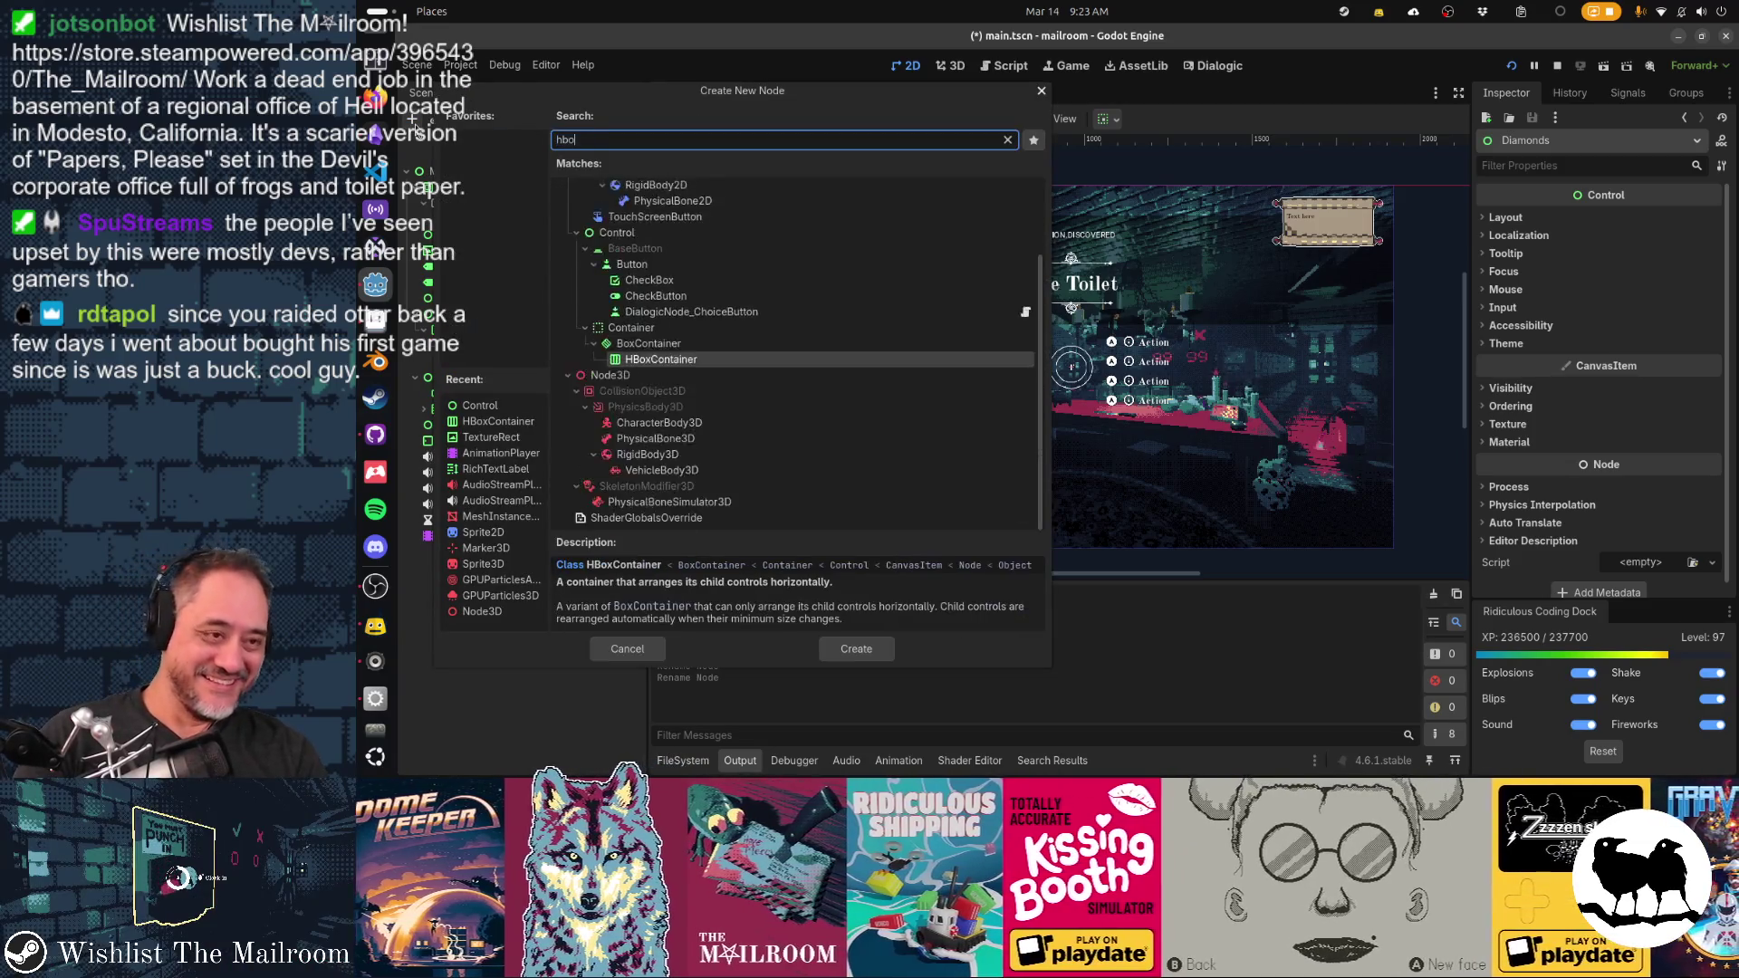
pyautogui.press('Return')
pyautogui.hotkey('ctrl', 'c')
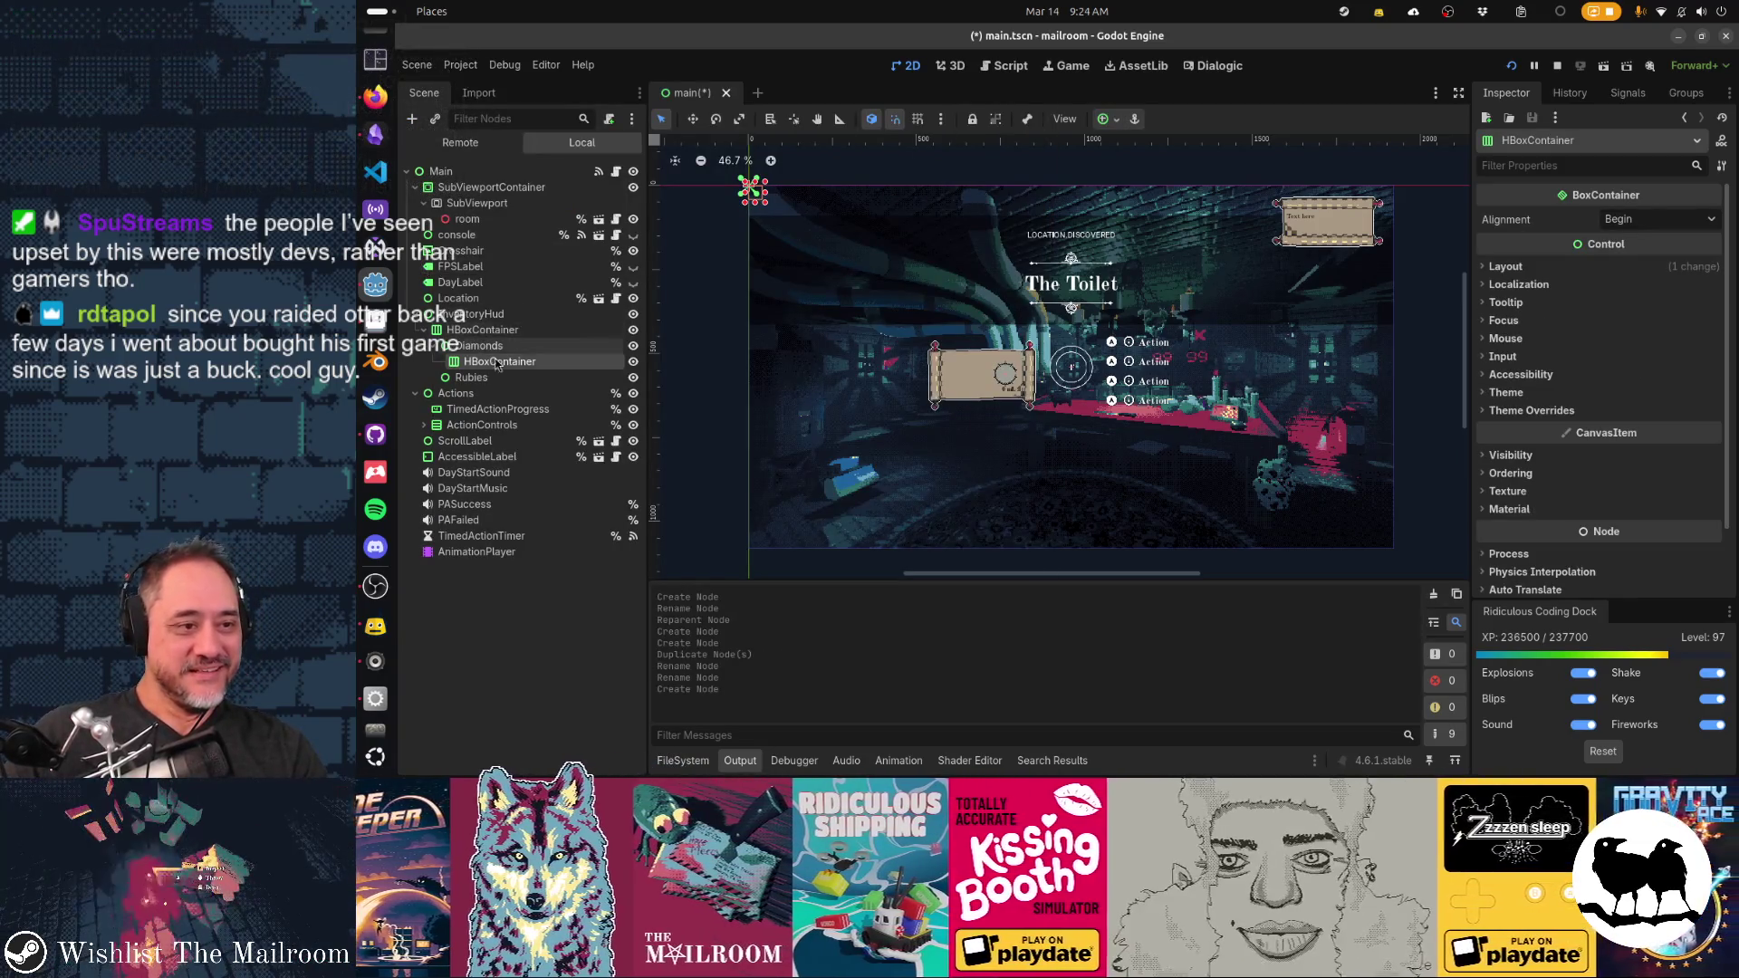
pyautogui.click(471, 378)
pyautogui.hotkey('ctrl', 'v')
pyautogui.click(527, 363)
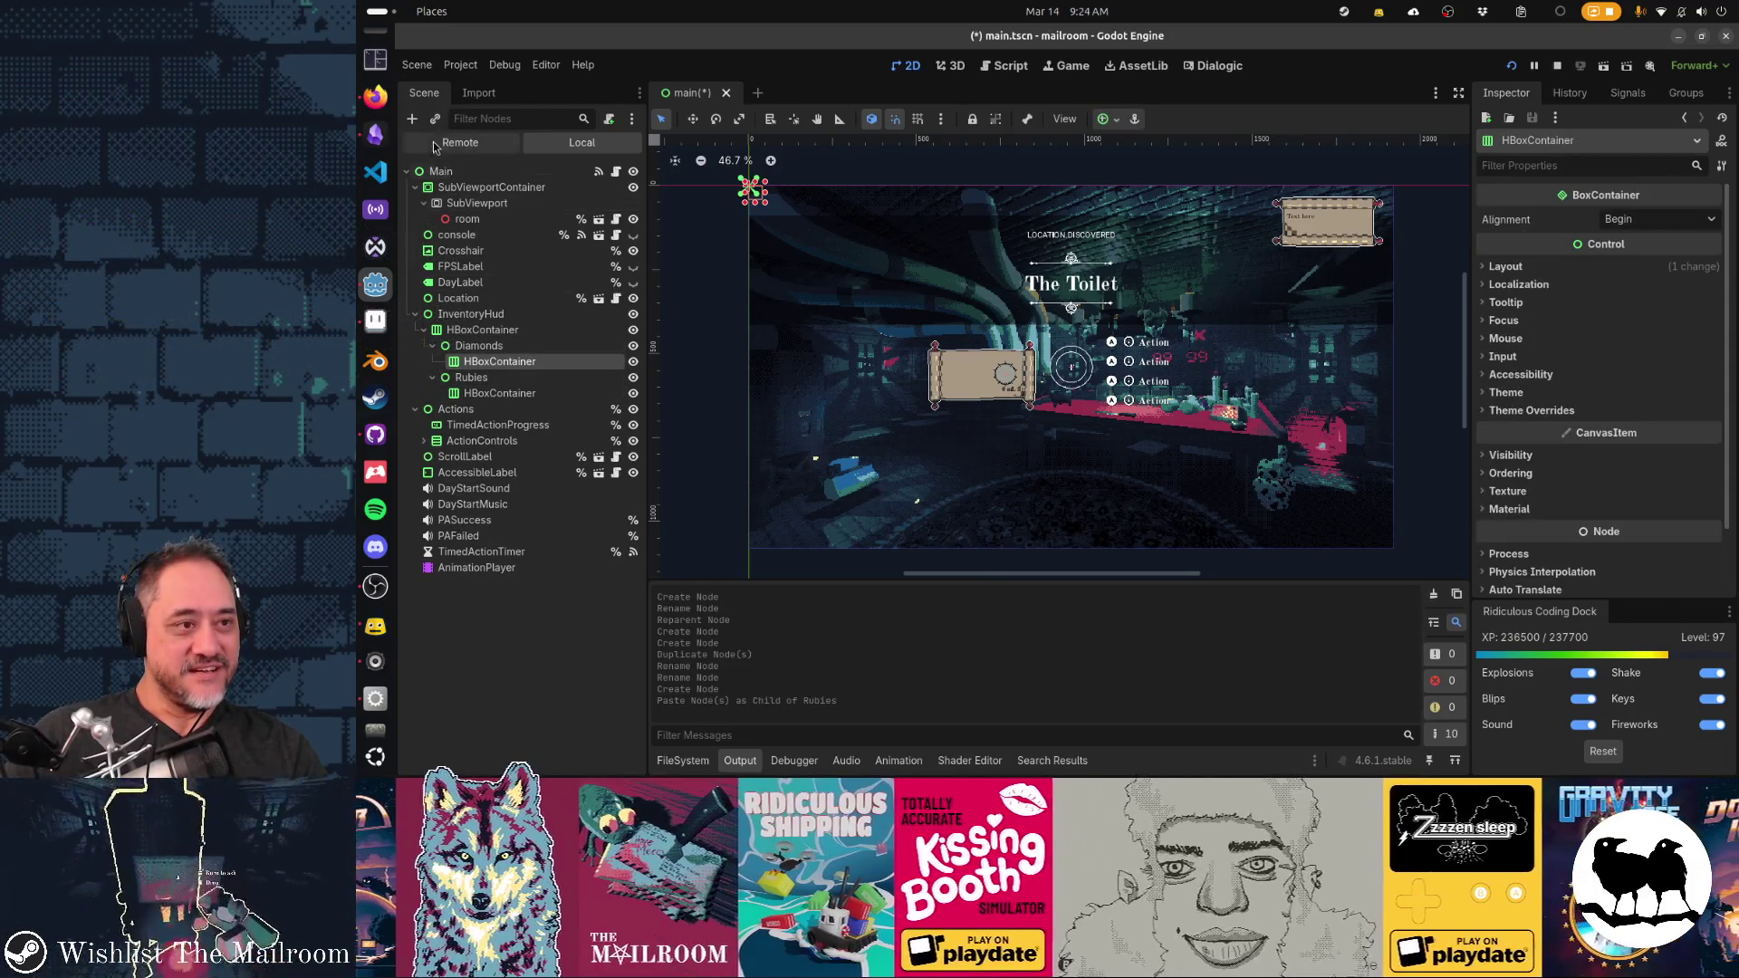
# Add a Label and a TextureRect renamed Icon under Diamonds' HBoxContainer
pyautogui.click(412, 120)
pyautogui.write('label')
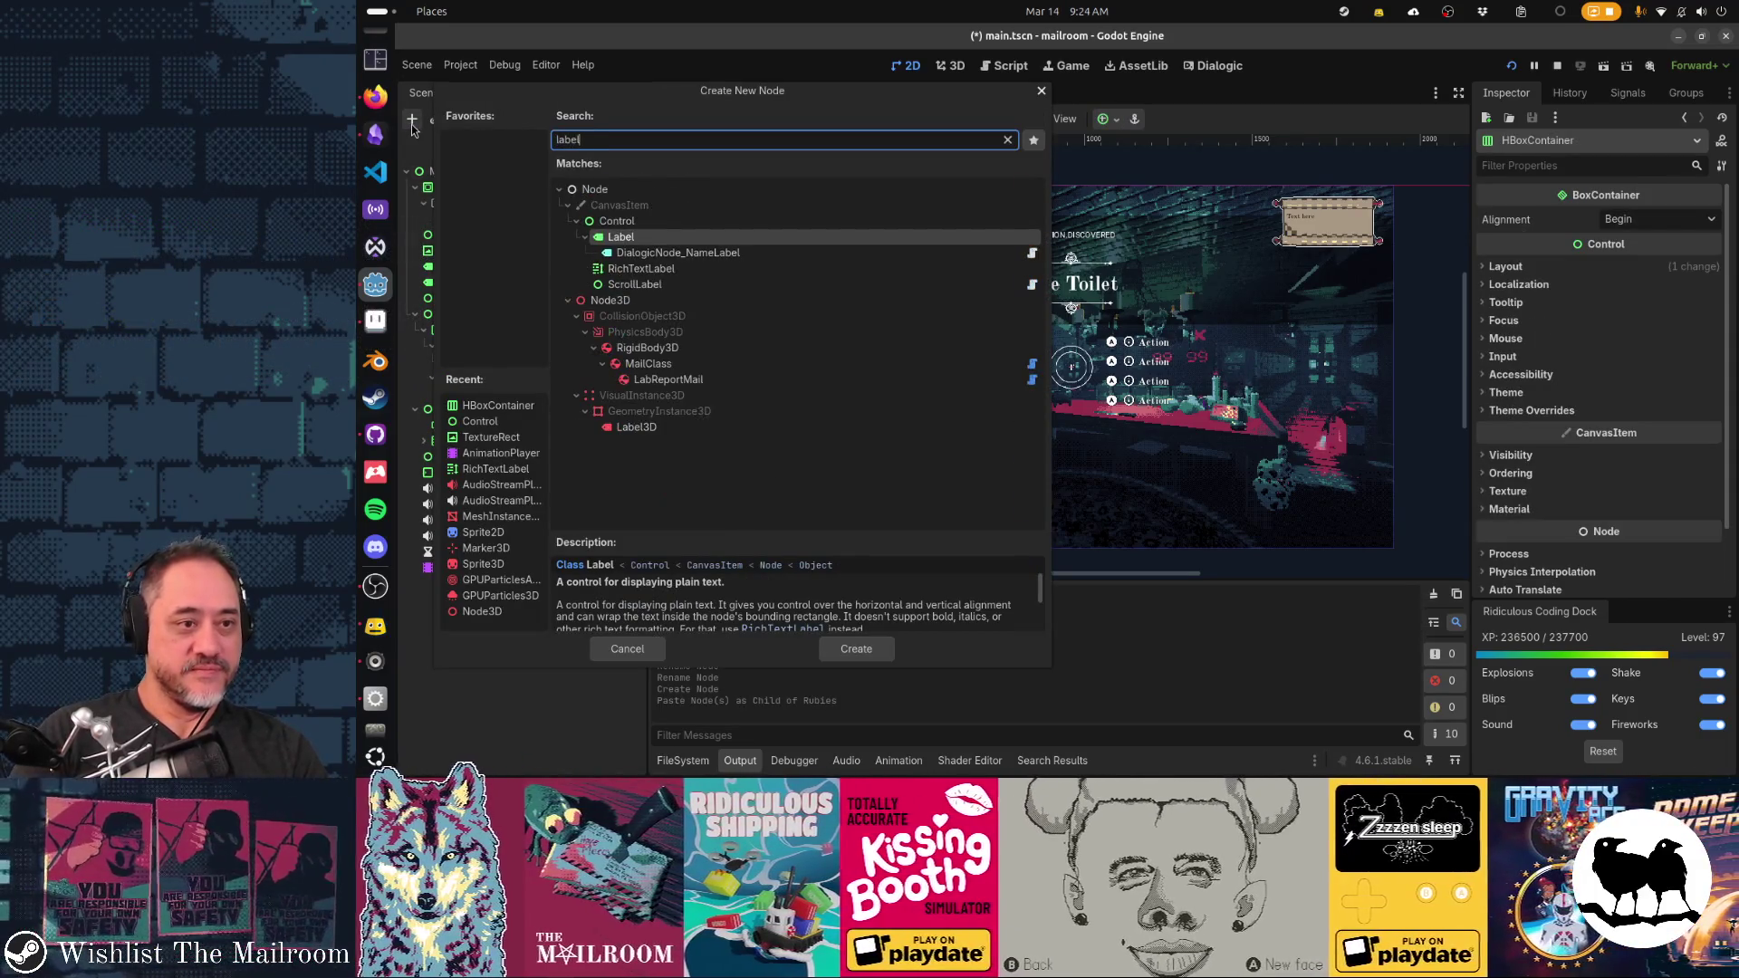
pyautogui.press('Return')
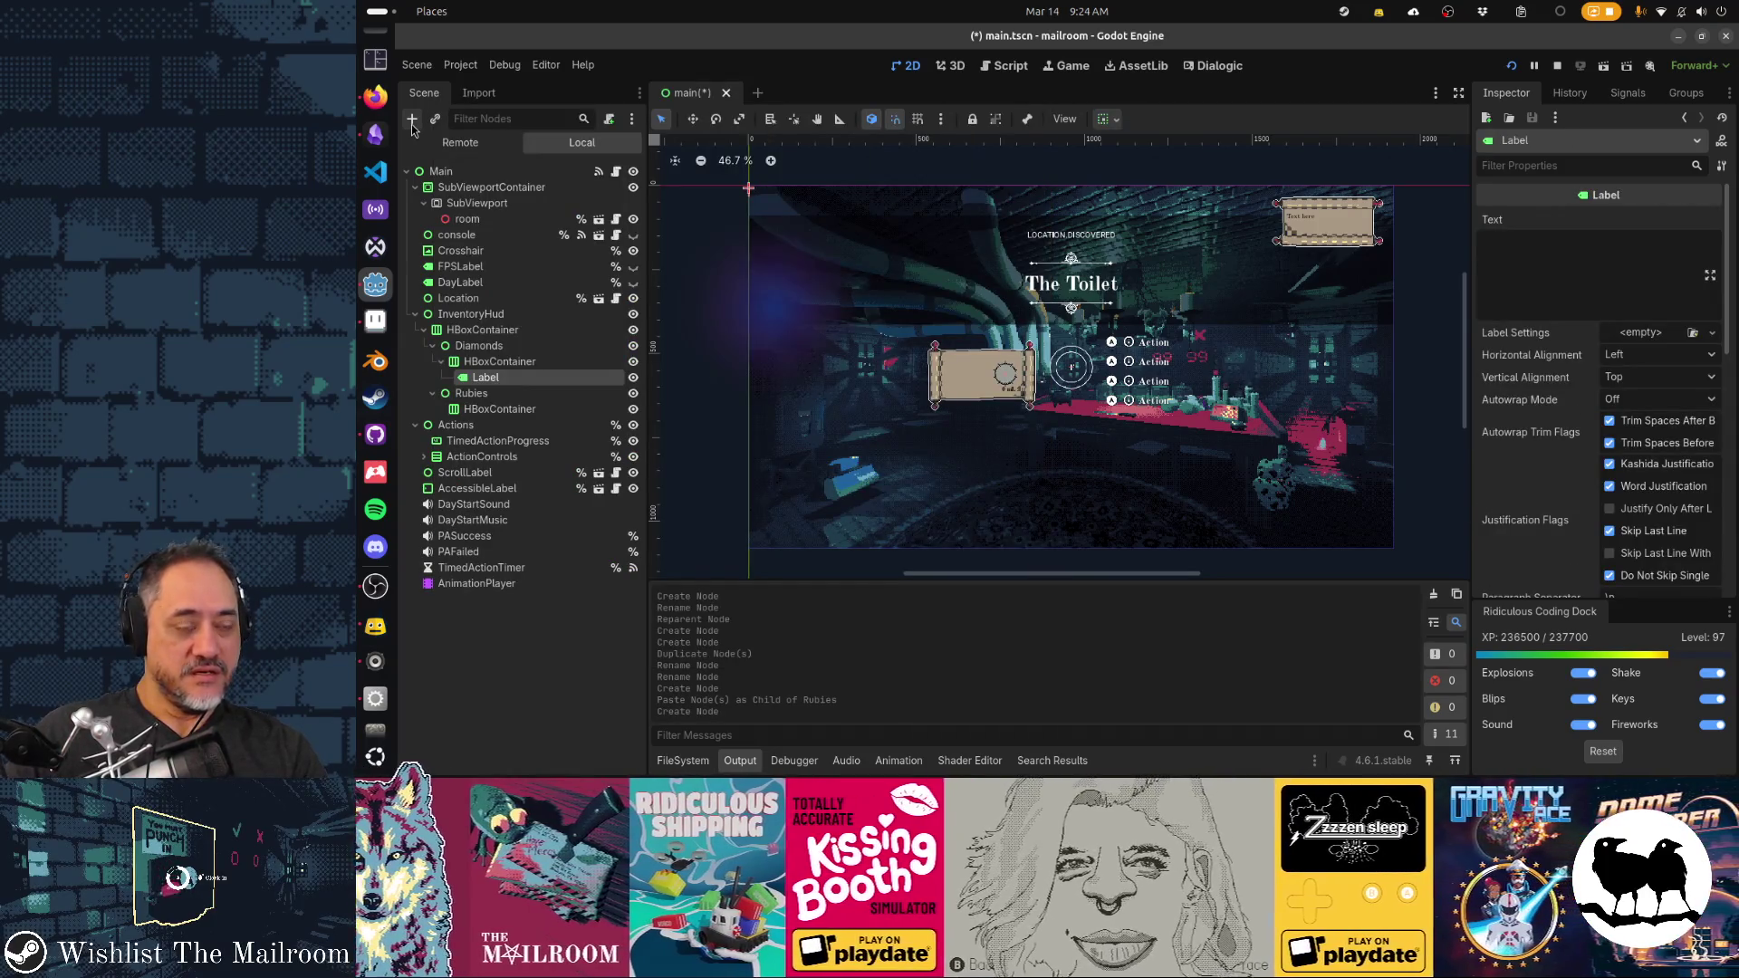
pyautogui.click(499, 361)
pyautogui.click(413, 121)
pyautogui.write('texturer')
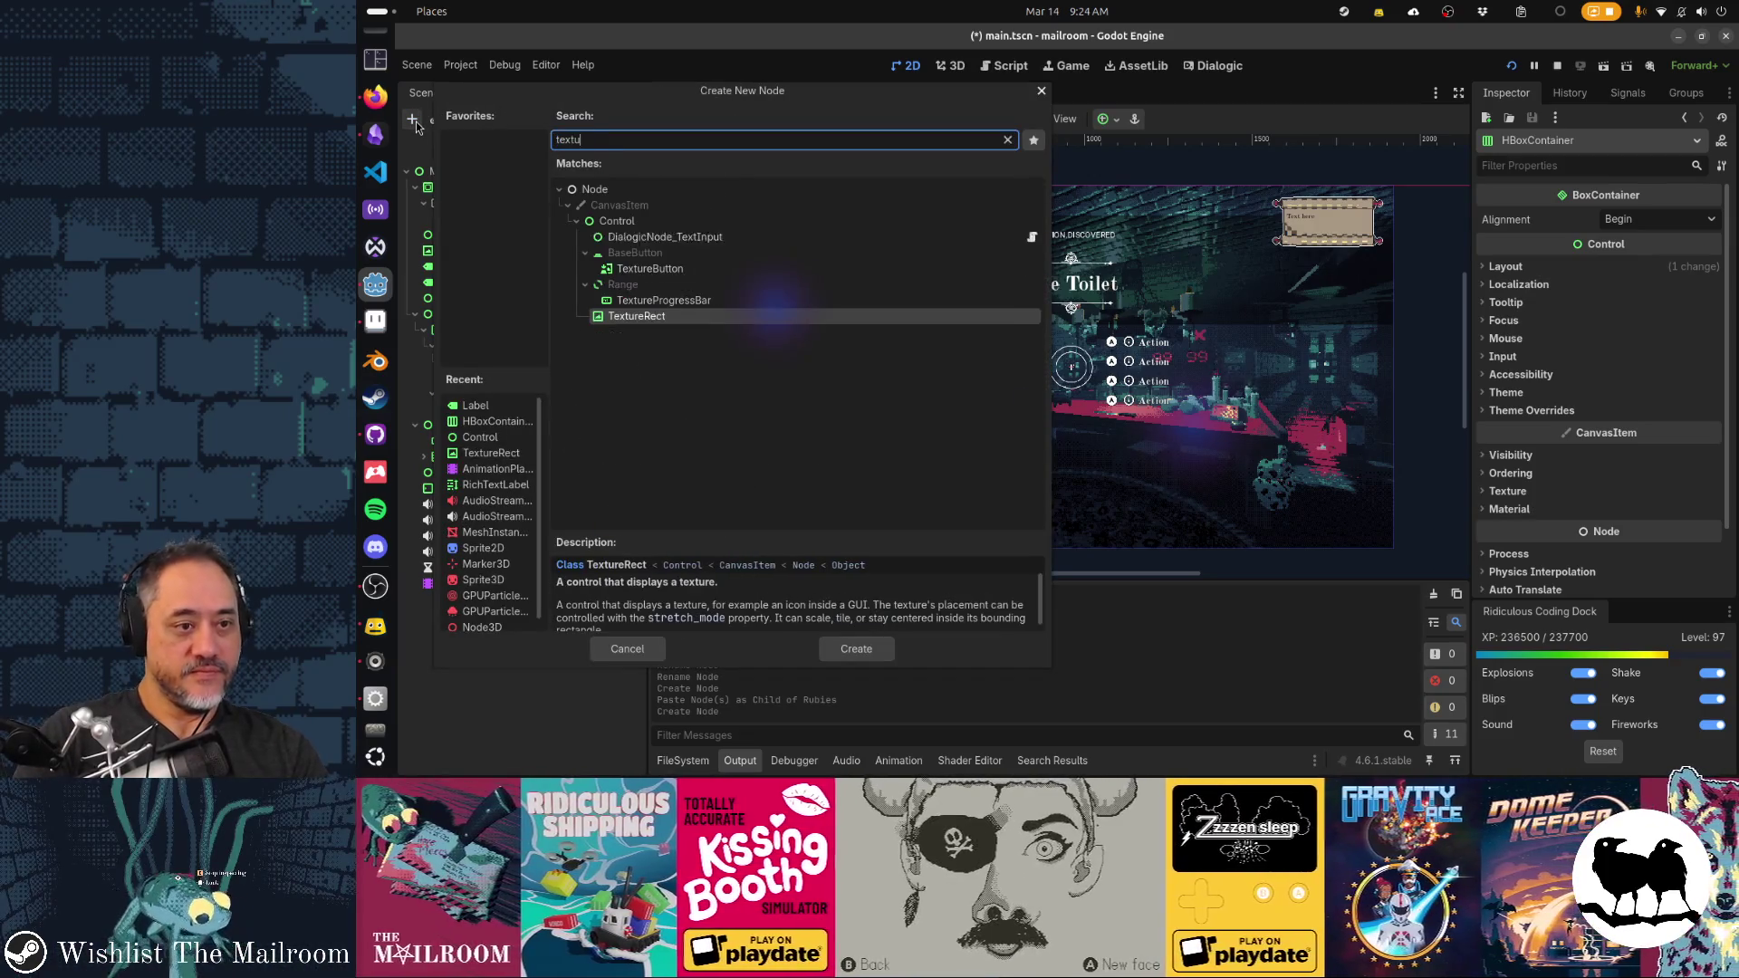
pyautogui.press('Return')
pyautogui.press('F2')
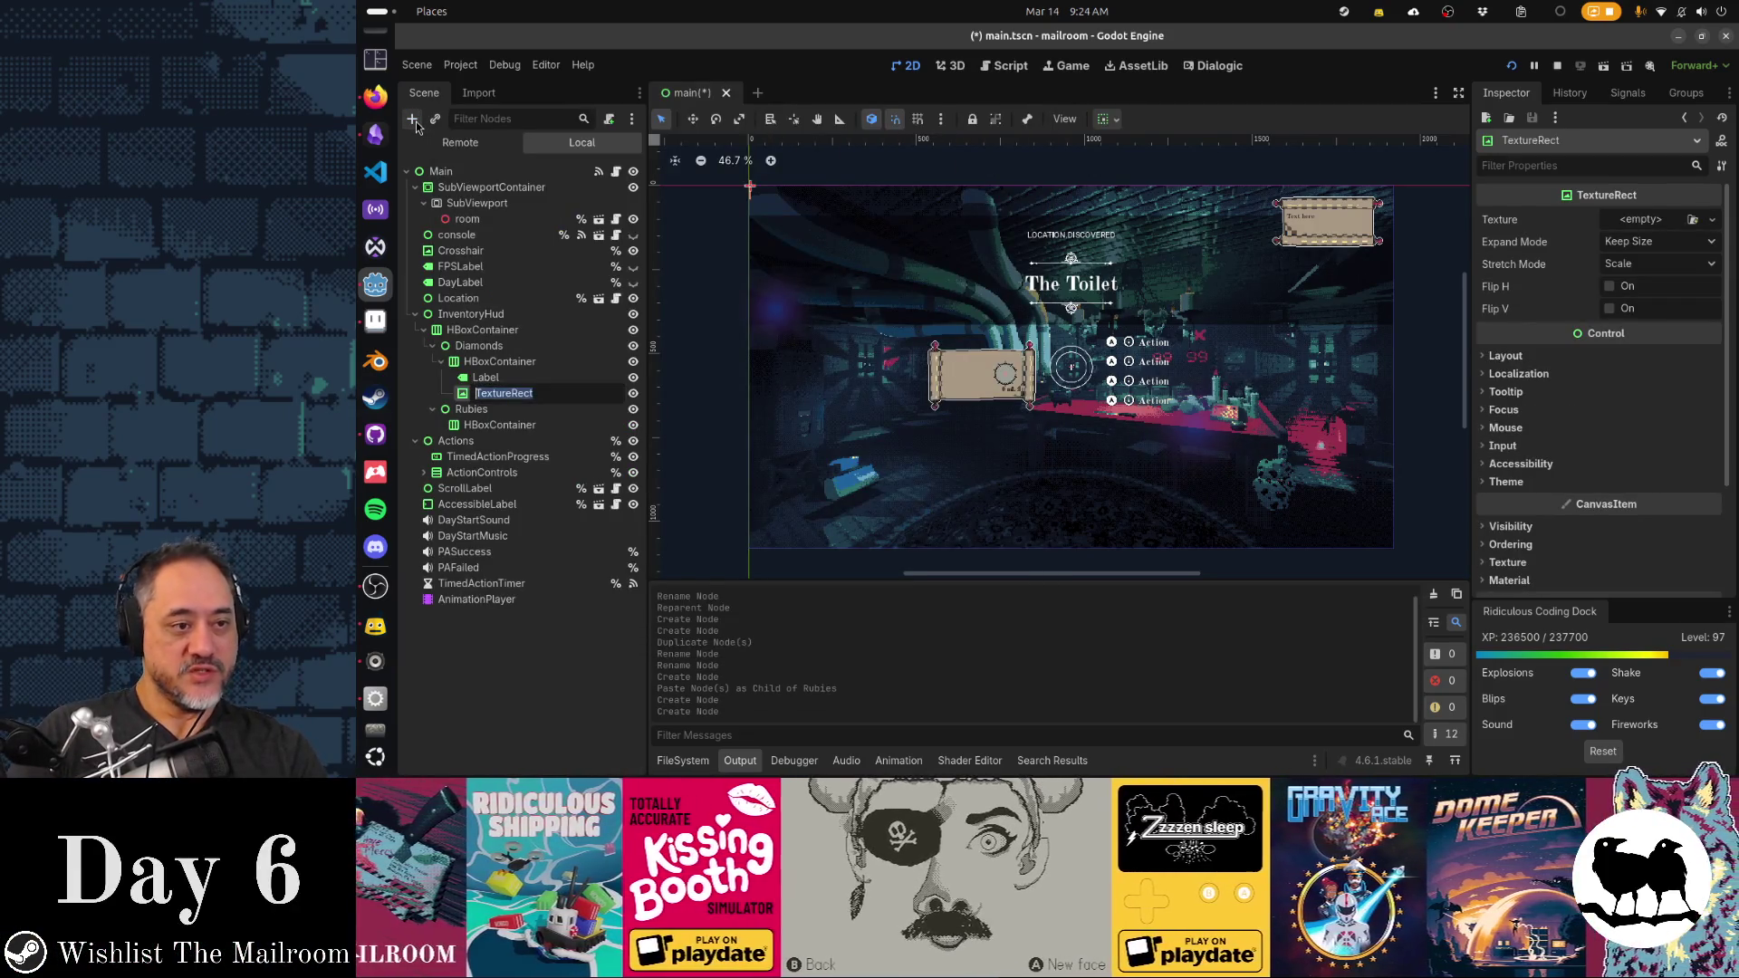
pyautogui.write('Icon')
pyautogui.press('Return')
# Paste the Label and Icon into Rubies' HBoxContainer
pyautogui.press('Up')
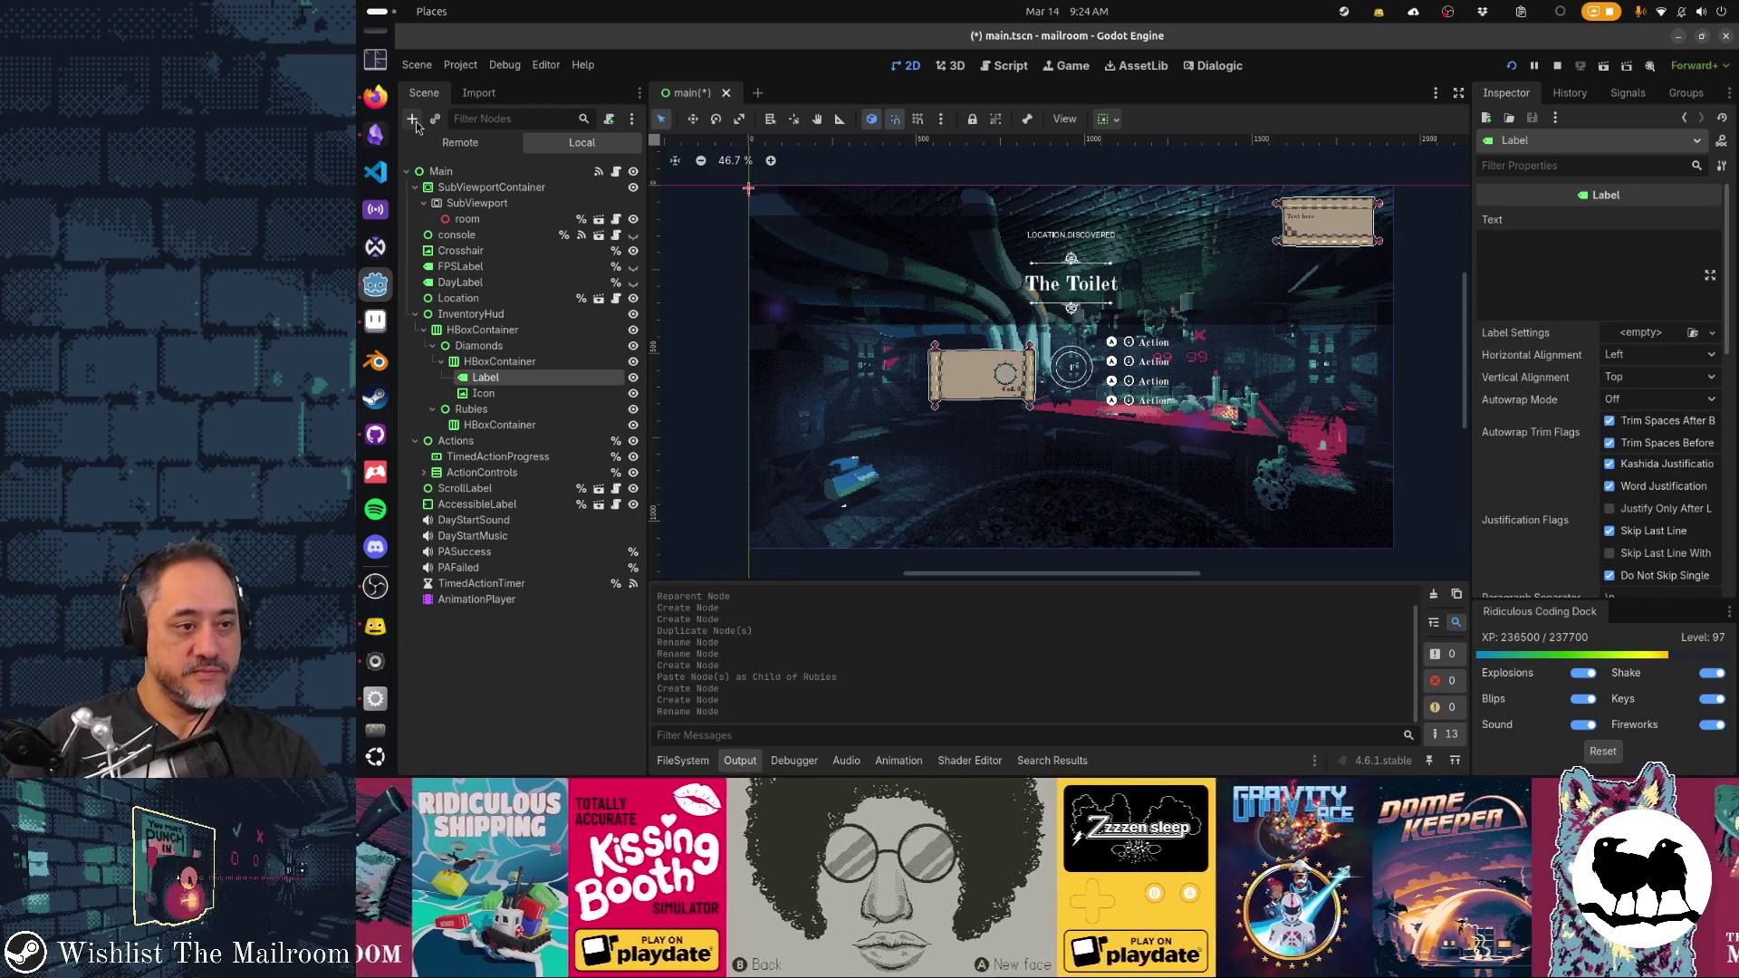
pyautogui.keyDown('shift'); pyautogui.click(512, 394); pyautogui.keyUp('shift')
pyautogui.click(523, 426)
pyautogui.hotkey('ctrl', 'v')
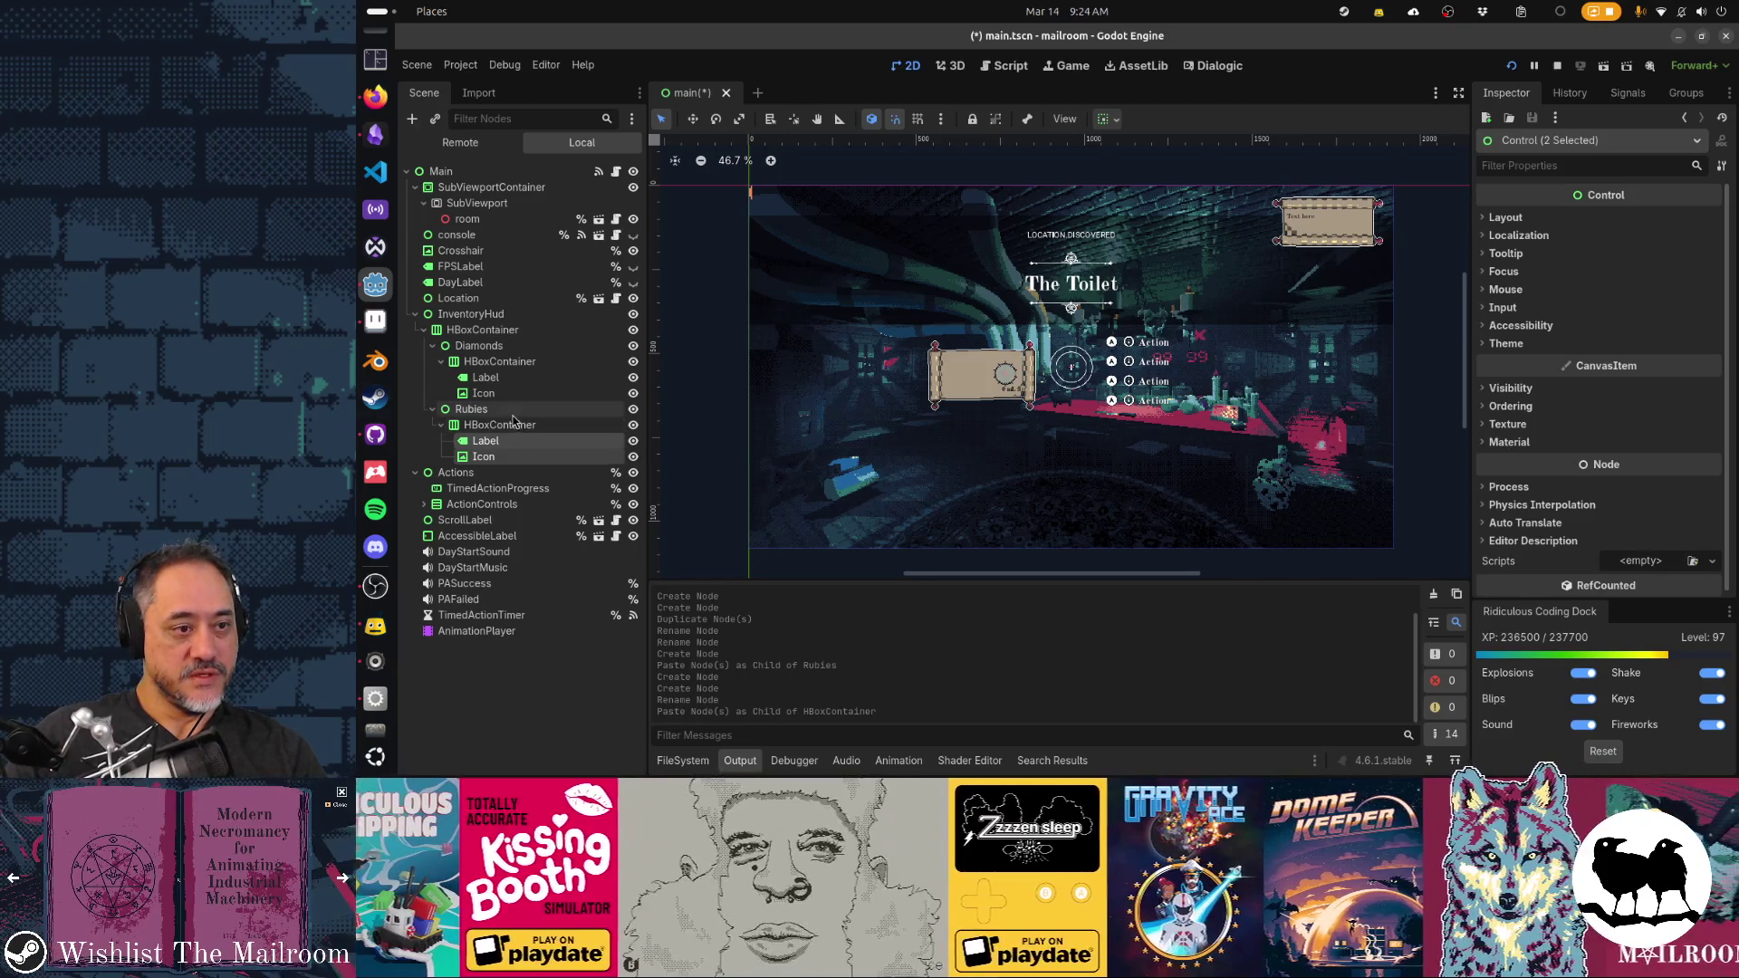
pyautogui.click(512, 423)
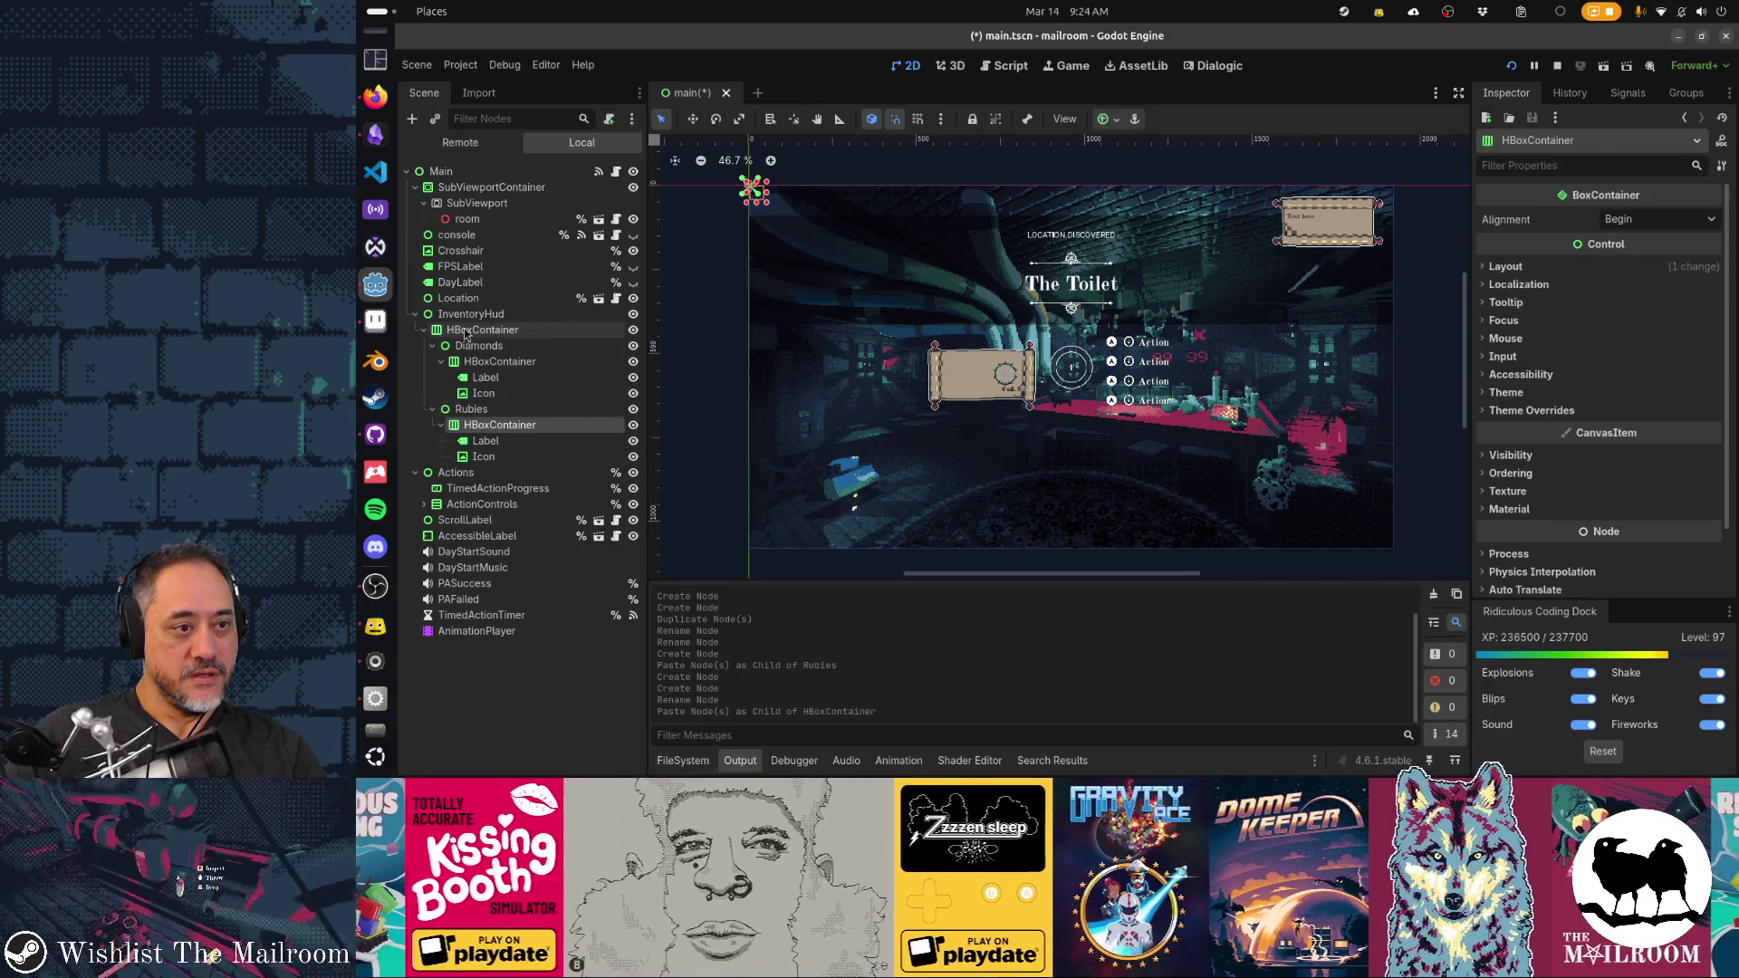
# Toggle visibility of InventoryHud and Diamonds, then frame InventoryHud in the 2D view
pyautogui.click(470, 314)
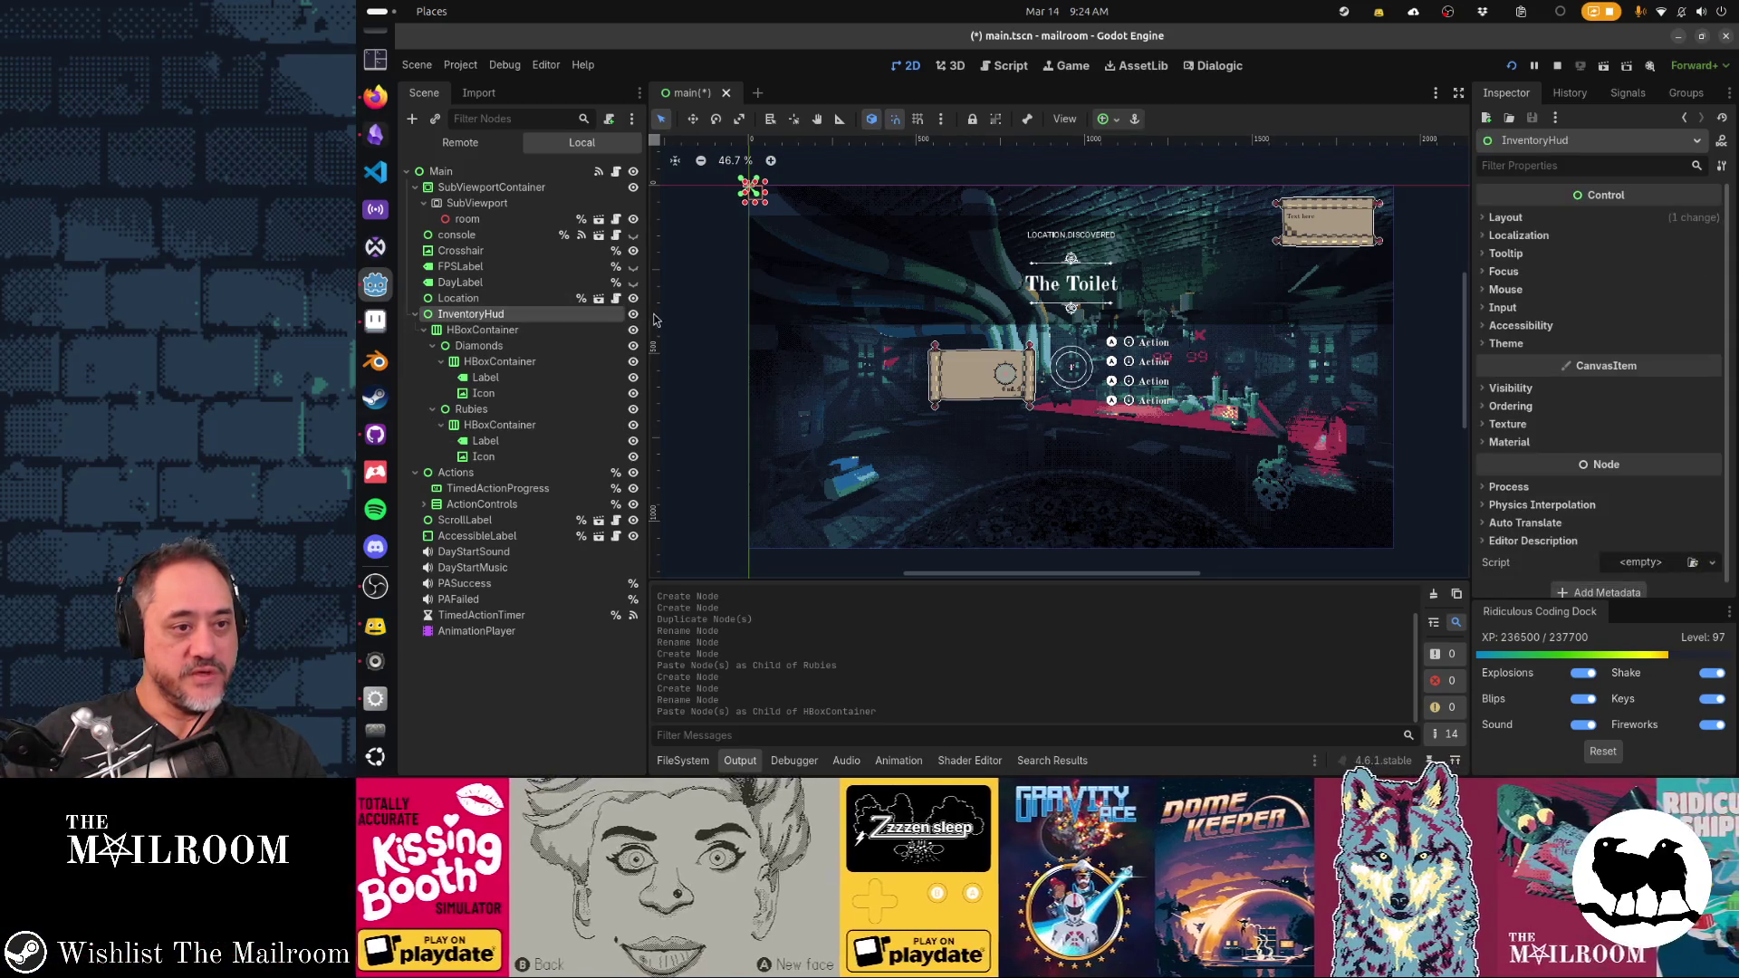
pyautogui.click(633, 315)
pyautogui.click(633, 314)
pyautogui.click(633, 315)
pyautogui.click(633, 314)
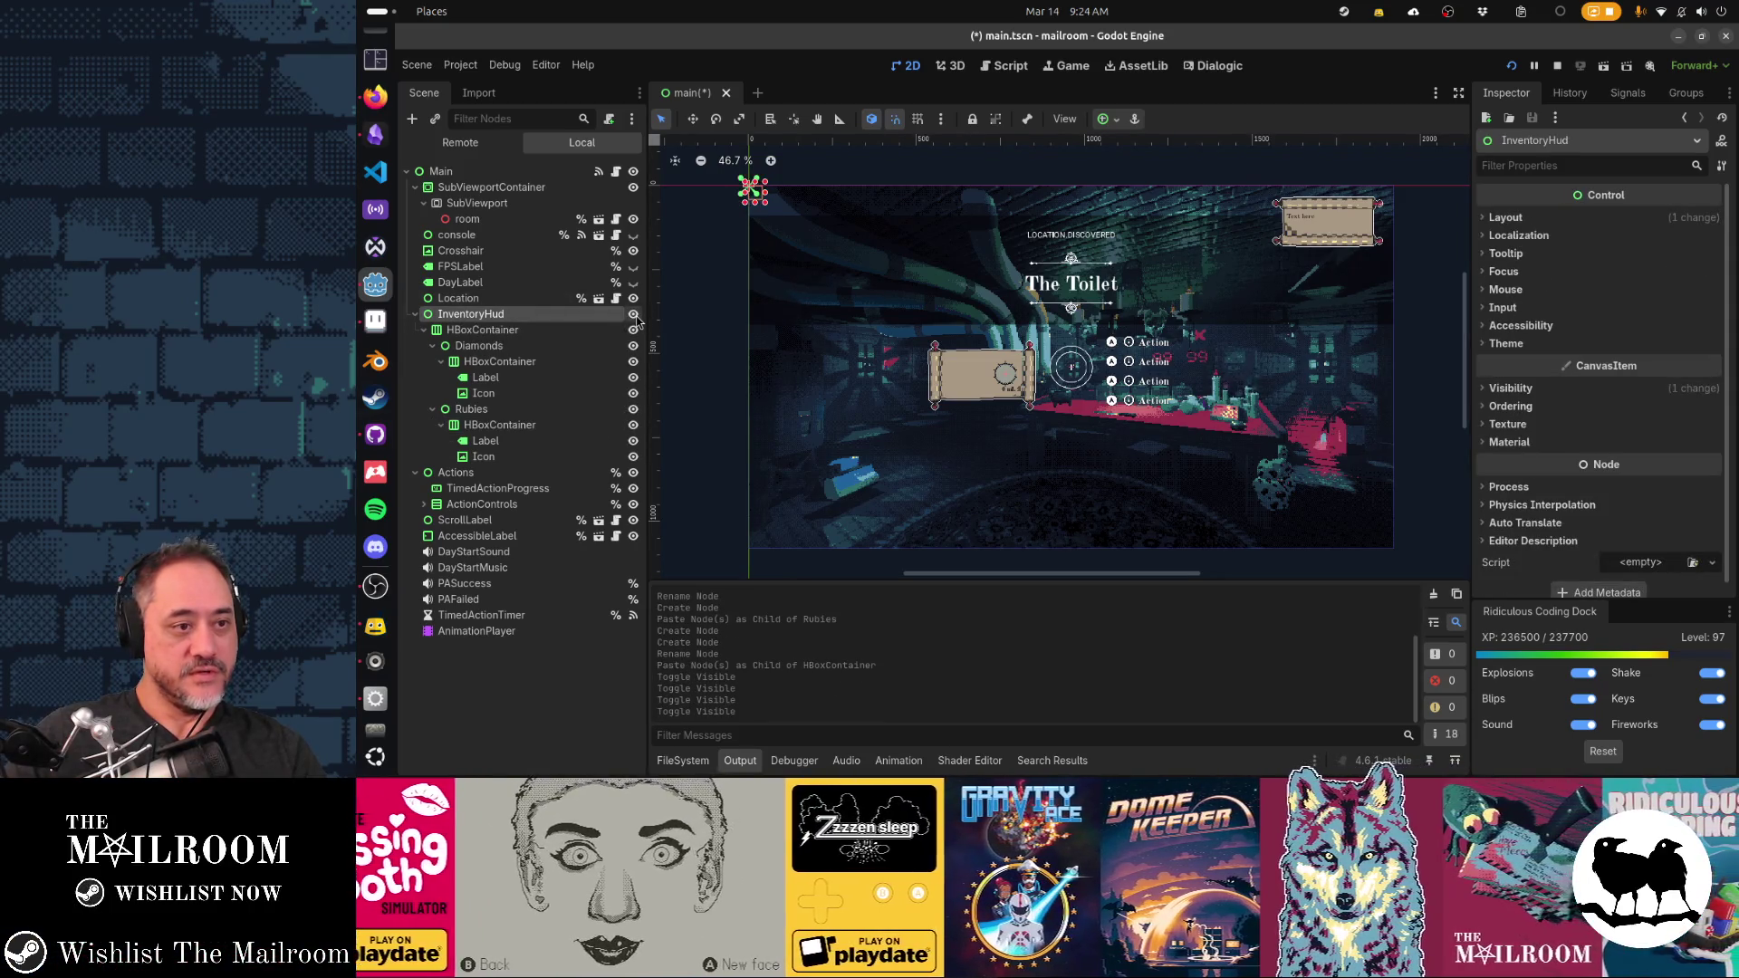
pyautogui.click(633, 346)
pyautogui.click(633, 346)
pyautogui.click(632, 408)
pyautogui.click(633, 408)
pyautogui.press('f')
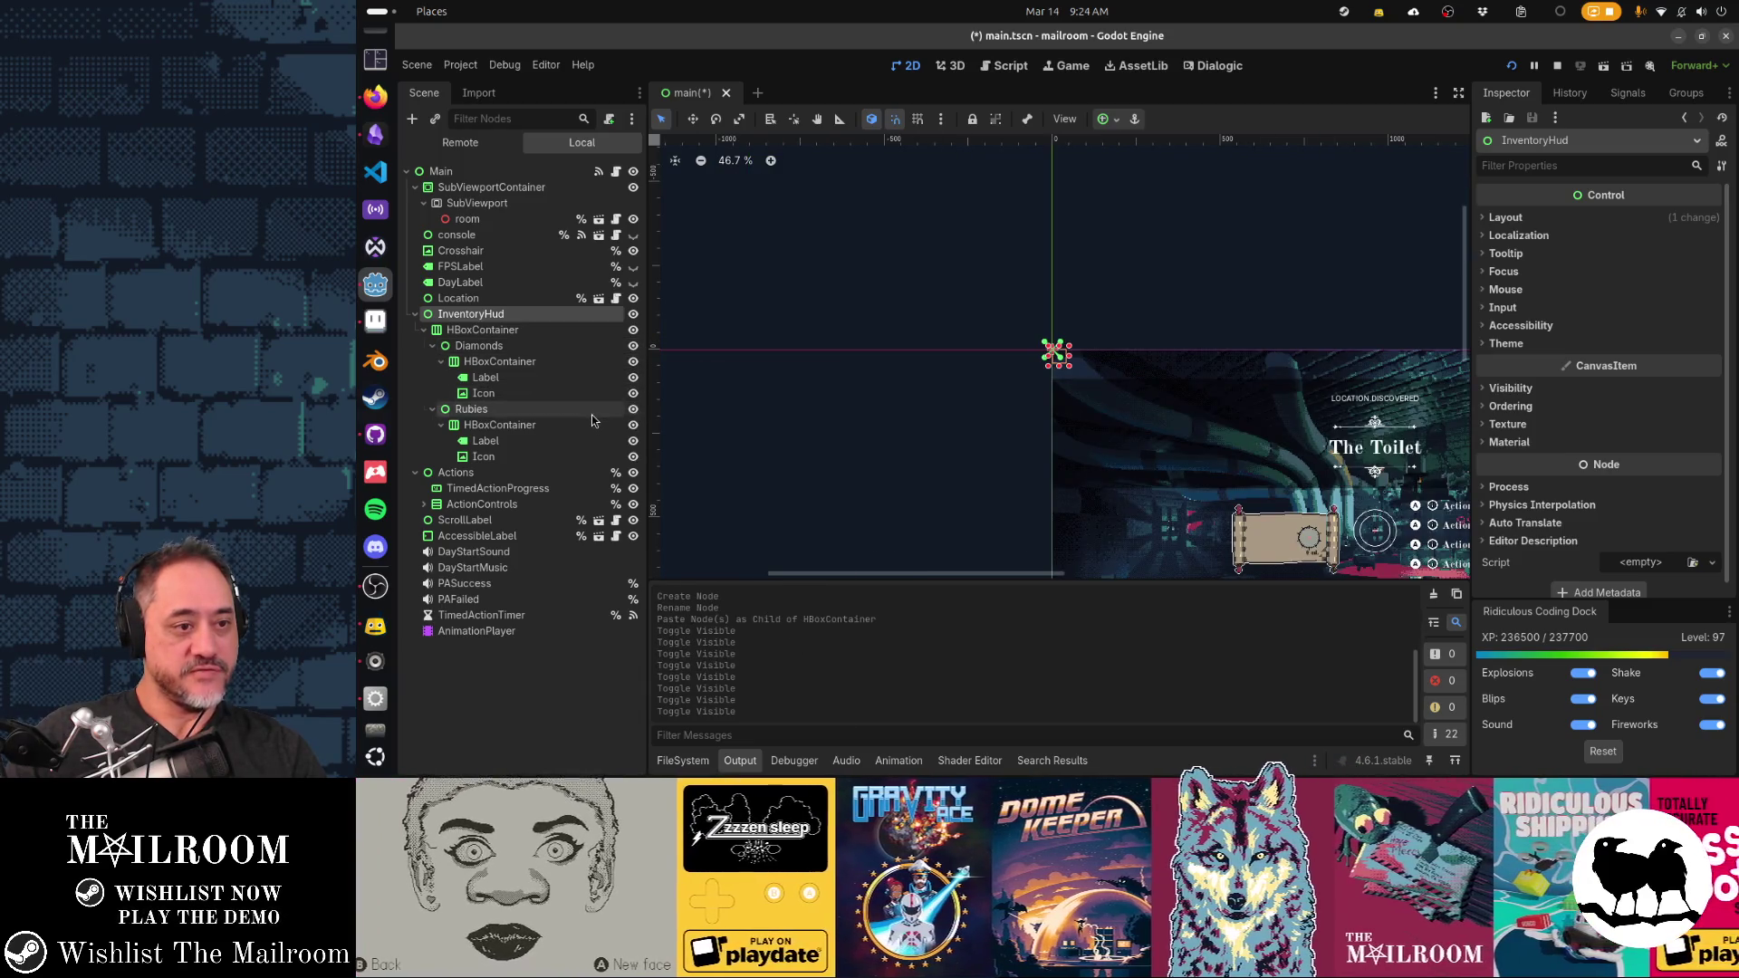
# Dismiss Rubies' node options and multi-select the HUD nodes up to InventoryHud
pyautogui.rightClick(592, 415)
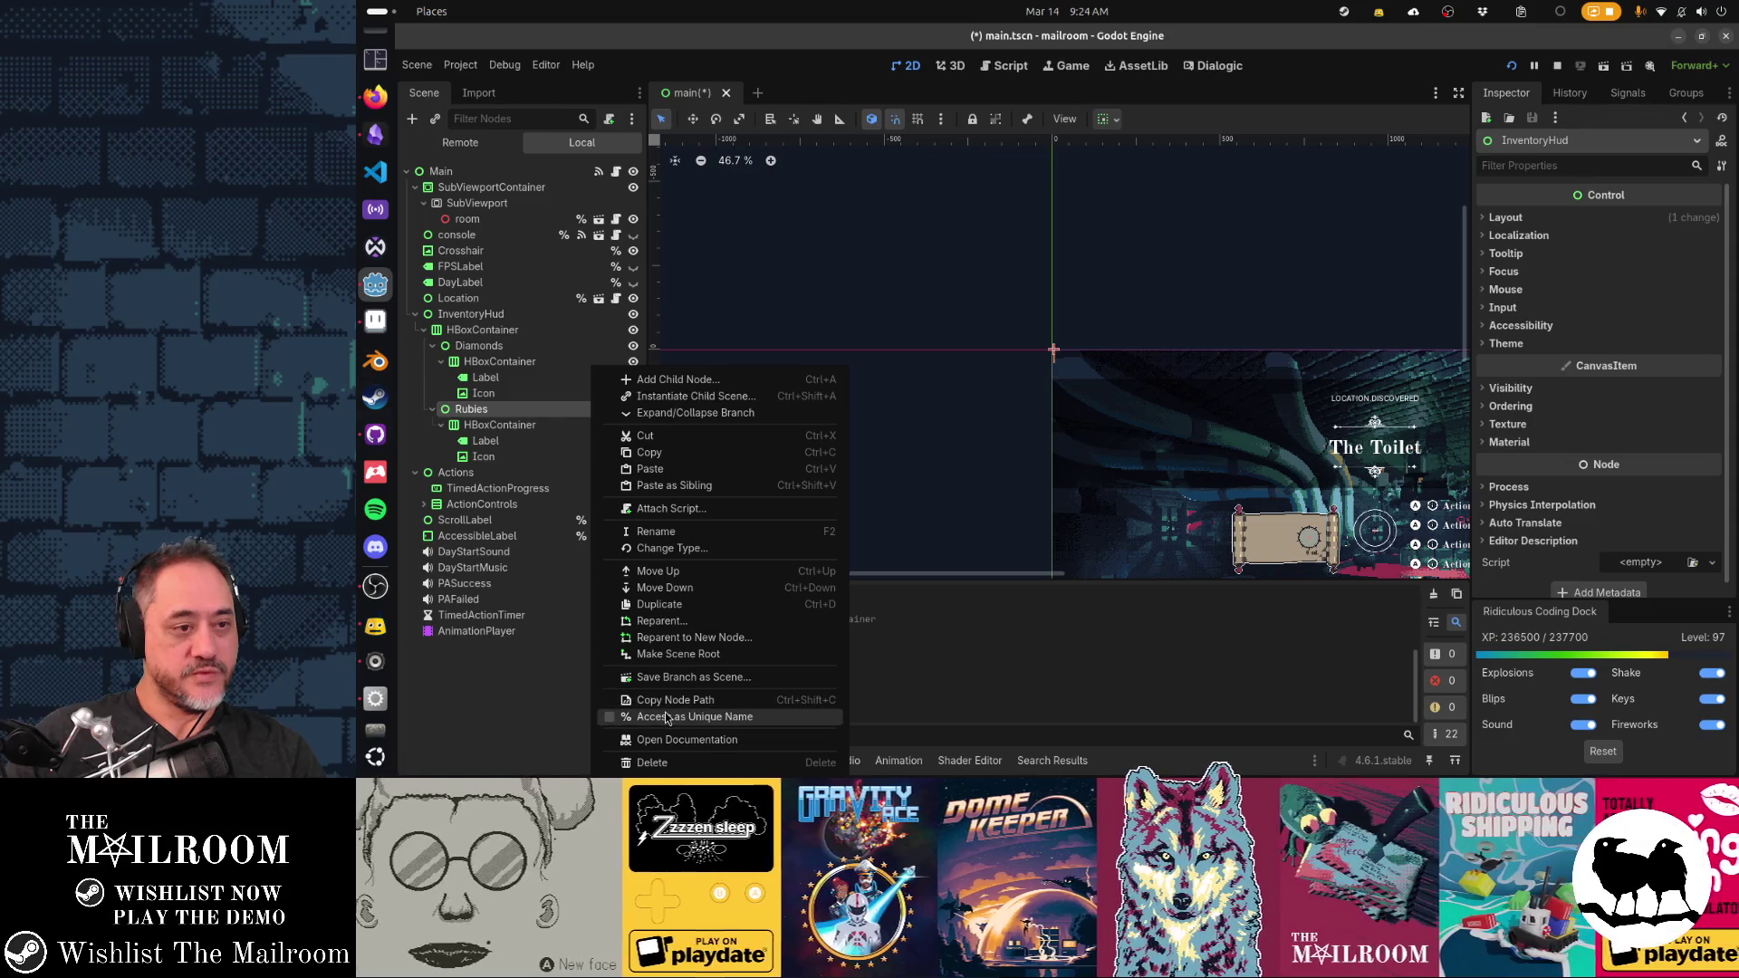
pyautogui.press('Escape')
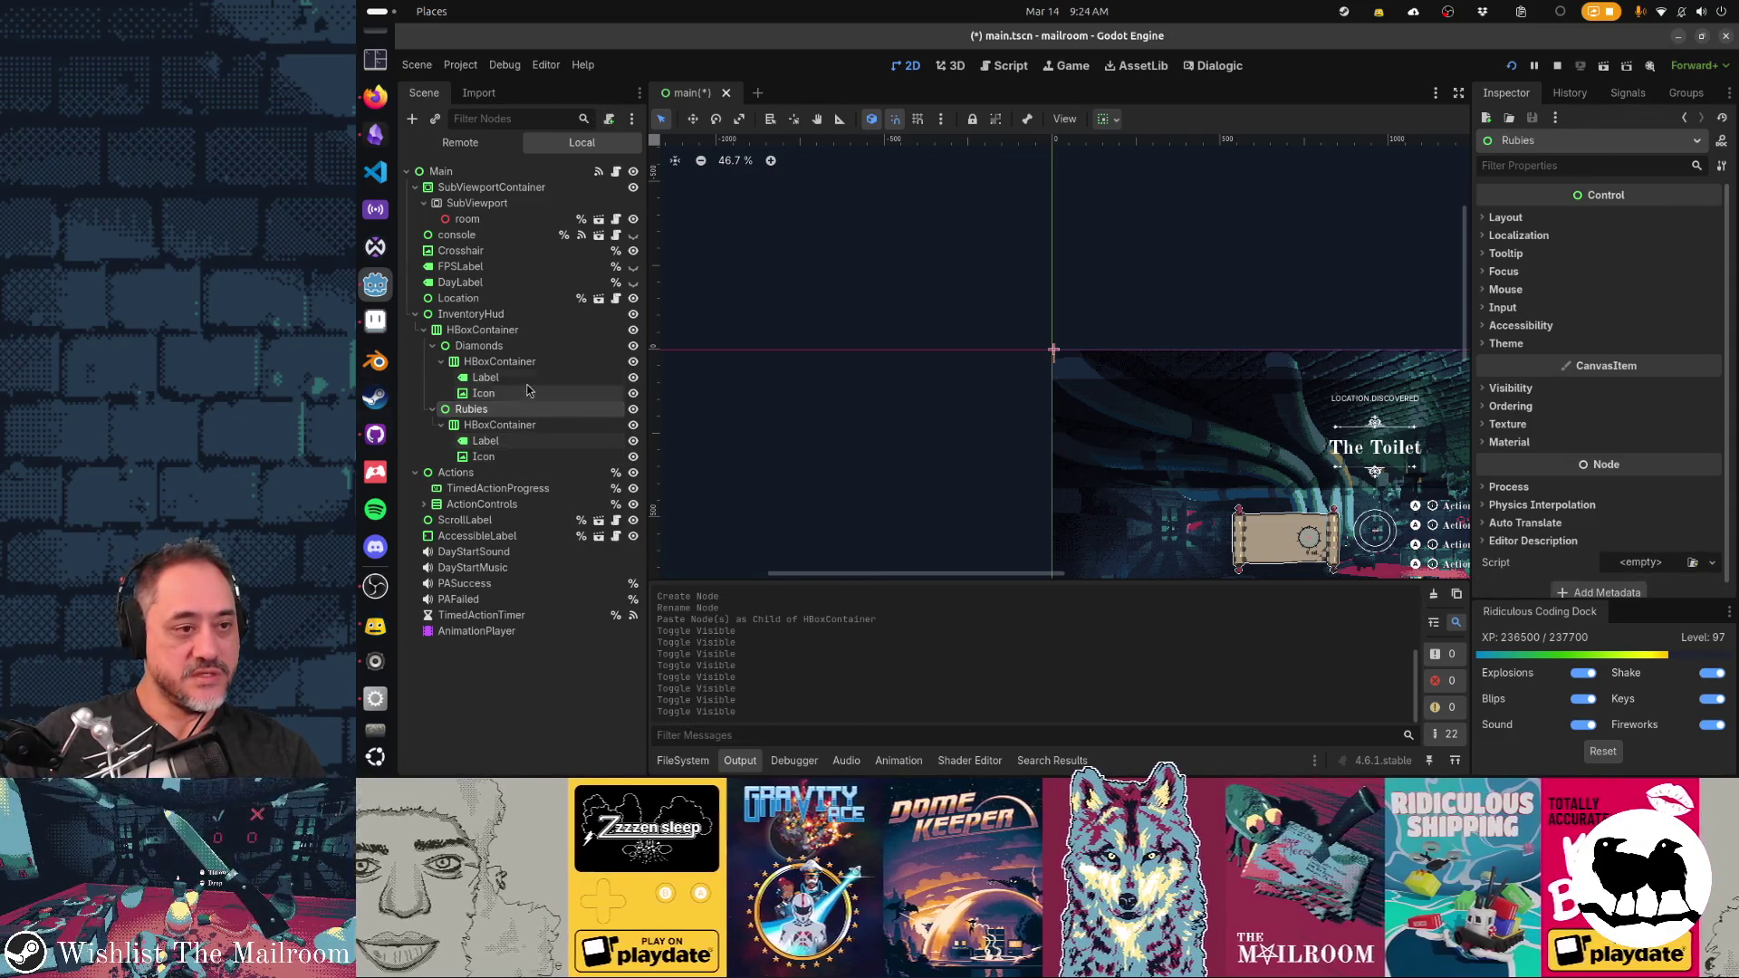
pyautogui.keyDown('ctrl'); pyautogui.click(521, 377); pyautogui.keyUp('ctrl')
pyautogui.keyDown('ctrl'); pyautogui.click(530, 345); pyautogui.keyUp('ctrl')
pyautogui.keyDown('ctrl'); pyautogui.click(541, 314); pyautogui.keyUp('ctrl')
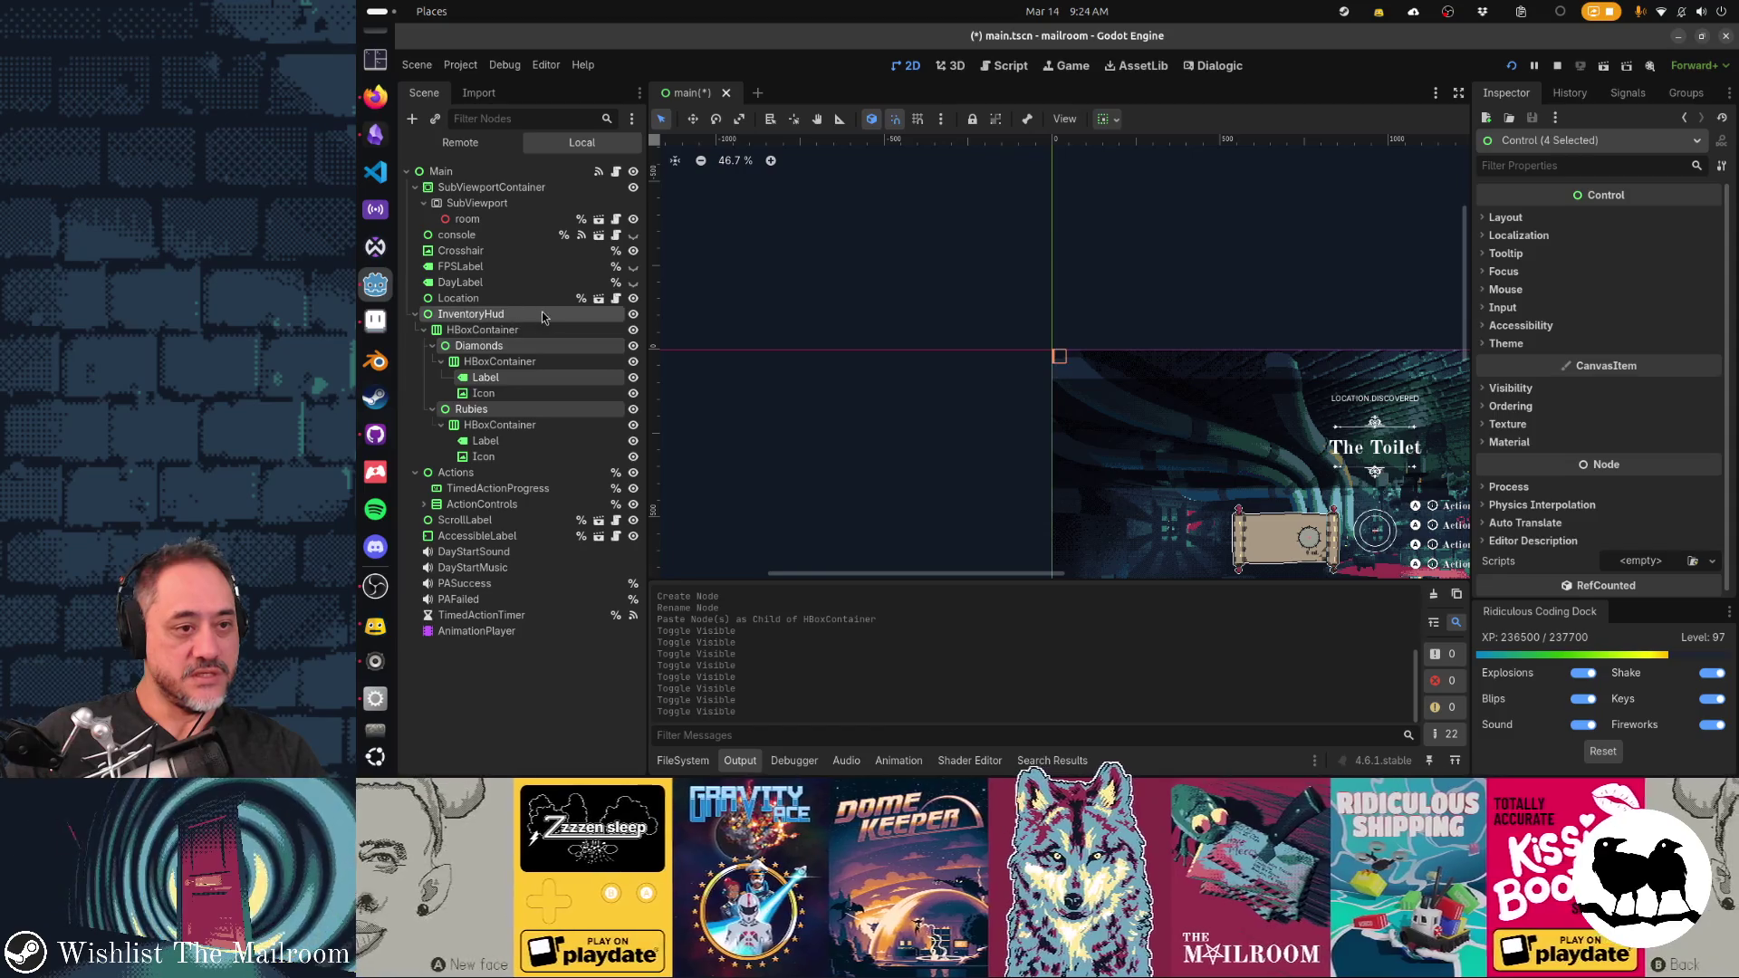
# Mark the four selected HUD nodes as scene-unique names
pyautogui.rightClick(541, 314)
pyautogui.click(616, 598)
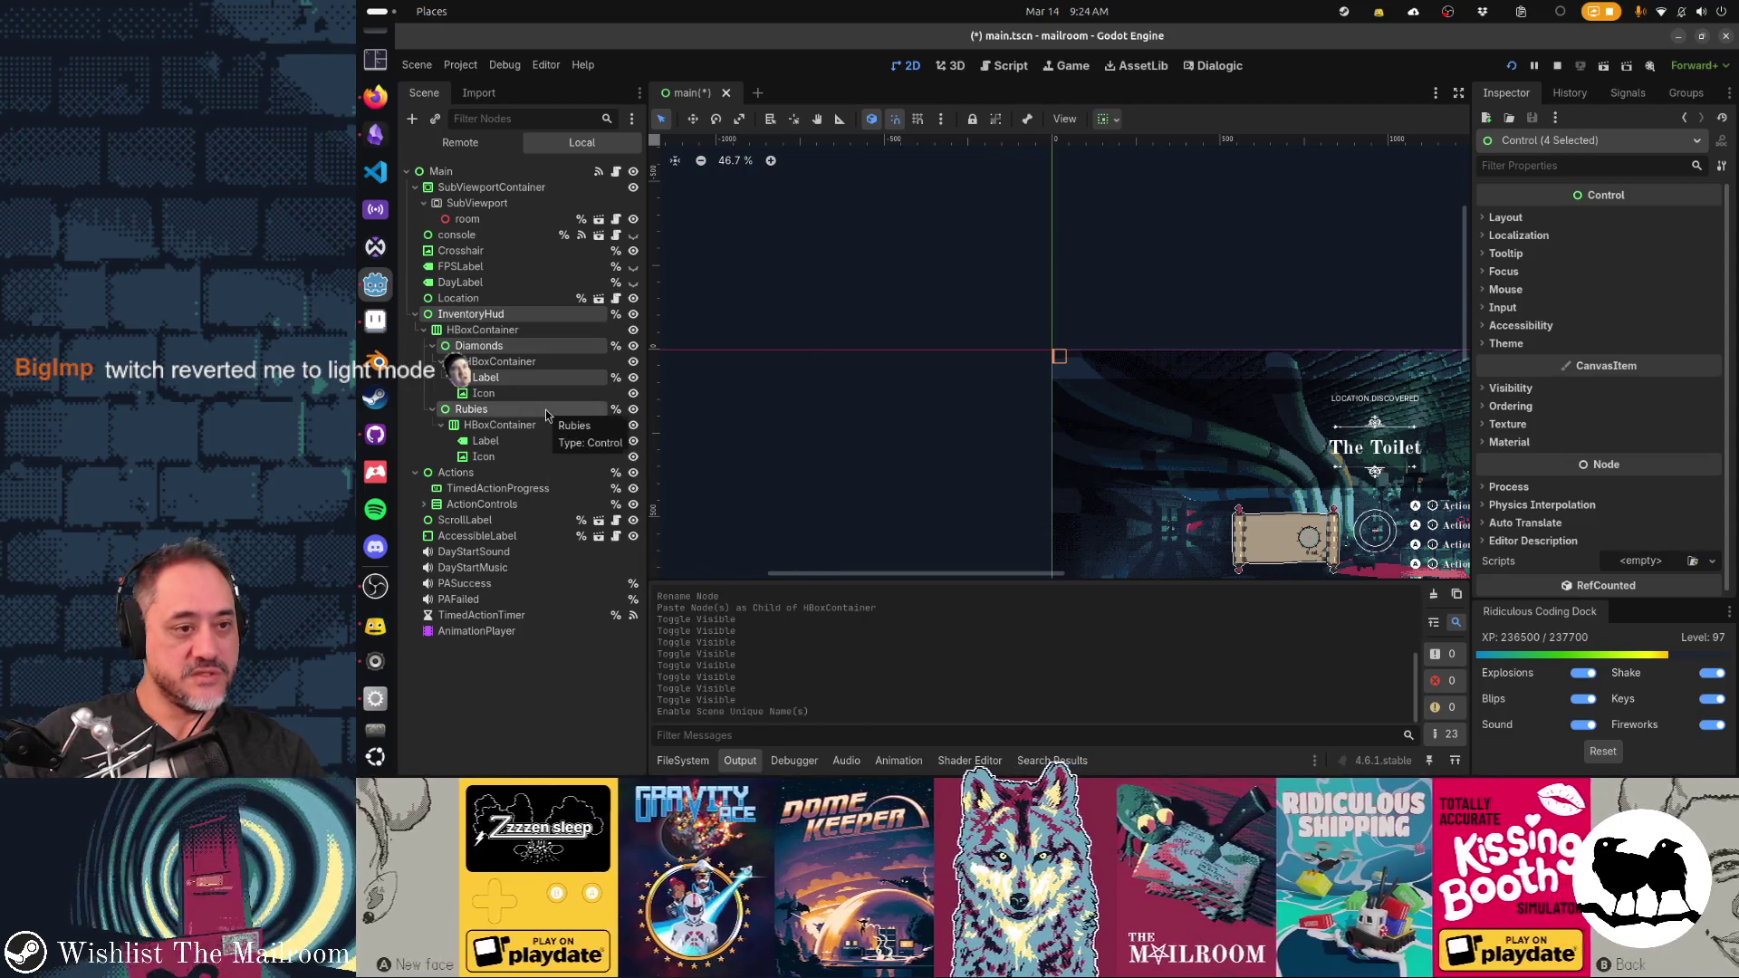
pyautogui.click(498, 426)
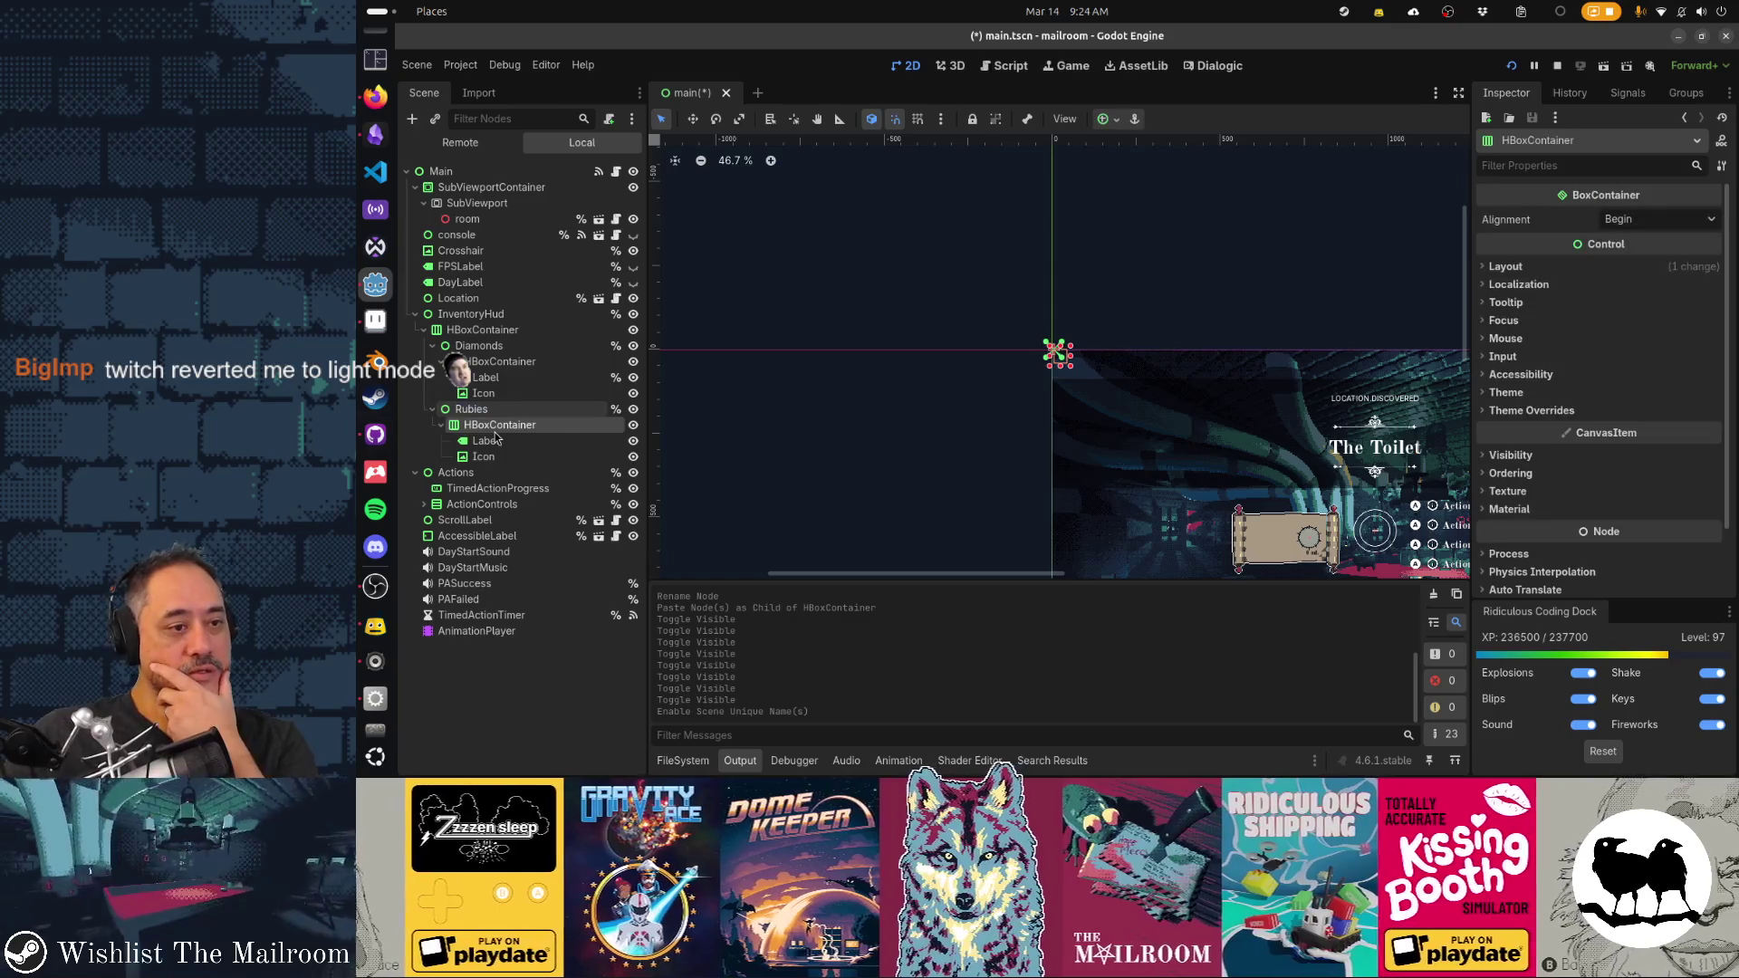
# Resize InventoryHud to 377×75 and anchor it with the Center Top preset
pyautogui.click(480, 315)
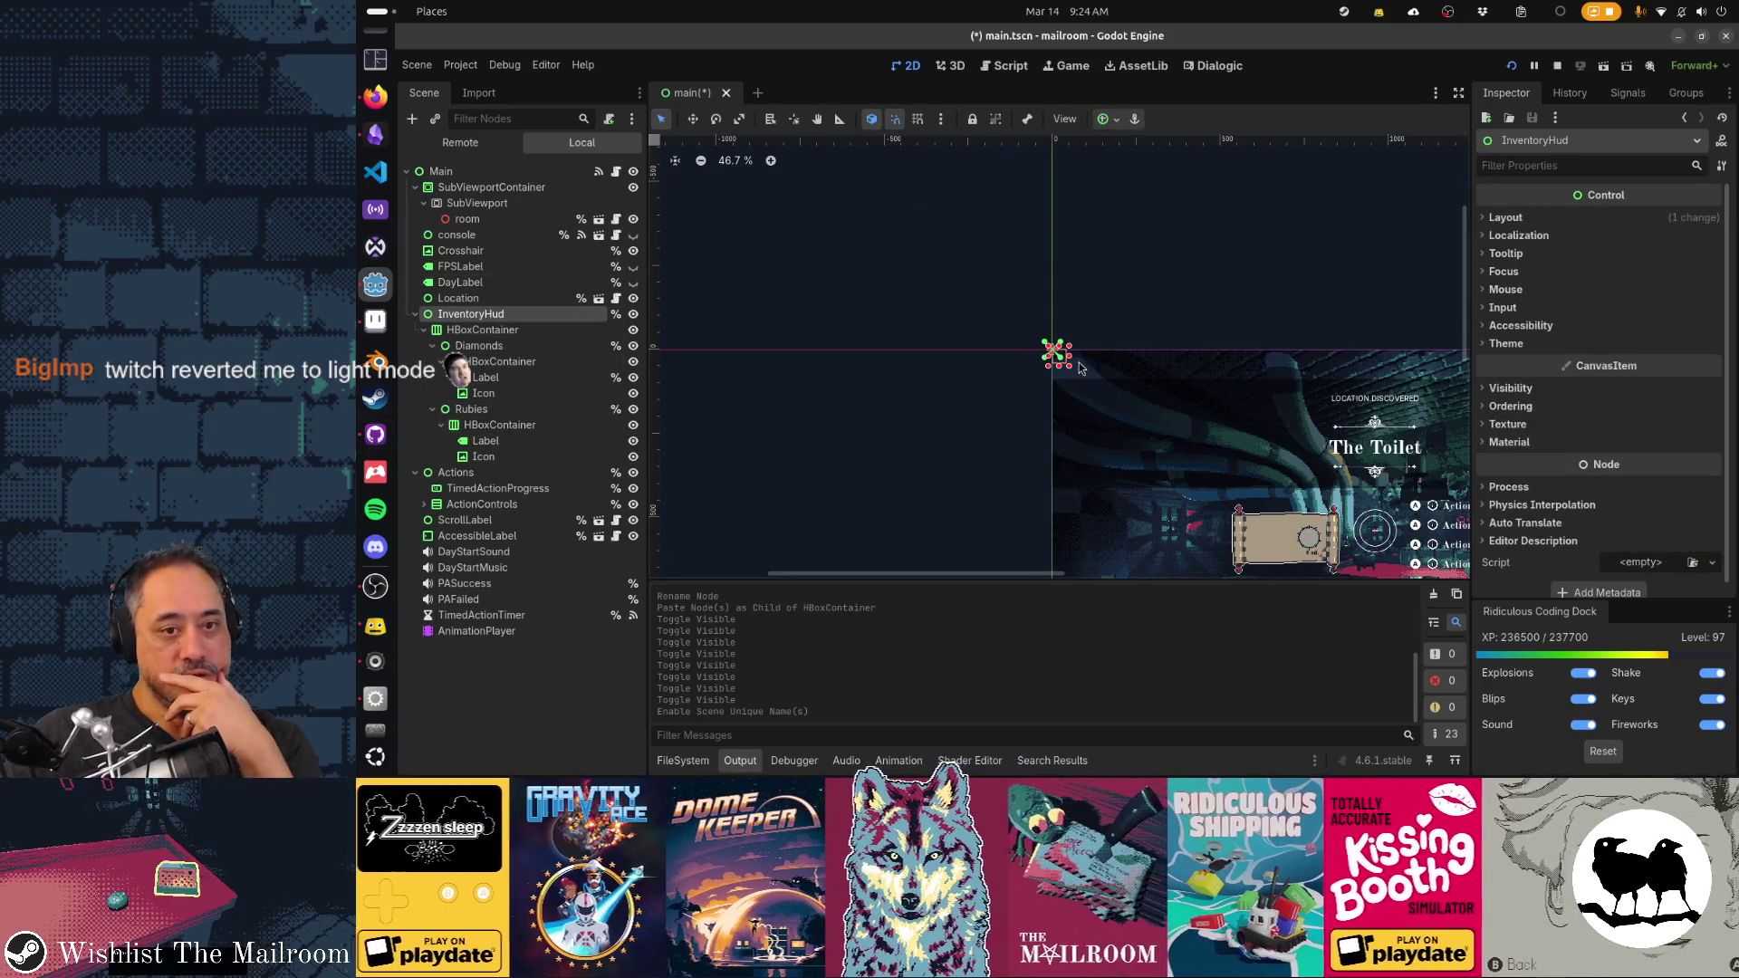
pyautogui.moveTo(1069, 367)
pyautogui.mouseDown()
pyautogui.moveTo(1218, 373)
pyautogui.moveTo(1182, 378)
pyautogui.mouseUp()
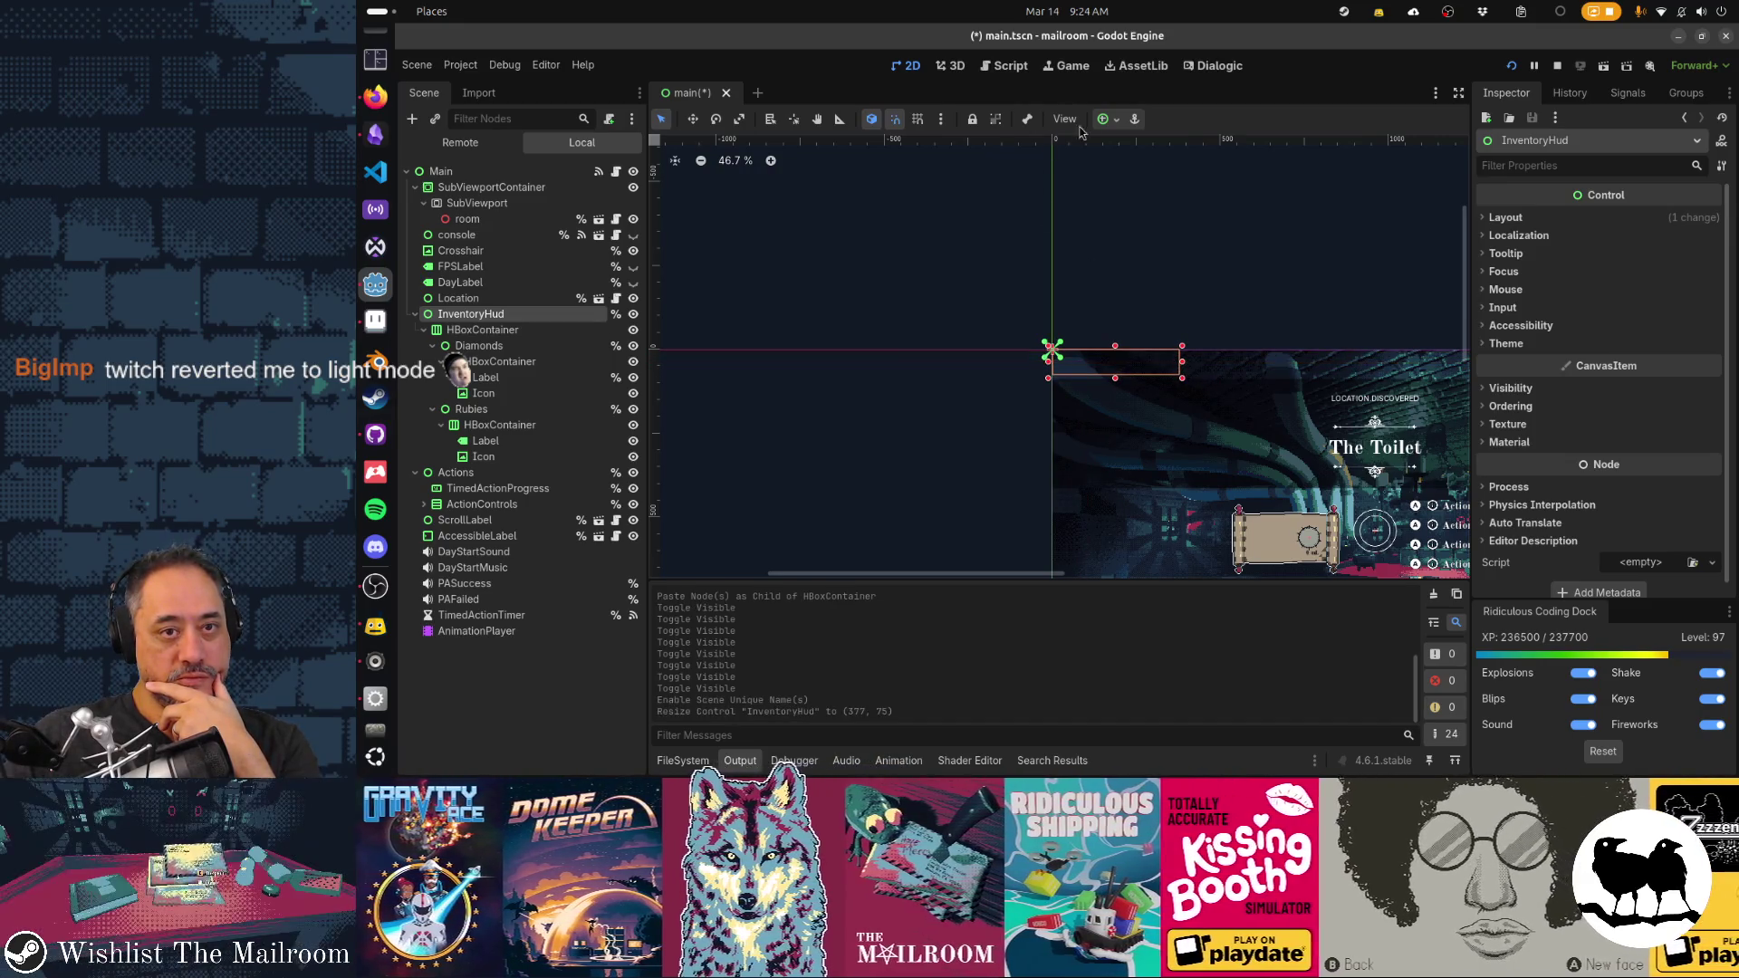
pyautogui.click(1107, 119)
pyautogui.click(1139, 172)
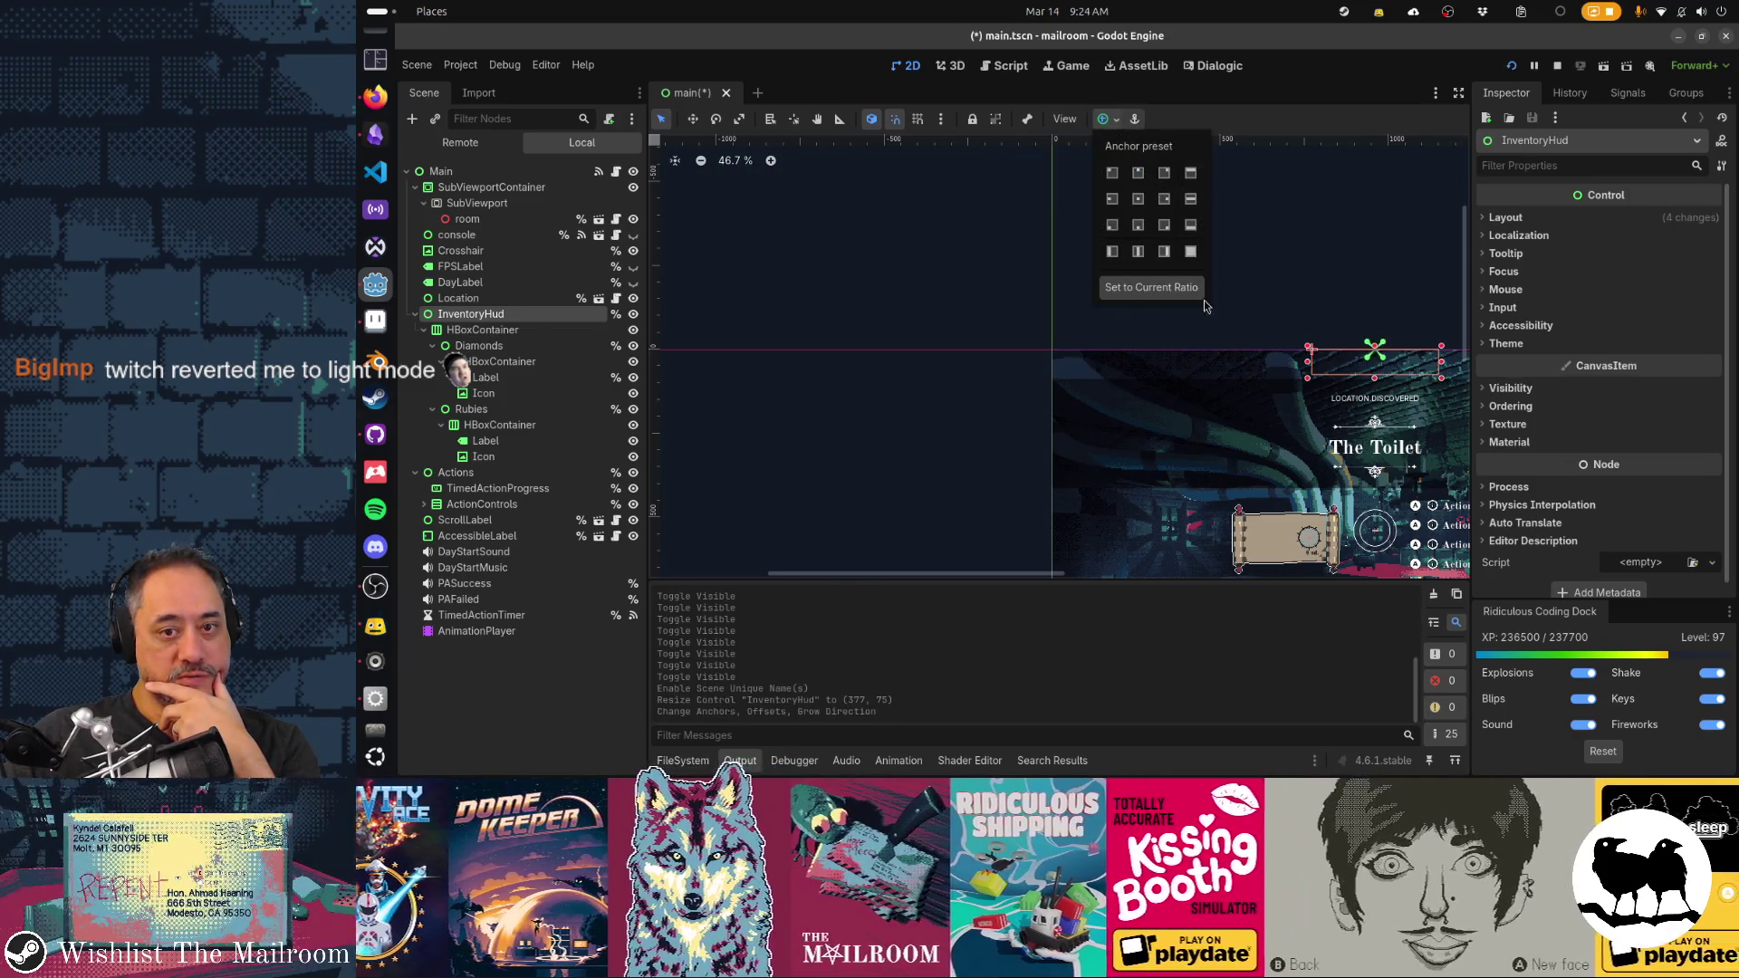
pyautogui.click(907, 356)
pyautogui.moveTo(907, 356); pyautogui.dragTo(574, 239)
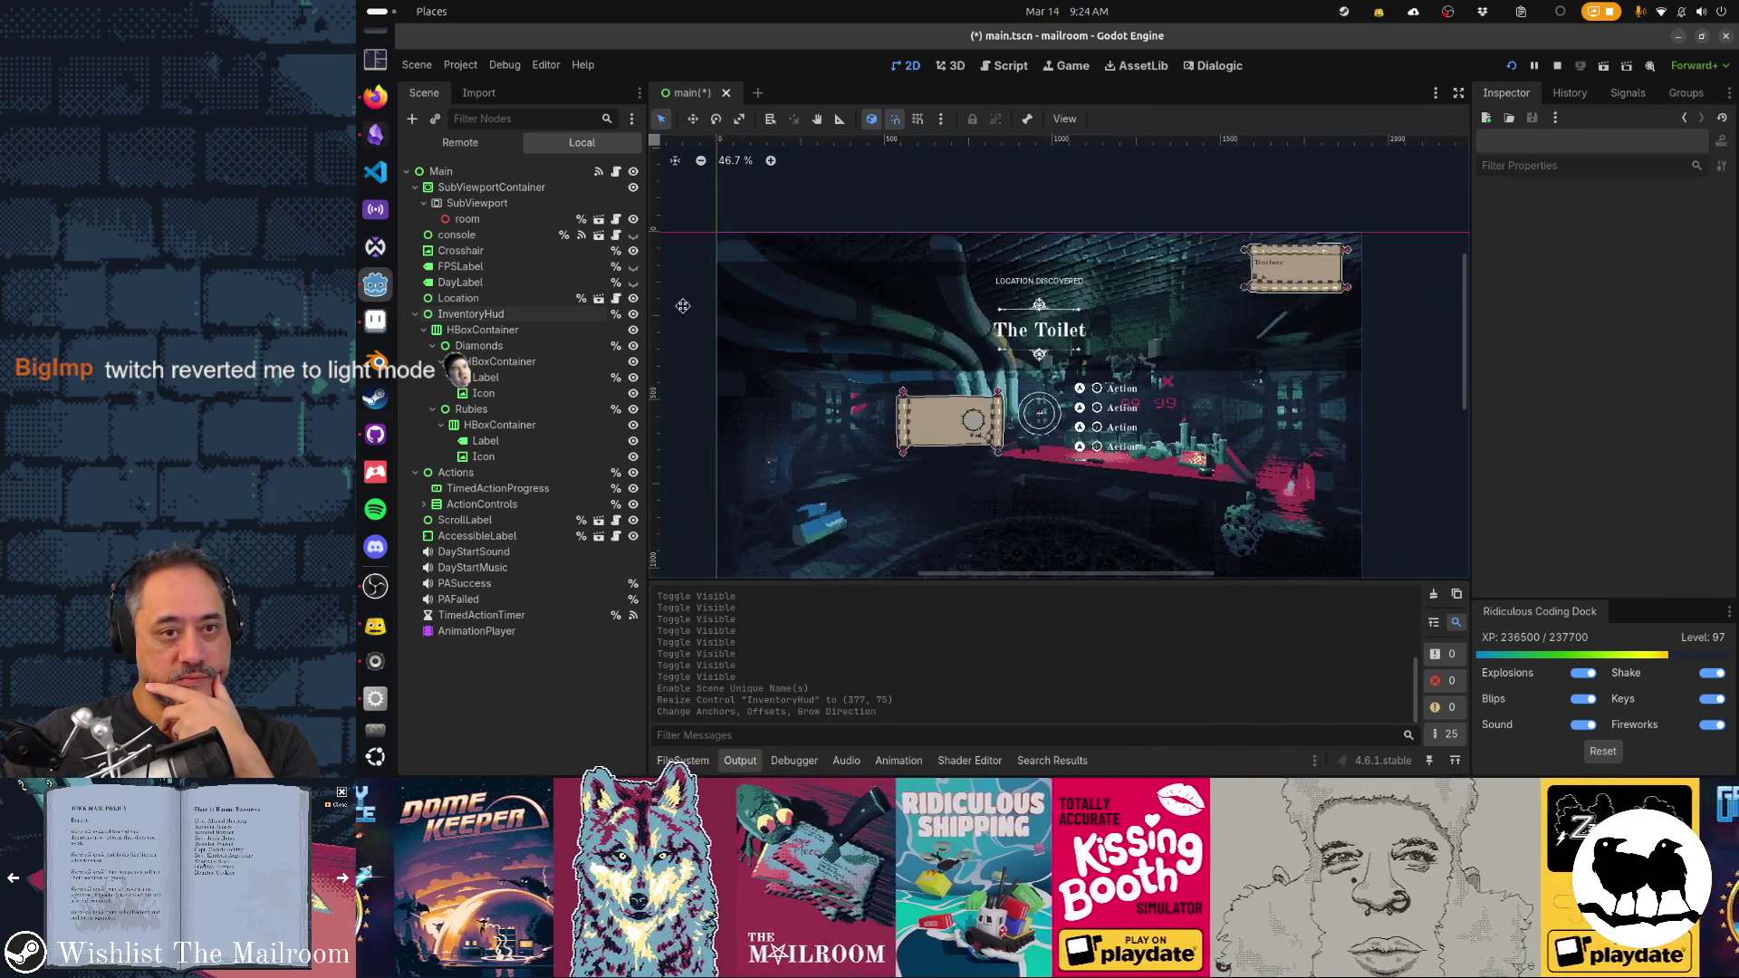
# Nudge InventoryHud with arrow keys into position at (771, 40)
pyautogui.click(503, 318)
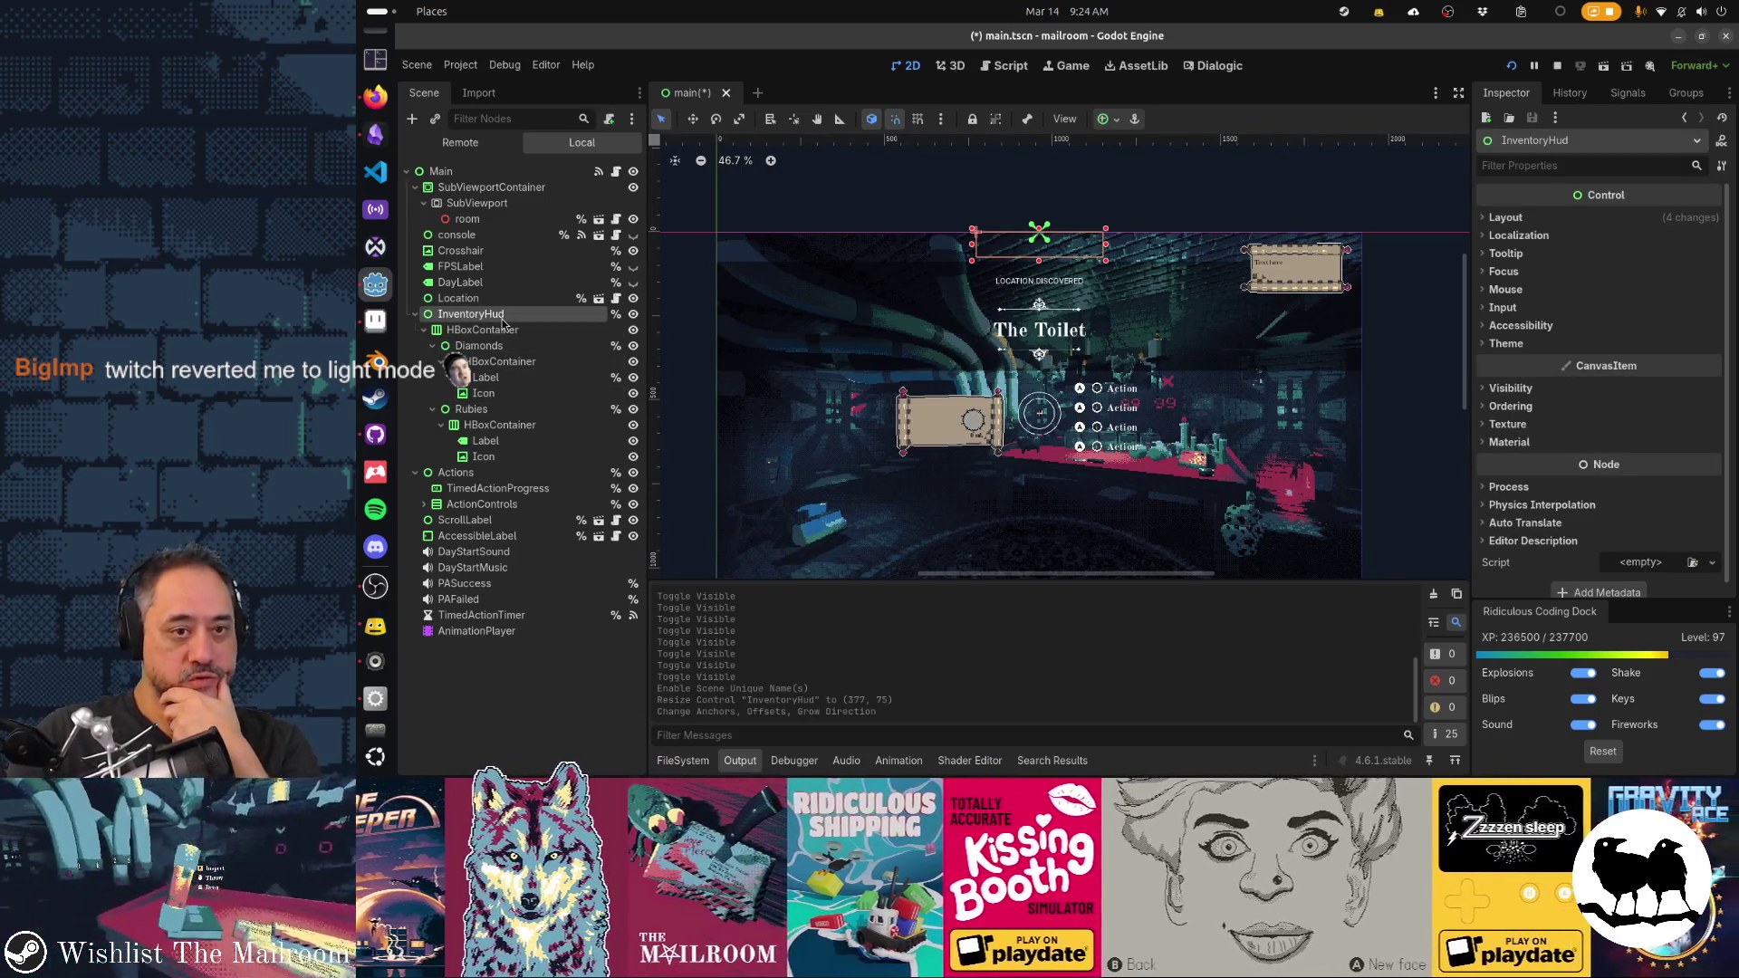
pyautogui.keyDown('ctrl'); pyautogui.click(503, 325); pyautogui.keyUp('ctrl')
pyautogui.doubleClick(471, 315)
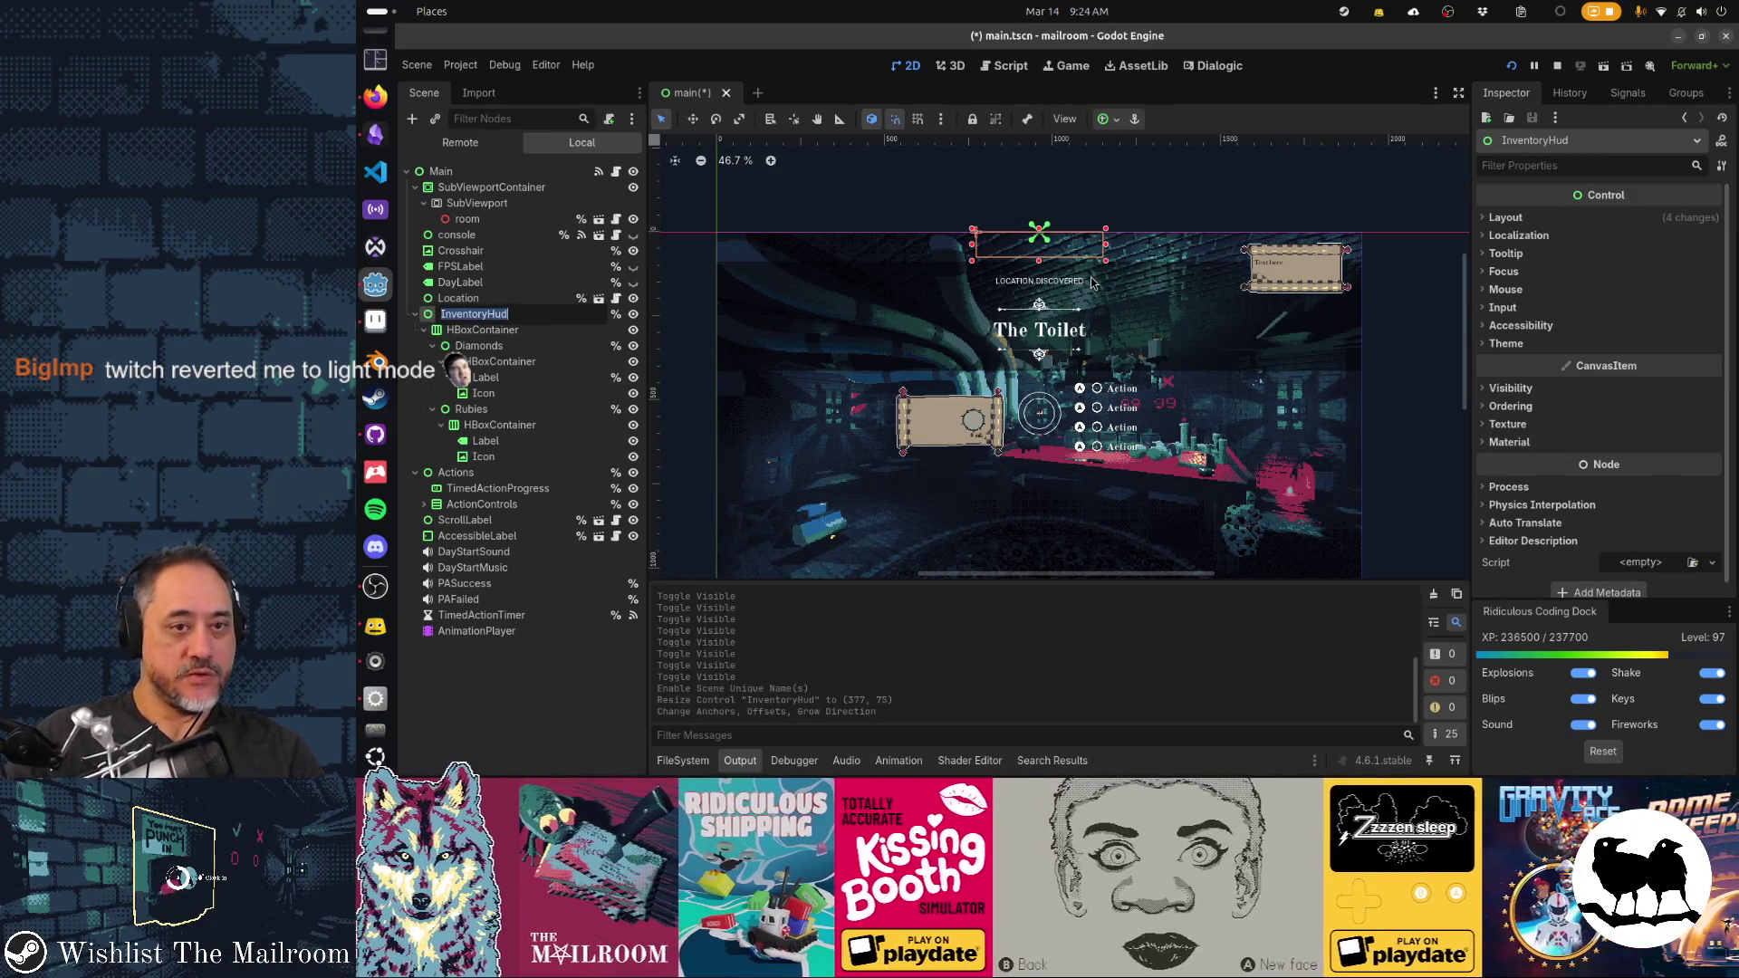
pyautogui.moveTo(1084, 253); pyautogui.dragTo(1088, 266)
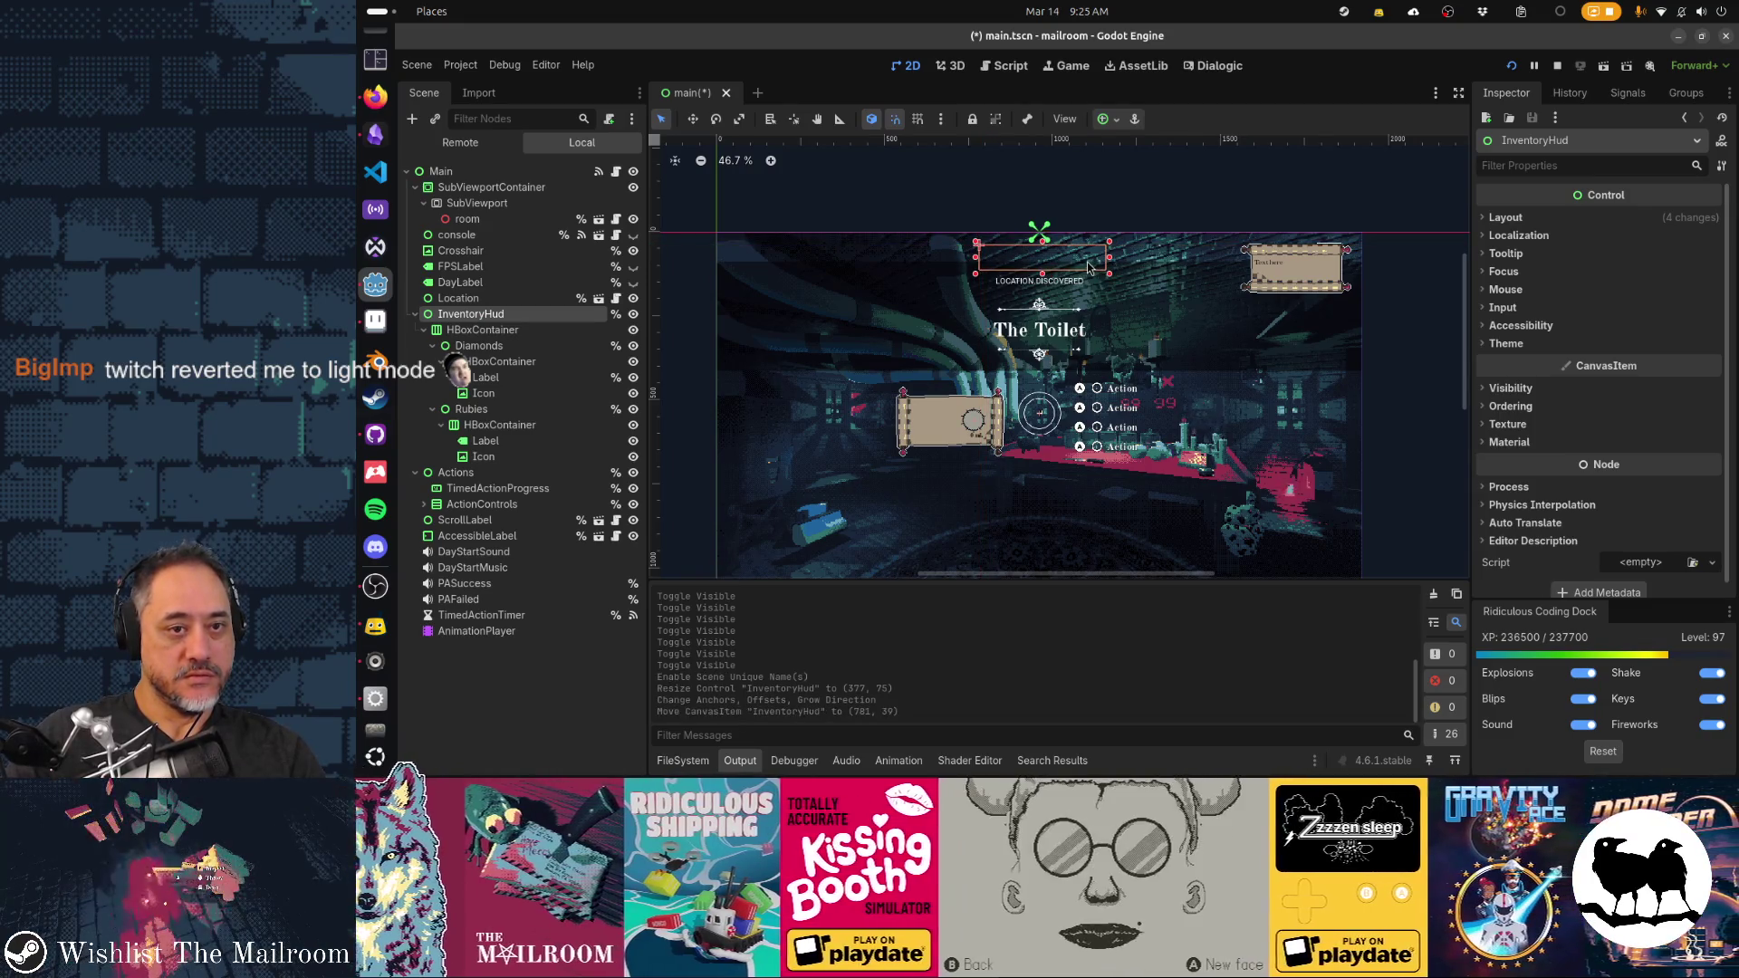
pyautogui.hotkey('ctrl', 'z')
pyautogui.press('Down')
pyautogui.press('Down')
pyautogui.press('Down')
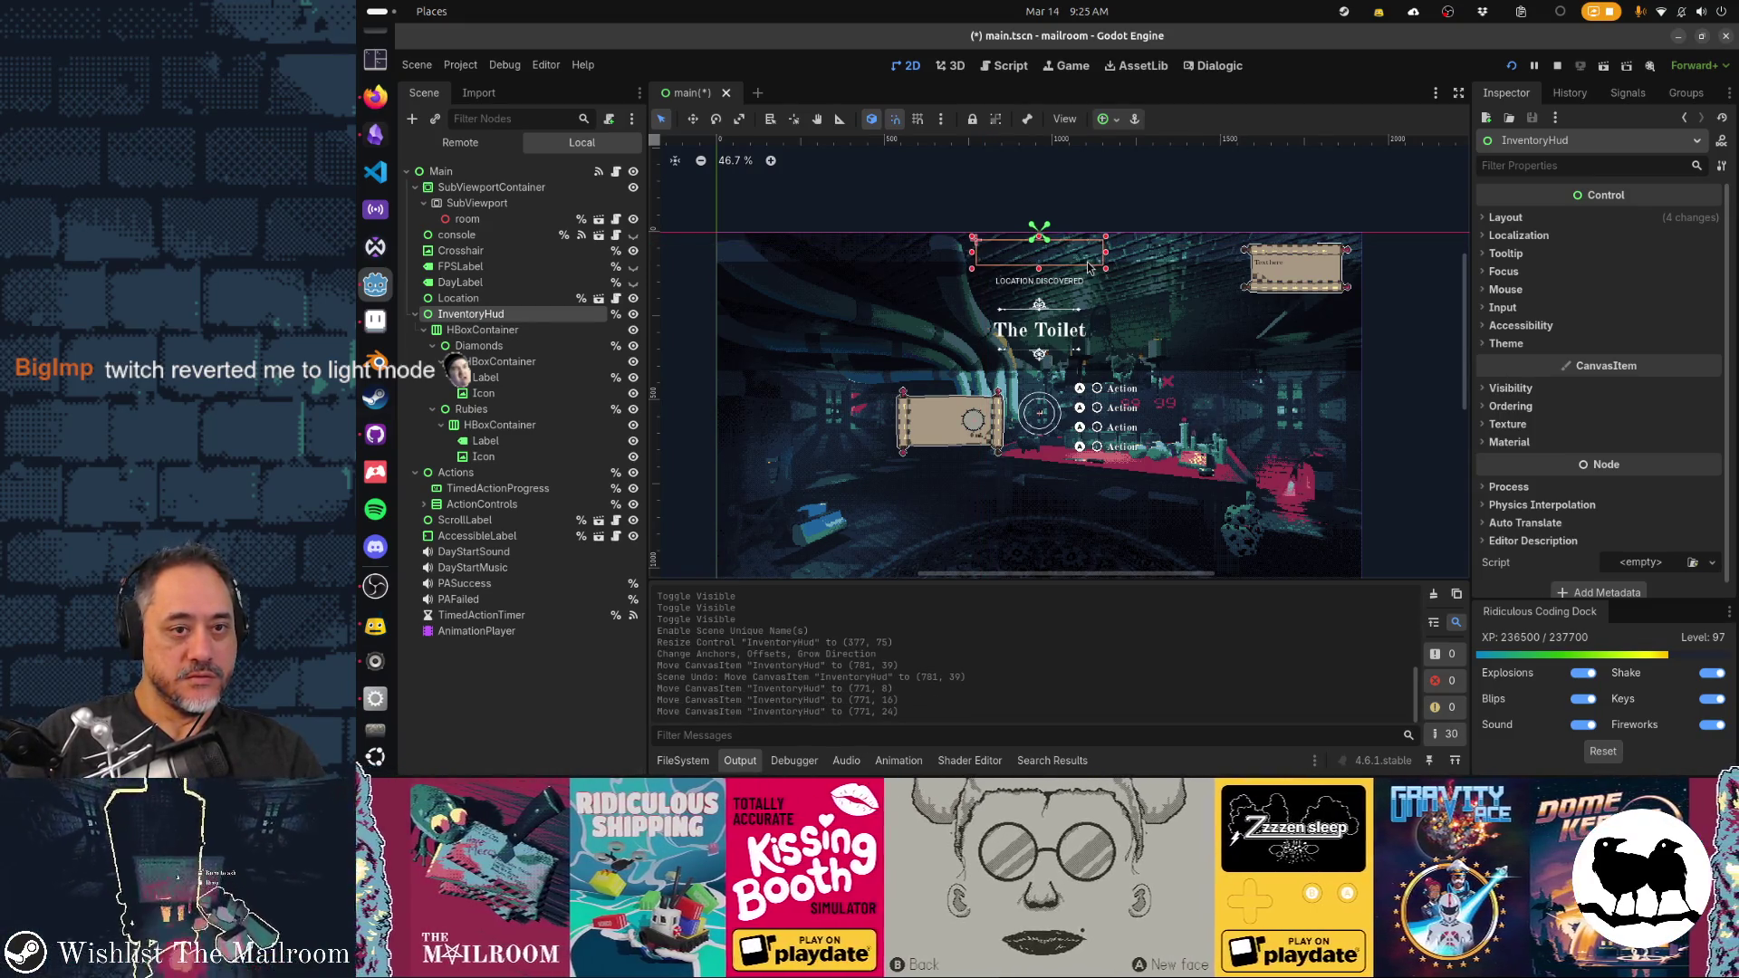
pyautogui.press('Down')
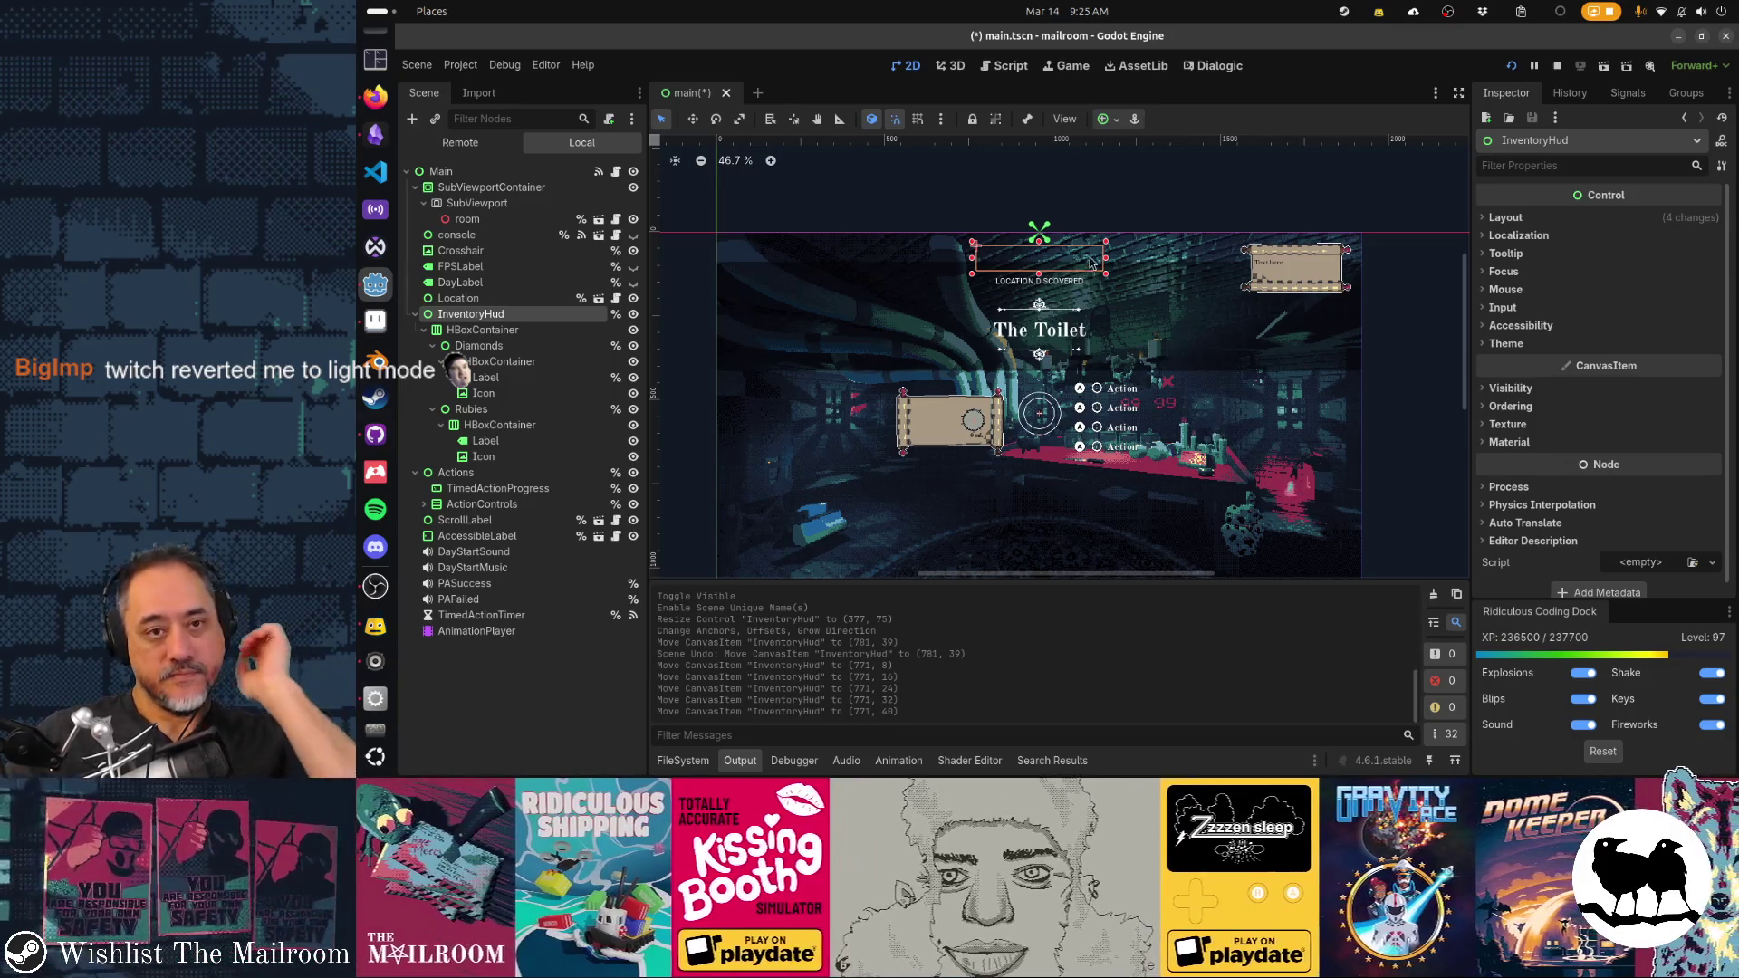
pyautogui.press('Escape')
pyautogui.click(573, 320)
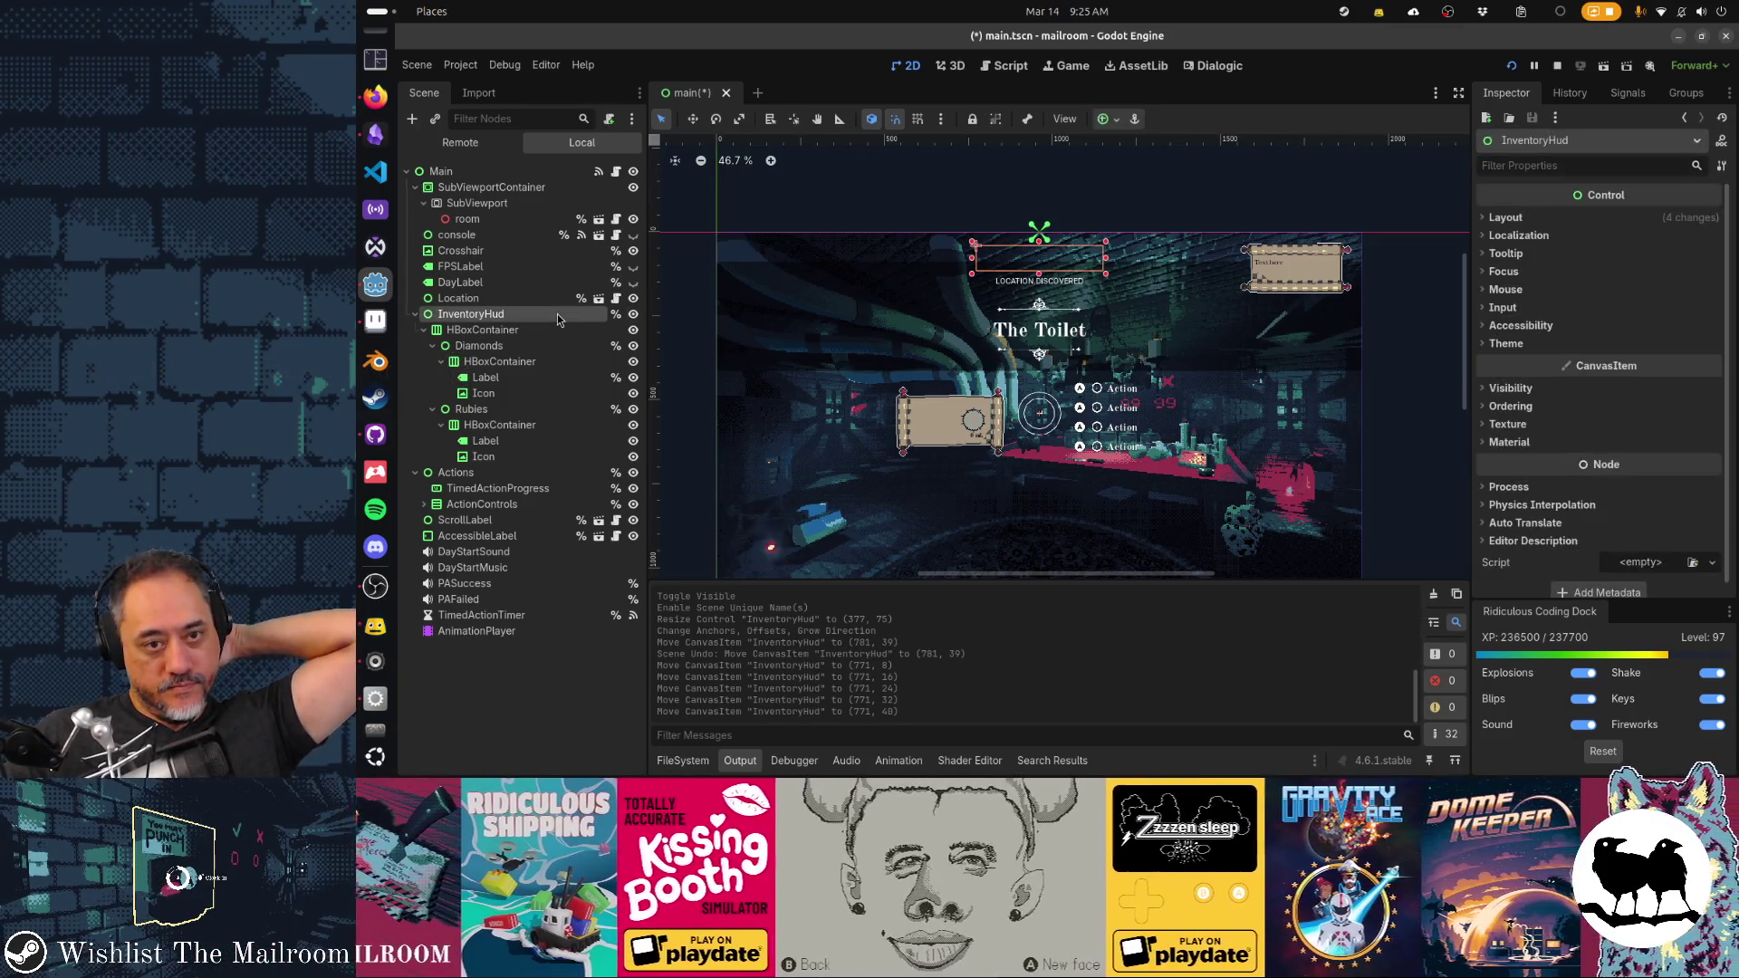
pyautogui.scroll(-1, 1074, 398)
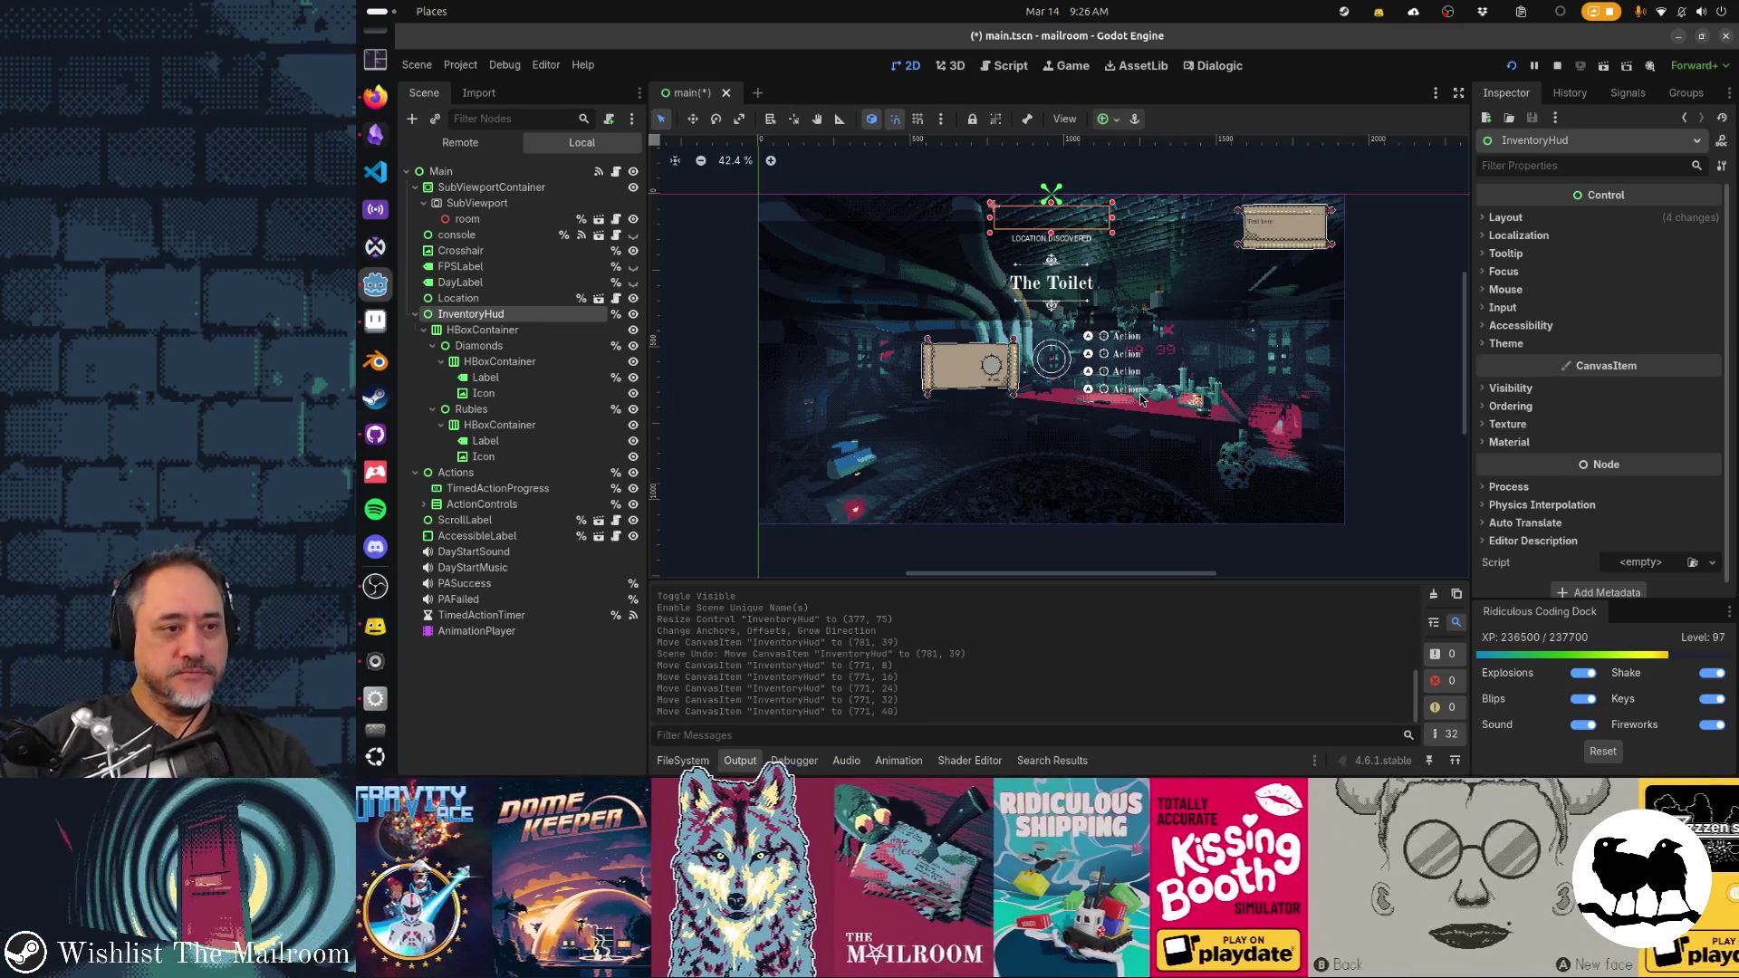
# Set the Diamonds label text to 1 and the Rubies label text to 3
pyautogui.click(485, 377)
pyautogui.click(1531, 249)
pyautogui.write('1')
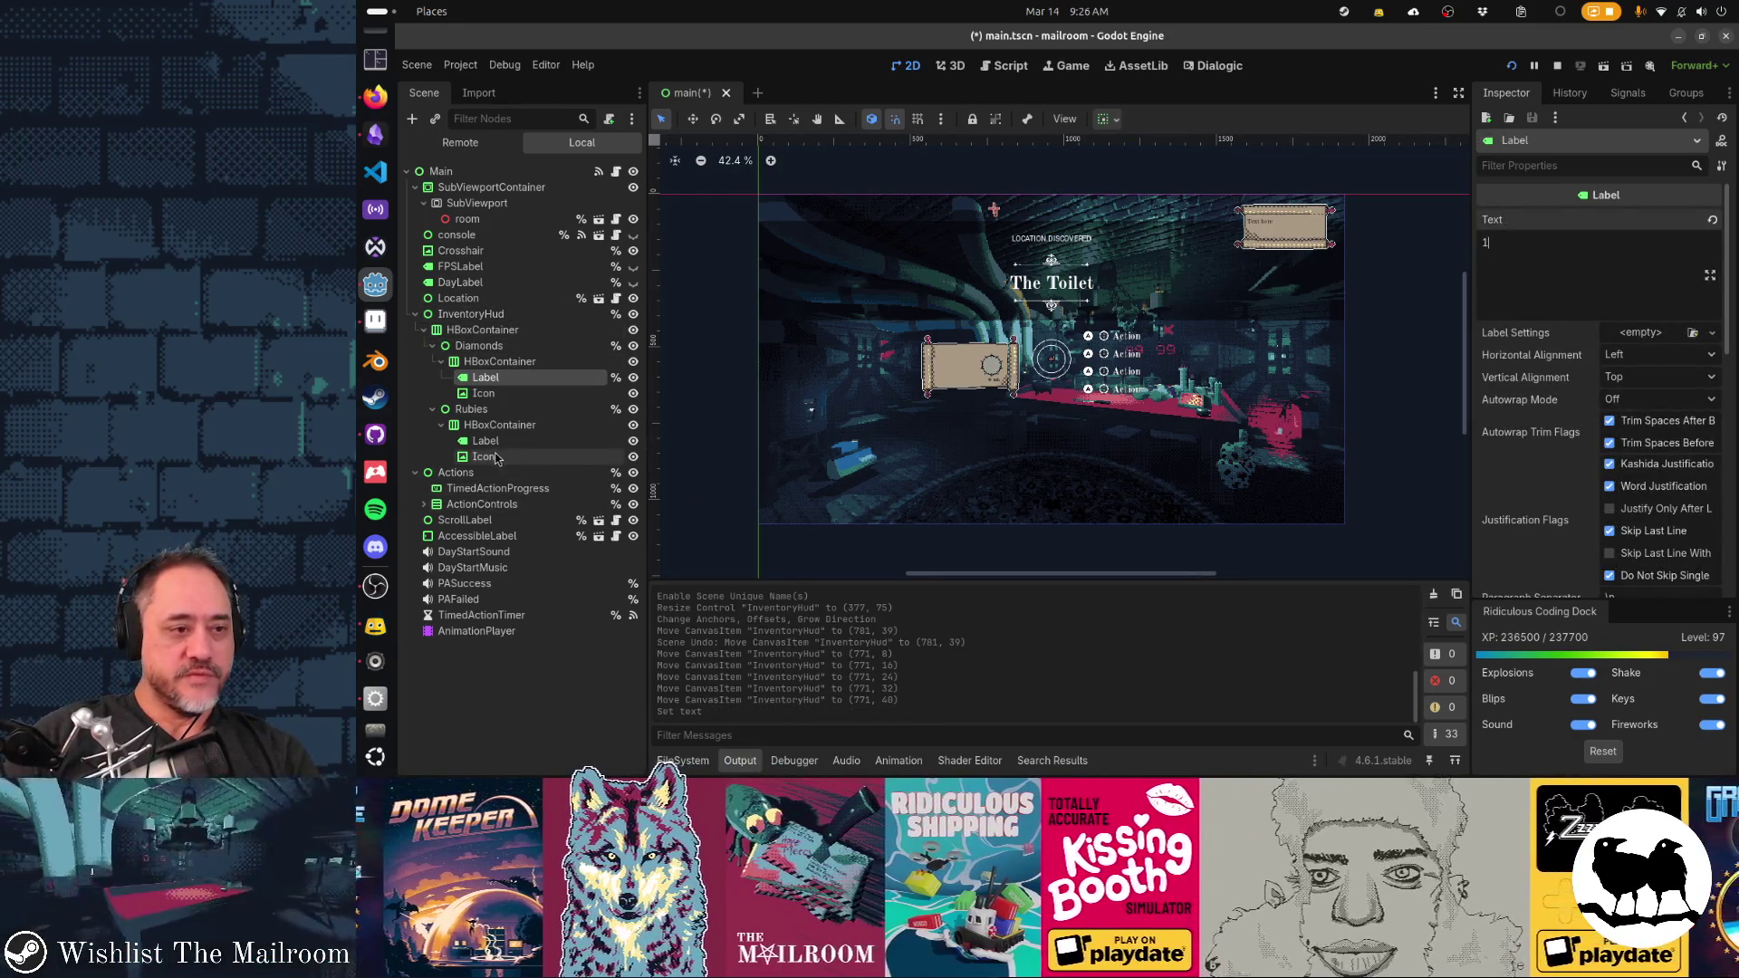
pyautogui.click(485, 440)
pyautogui.click(1530, 249)
pyautogui.write('3')
# Assign the xbox_0.png texture to the Diamonds icon
pyautogui.scroll(3, 970, 226)
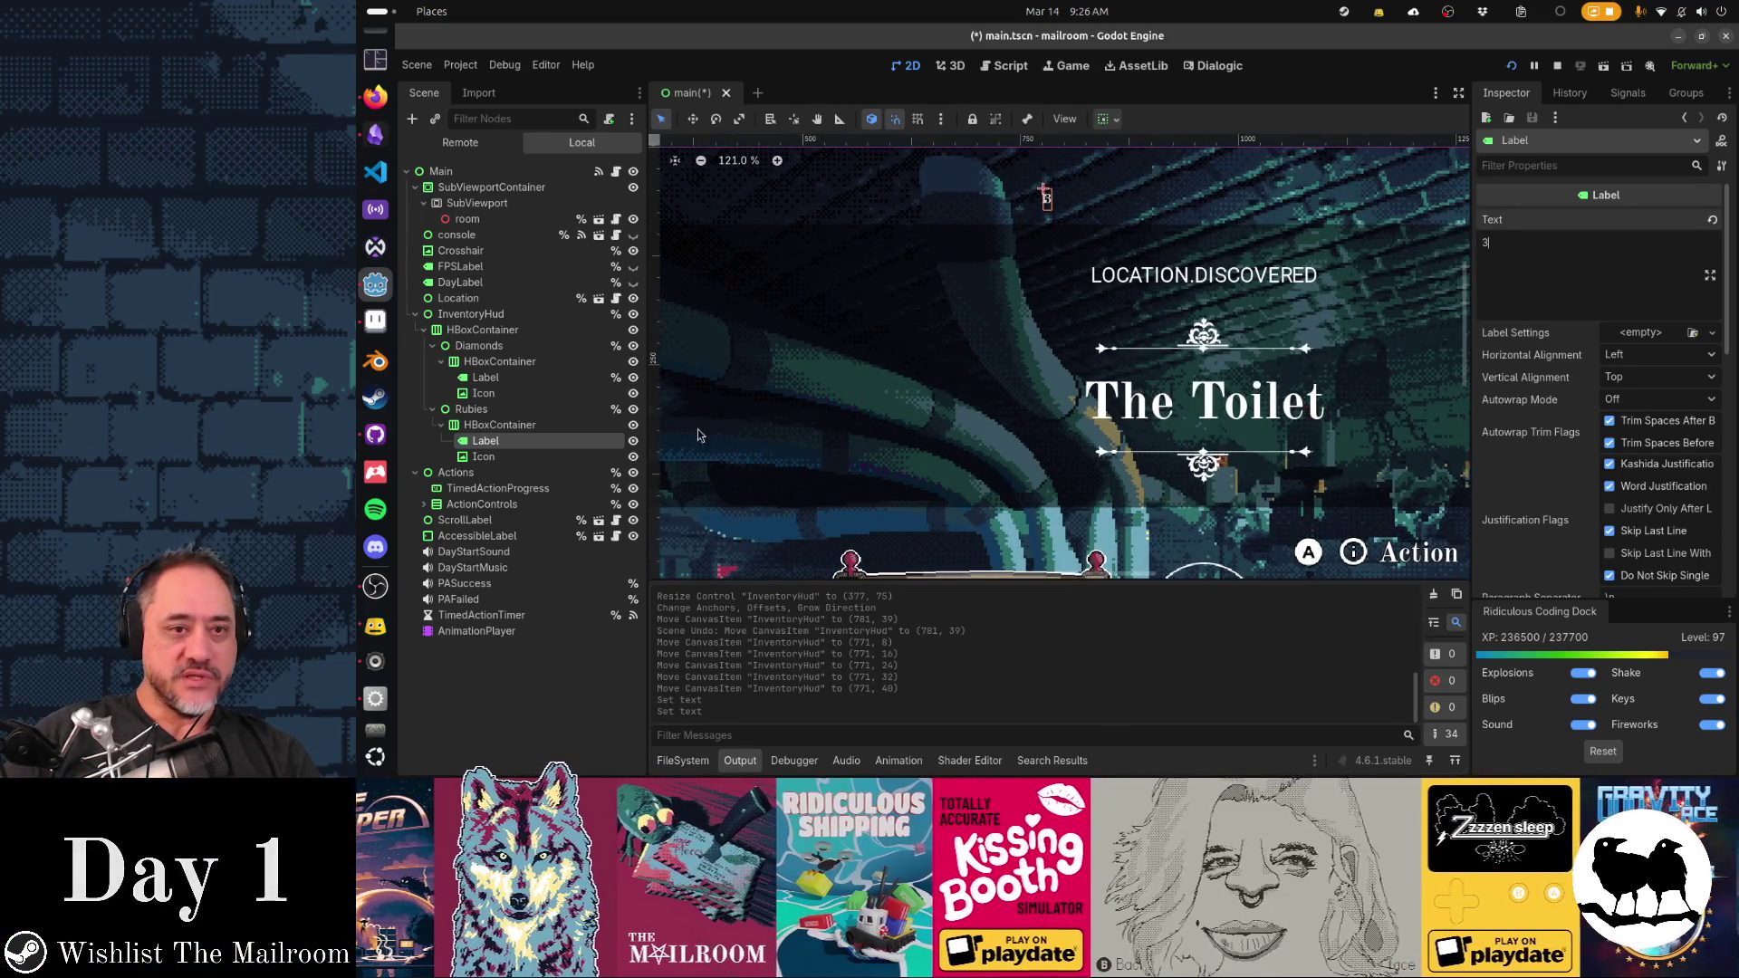
pyautogui.click(529, 409)
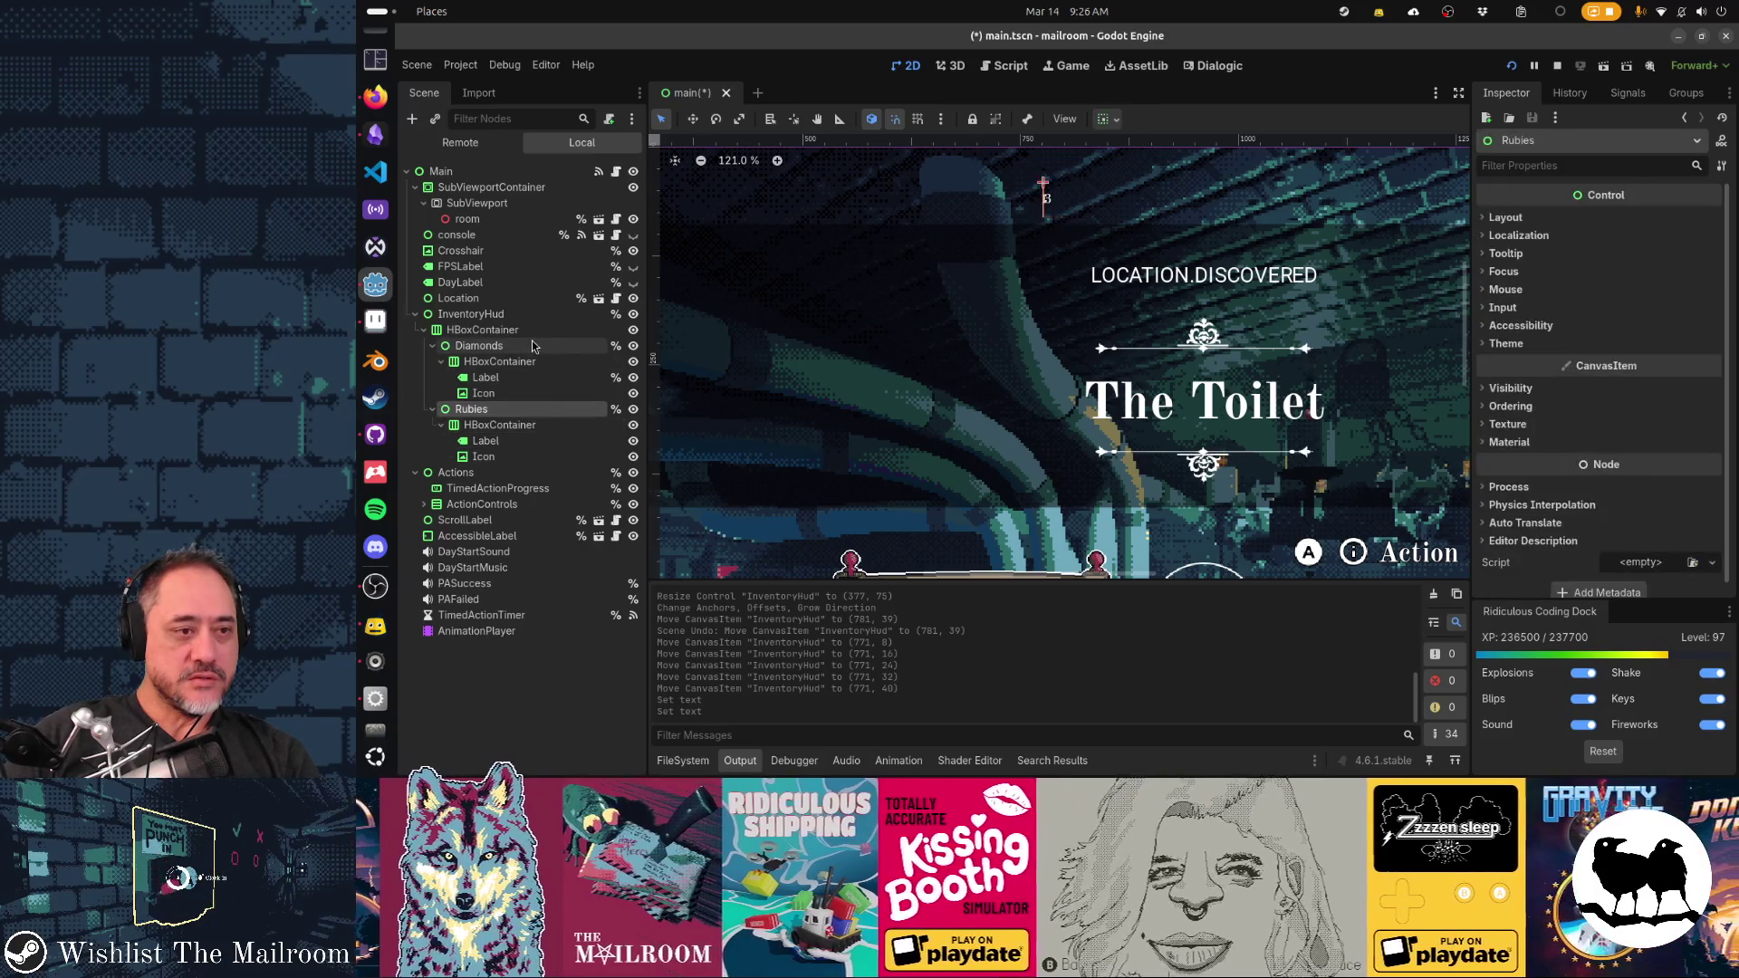
pyautogui.click(519, 393)
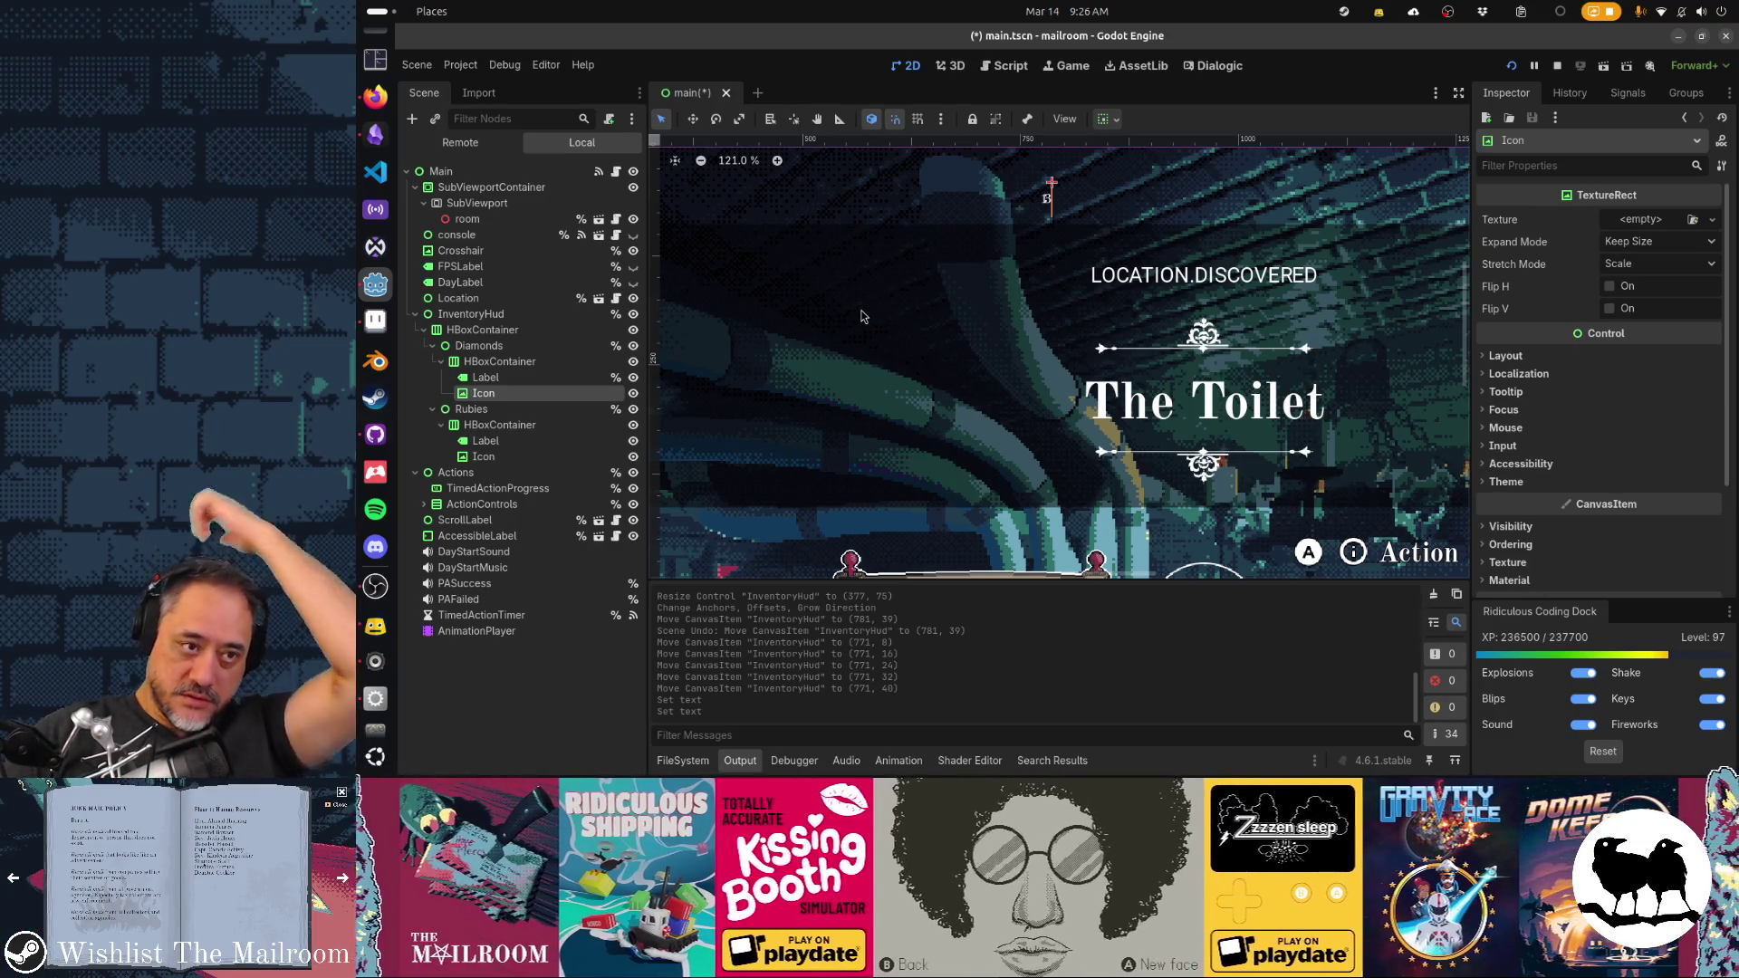
pyautogui.click(1669, 219)
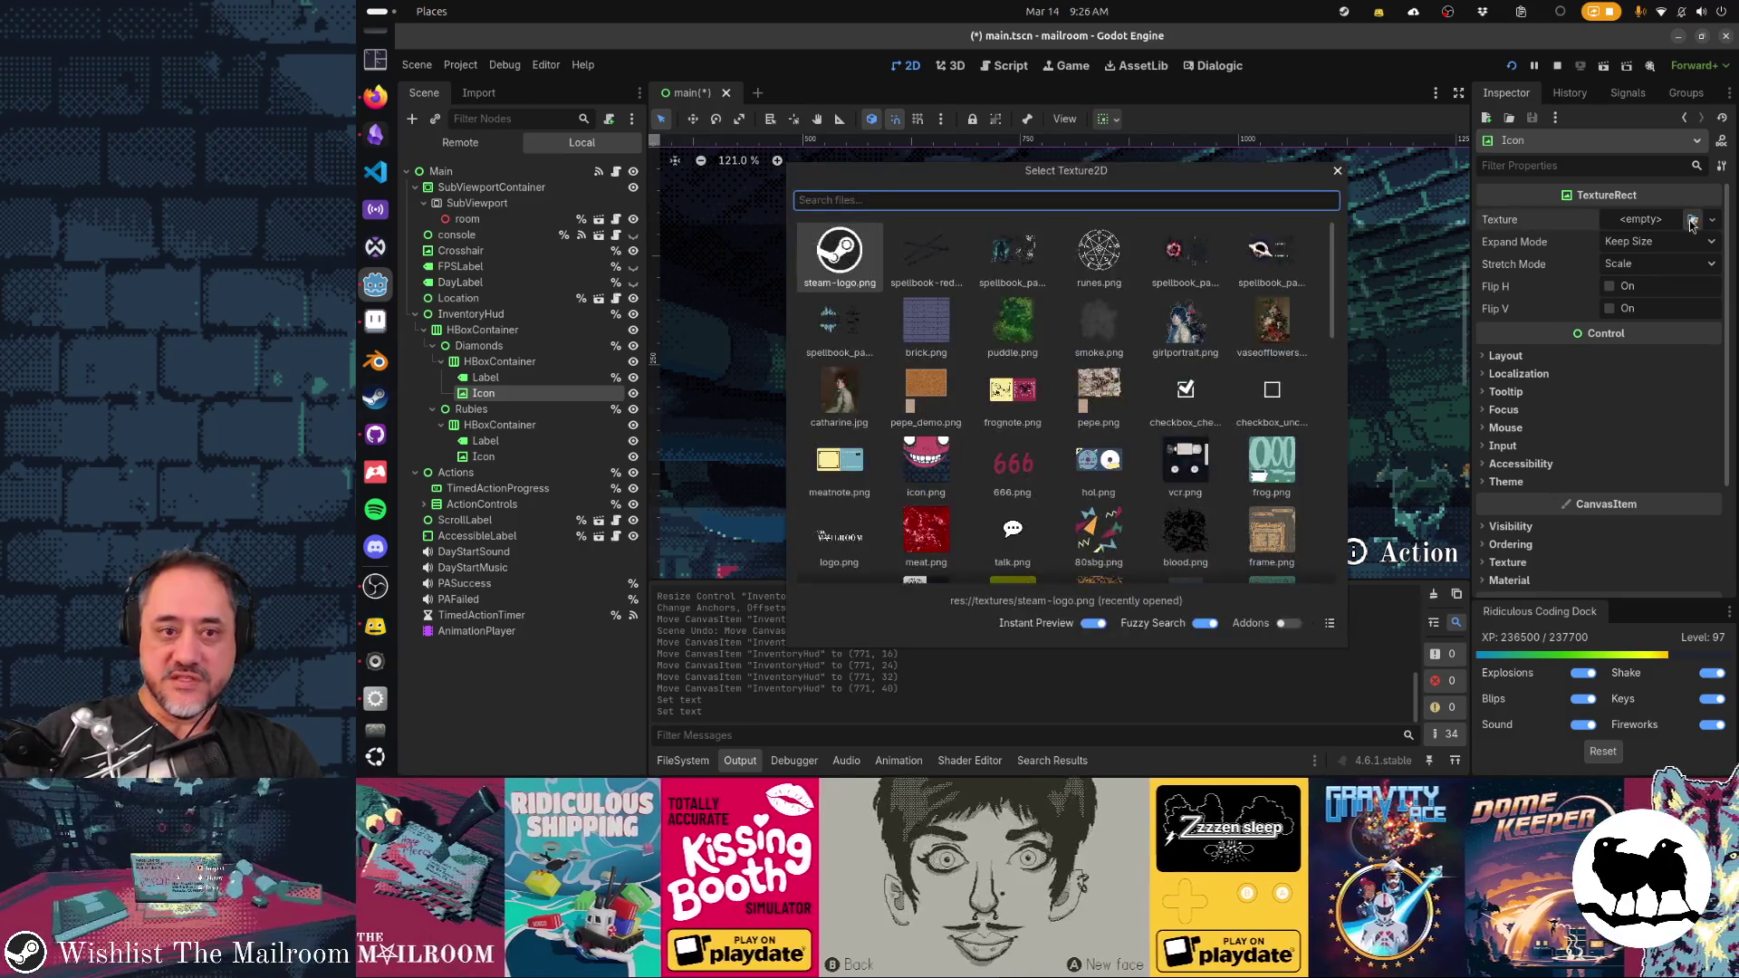
pyautogui.scroll(-3, 1243, 347)
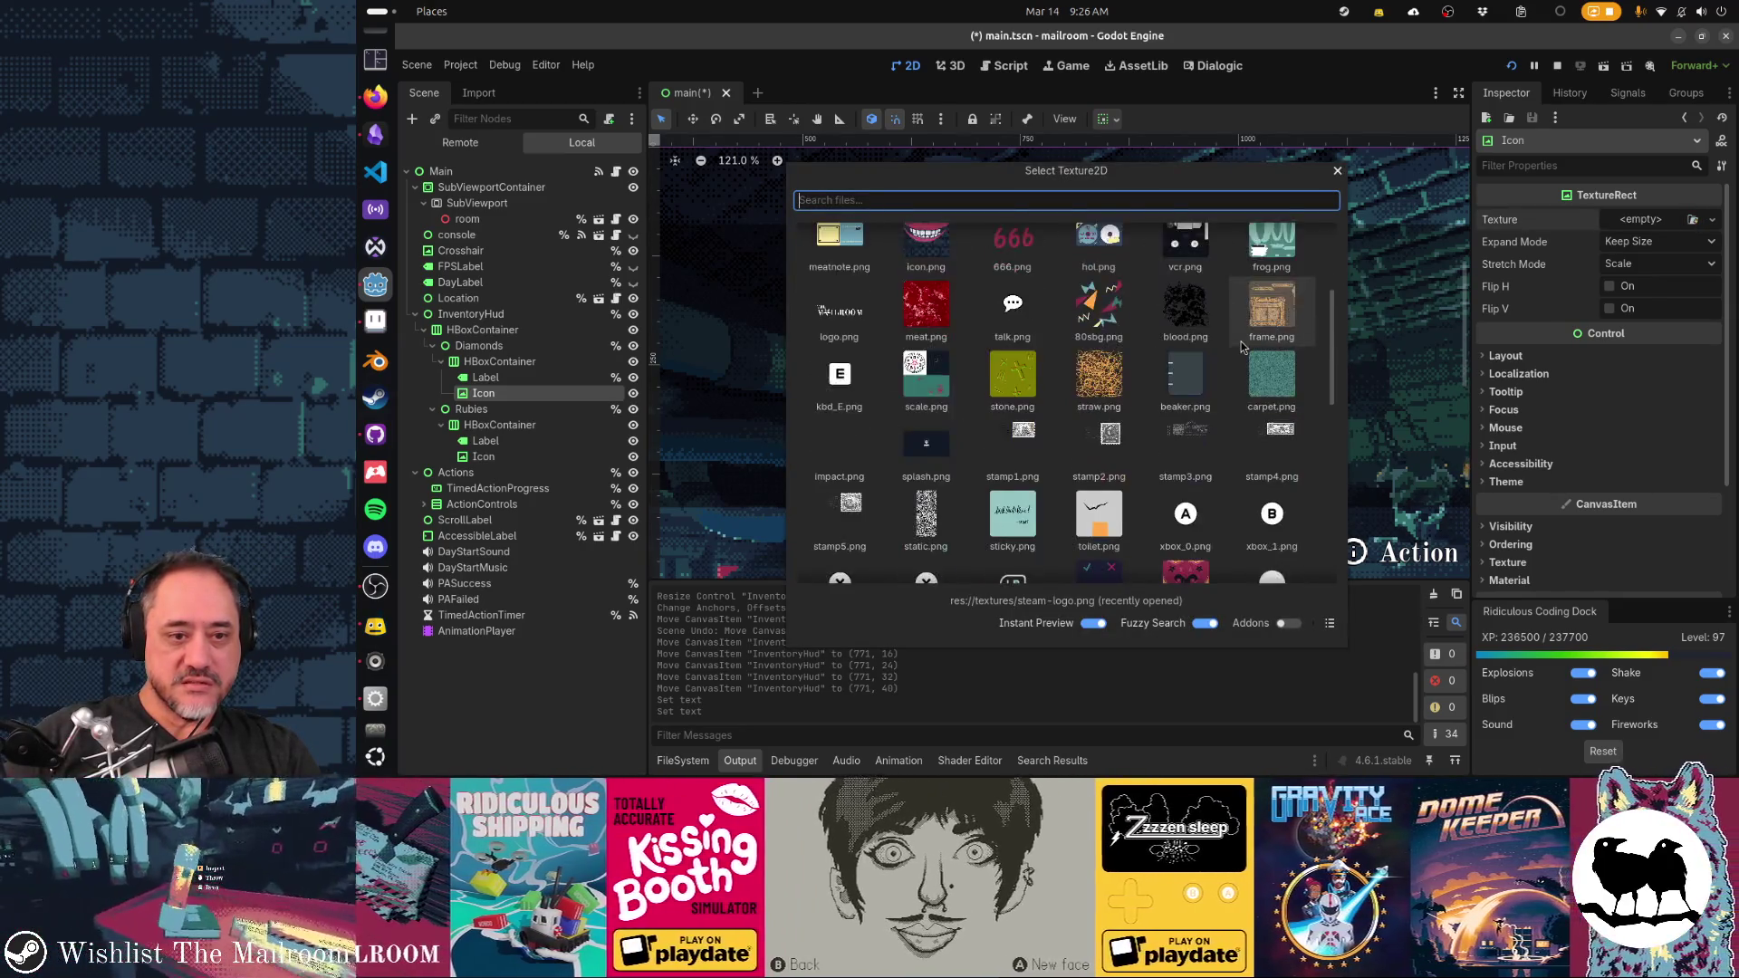
pyautogui.scroll(-2, 1241, 341)
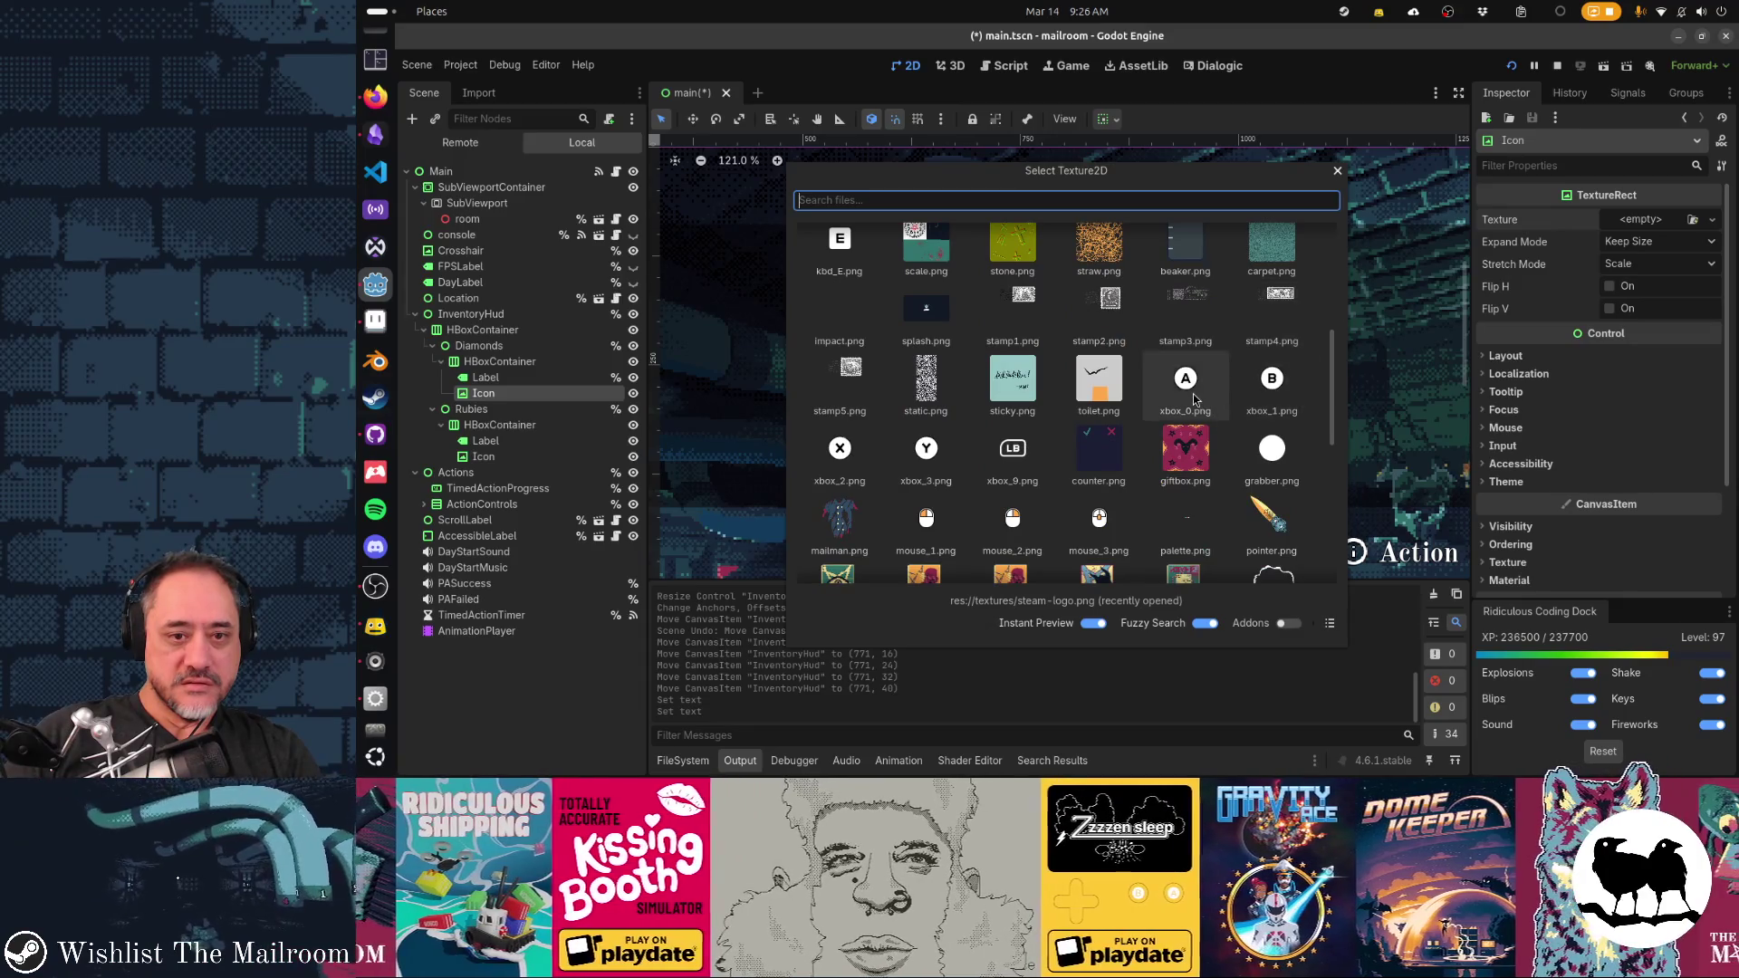
pyautogui.click(1193, 399)
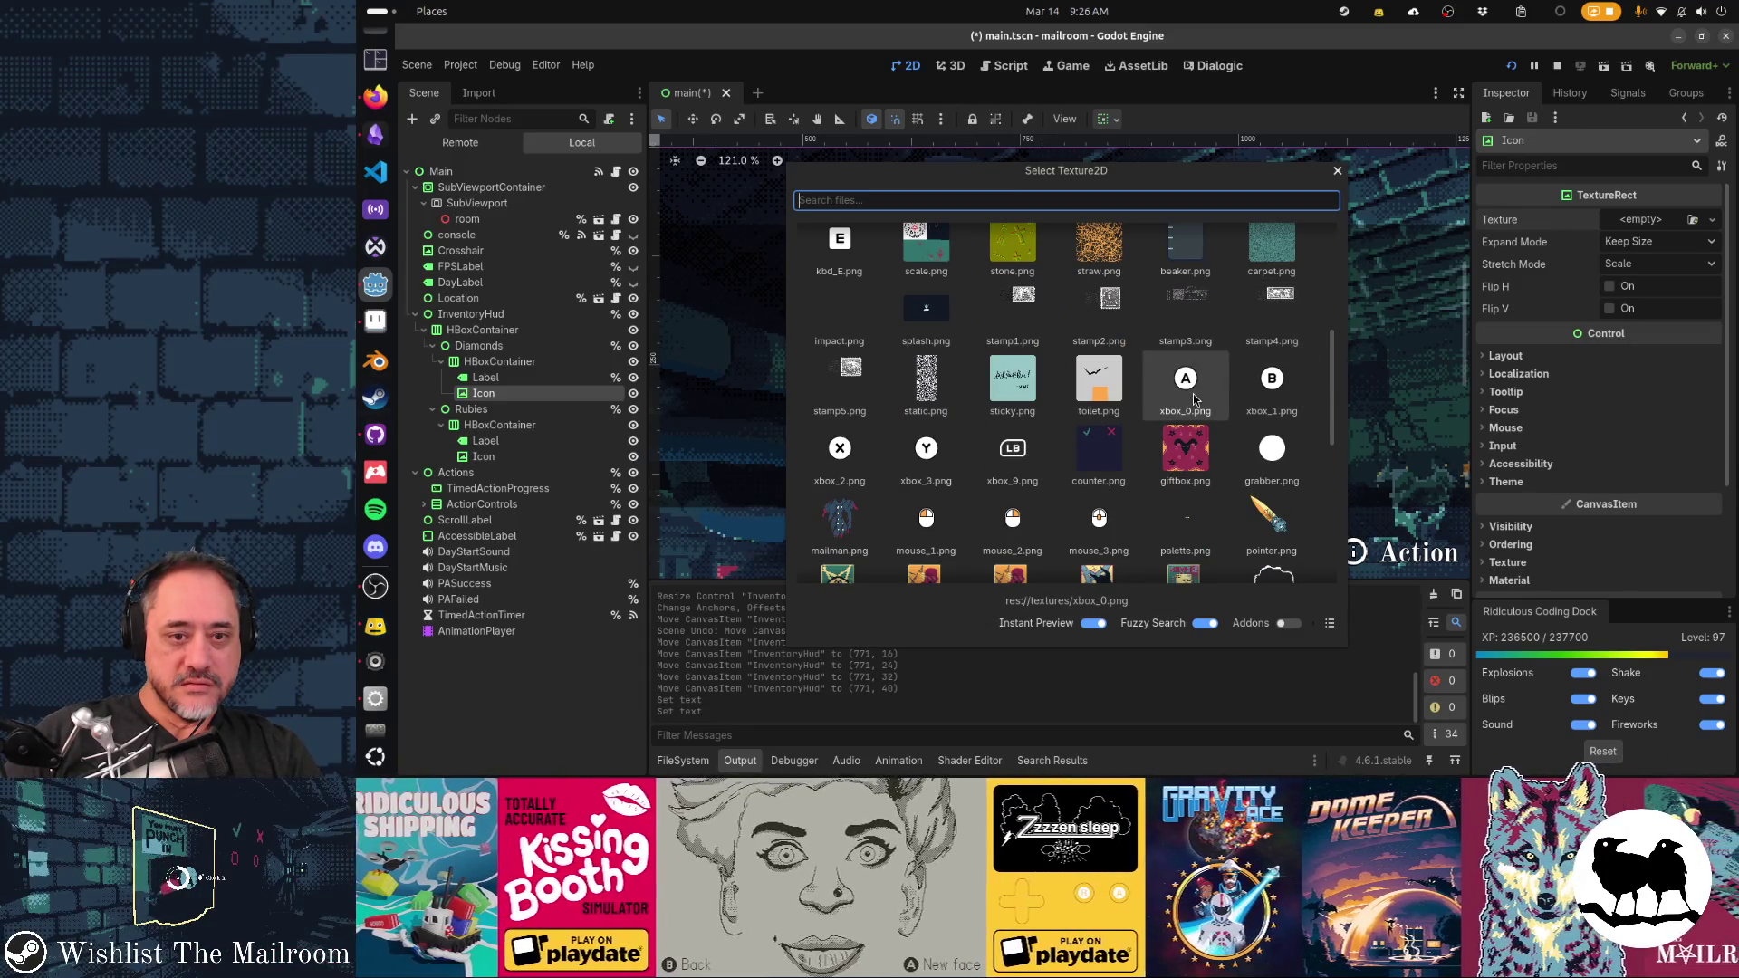
pyautogui.doubleClick(1193, 399)
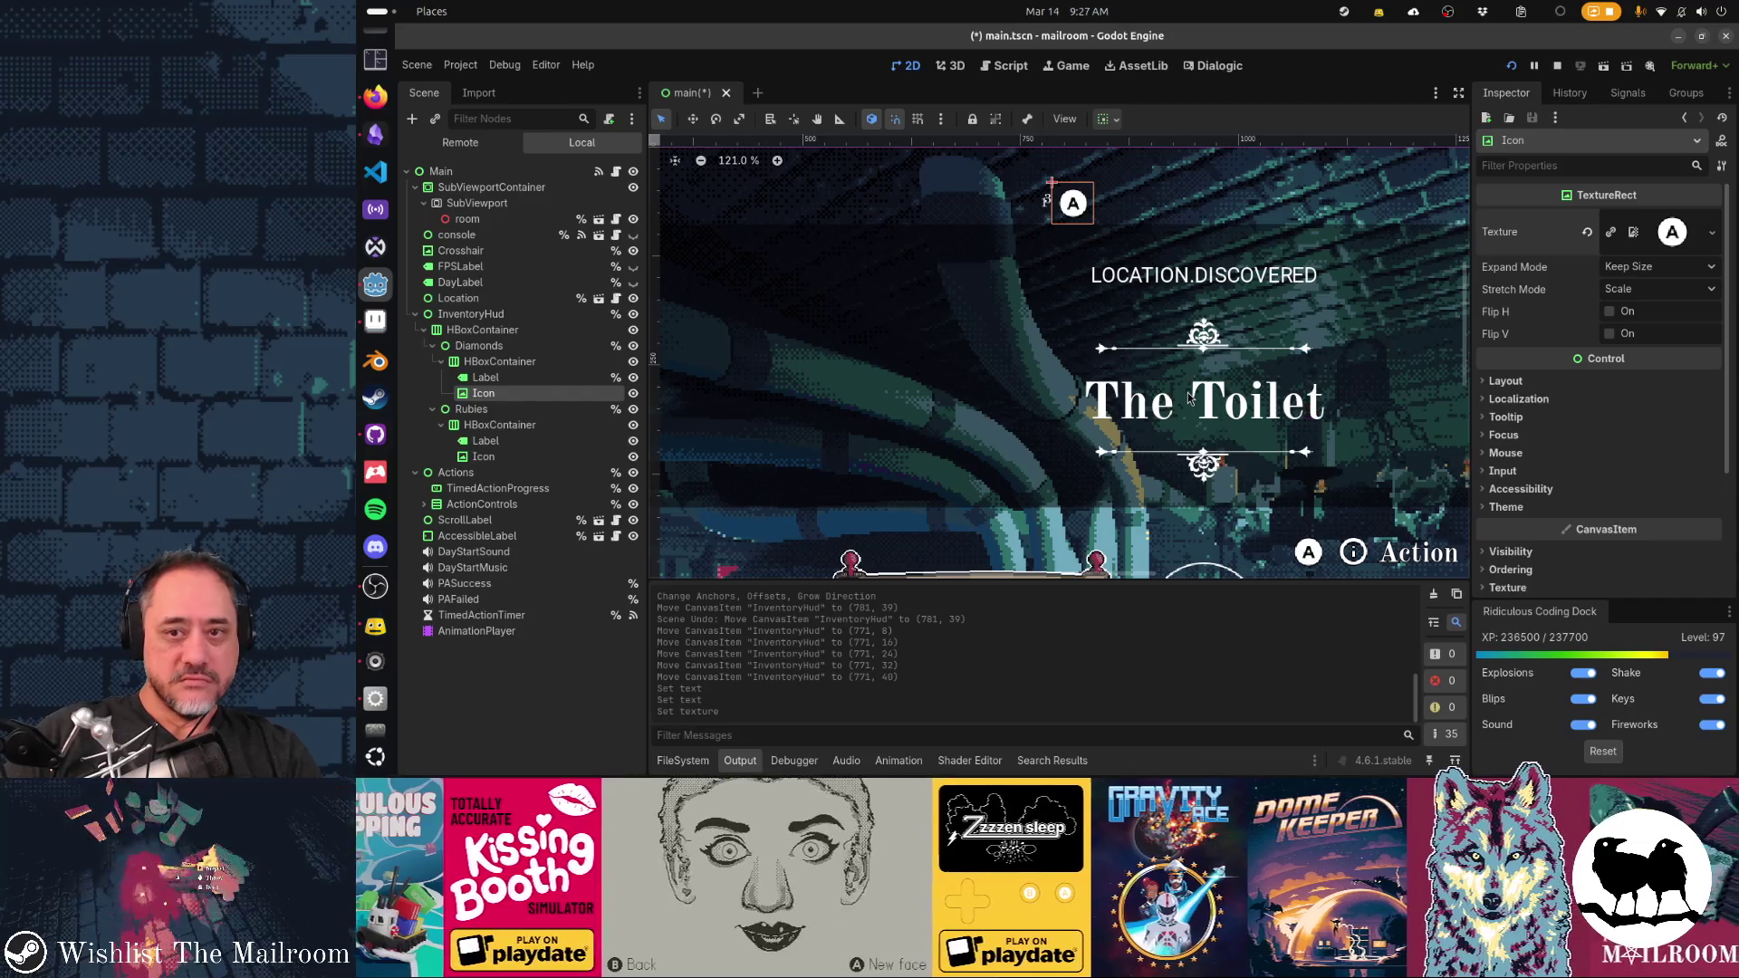
# Assign the xbox_1.png texture to the Rubies icon
pyautogui.click(567, 457)
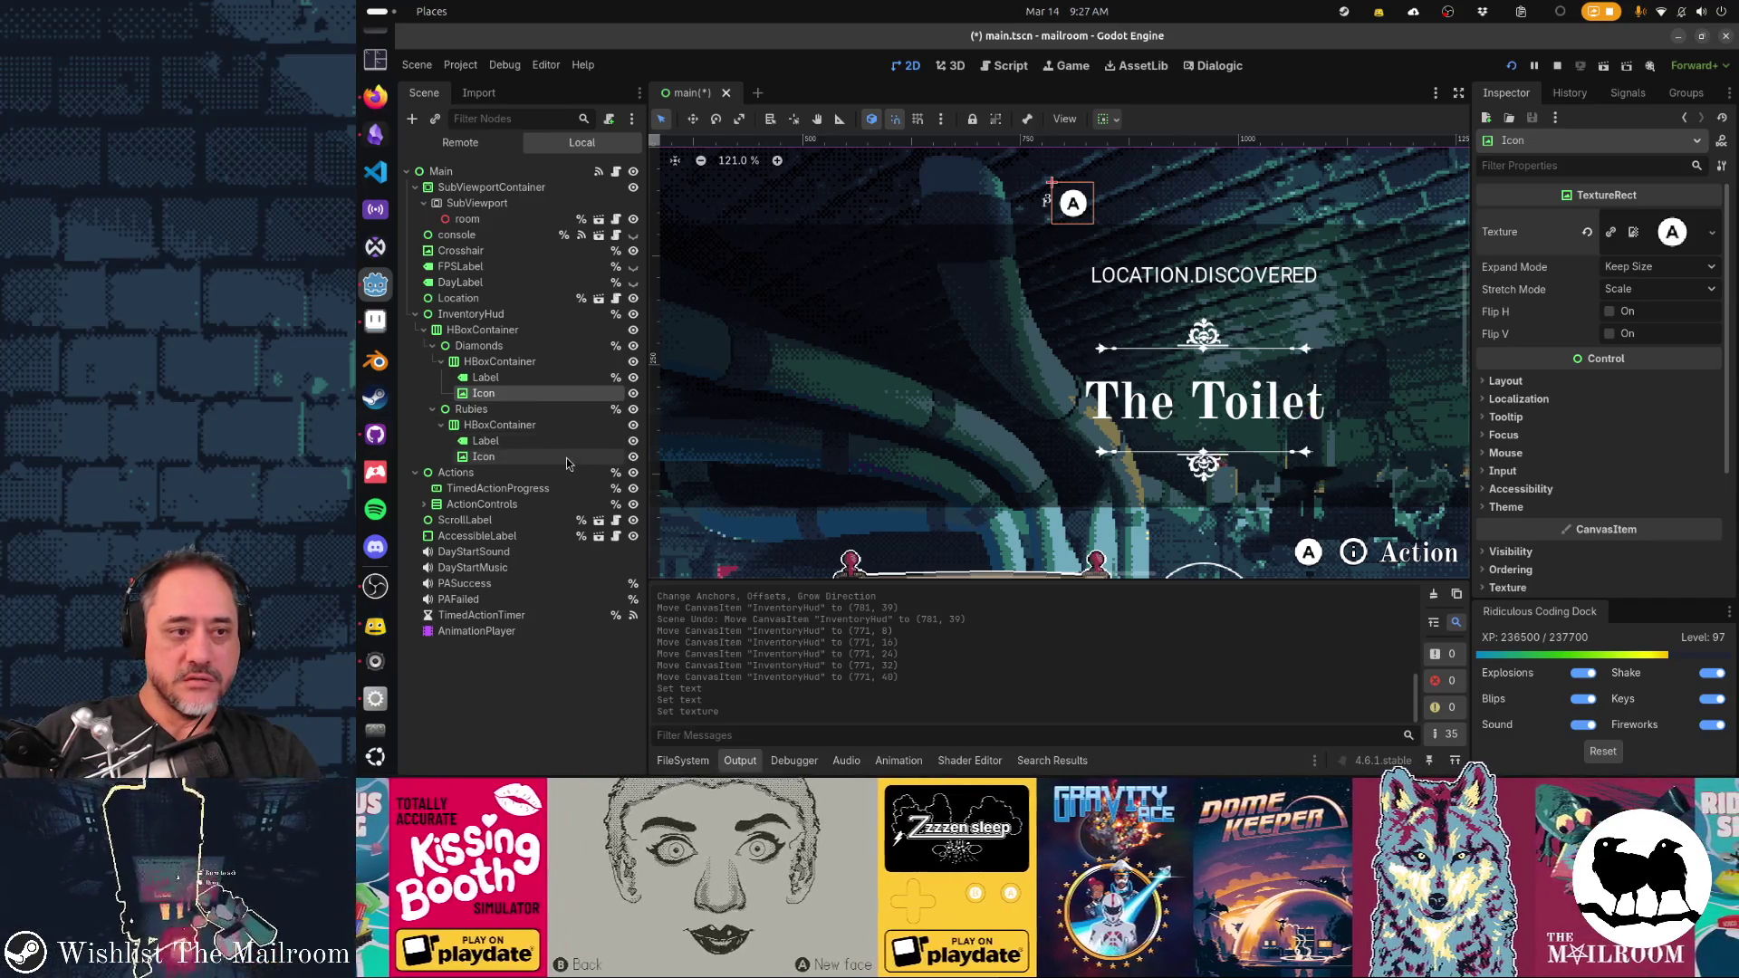
pyautogui.click(1692, 220)
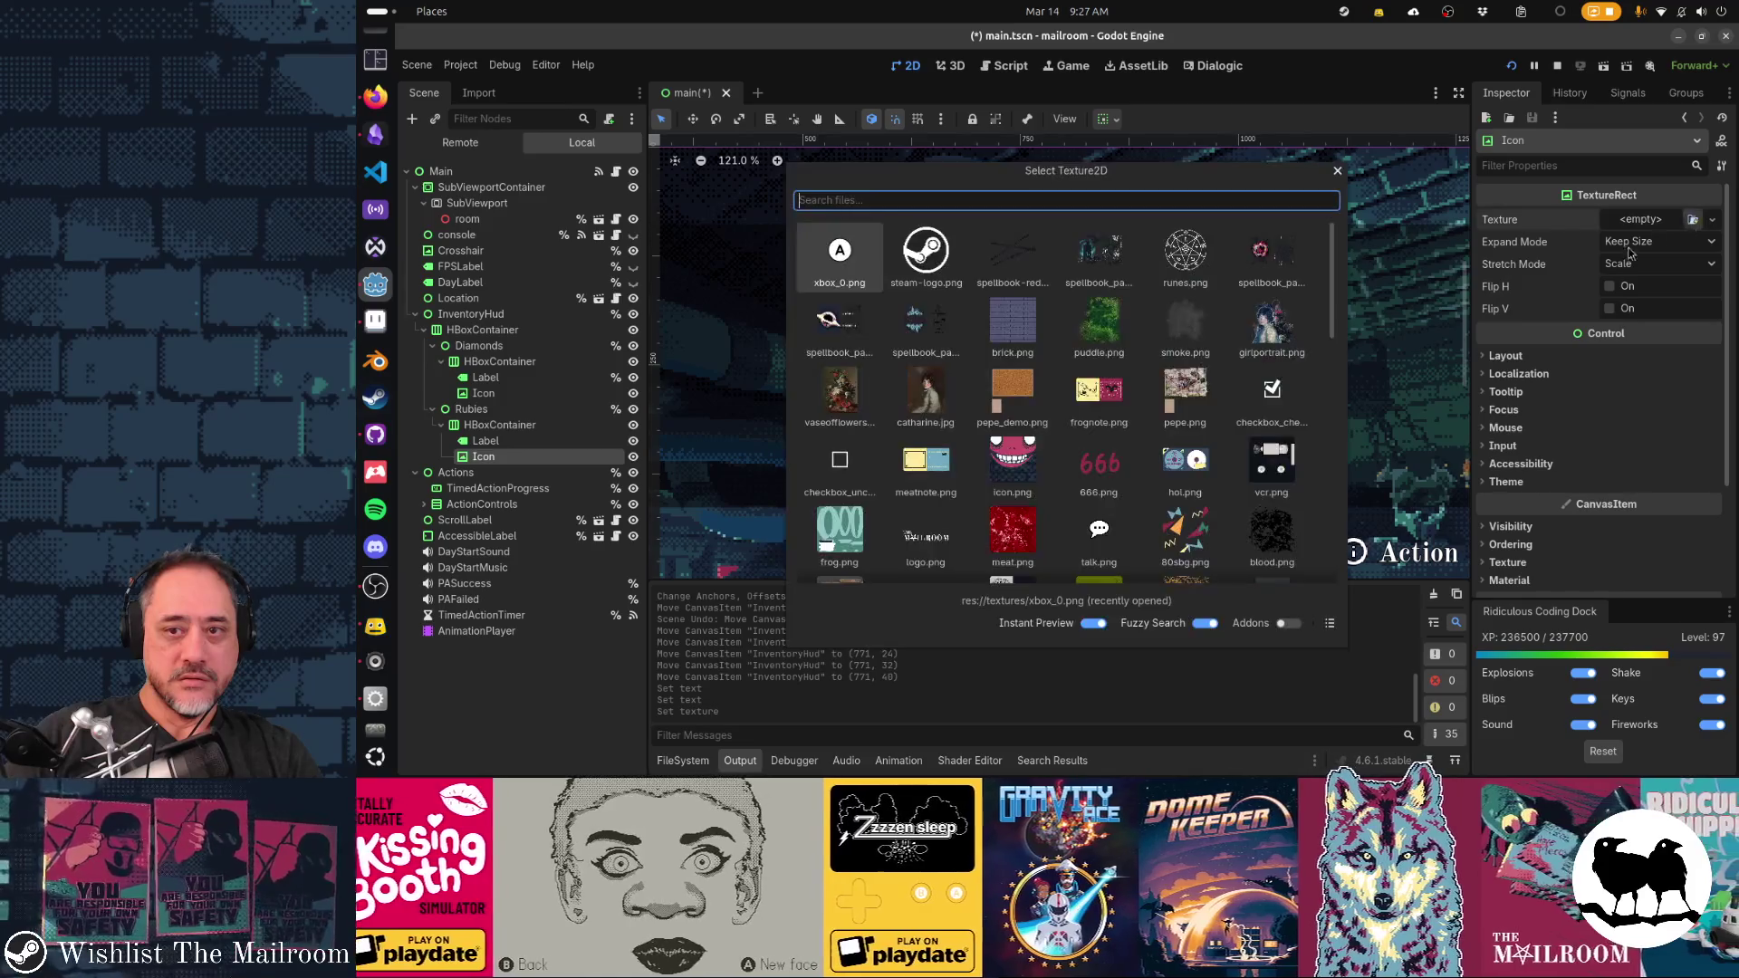
pyautogui.scroll(-1, 1132, 431)
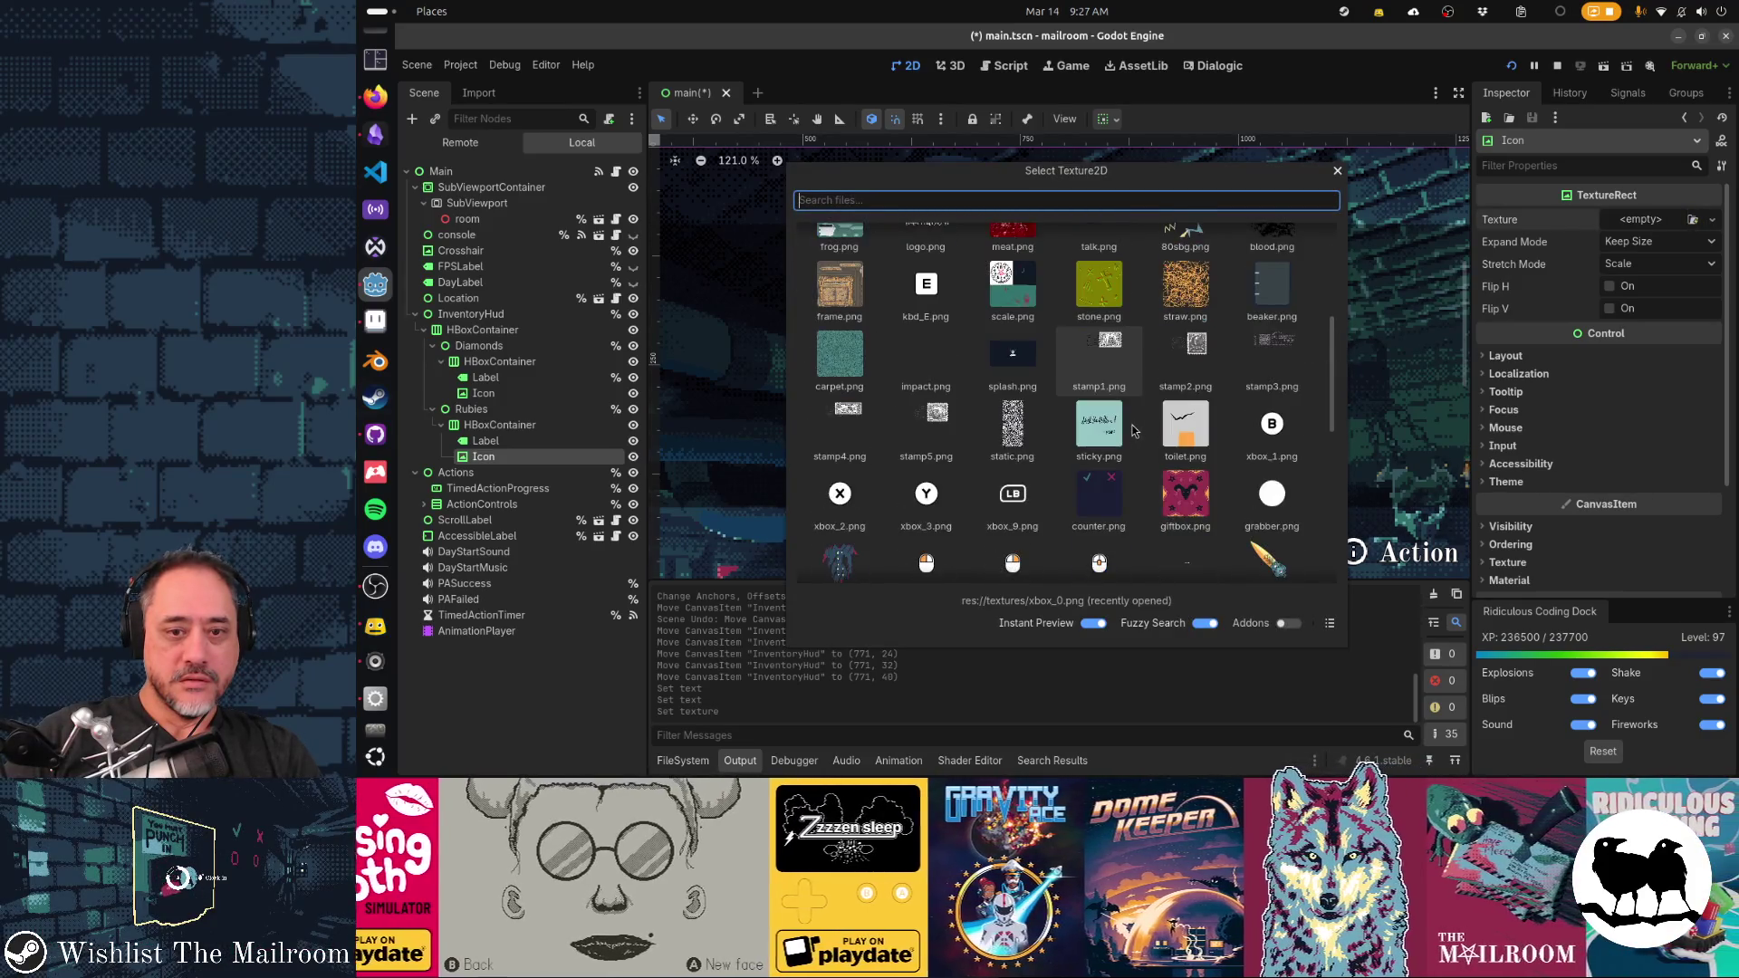
pyautogui.doubleClick(1268, 442)
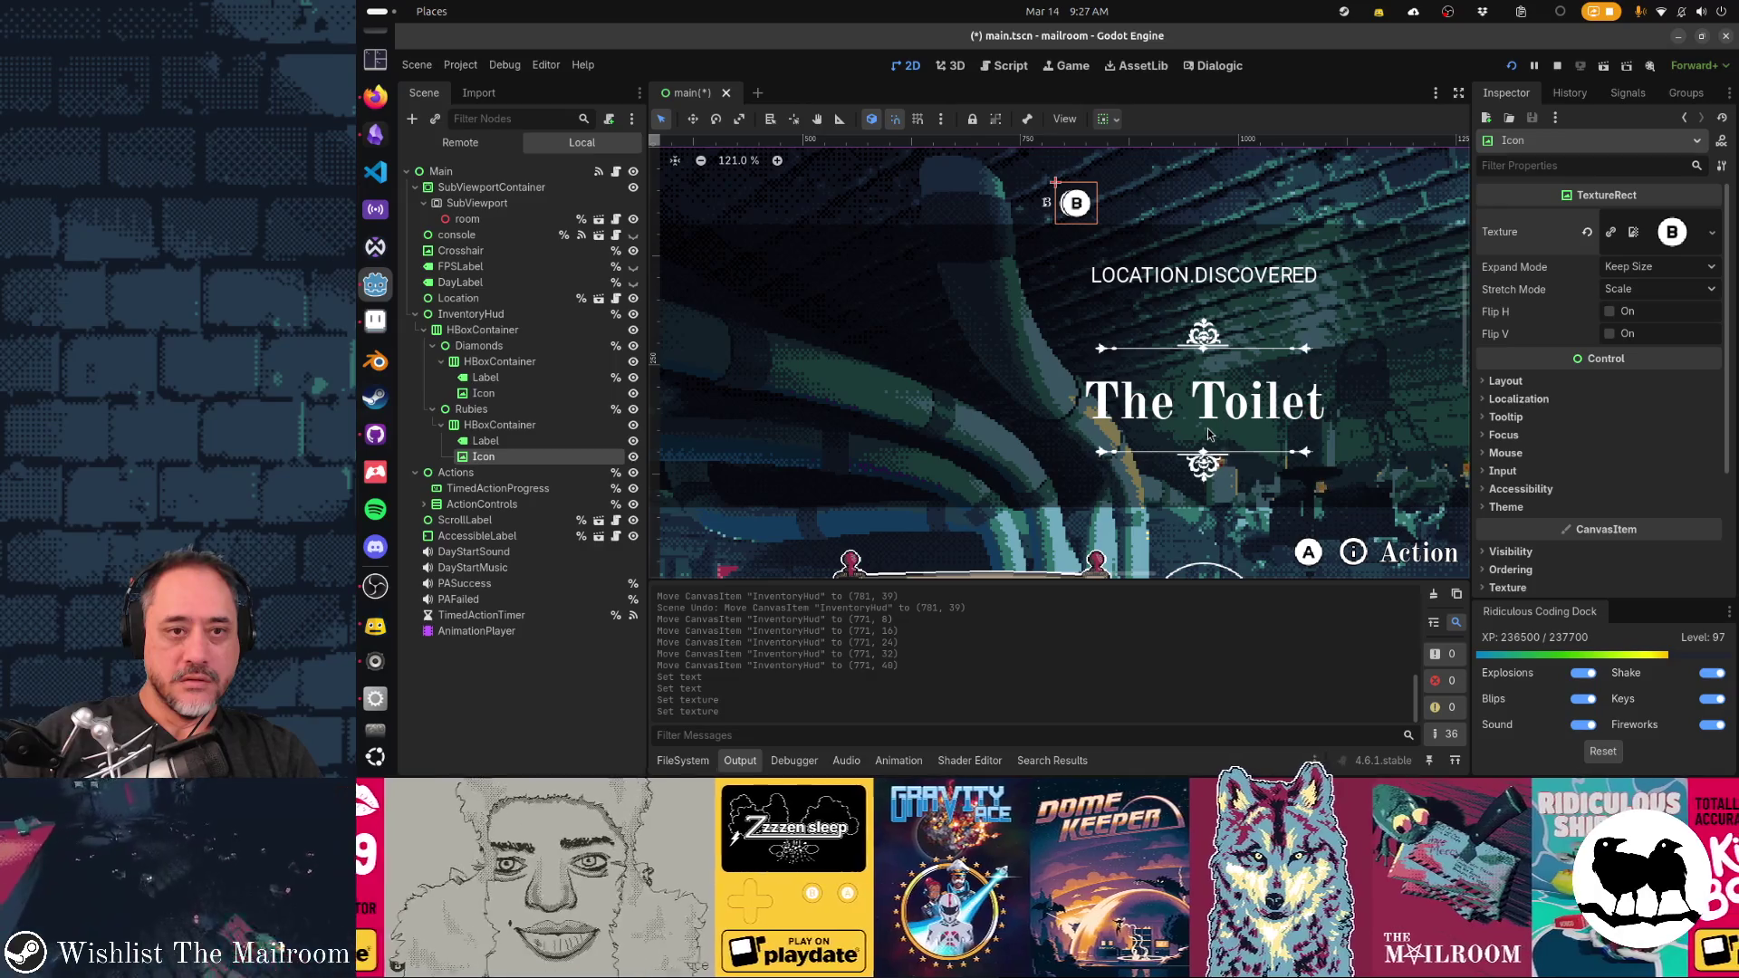
pyautogui.click(536, 441)
pyautogui.click(535, 455)
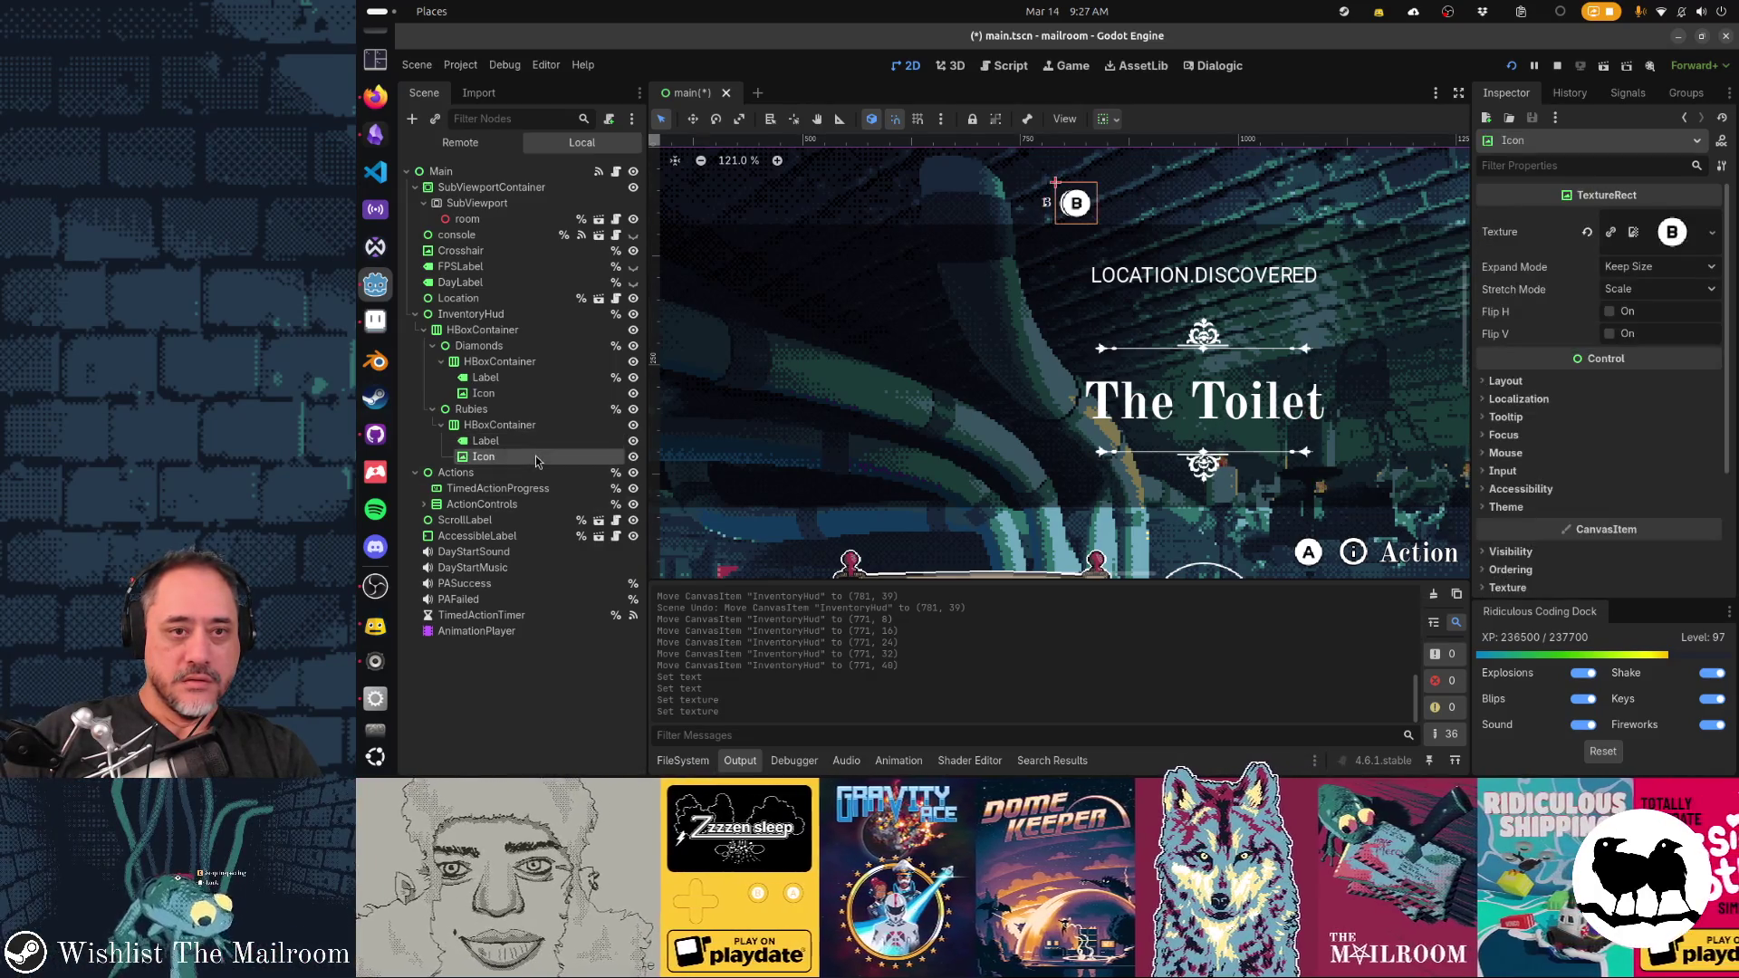
pyautogui.click(512, 425)
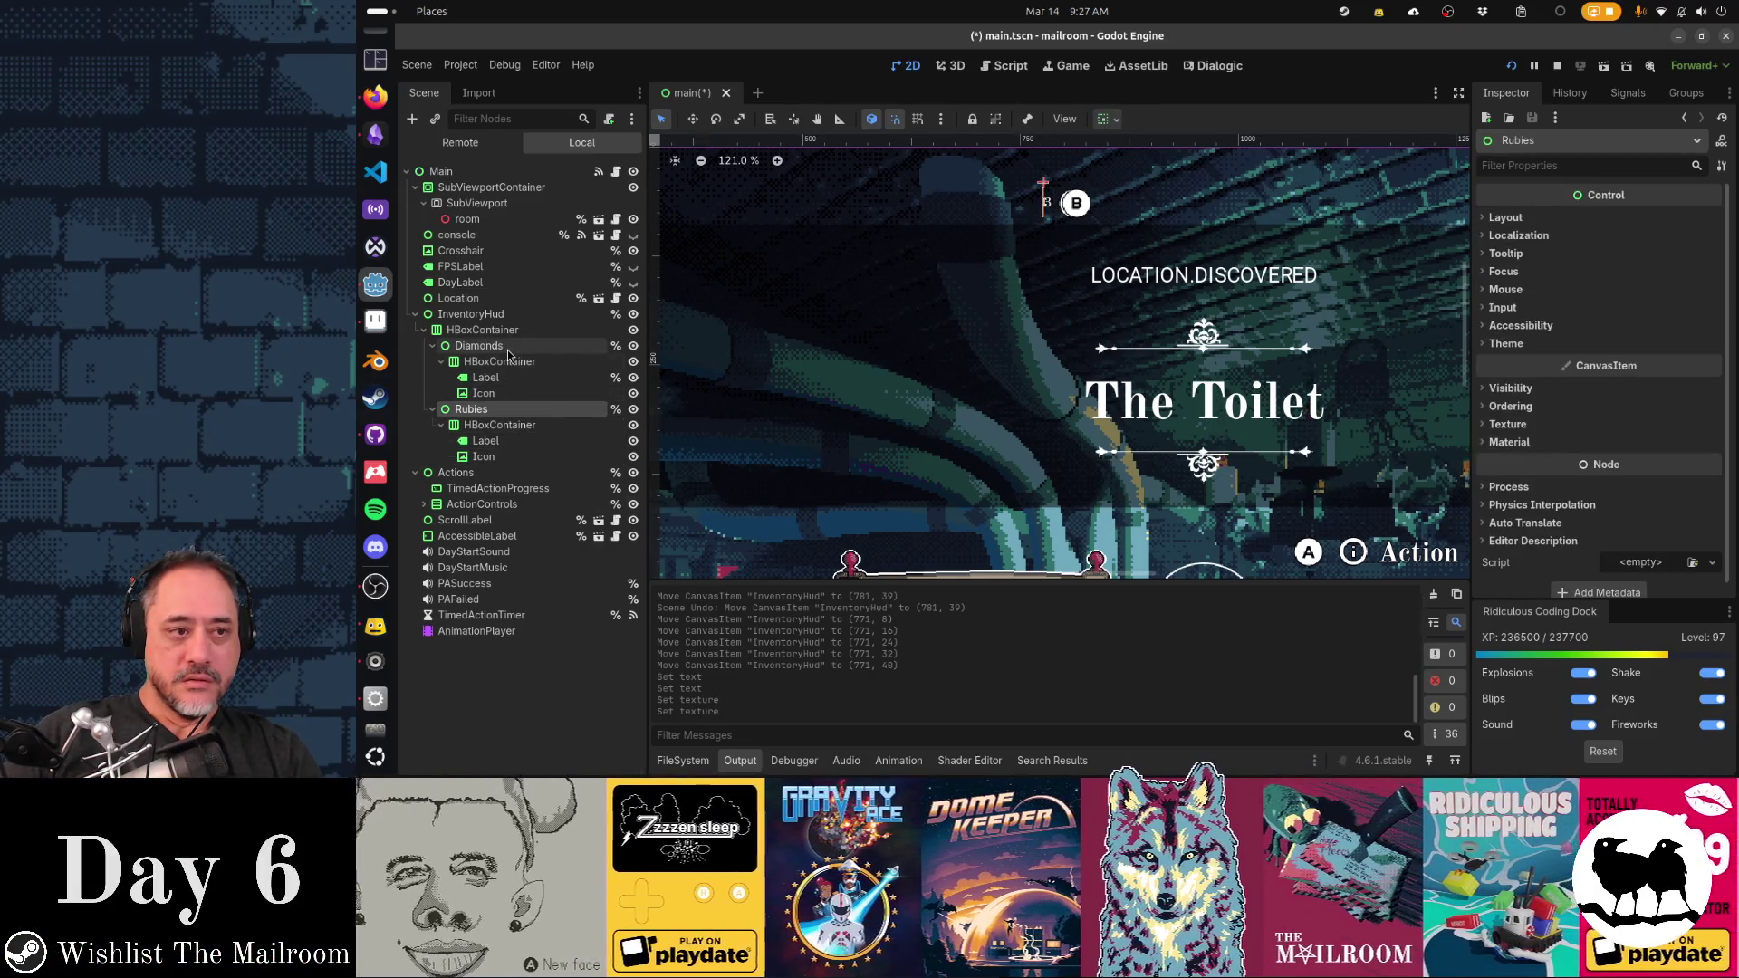
# Move the counter containers up in the tree and delete the old Diamonds and Rubies nodes
pyautogui.click(505, 332)
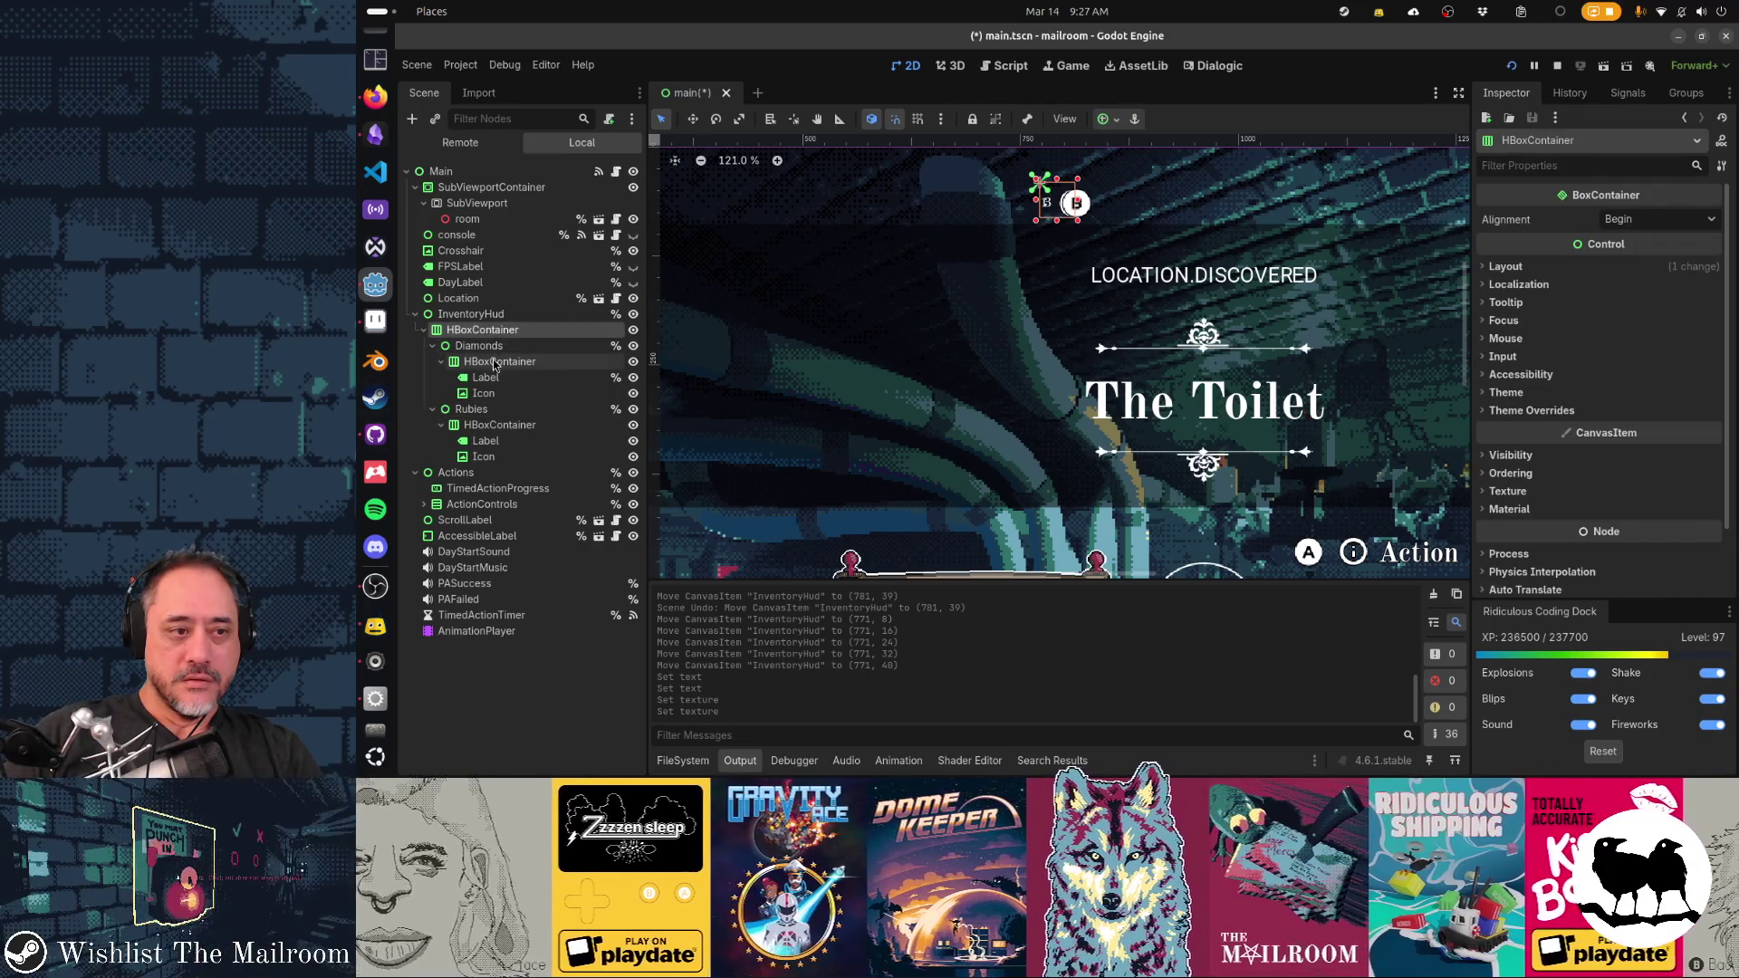
pyautogui.click(494, 362)
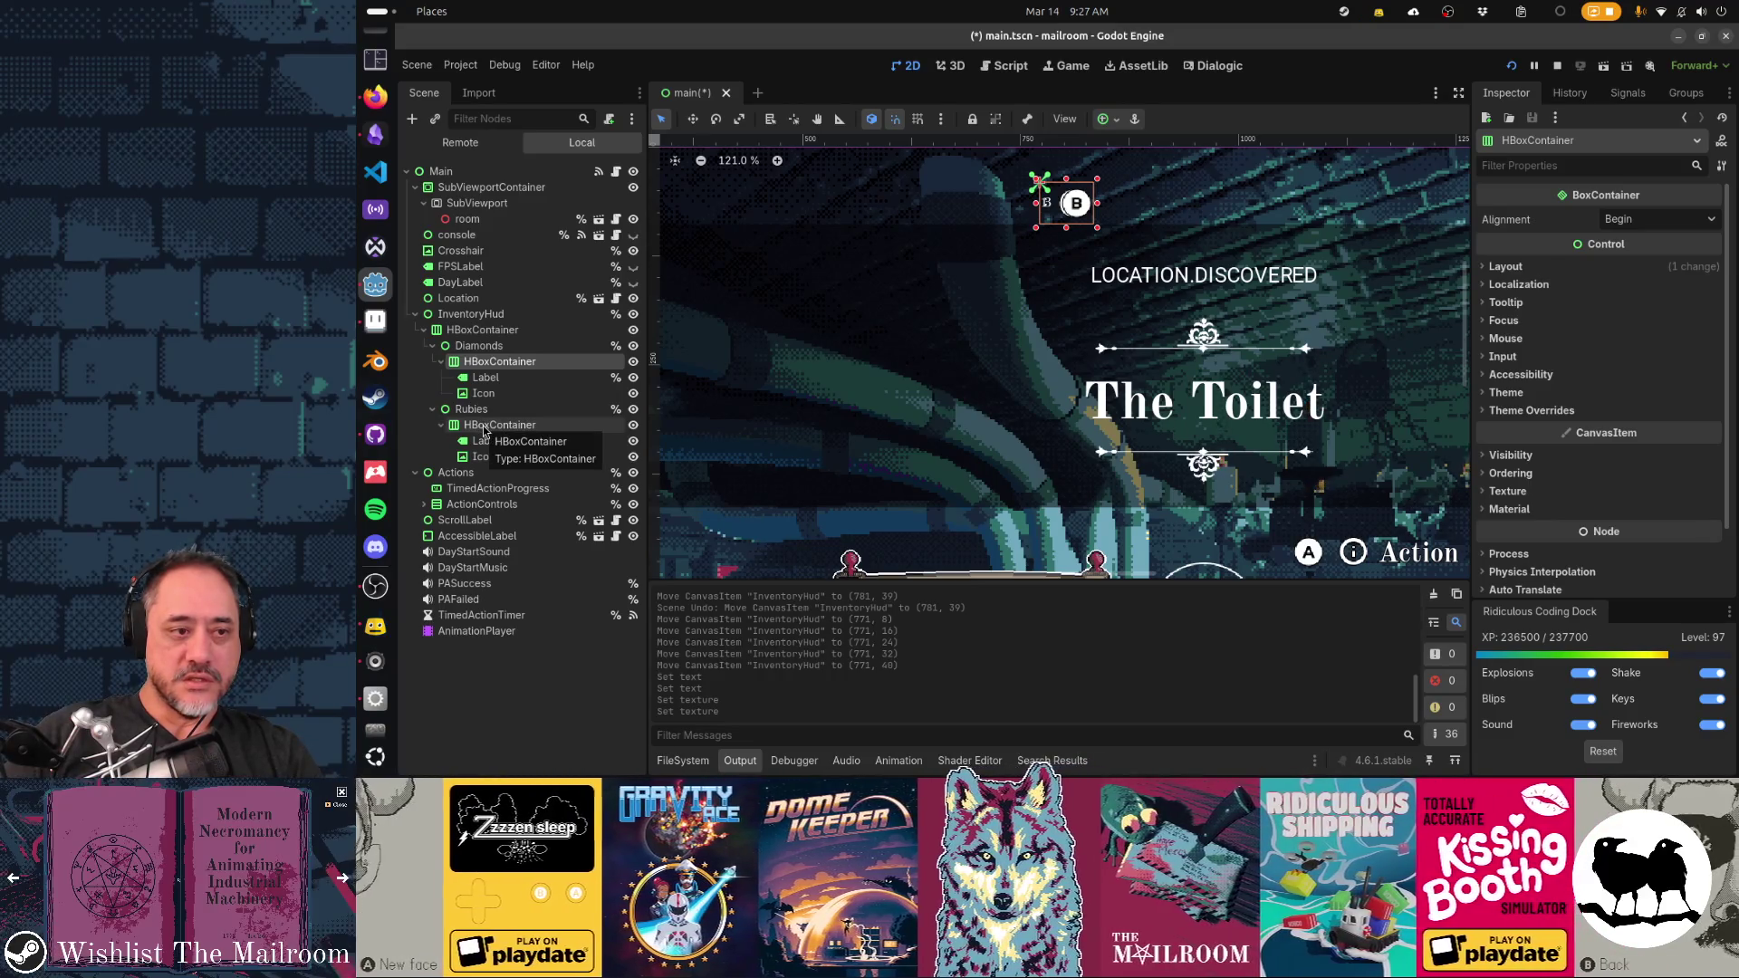
pyautogui.click(487, 426)
pyautogui.moveTo(489, 412); pyautogui.dragTo(501, 347)
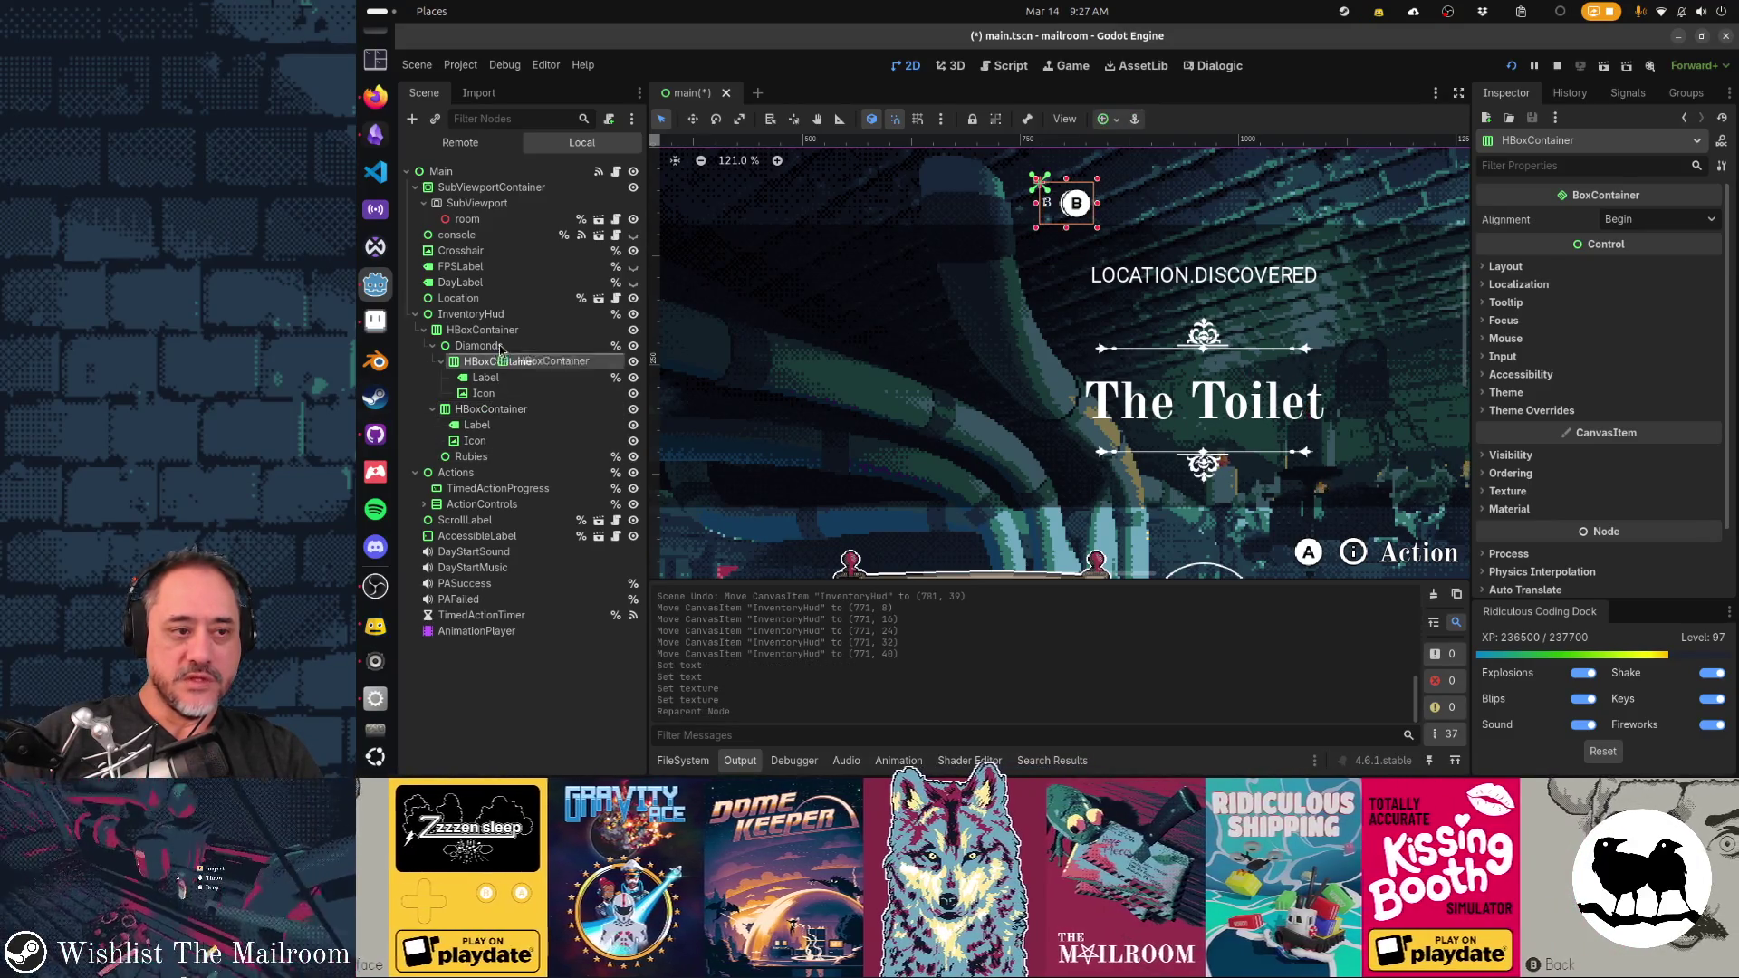
pyautogui.click(478, 393)
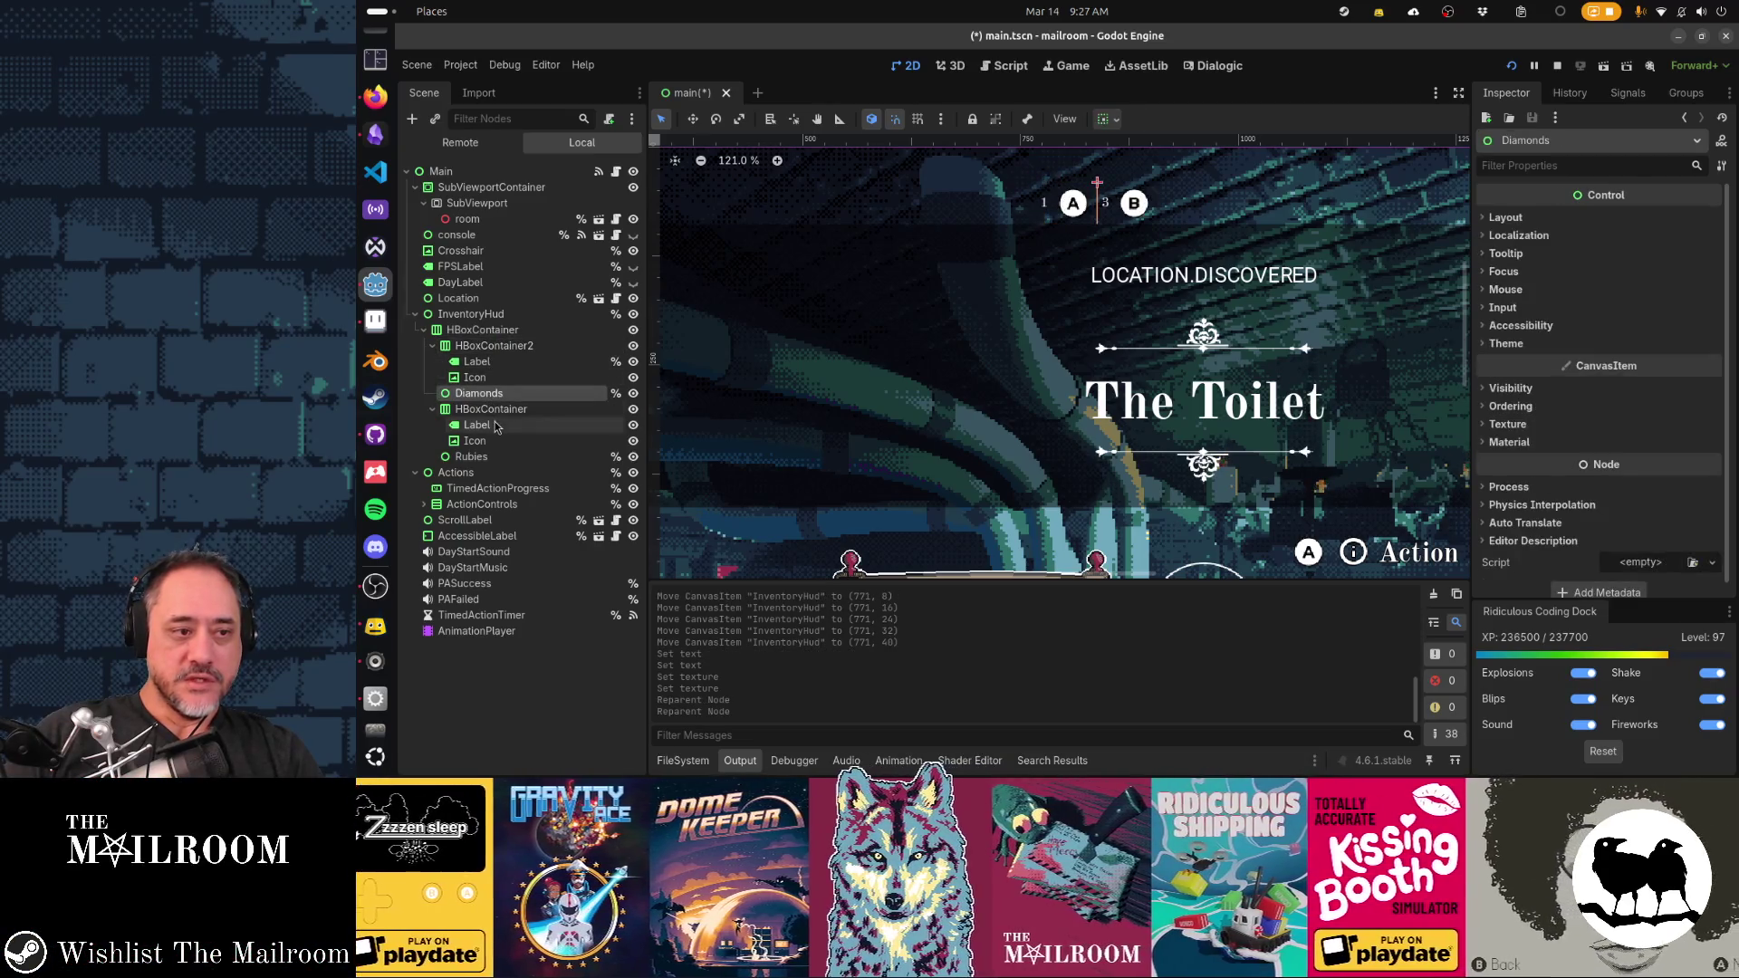
pyautogui.keyDown('ctrl'); pyautogui.click(497, 457); pyautogui.keyUp('ctrl')
pyautogui.press('Delete')
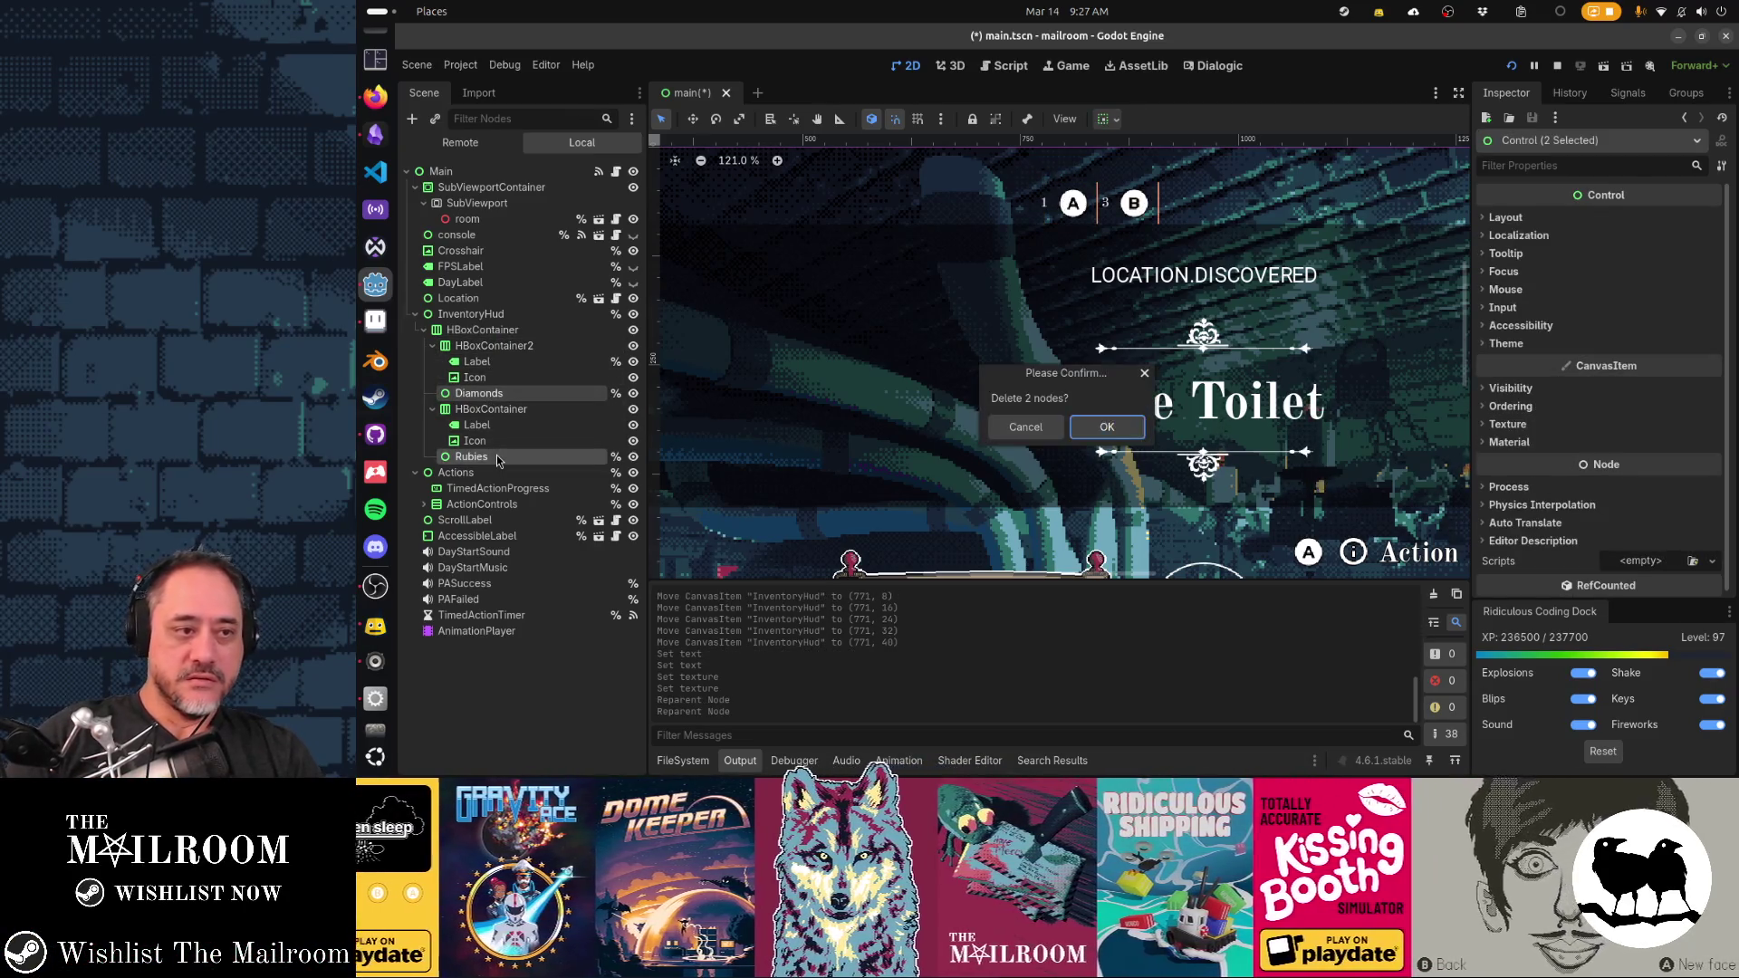
pyautogui.press('Return')
# Rename HBoxContainer2 to Diamonds and HBoxContainer to Rubies
pyautogui.click(513, 348)
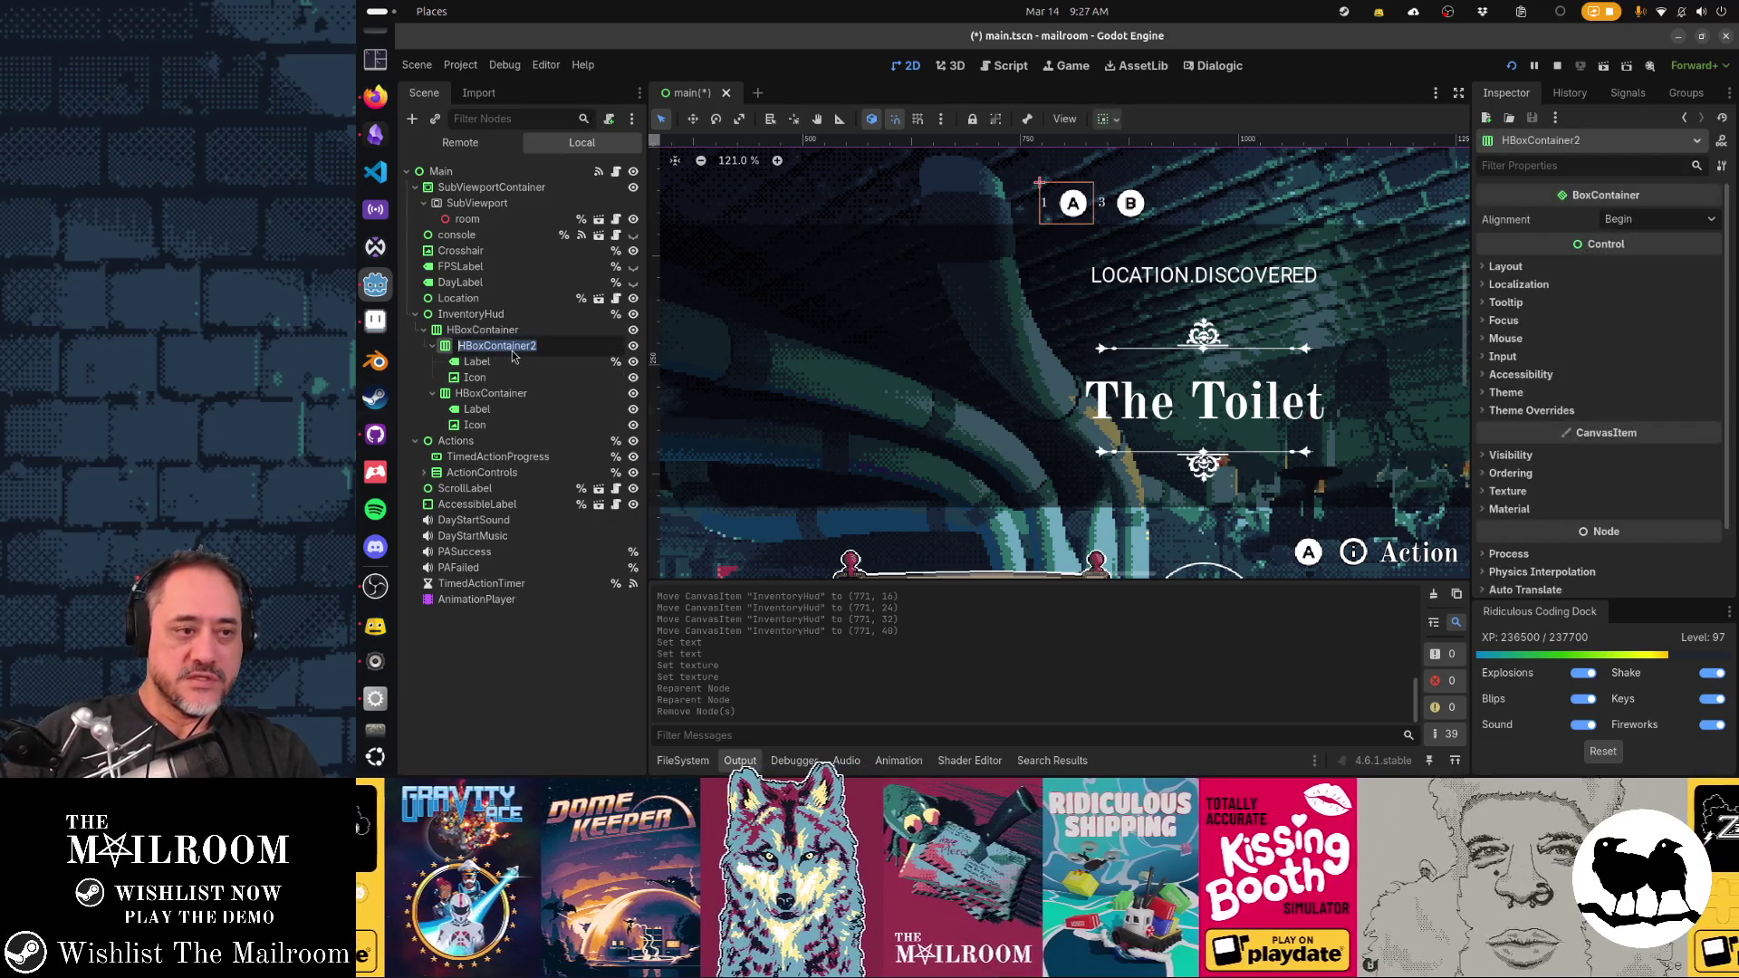
pyautogui.write('Diamonds')
pyautogui.press('Return')
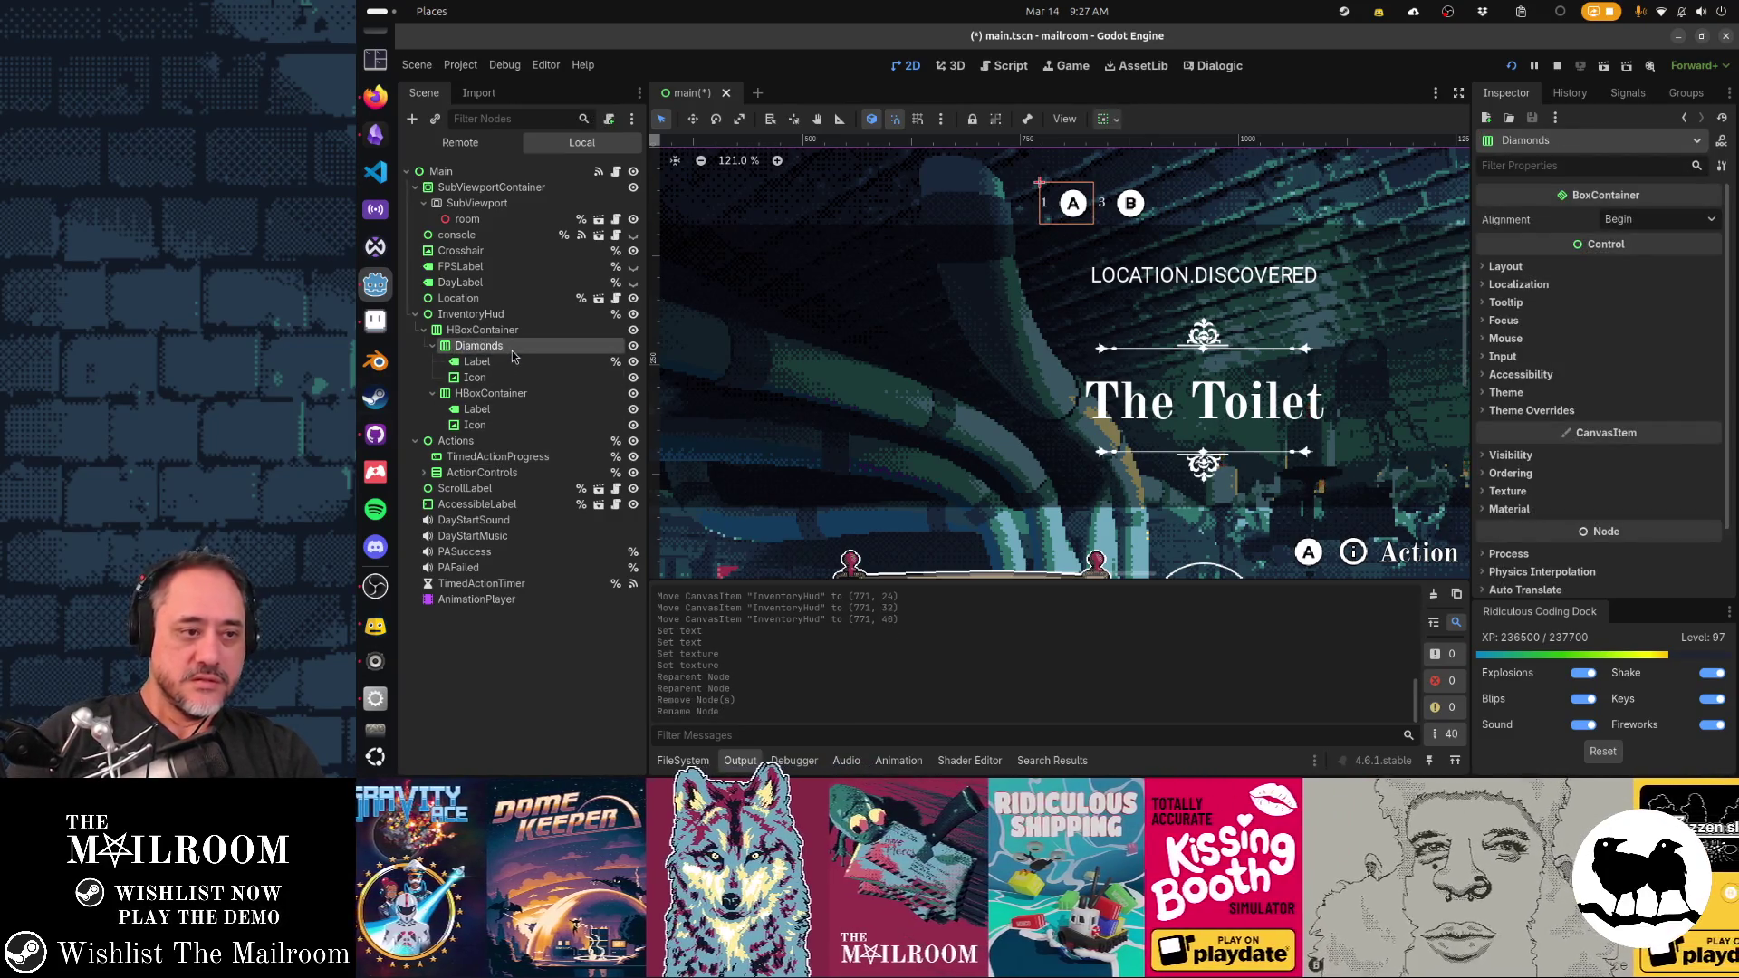
pyautogui.press('Down')
pyautogui.press('F2')
pyautogui.press('Return')
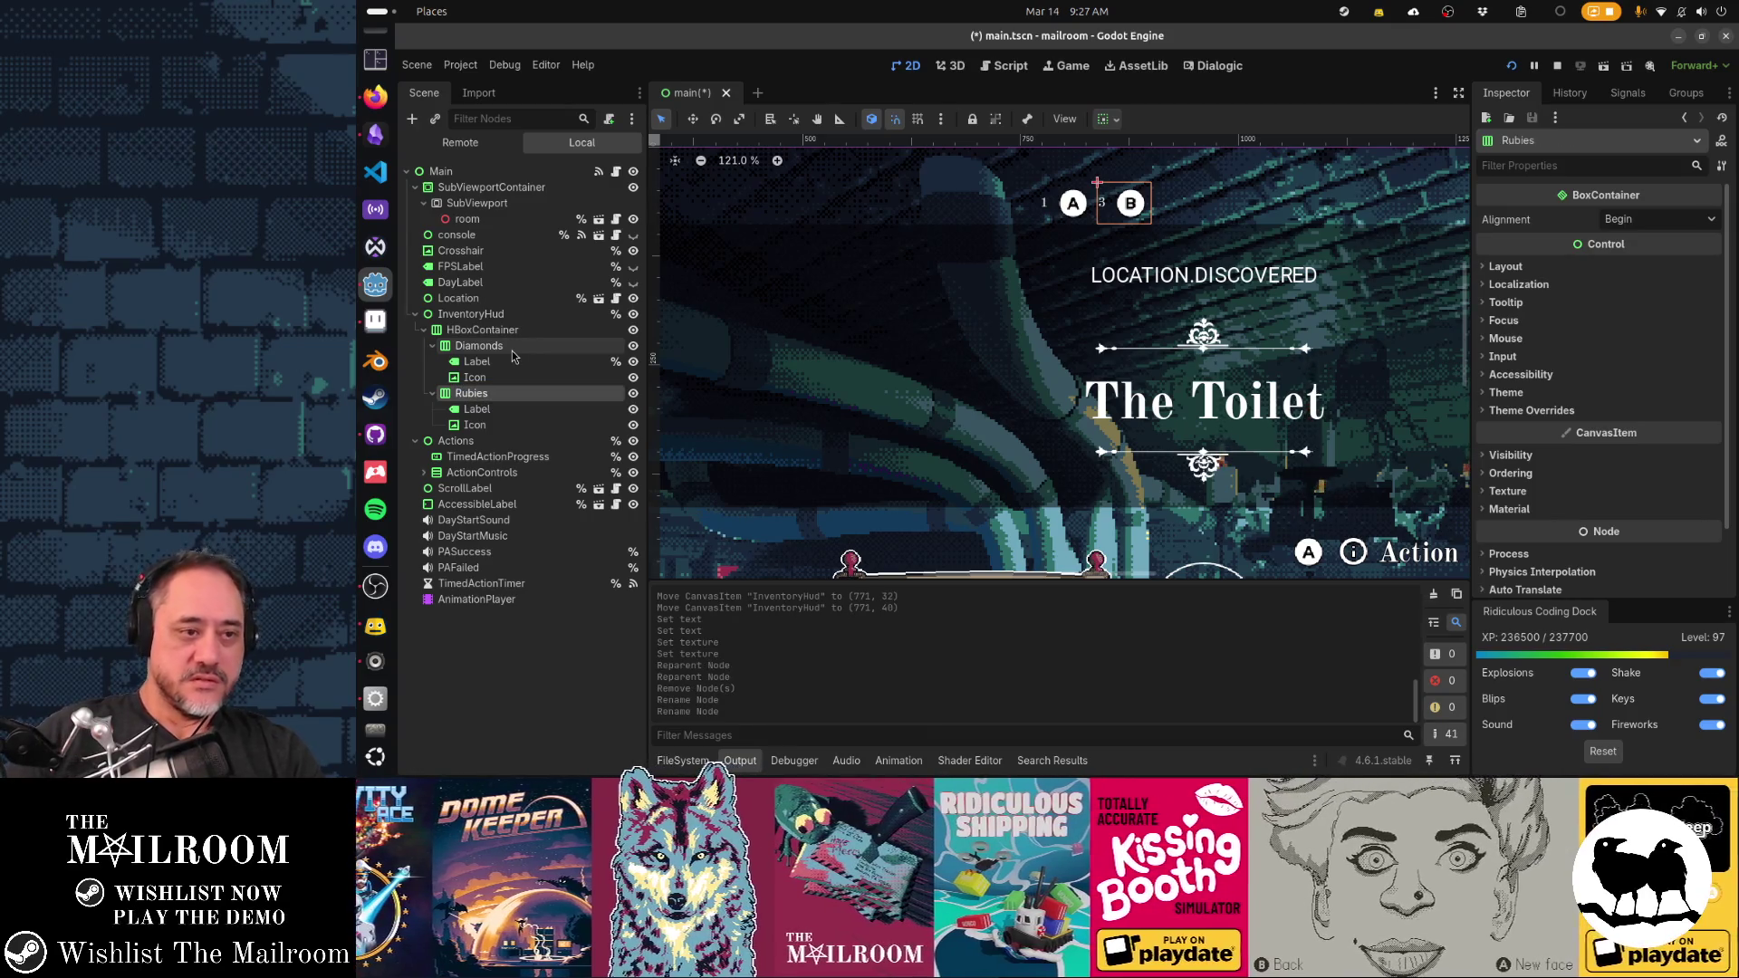
# Set both Diamonds and Rubies containers to Access as Unique Name
pyautogui.keyDown('ctrl'); pyautogui.click(513, 350); pyautogui.keyUp('ctrl')
pyautogui.rightClick(513, 350)
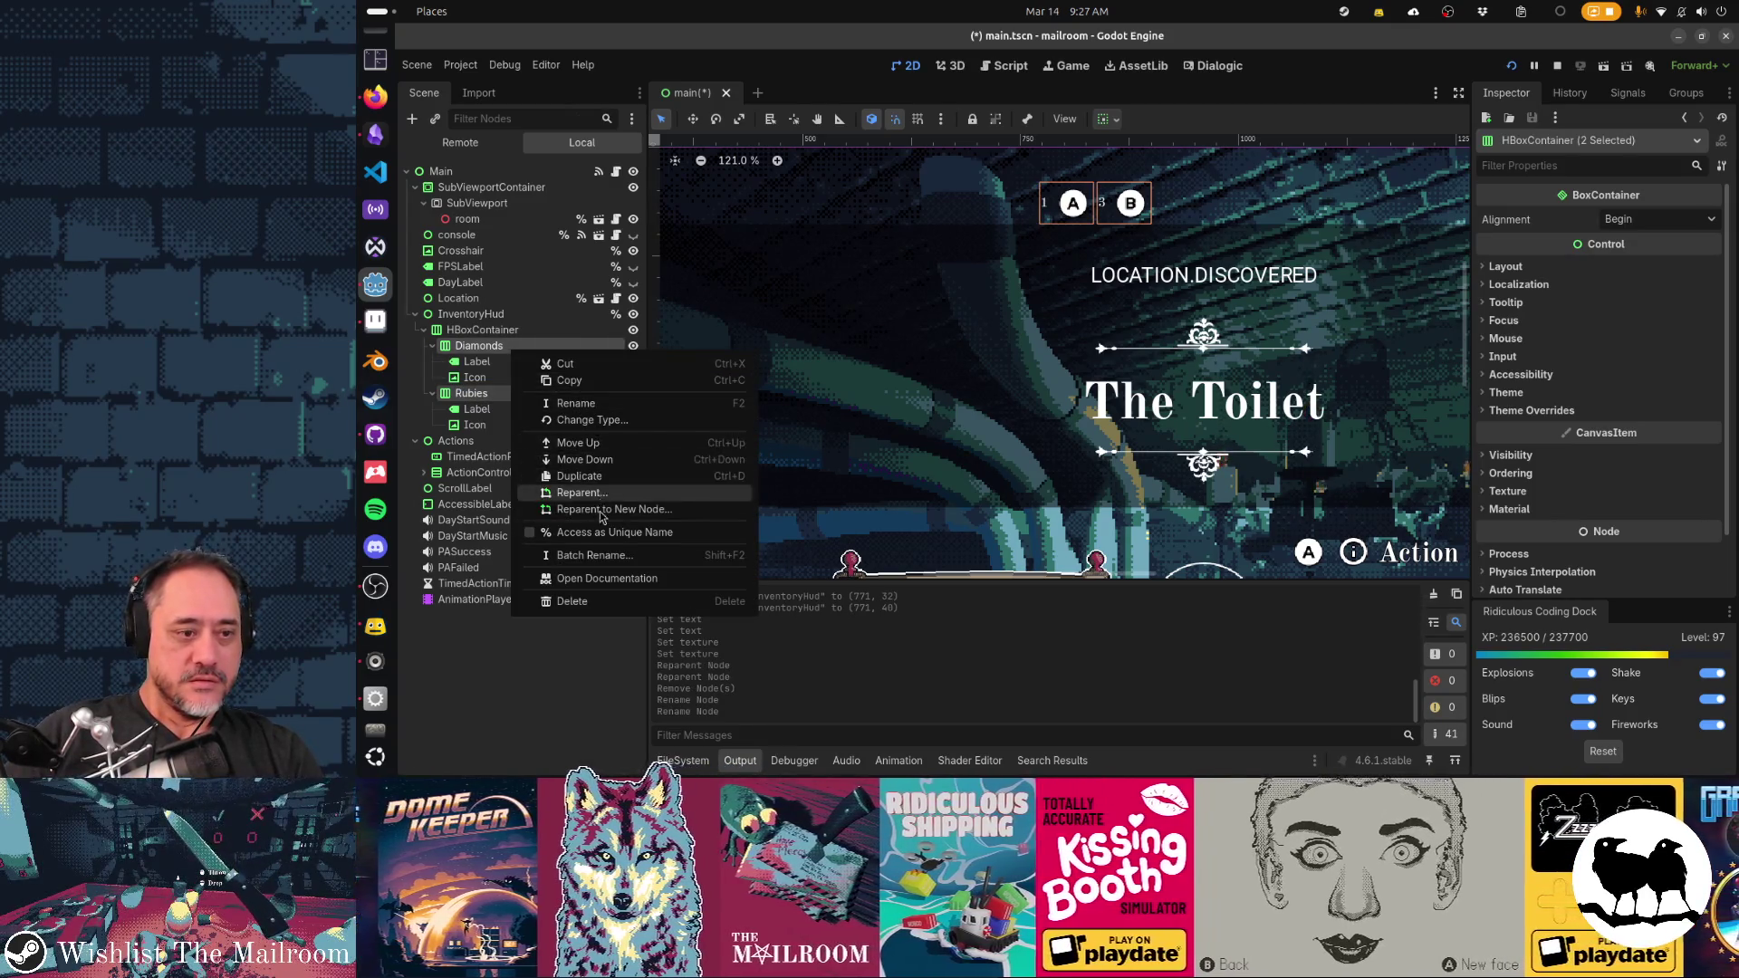
pyautogui.click(625, 531)
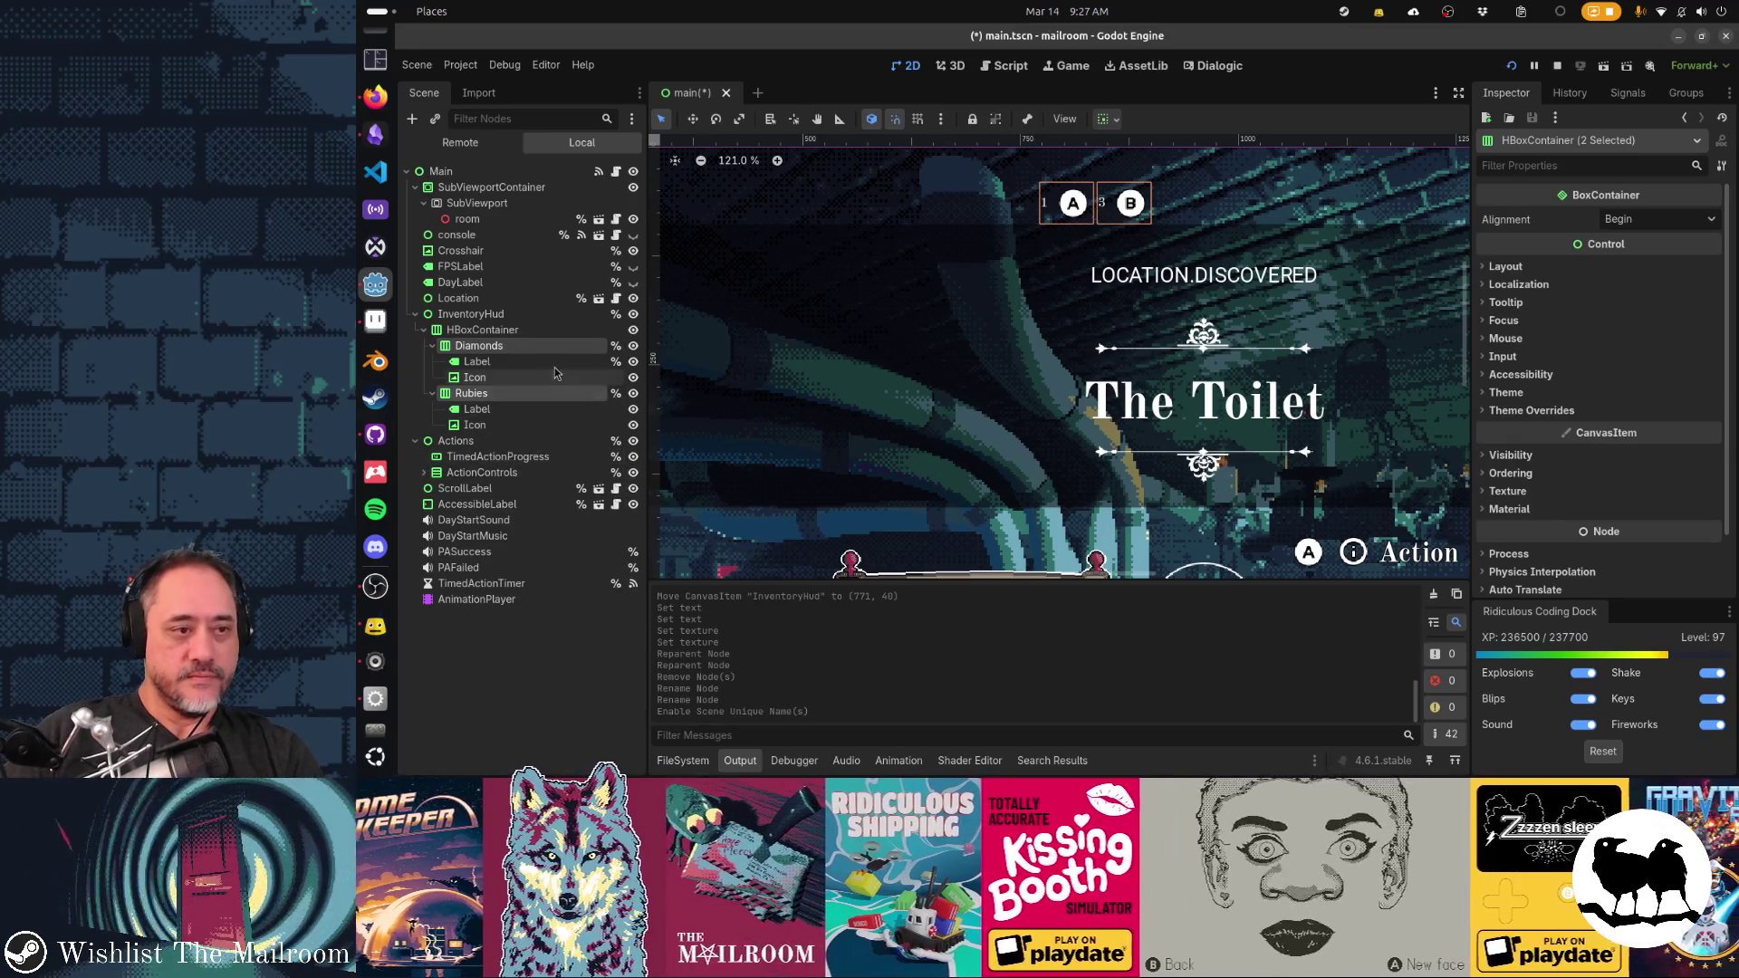
pyautogui.click(503, 315)
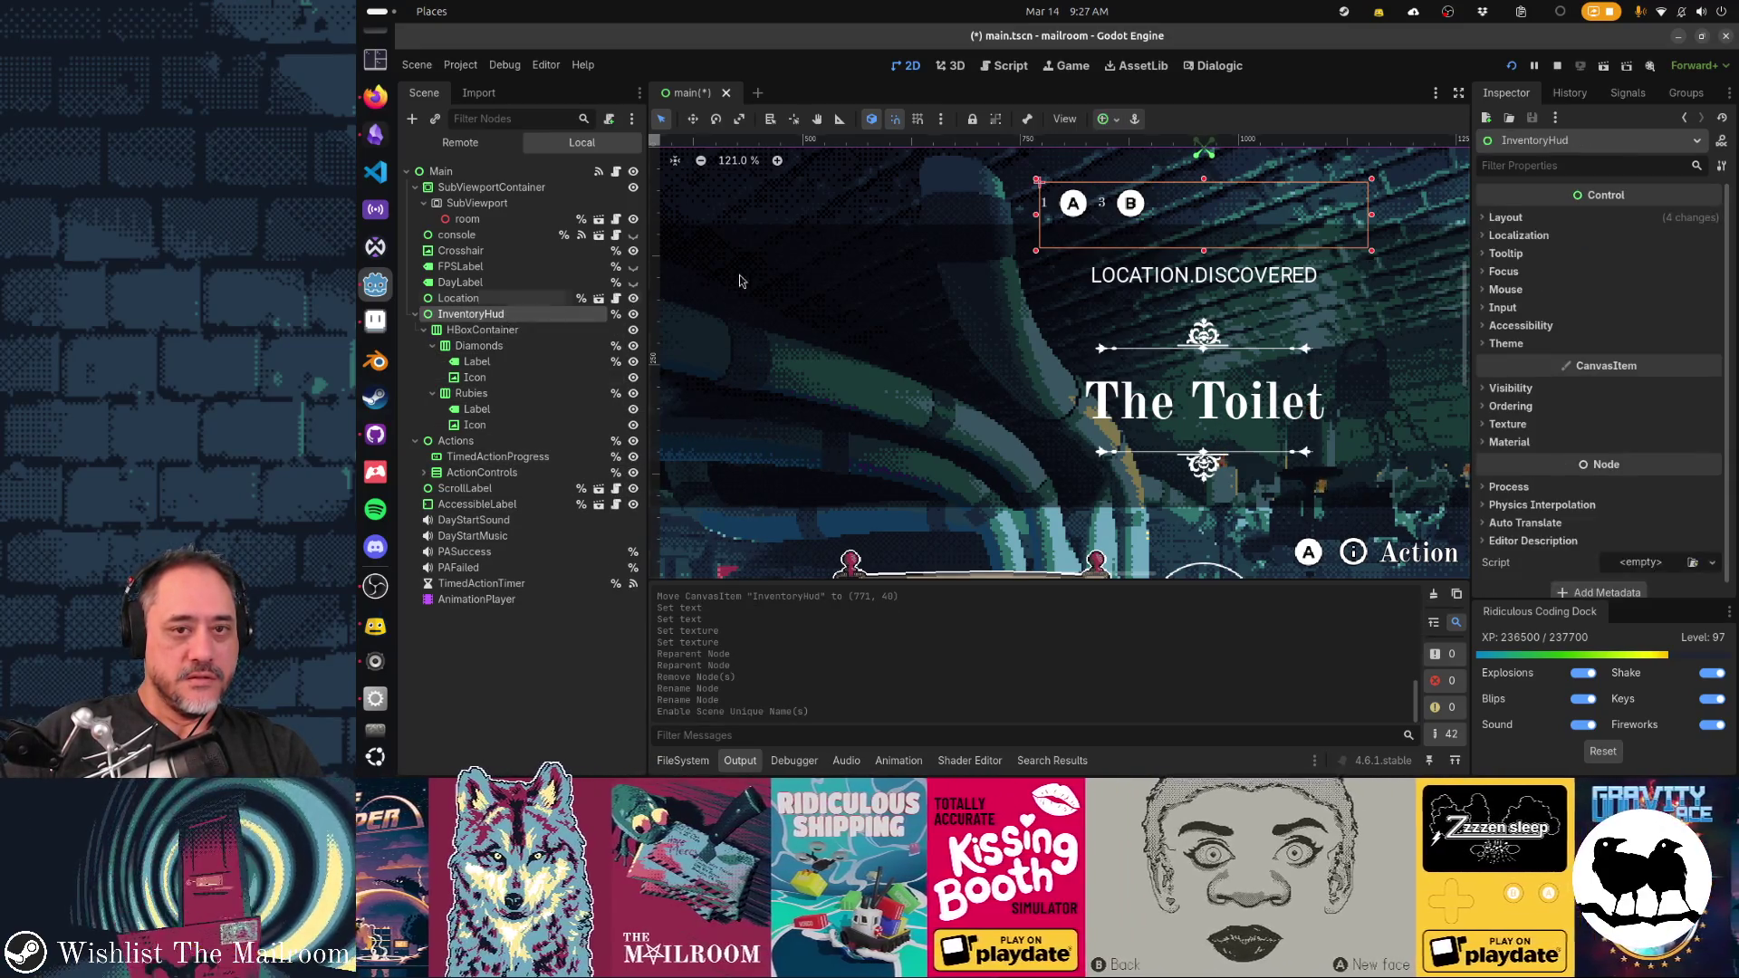
# Reshape InventoryHud and give its inner HBoxContainer the Full Rect anchor preset
pyautogui.moveTo(1226, 215)
pyautogui.mouseDown()
pyautogui.moveTo(1148, 225)
pyautogui.moveTo(1232, 228)
pyautogui.mouseUp()
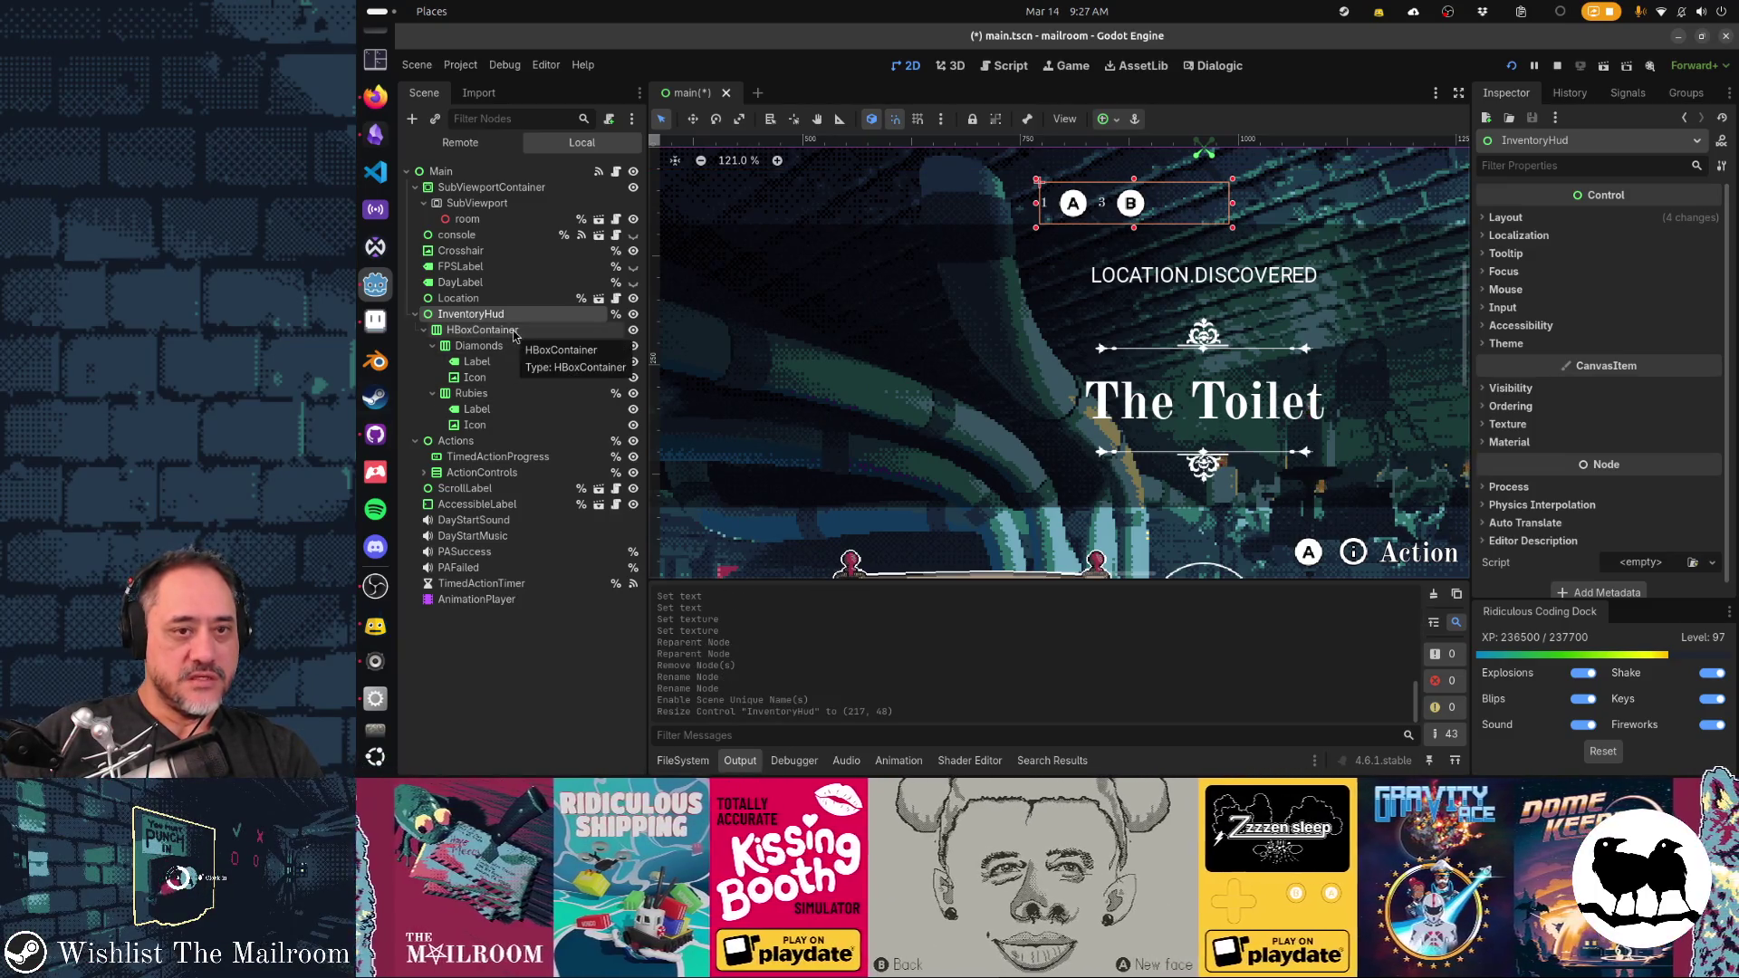
pyautogui.click(482, 329)
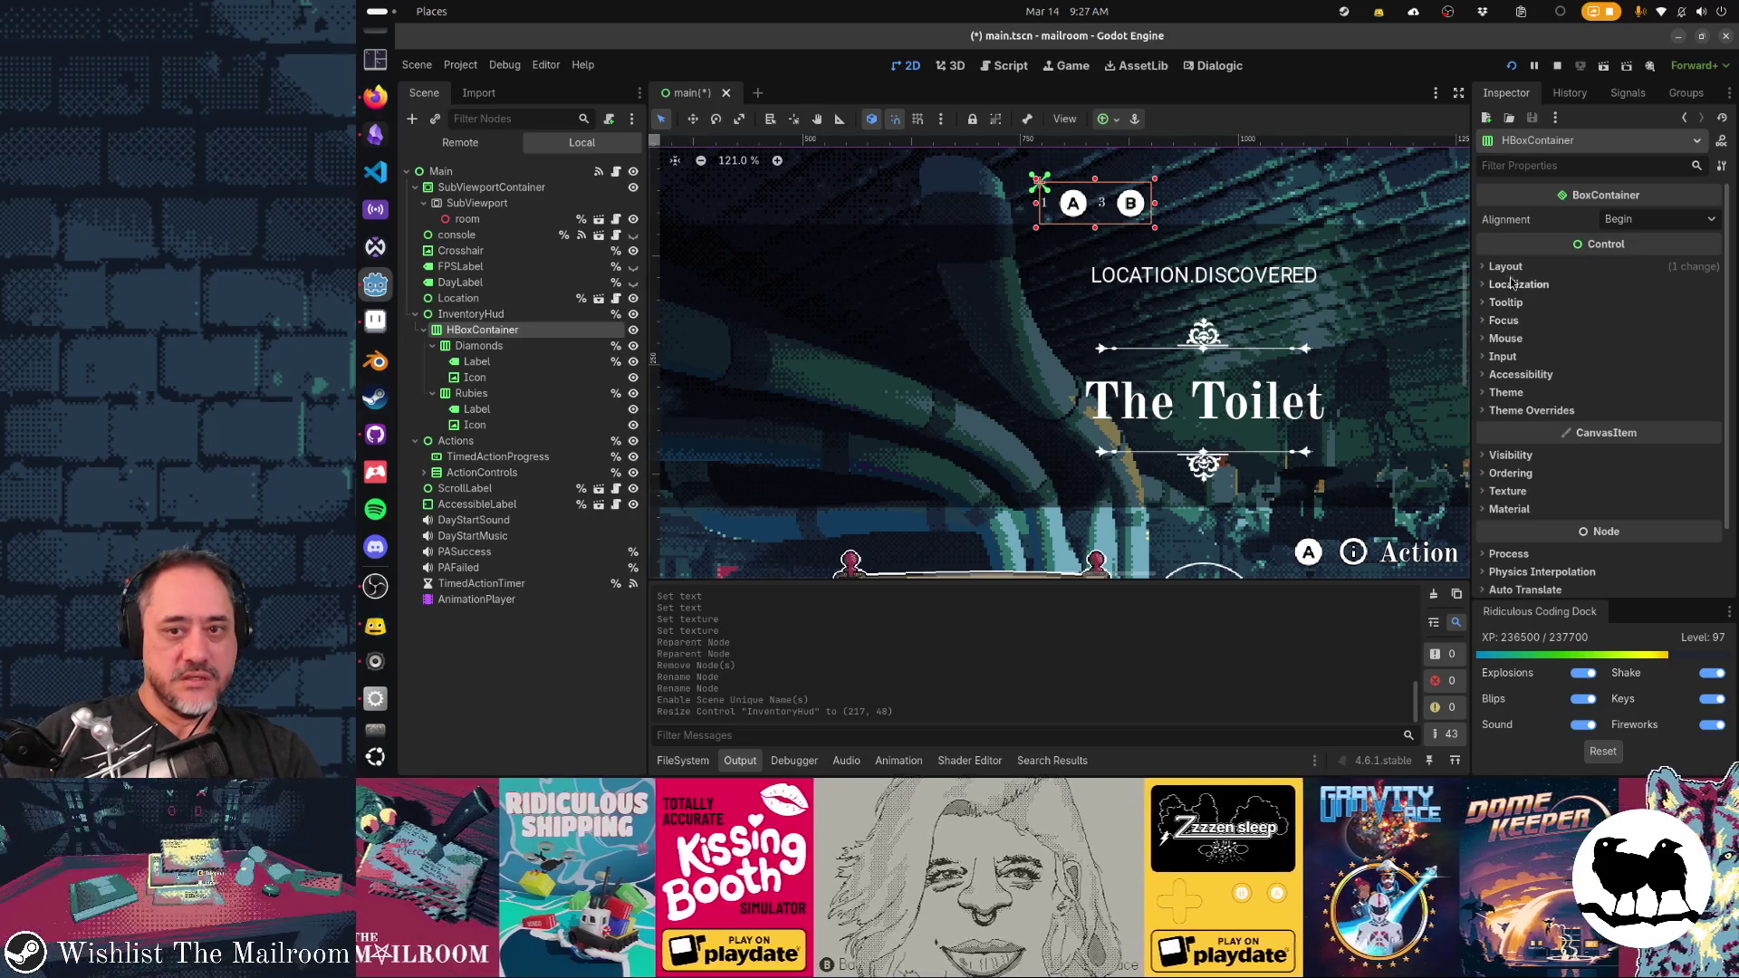
pyautogui.click(1507, 267)
pyautogui.click(1119, 125)
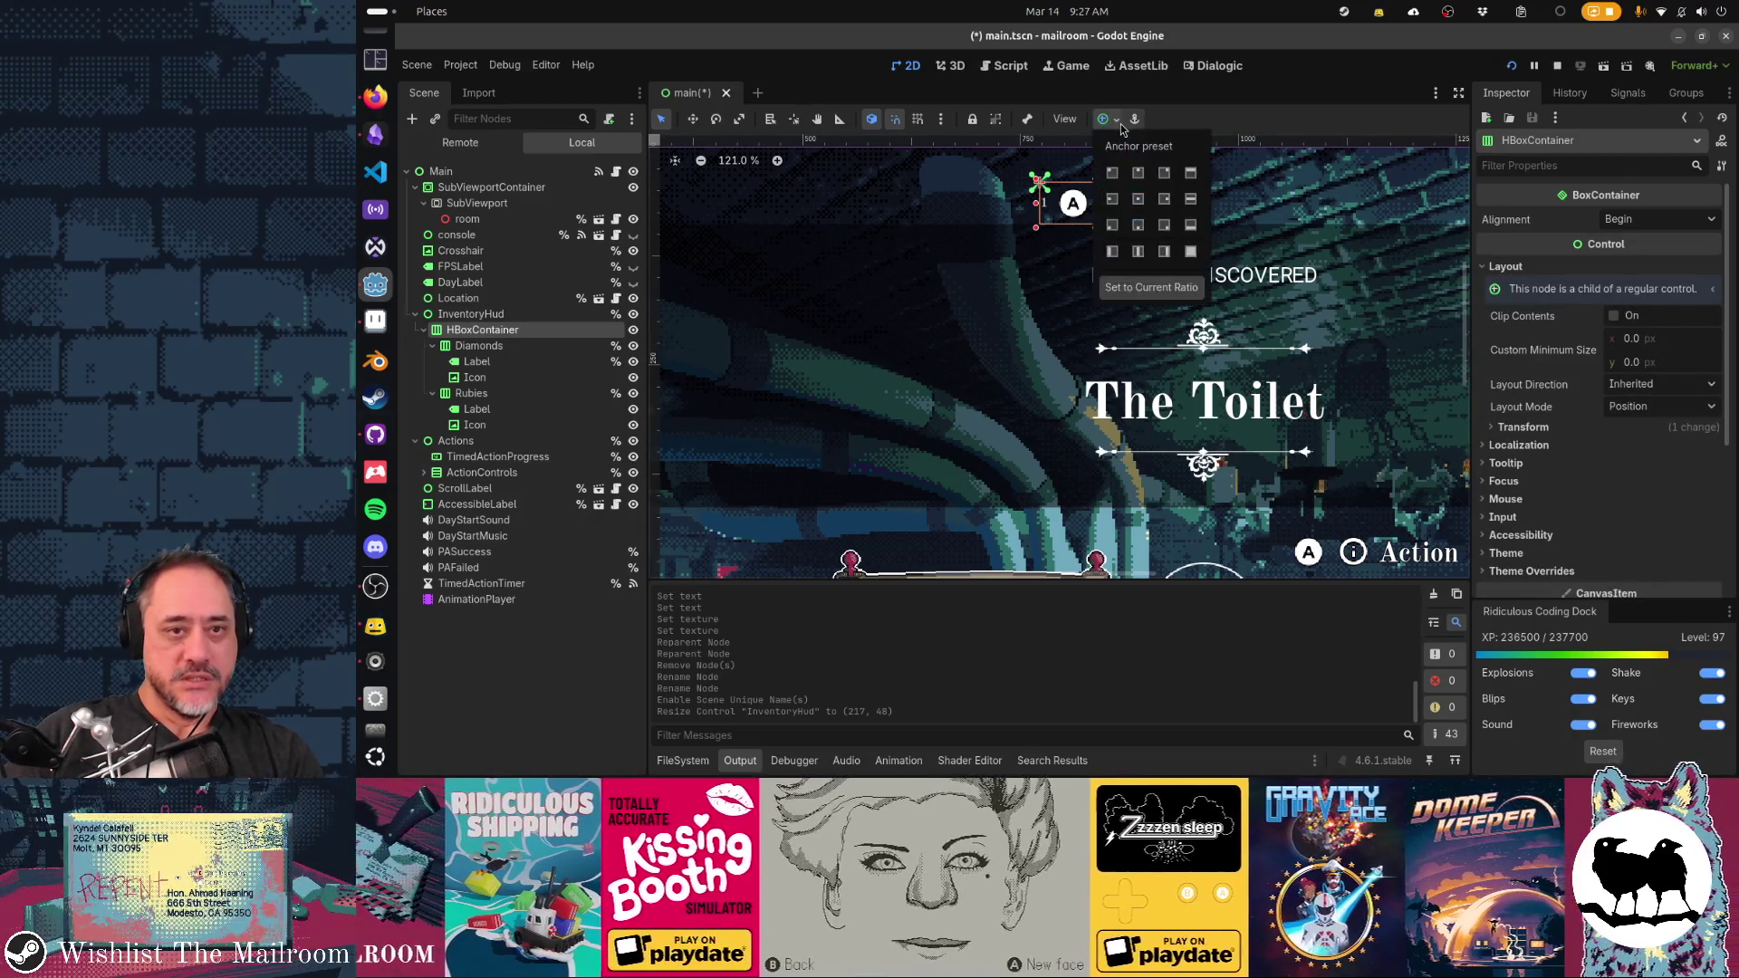
pyautogui.click(1190, 252)
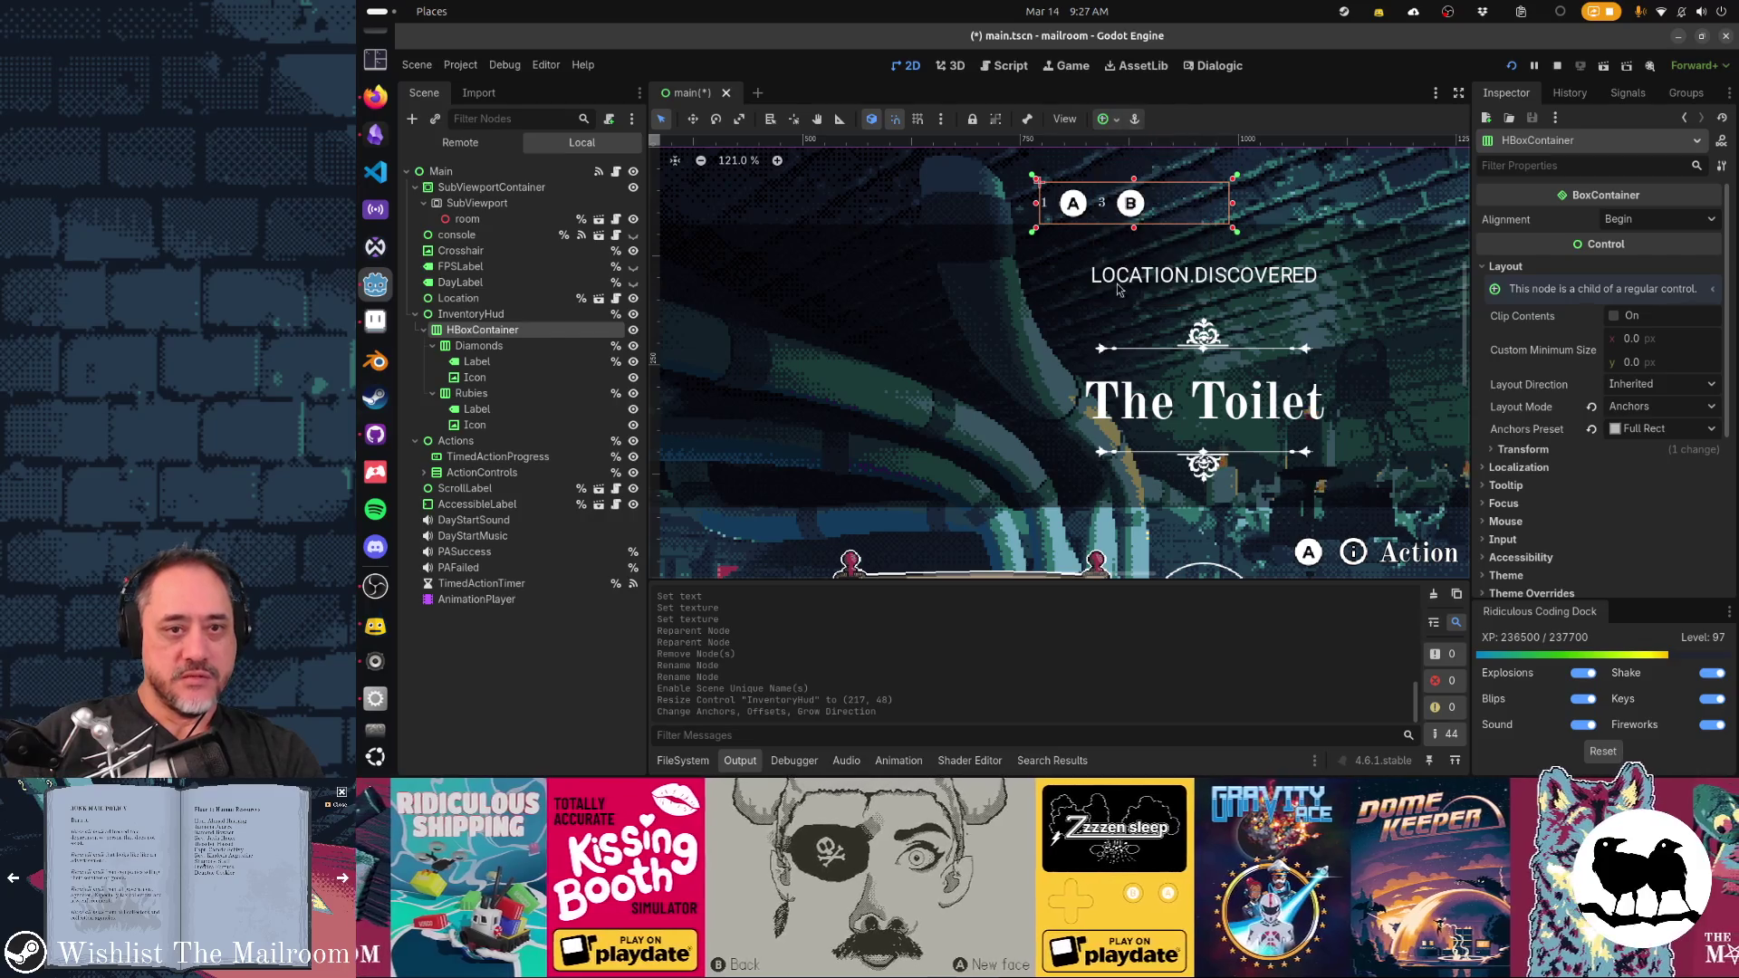
# Enable horizontal Expand on the Diamonds container
pyautogui.click(478, 346)
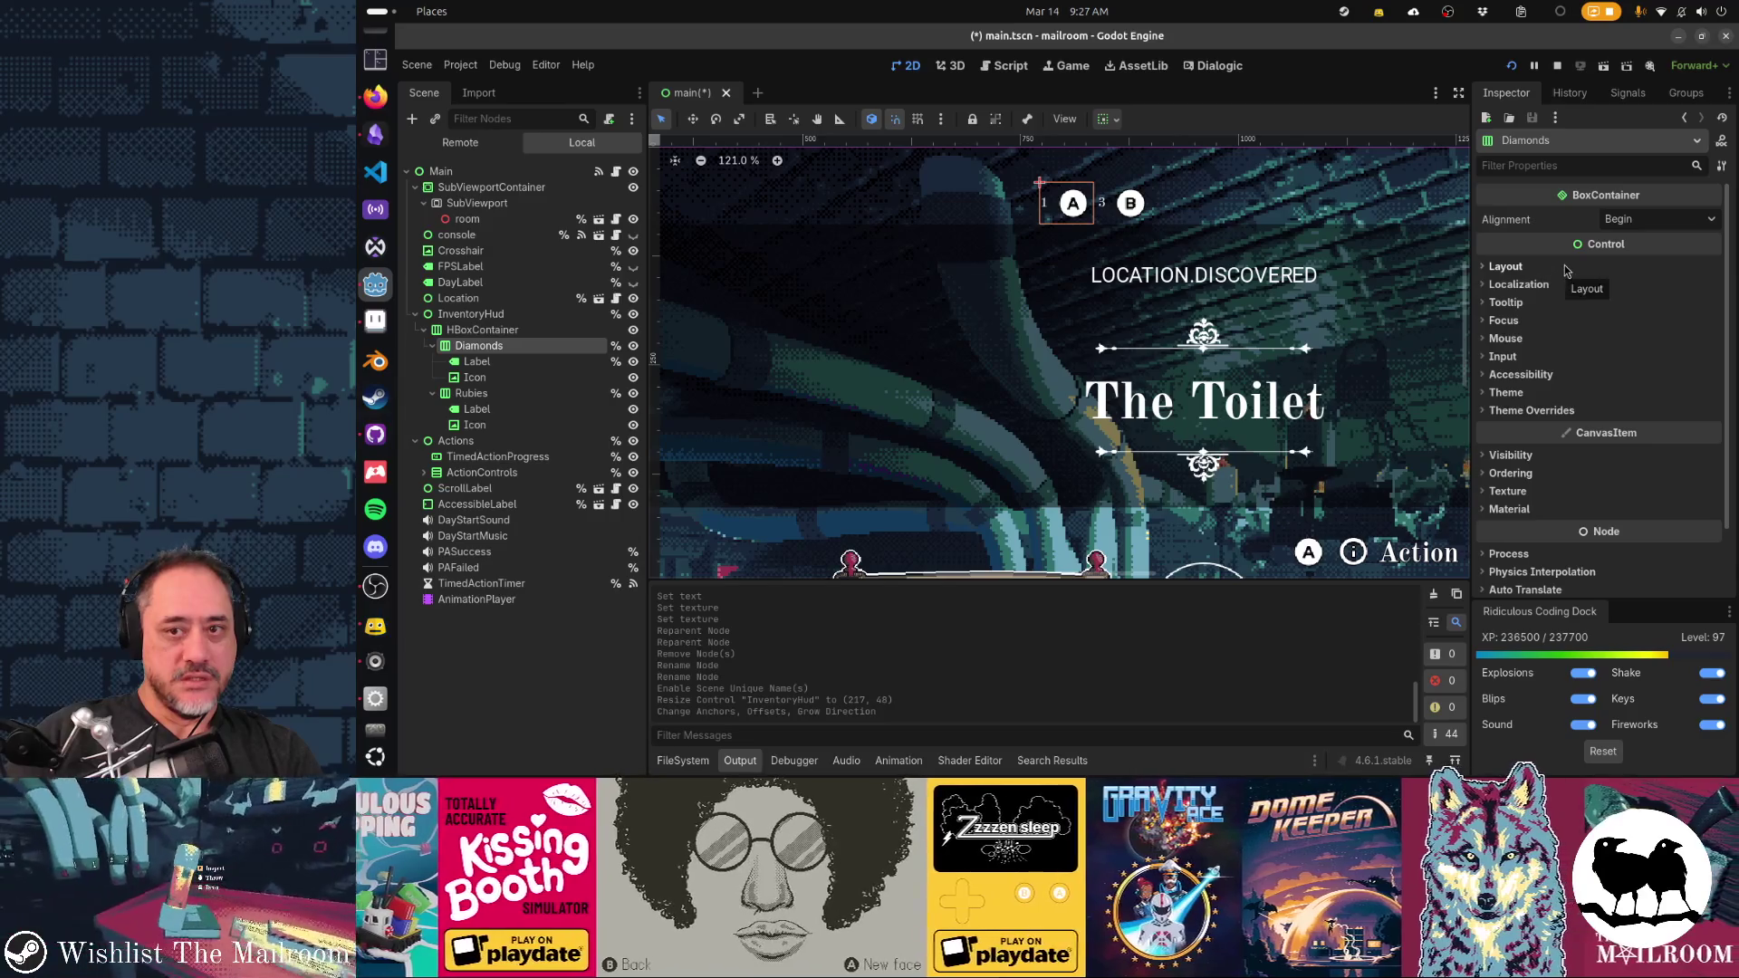
pyautogui.click(1561, 267)
pyautogui.click(1551, 446)
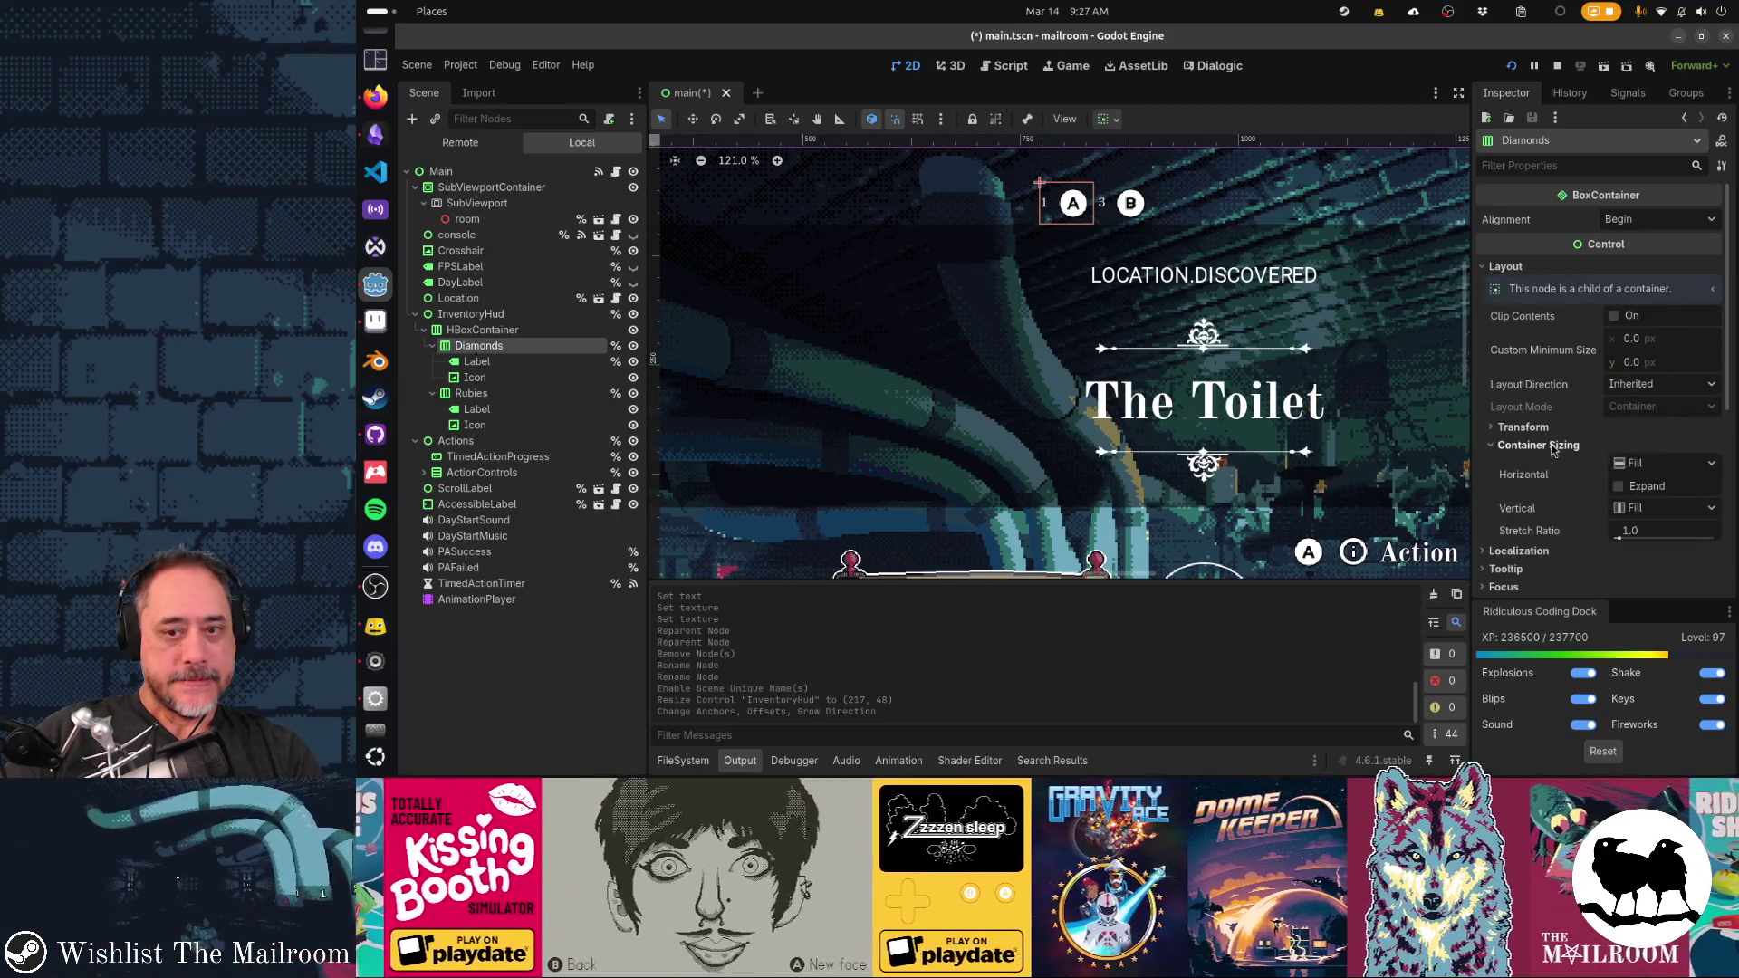
pyautogui.scroll(-1, 1598, 440)
pyautogui.click(1618, 436)
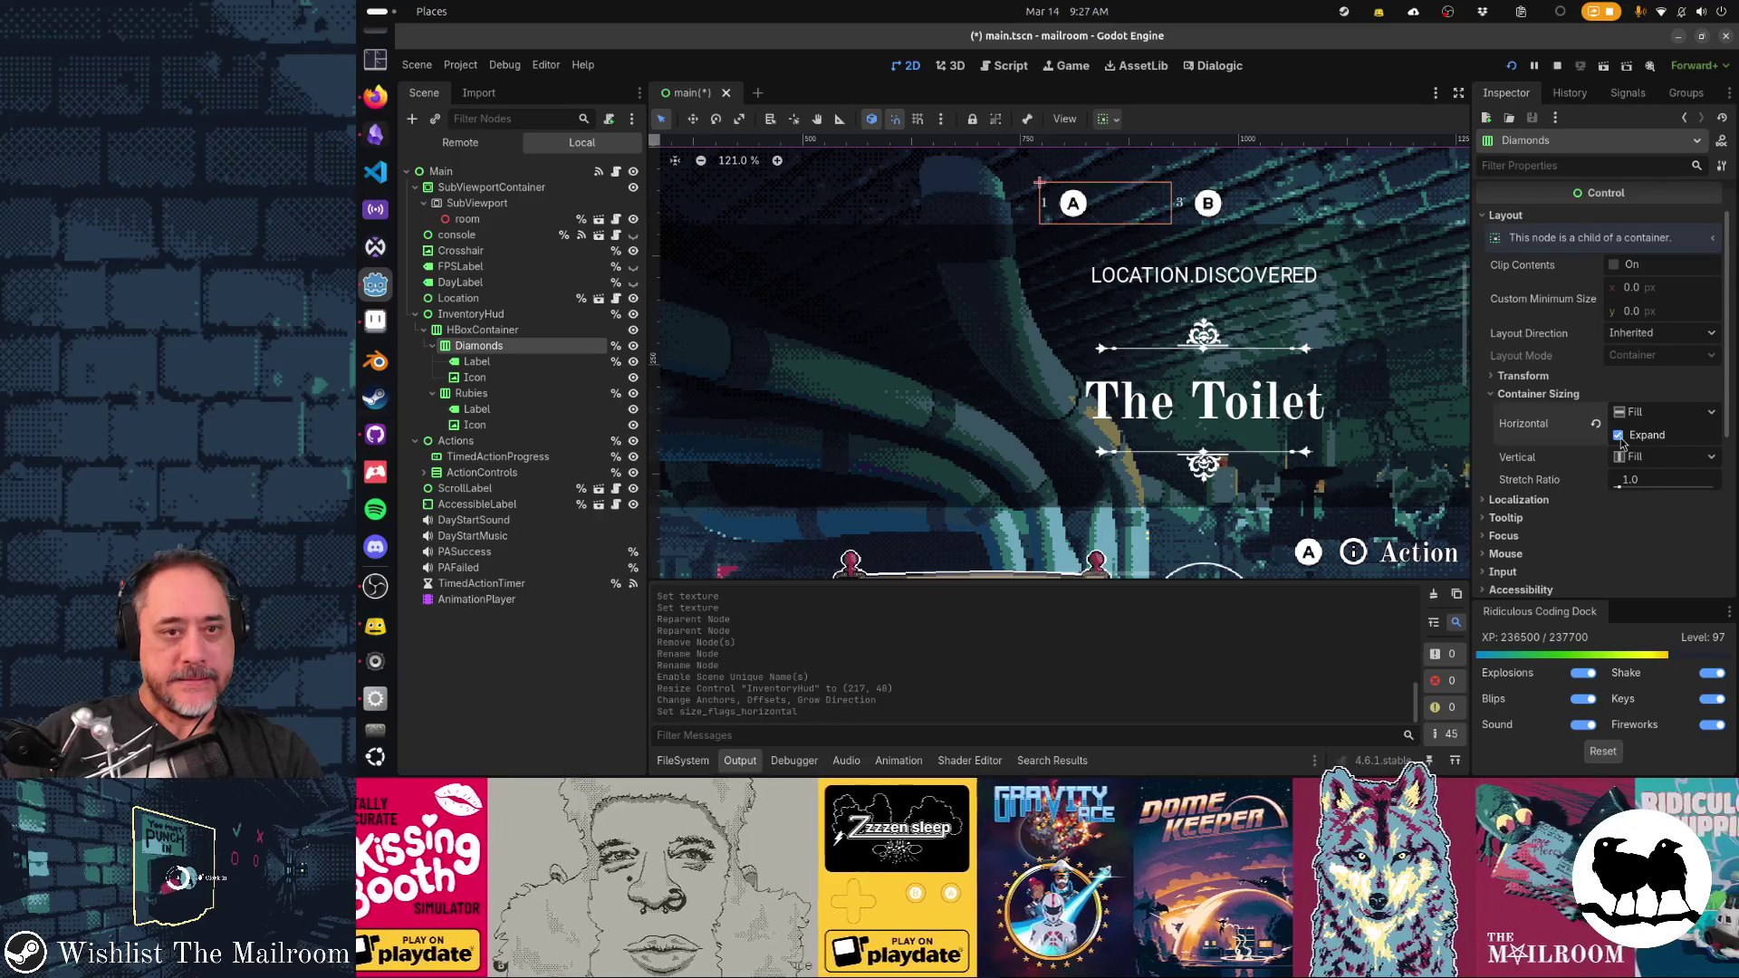
# Set the Rubies container to horizontal Expand with Shrink End alignment
pyautogui.click(523, 398)
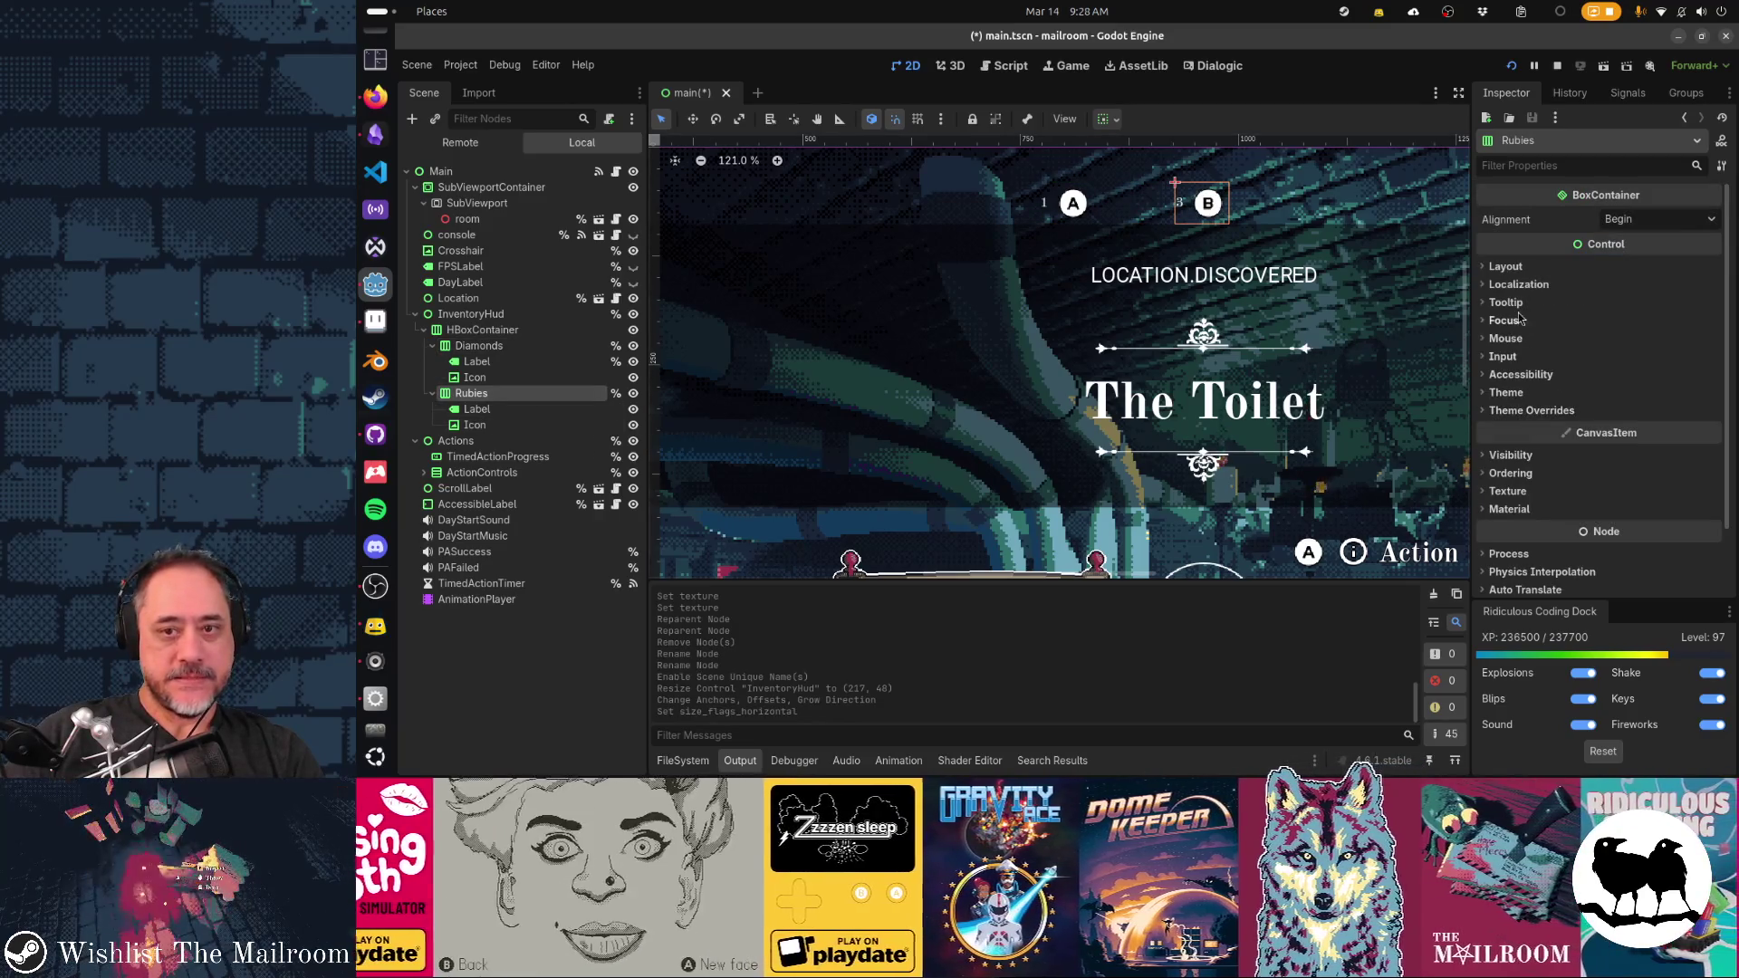
pyautogui.click(1506, 266)
pyautogui.click(1545, 445)
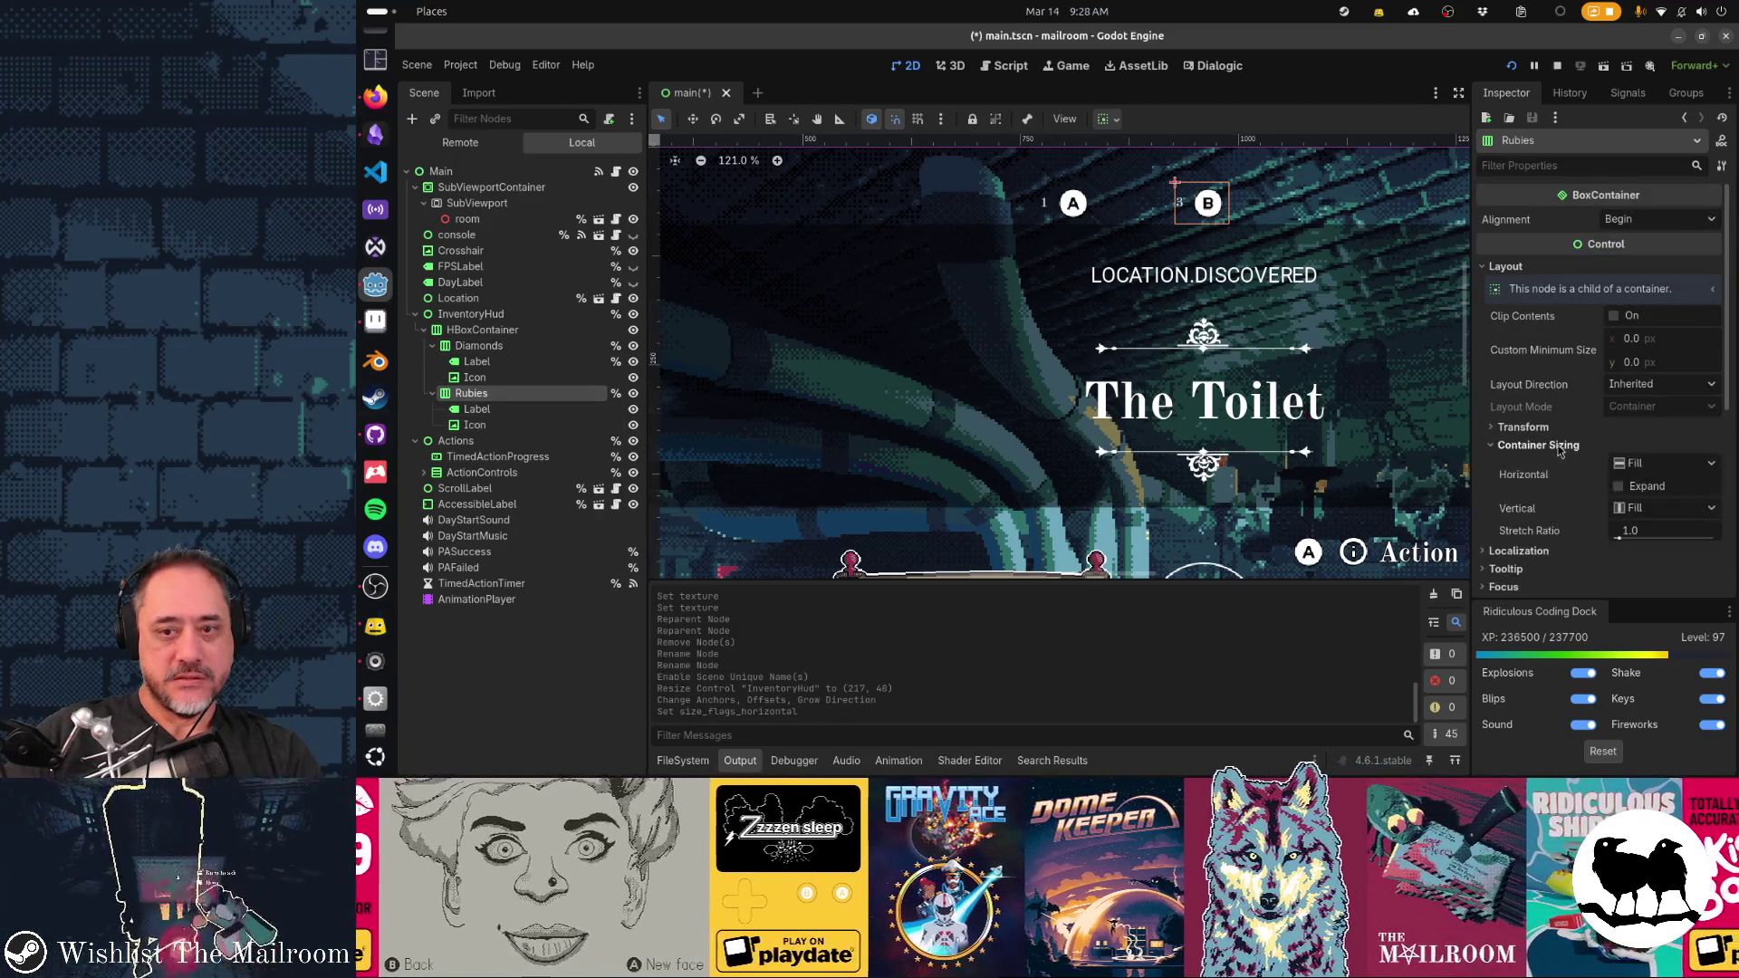
pyautogui.click(1619, 487)
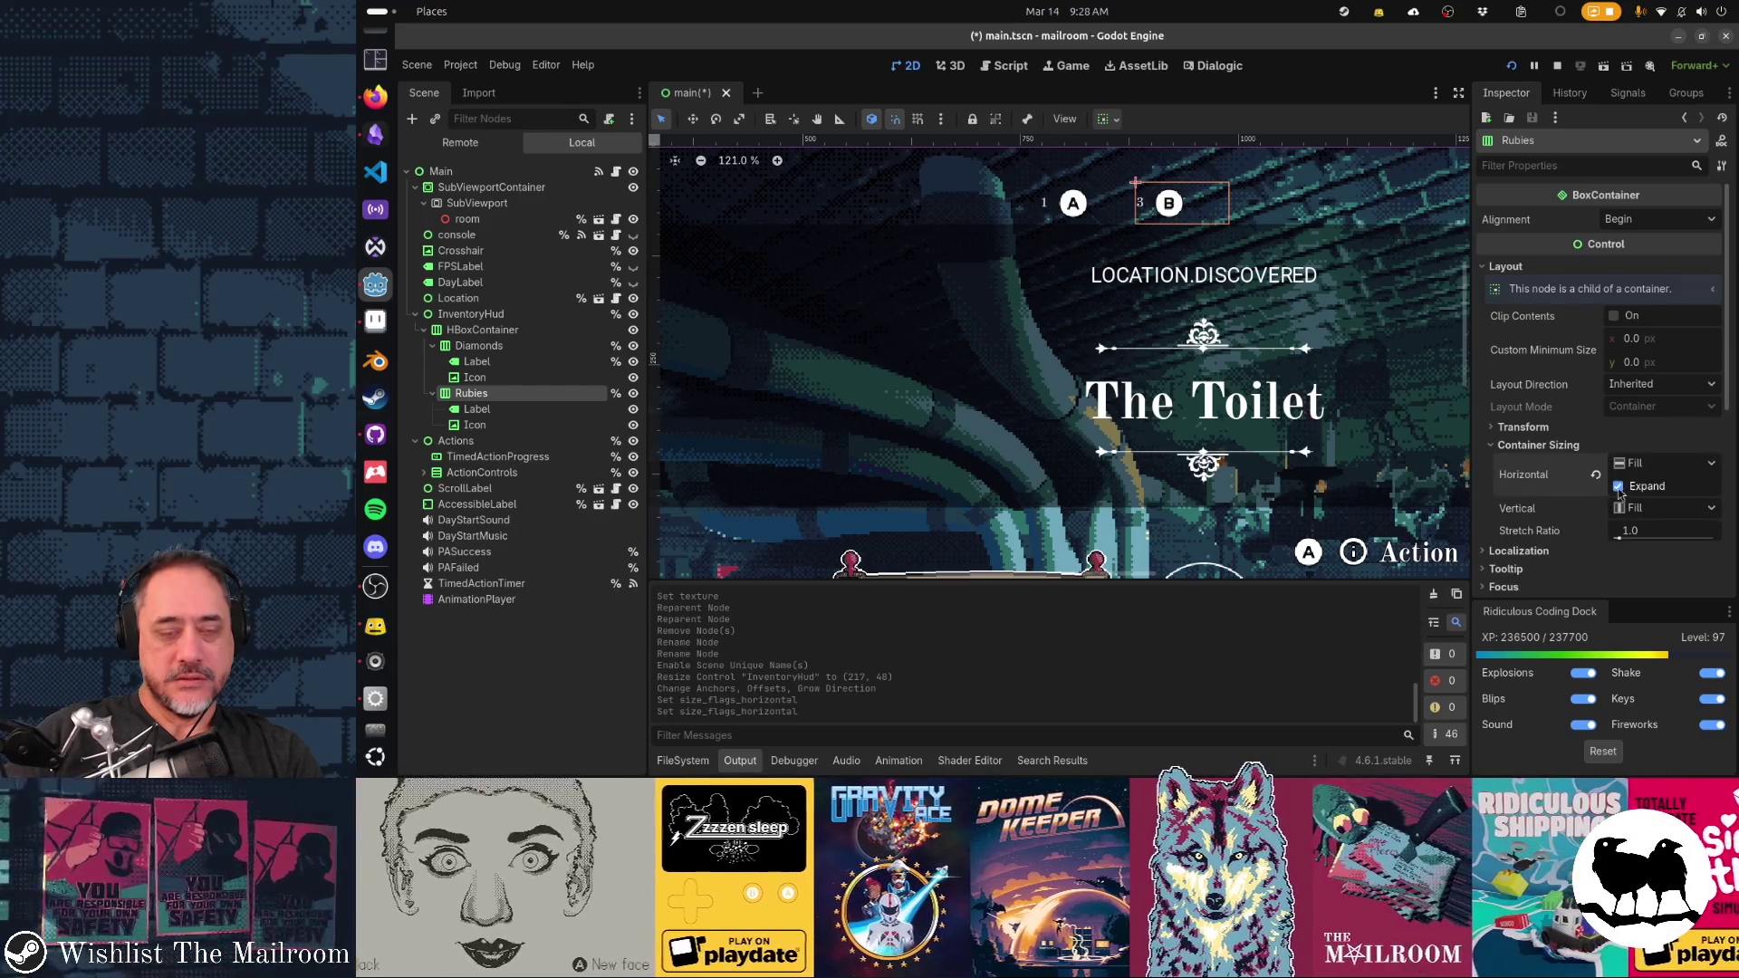
pyautogui.click(1637, 465)
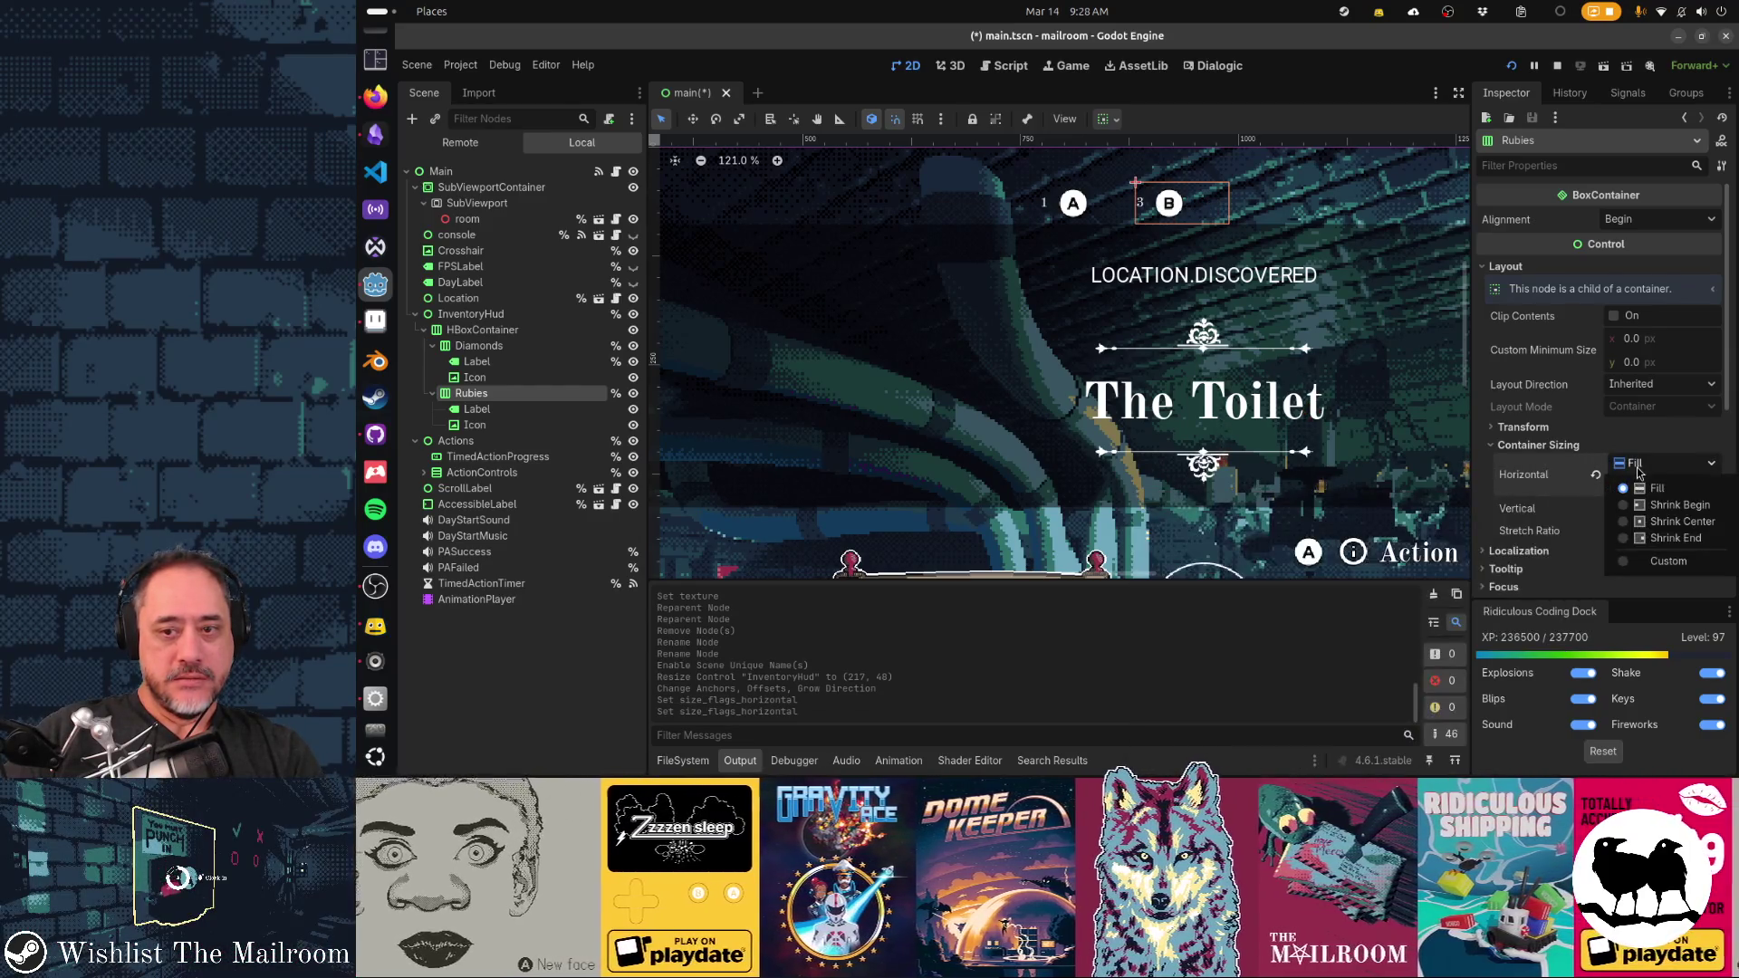
pyautogui.click(1650, 538)
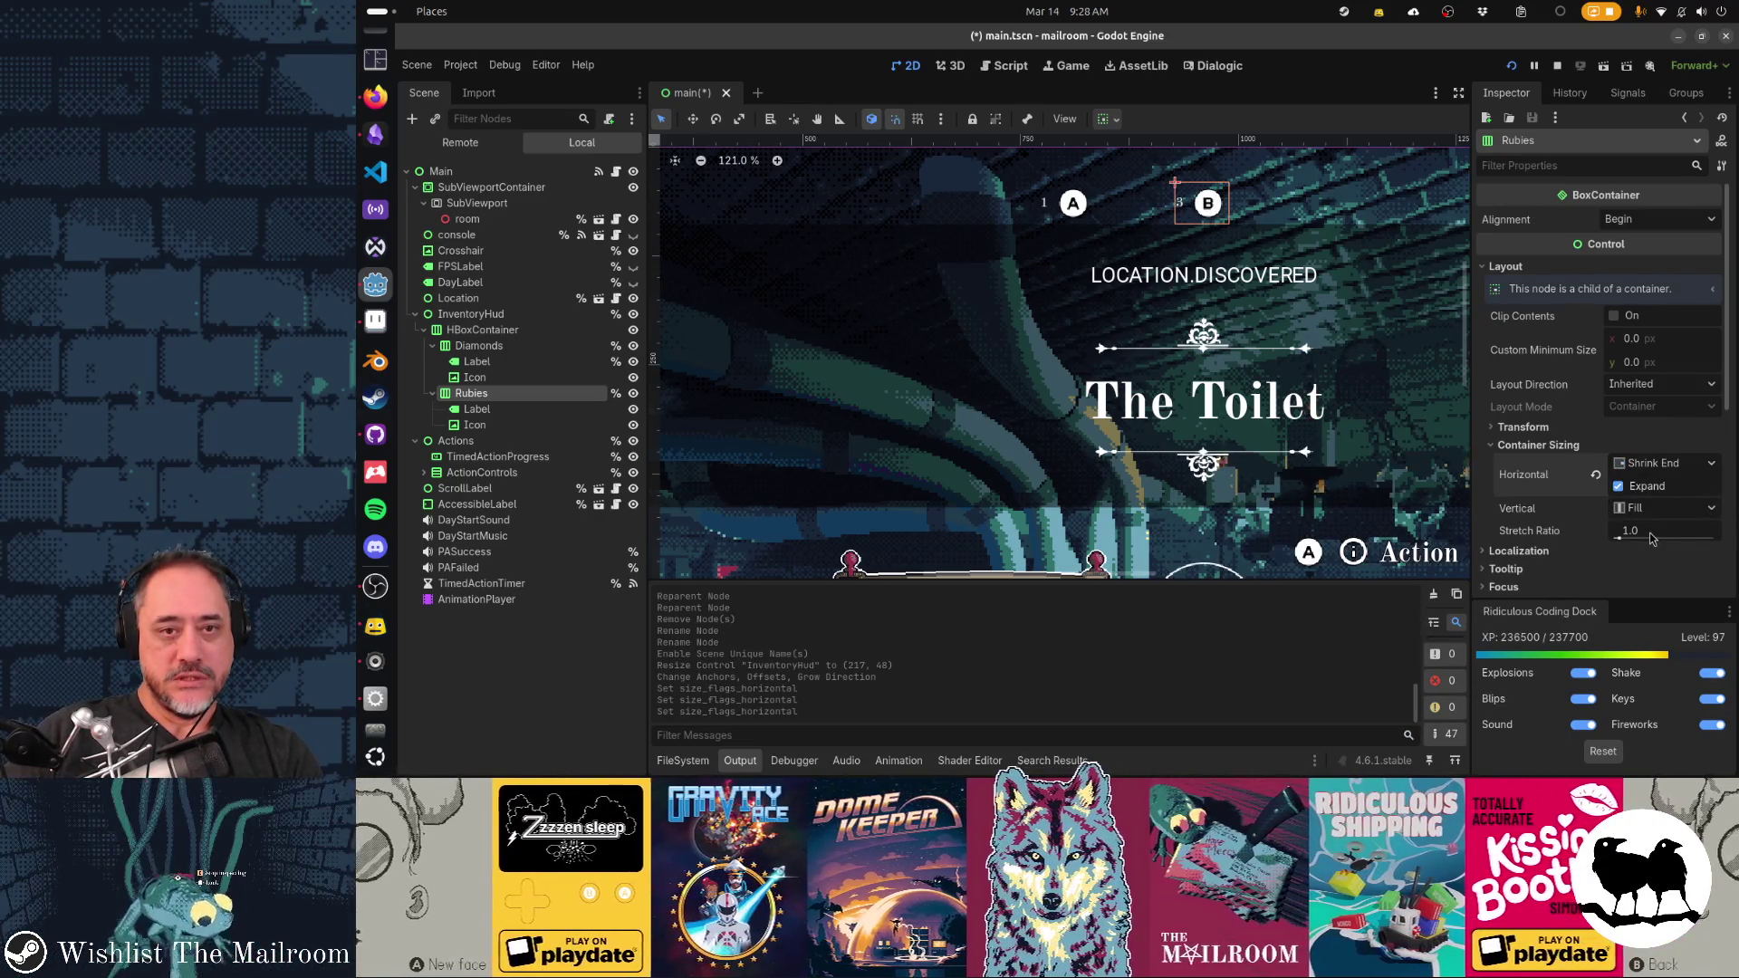
# Narrow InventoryHud to 168 × 48
pyautogui.click(482, 330)
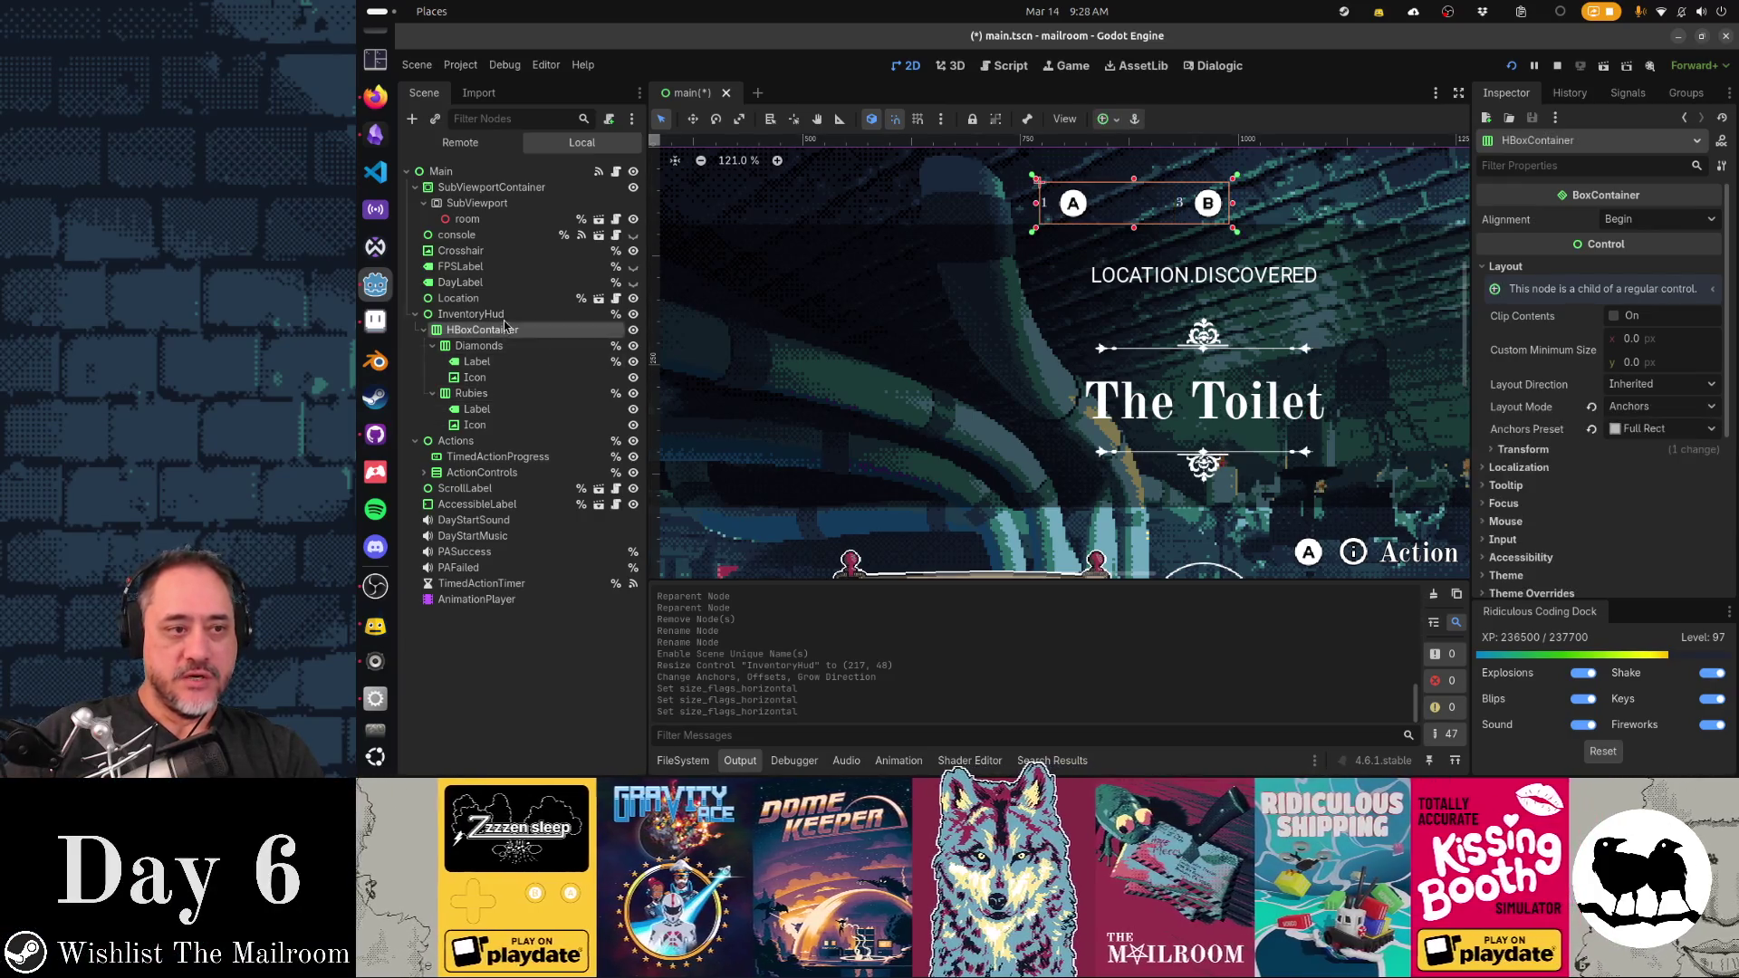
pyautogui.click(503, 315)
pyautogui.moveTo(1231, 203)
pyautogui.mouseDown()
pyautogui.moveTo(1167, 221)
pyautogui.moveTo(1188, 222)
pyautogui.mouseUp()
pyautogui.click(1121, 124)
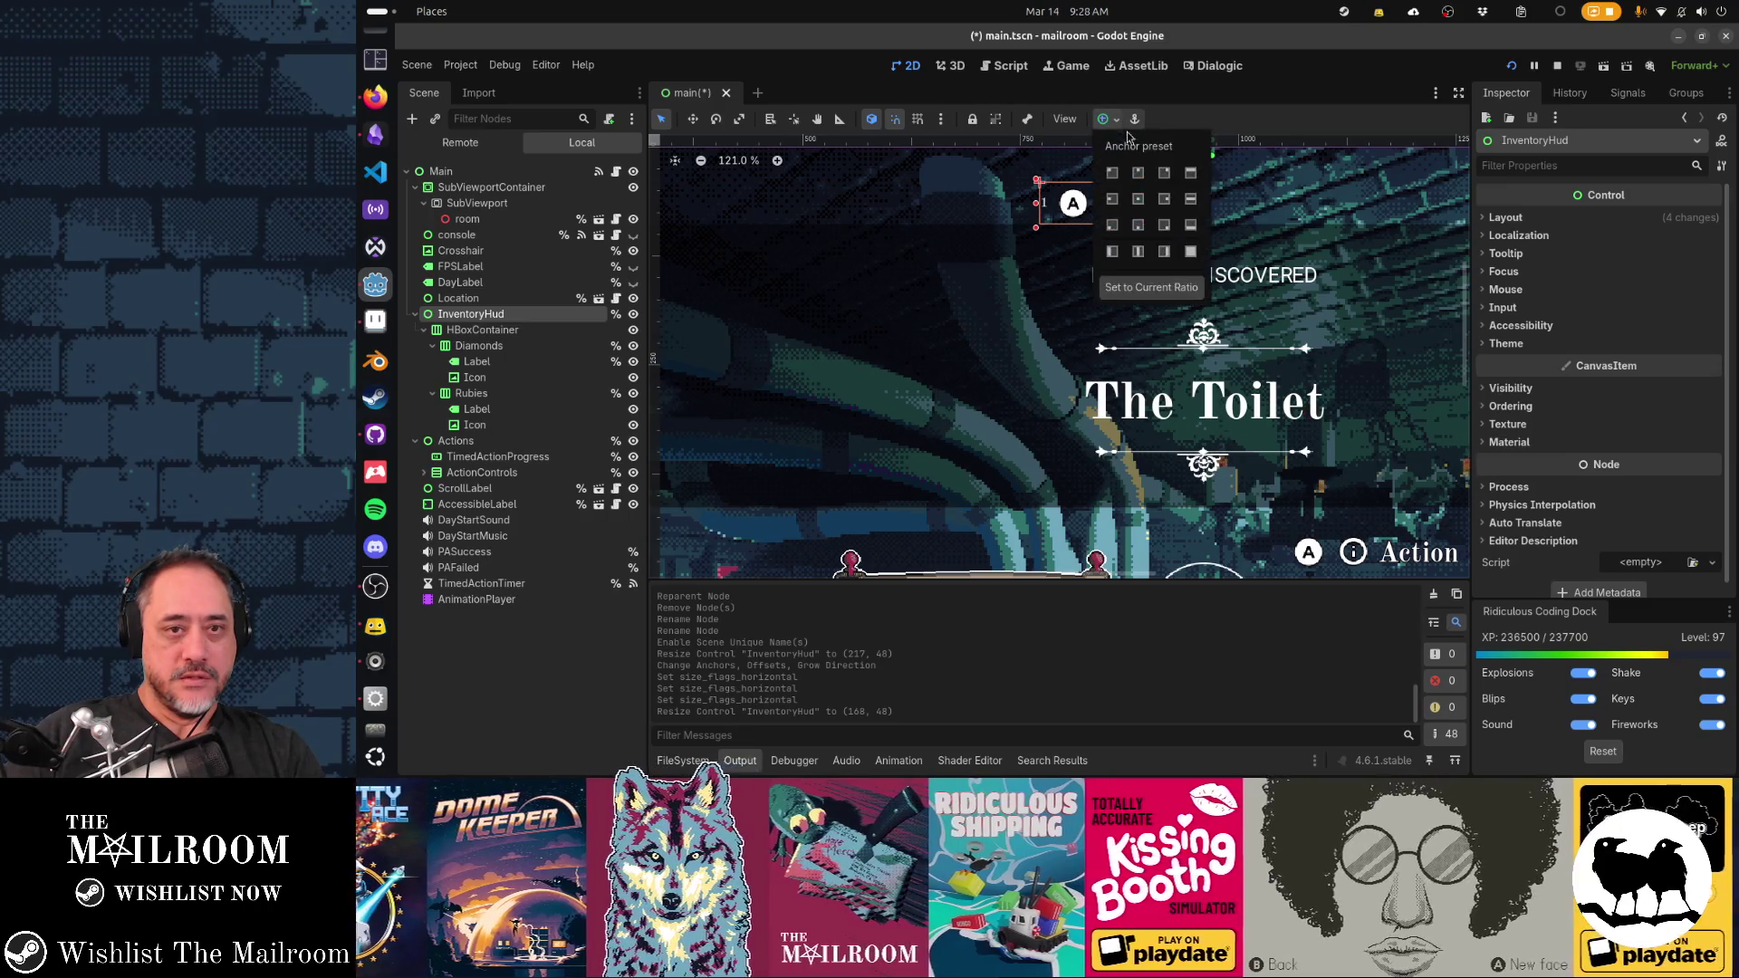
# Anchor InventoryHud with the Center Top preset
pyautogui.click(1138, 174)
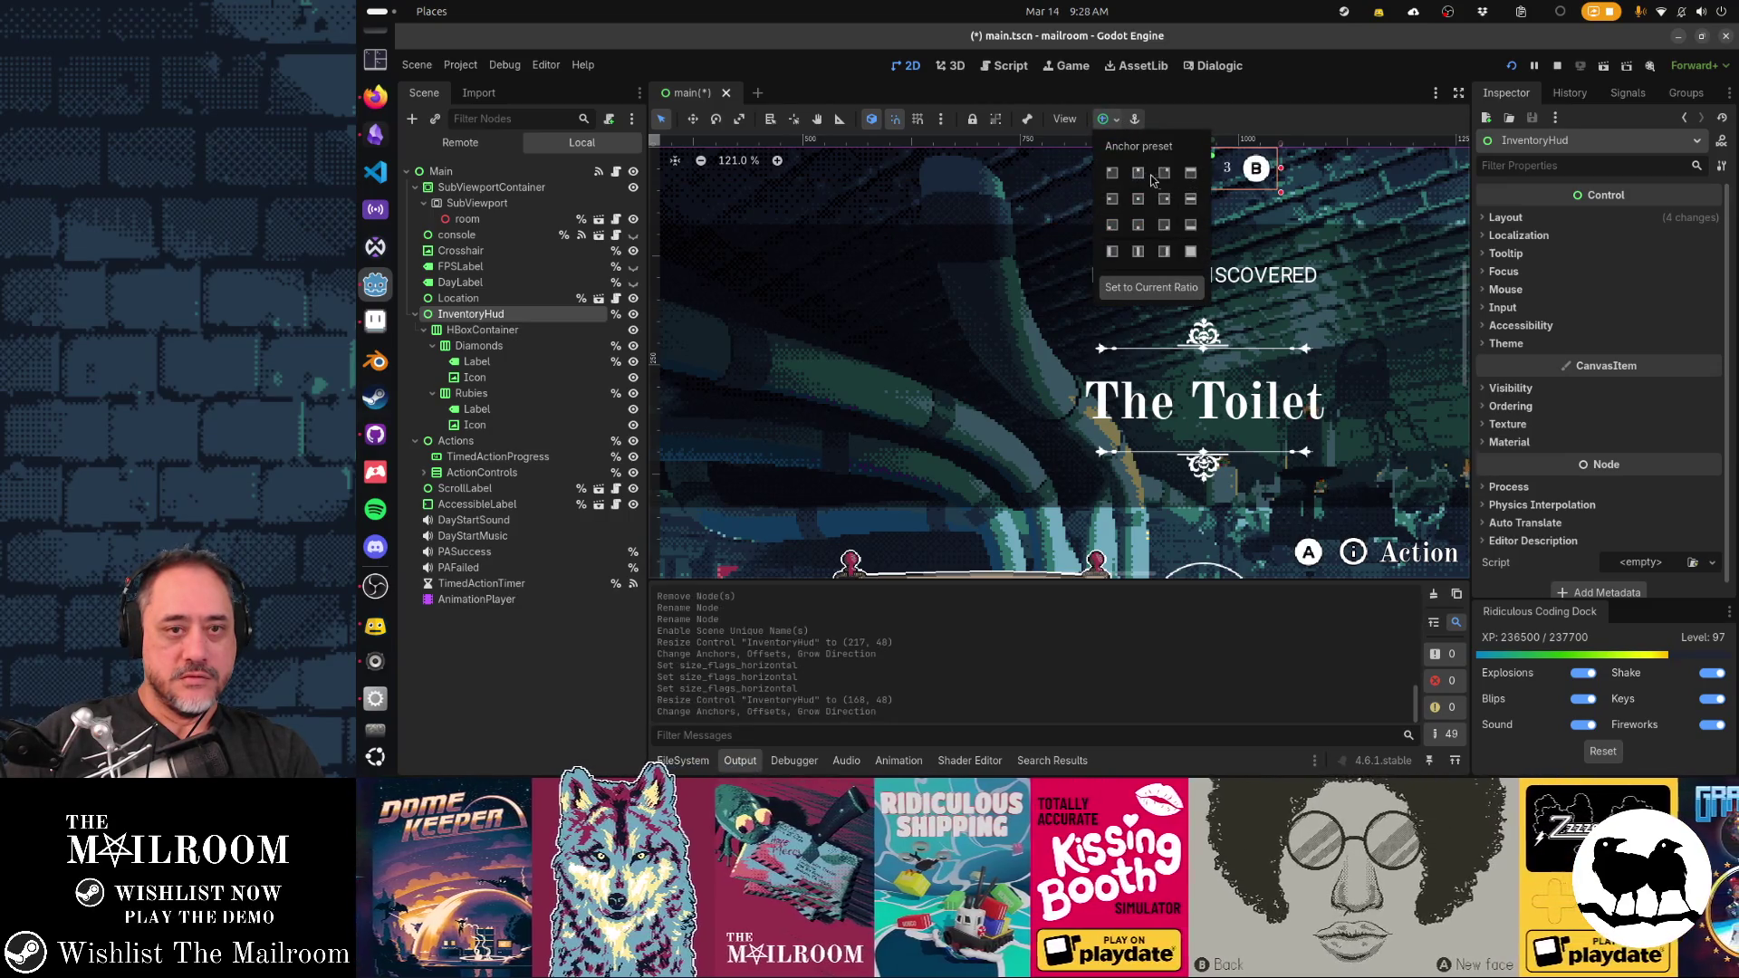
pyautogui.click(1242, 187)
pyautogui.click(1257, 172)
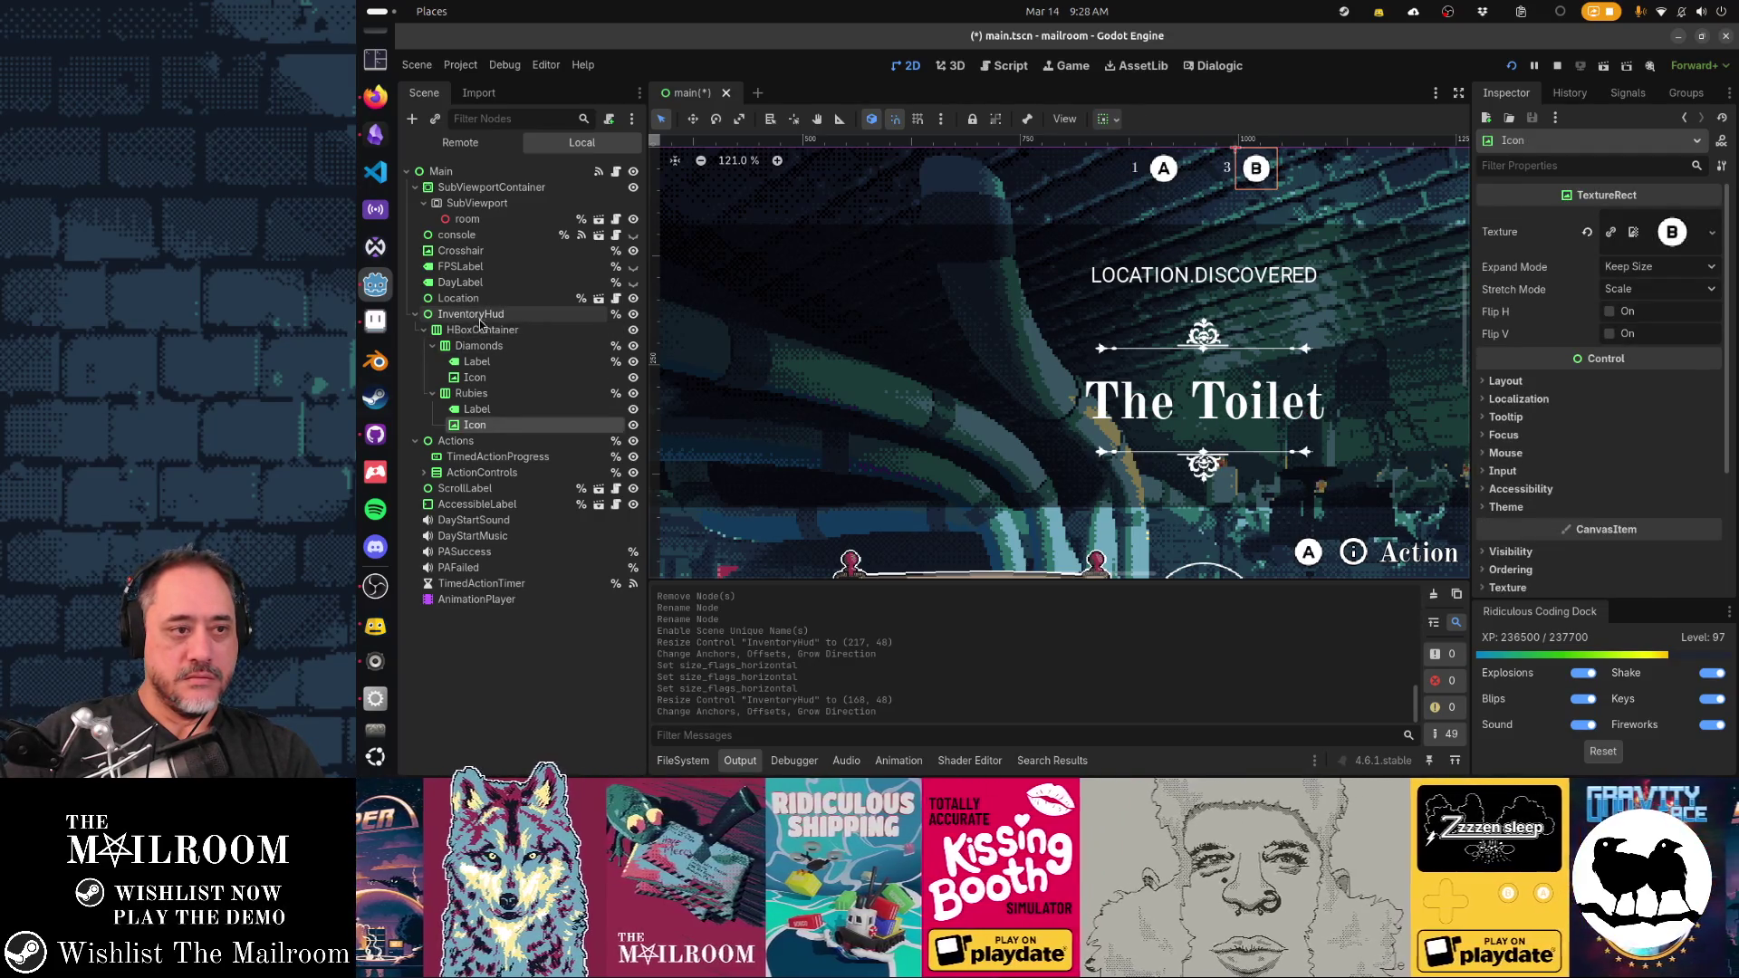
pyautogui.click(471, 313)
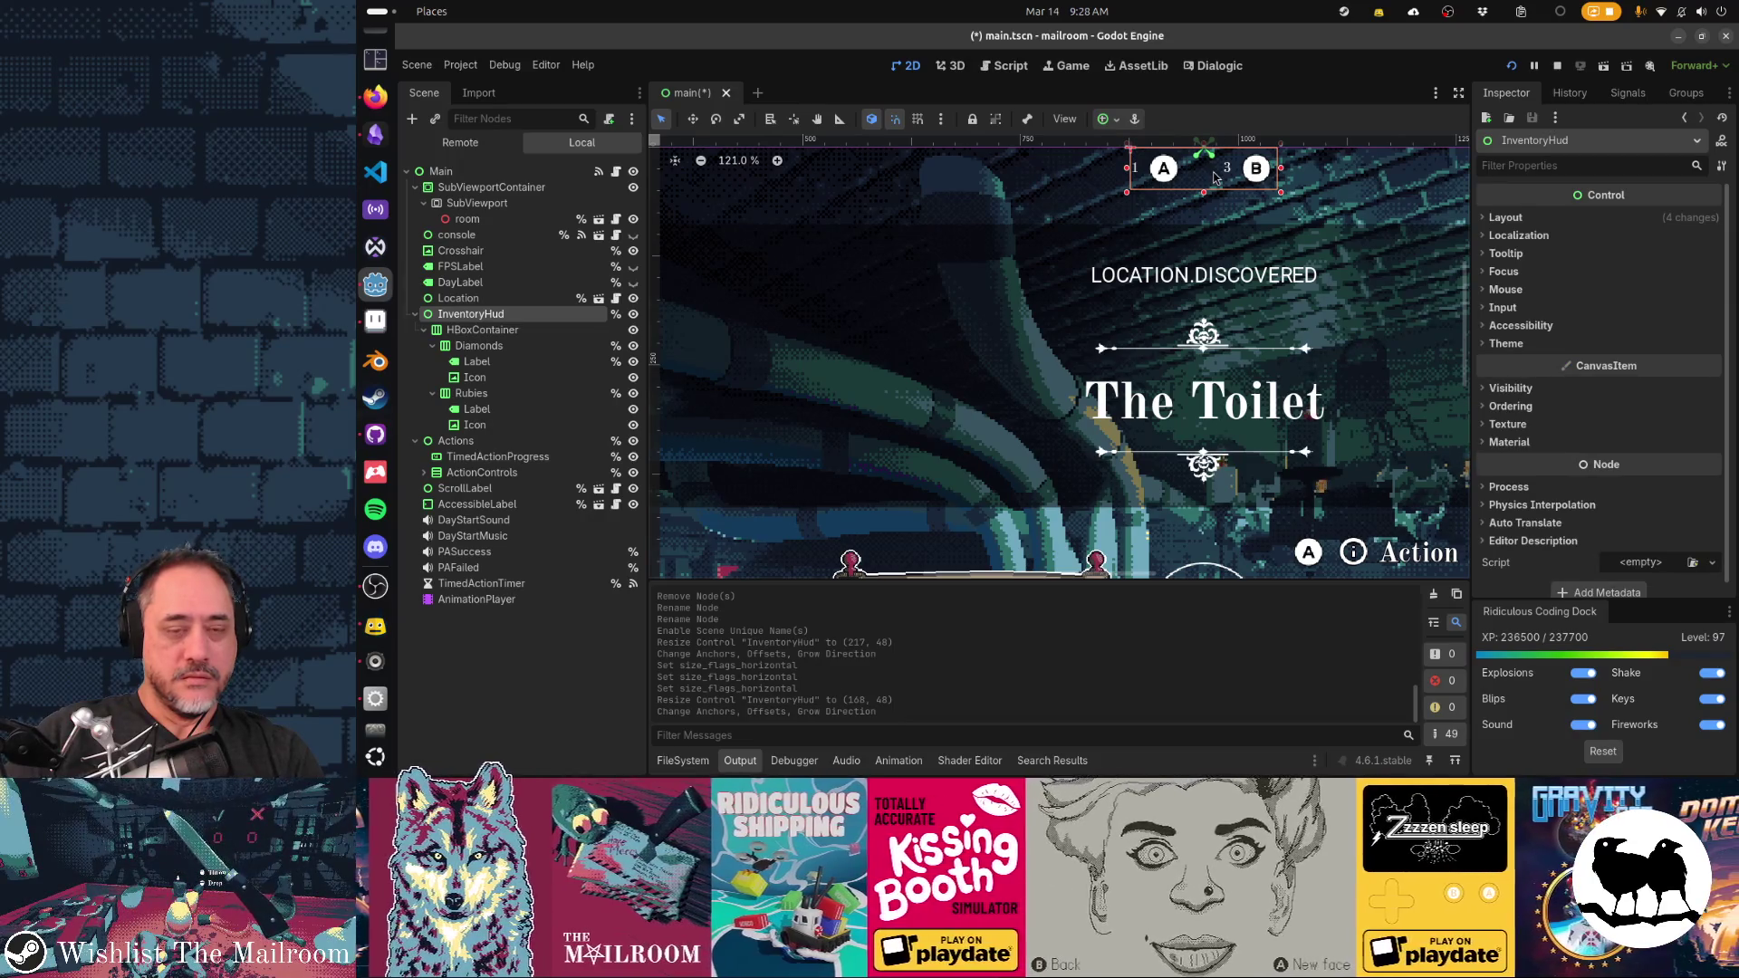
# Fine-tune the counter row's vertical position with arrow-key nudges
pyautogui.moveTo(1216, 177); pyautogui.dragTo(1216, 187)
pyautogui.hotkey('shift', 'Down')
pyautogui.hotkey('shift', 'Down')
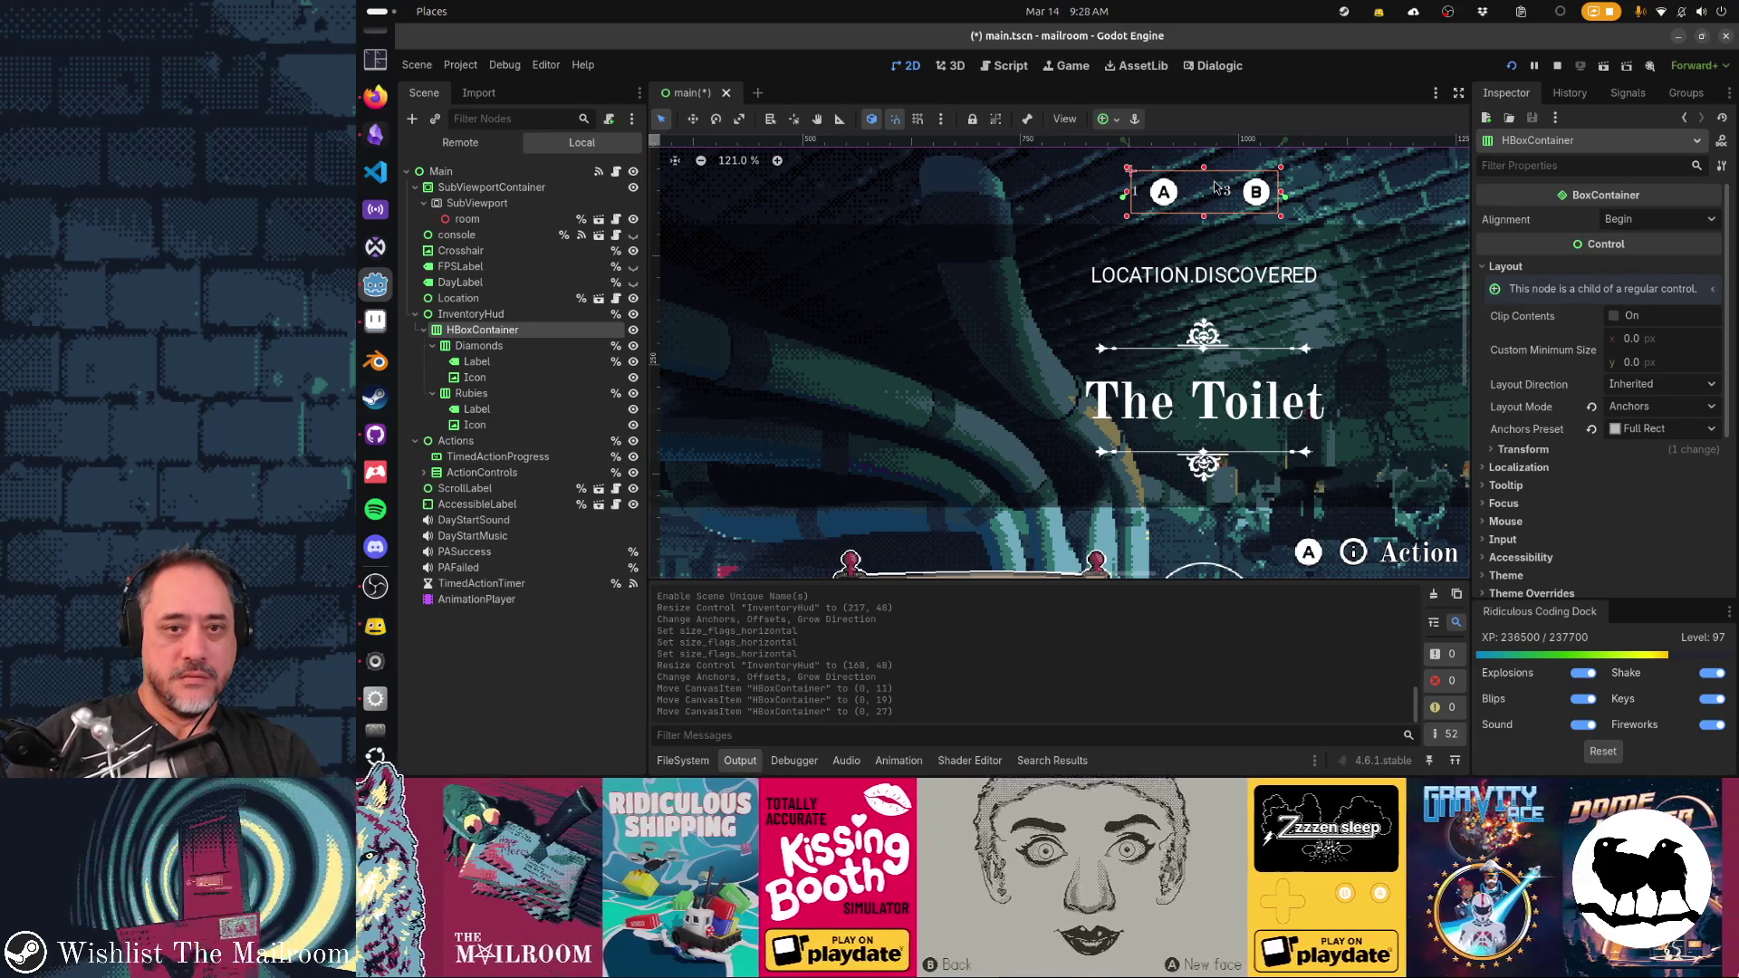
pyautogui.hotkey('shift', 'Up')
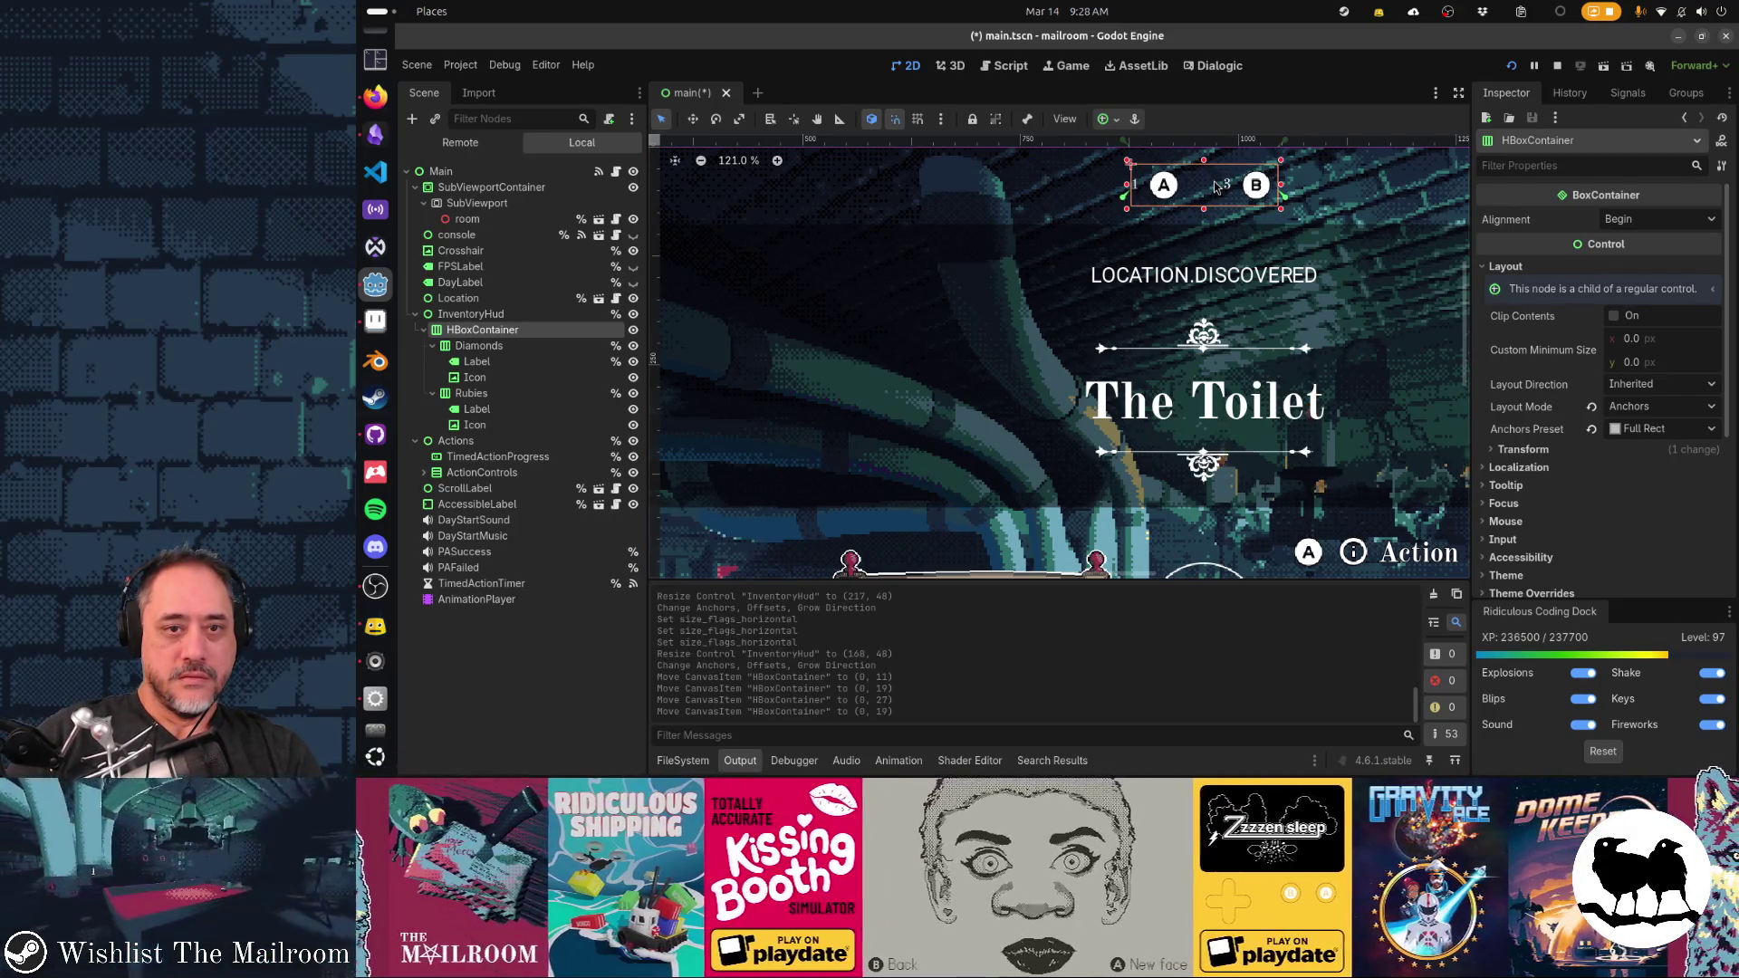
pyautogui.press('Down')
pyautogui.press('Down')
pyautogui.press('Down')
pyautogui.press('Up')
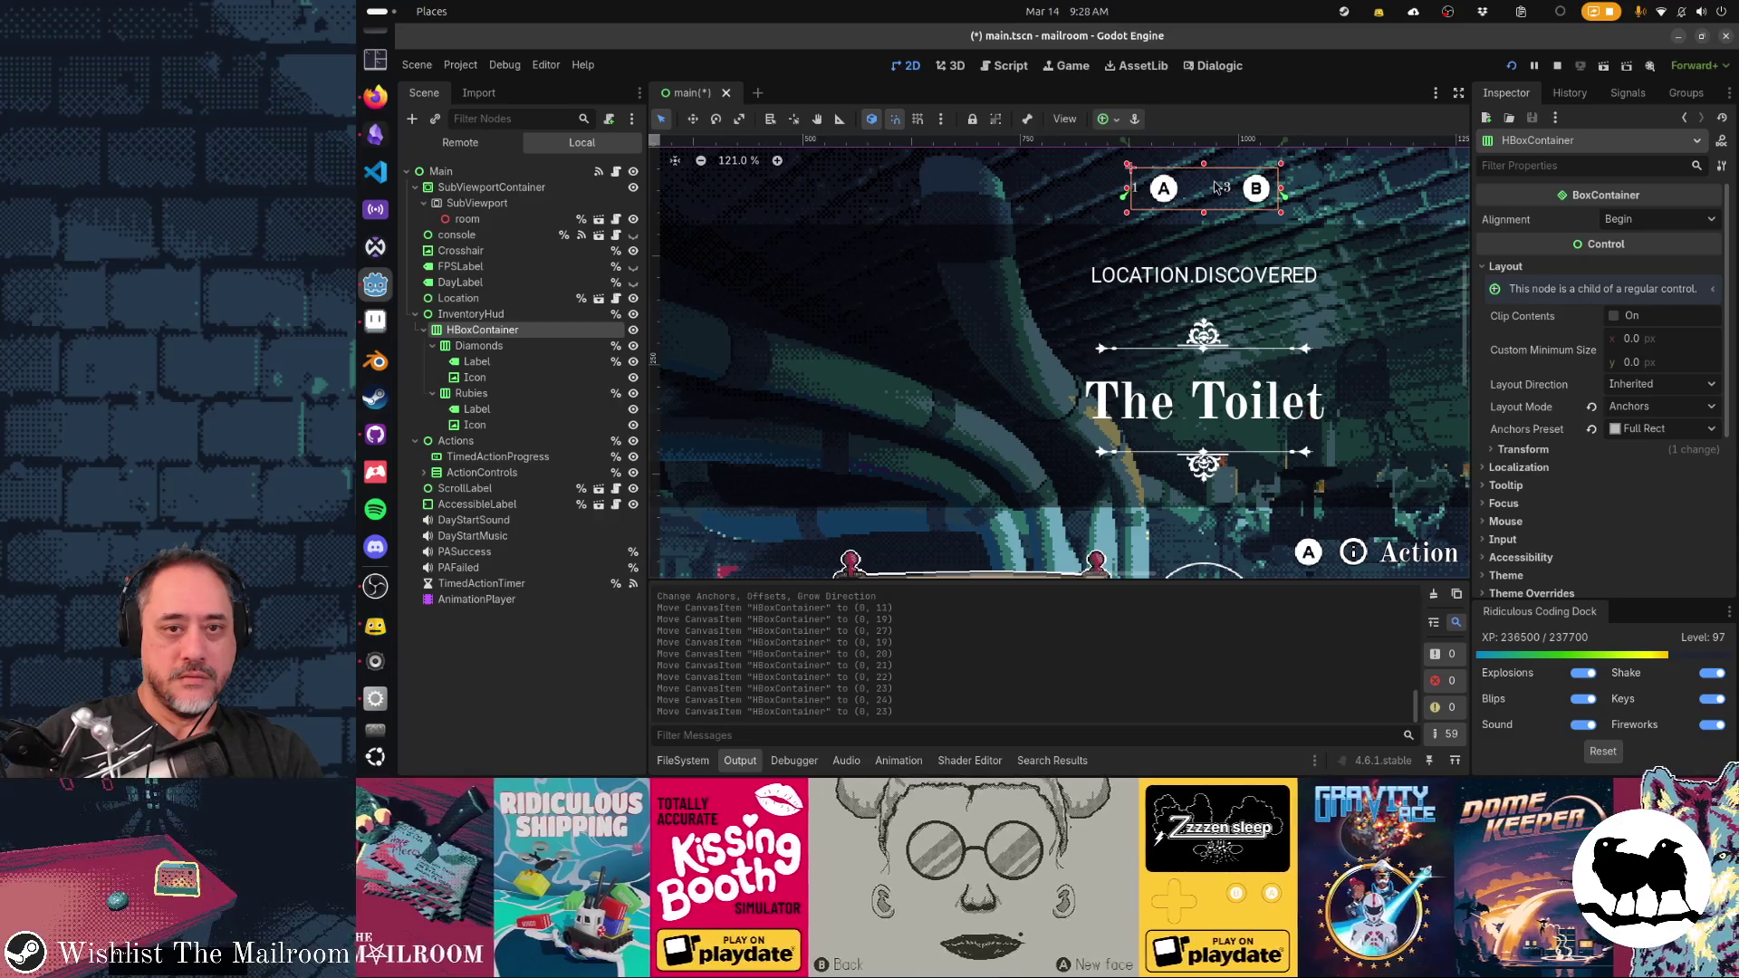
pyautogui.press('Up')
pyautogui.press('Down')
pyautogui.press('Escape')
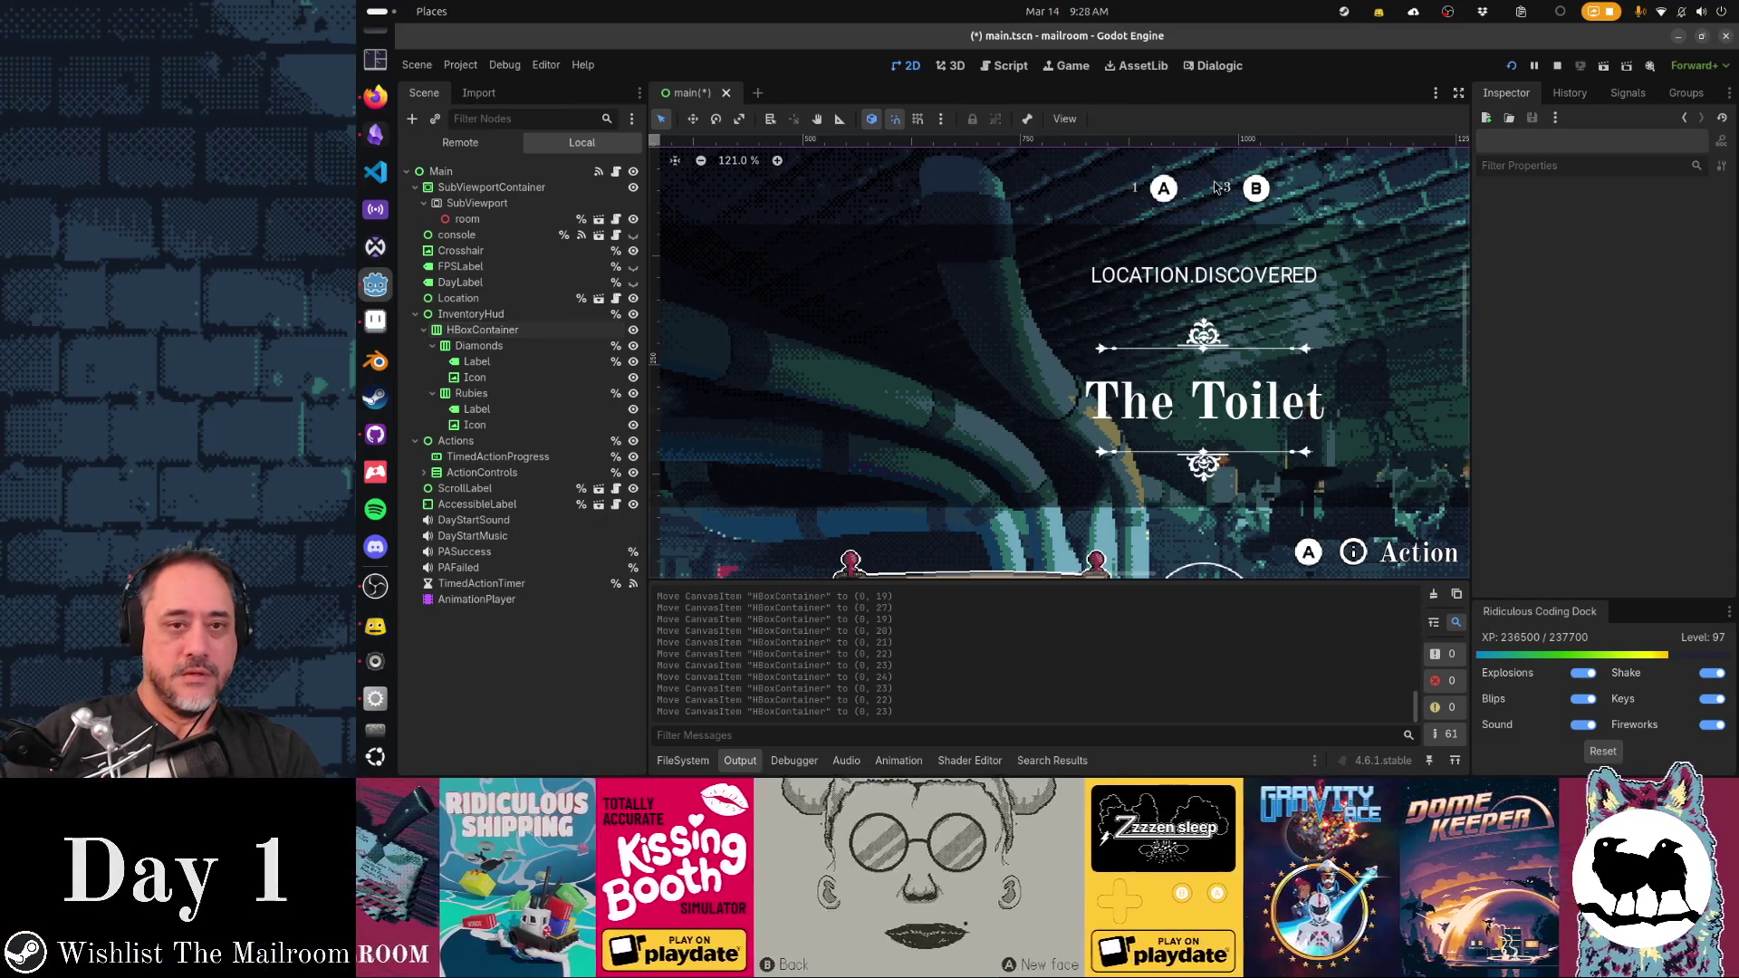
# Widen InventoryHud to 250 × 48 and move it down to (835, 16)
pyautogui.click(477, 361)
pyautogui.keyDown('ctrl'); pyautogui.click(477, 409); pyautogui.keyUp('ctrl')
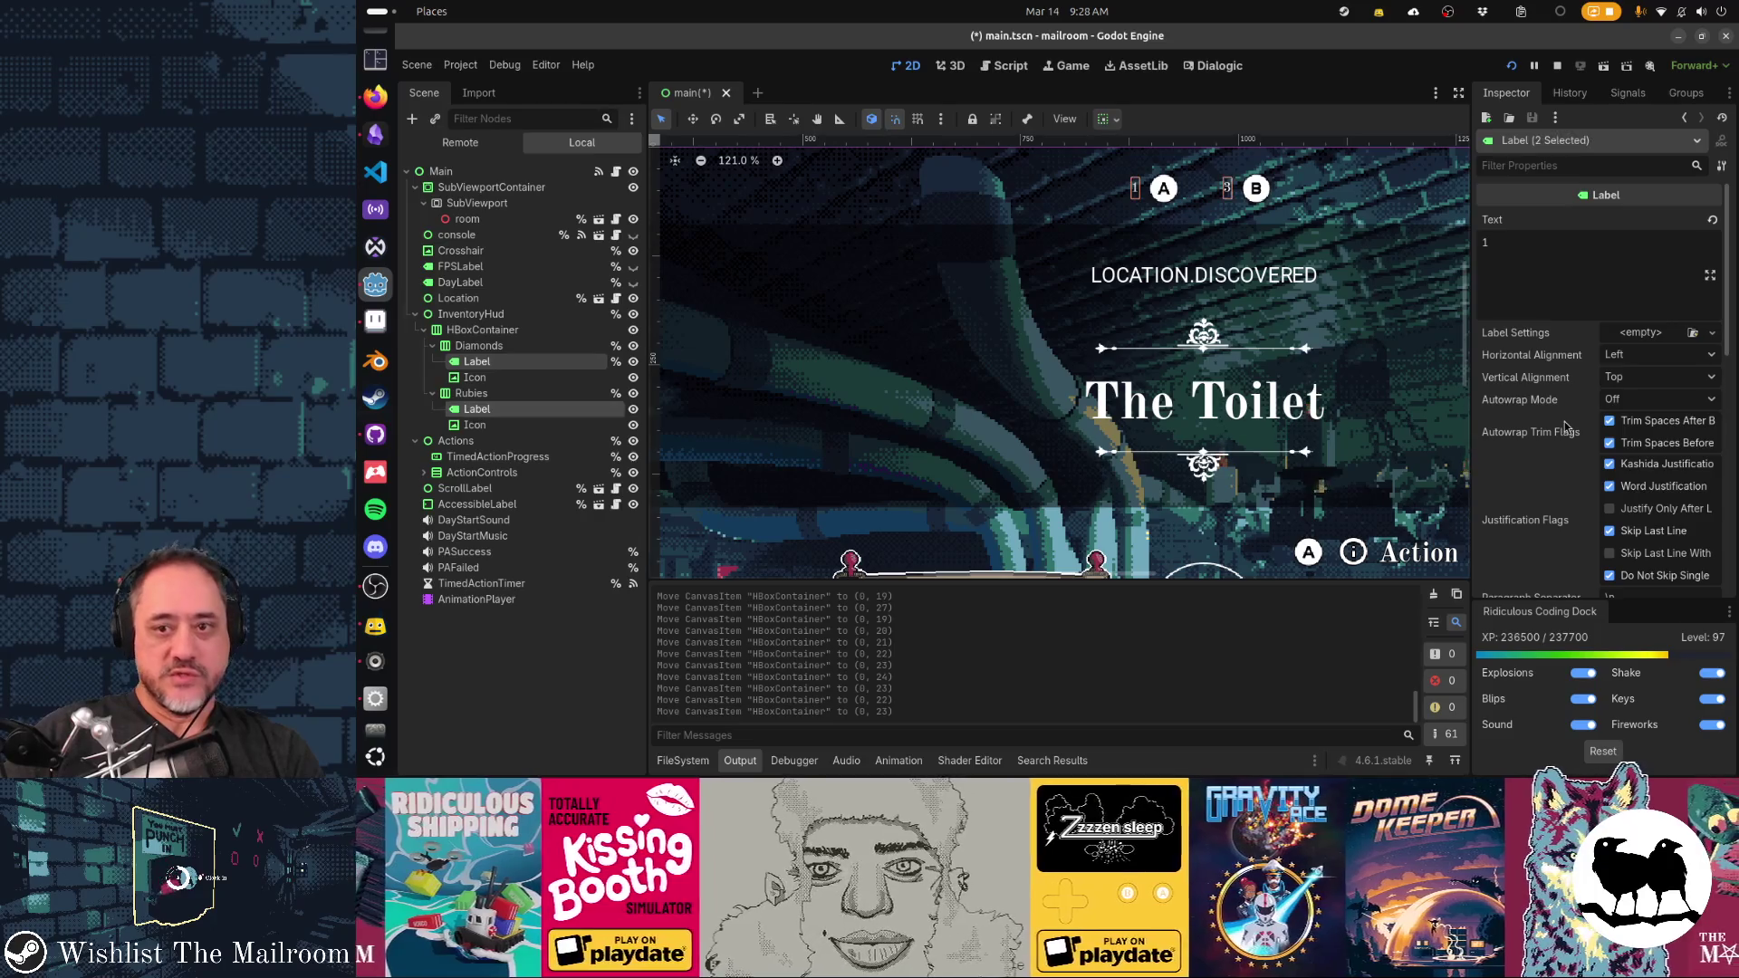
pyautogui.scroll(-8, 1563, 421)
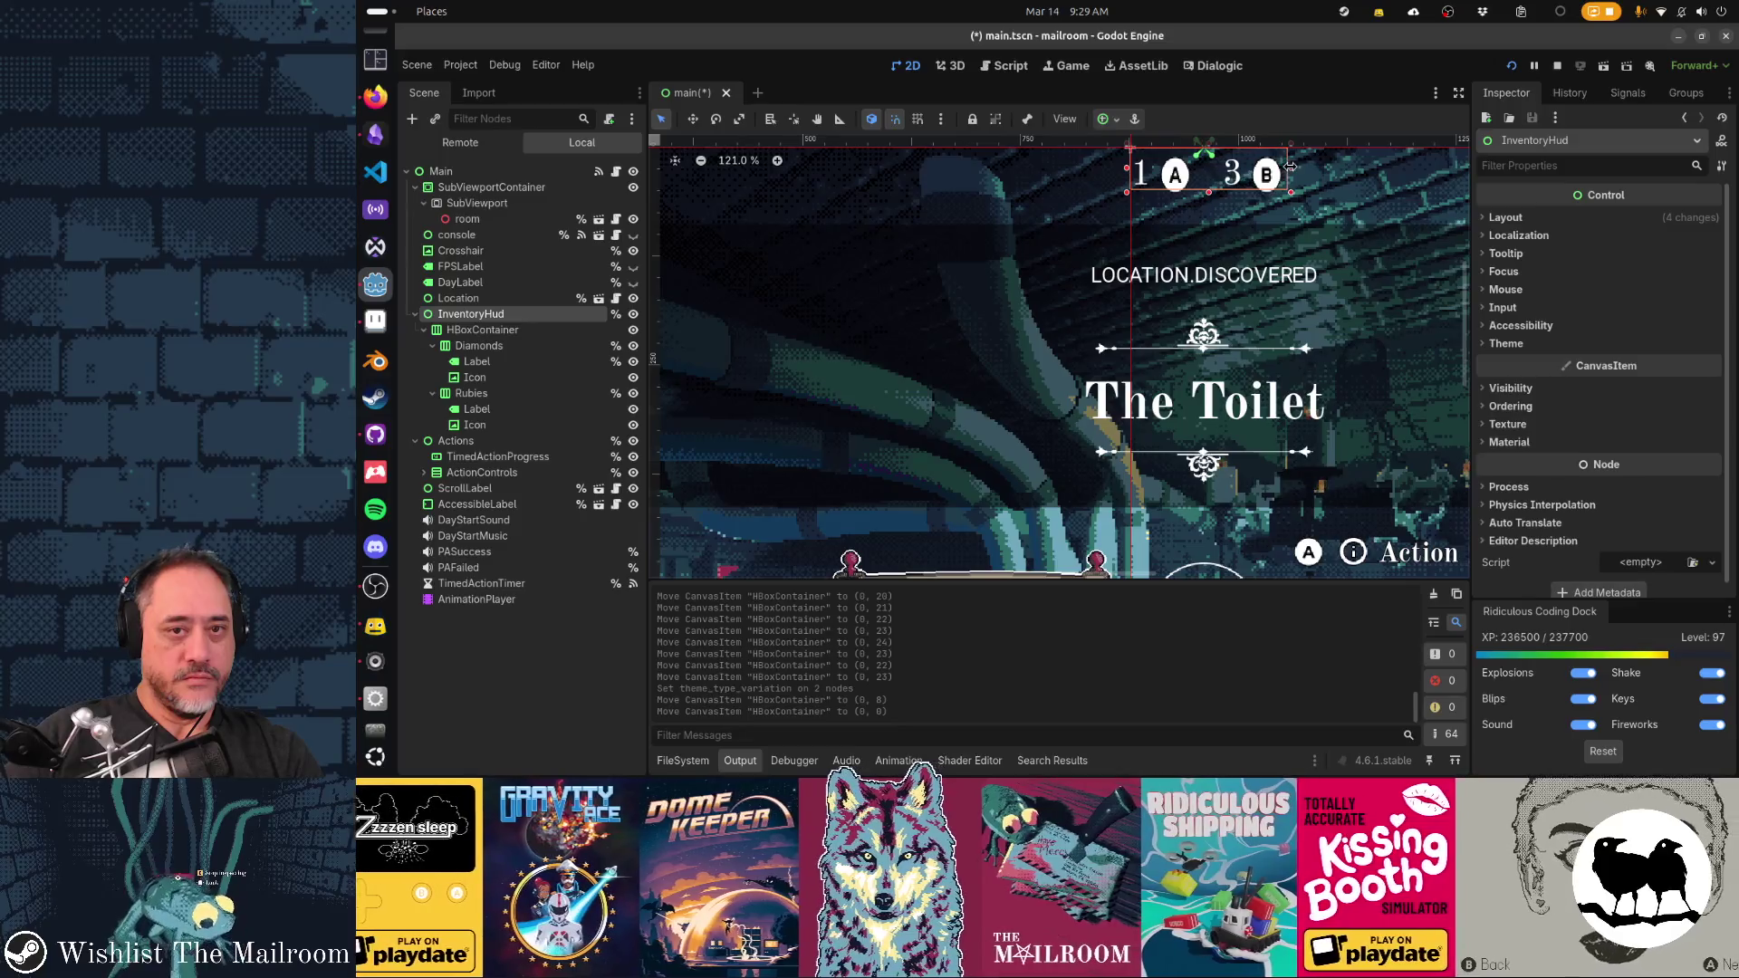
pyautogui.moveTo(1129, 169); pyautogui.dragTo(1086, 168)
pyautogui.moveTo(1211, 186)
pyautogui.mouseDown()
pyautogui.moveTo(1198, 200)
pyautogui.moveTo(1213, 170)
pyautogui.moveTo(1217, 201)
pyautogui.mouseUp()
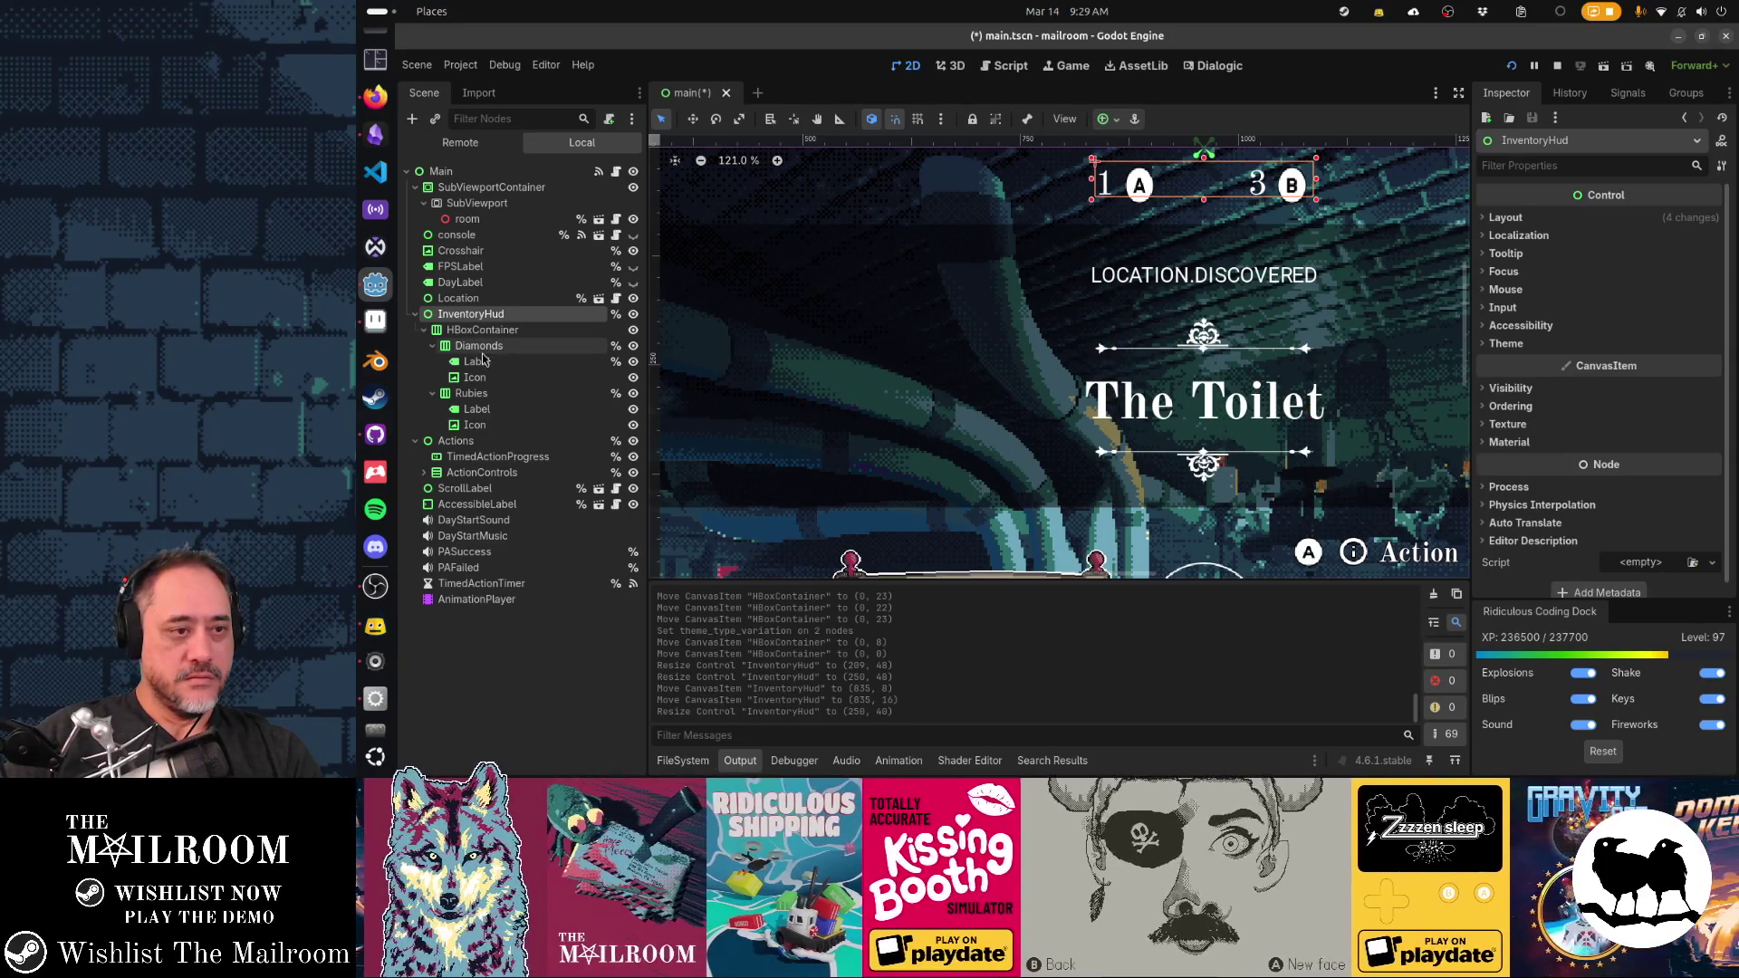
pyautogui.click(489, 377)
# Set Stretch Mode to Keep Aspect Centered on both the A and B icons
pyautogui.click(1637, 271)
pyautogui.click(1638, 290)
pyautogui.click(1638, 290)
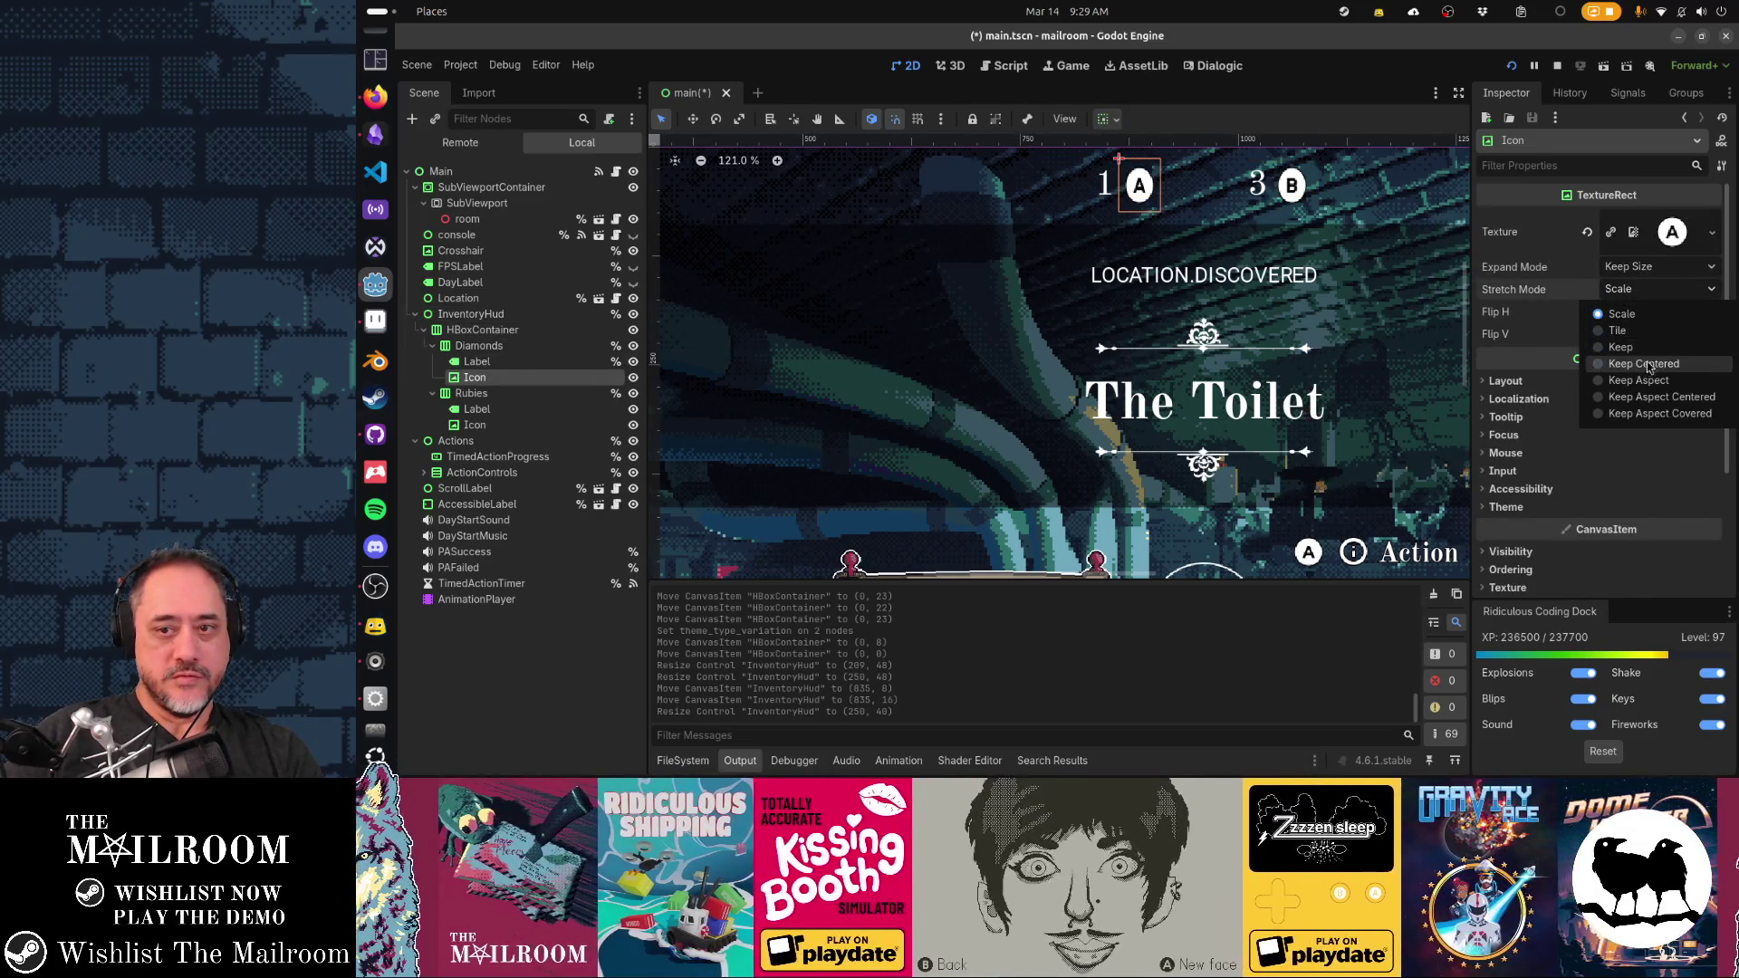
pyautogui.click(1650, 396)
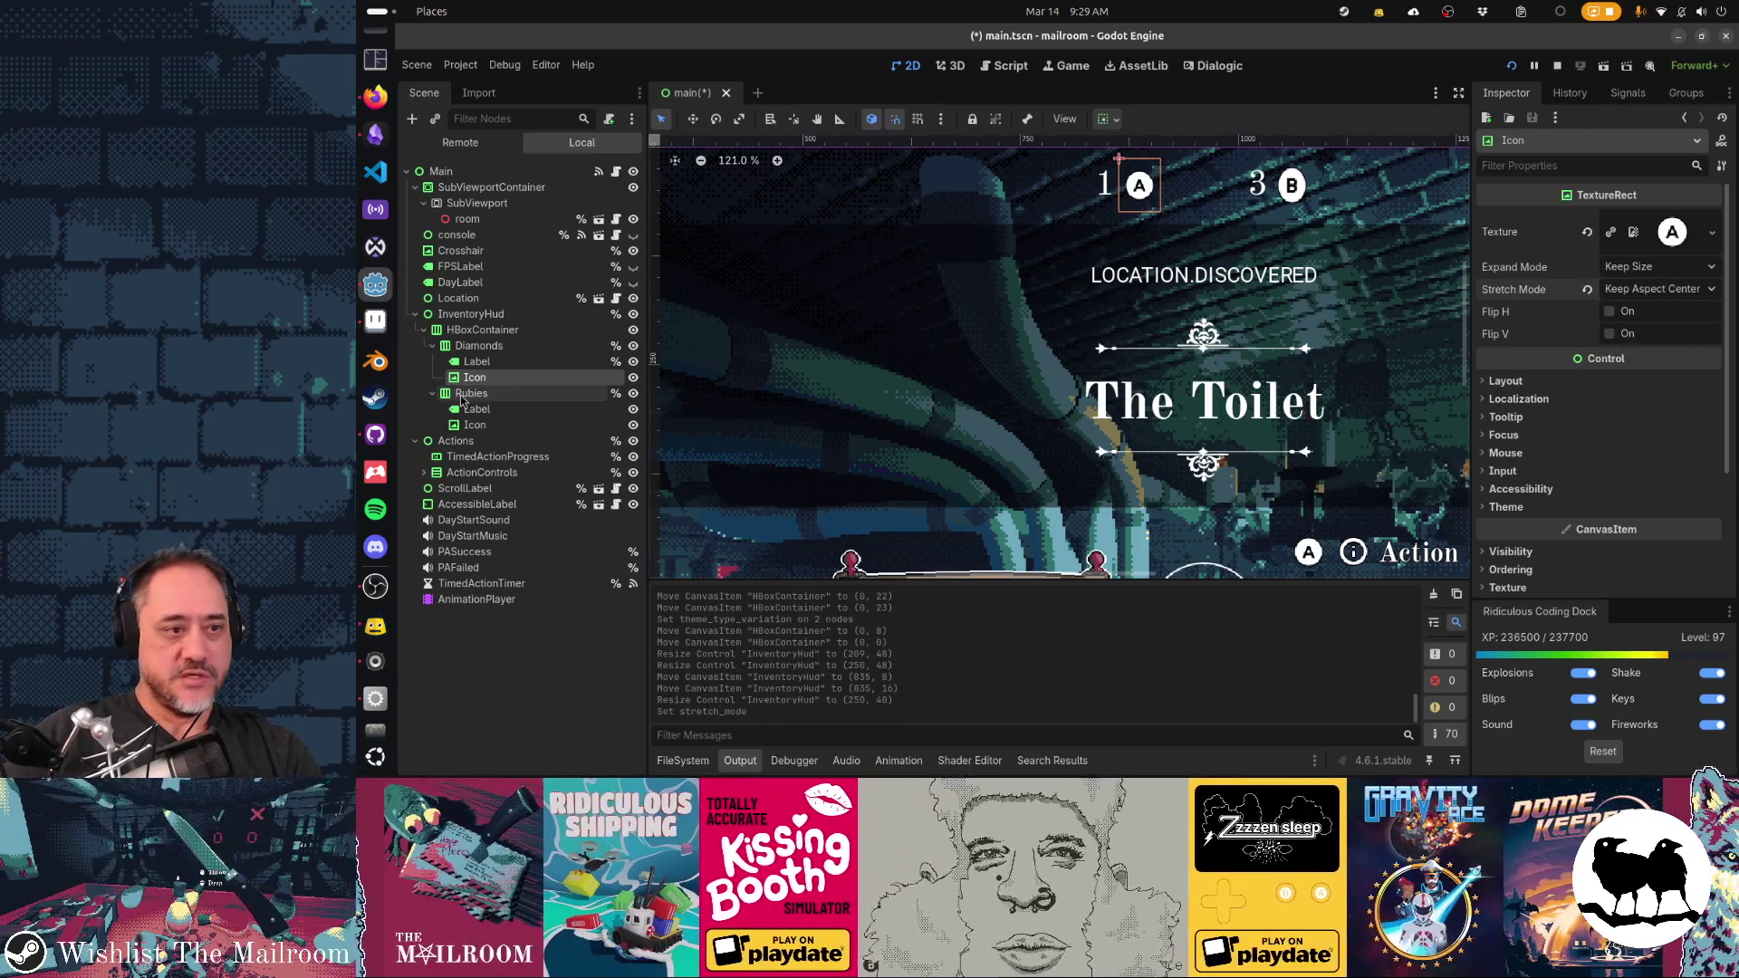
pyautogui.click(476, 425)
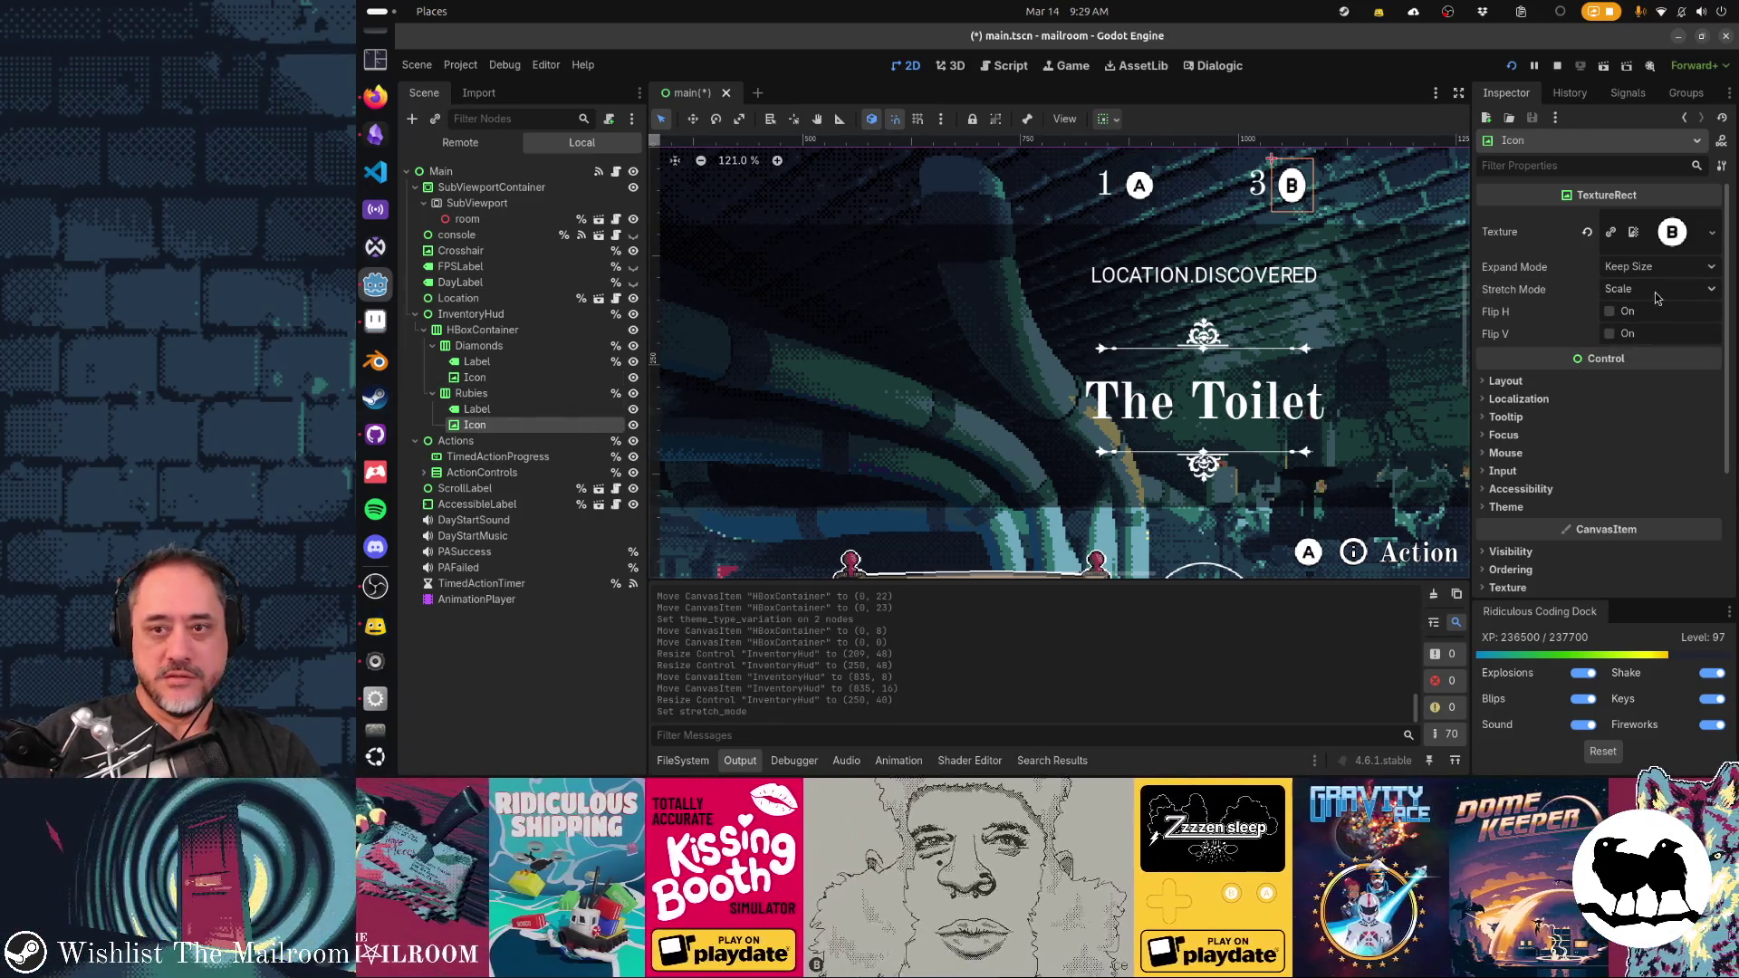
pyautogui.click(1657, 290)
pyautogui.click(1661, 396)
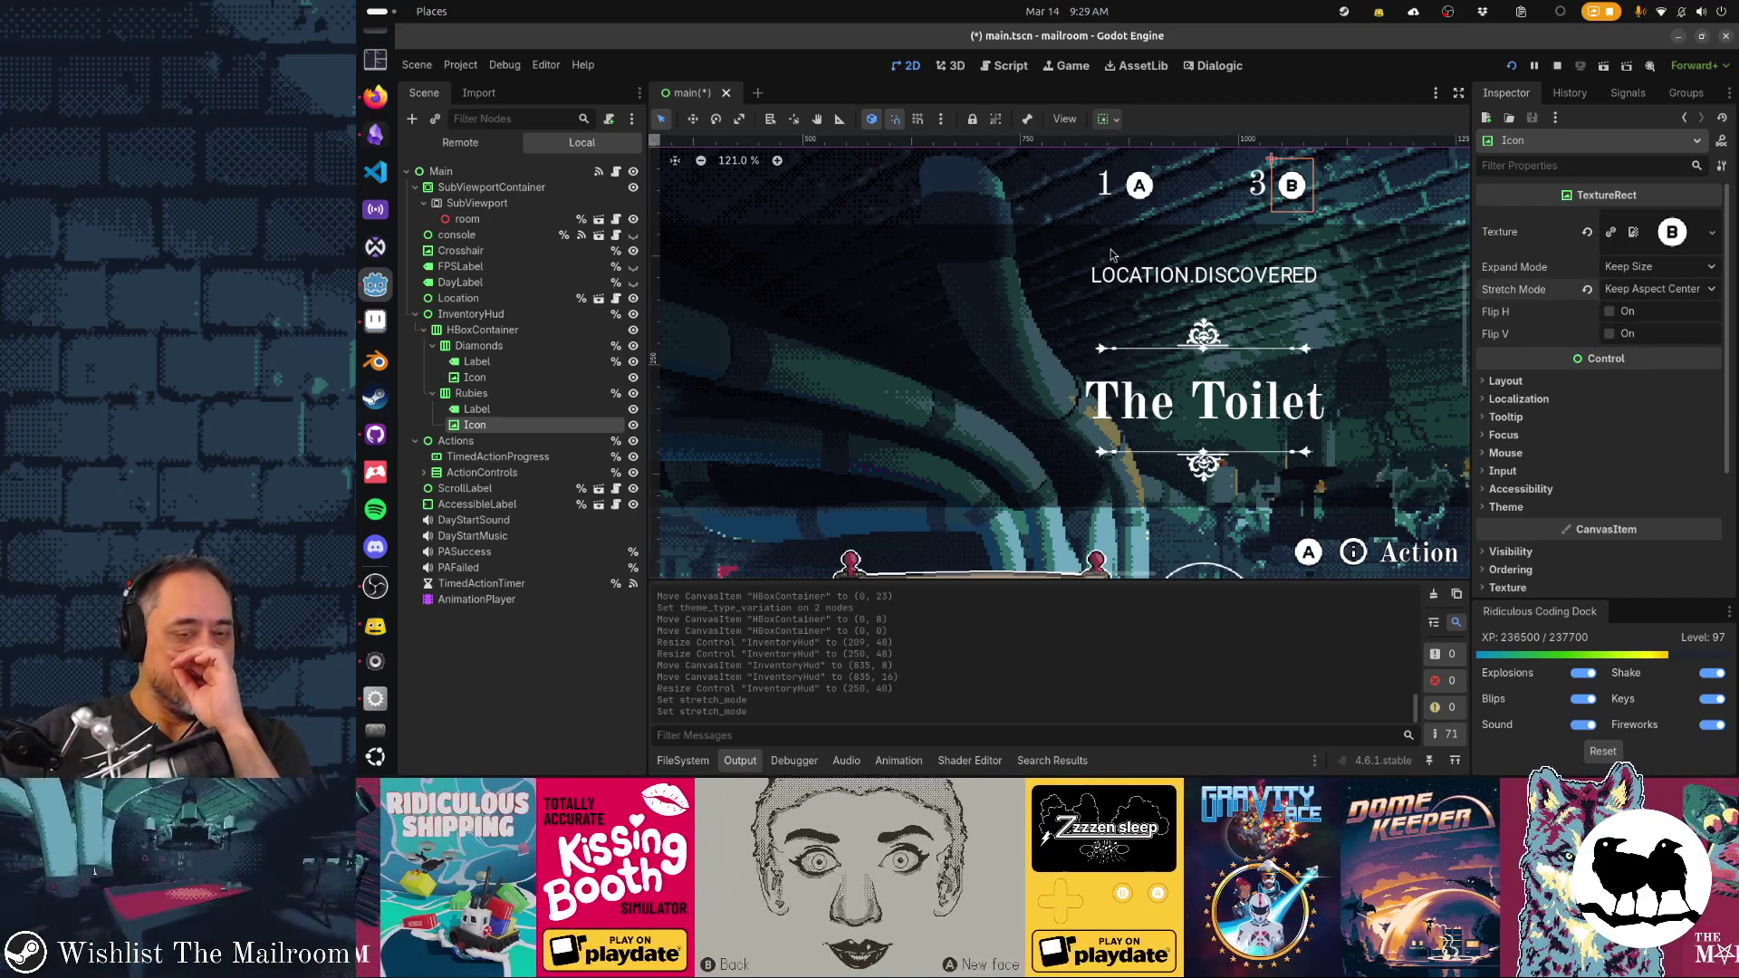
# Try centring the Rubies counter's alignment, then undo it
pyautogui.click(472, 395)
pyautogui.click(1617, 226)
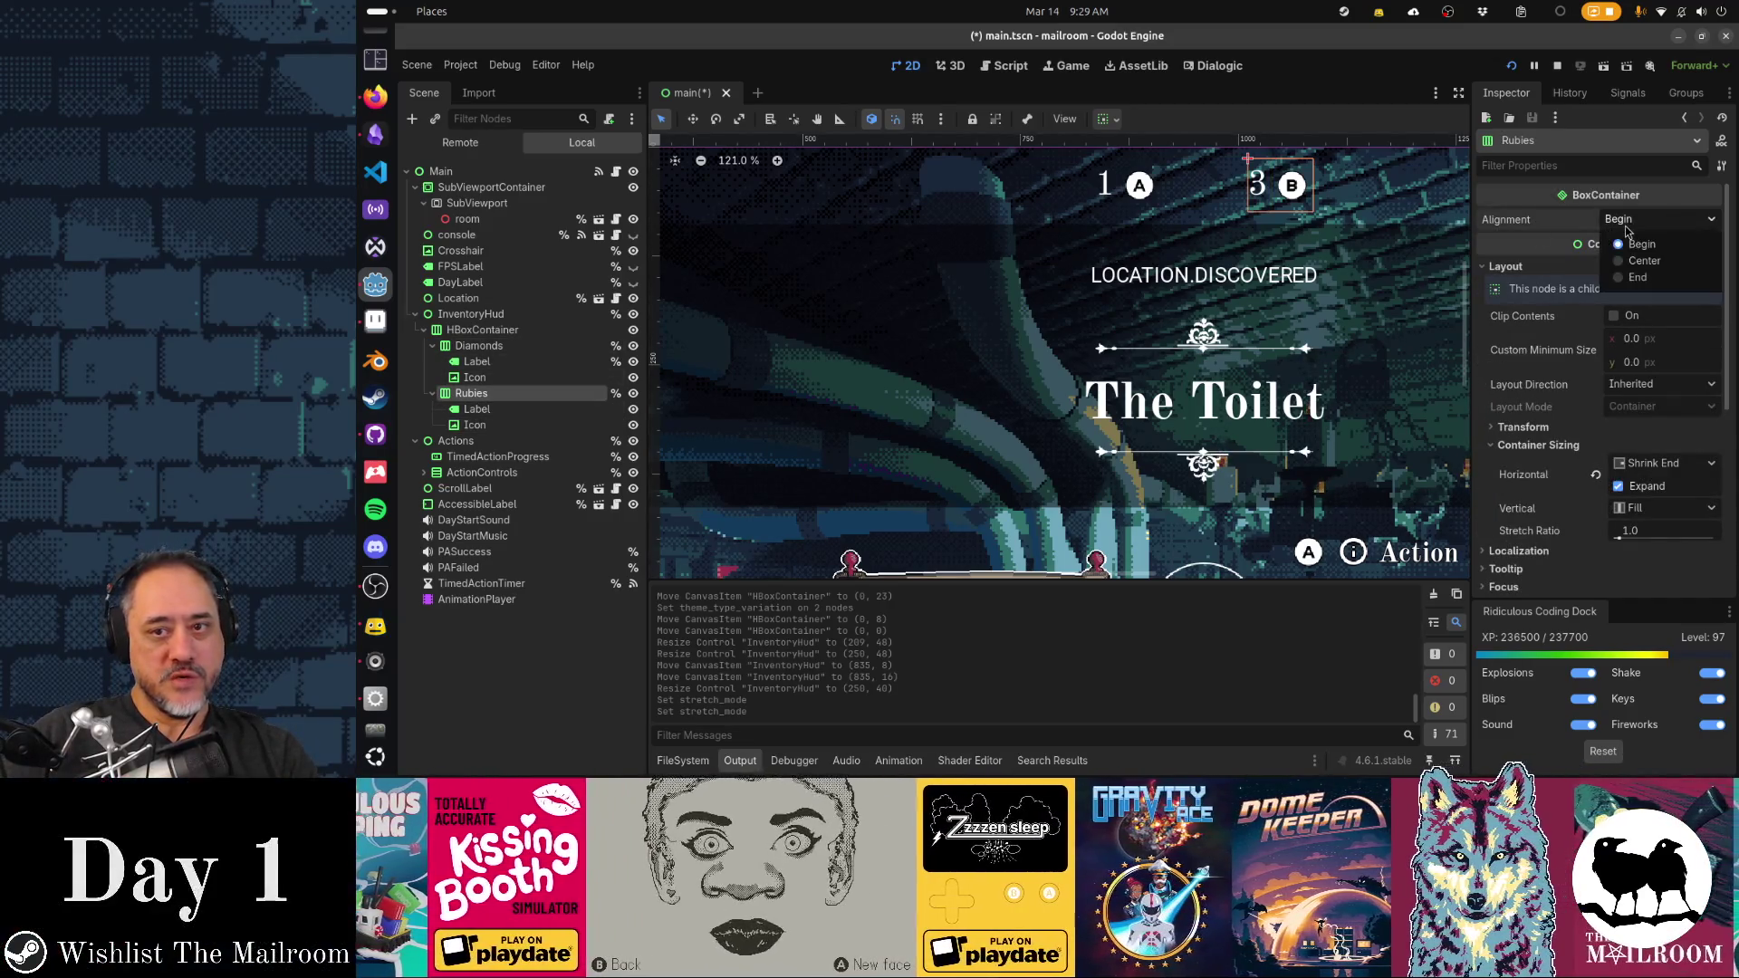
pyautogui.click(1648, 264)
pyautogui.hotkey('ctrl', 'z')
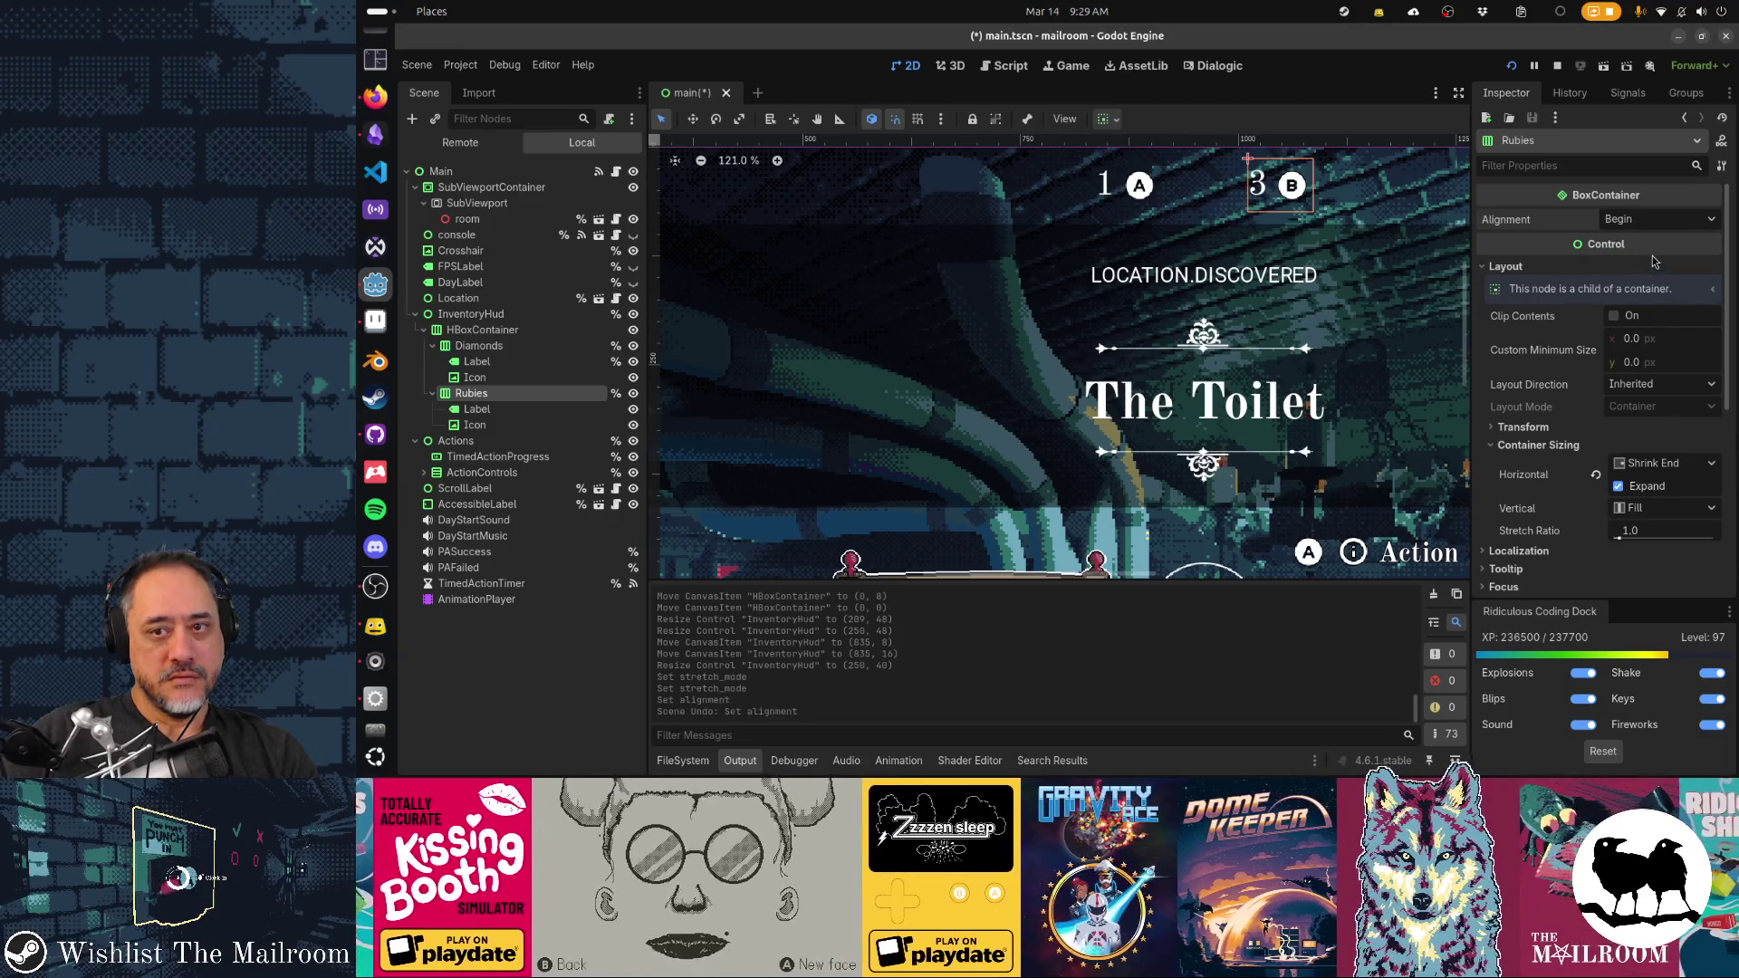
# Multi-select the Diamonds and Rubies labels and icons together
pyautogui.click(481, 409)
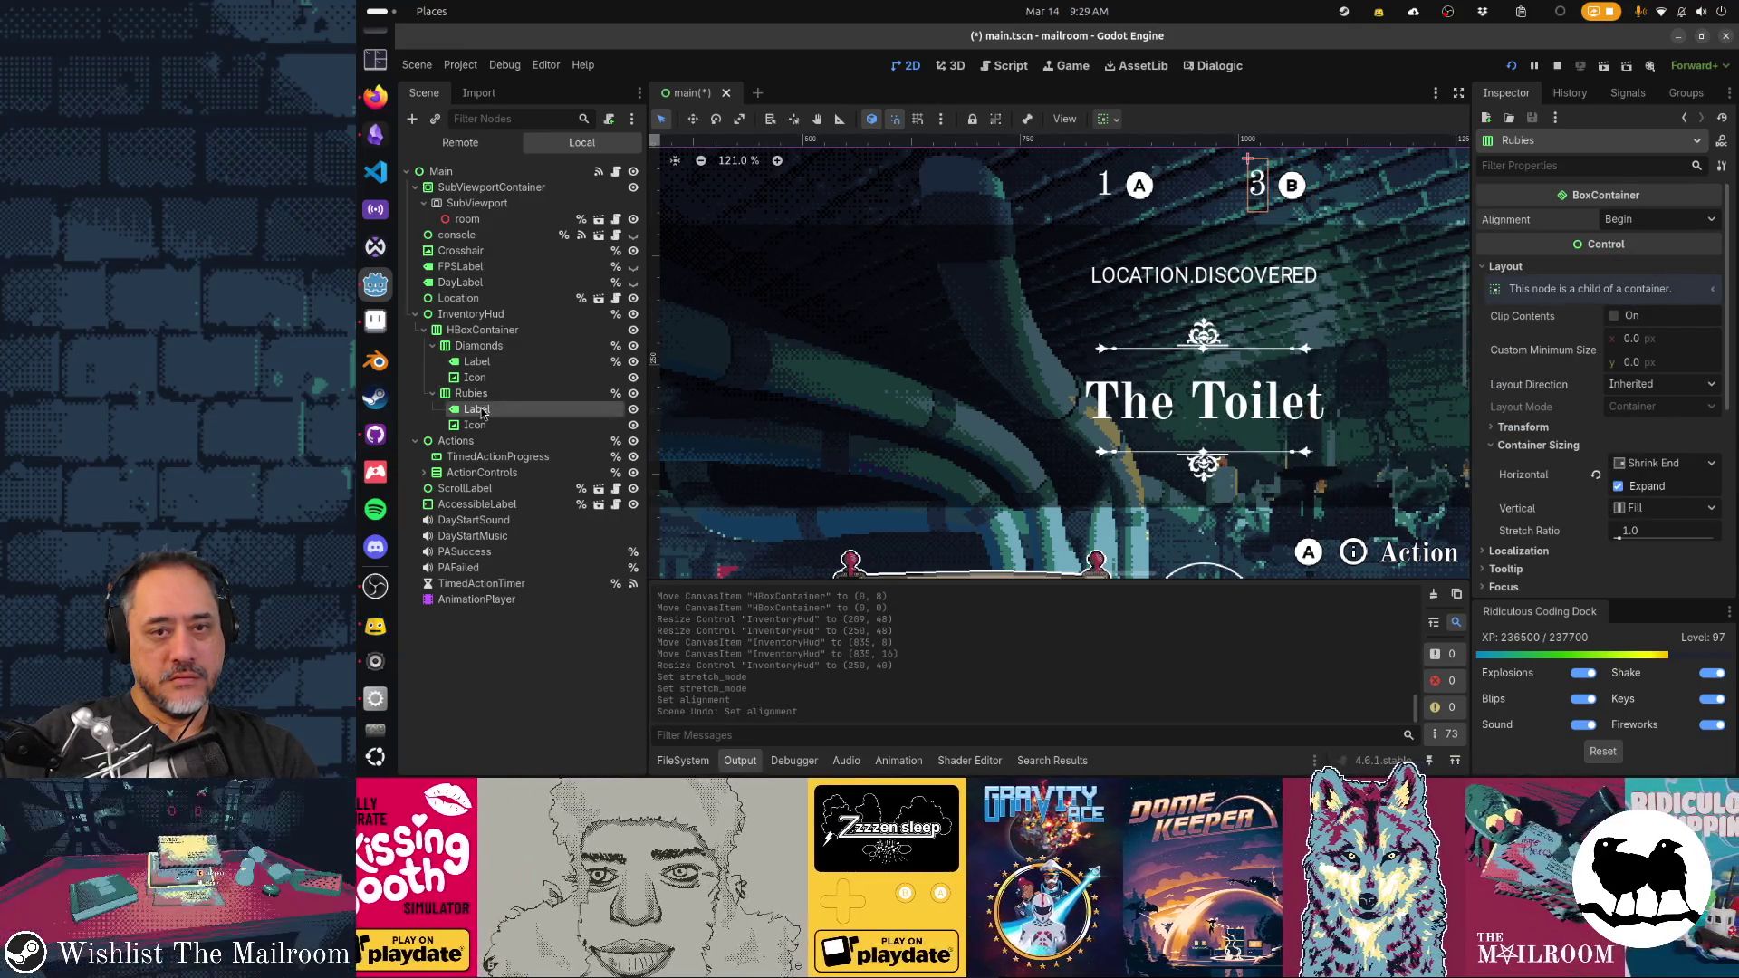
pyautogui.keyDown('shift'); pyautogui.click(483, 425); pyautogui.keyUp('shift')
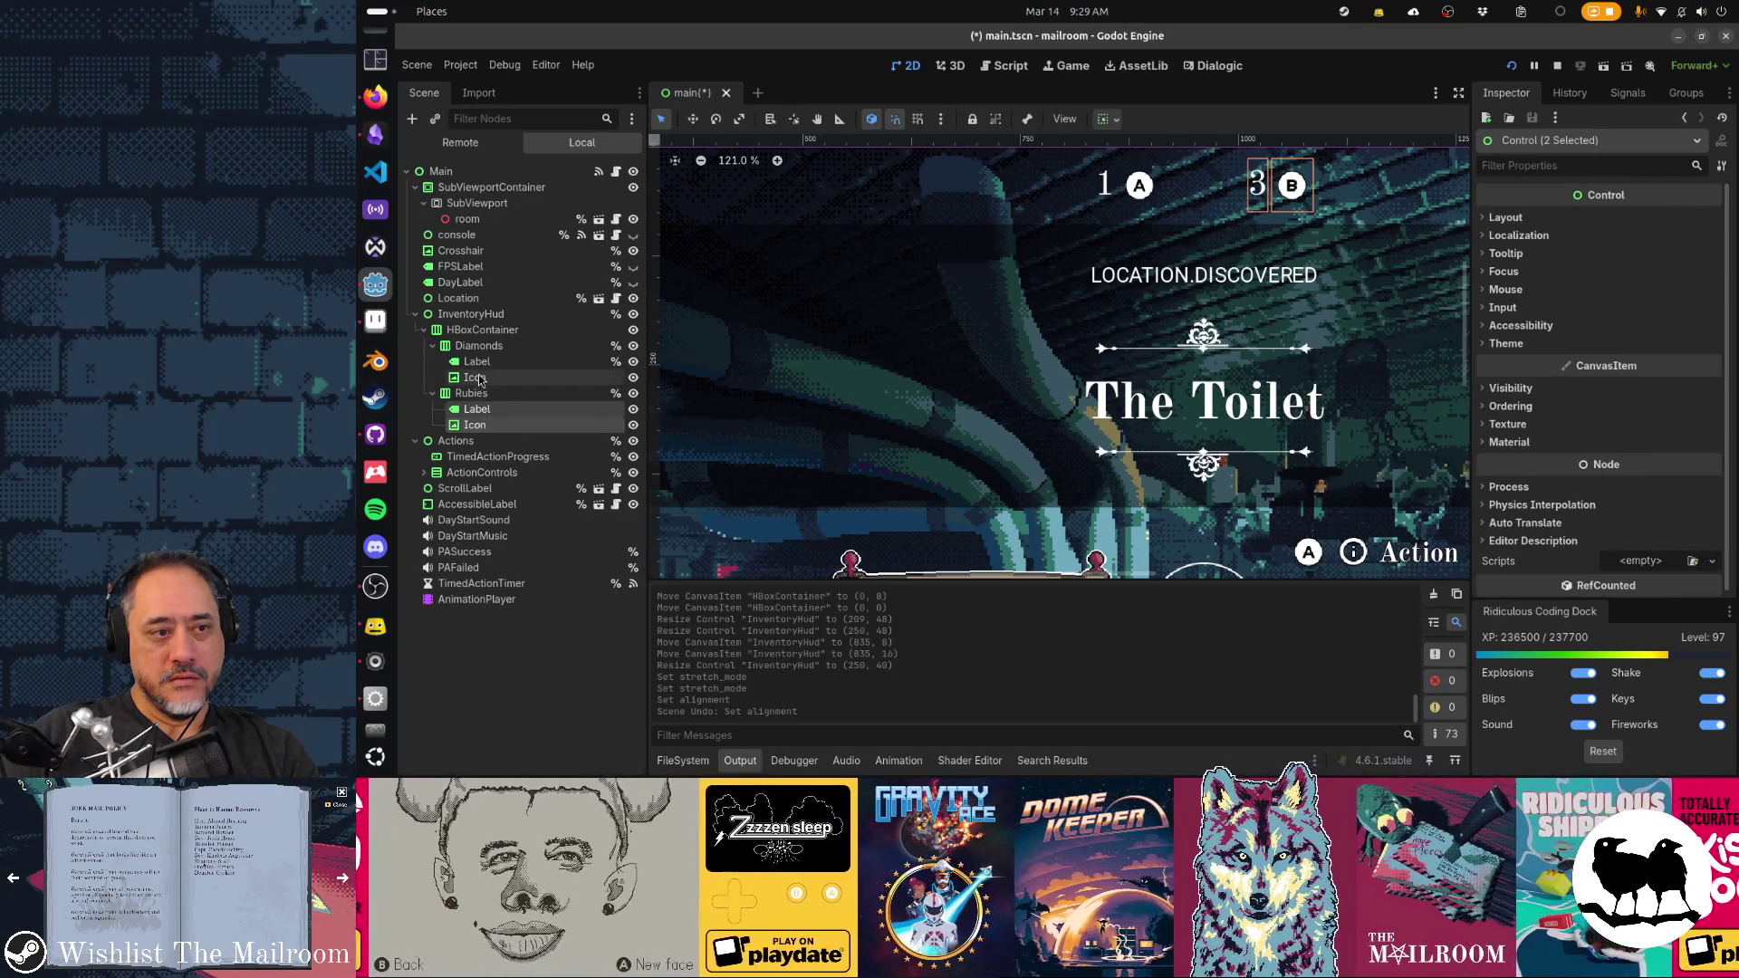
pyautogui.click(475, 377)
pyautogui.keyDown('shift'); pyautogui.click(479, 363); pyautogui.keyUp('shift')
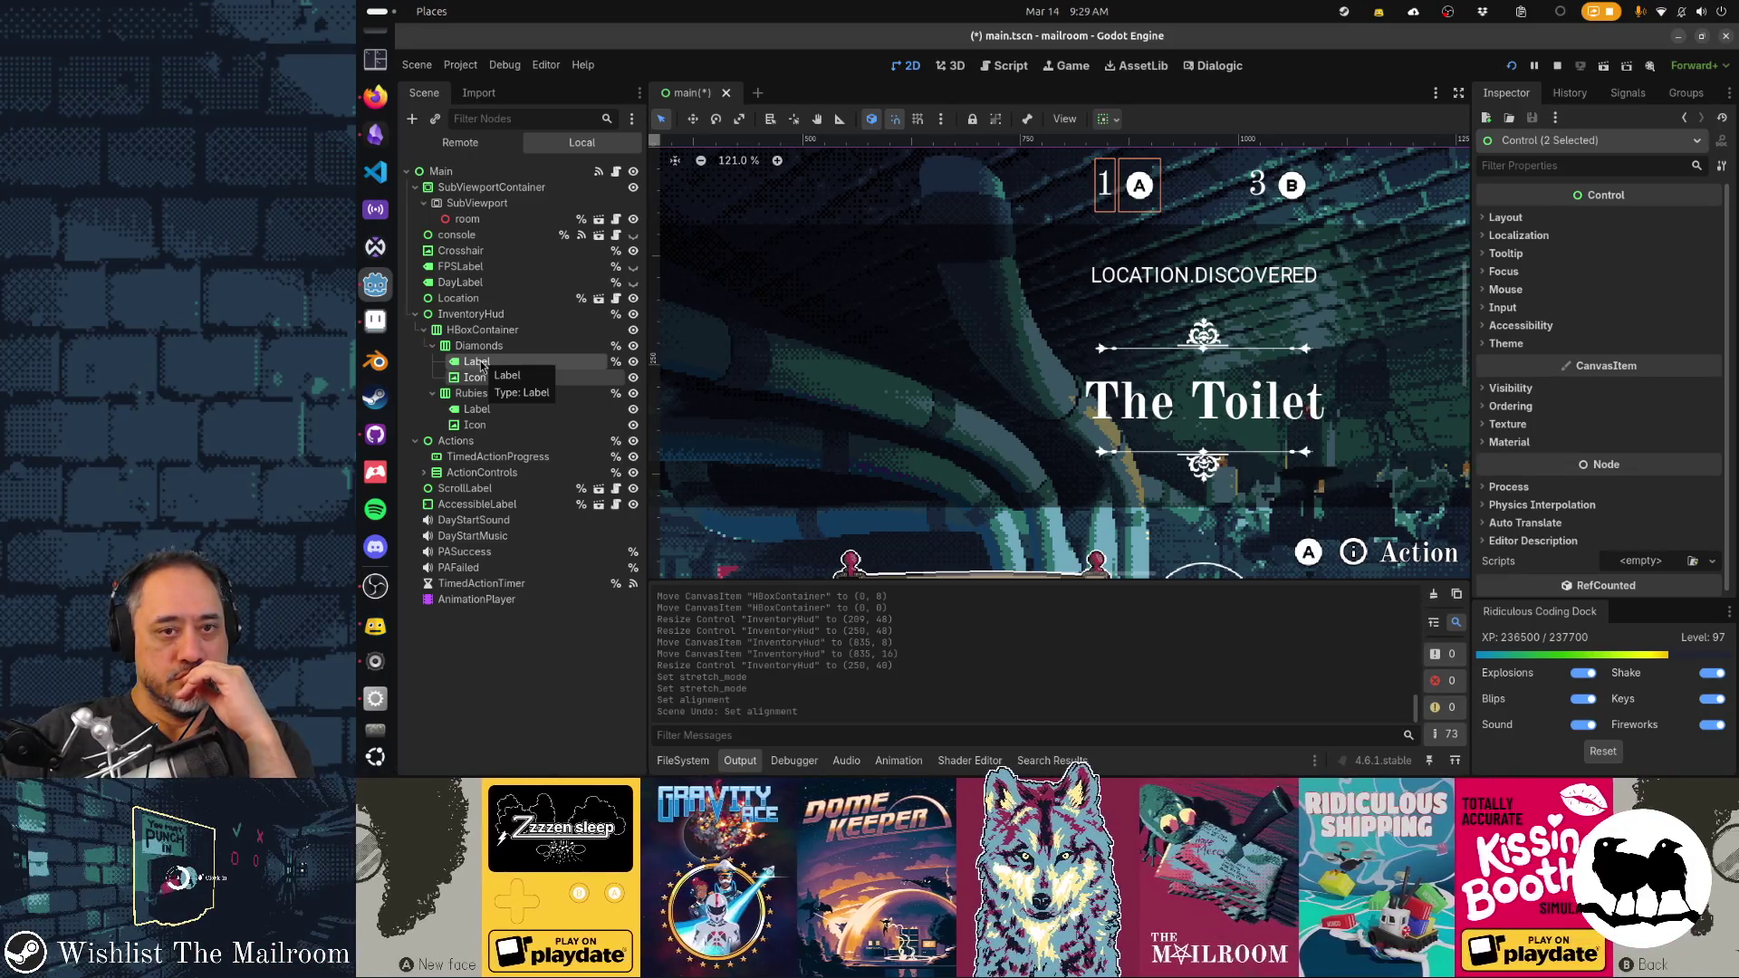
pyautogui.doubleClick(481, 363)
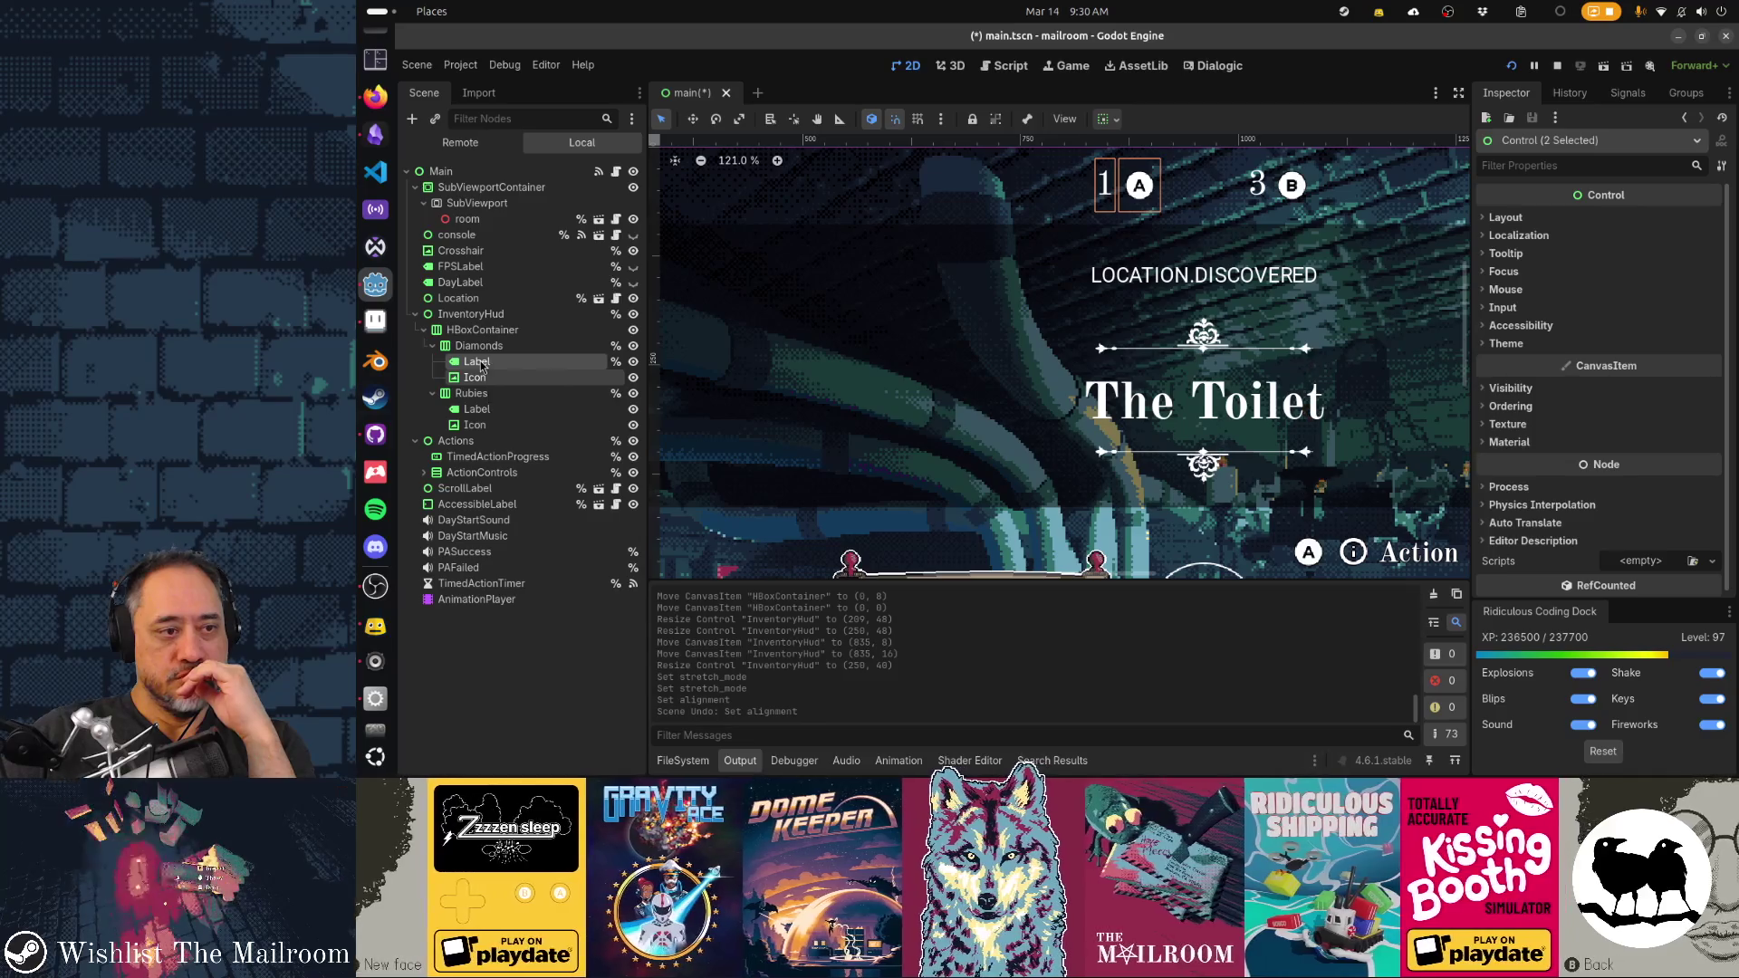
pyautogui.keyDown('ctrl'); pyautogui.click(501, 410); pyautogui.keyUp('ctrl')
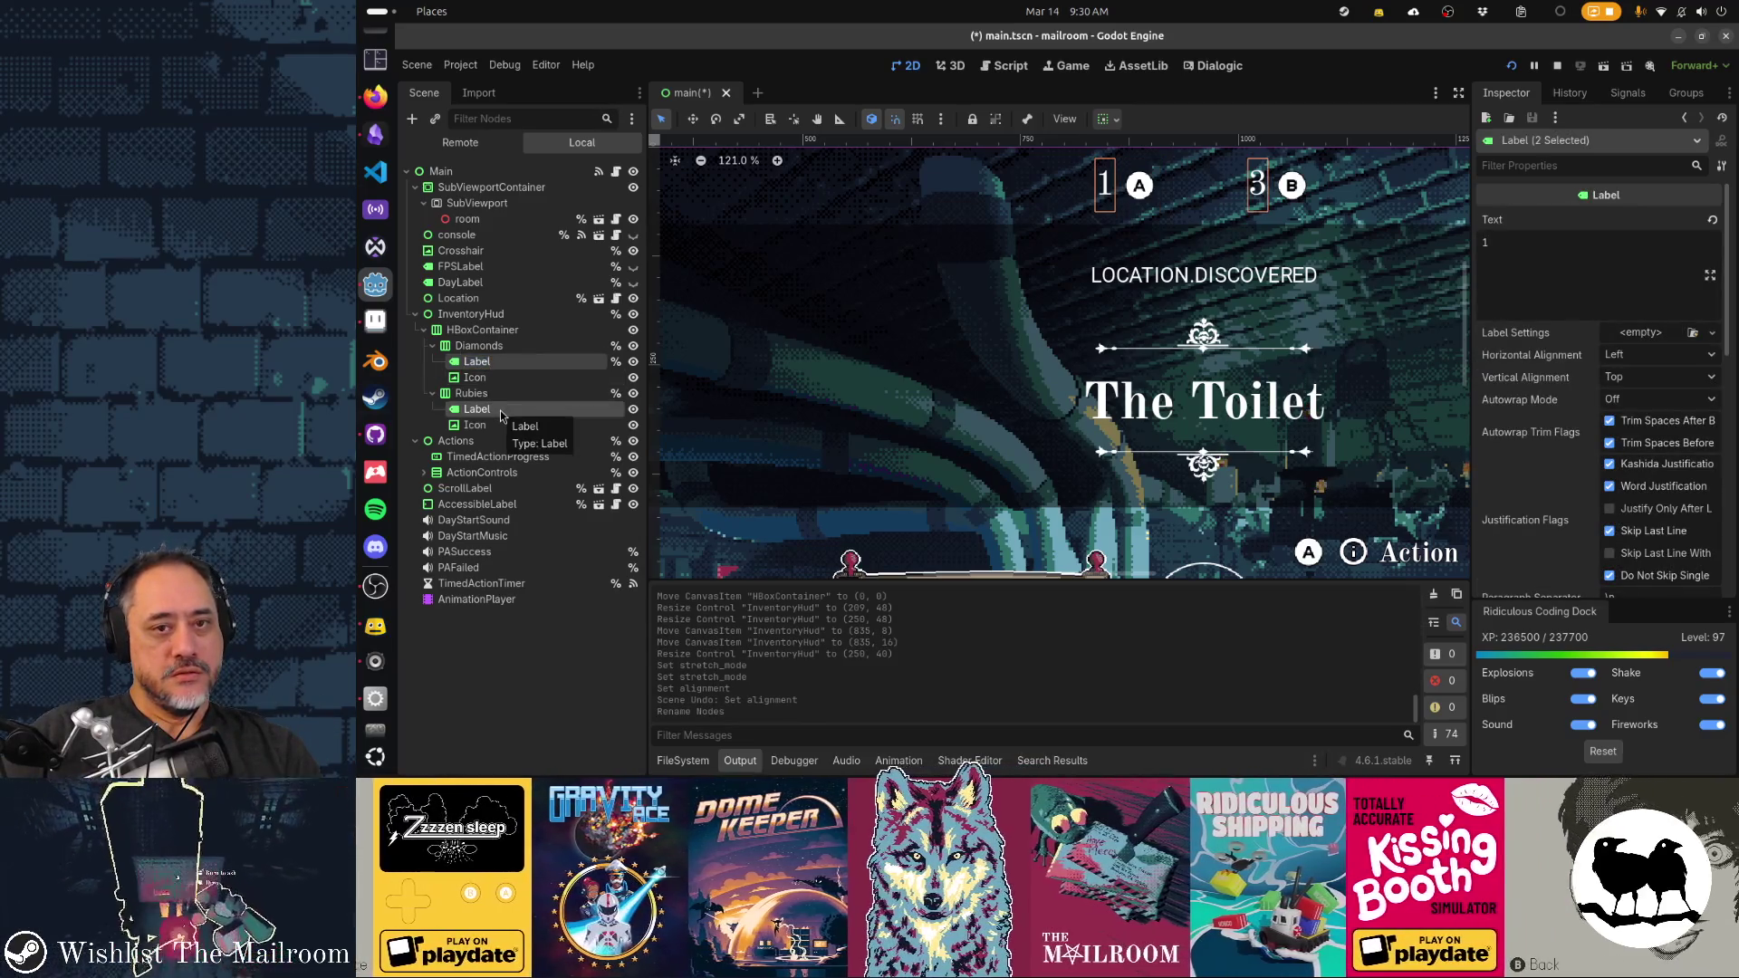
pyautogui.keyDown('ctrl'); pyautogui.click(512, 381); pyautogui.keyUp('ctrl')
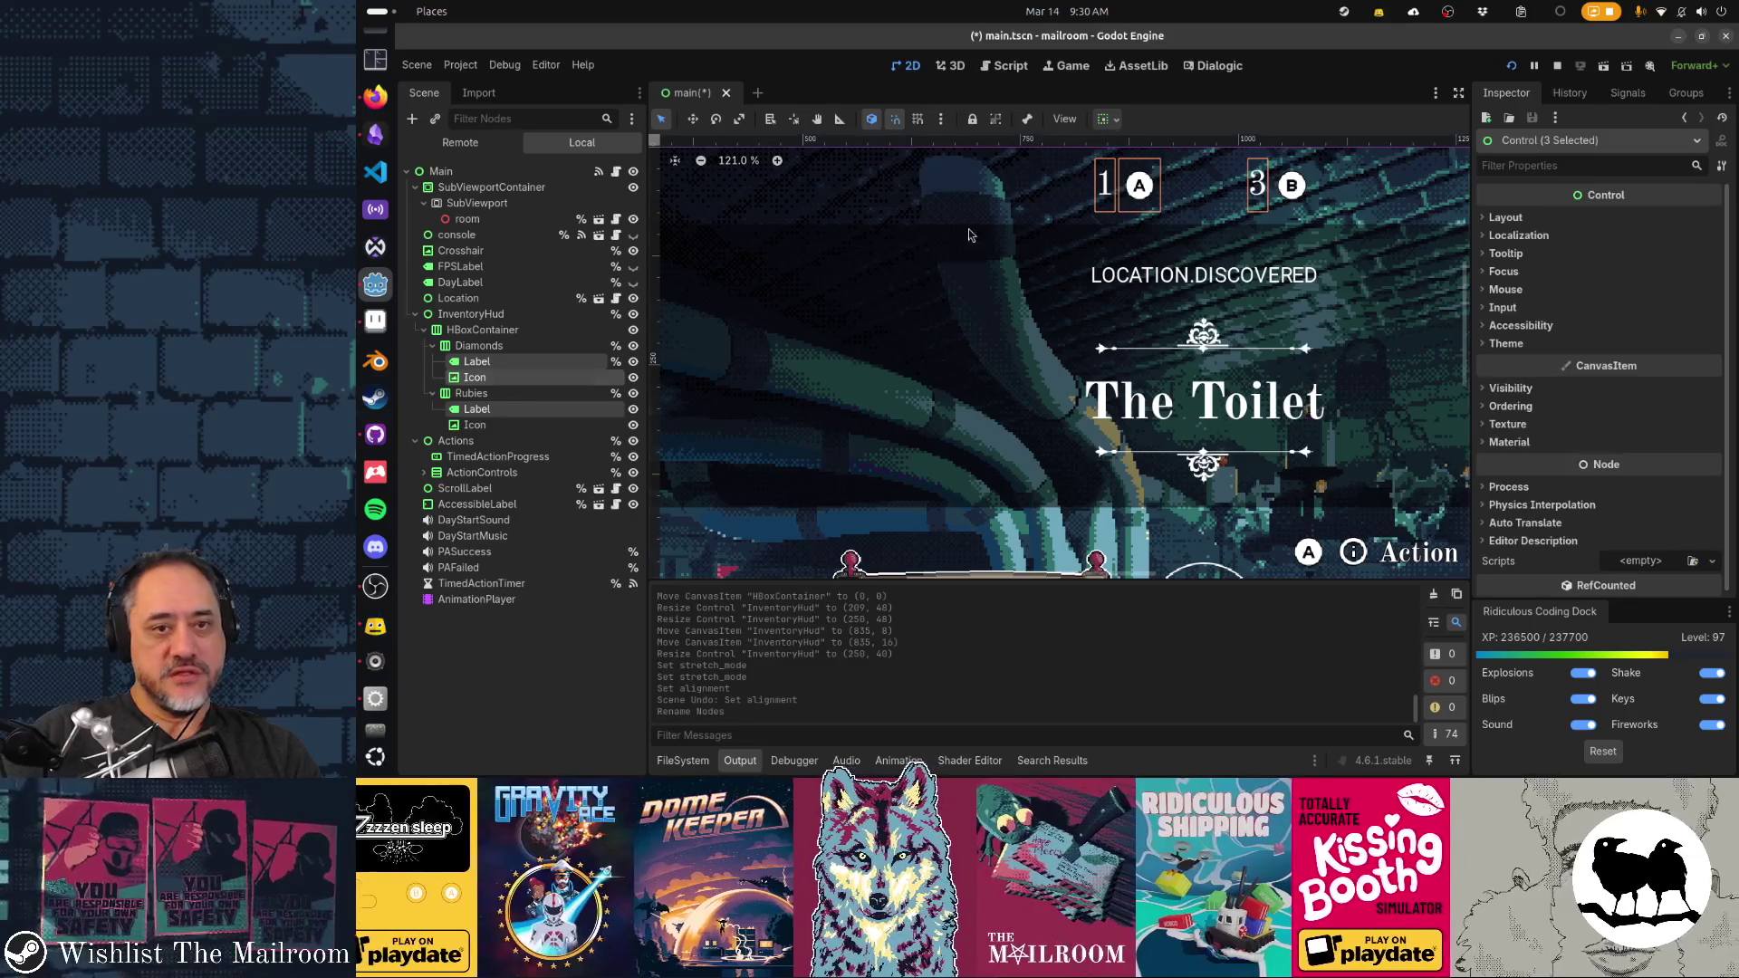
pyautogui.scroll(5, 1147, 168)
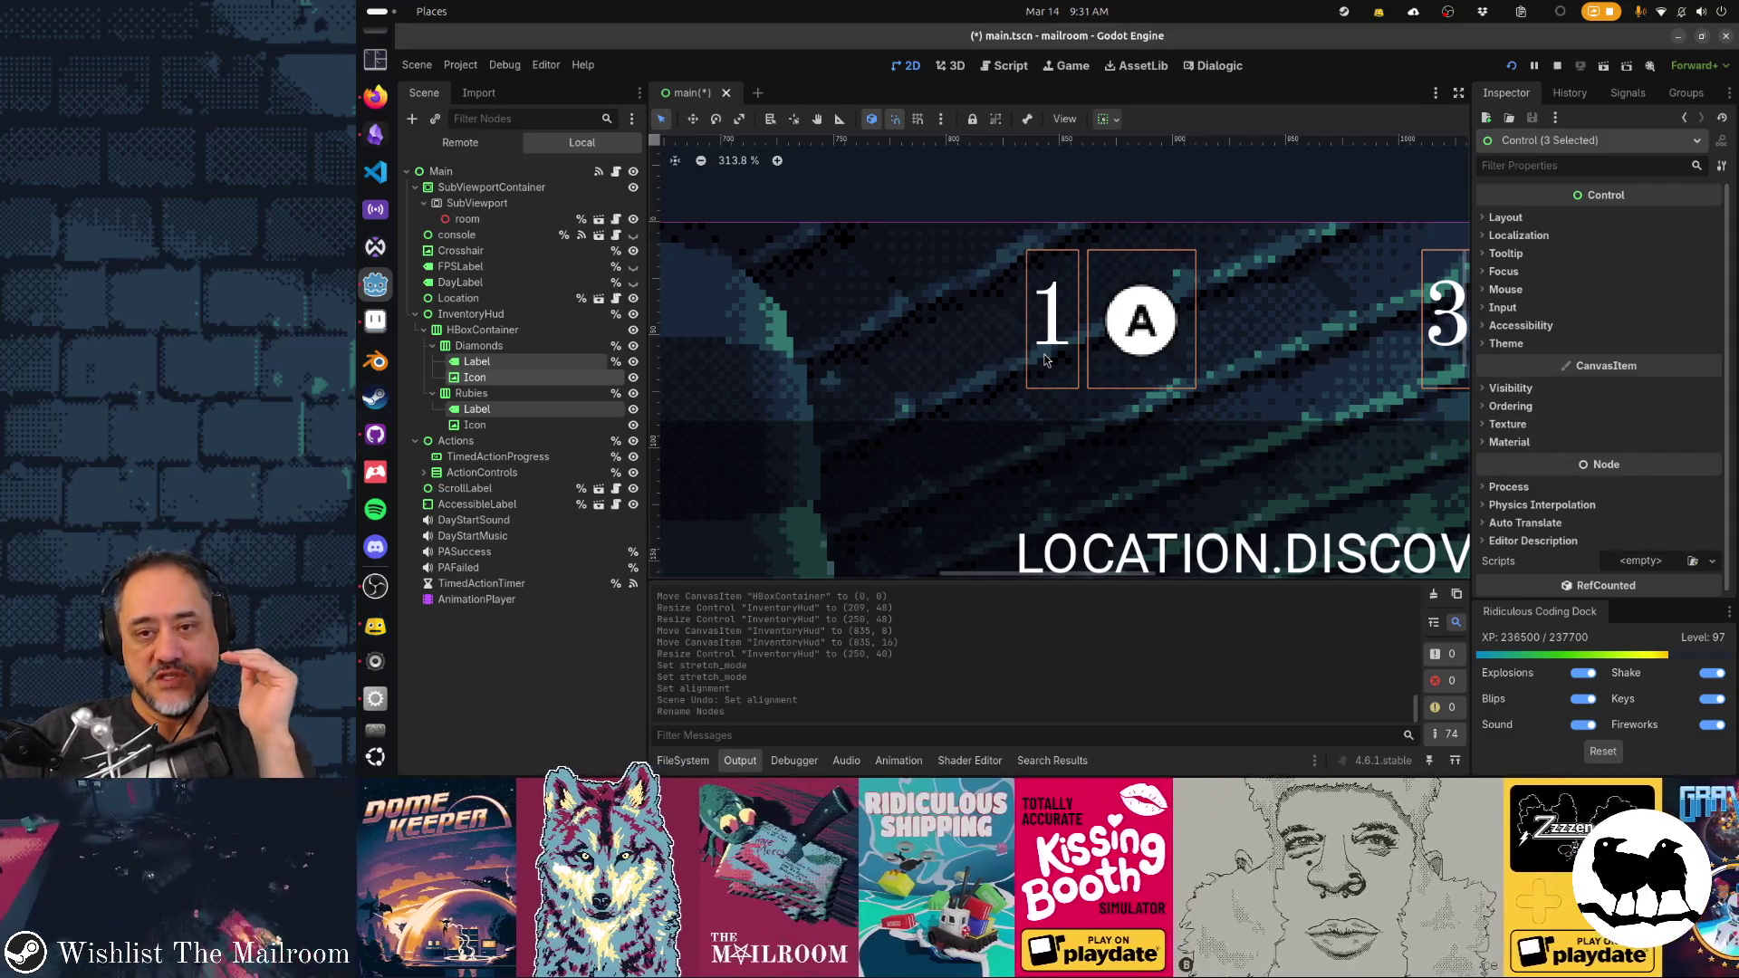
pyautogui.click(555, 348)
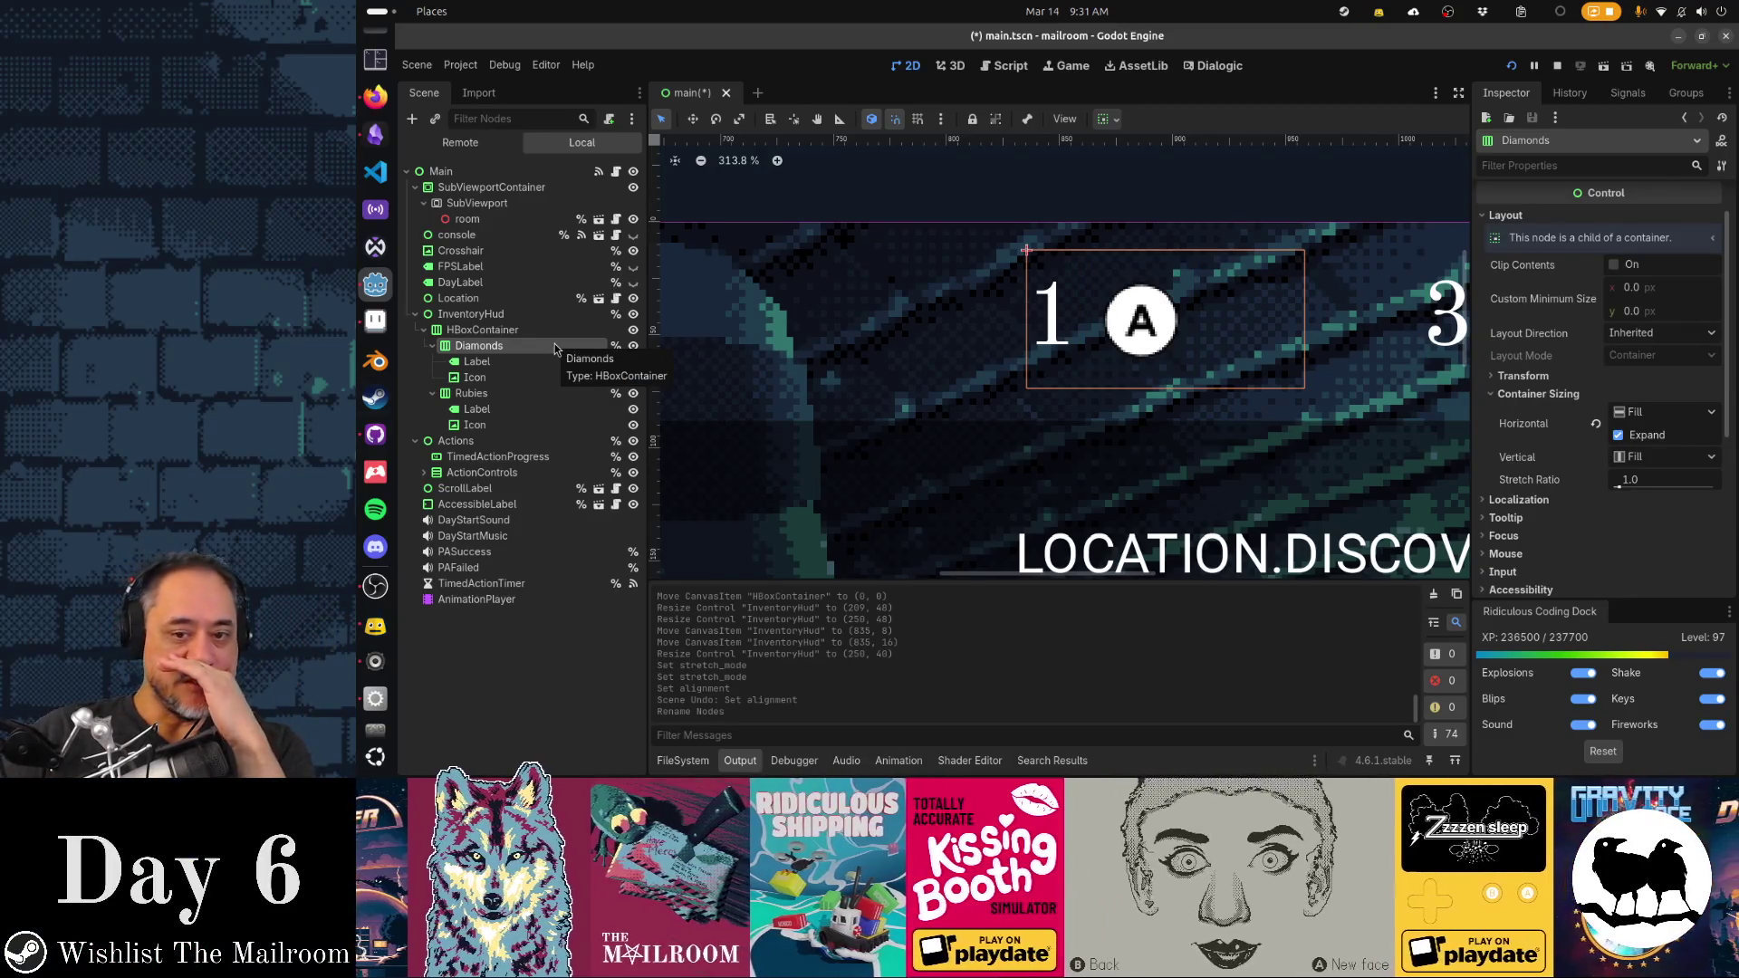
# Select both counter labels and give them a 24 px font size override
pyautogui.click(519, 362)
pyautogui.keyDown('ctrl'); pyautogui.click(530, 410); pyautogui.keyUp('ctrl')
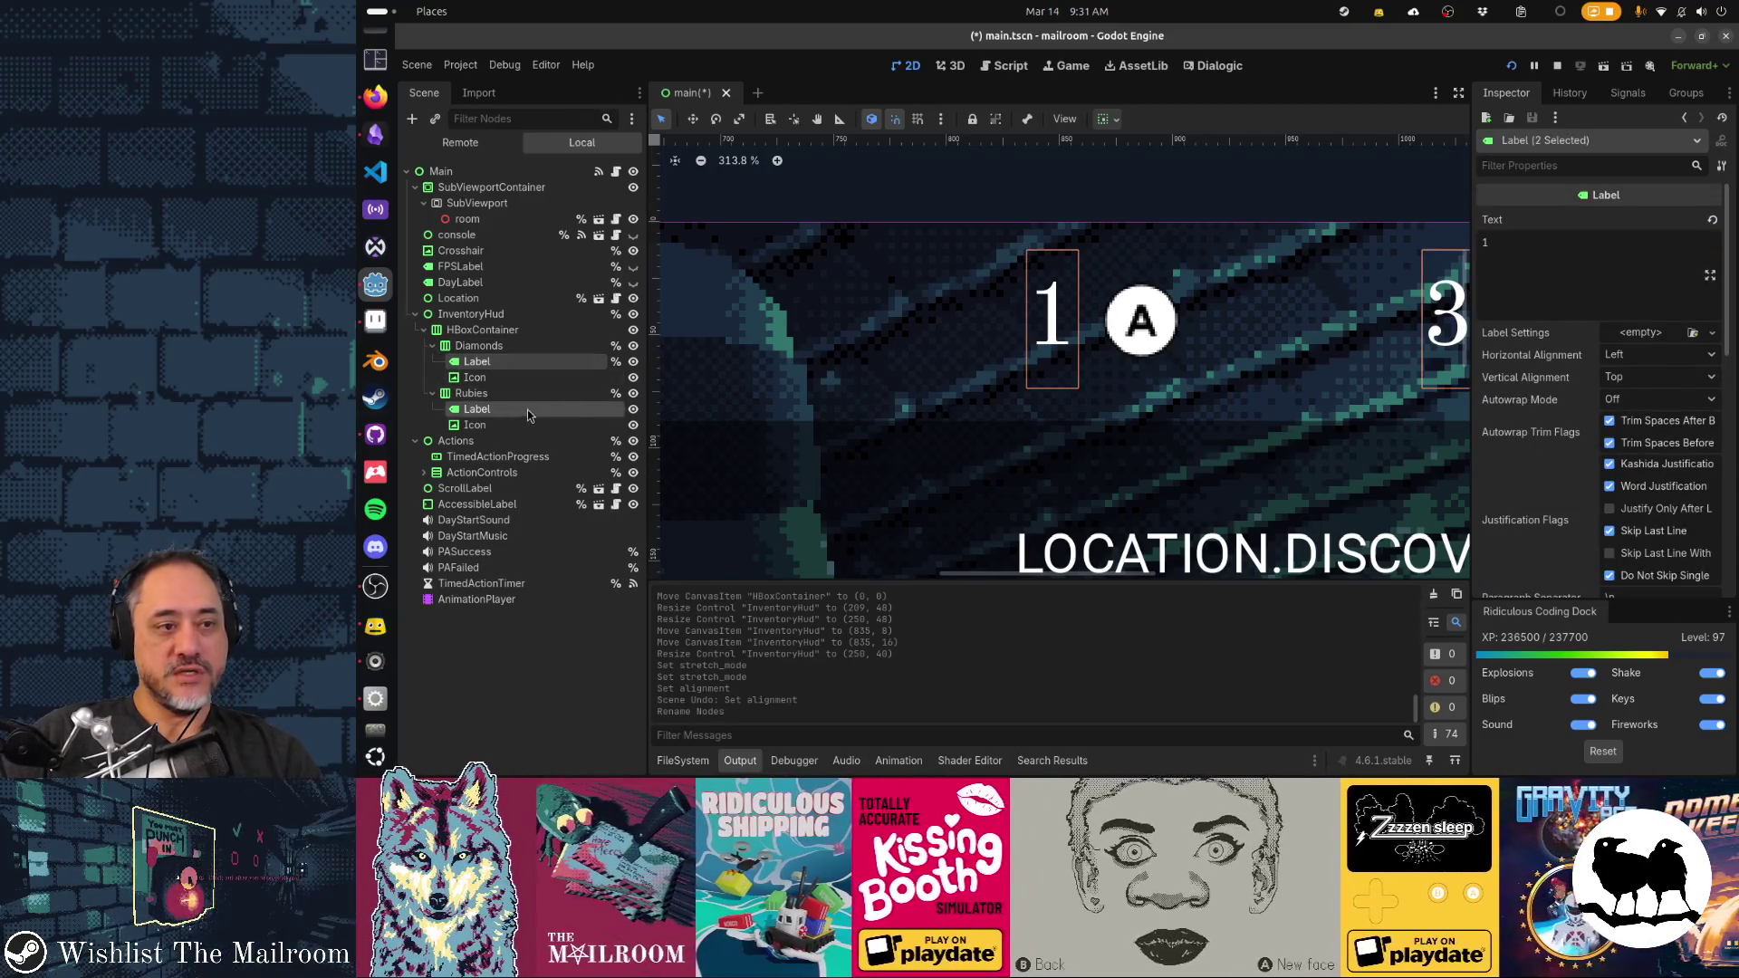
pyautogui.scroll(-4, 1521, 368)
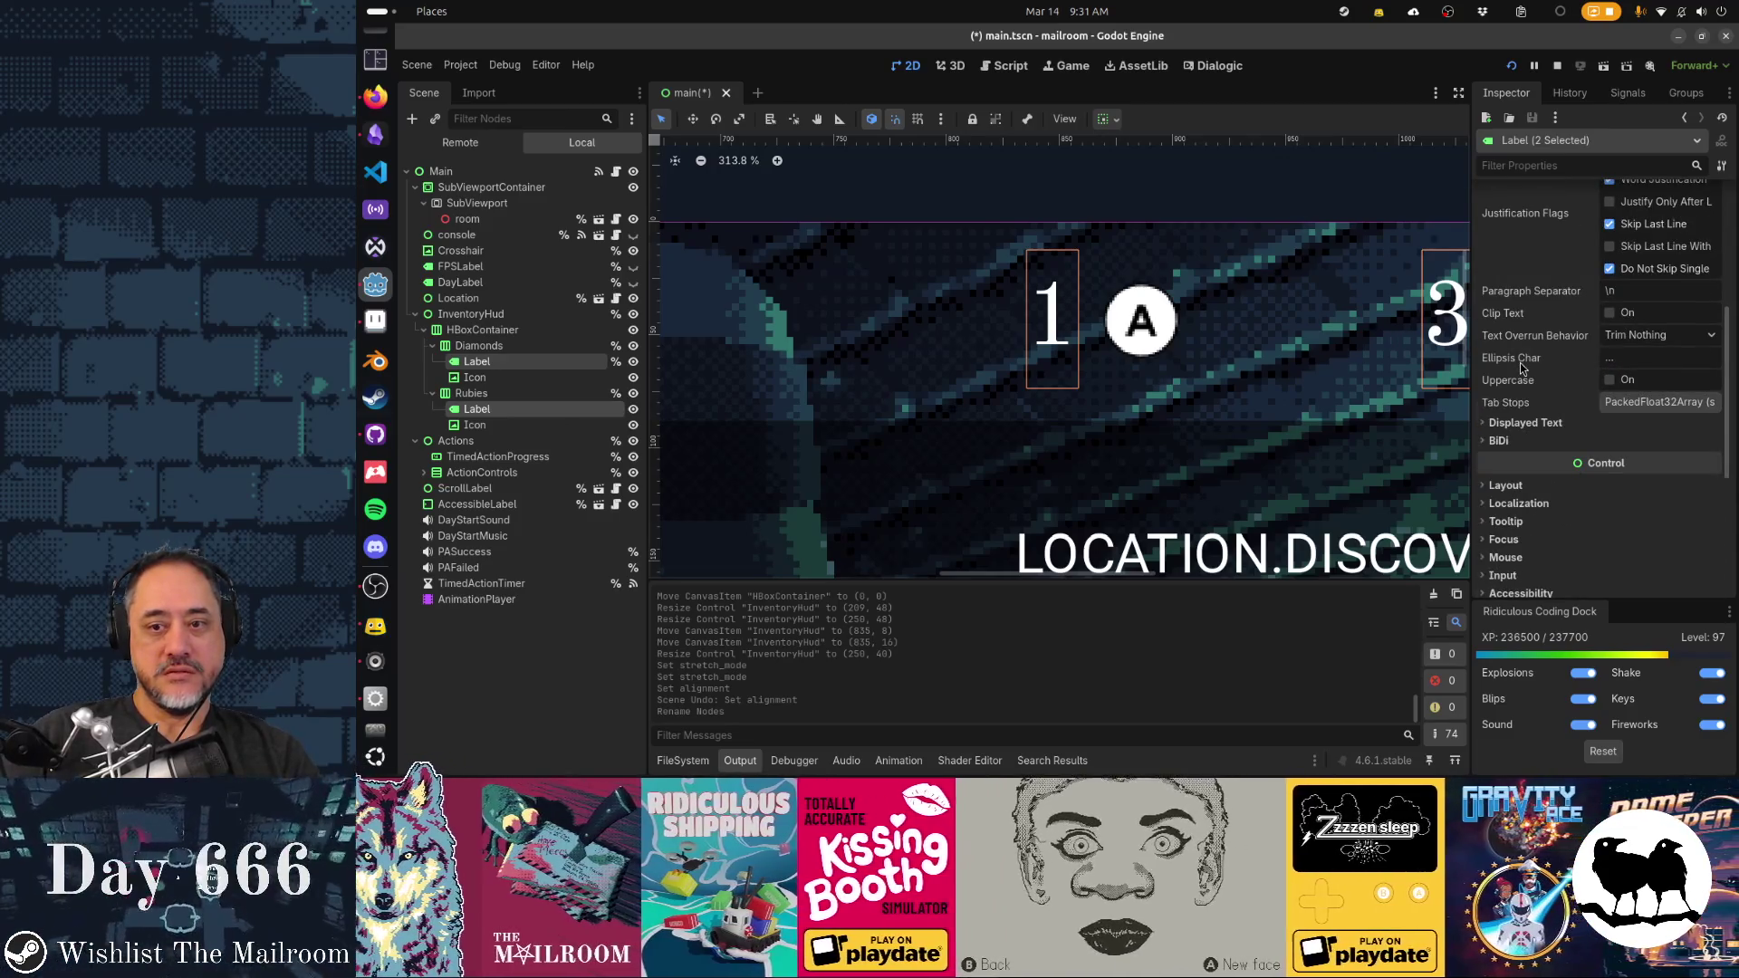
pyautogui.scroll(-5, 1521, 368)
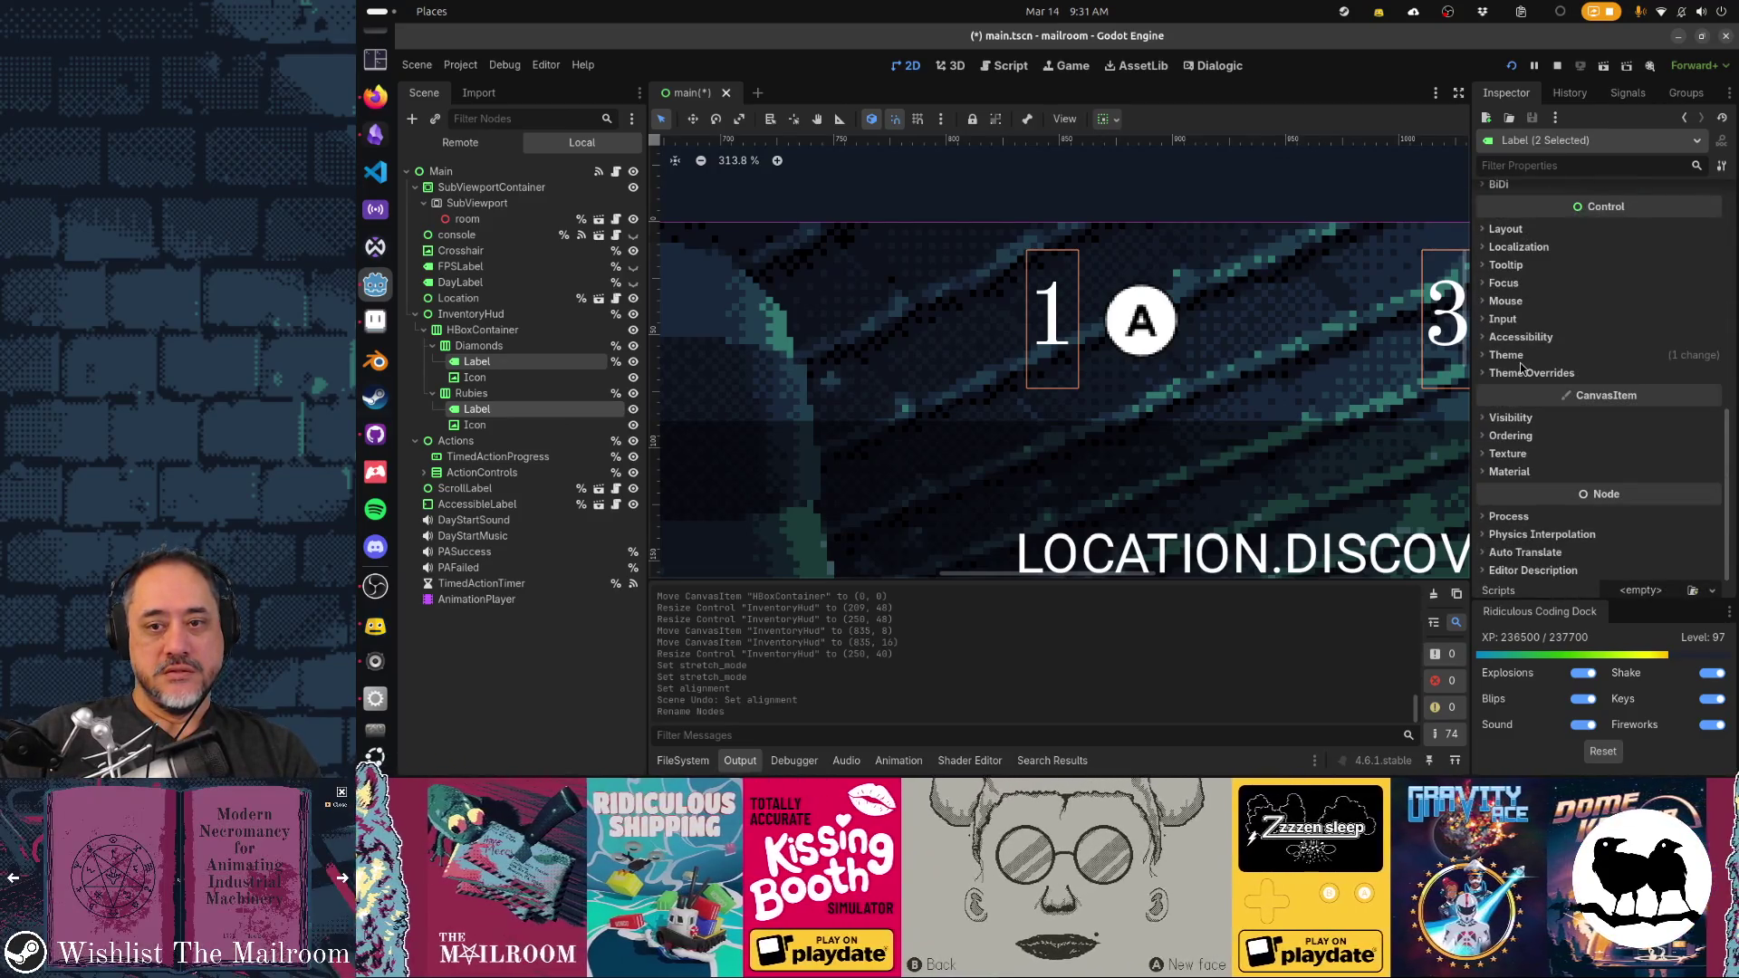
pyautogui.click(1506, 355)
pyautogui.click(1585, 394)
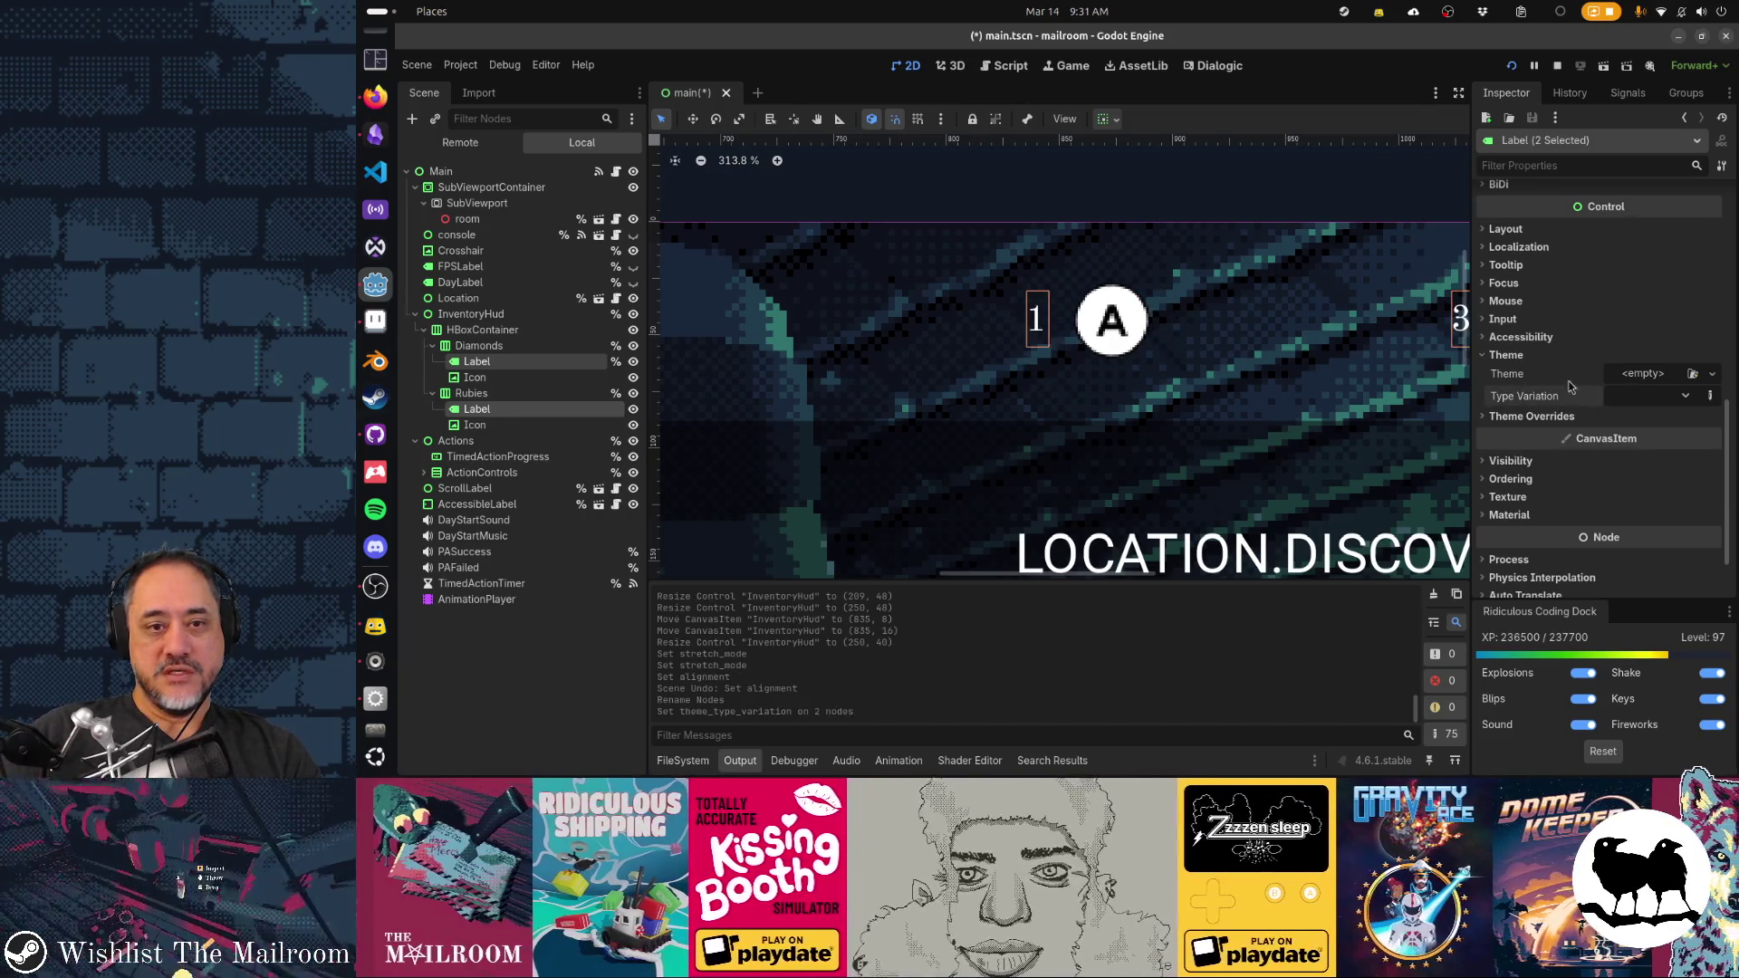
pyautogui.scroll(-3, 1554, 409)
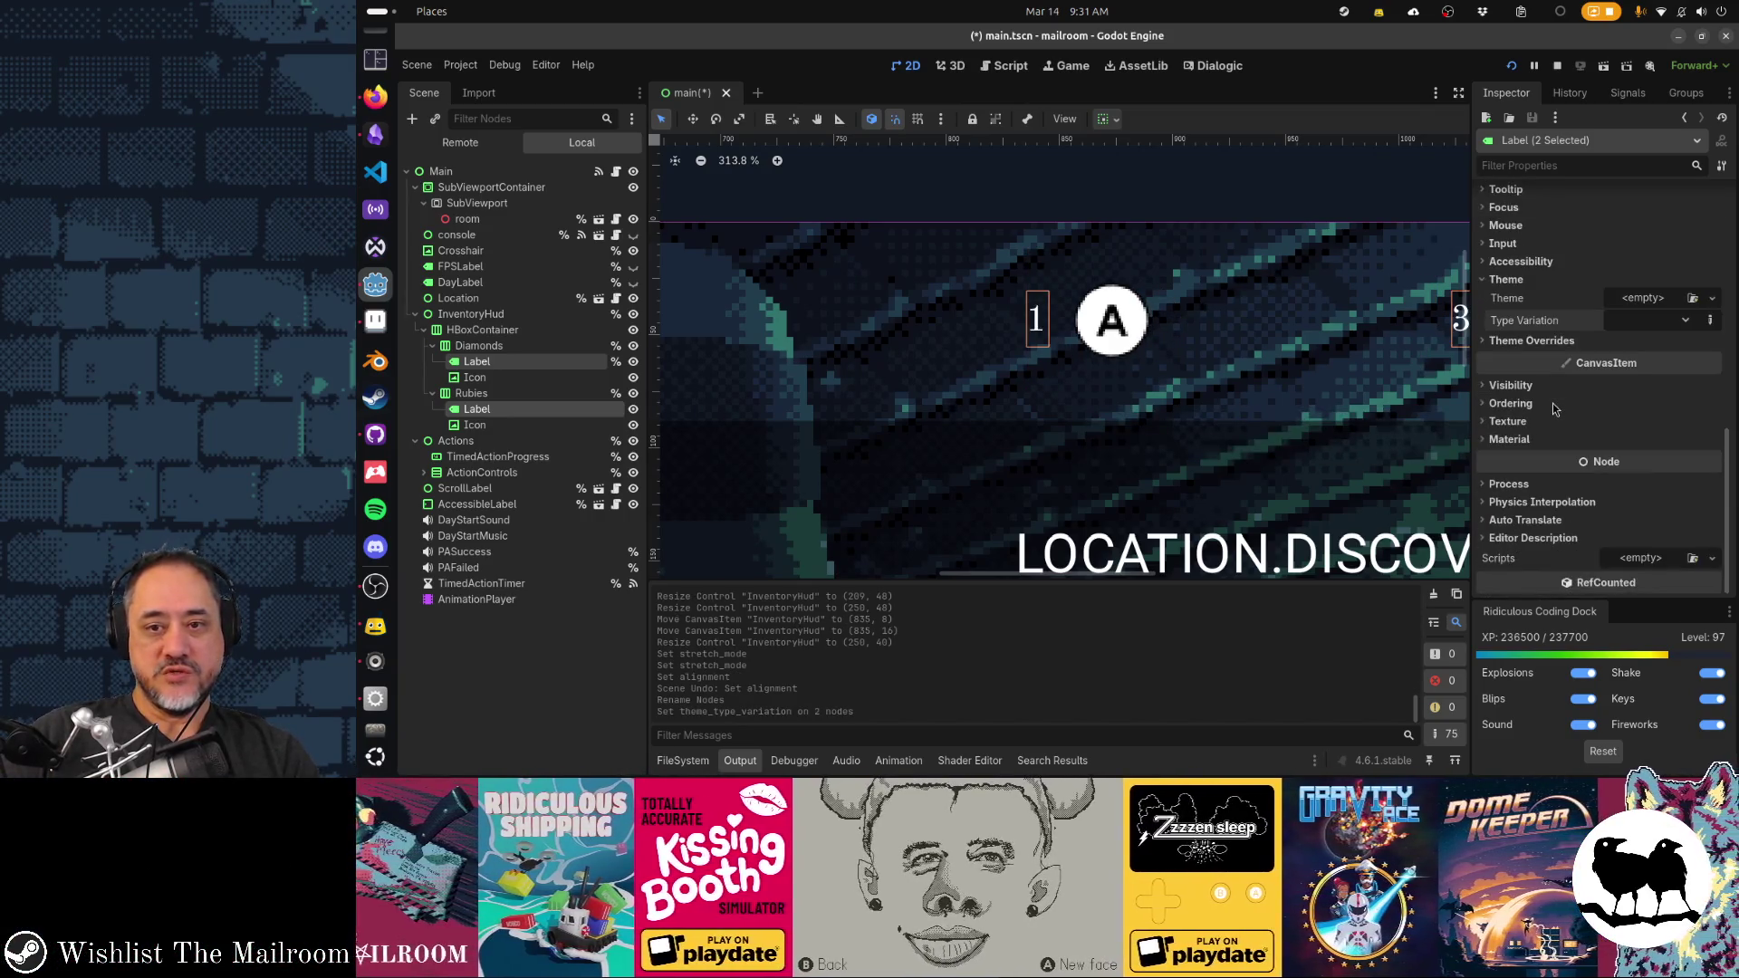
pyautogui.click(1539, 340)
pyautogui.click(1525, 411)
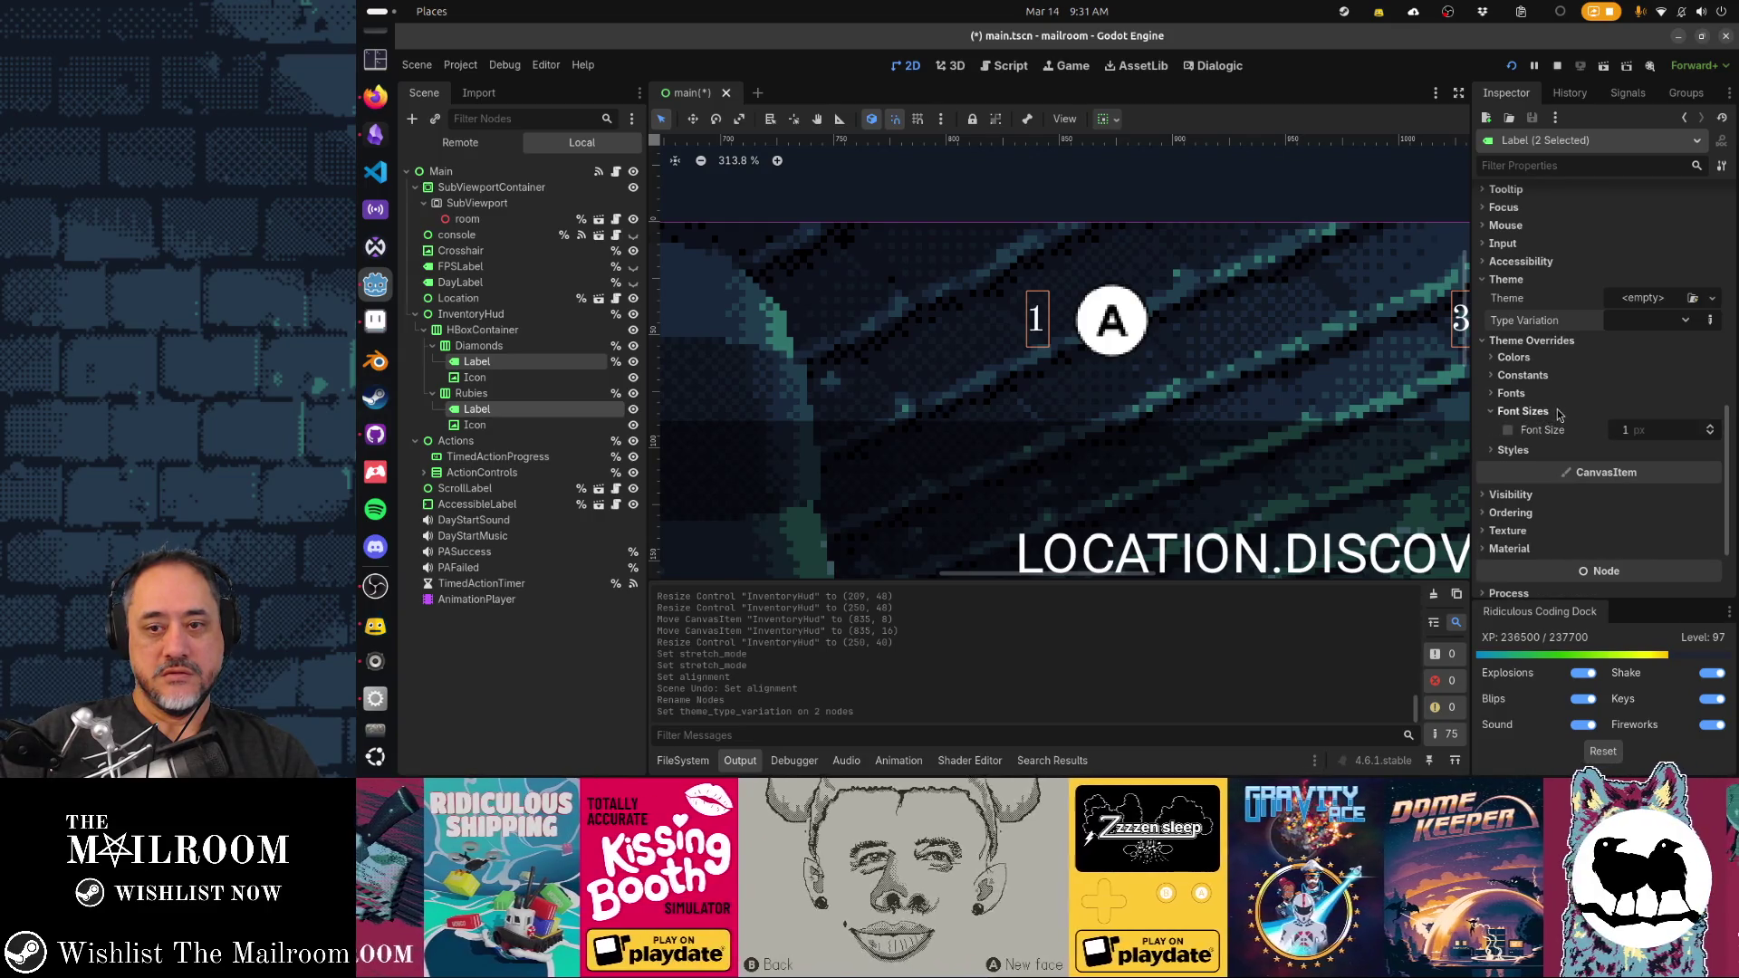
pyautogui.click(1654, 434)
pyautogui.press('Return')
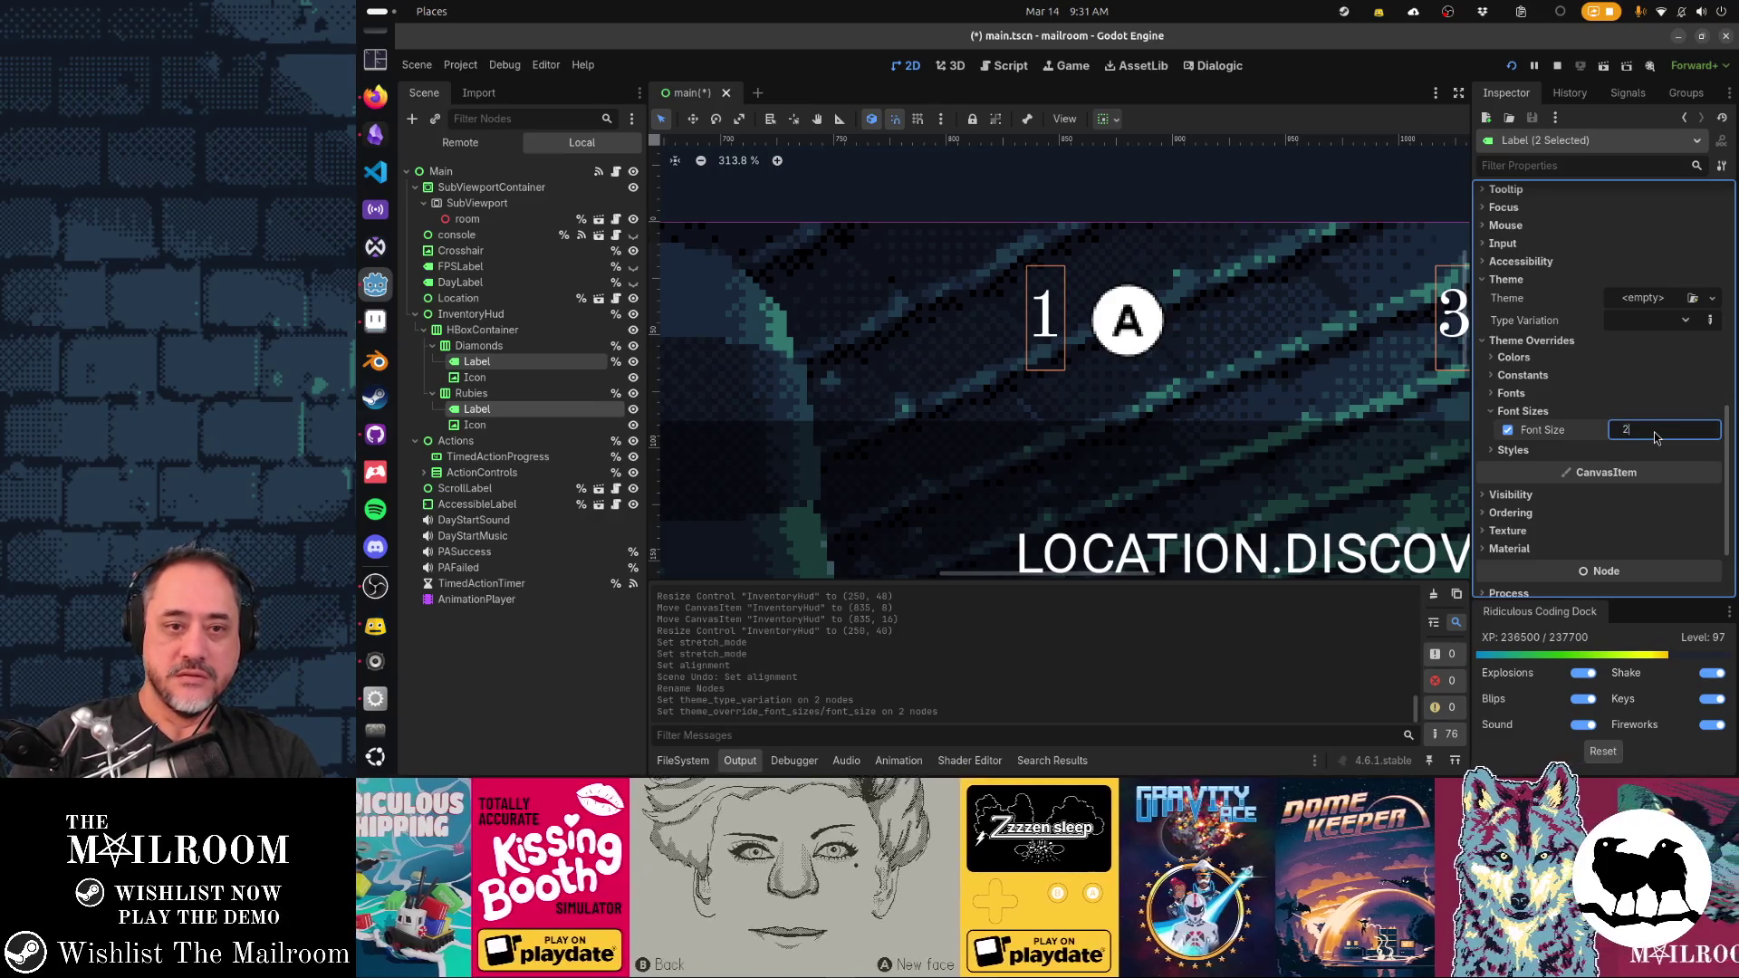
pyautogui.write('4')
pyautogui.press('Return')
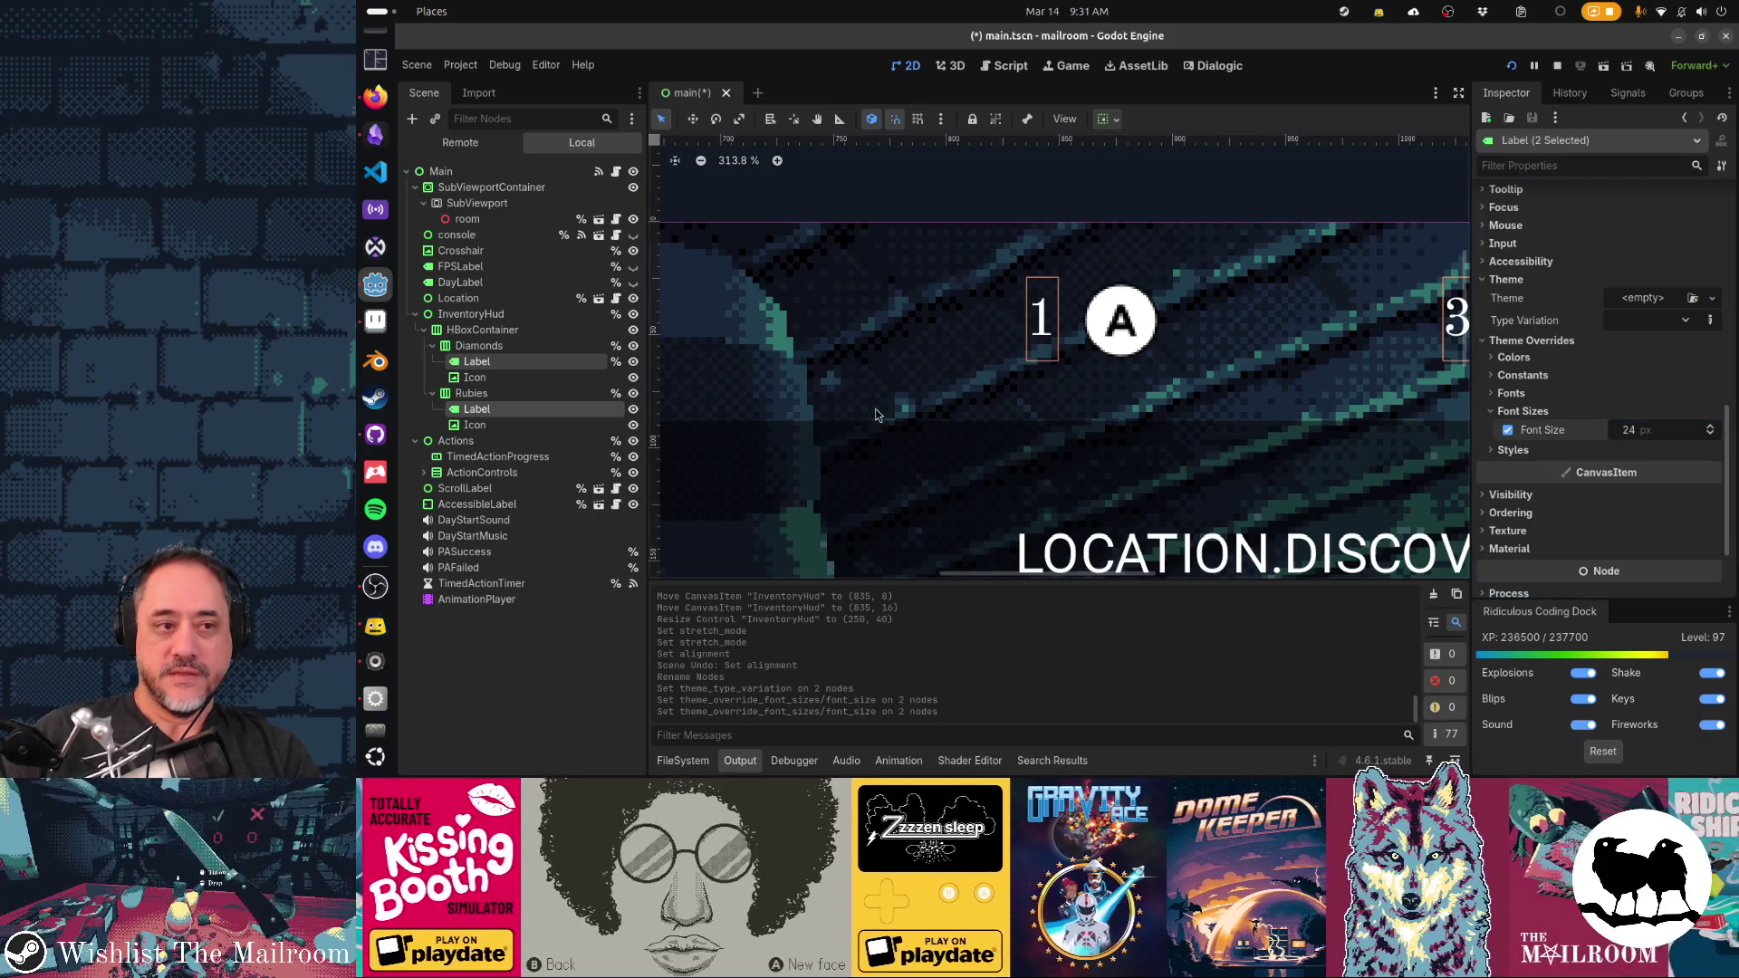
# Try Bottom vertical alignment on the labels, then revert it to Top
pyautogui.scroll(2, 1623, 392)
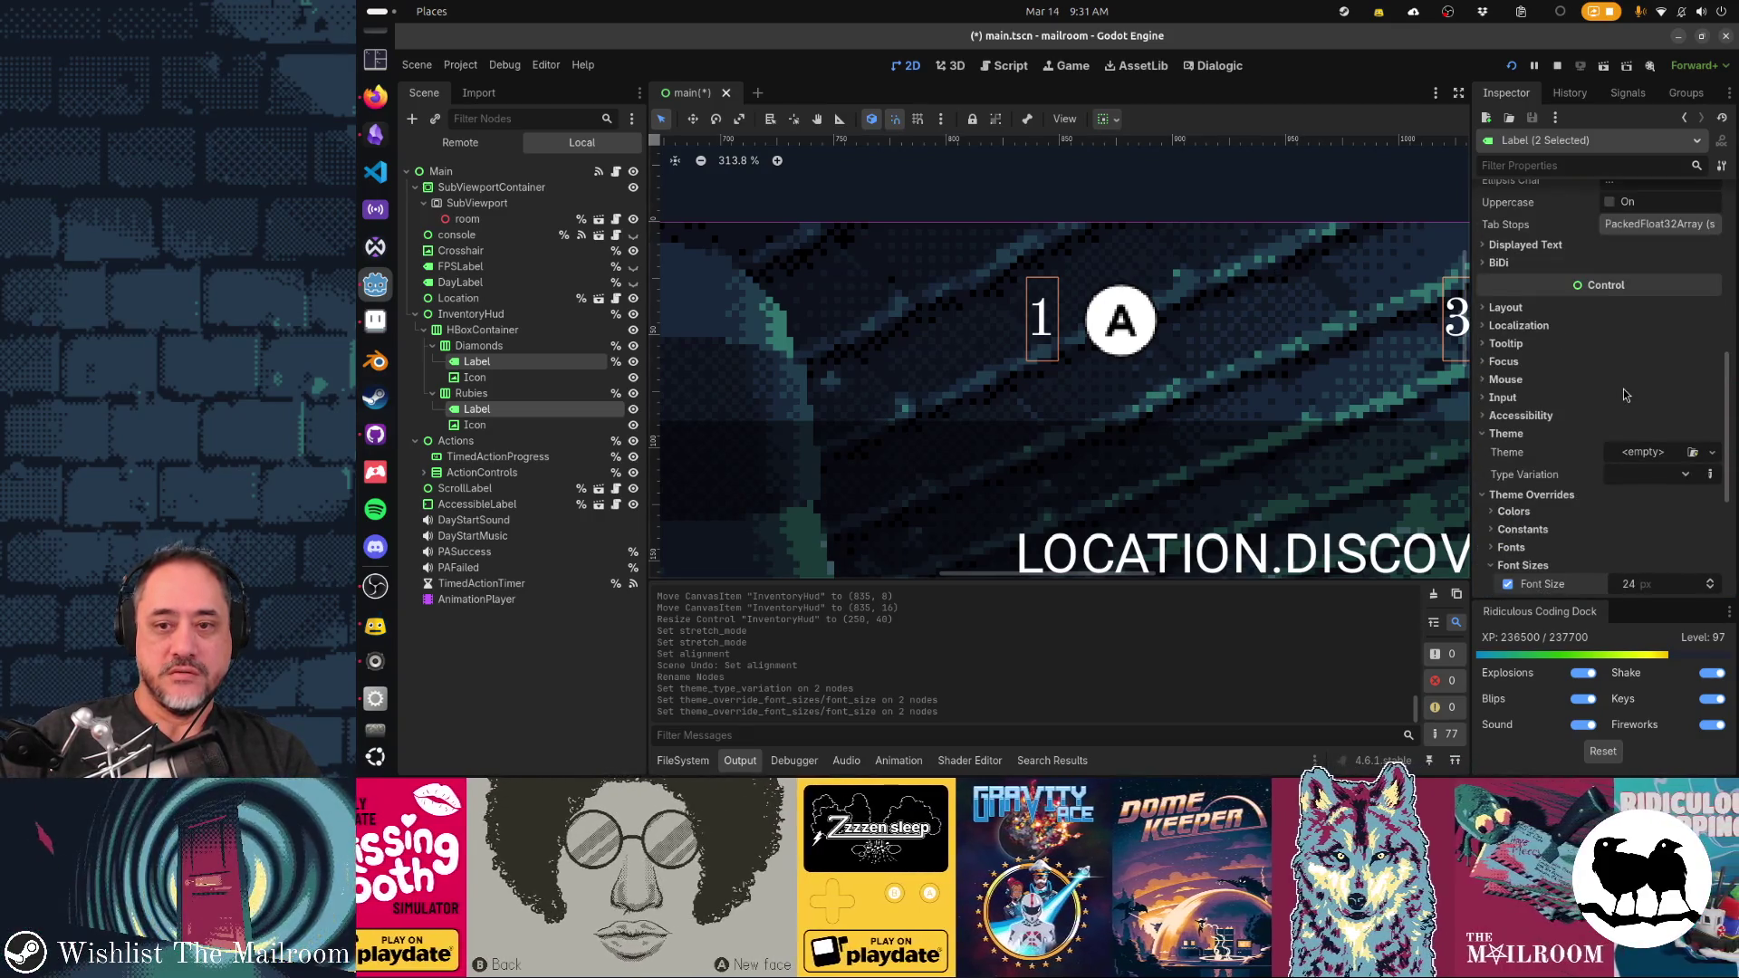
pyautogui.scroll(2, 1623, 392)
pyautogui.scroll(2, 1623, 388)
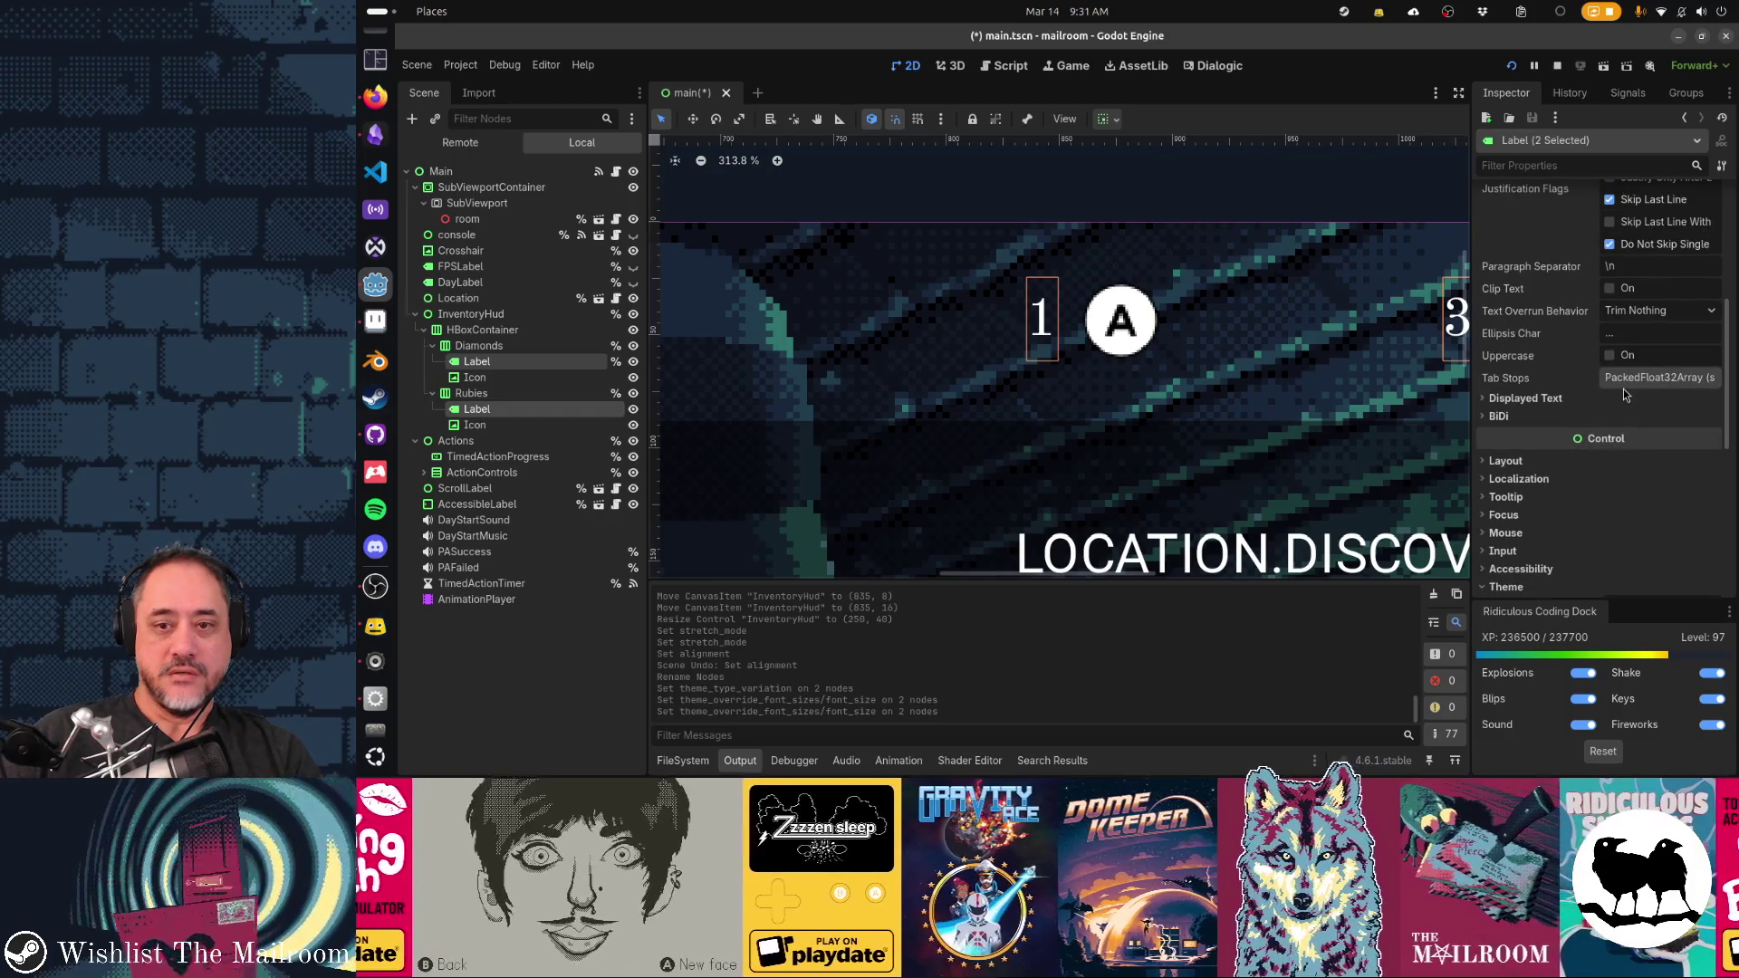
pyautogui.scroll(-2, 1623, 389)
pyautogui.scroll(-2, 1624, 391)
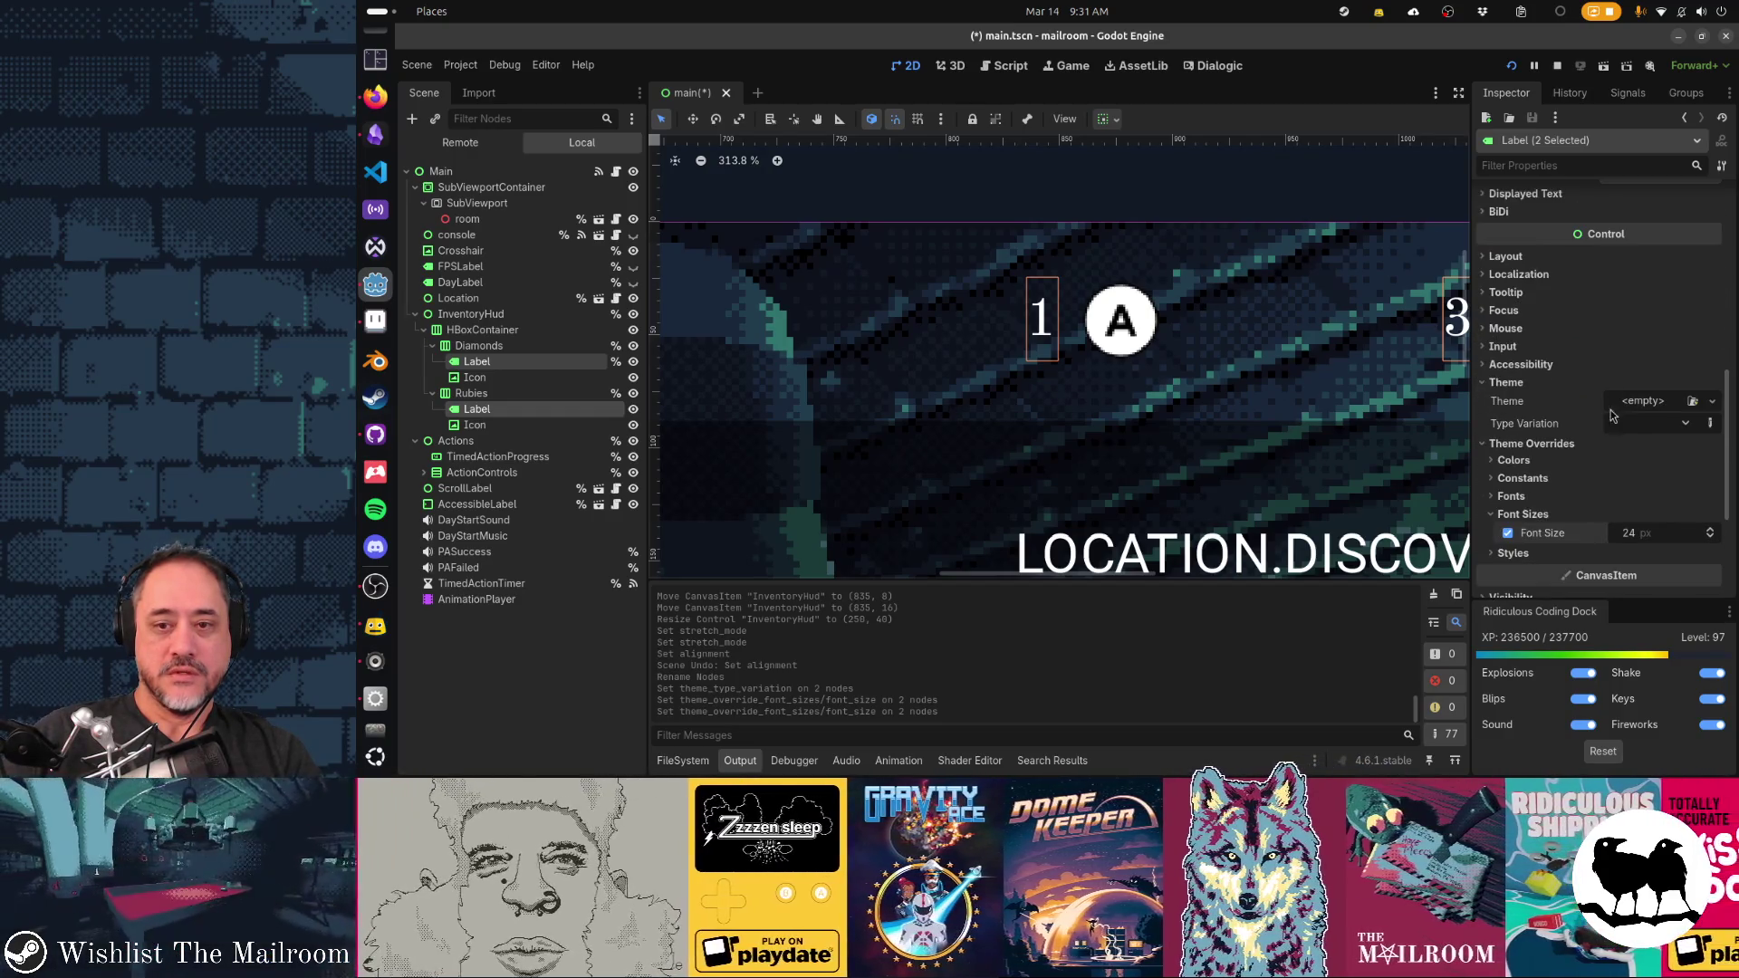
pyautogui.scroll(-2, 1583, 518)
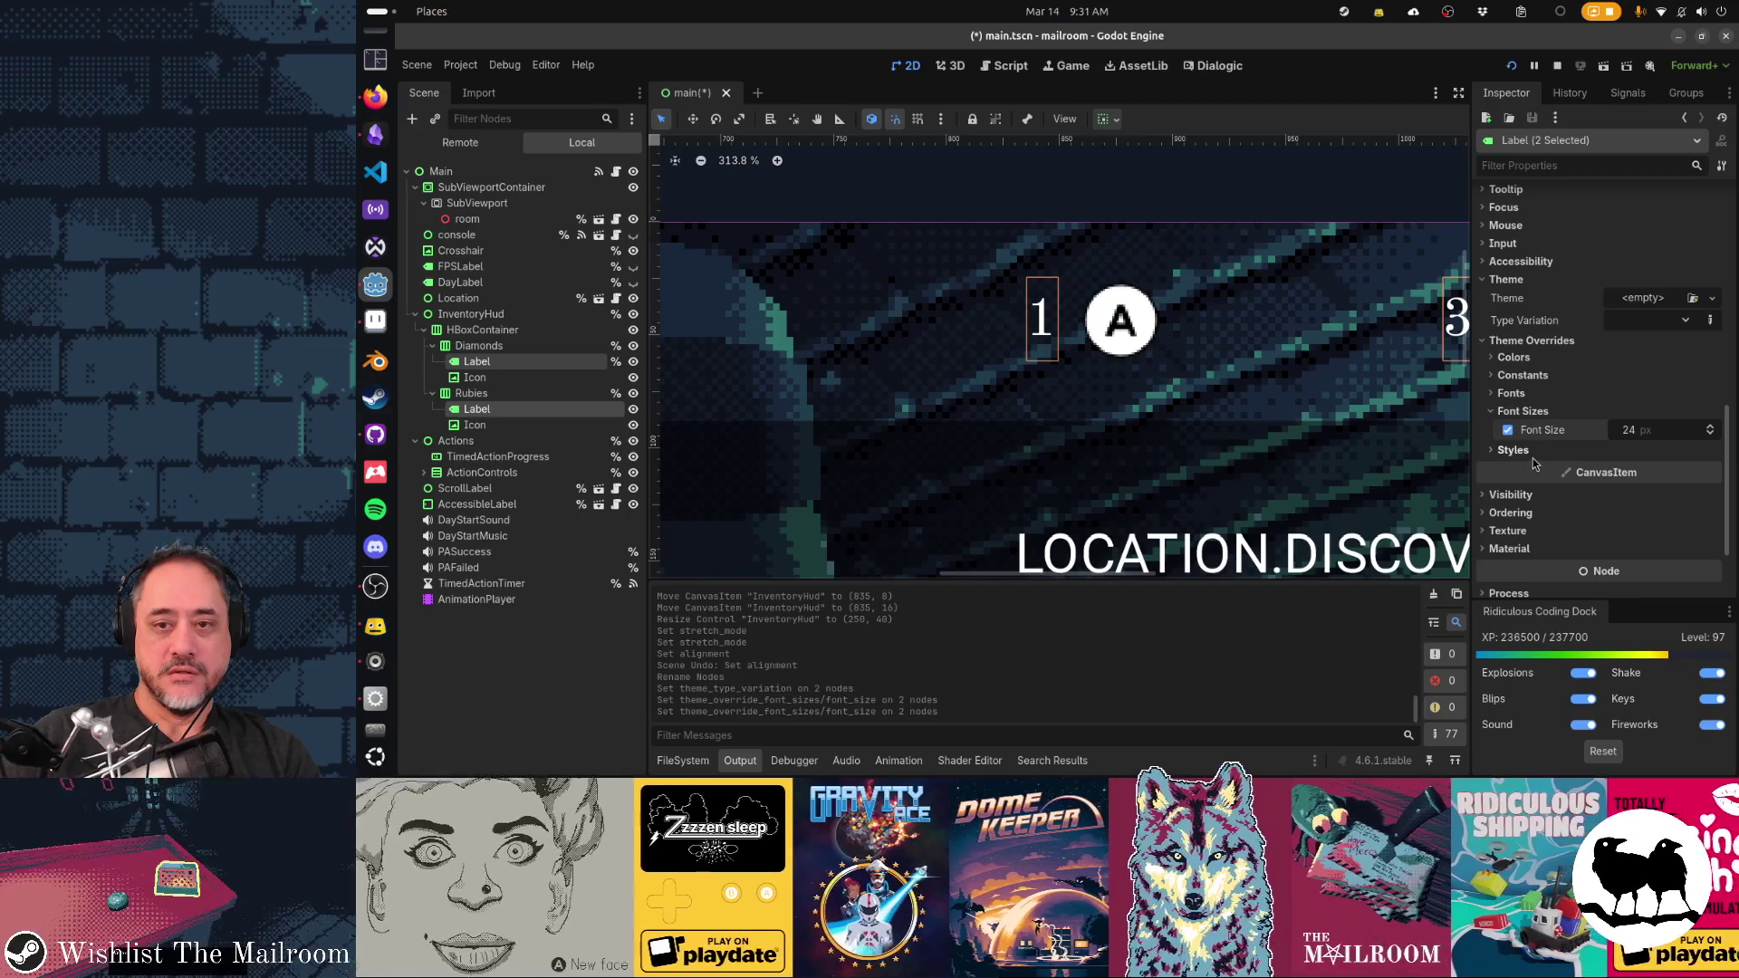
pyautogui.scroll(10, 1535, 456)
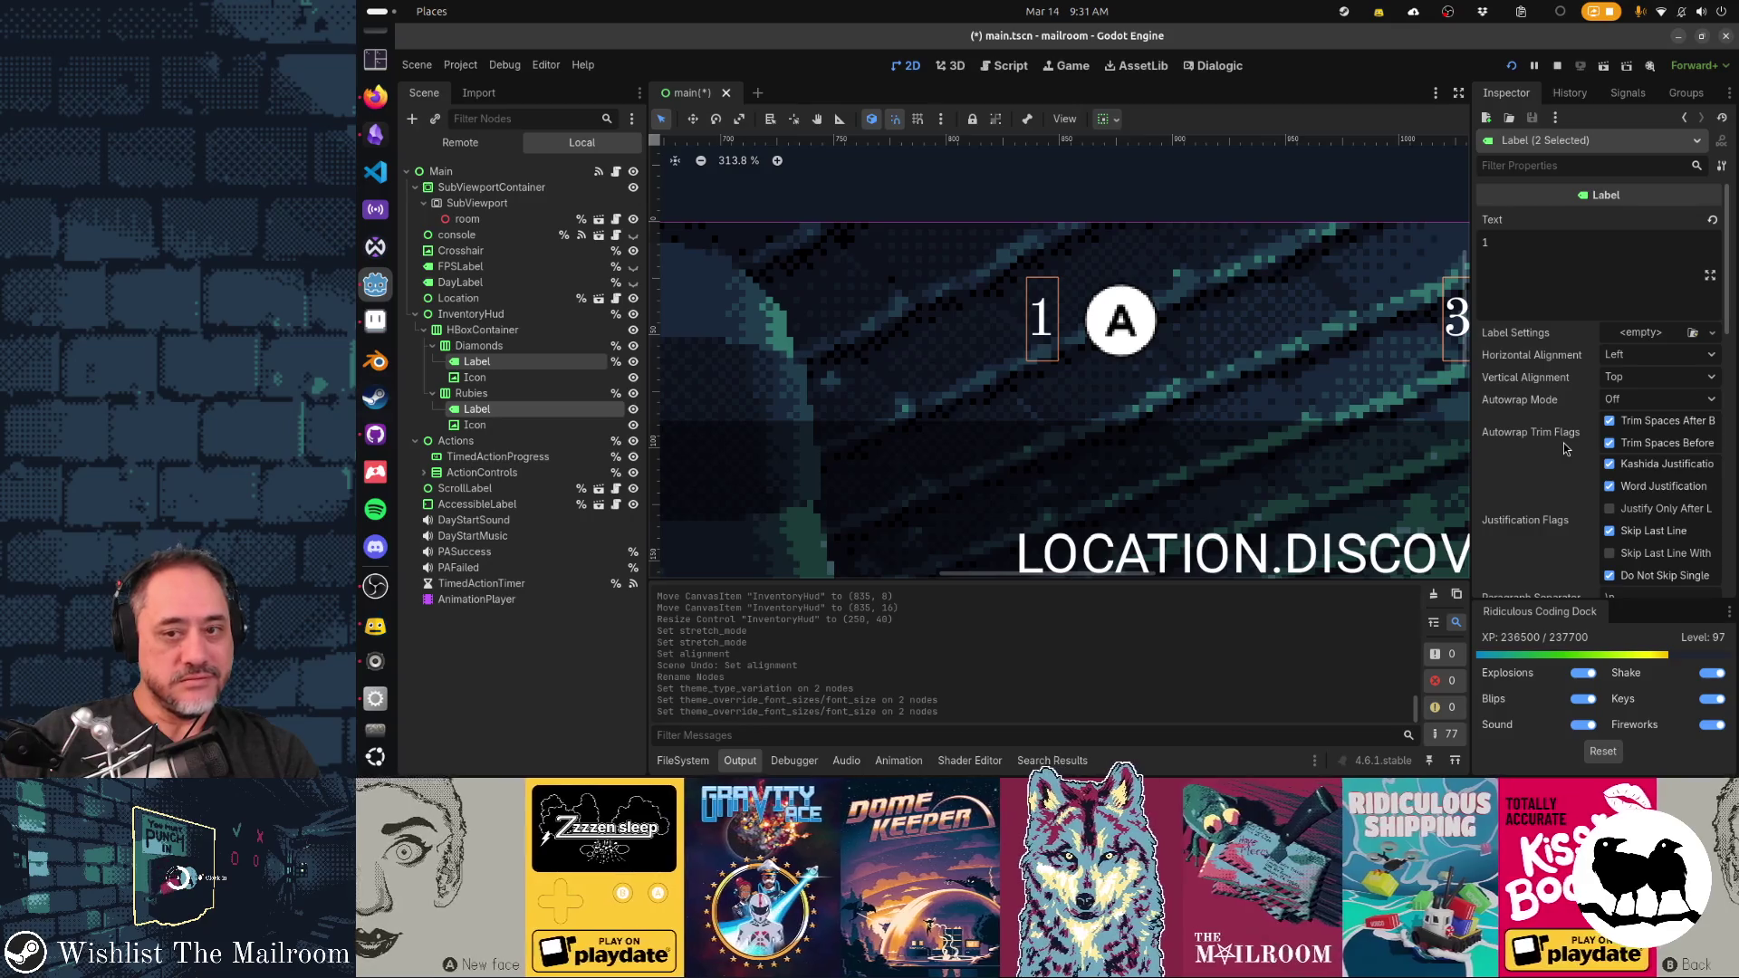
pyautogui.scroll(-1, 1563, 443)
pyautogui.click(1636, 331)
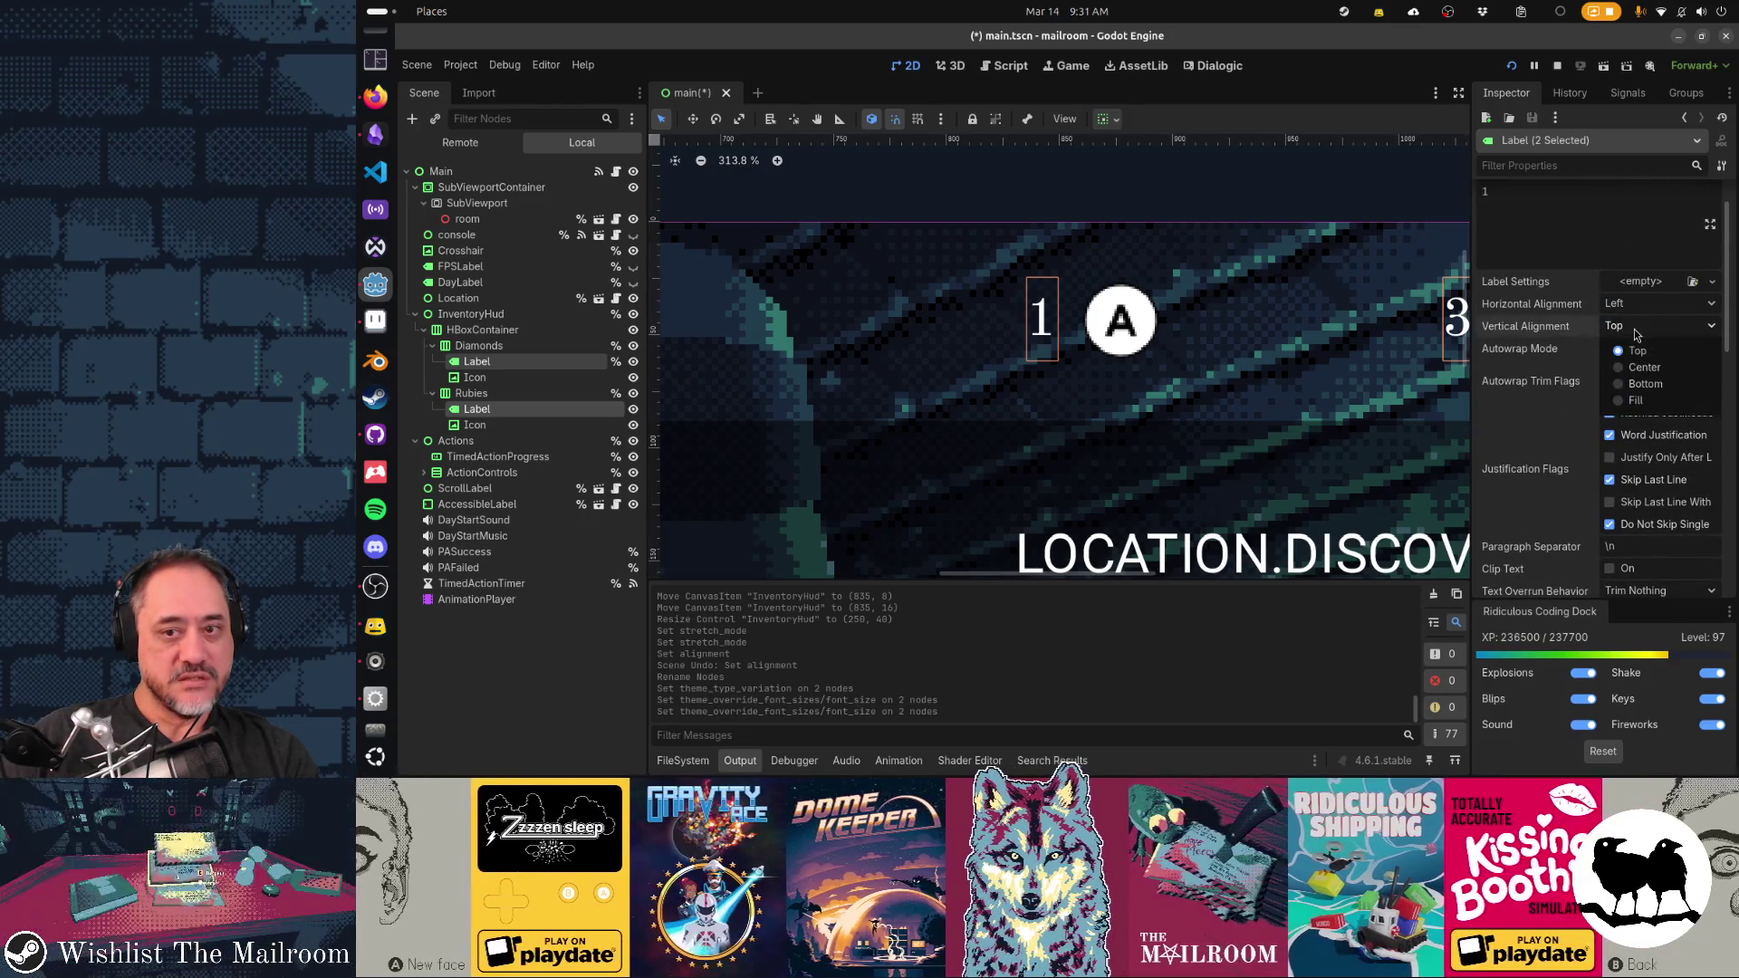
pyautogui.click(1644, 383)
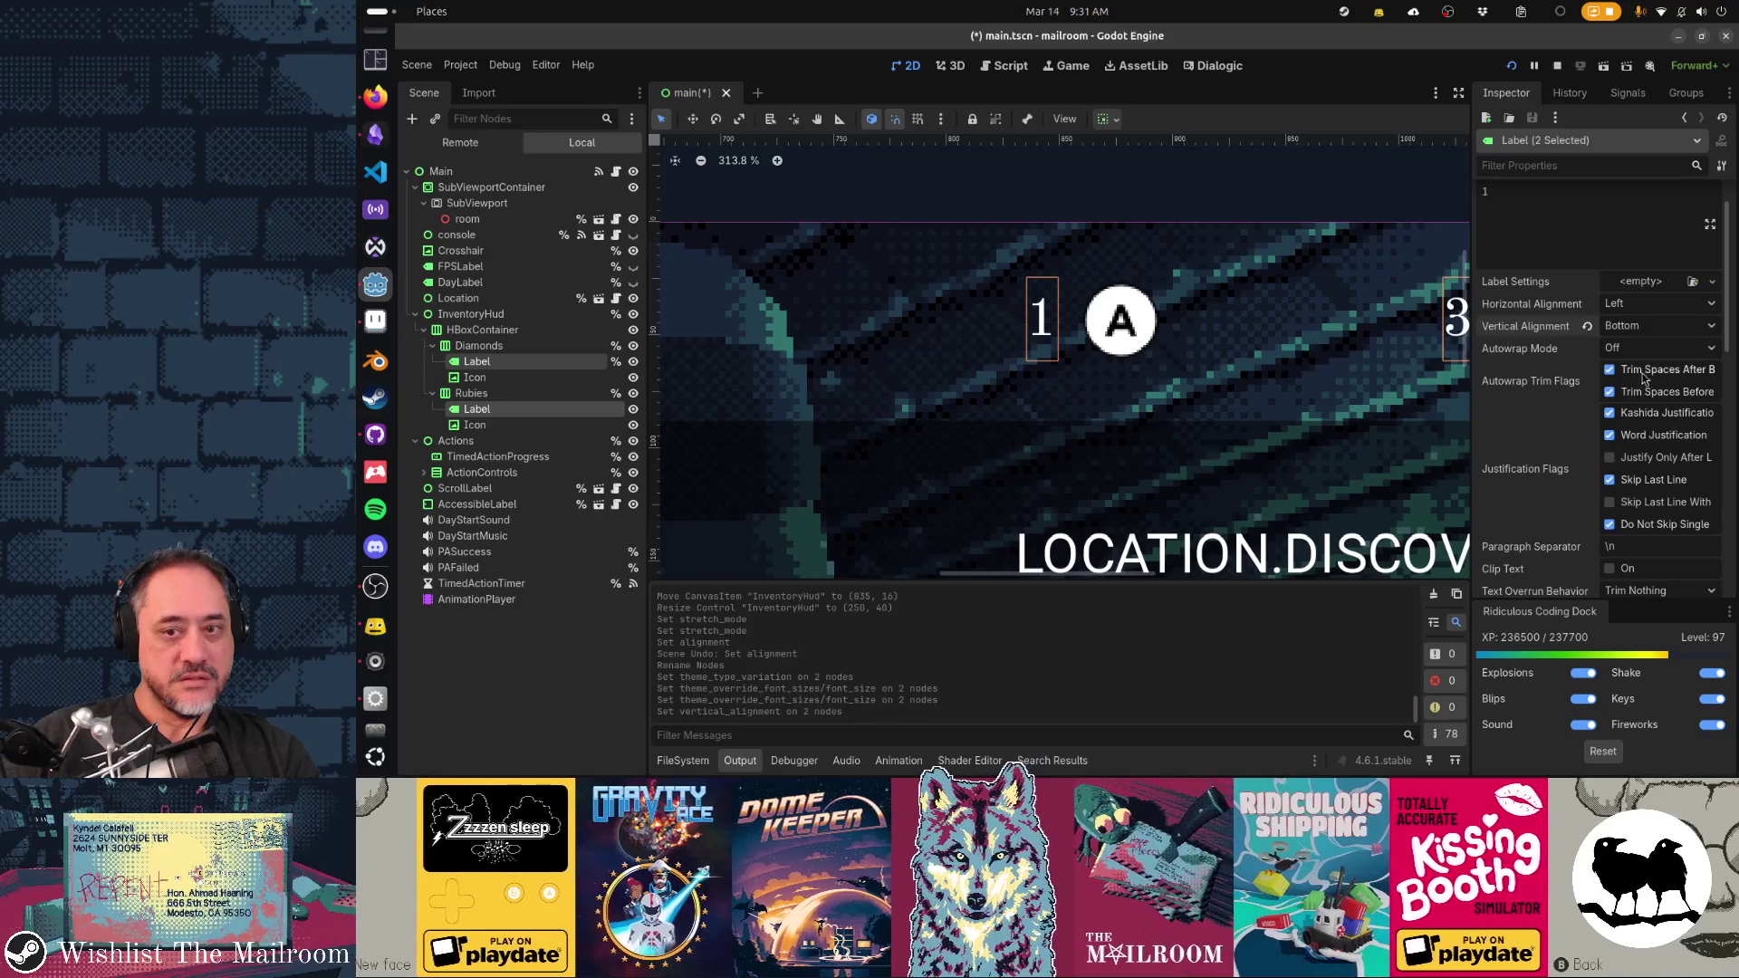
pyautogui.click(1627, 328)
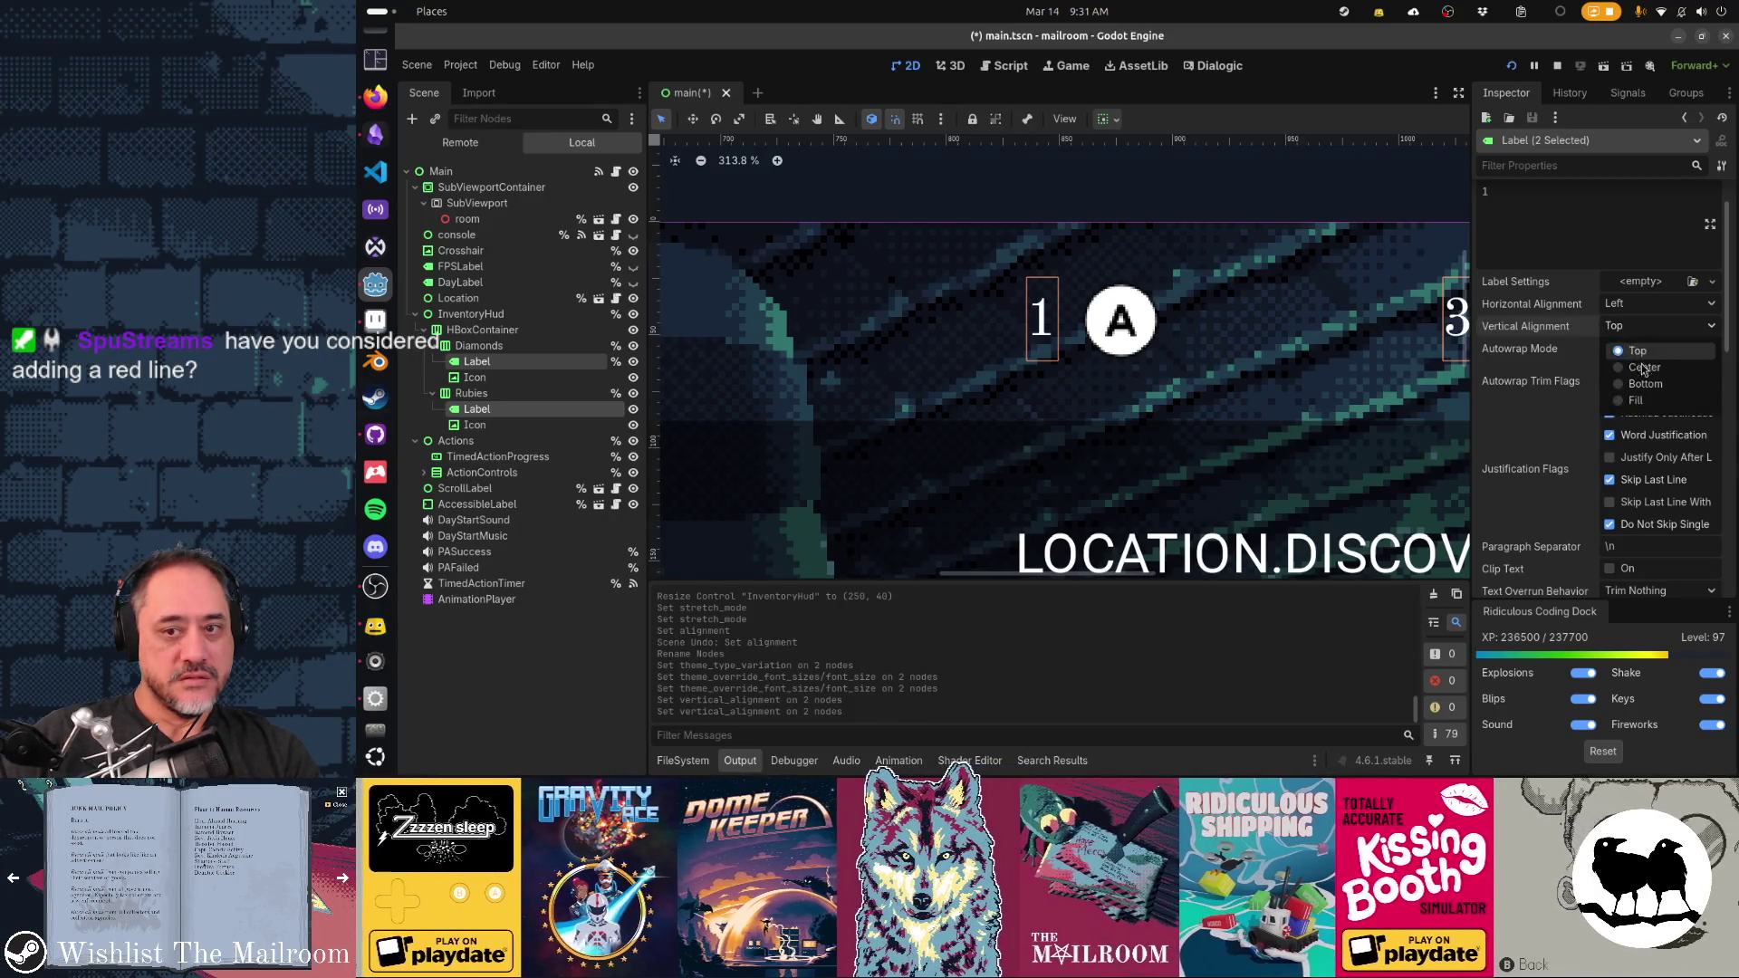
pyautogui.click(1608, 352)
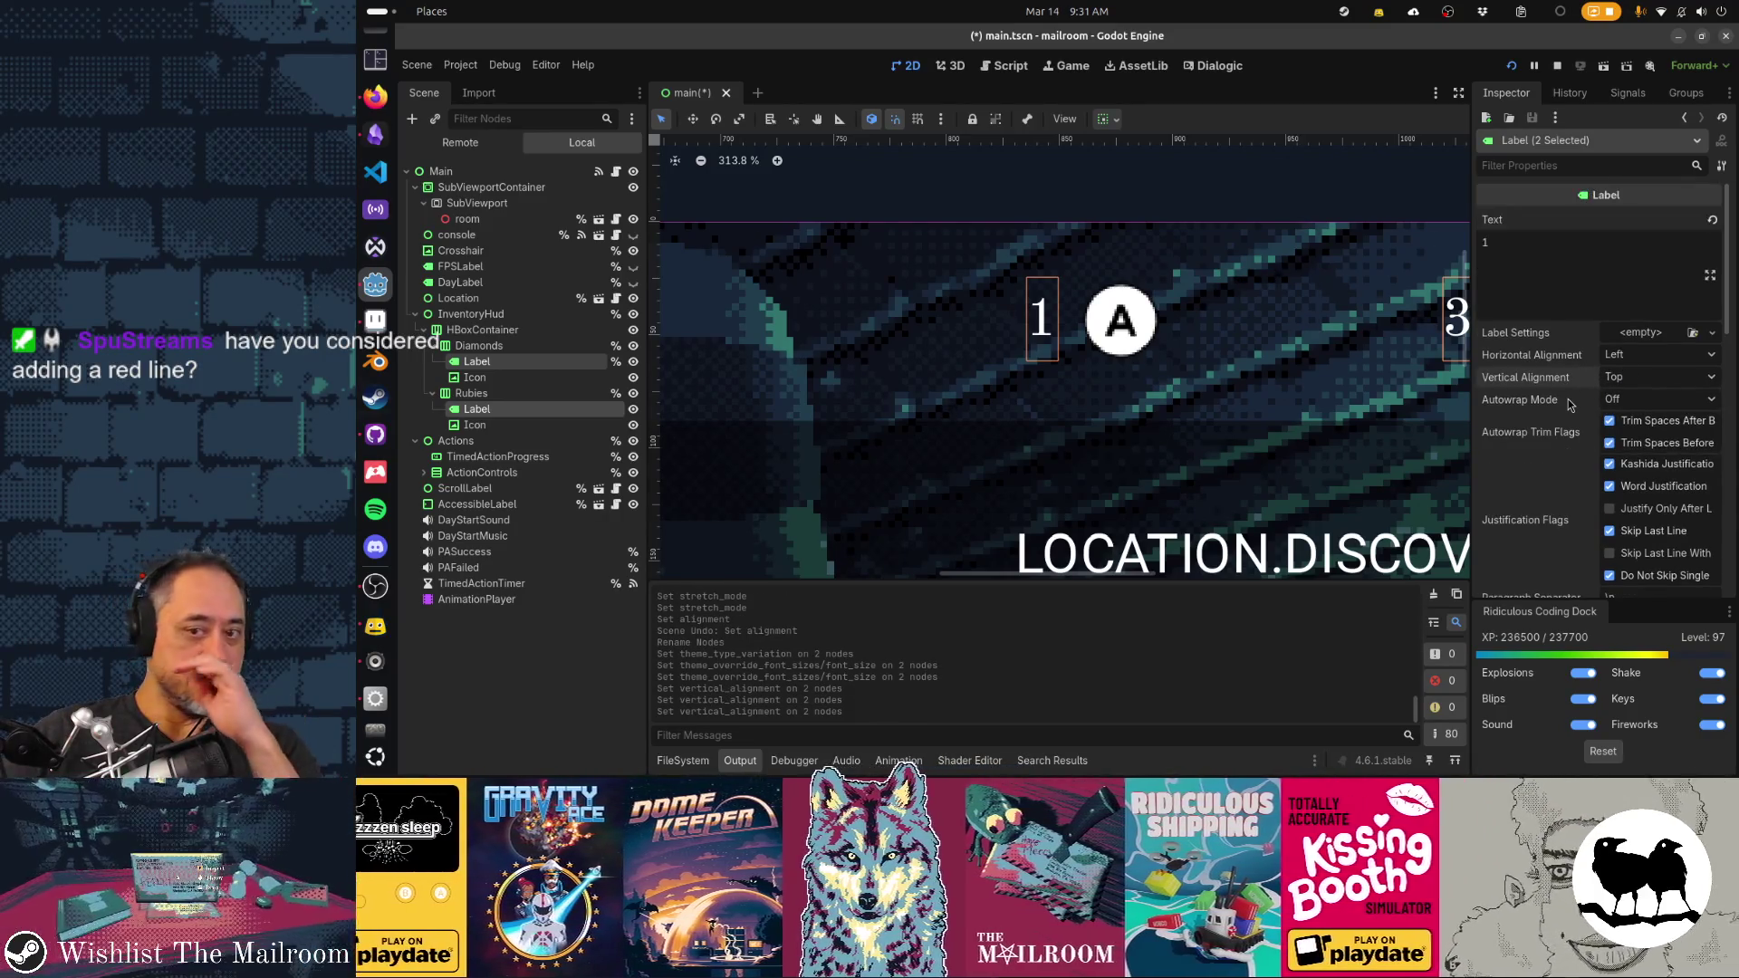
# Try Shrink End and Fill, then set the labels' vertical sizing to Shrink Center
pyautogui.scroll(-5, 1539, 453)
pyautogui.click(1505, 485)
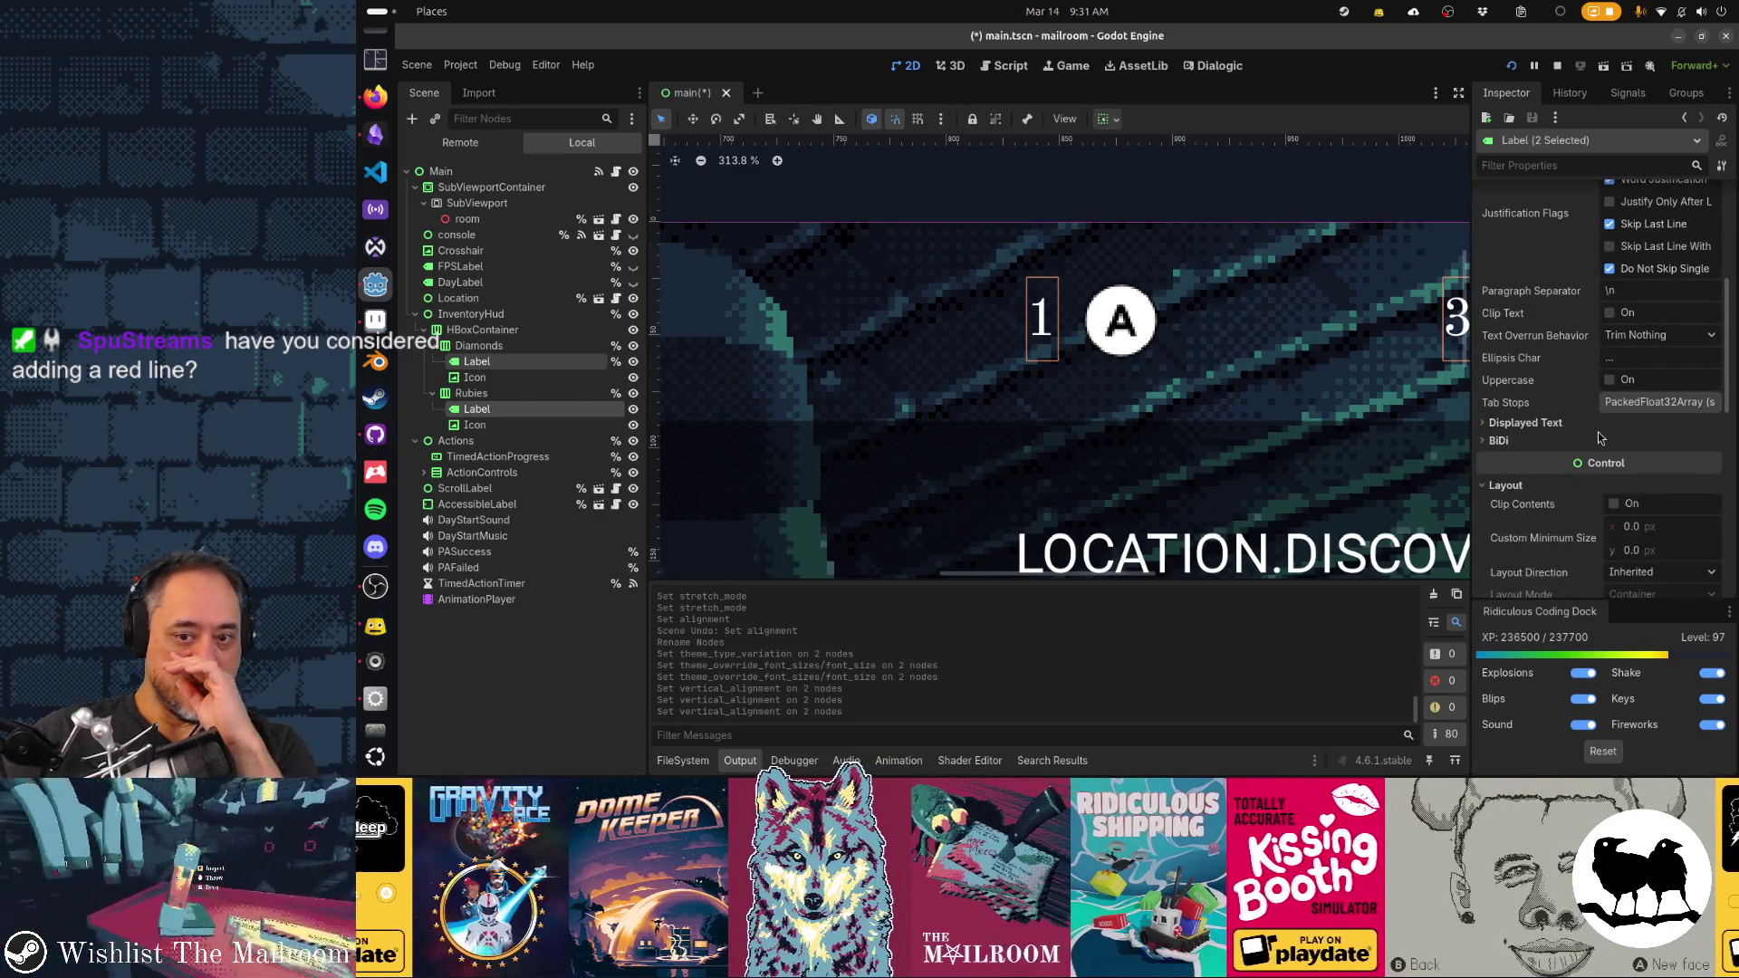
pyautogui.scroll(-5, 1597, 432)
pyautogui.click(1557, 375)
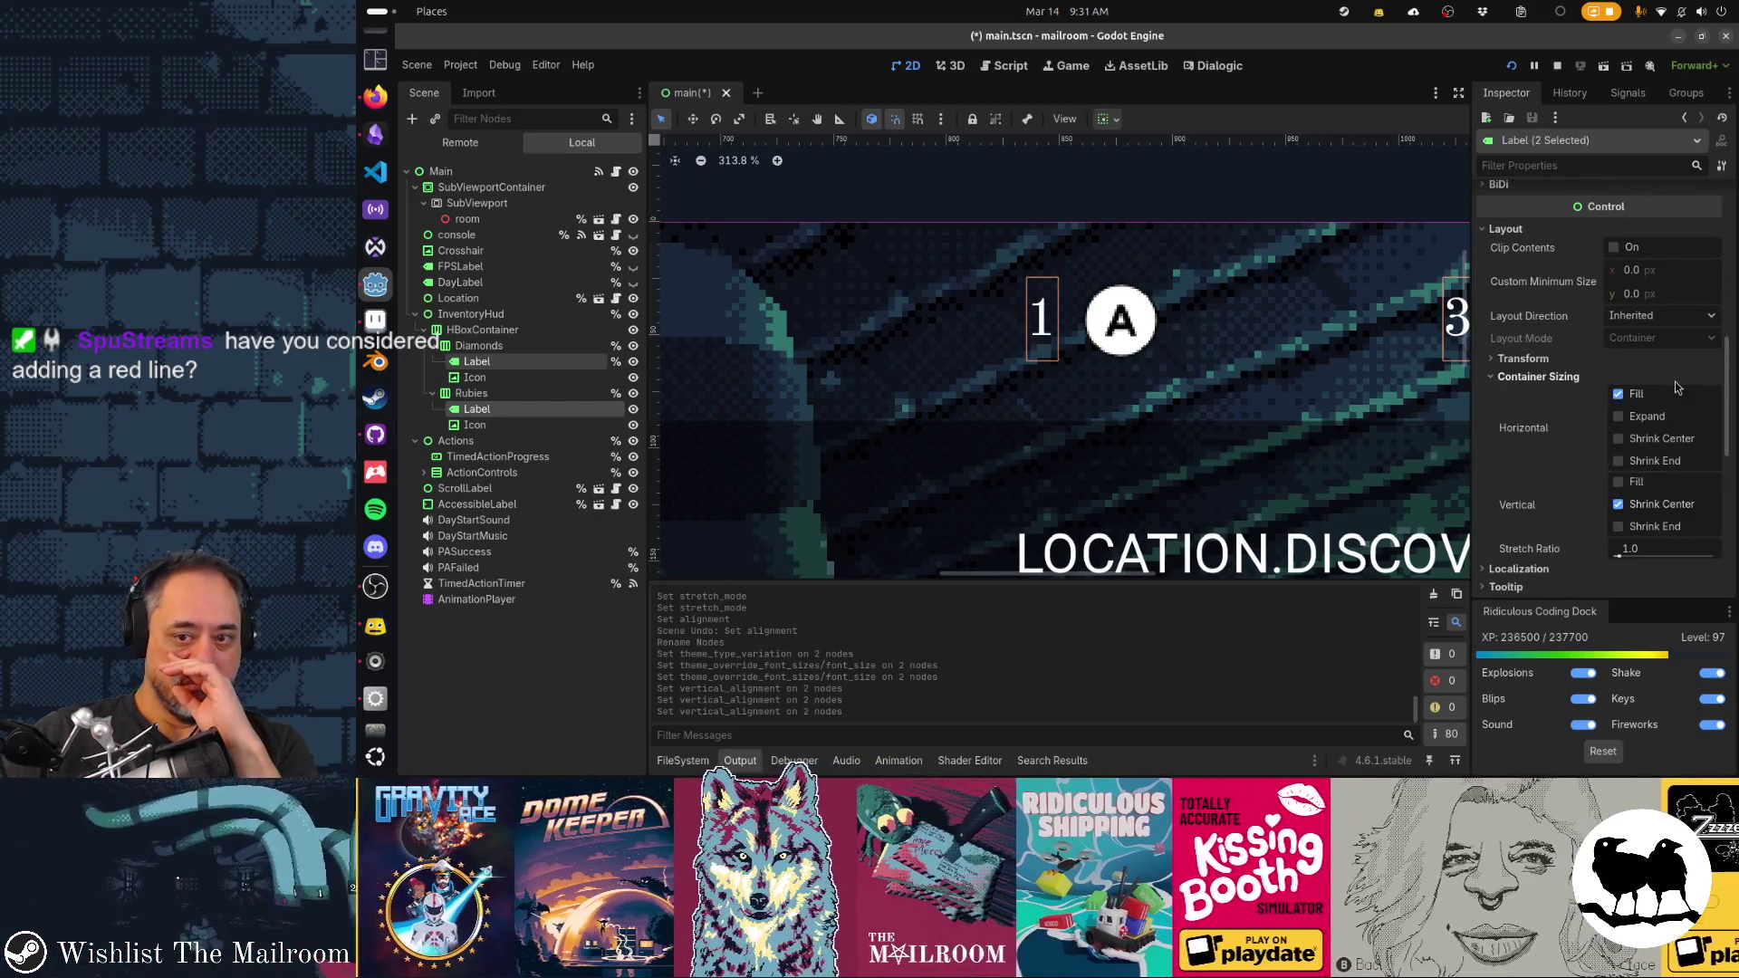
pyautogui.click(1656, 528)
pyautogui.click(1635, 483)
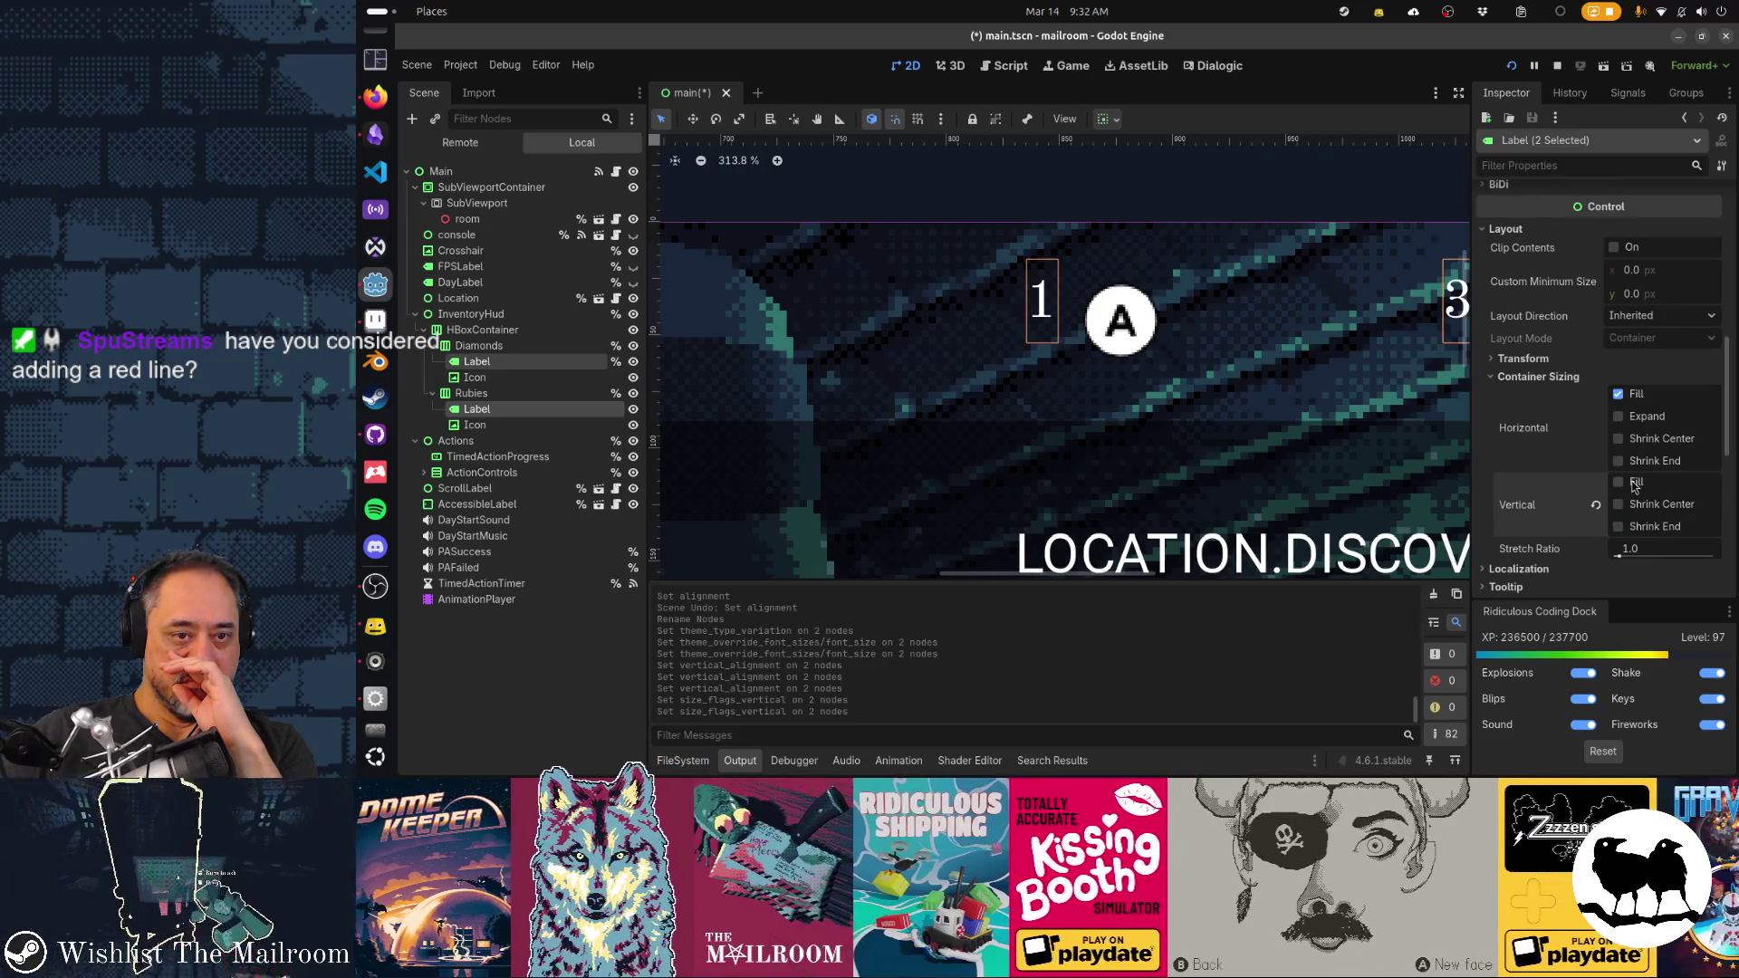
pyautogui.click(1645, 510)
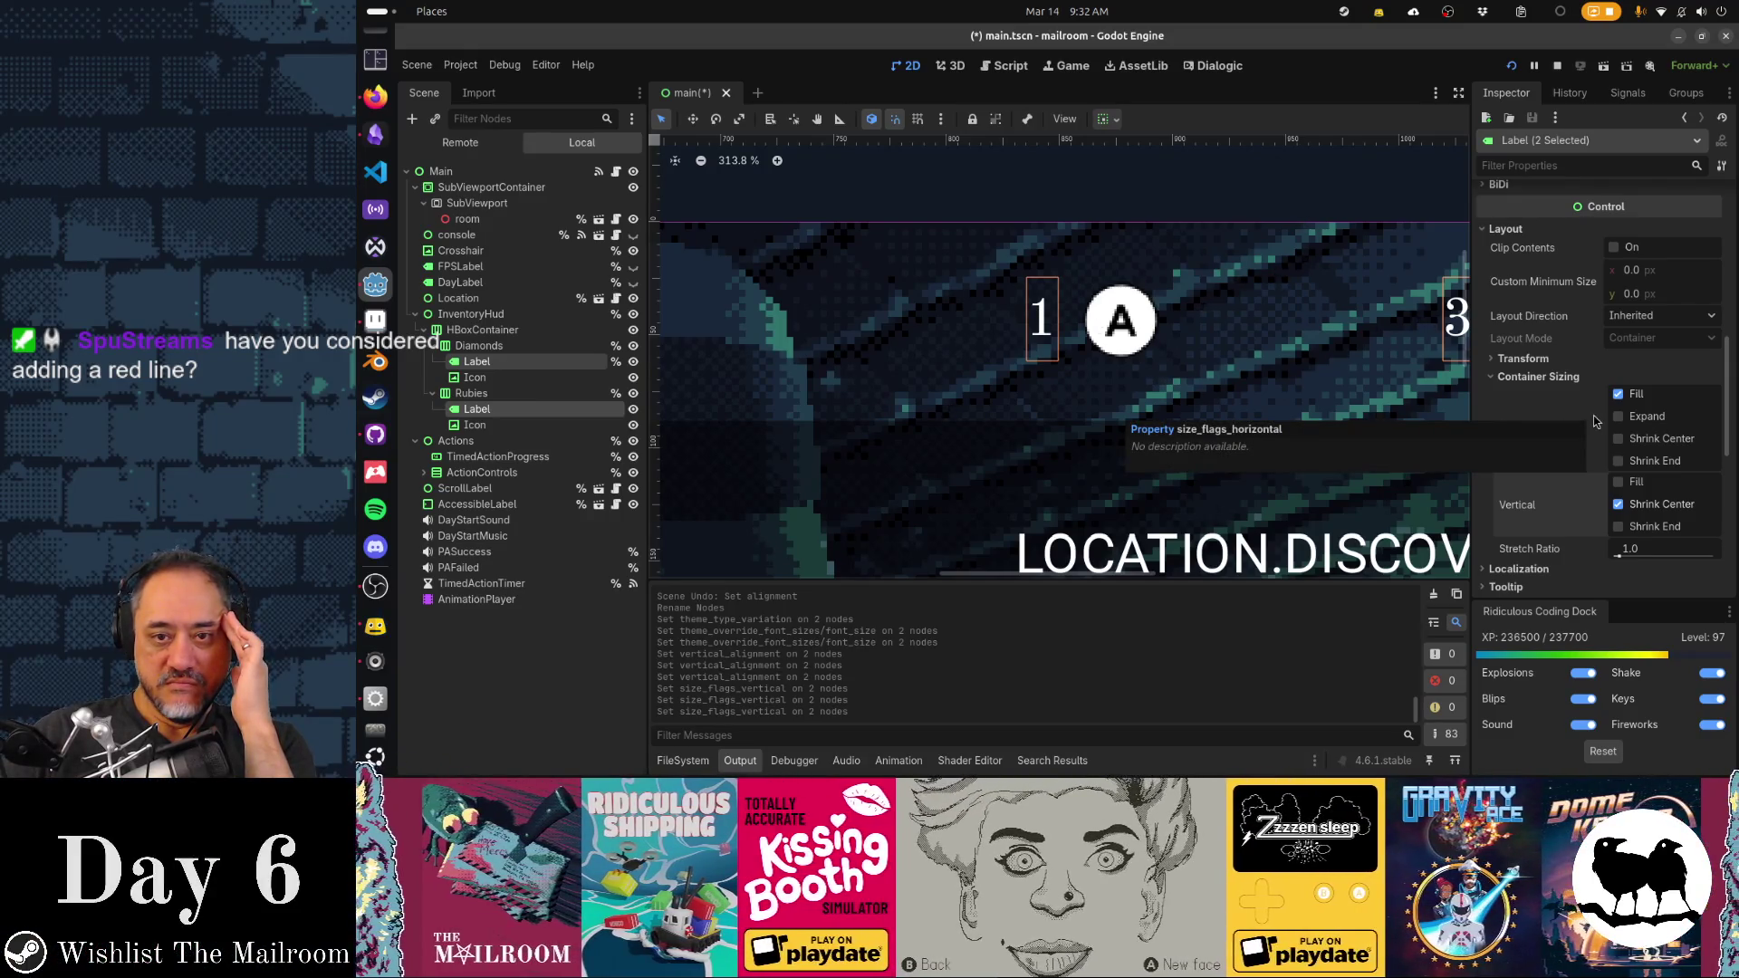
pyautogui.moveTo(1301, 371); pyautogui.dragTo(1117, 391)
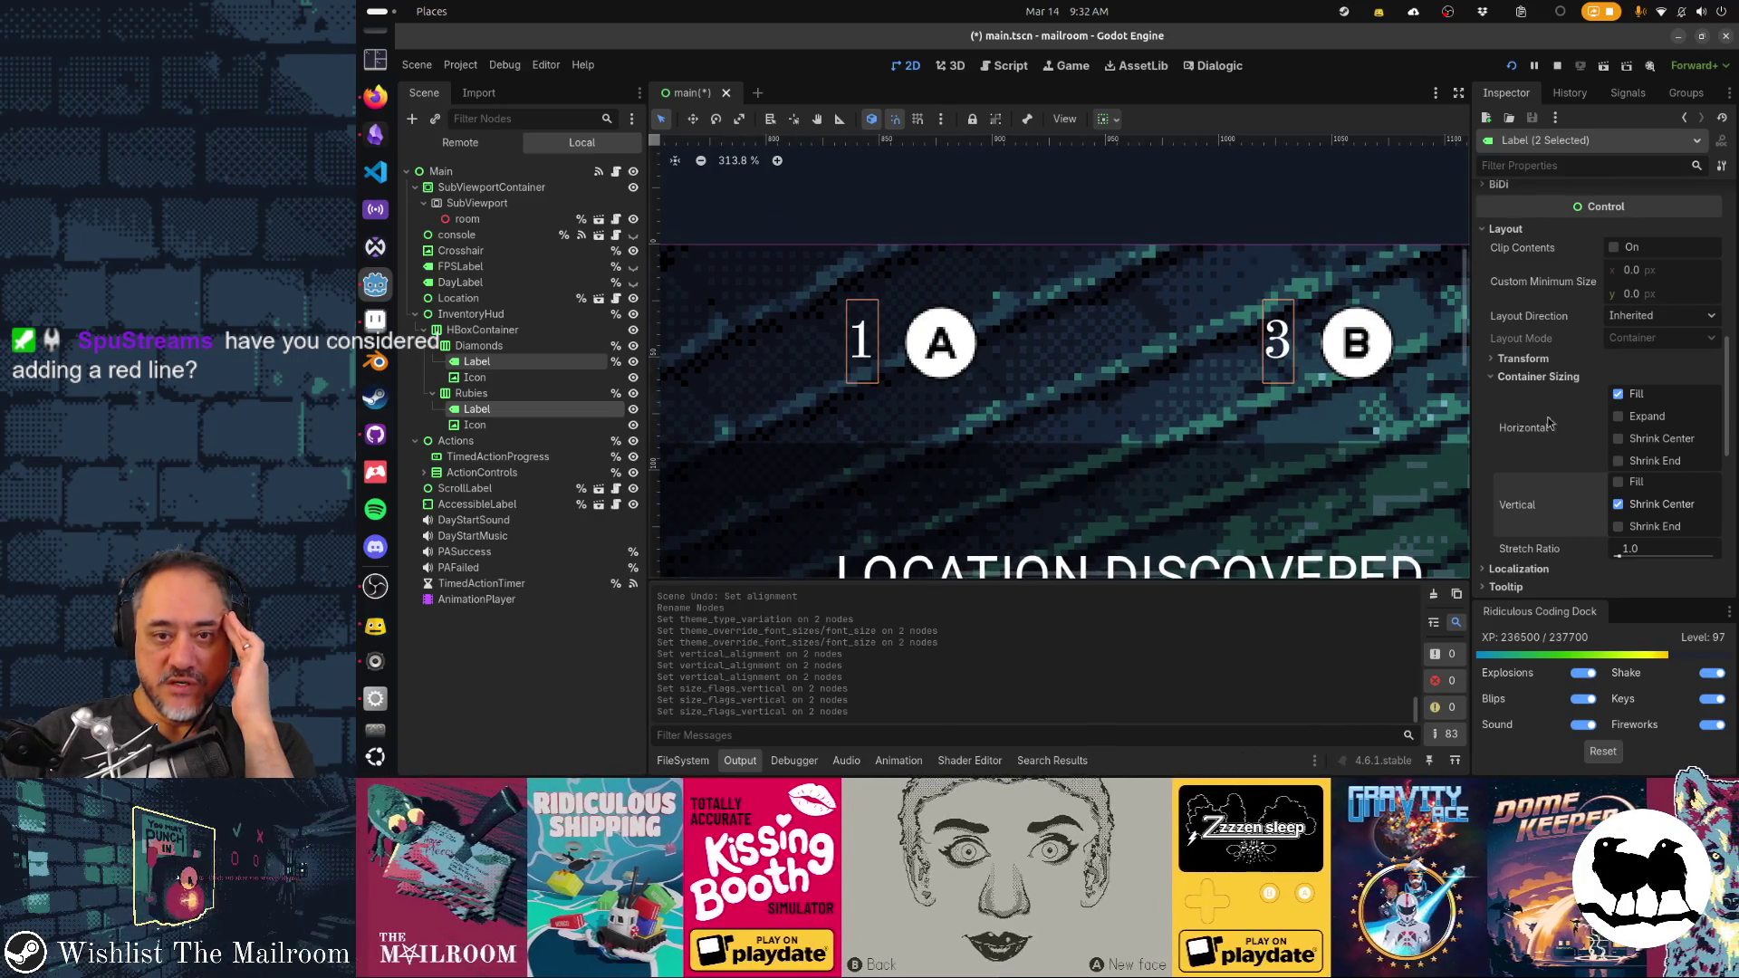
pyautogui.scroll(-3, 1601, 431)
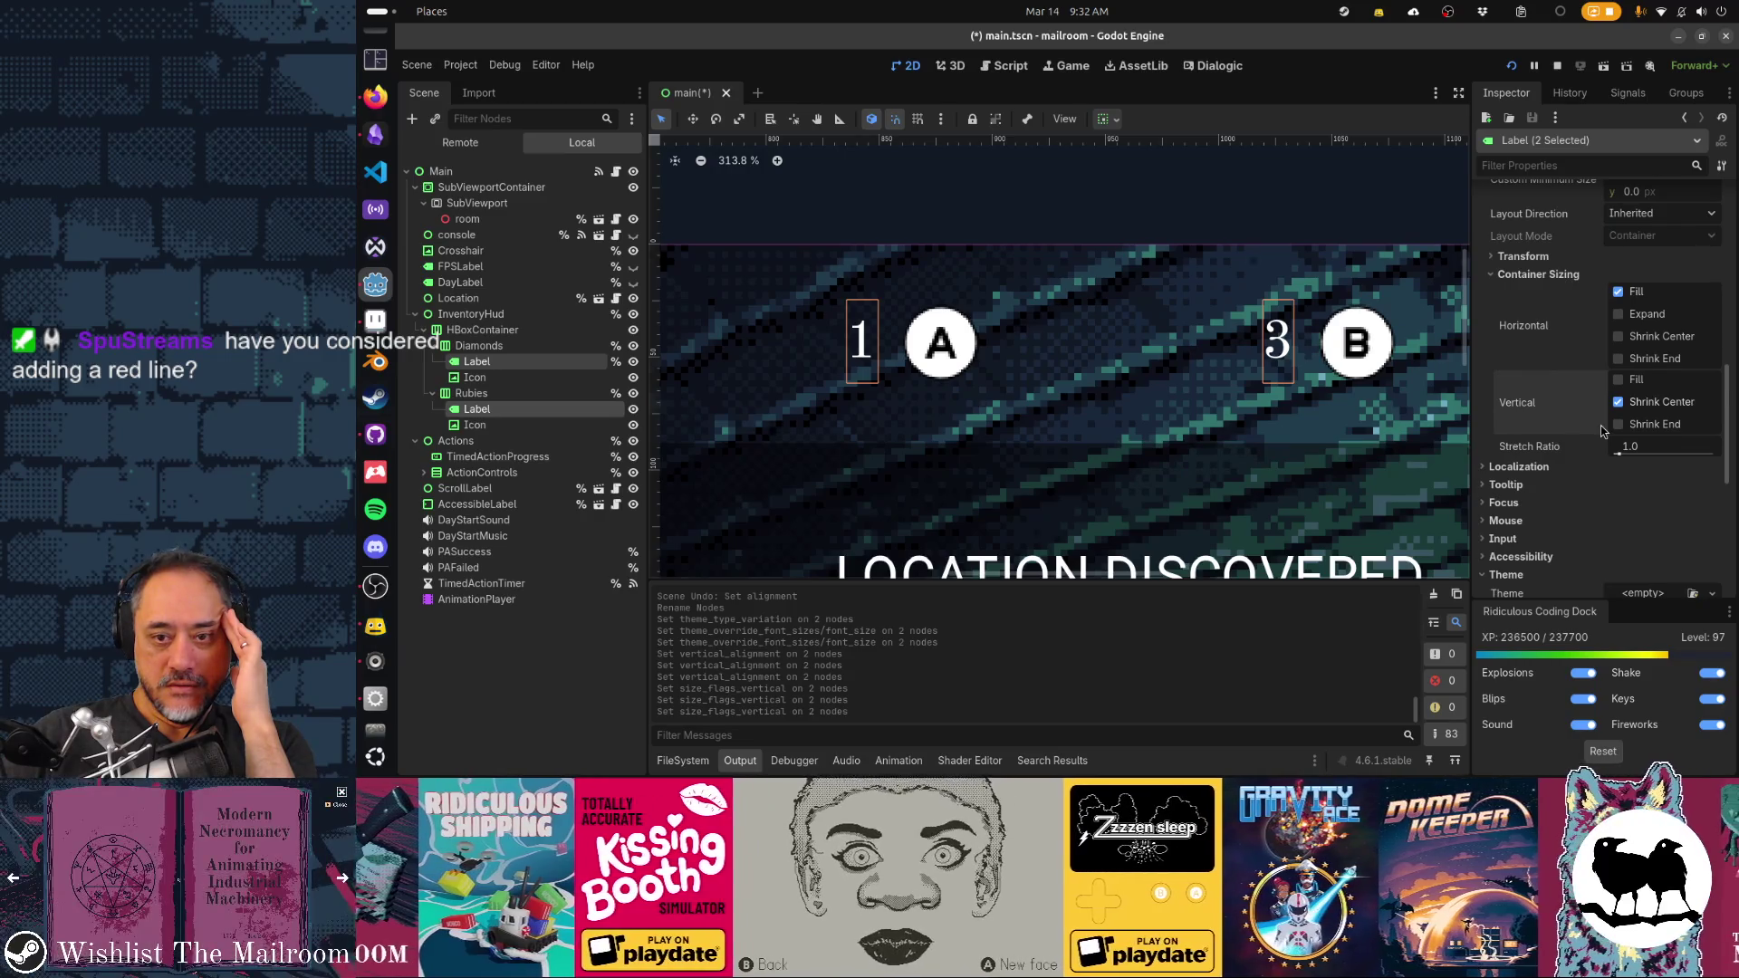
pyautogui.scroll(-3, 1601, 431)
pyautogui.scroll(-3, 1601, 431)
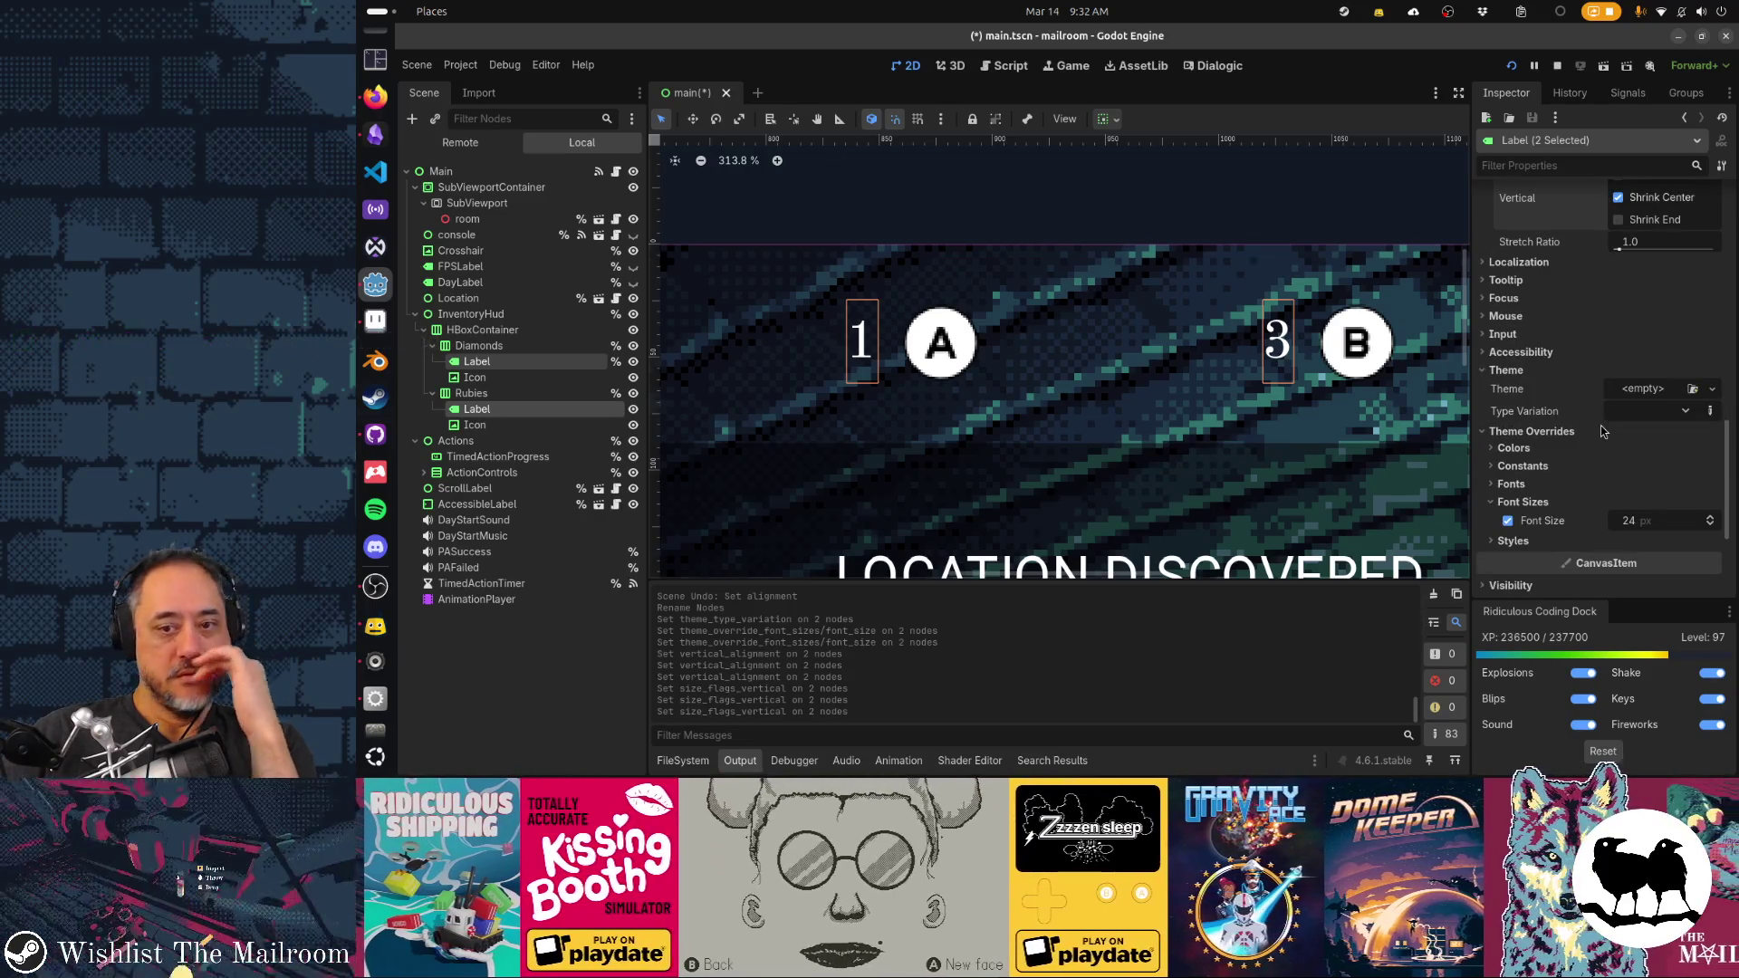
pyautogui.click(1555, 466)
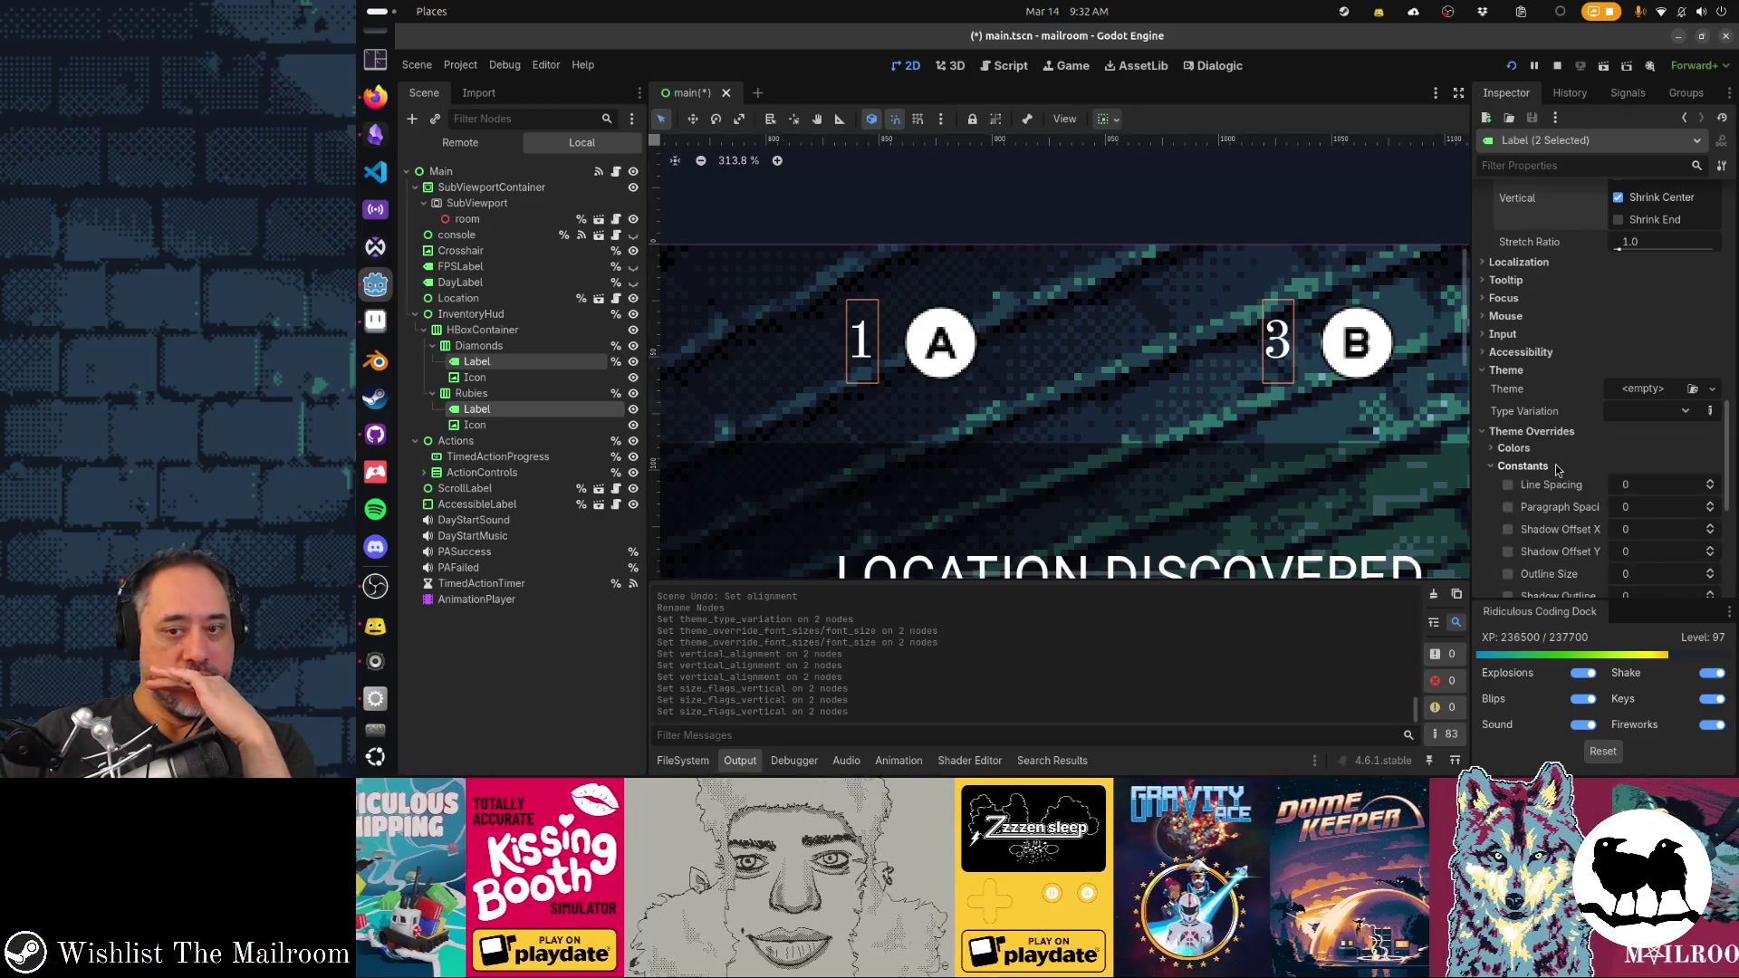
pyautogui.doubleClick(1710, 483)
pyautogui.write('10')
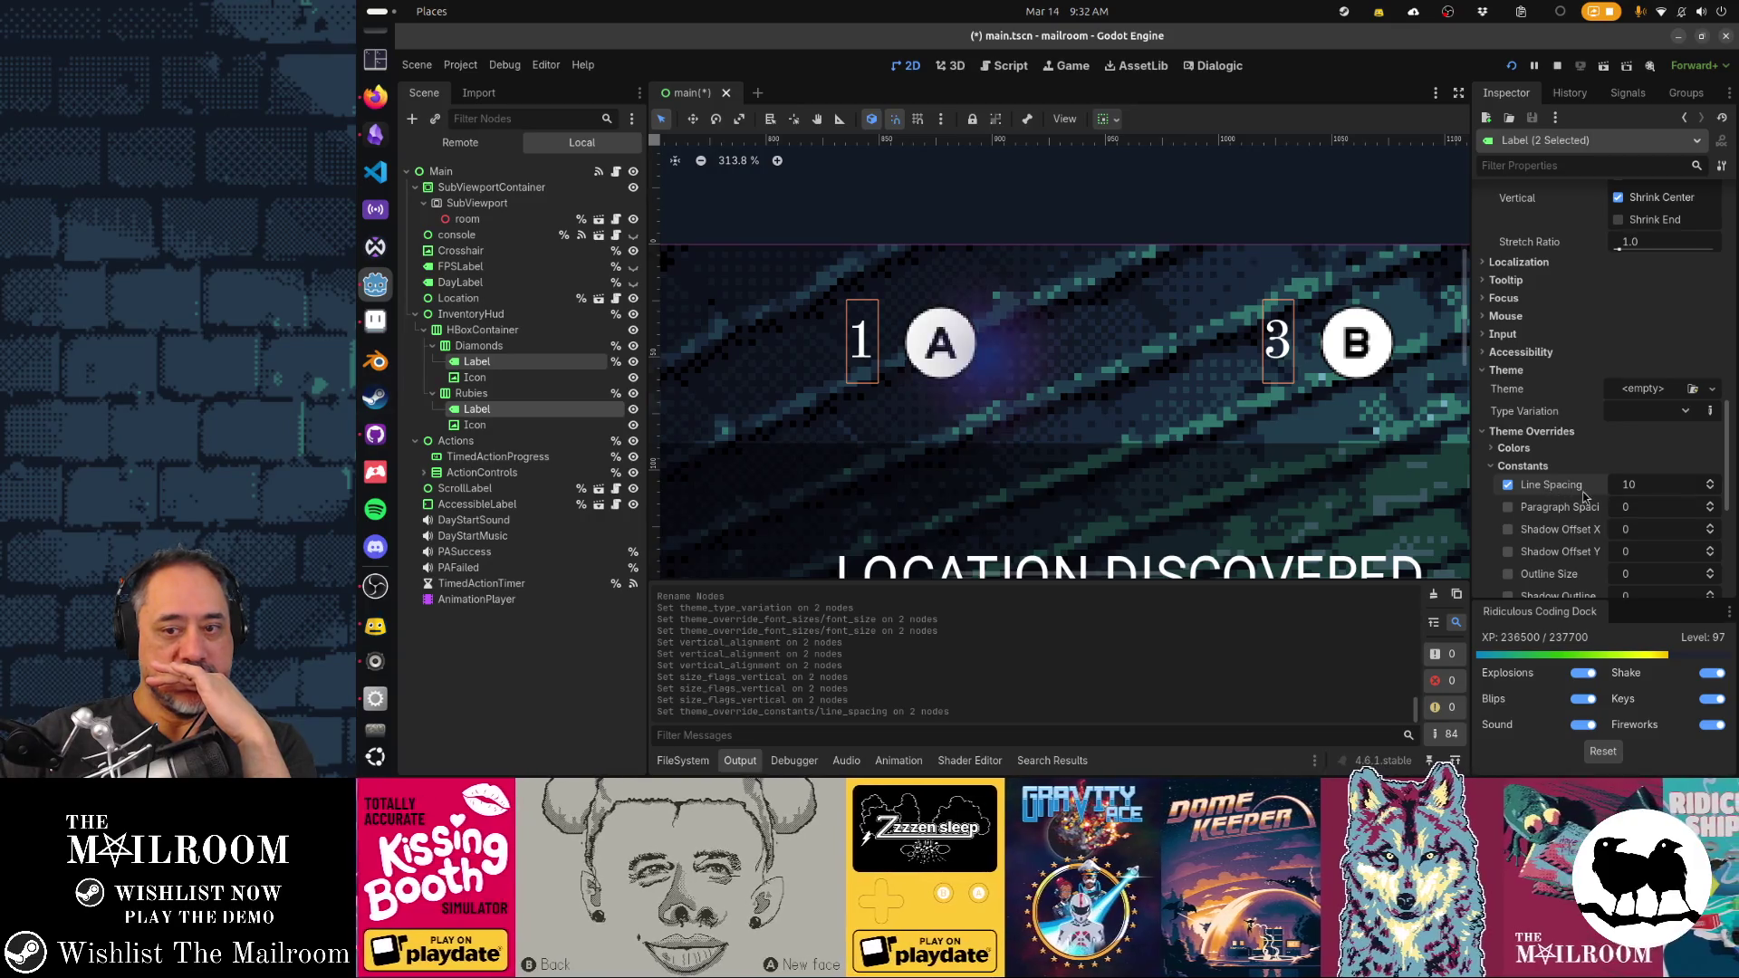
pyautogui.click(1709, 506)
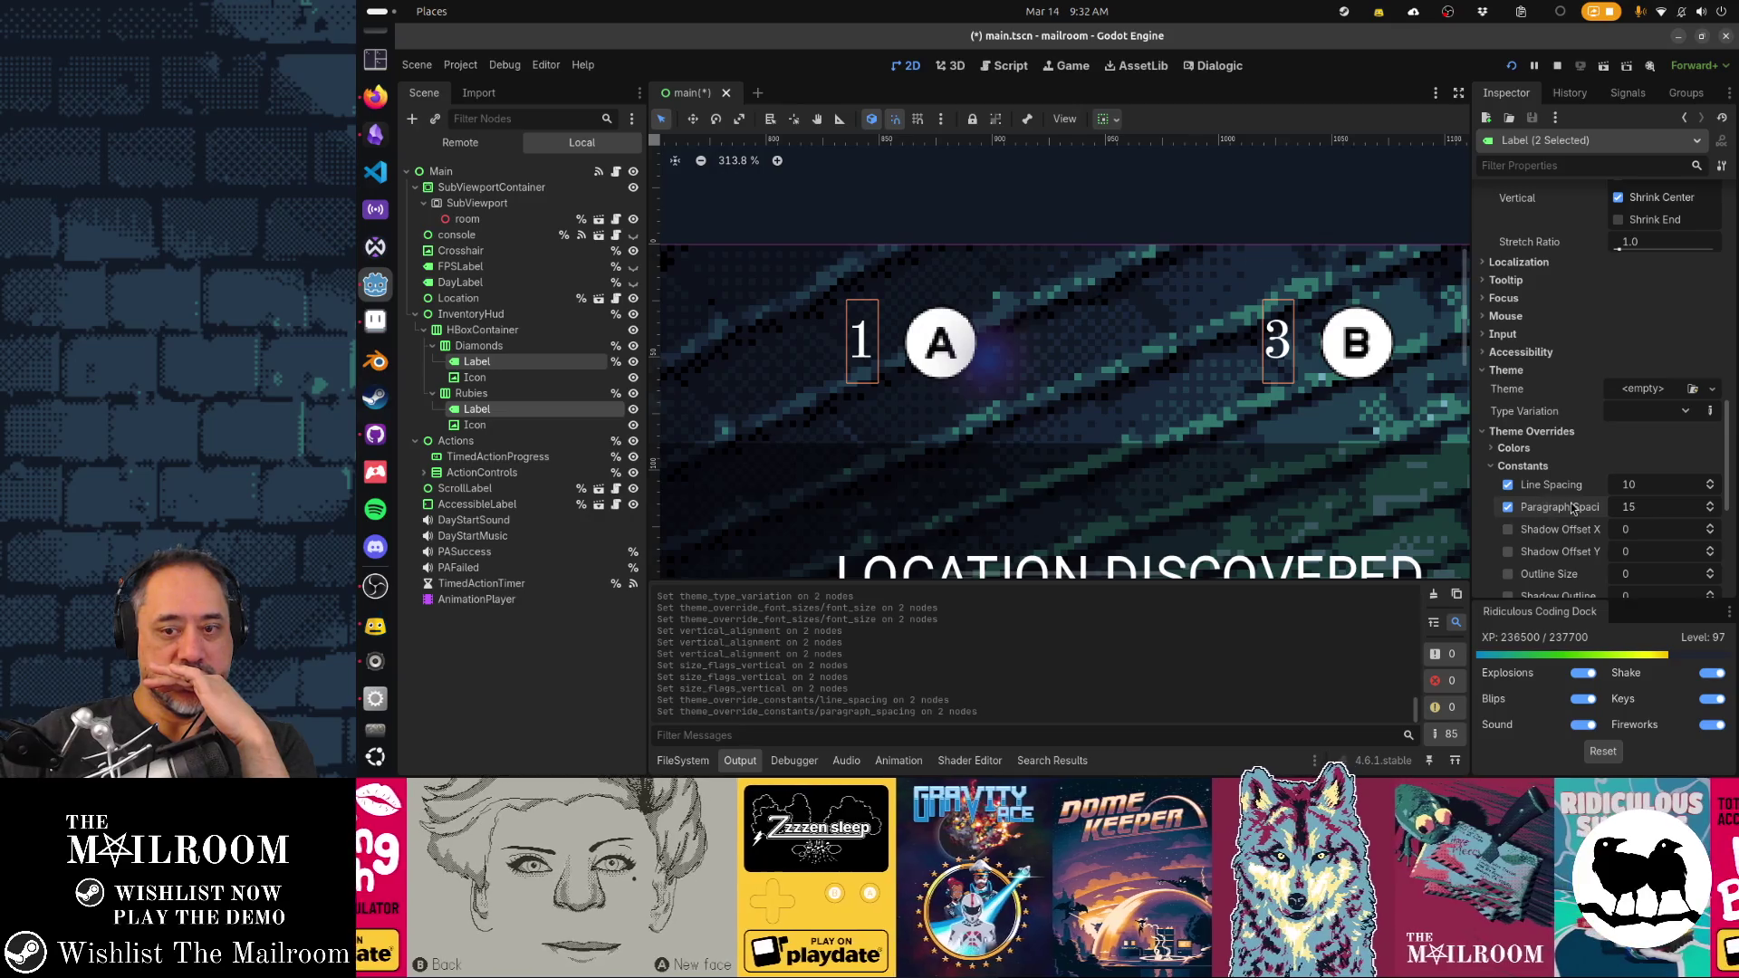
pyautogui.scroll(-3, 1572, 508)
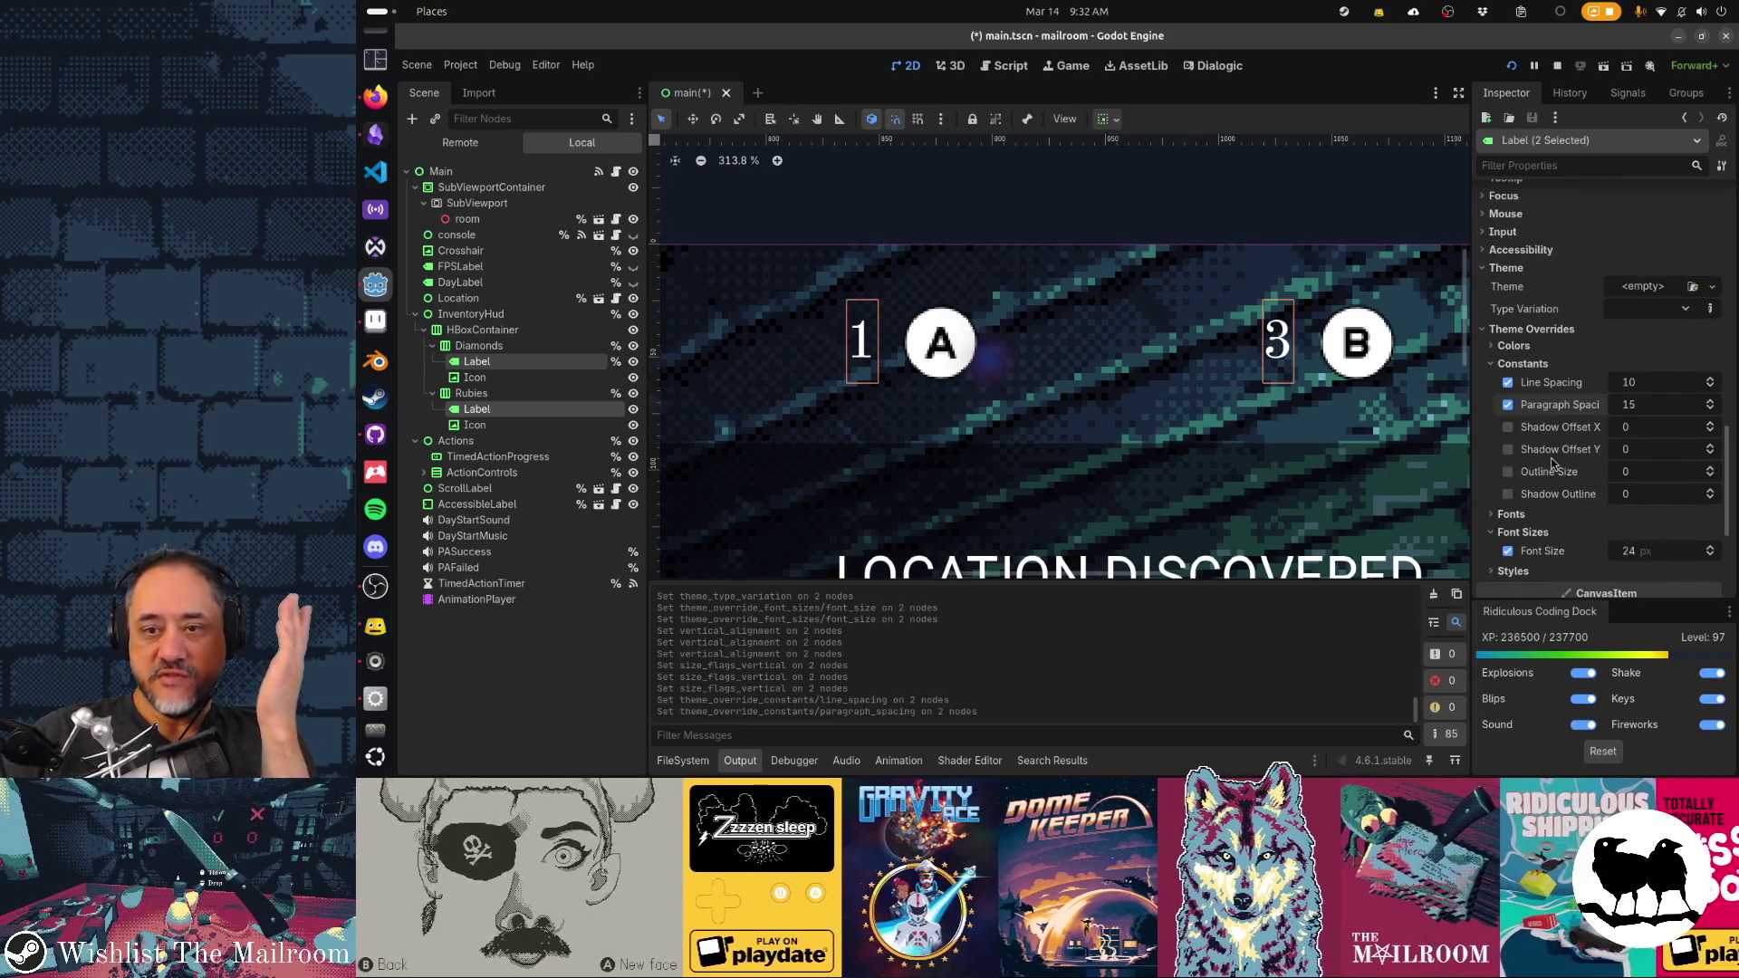
pyautogui.click(1506, 404)
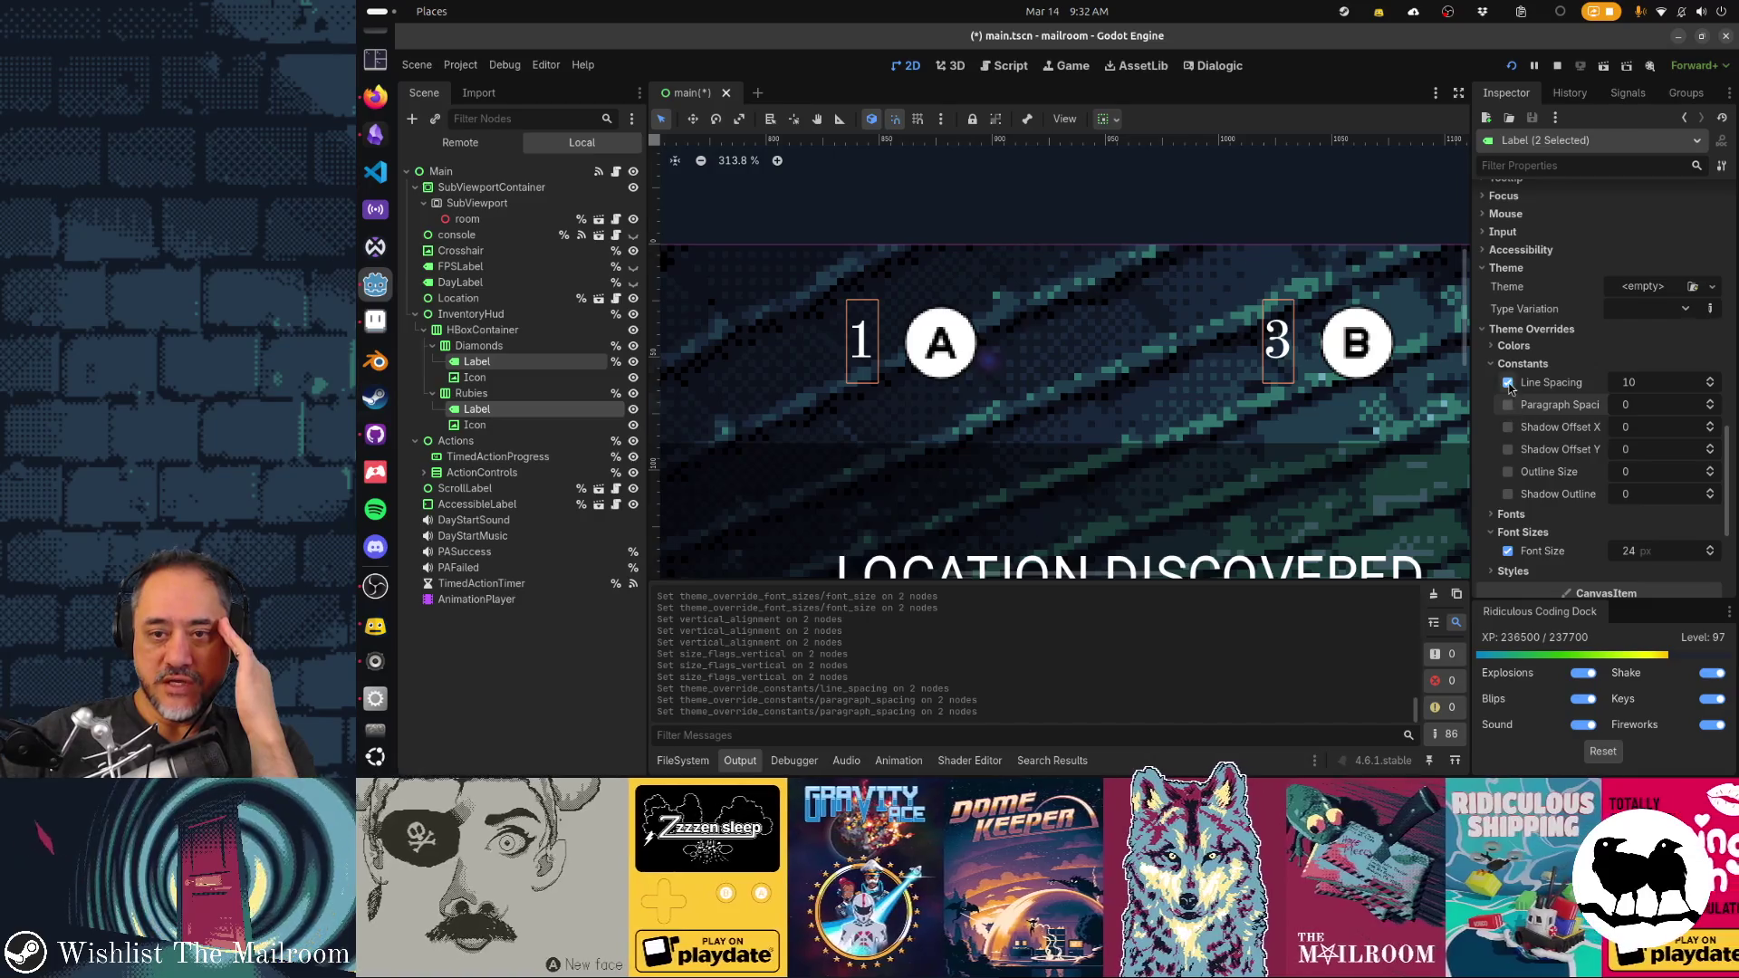
pyautogui.click(1507, 382)
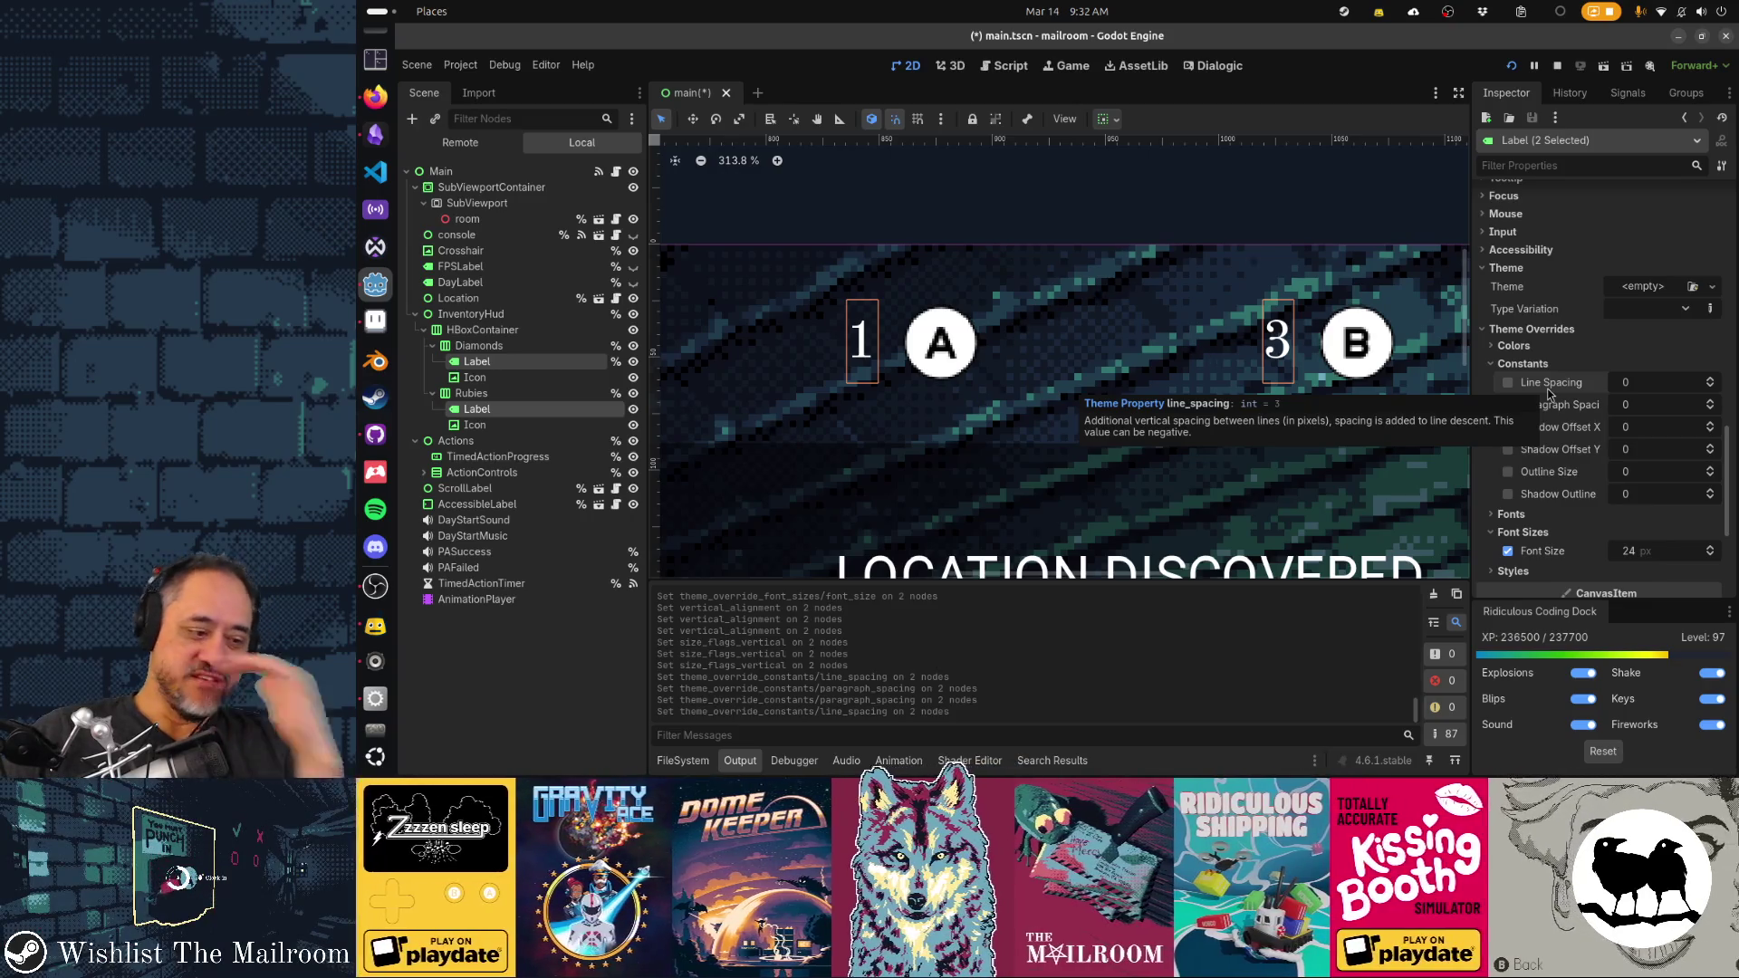
pyautogui.scroll(-1, 1612, 396)
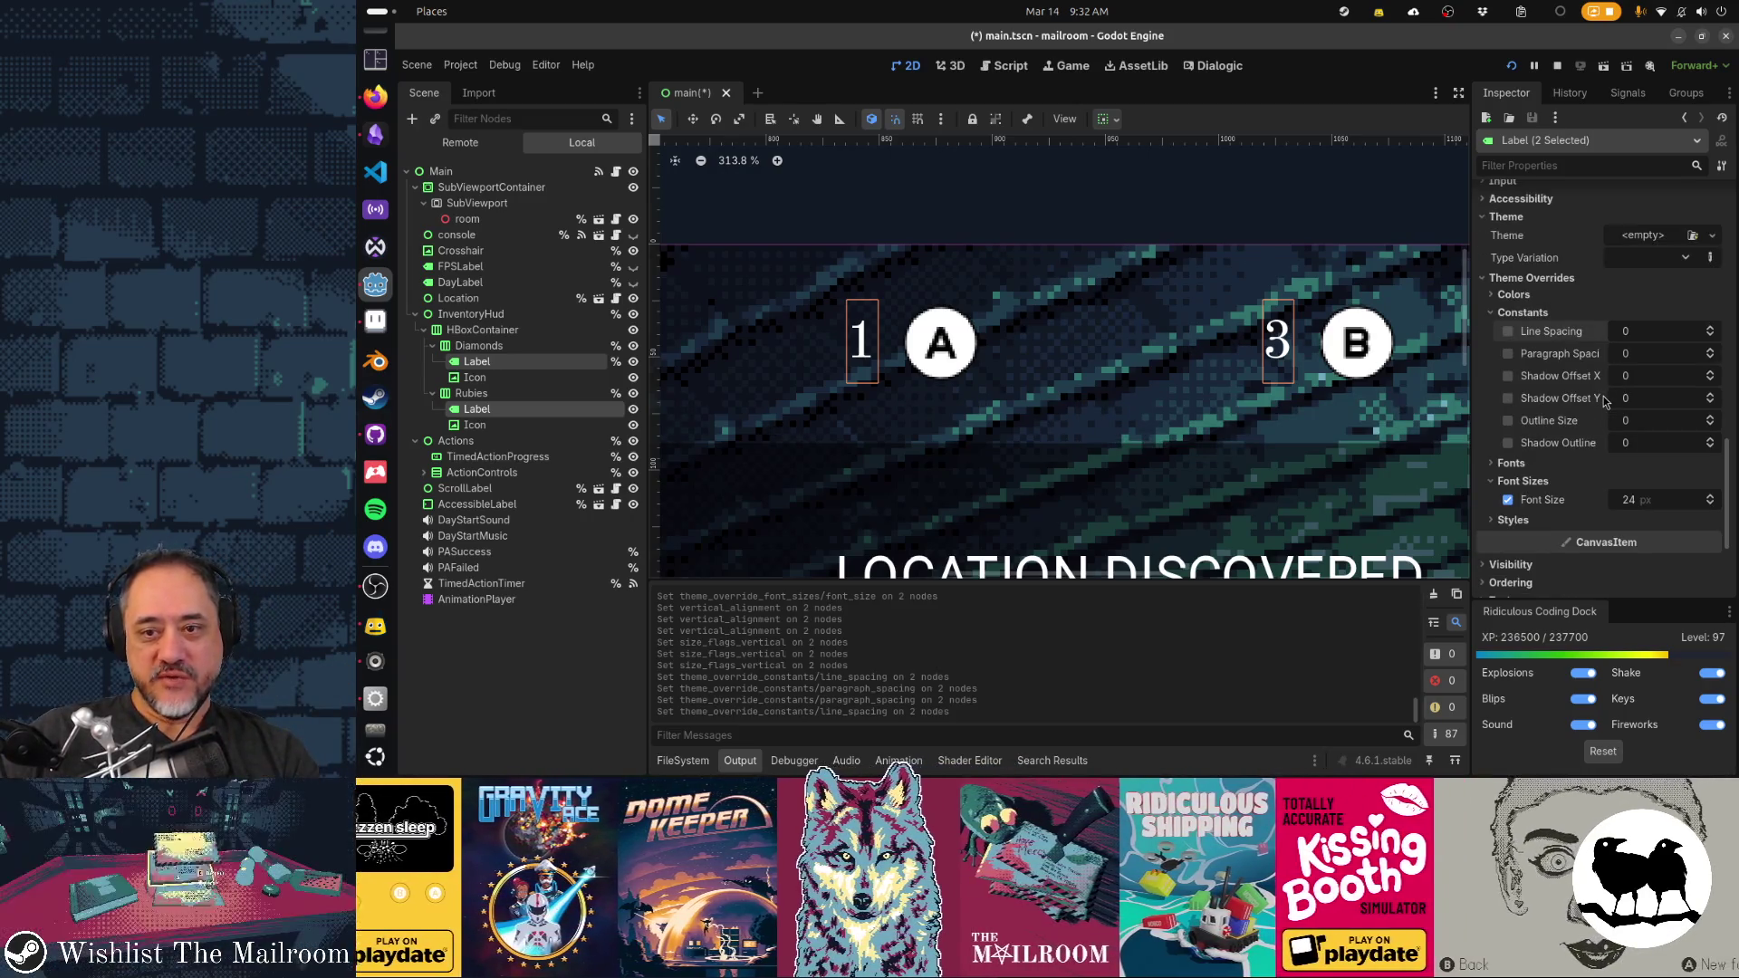
pyautogui.scroll(-2, 1605, 401)
pyautogui.click(1524, 362)
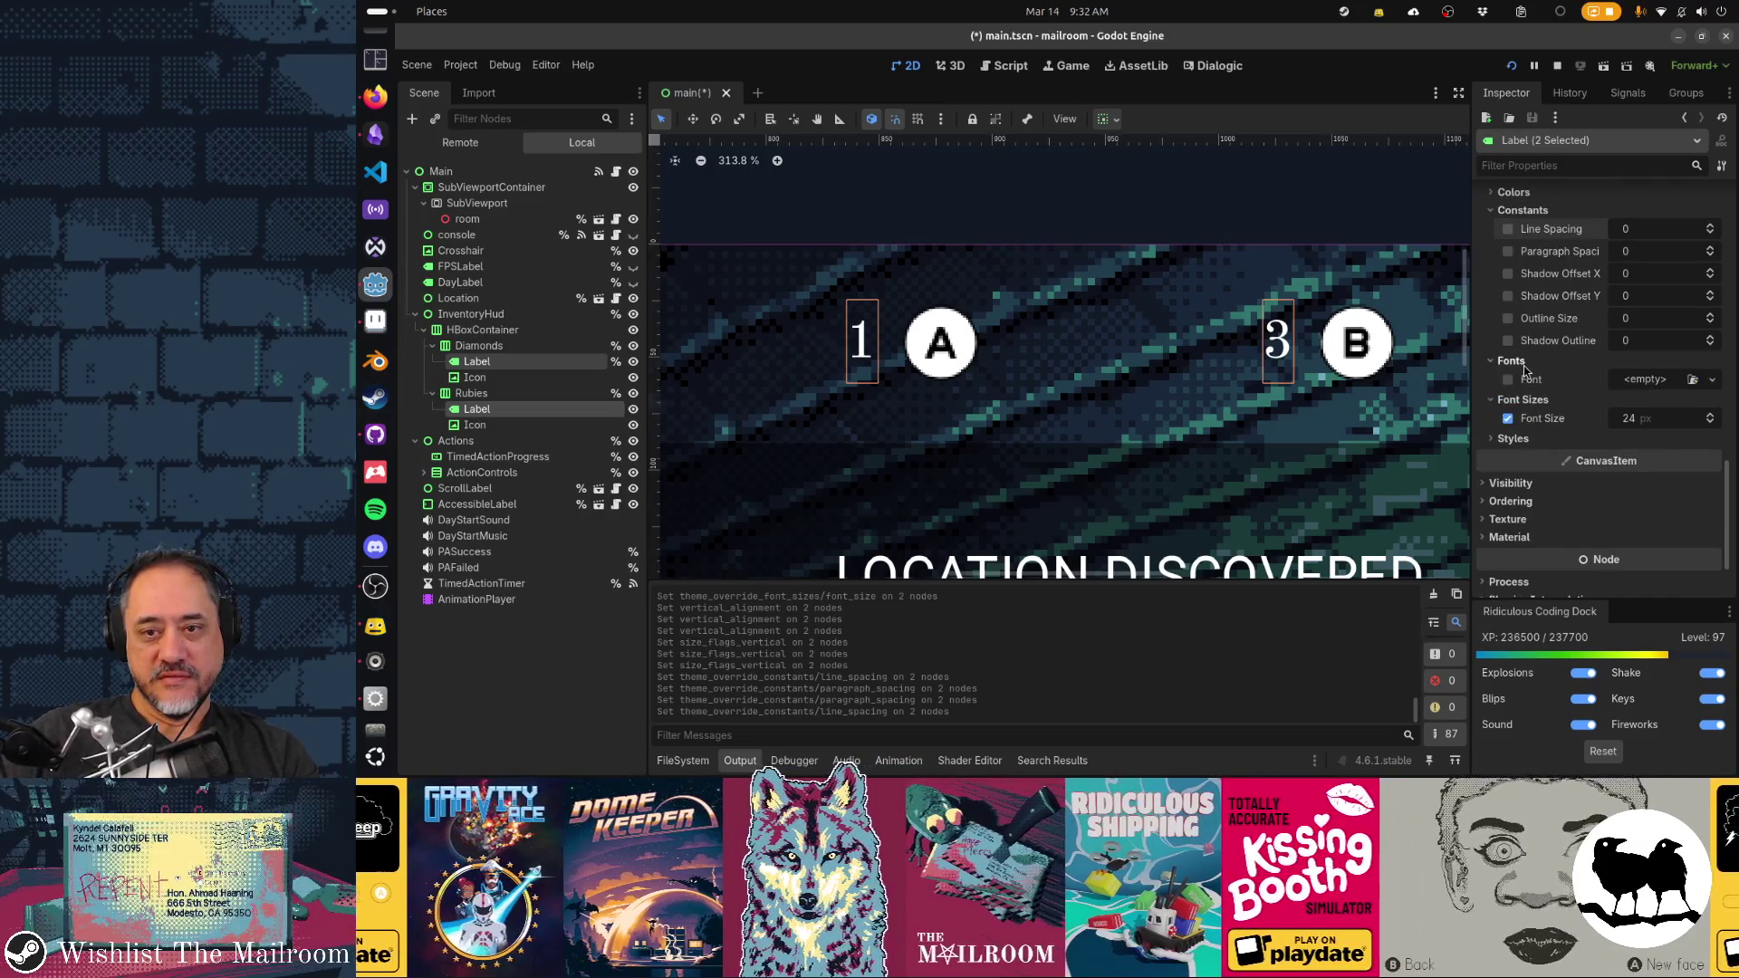
# Give both labels a new StyleBoxEmpty Normal style and expand its content margins
pyautogui.click(1524, 362)
pyautogui.click(1524, 420)
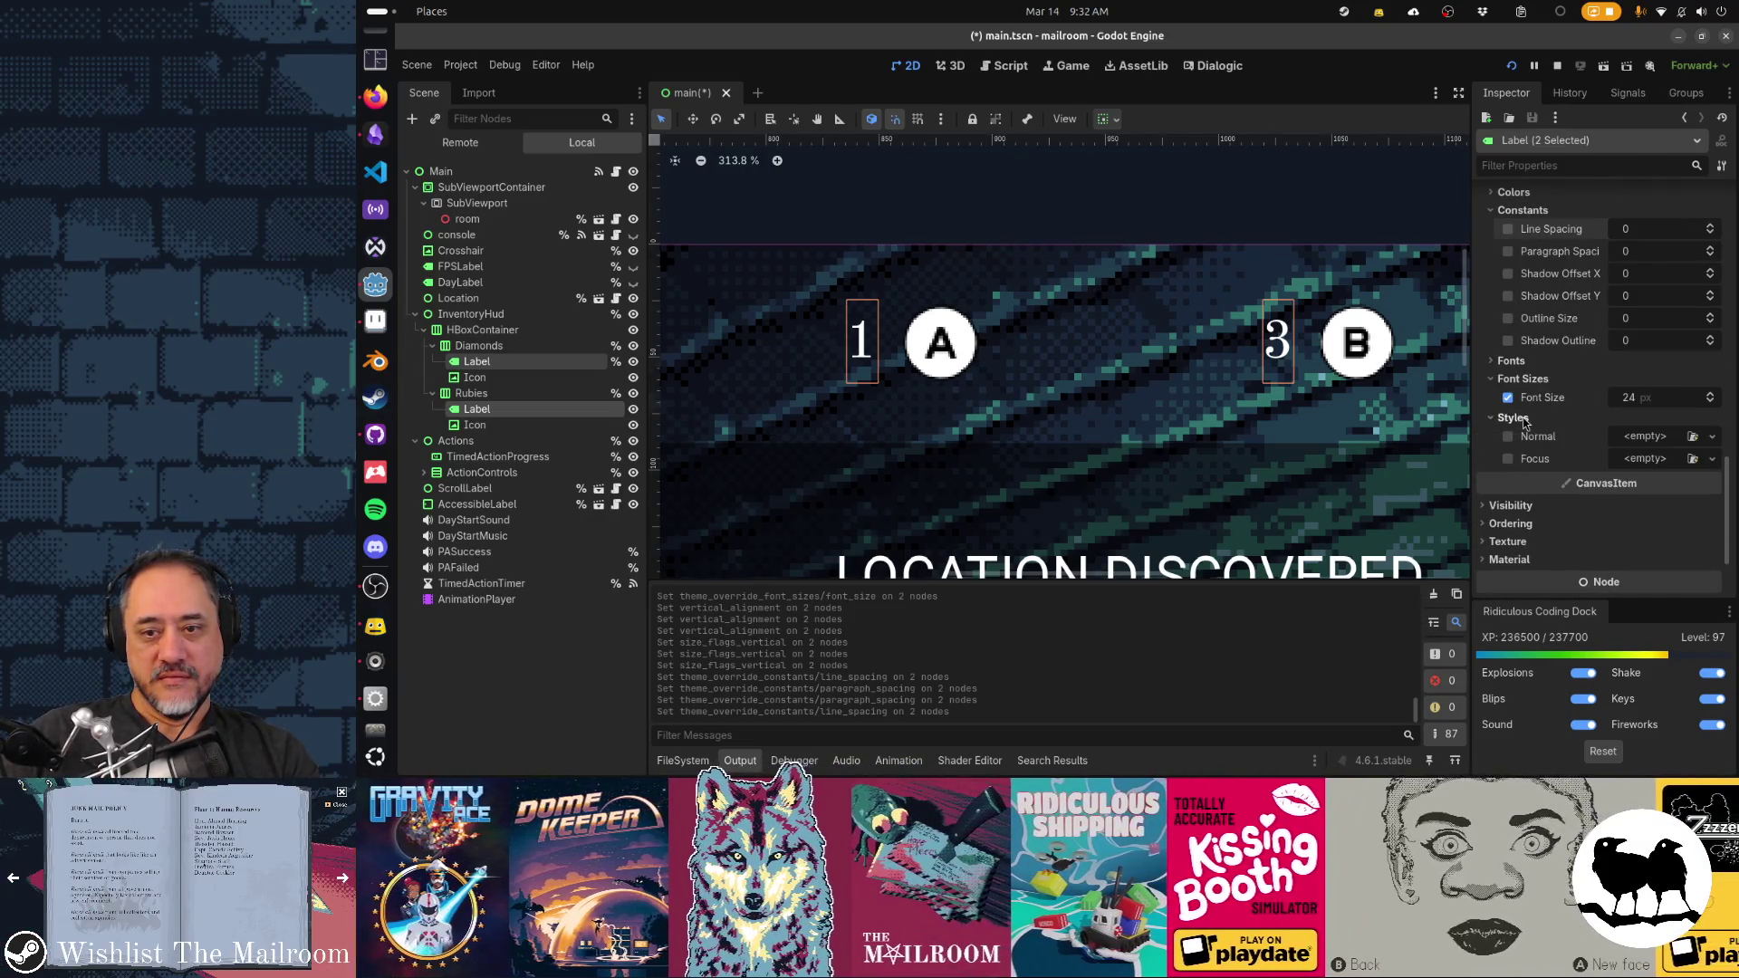
pyautogui.click(1711, 437)
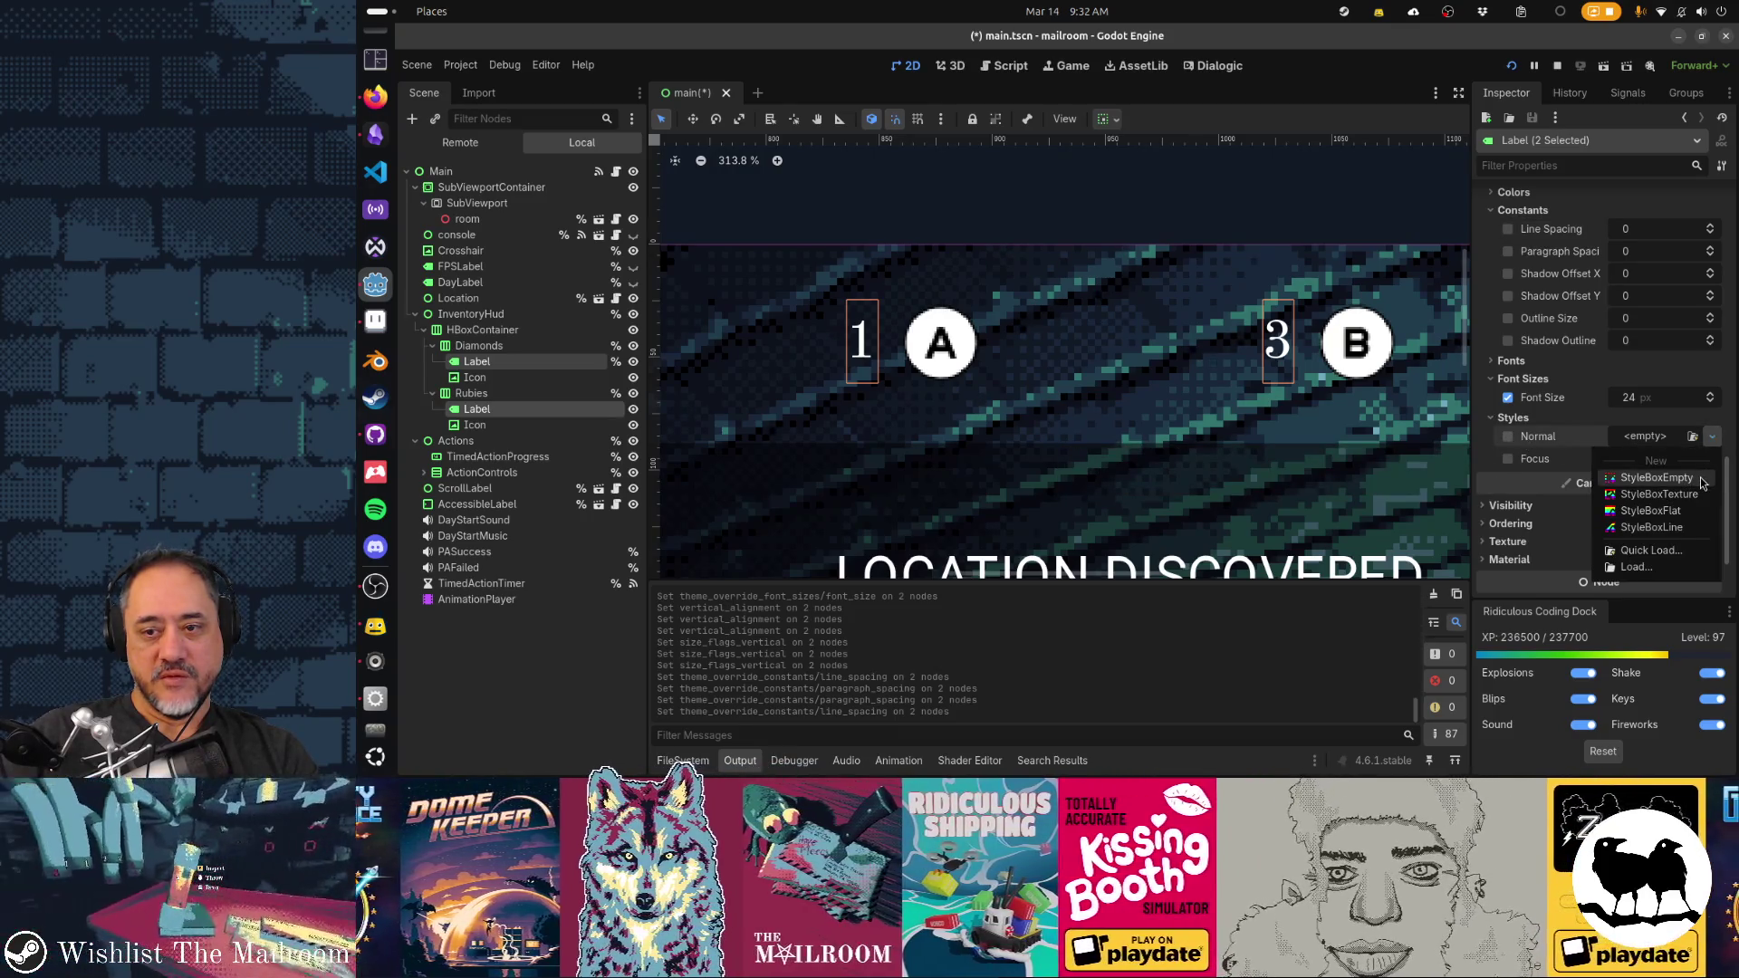
pyautogui.click(1701, 480)
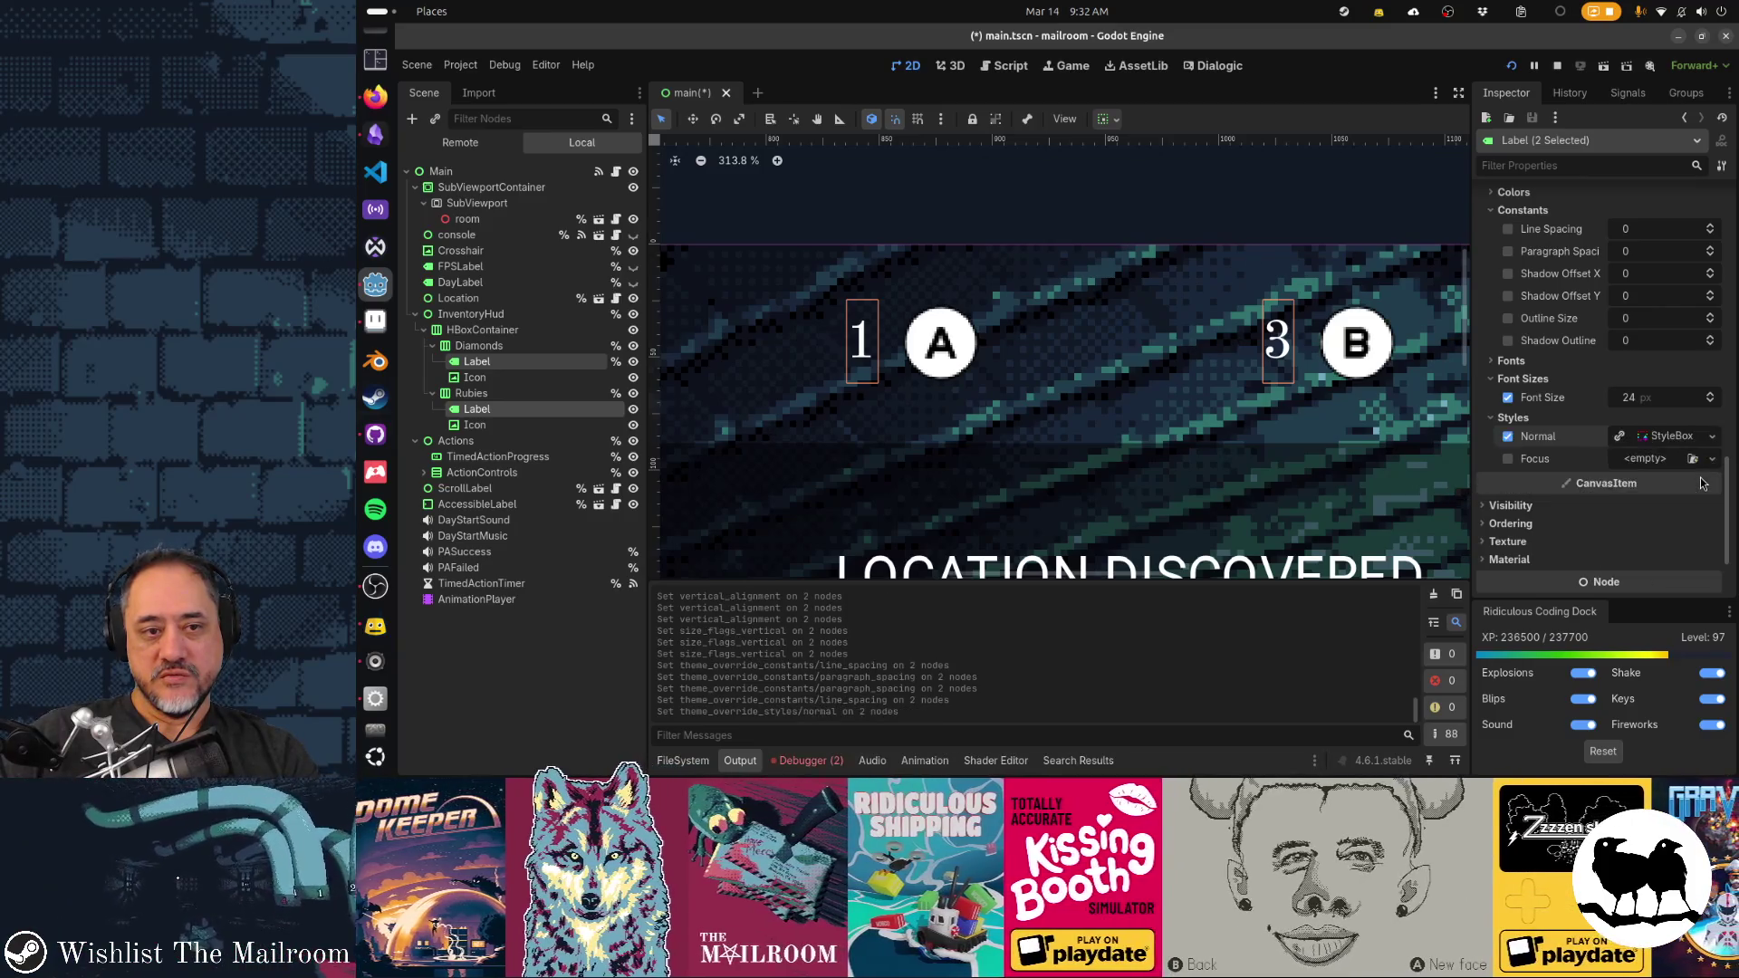
pyautogui.click(1670, 435)
pyautogui.scroll(-3, 1594, 435)
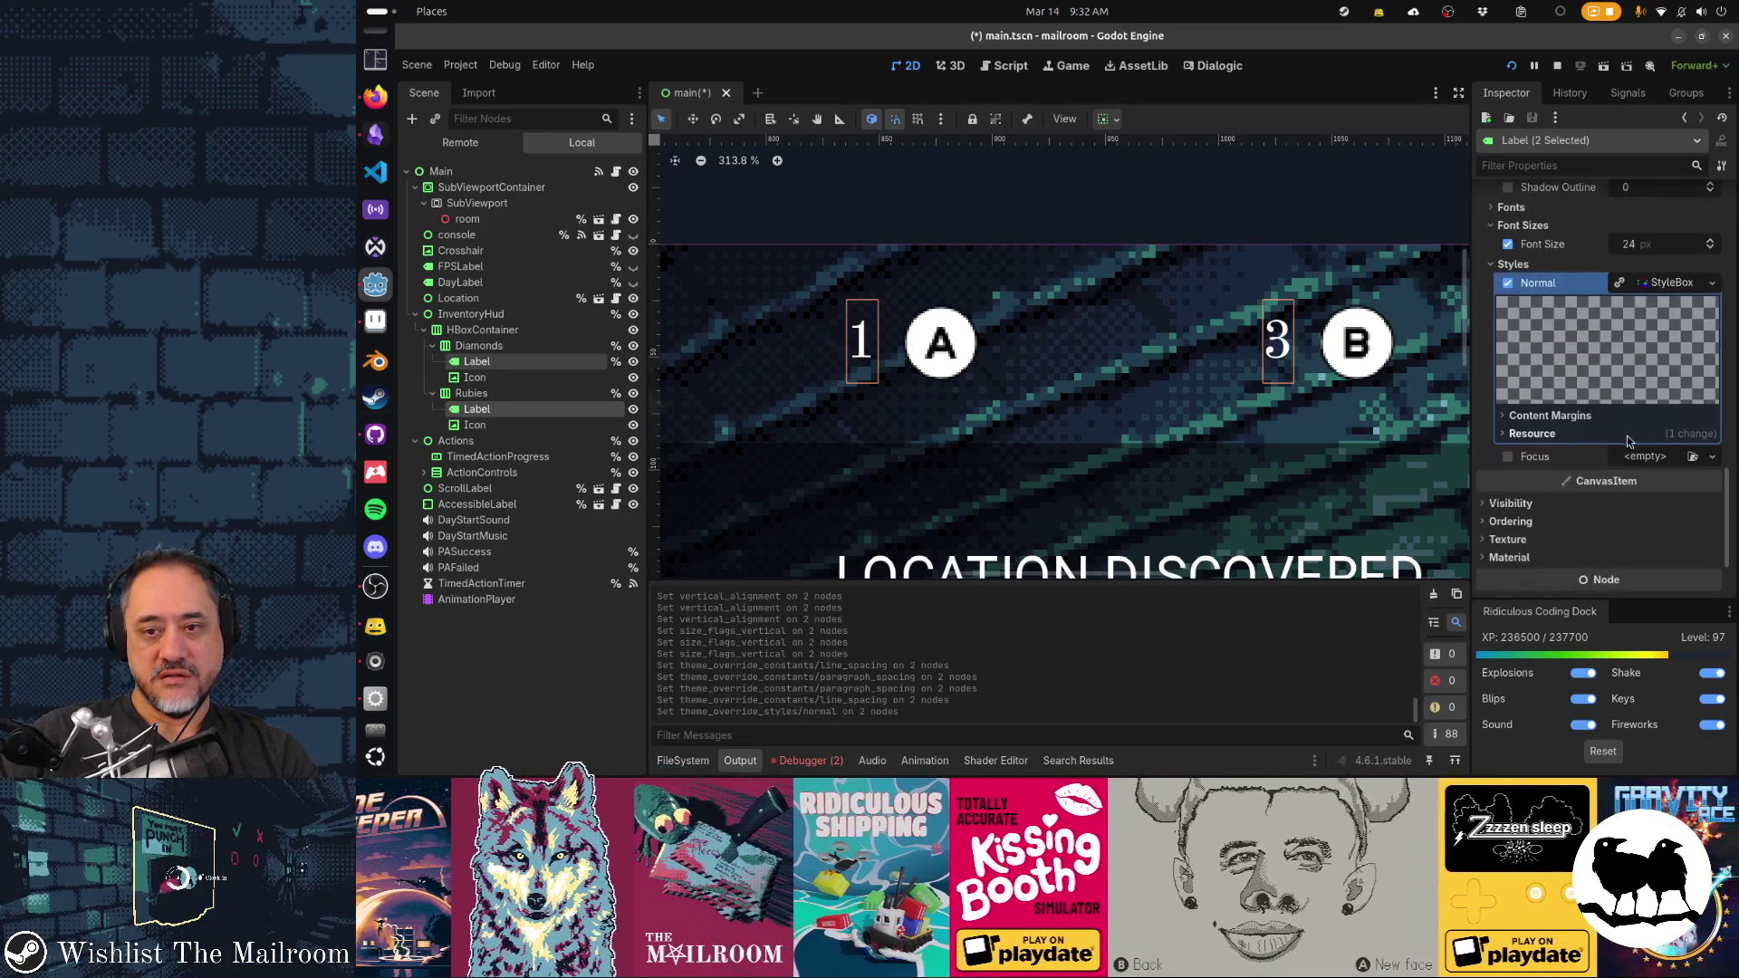
pyautogui.click(1575, 419)
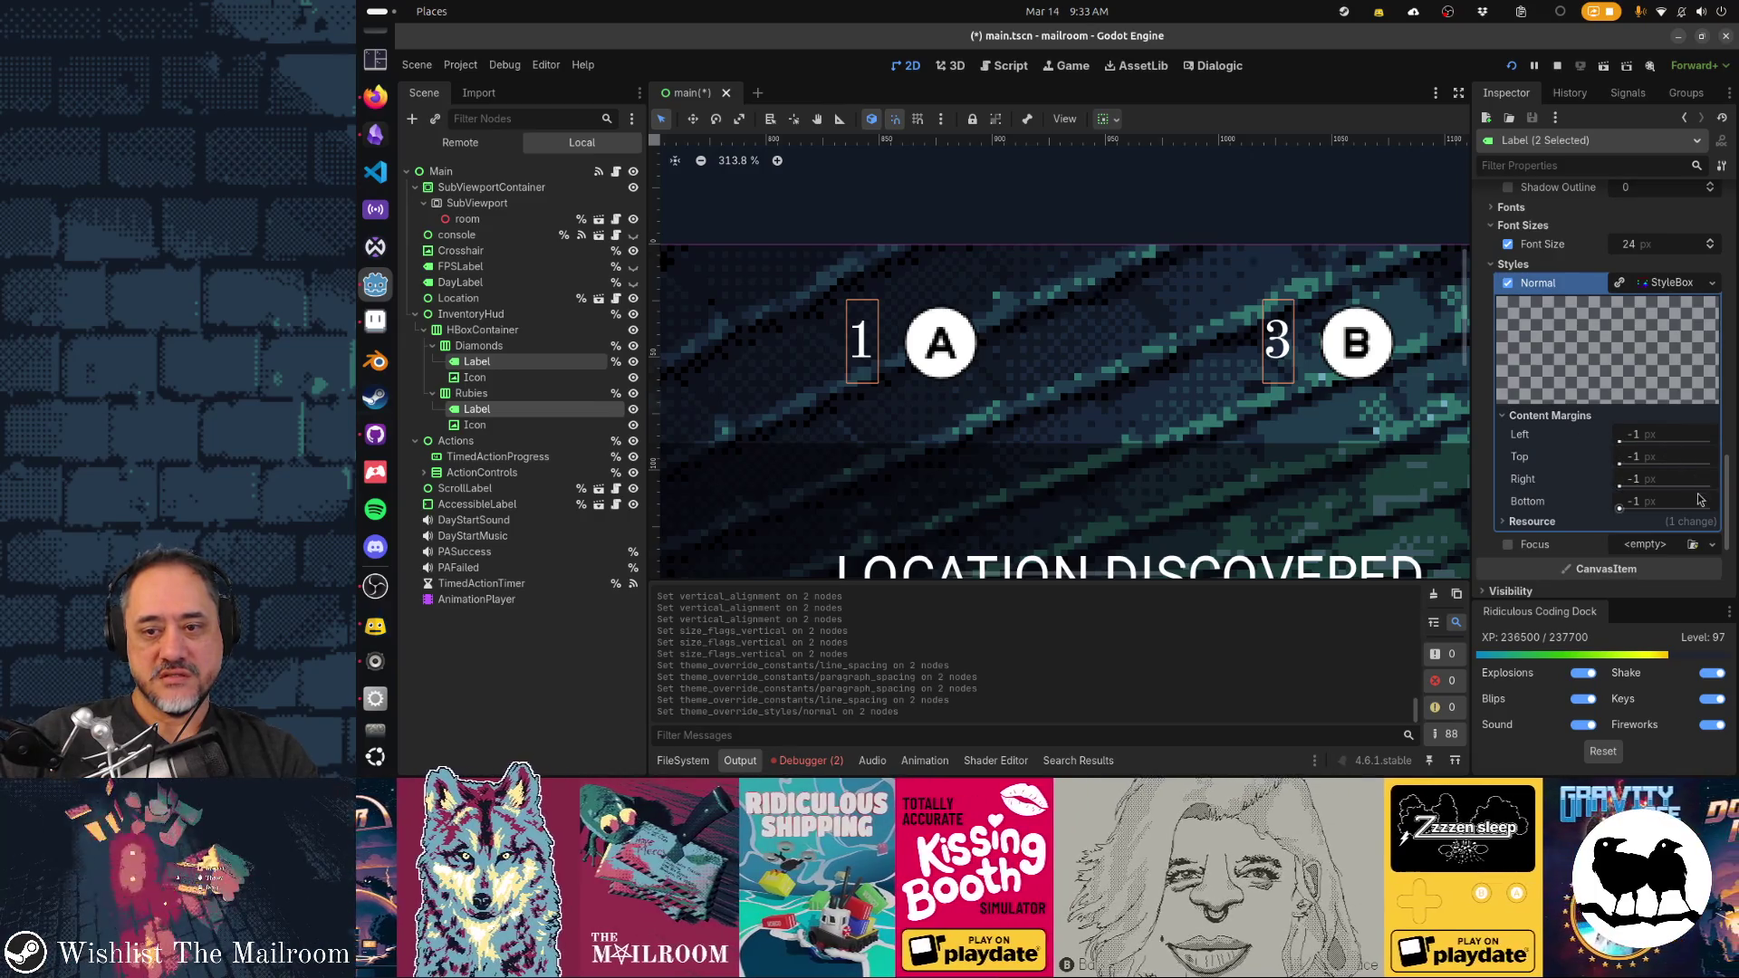
# Set the Normal StyleBox's top content margin to 4 px
pyautogui.moveTo(1619, 463); pyautogui.dragTo(1620, 464)
pyautogui.click(1661, 466)
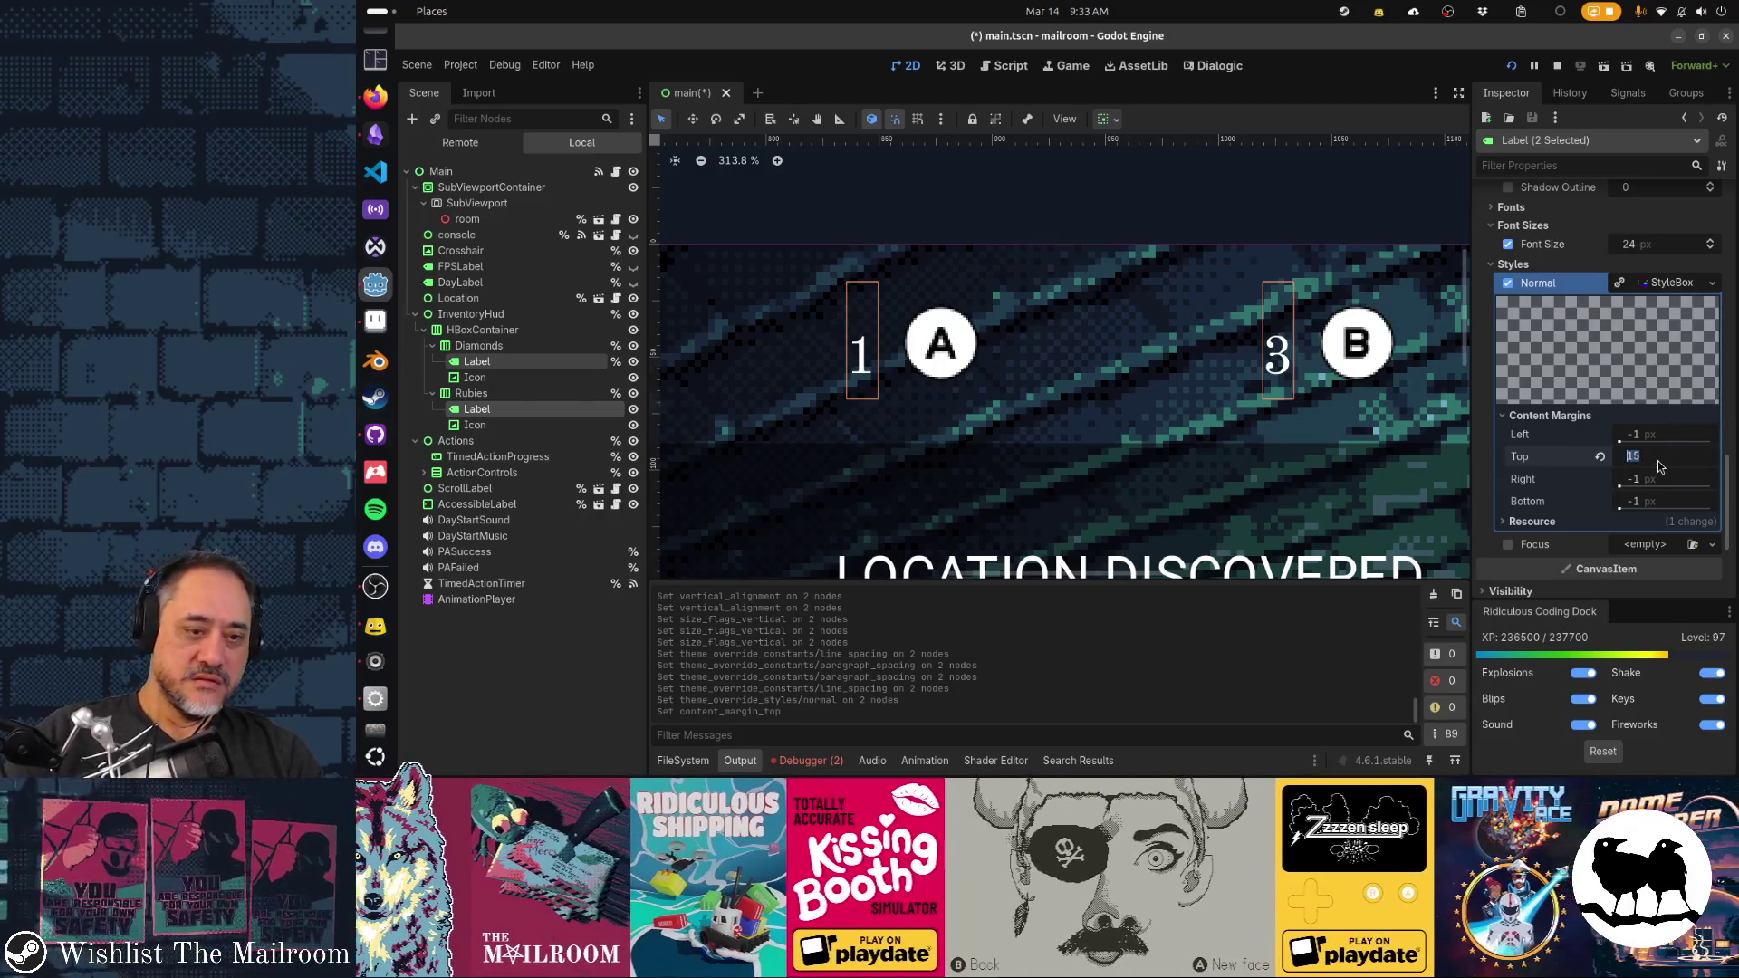
pyautogui.write('2')
pyautogui.press('Return')
pyautogui.click(1660, 467)
pyautogui.press('Return')
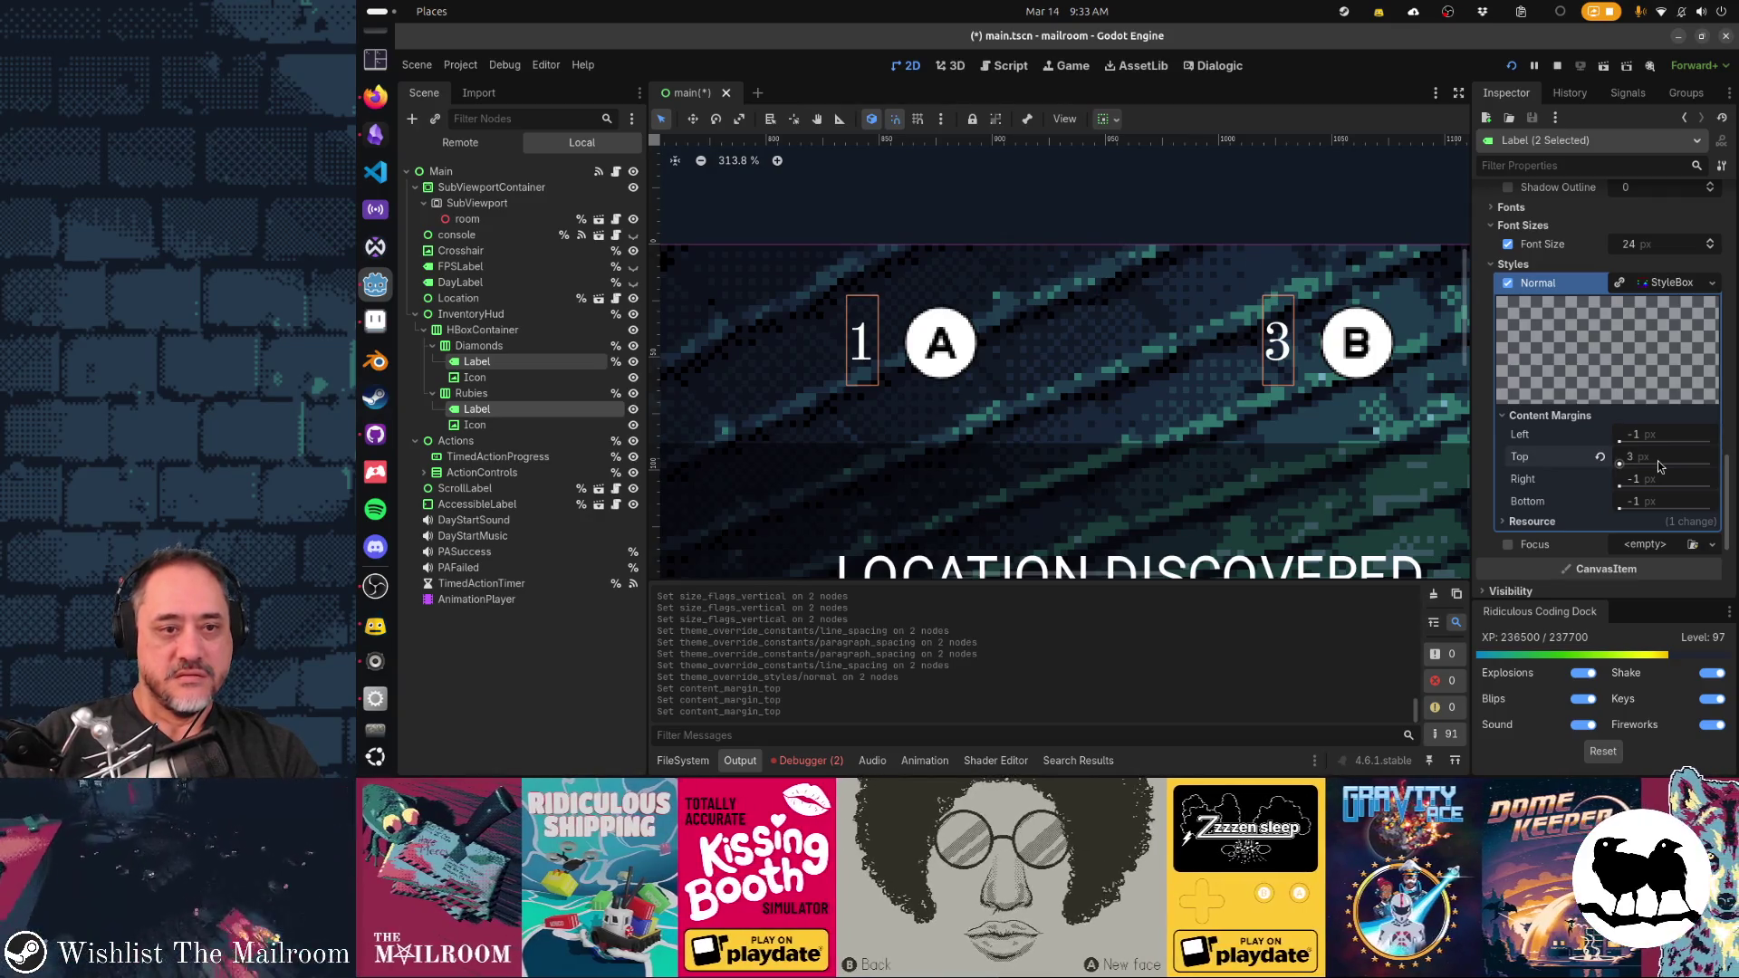
pyautogui.click(1660, 465)
pyautogui.write('4')
pyautogui.press('Return')
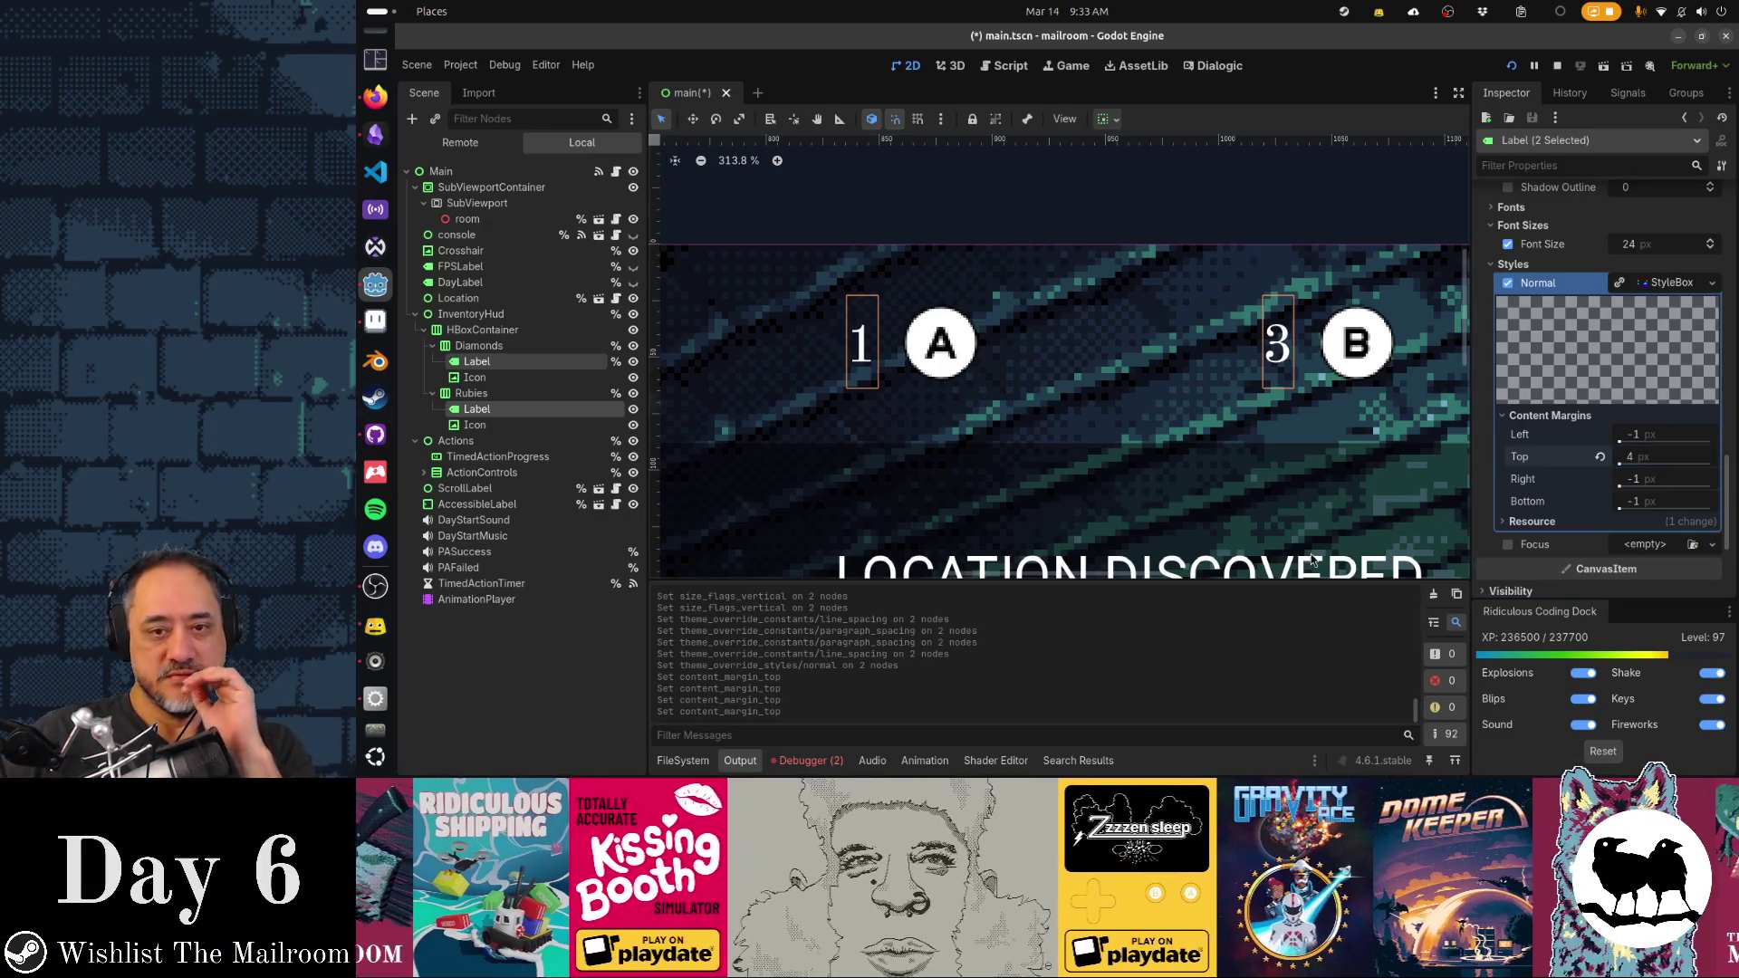
pyautogui.click(1271, 463)
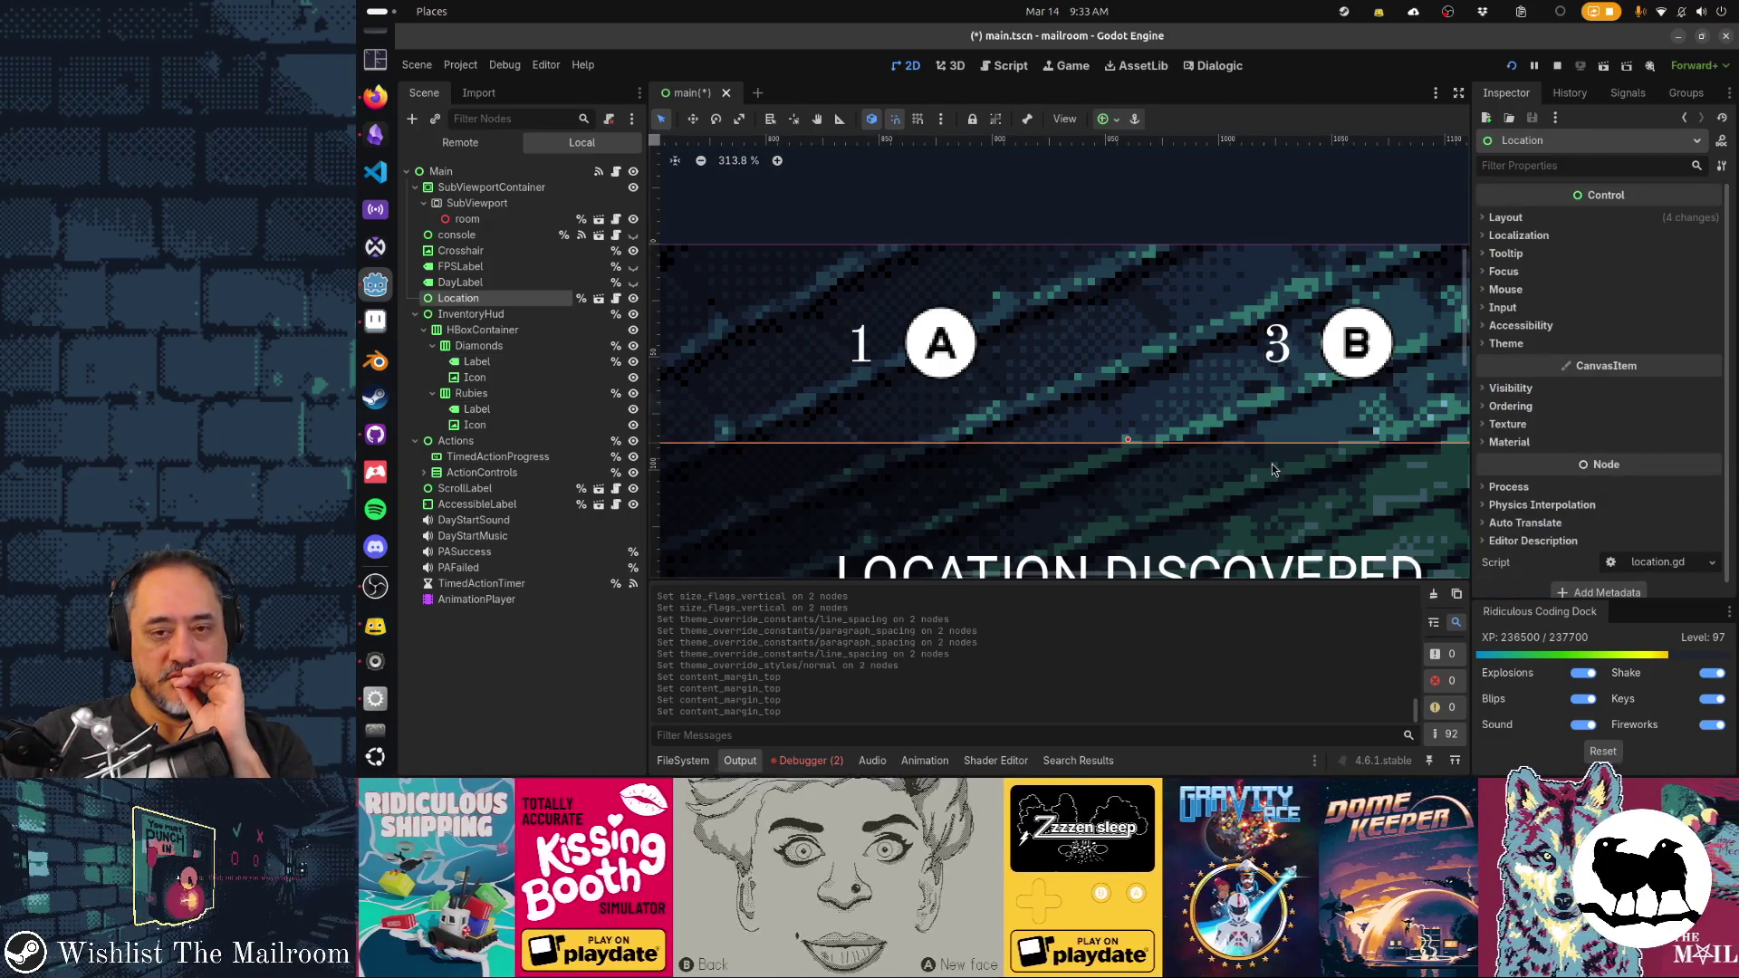
# Reset the view zoom to 100% and select the Diamonds and Rubies counter labels
pyautogui.scroll(-5, 1271, 463)
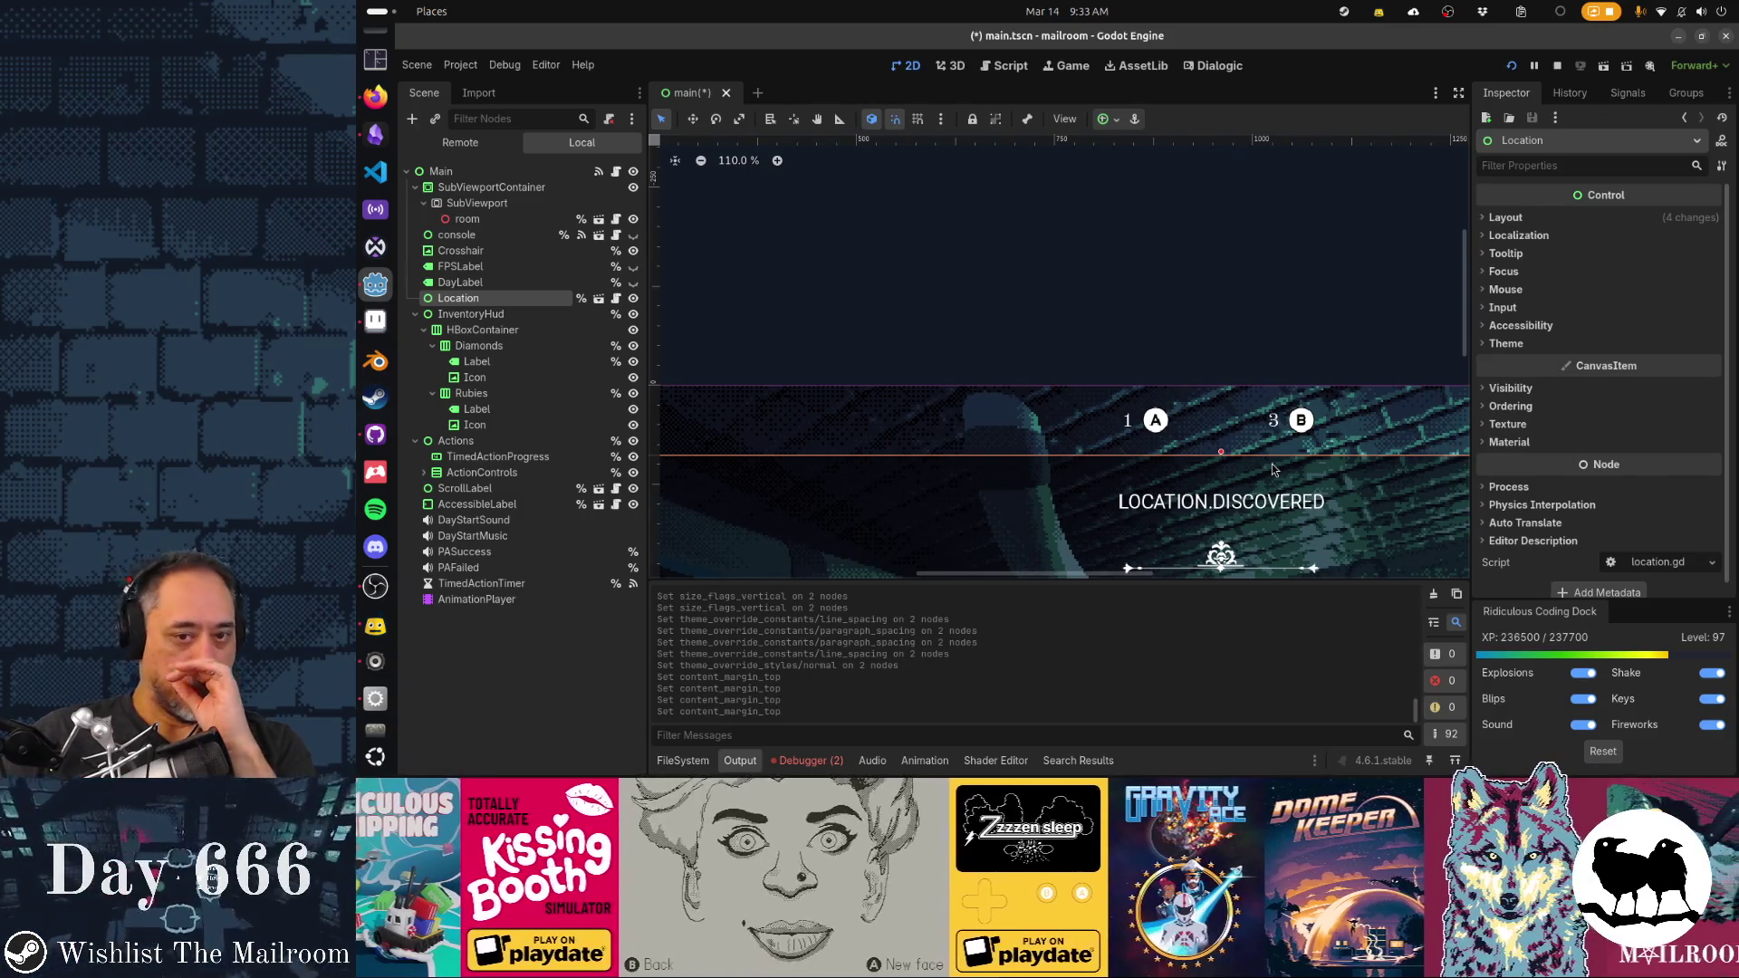
pyautogui.scroll(-4, 1272, 463)
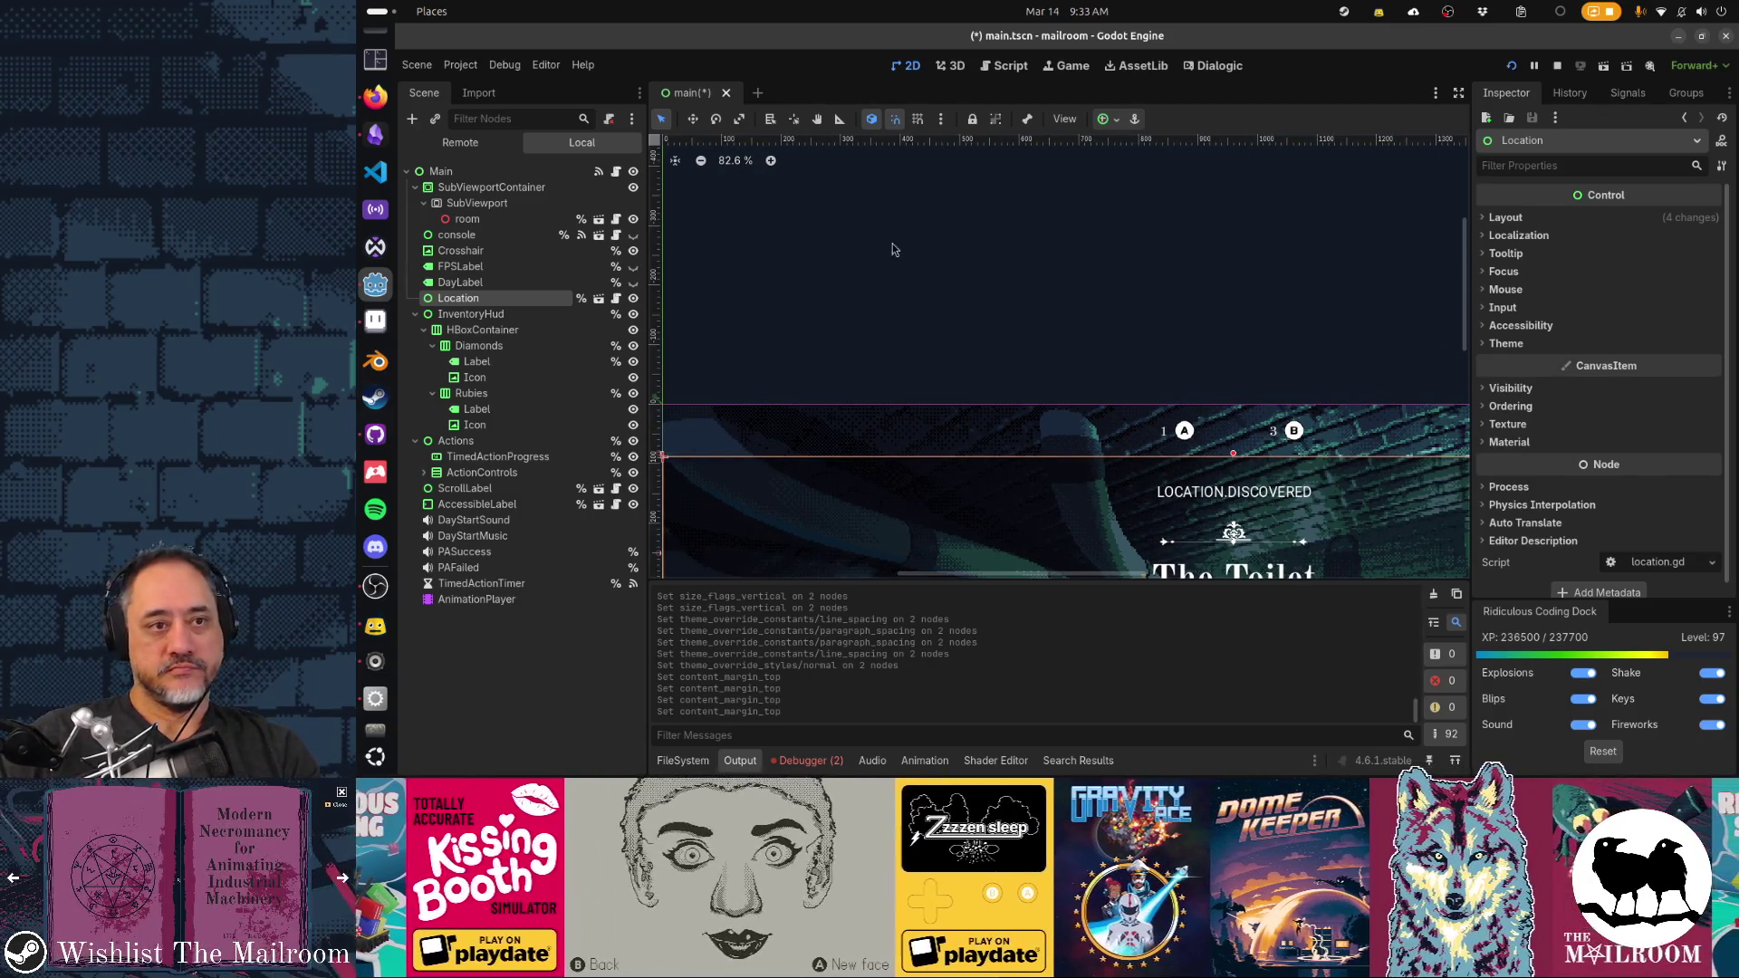
pyautogui.click(734, 161)
pyautogui.scroll(-3, 1131, 326)
pyautogui.hscroll(3, 1132, 326)
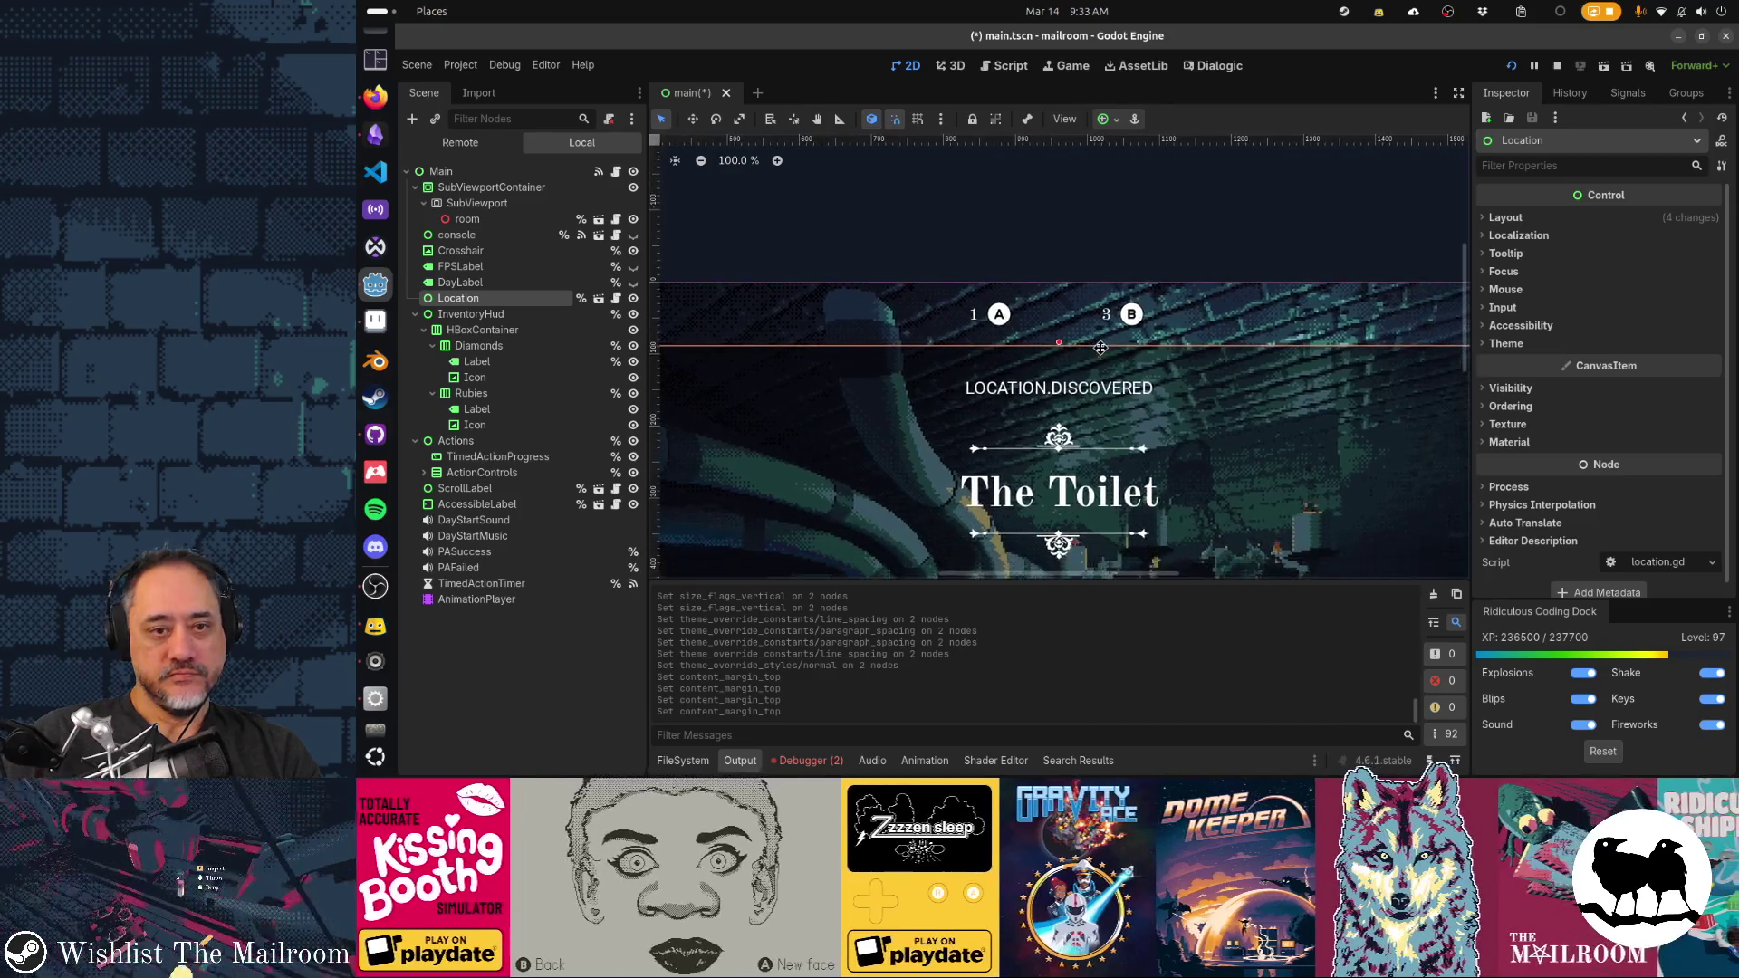
pyautogui.click(1287, 340)
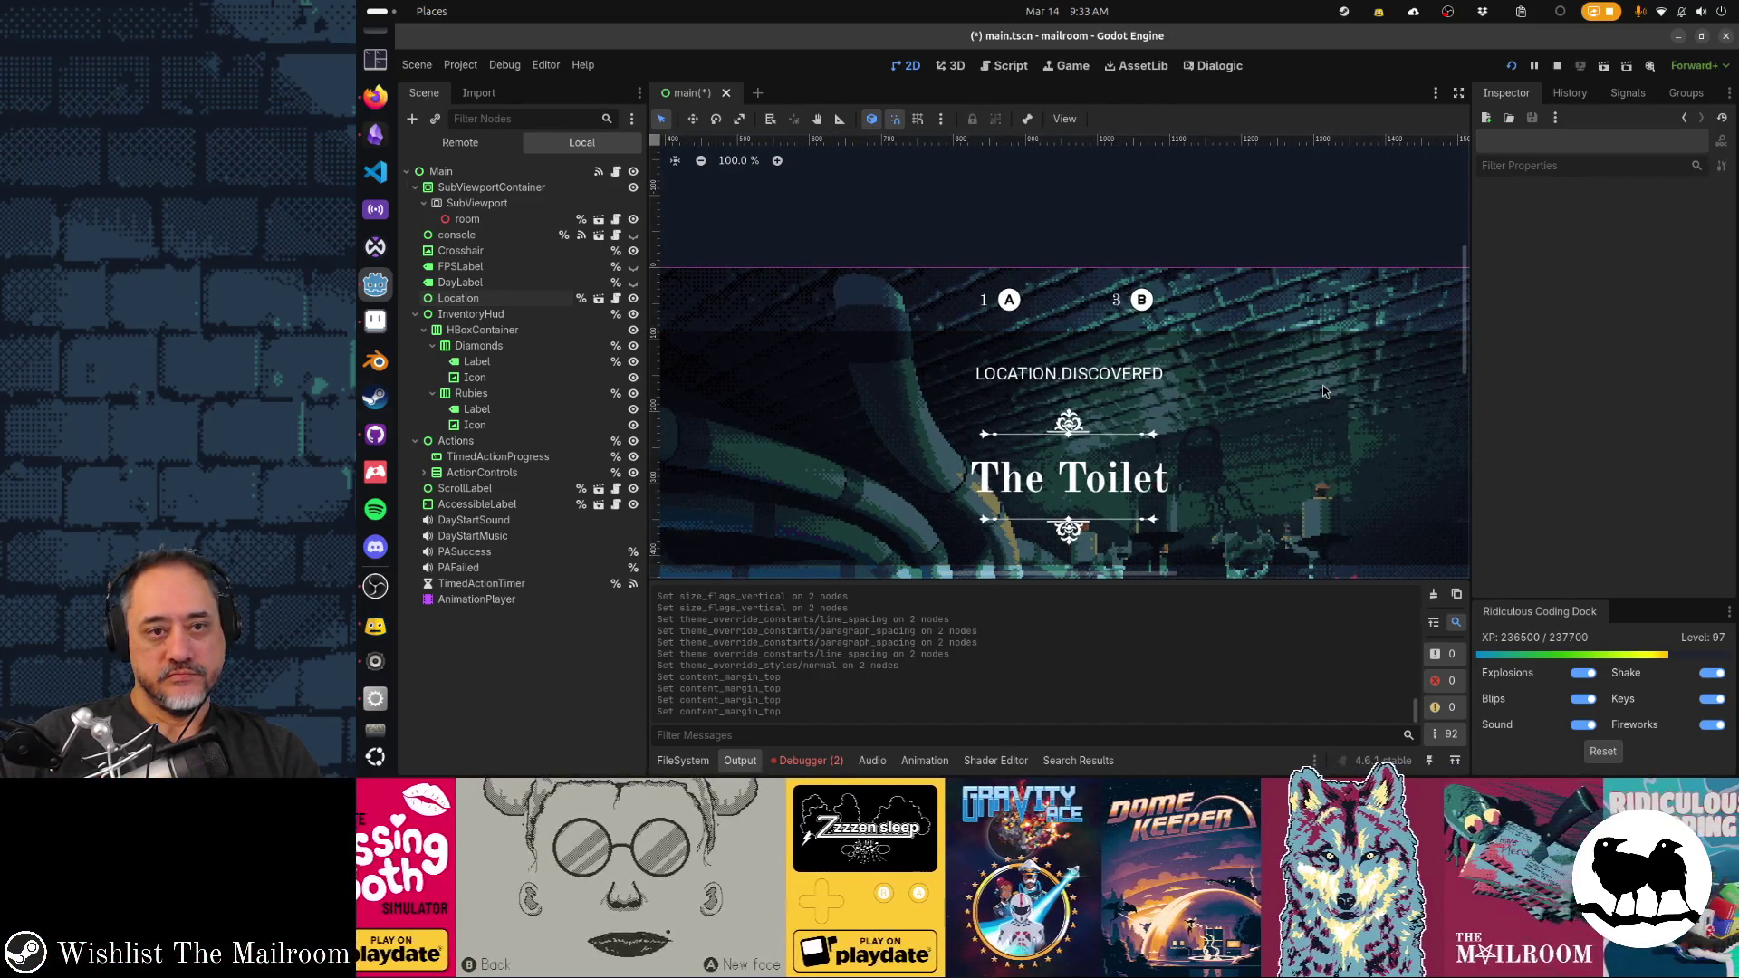
pyautogui.click(476, 362)
pyautogui.keyDown('ctrl'); pyautogui.click(476, 408); pyautogui.keyUp('ctrl')
# Enable a font size override on both labels and set it to 28 px
pyautogui.scroll(-5, 1635, 489)
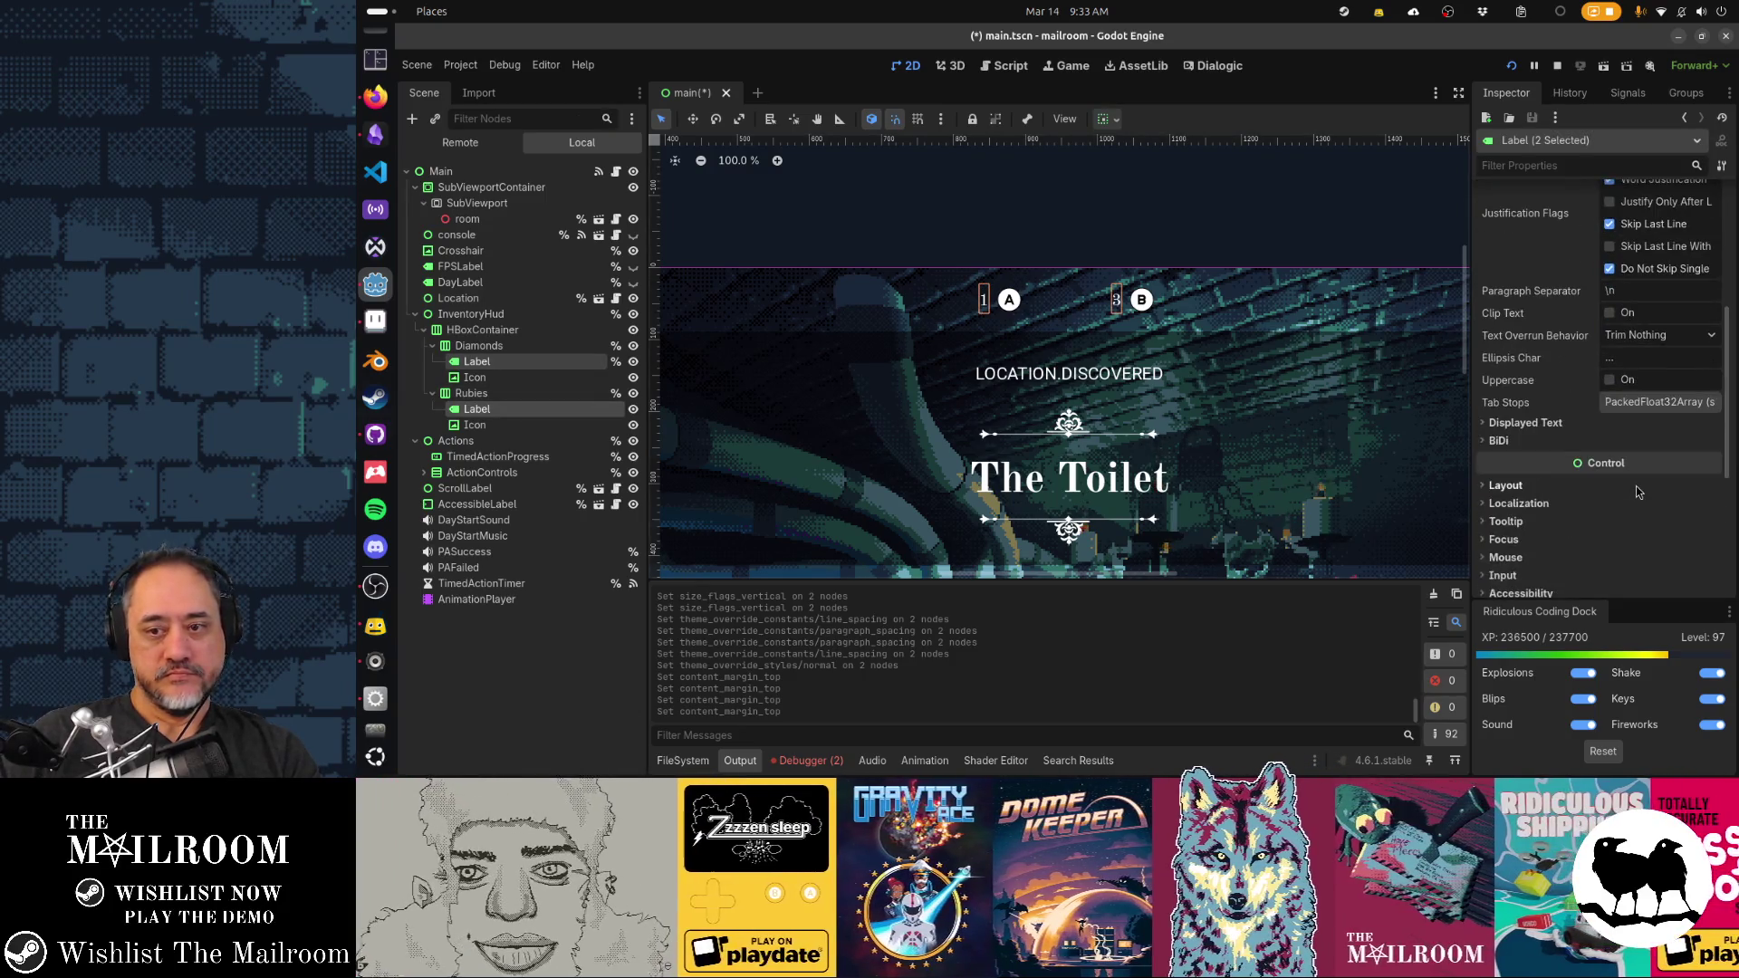
pyautogui.scroll(-5, 1637, 491)
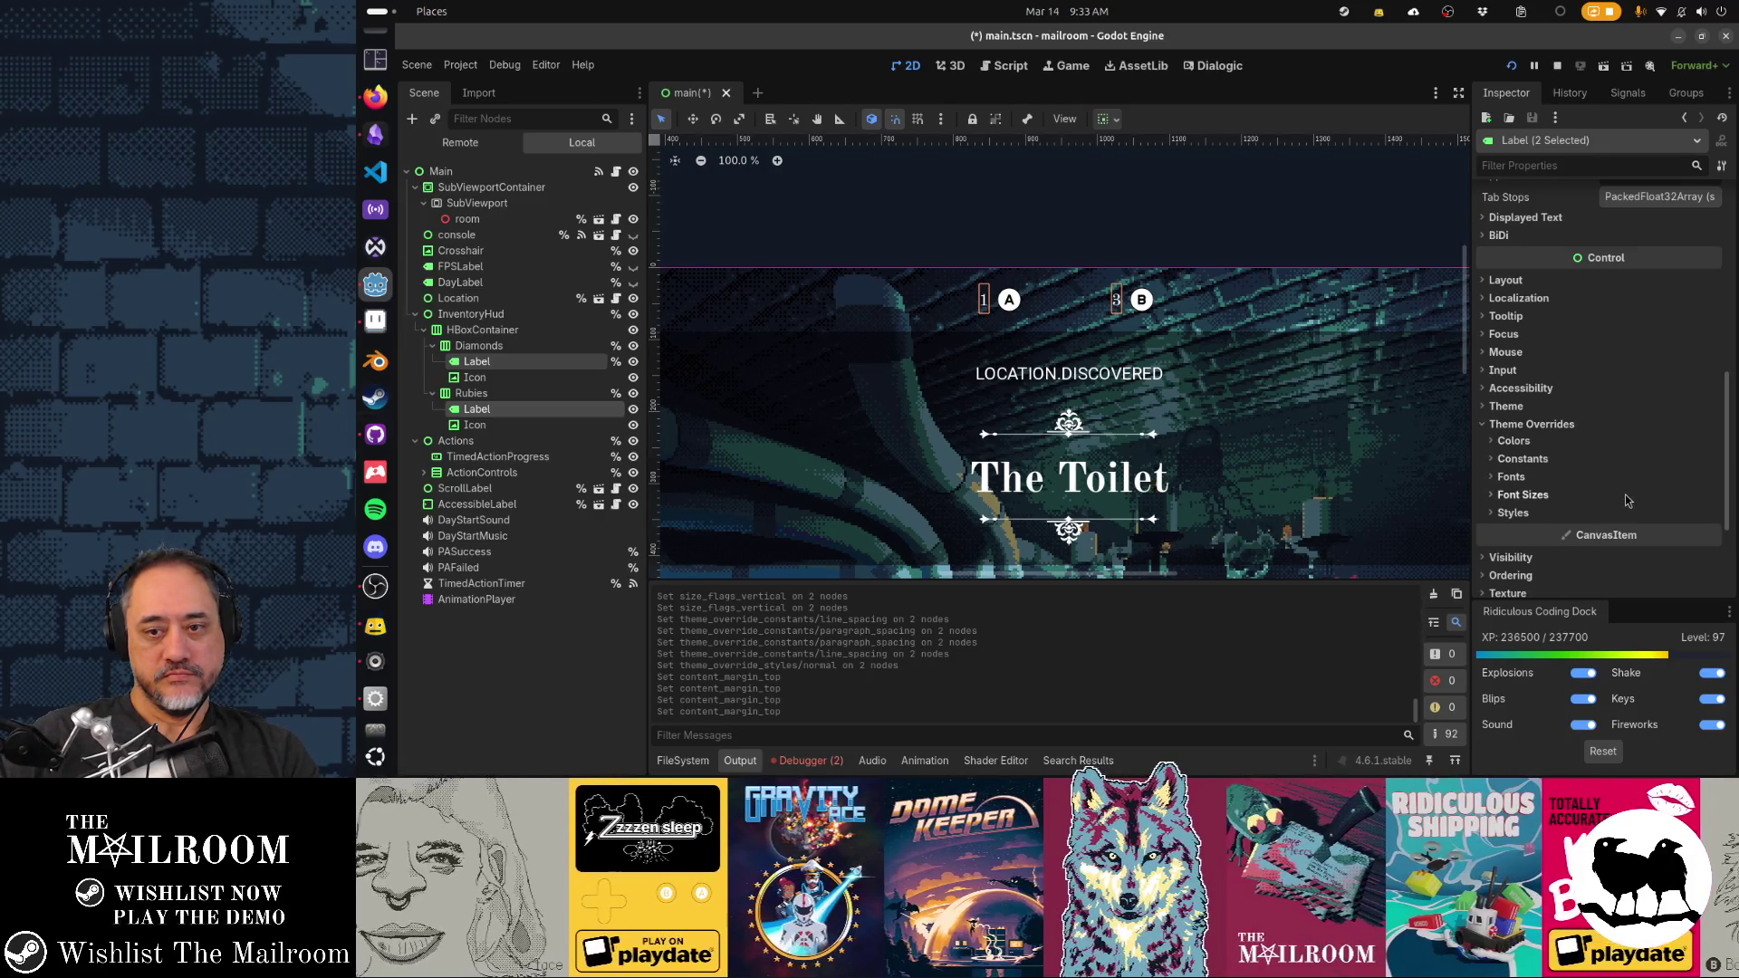
pyautogui.click(1625, 501)
pyautogui.click(1651, 514)
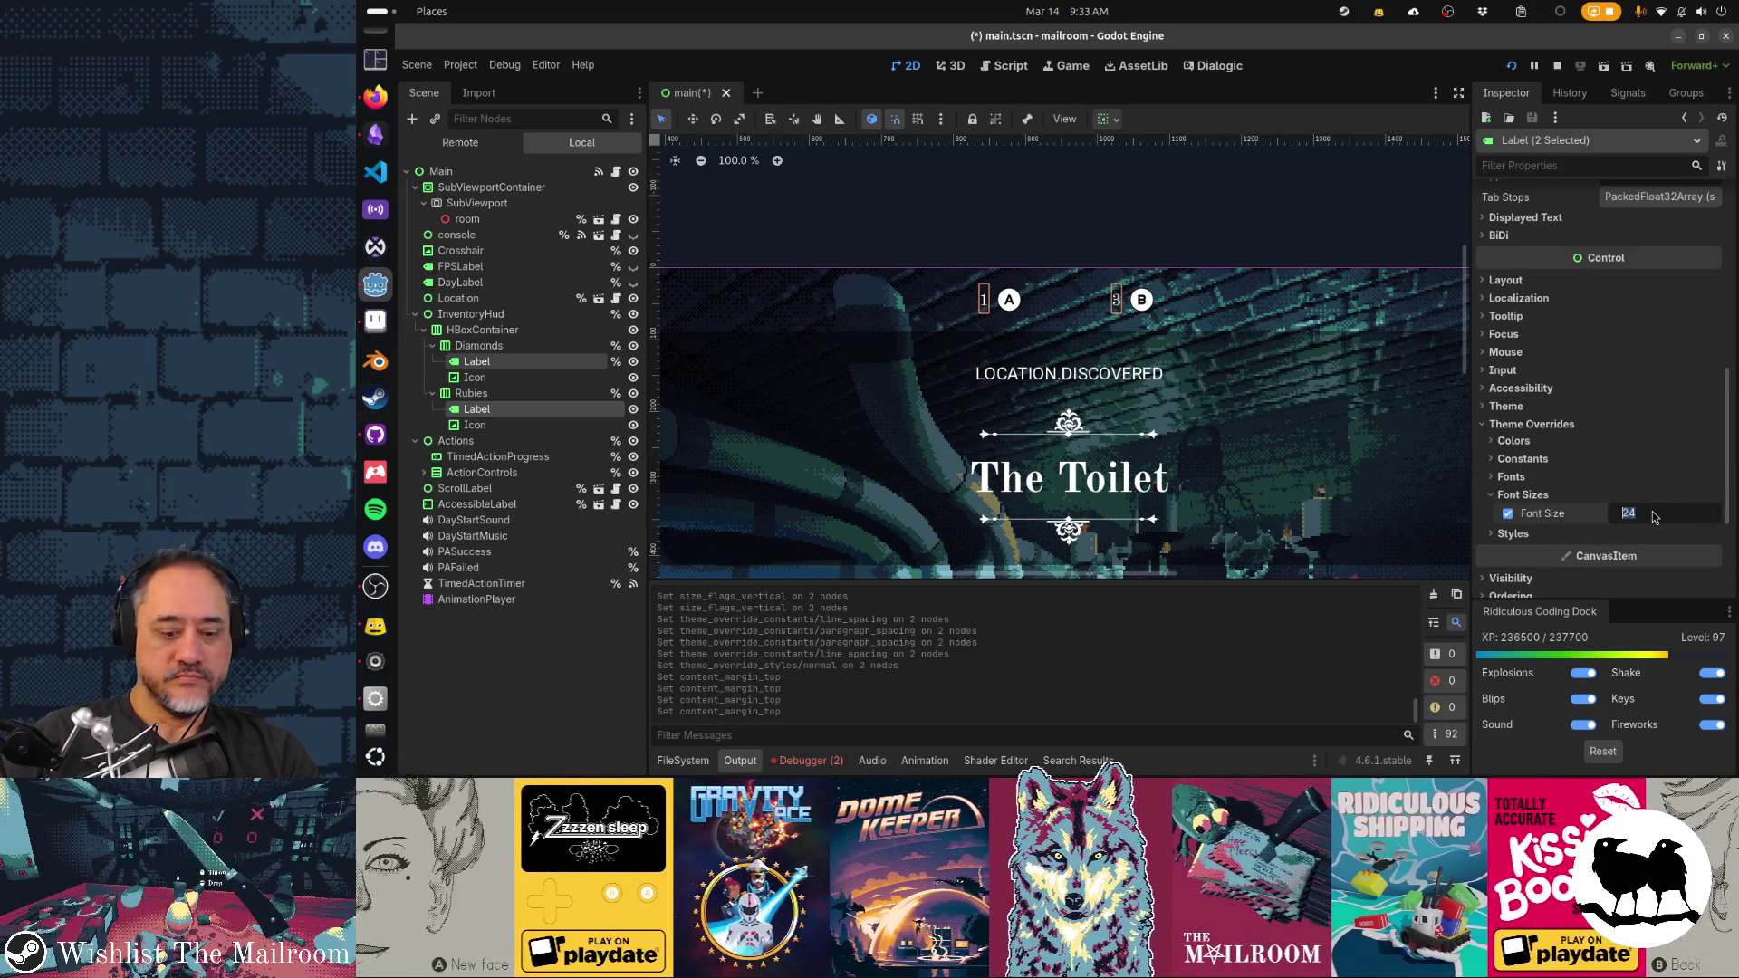
pyautogui.write('26')
pyautogui.press('Return')
pyautogui.click(1653, 515)
pyautogui.write('28')
pyautogui.press('Return')
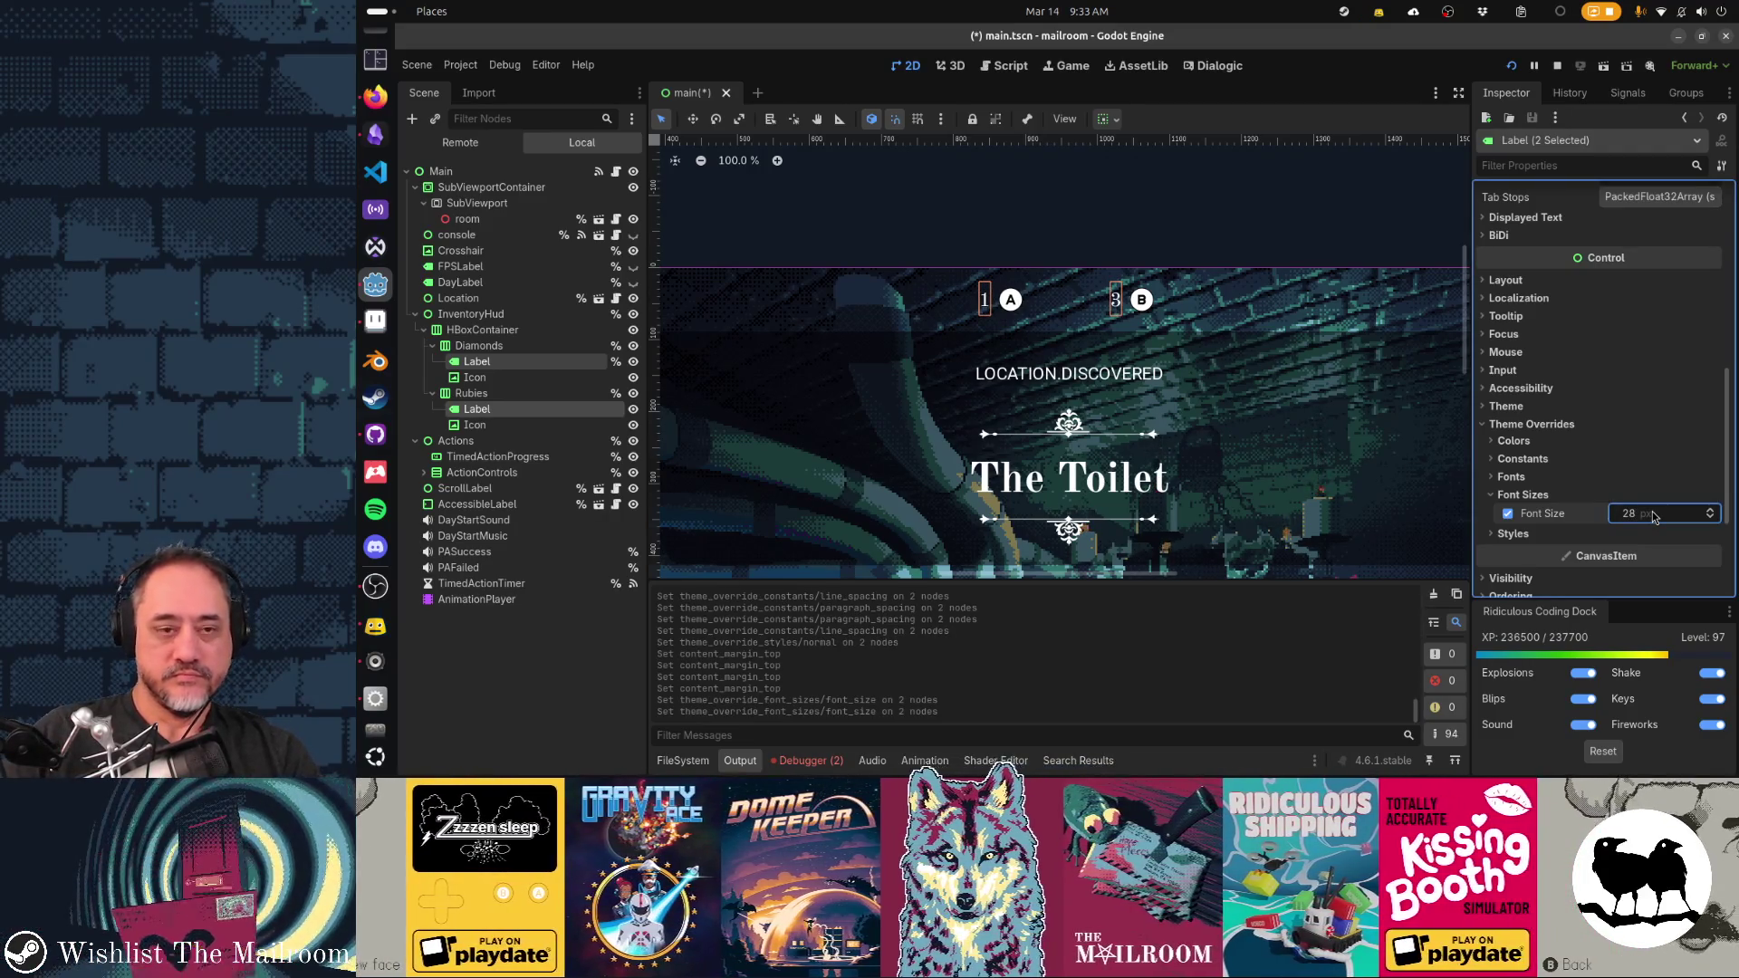
pyautogui.click(1130, 240)
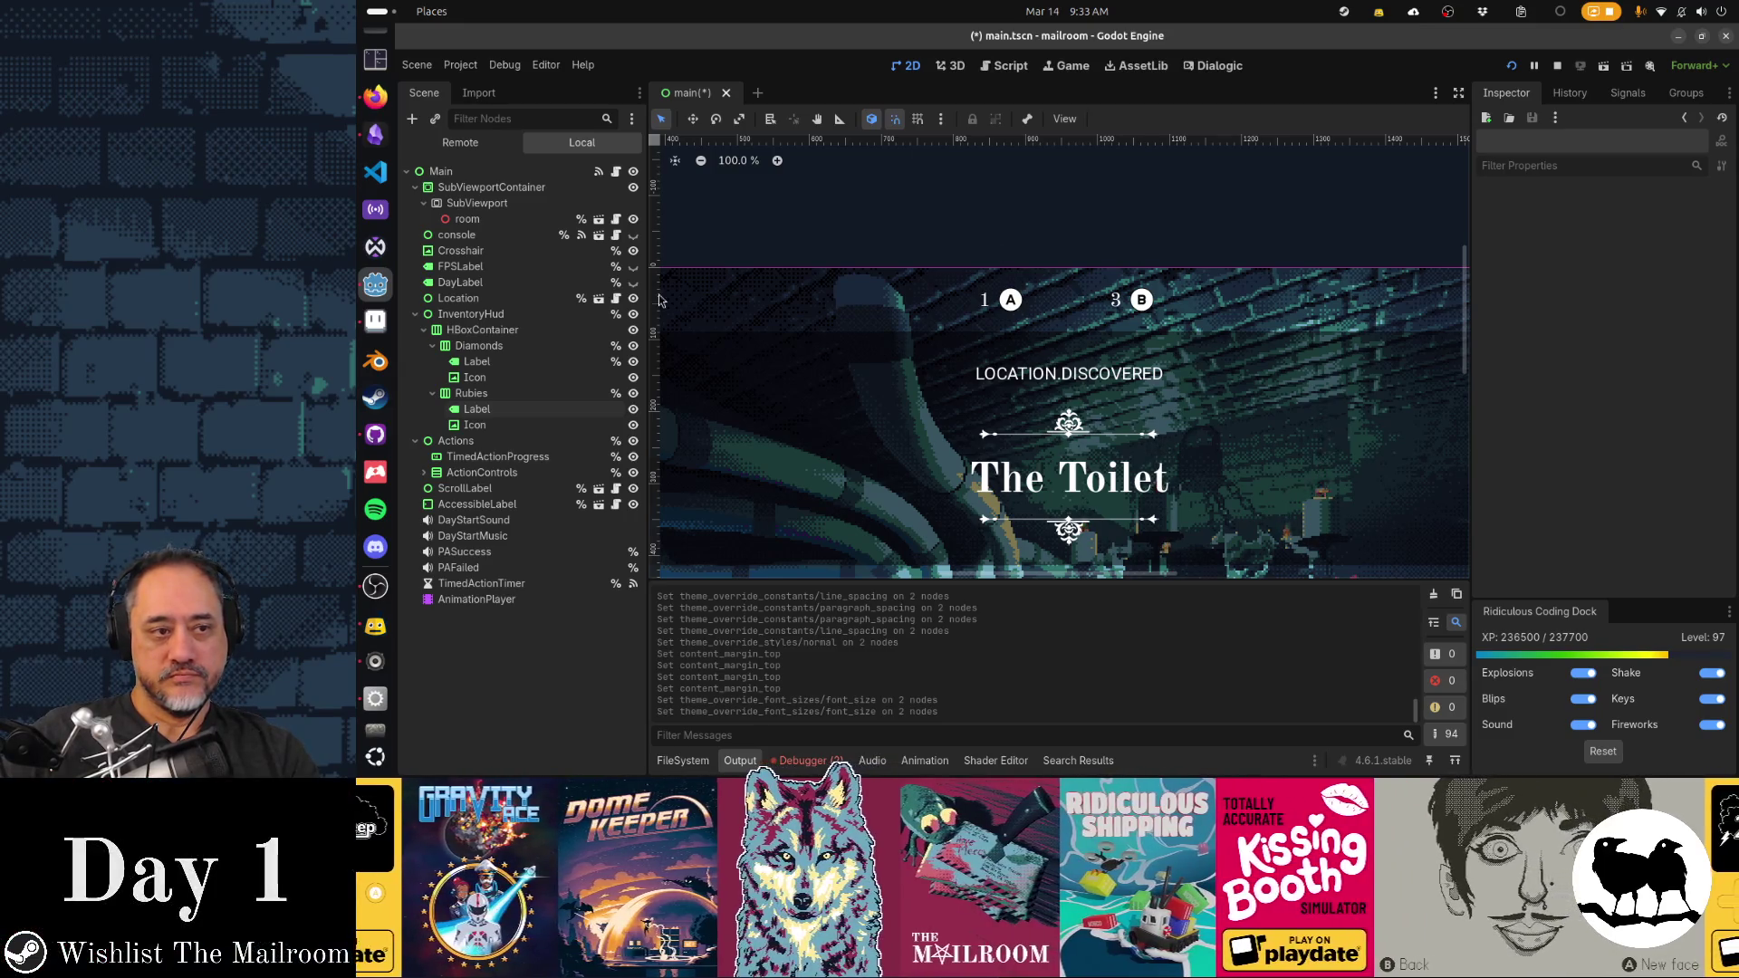
# Adjust the InventoryHud box's height while checking the diamond icon's settings
pyautogui.click(535, 319)
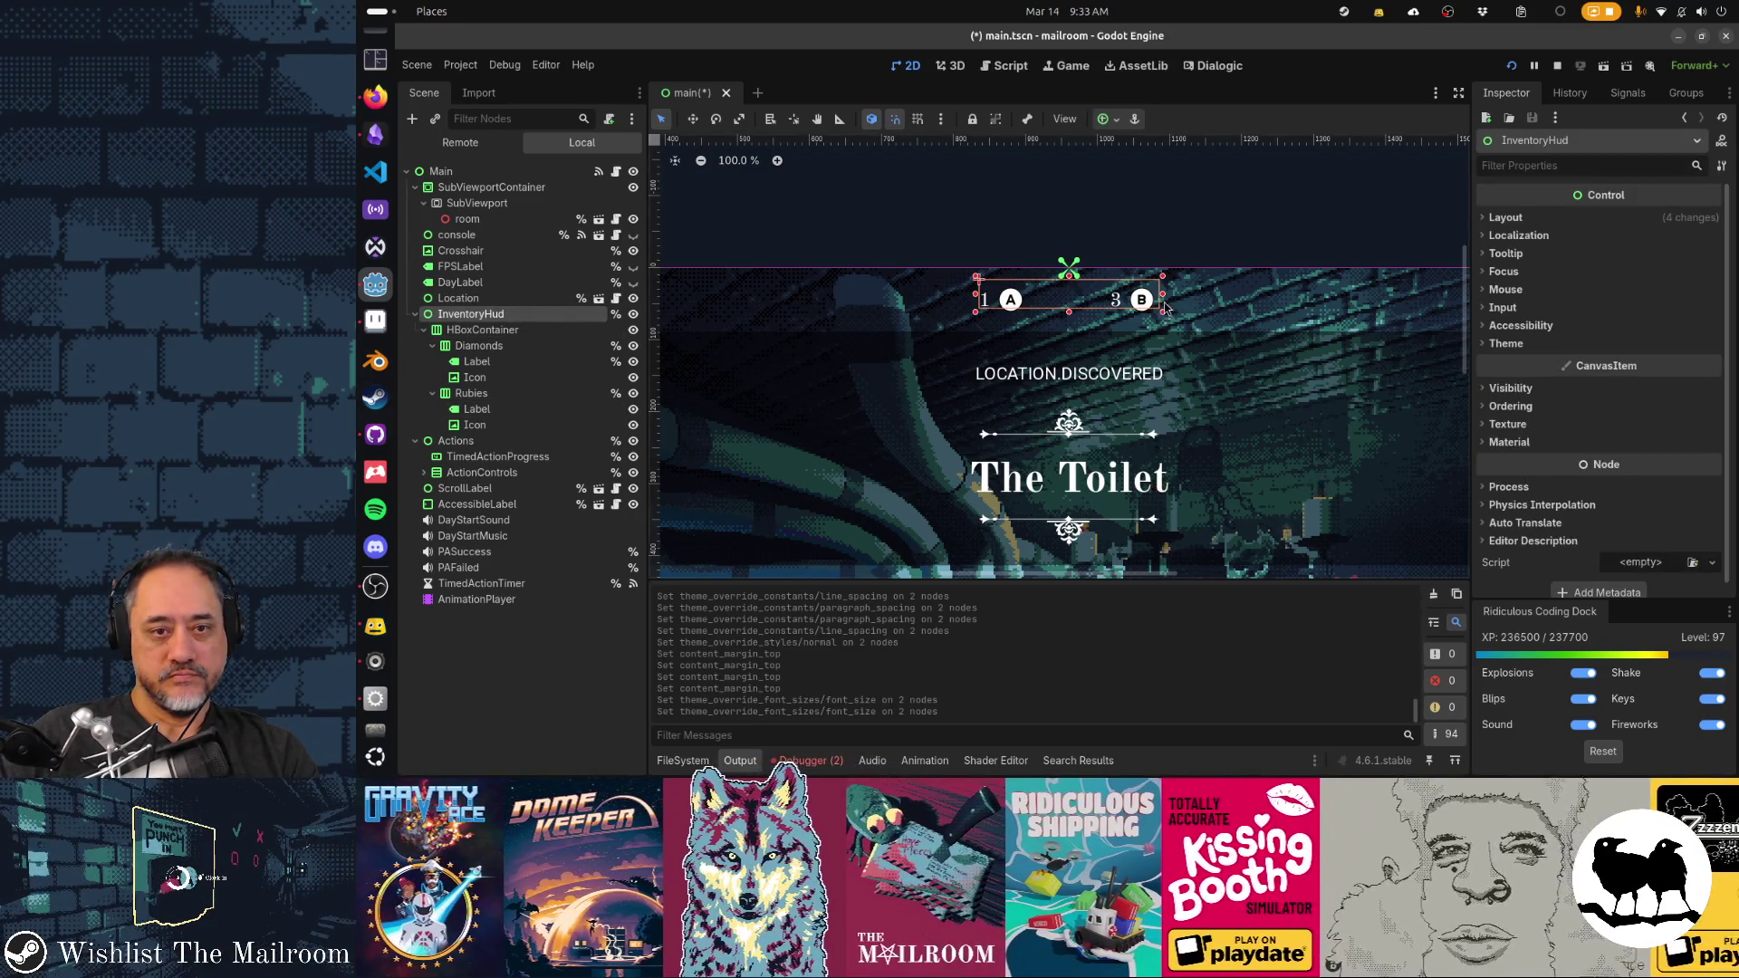
pyautogui.moveTo(1070, 319)
pyautogui.mouseDown()
pyautogui.moveTo(1083, 280)
pyautogui.moveTo(1087, 317)
pyautogui.mouseUp()
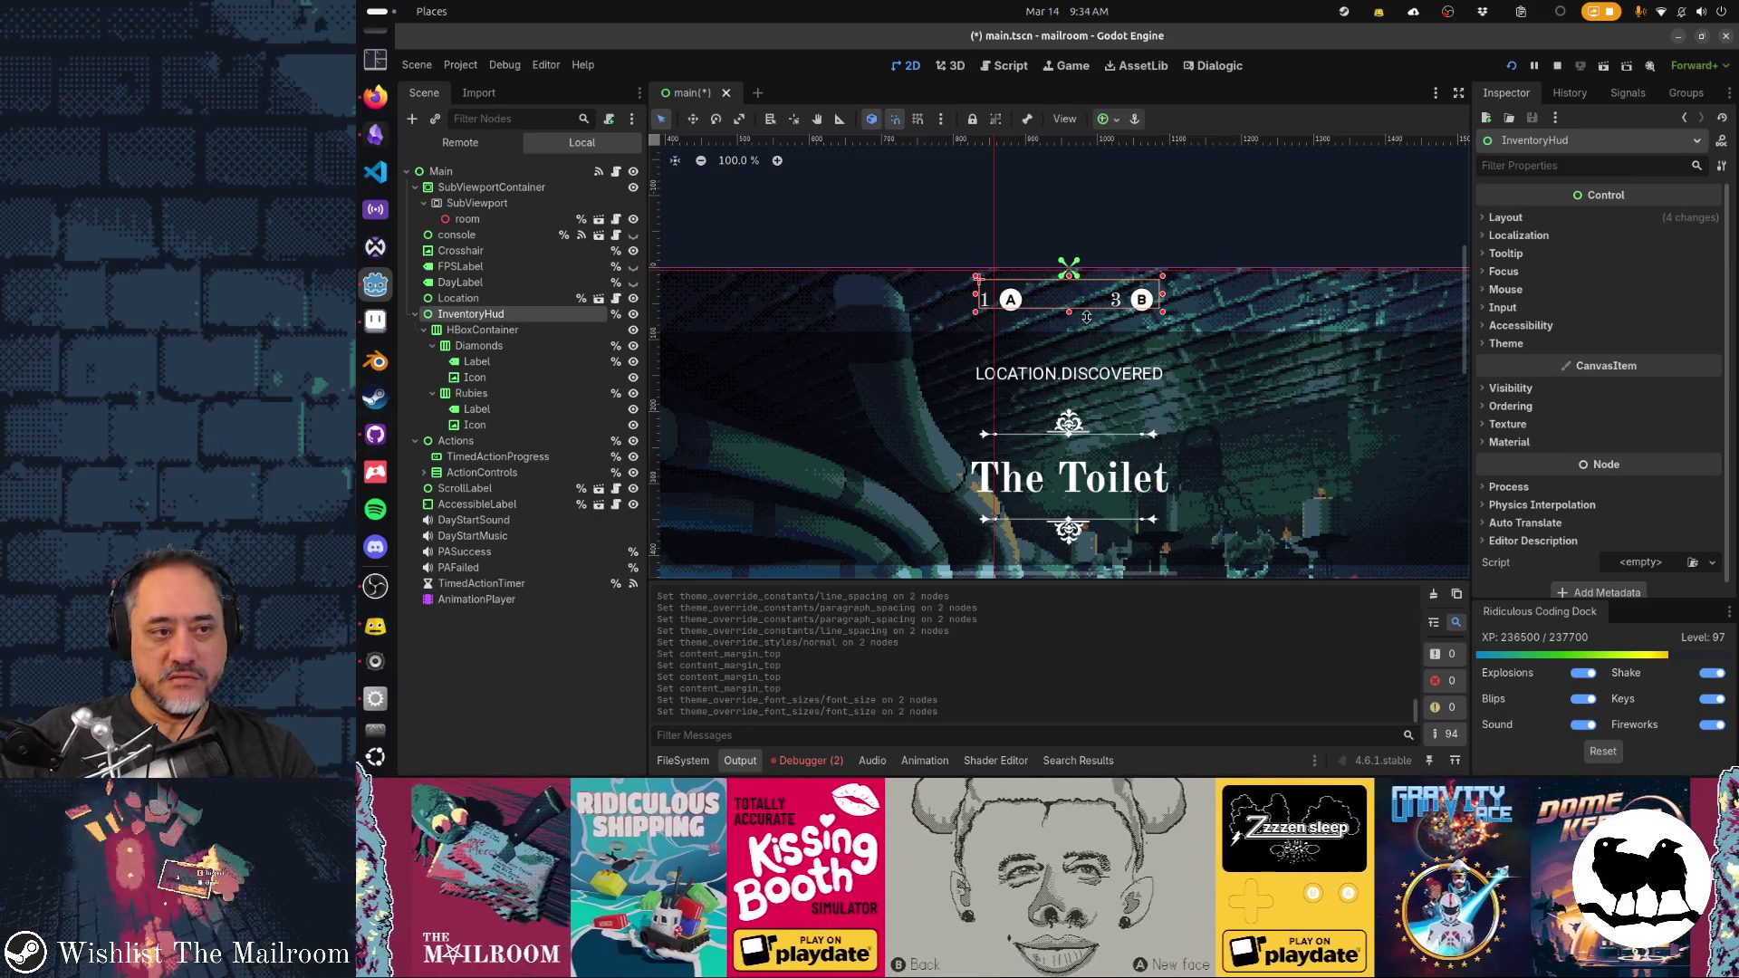
pyautogui.scroll(7, 1082, 316)
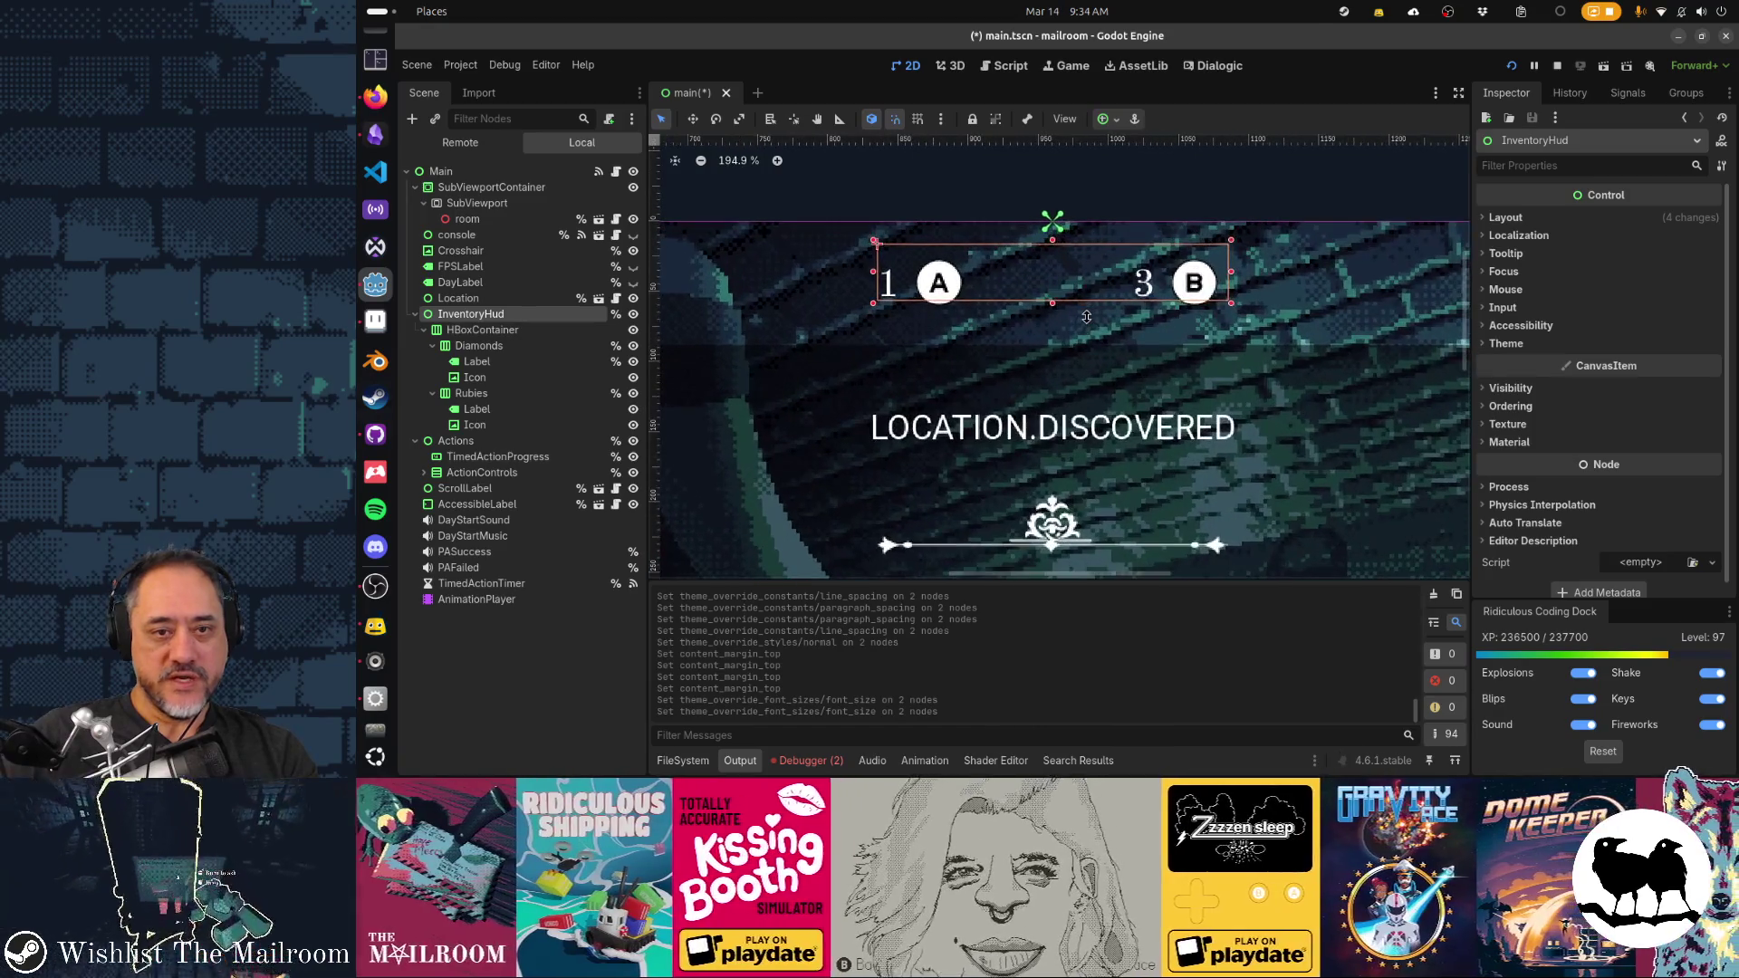
pyautogui.moveTo(1053, 310); pyautogui.dragTo(1053, 324)
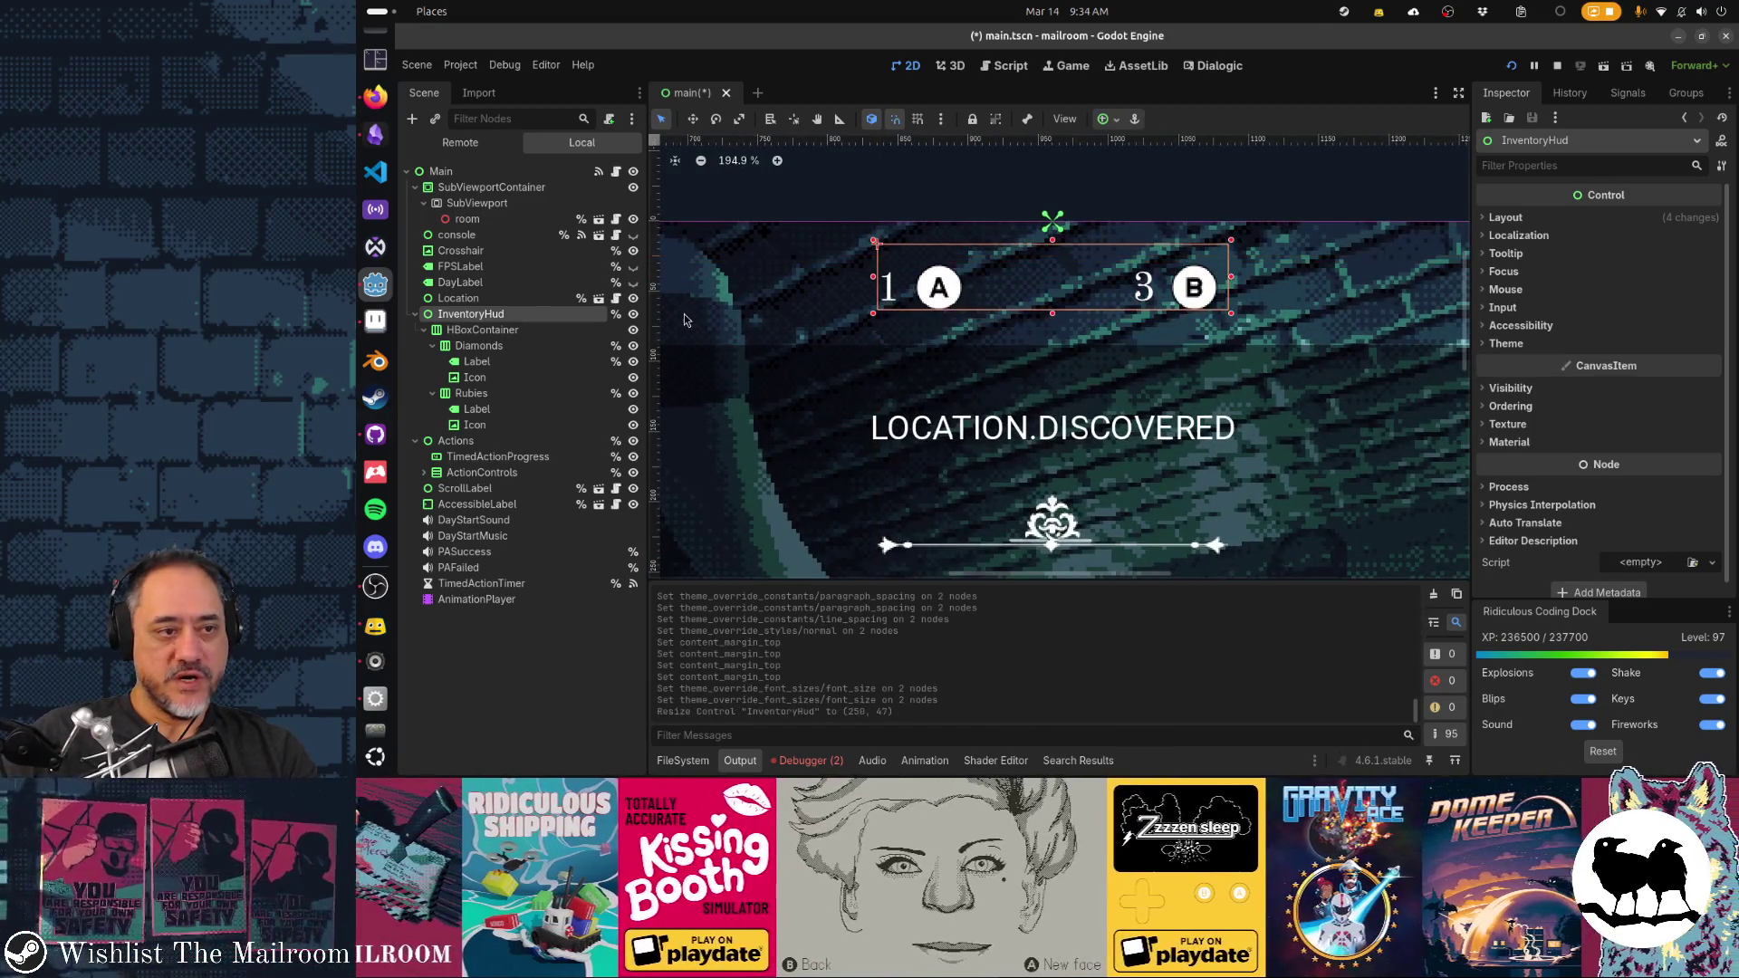
pyautogui.click(555, 335)
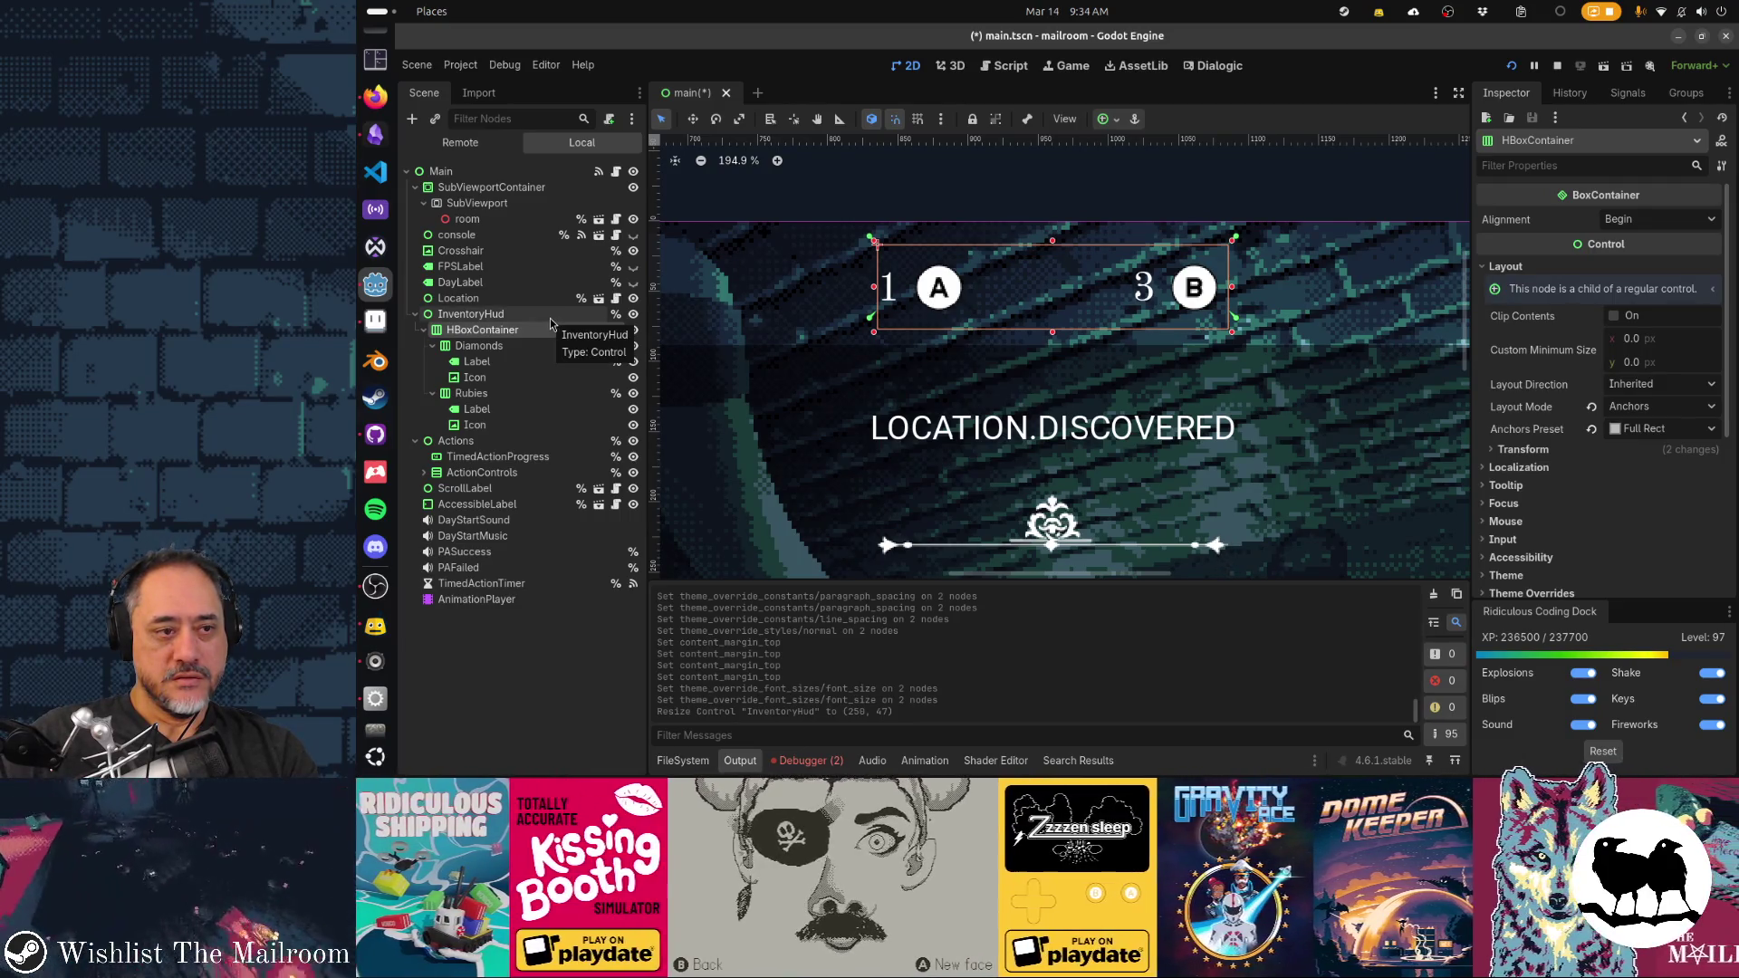
pyautogui.click(539, 382)
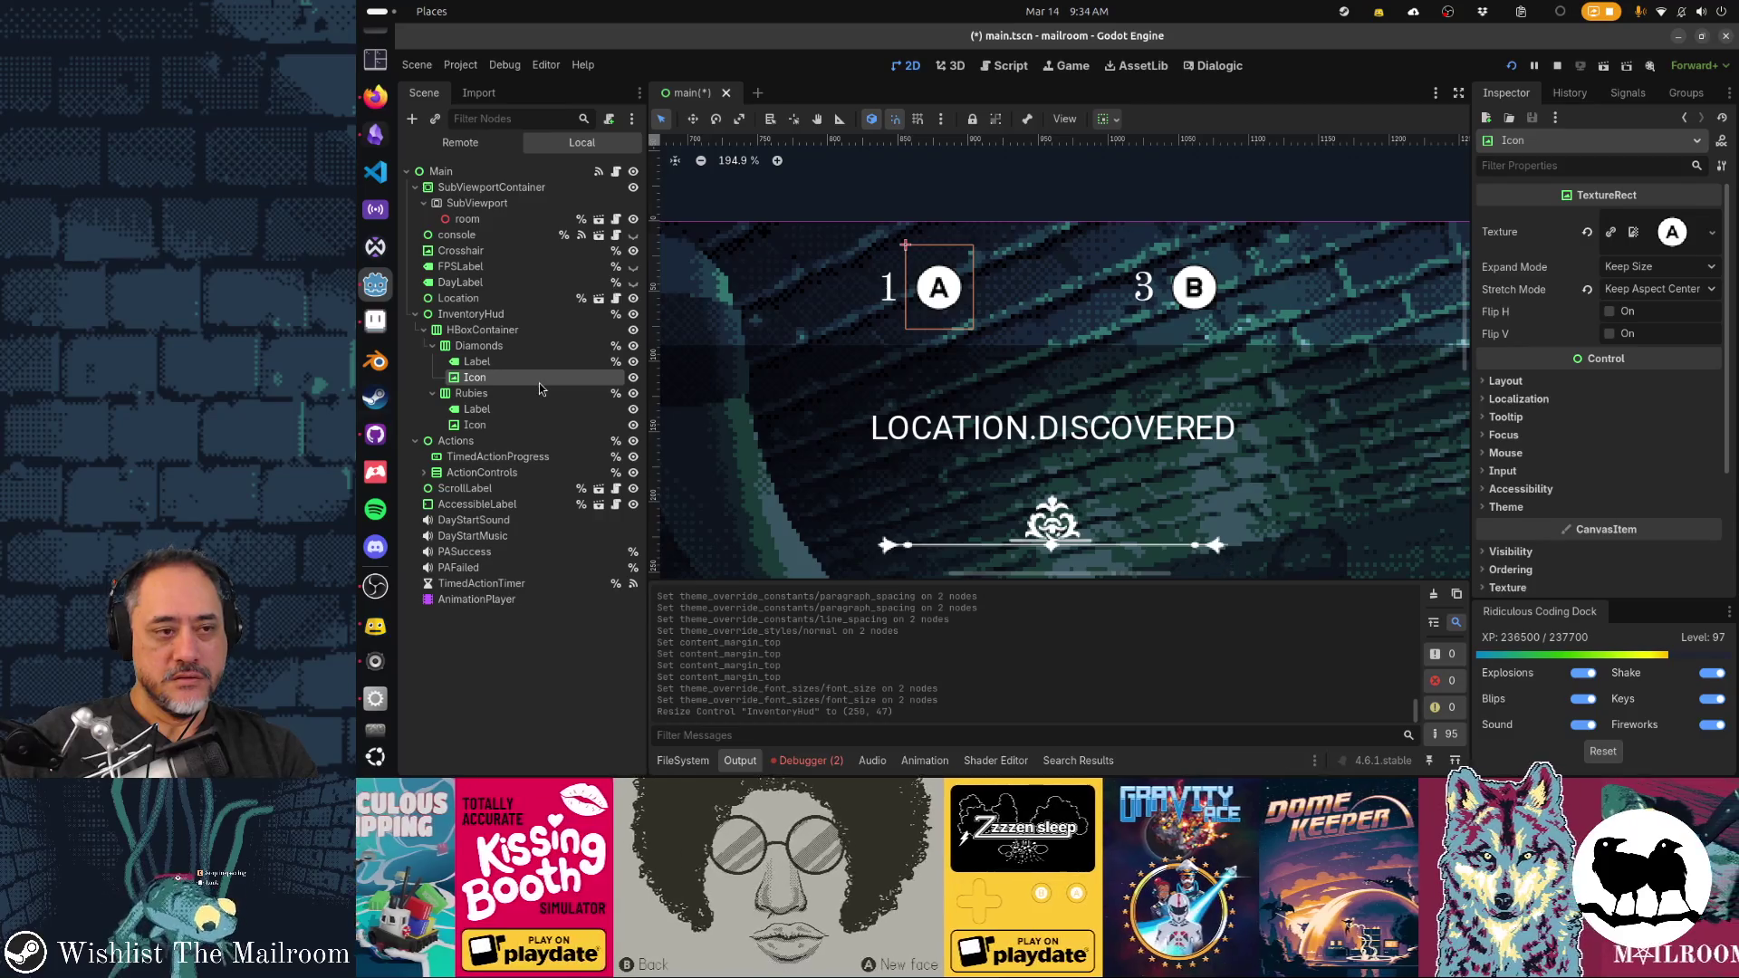
pyautogui.click(521, 314)
pyautogui.moveTo(1053, 324); pyautogui.dragTo(1046, 295)
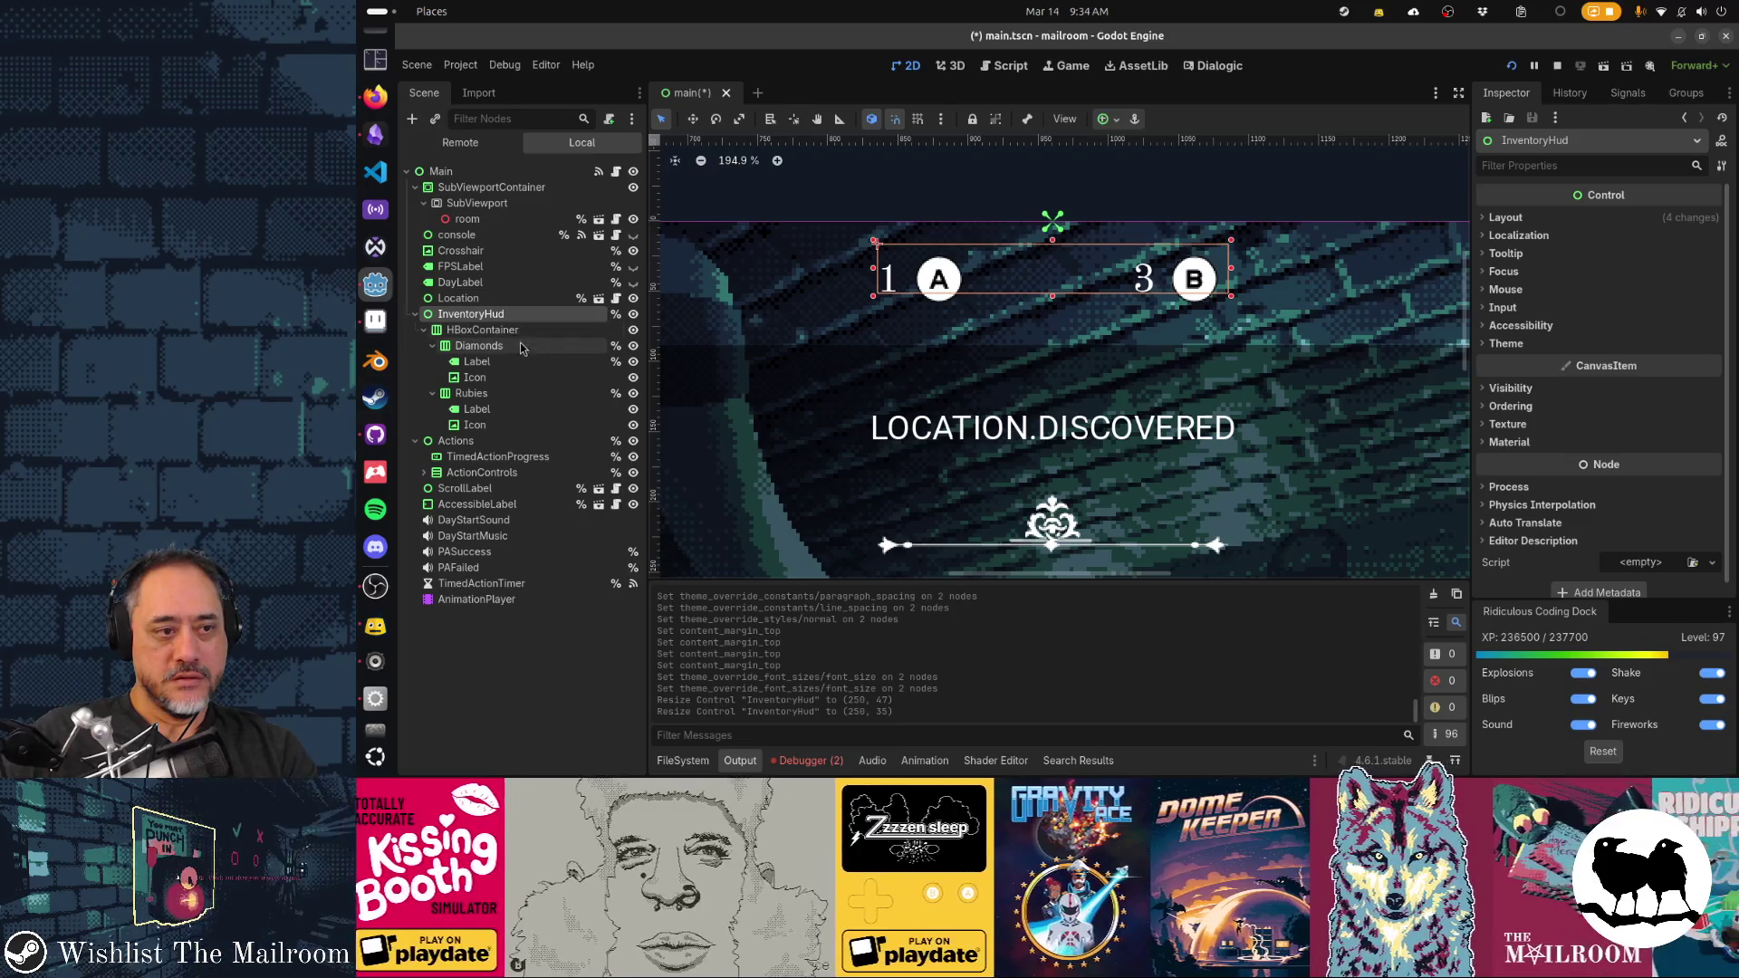
pyautogui.click(516, 379)
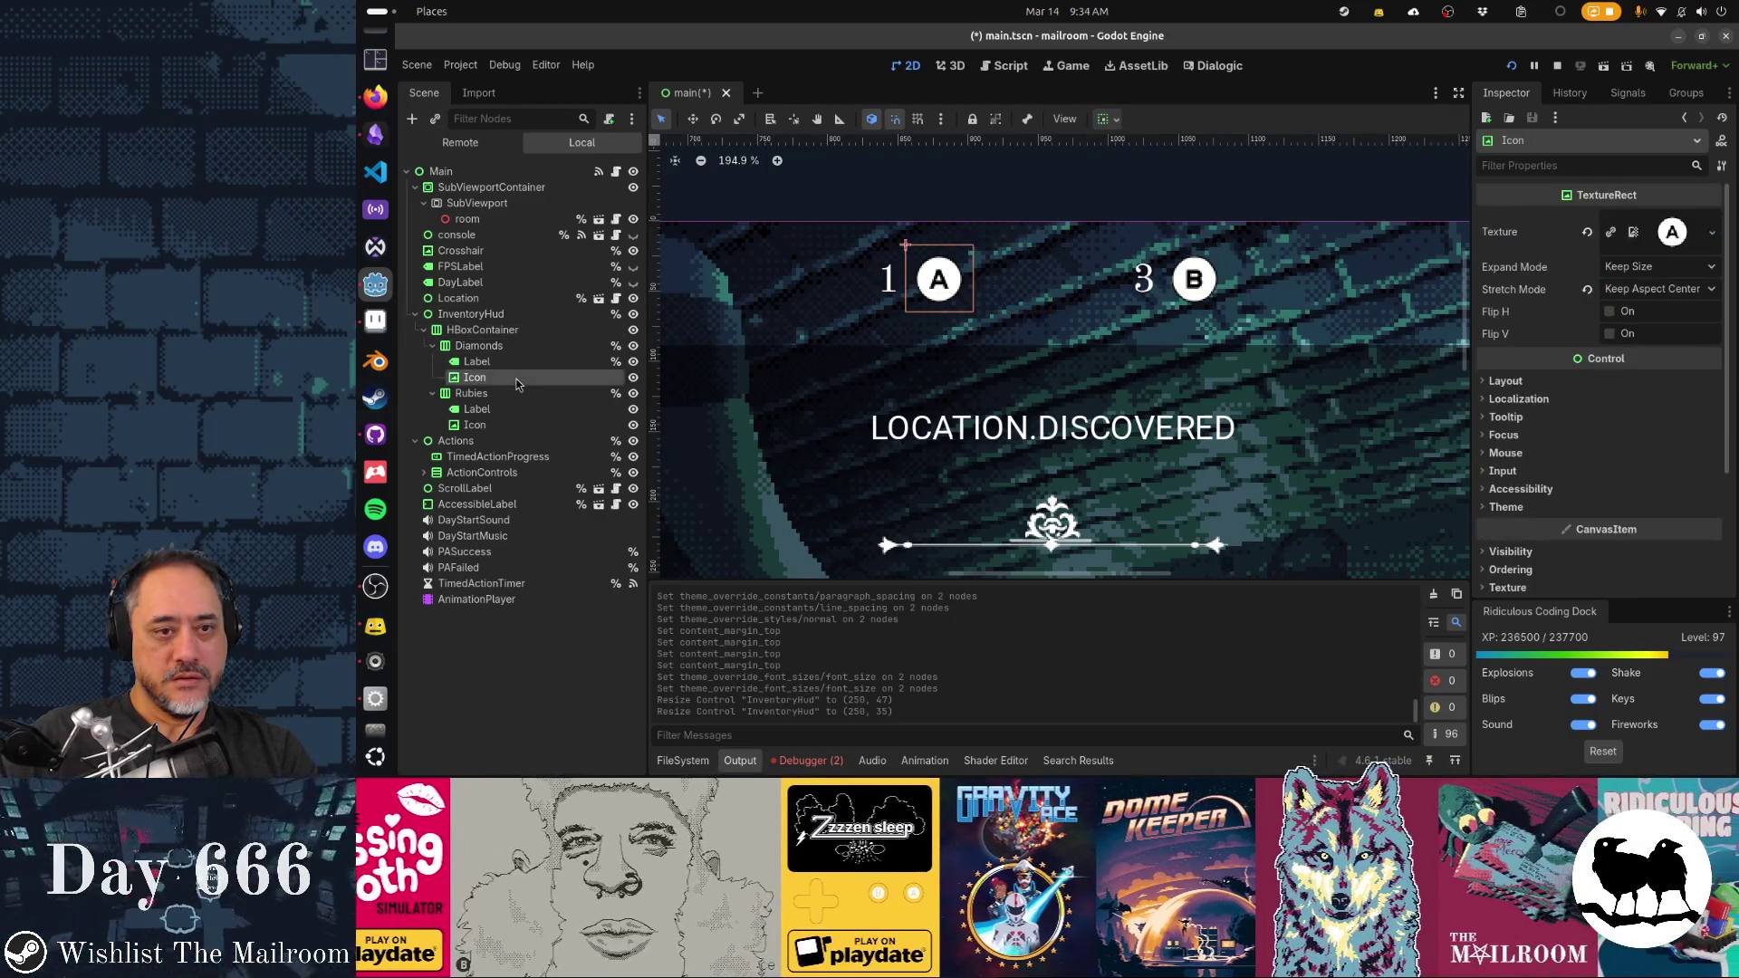
pyautogui.click(513, 319)
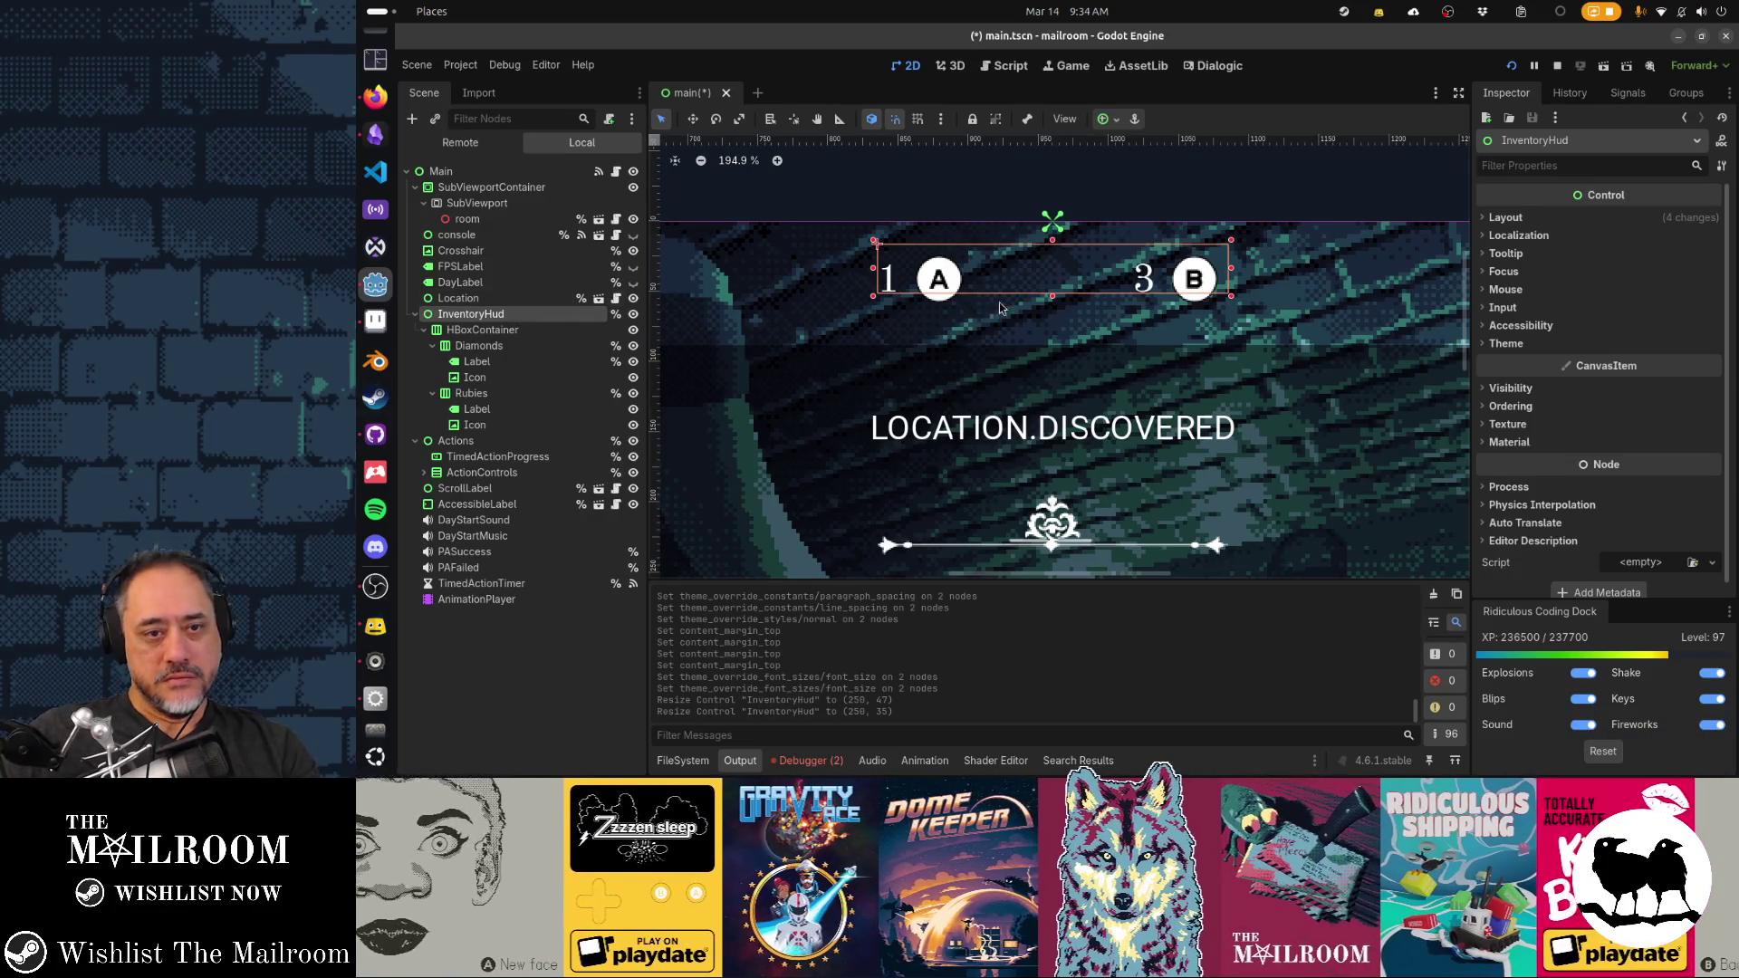
pyautogui.moveTo(1051, 299); pyautogui.dragTo(1052, 332)
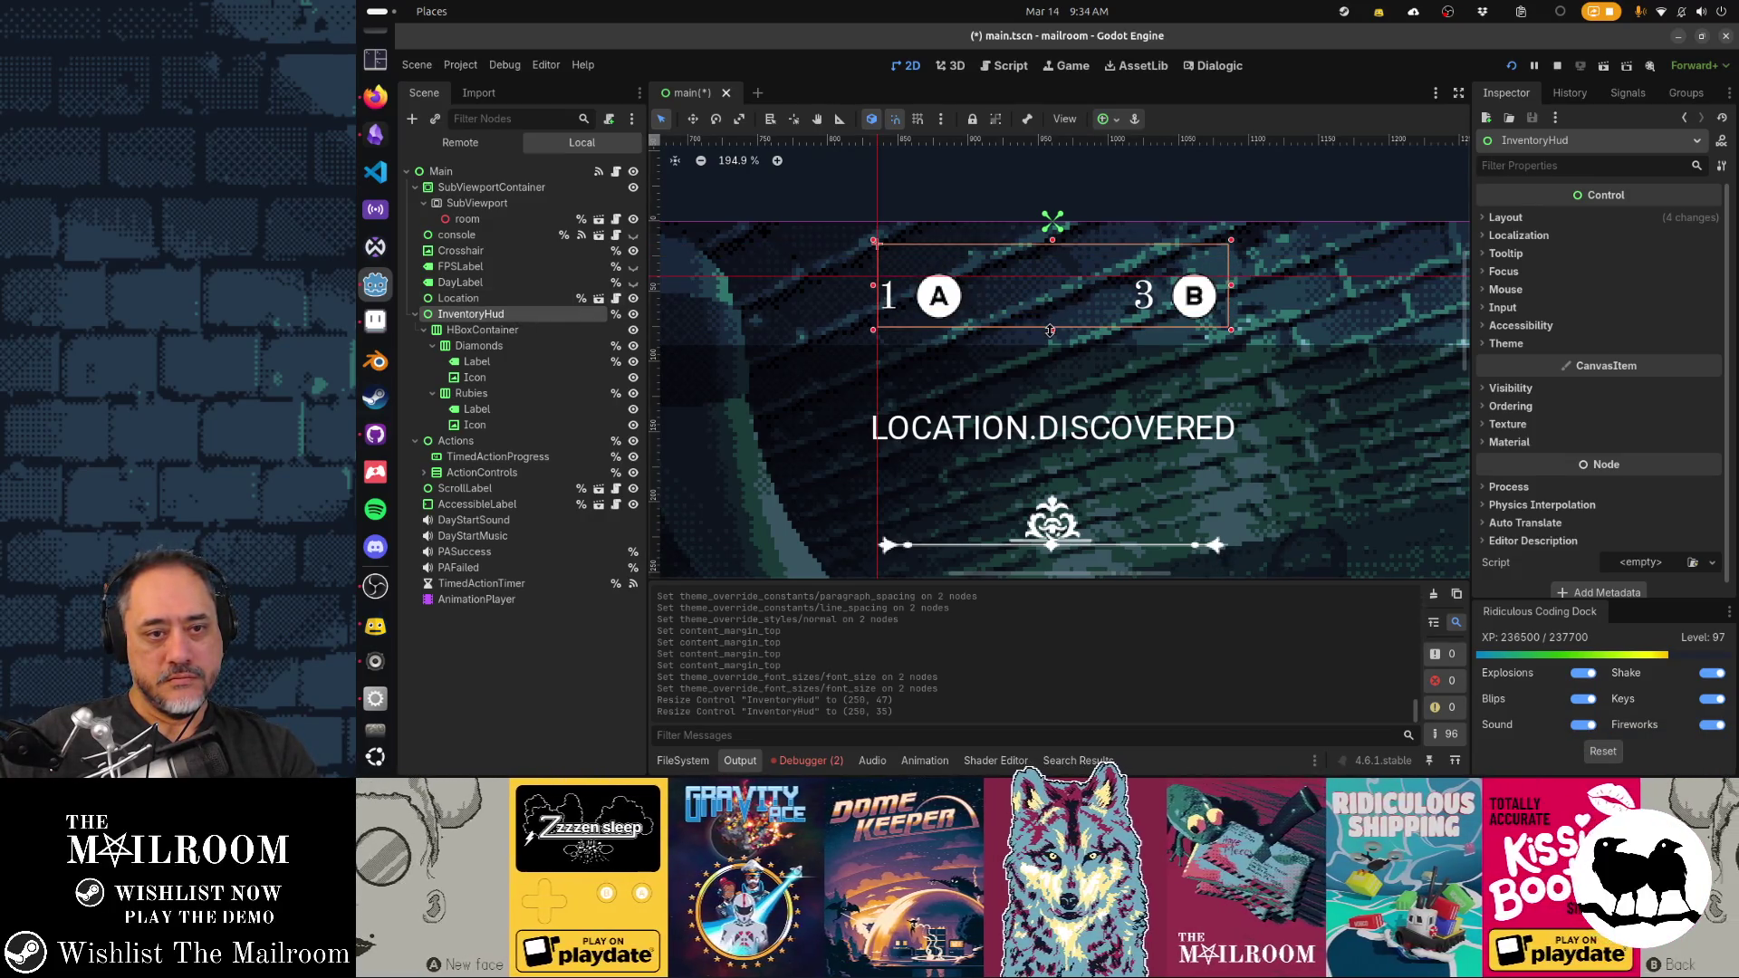
# Apply an anchor preset to the HBoxContainer inside InventoryHud
pyautogui.click(549, 347)
pyautogui.click(543, 330)
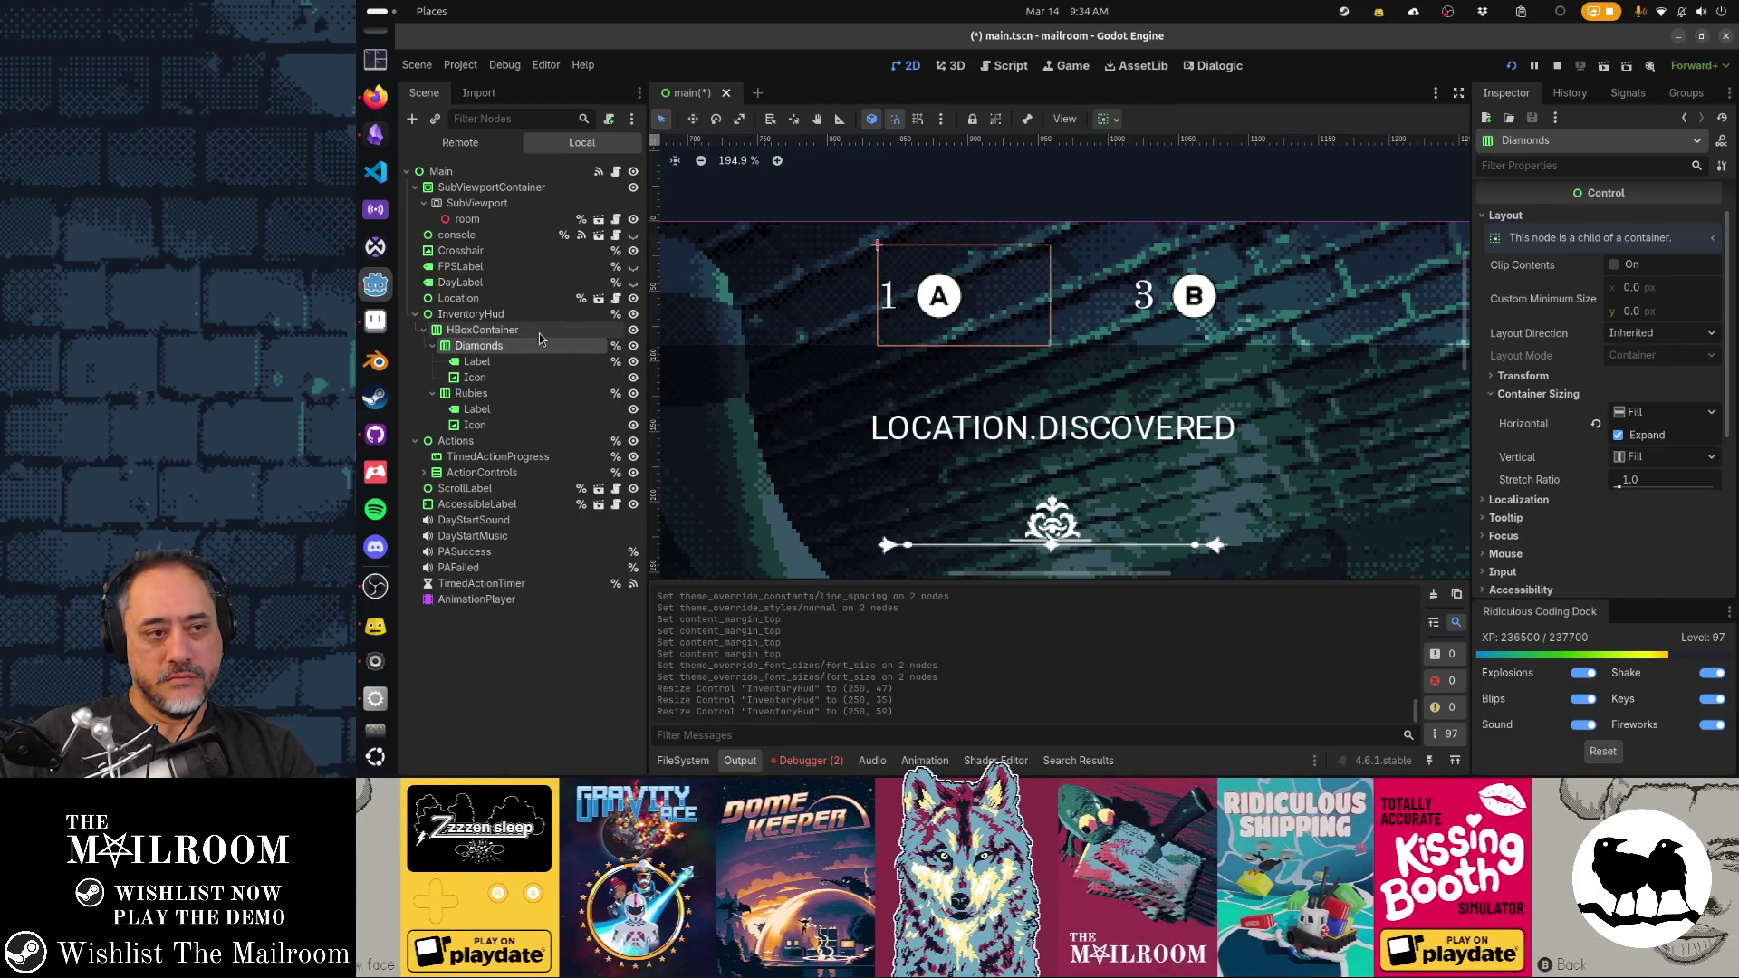
pyautogui.click(534, 317)
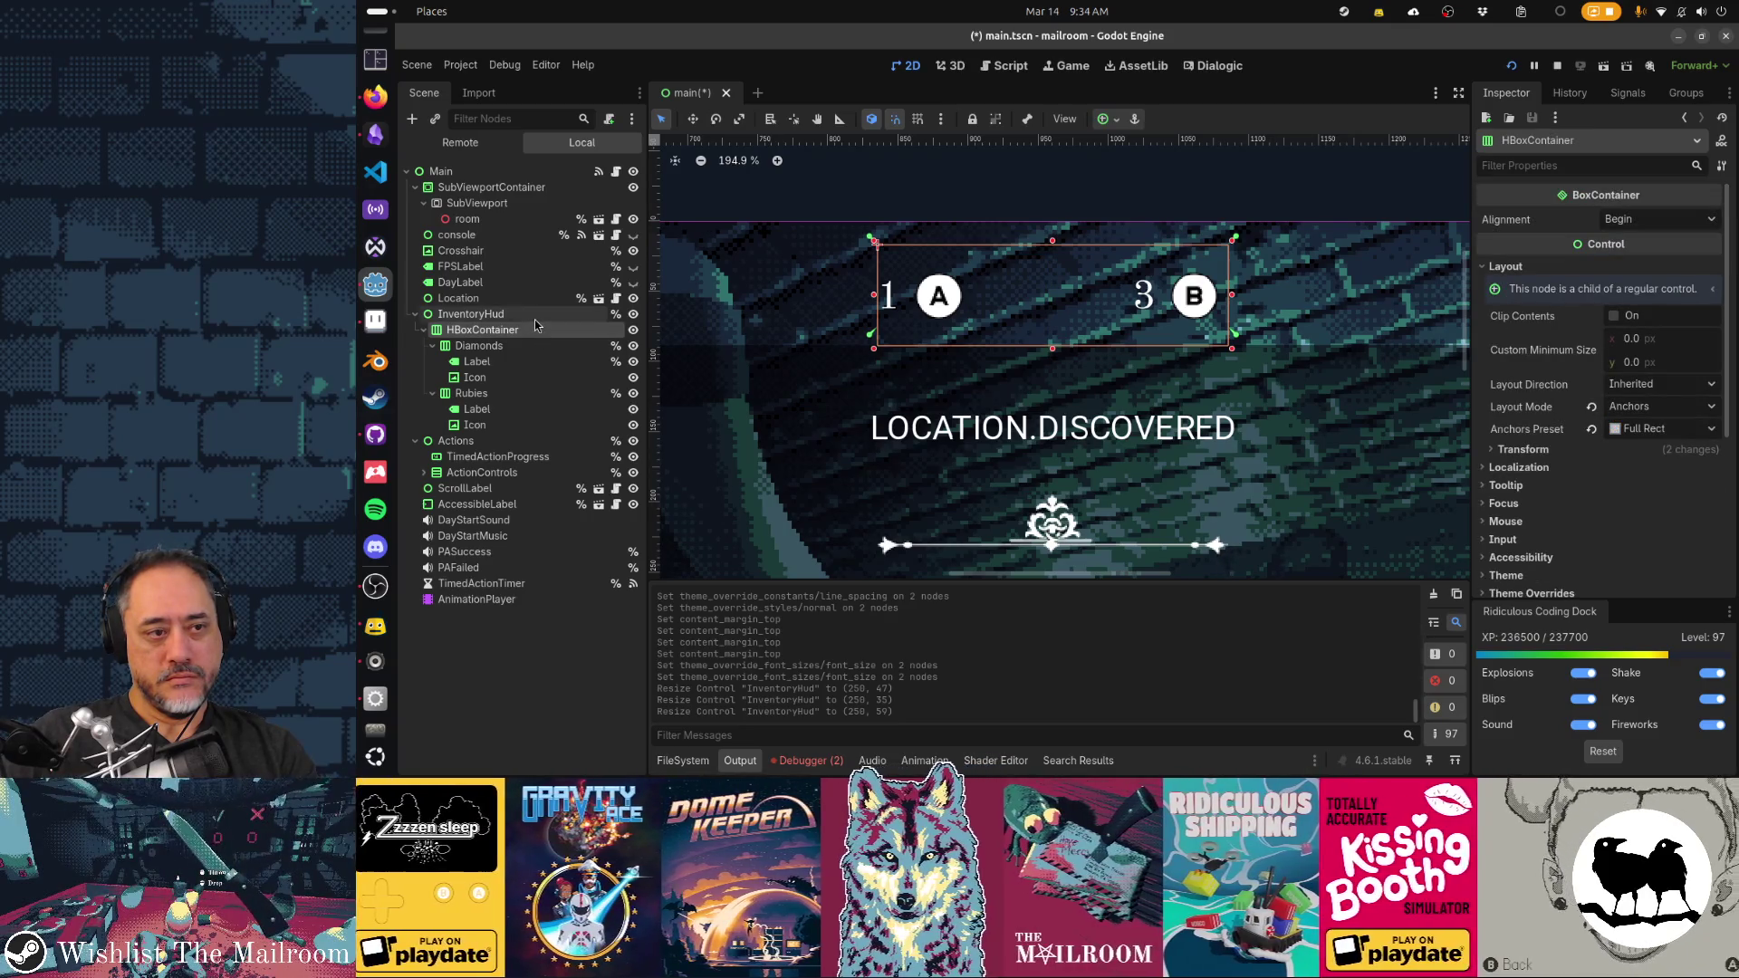
pyautogui.click(535, 329)
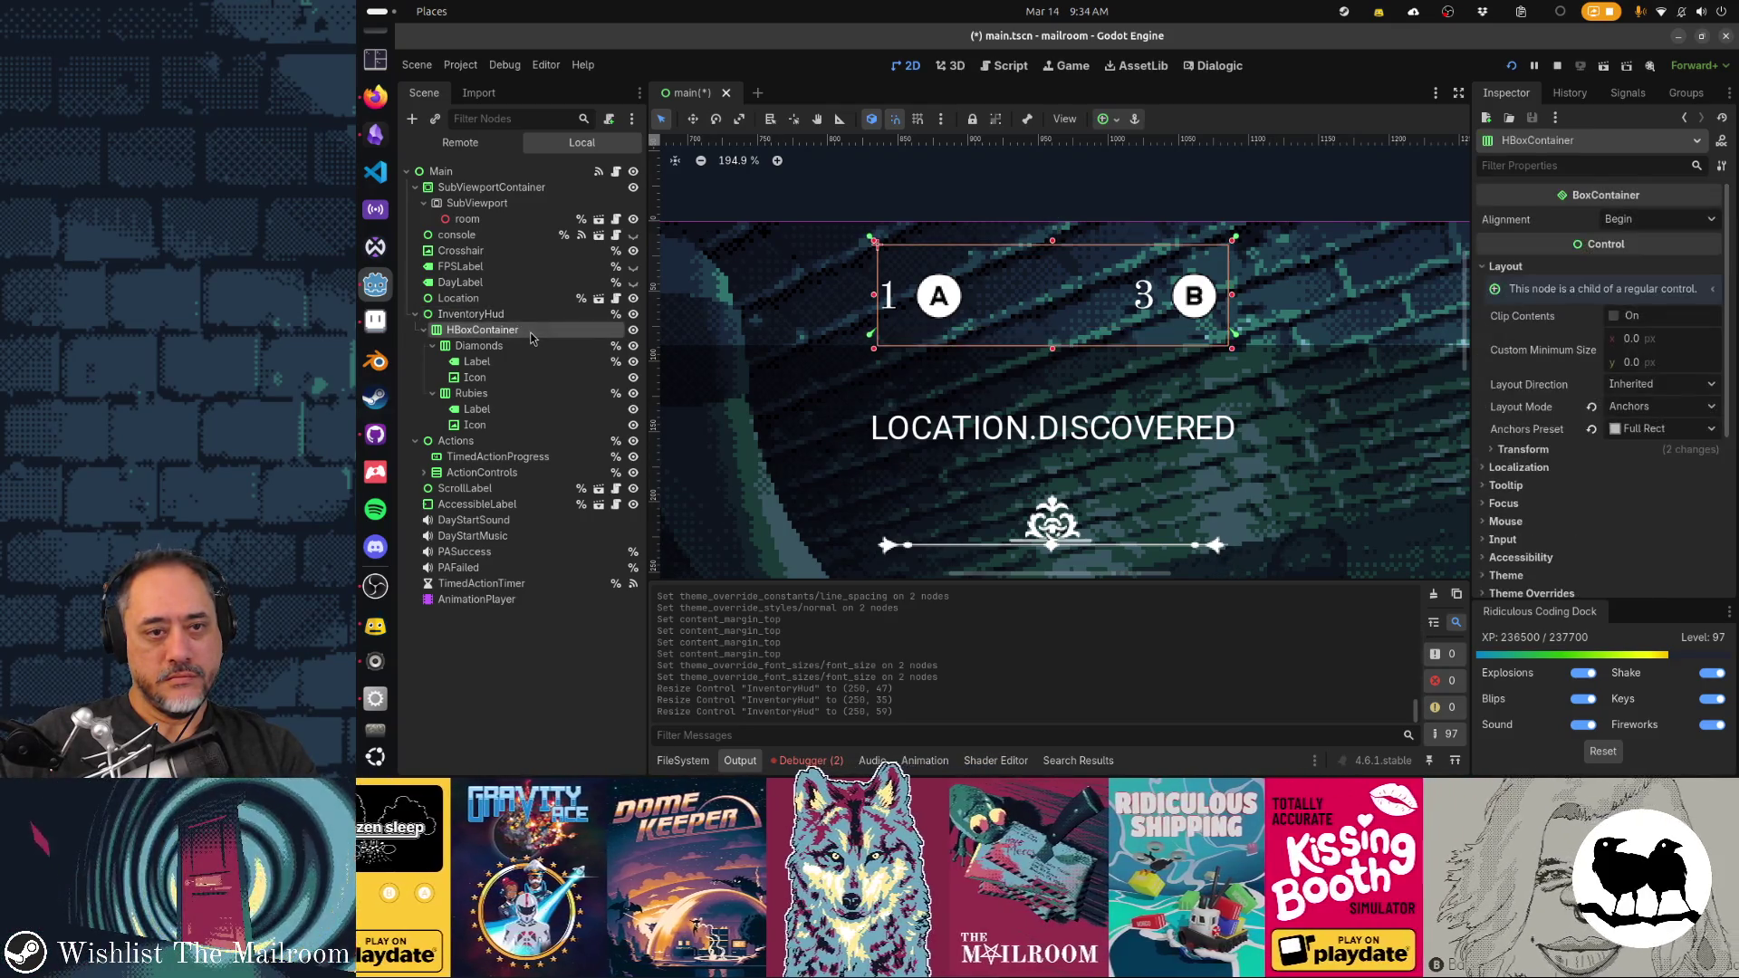
pyautogui.click(1106, 119)
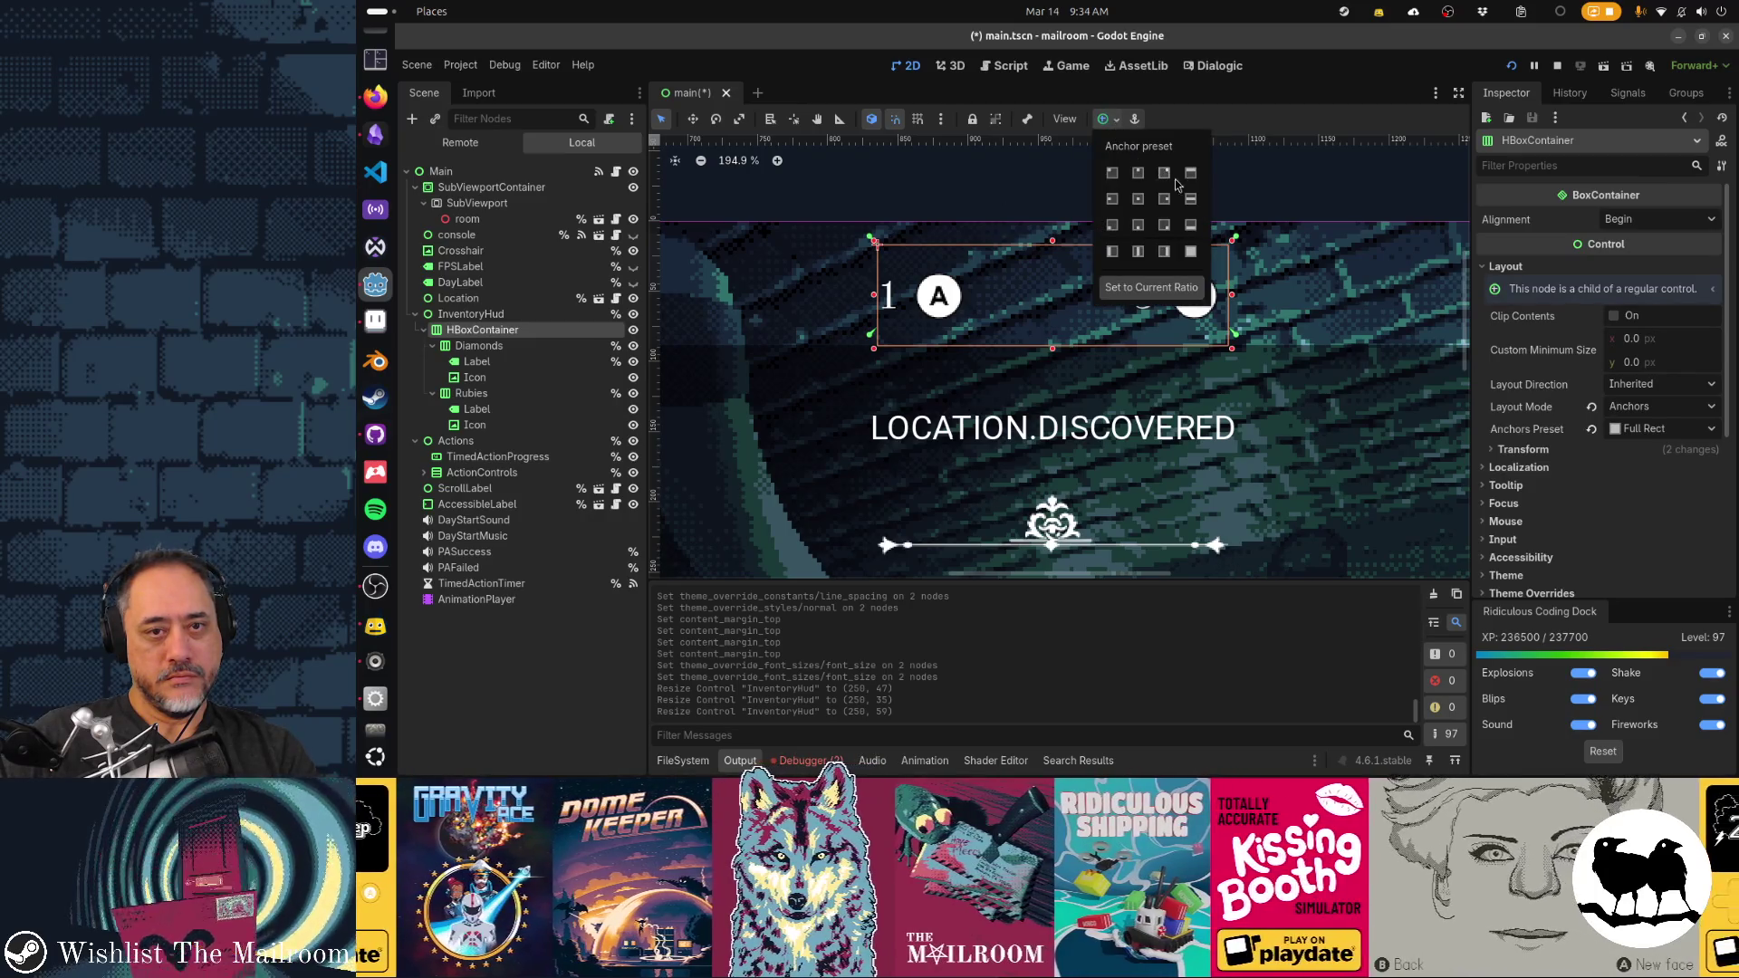
pyautogui.click(1192, 253)
# Trim the InventoryHud box to about 177×48 around the counters
pyautogui.click(1081, 317)
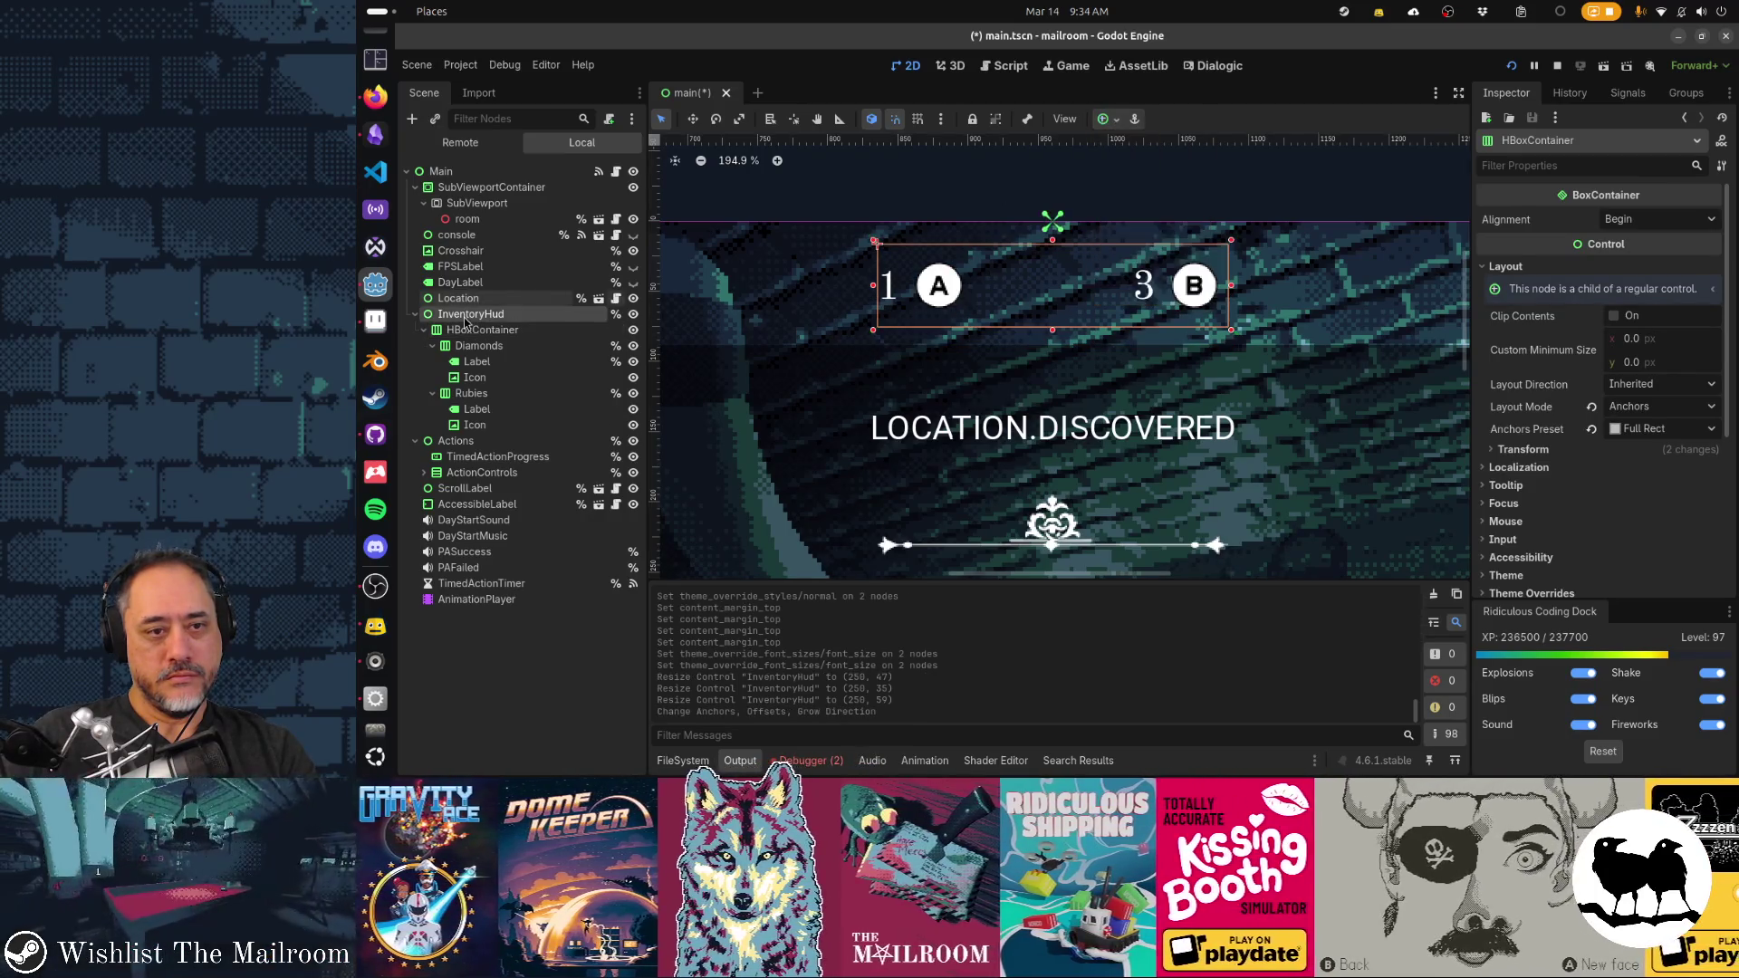
pyautogui.moveTo(1051, 333); pyautogui.dragTo(1049, 303)
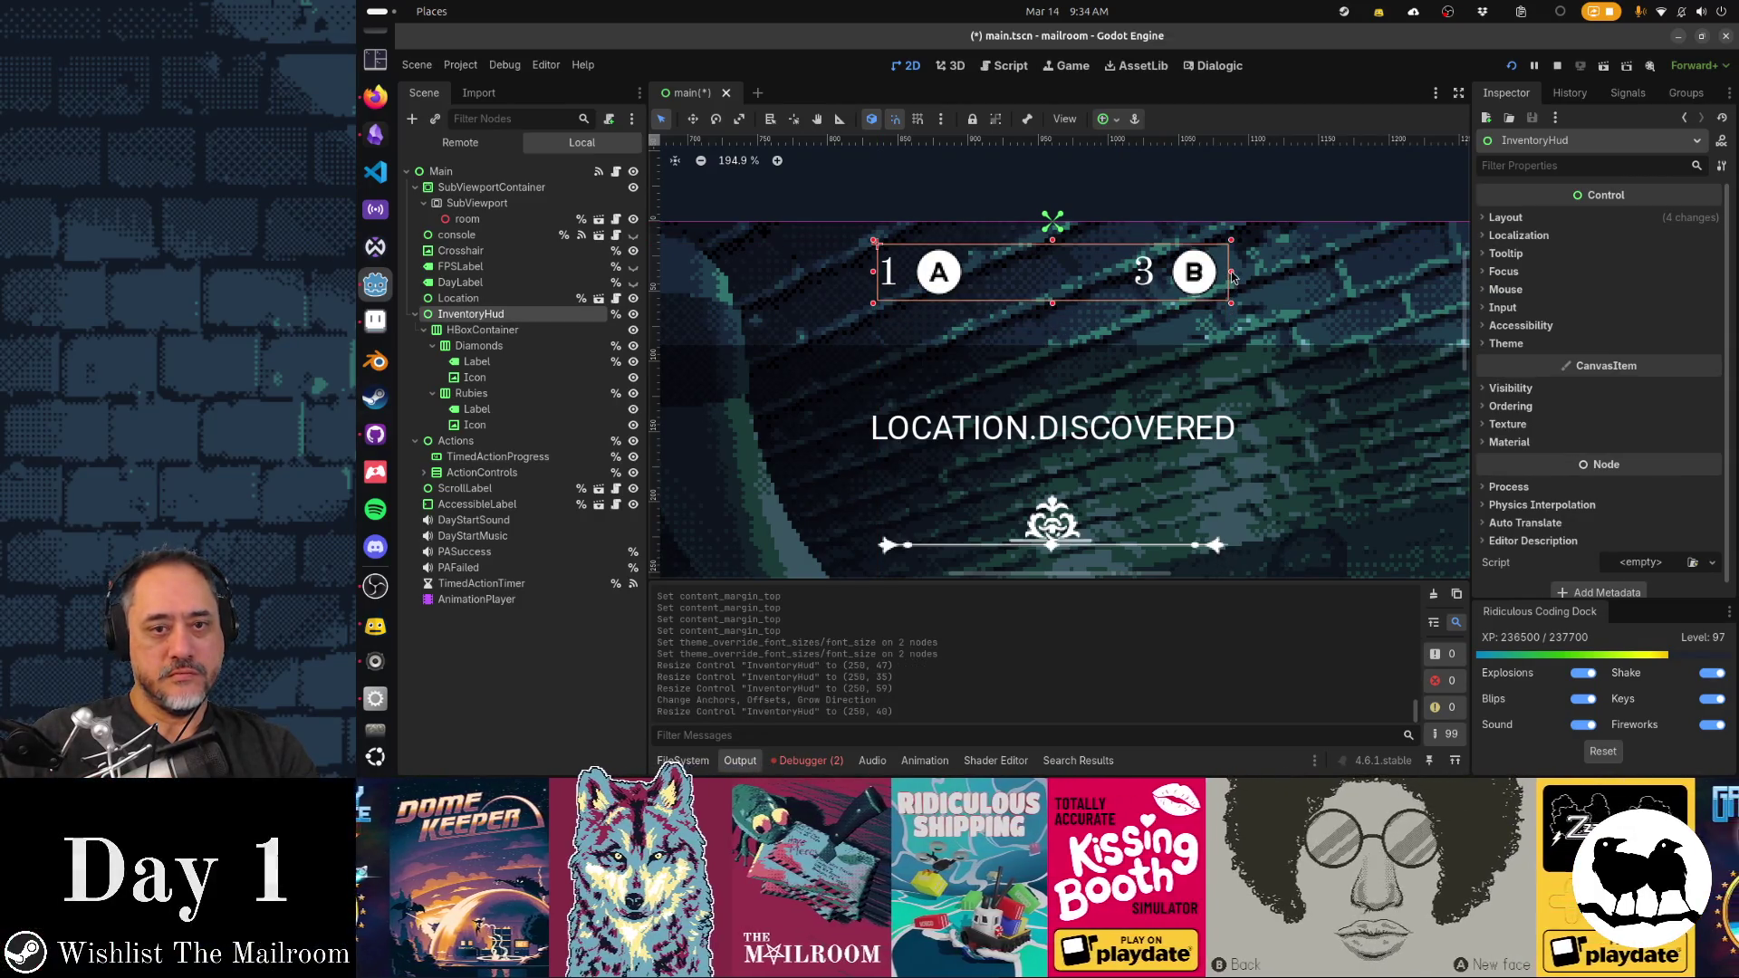
pyautogui.moveTo(1231, 276); pyautogui.dragTo(1160, 276)
pyautogui.moveTo(876, 275); pyautogui.dragTo(1005, 286)
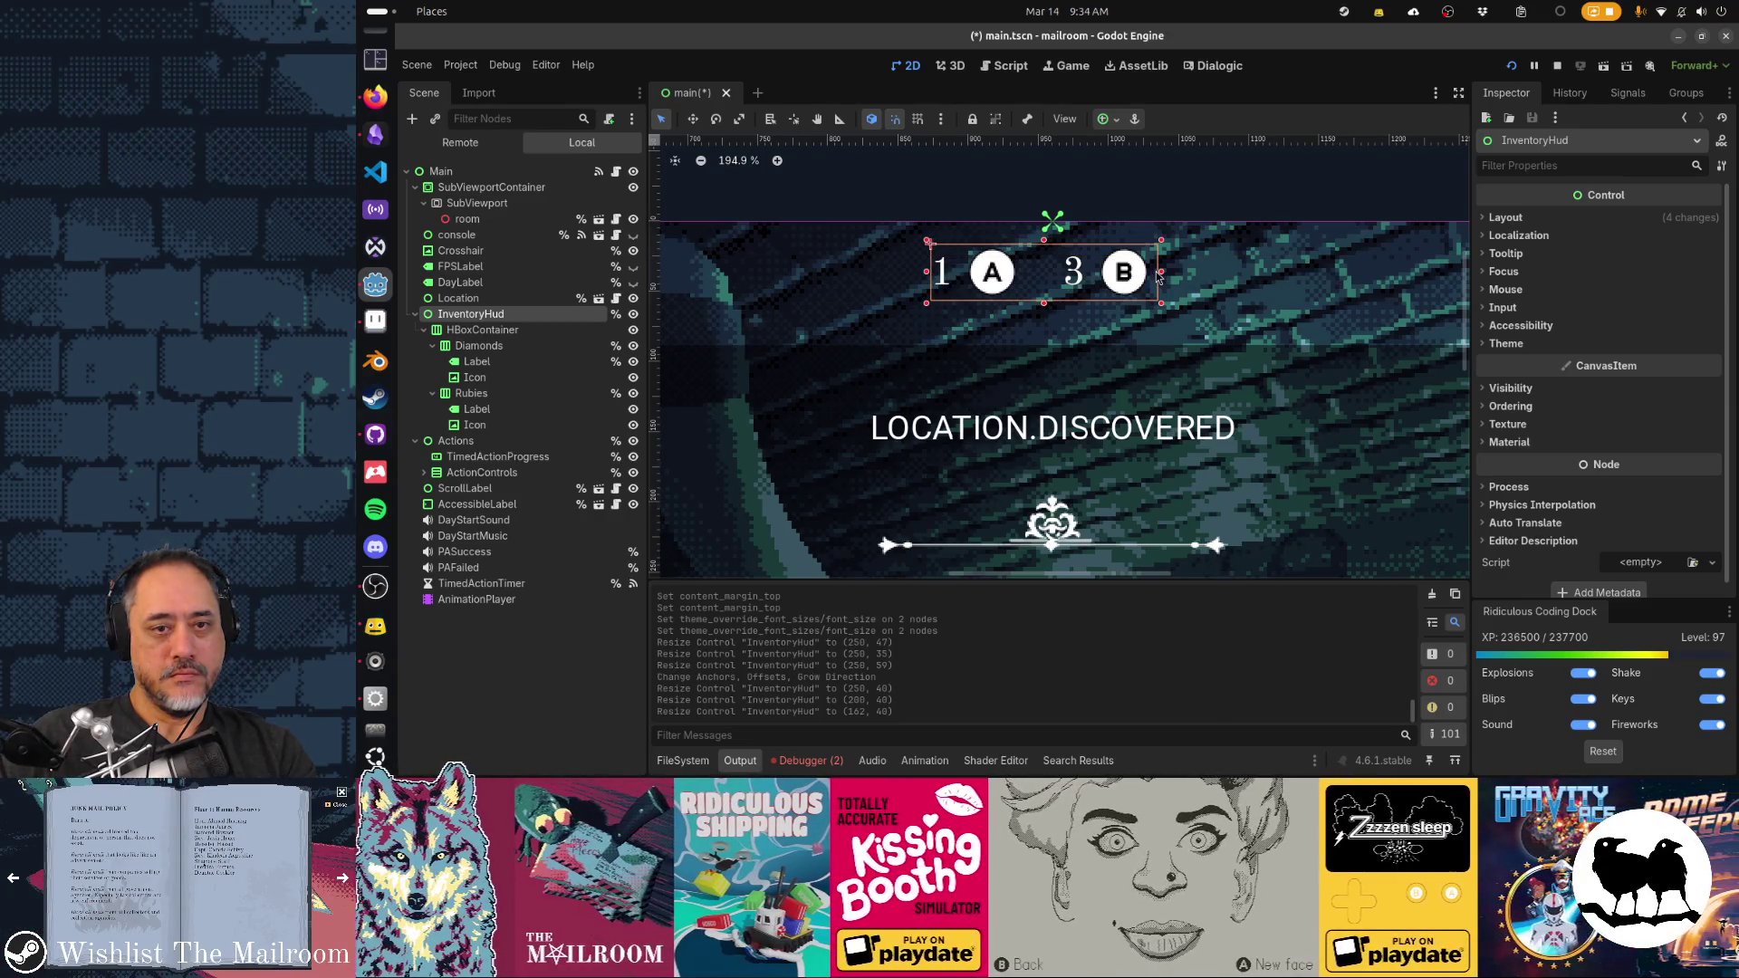
pyautogui.moveTo(1161, 270); pyautogui.dragTo(1177, 270)
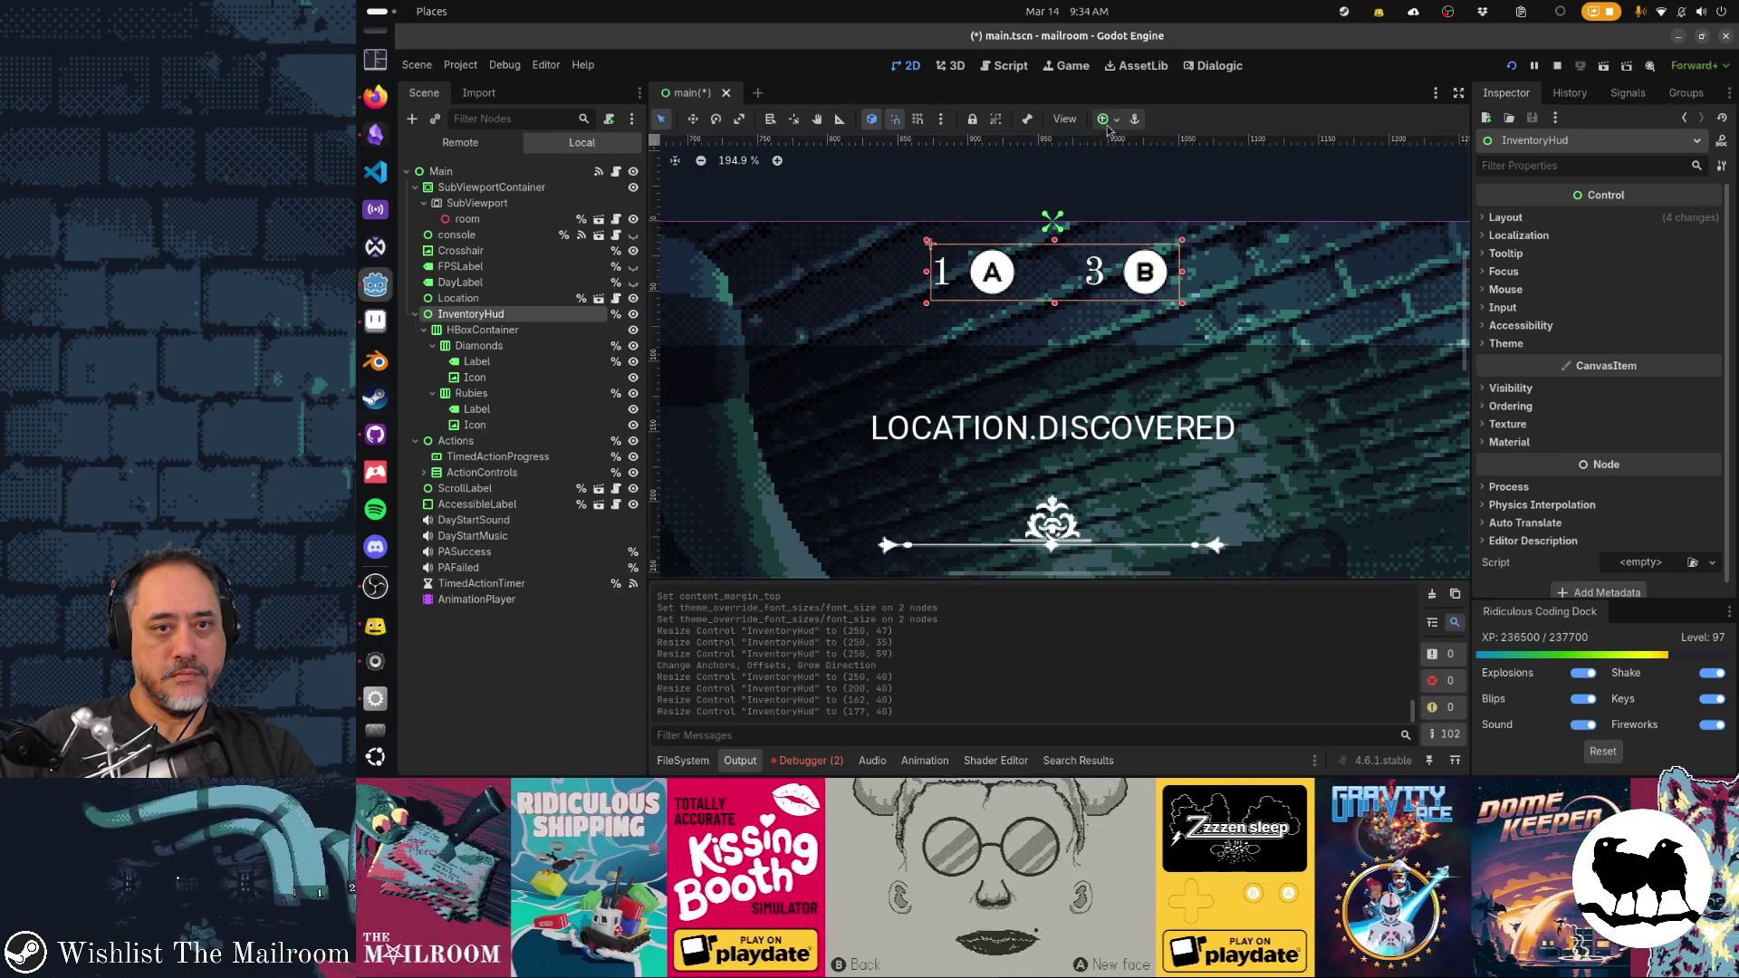
# Anchor InventoryHud to Center Top and nudge it down to y=24
pyautogui.click(1117, 119)
pyautogui.click(1139, 173)
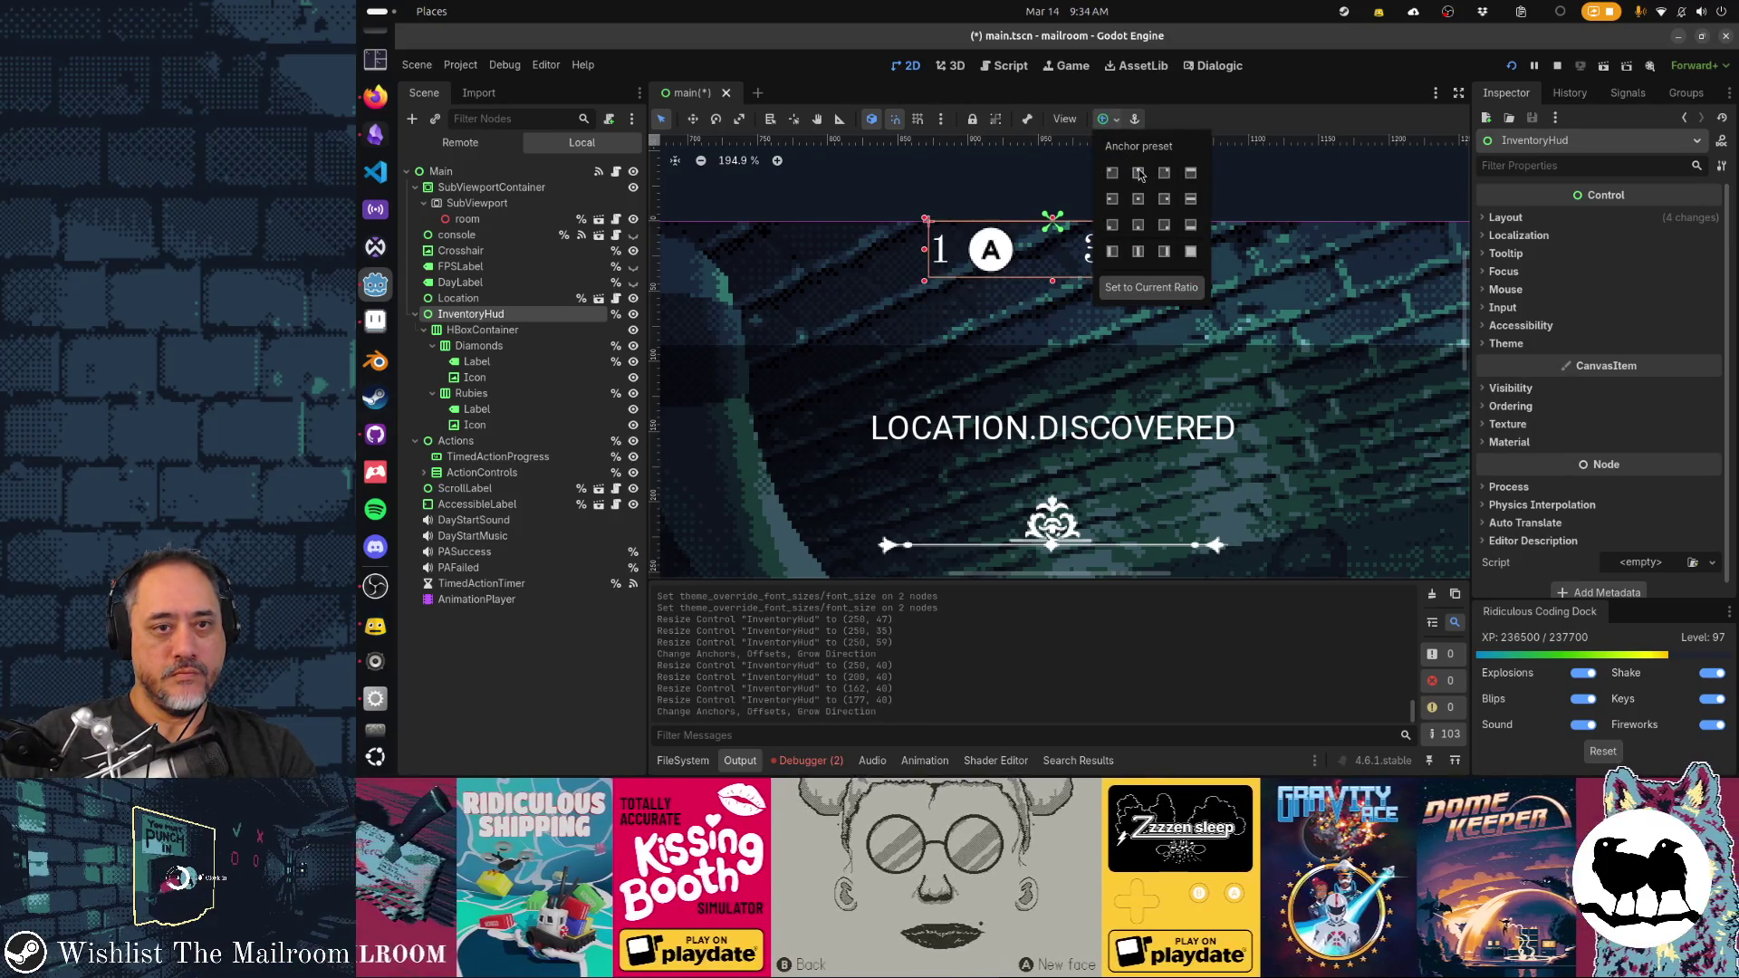
pyautogui.click(500, 328)
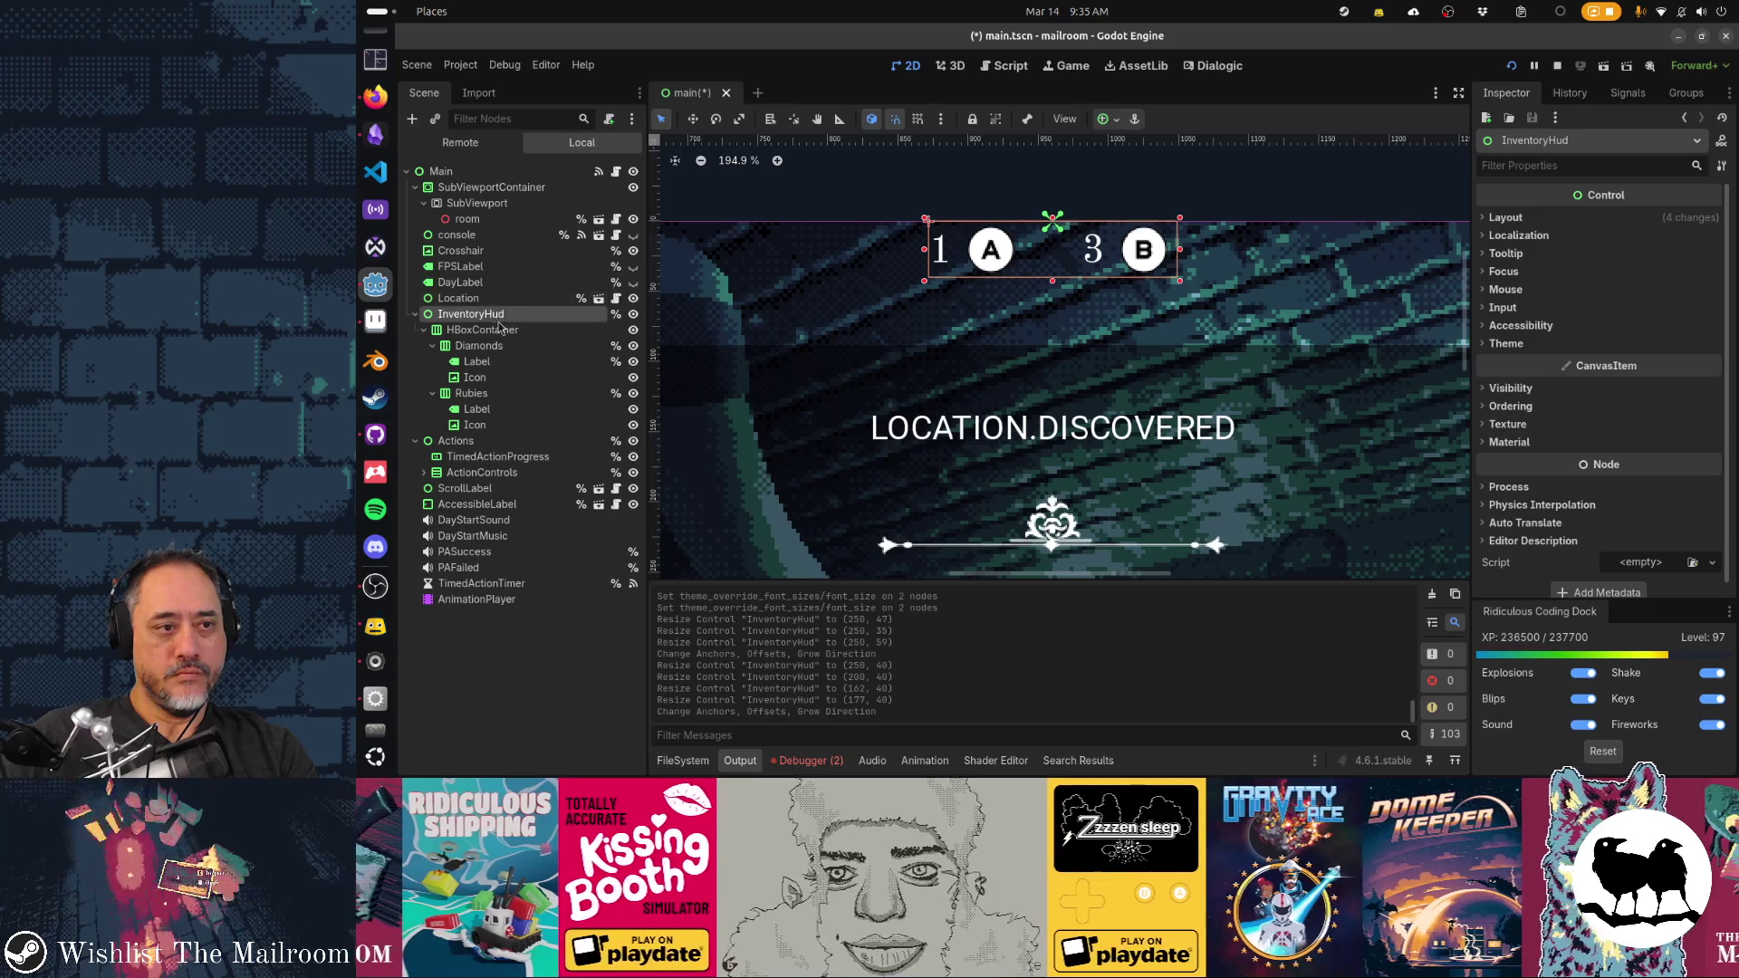
pyautogui.click(499, 331)
pyautogui.click(478, 314)
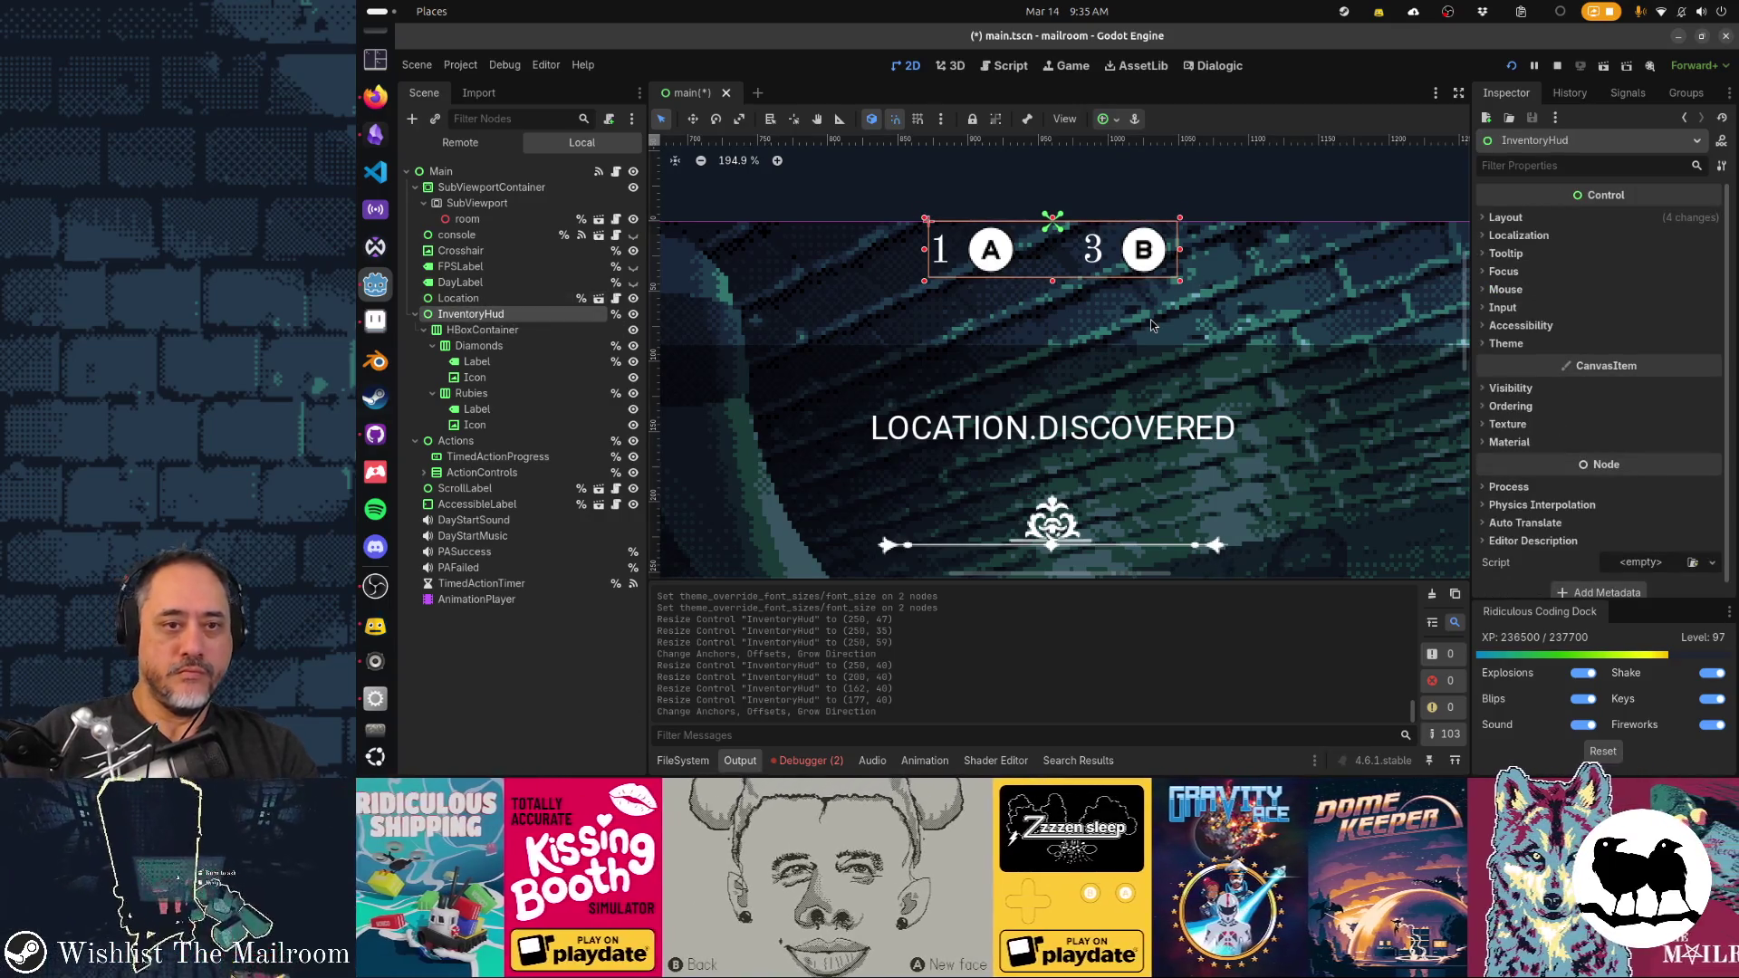
pyautogui.hotkey('shift', 'Down')
pyautogui.hotkey('shift', 'Down')
pyautogui.press('Down')
pyautogui.press('Down')
pyautogui.press('Down')
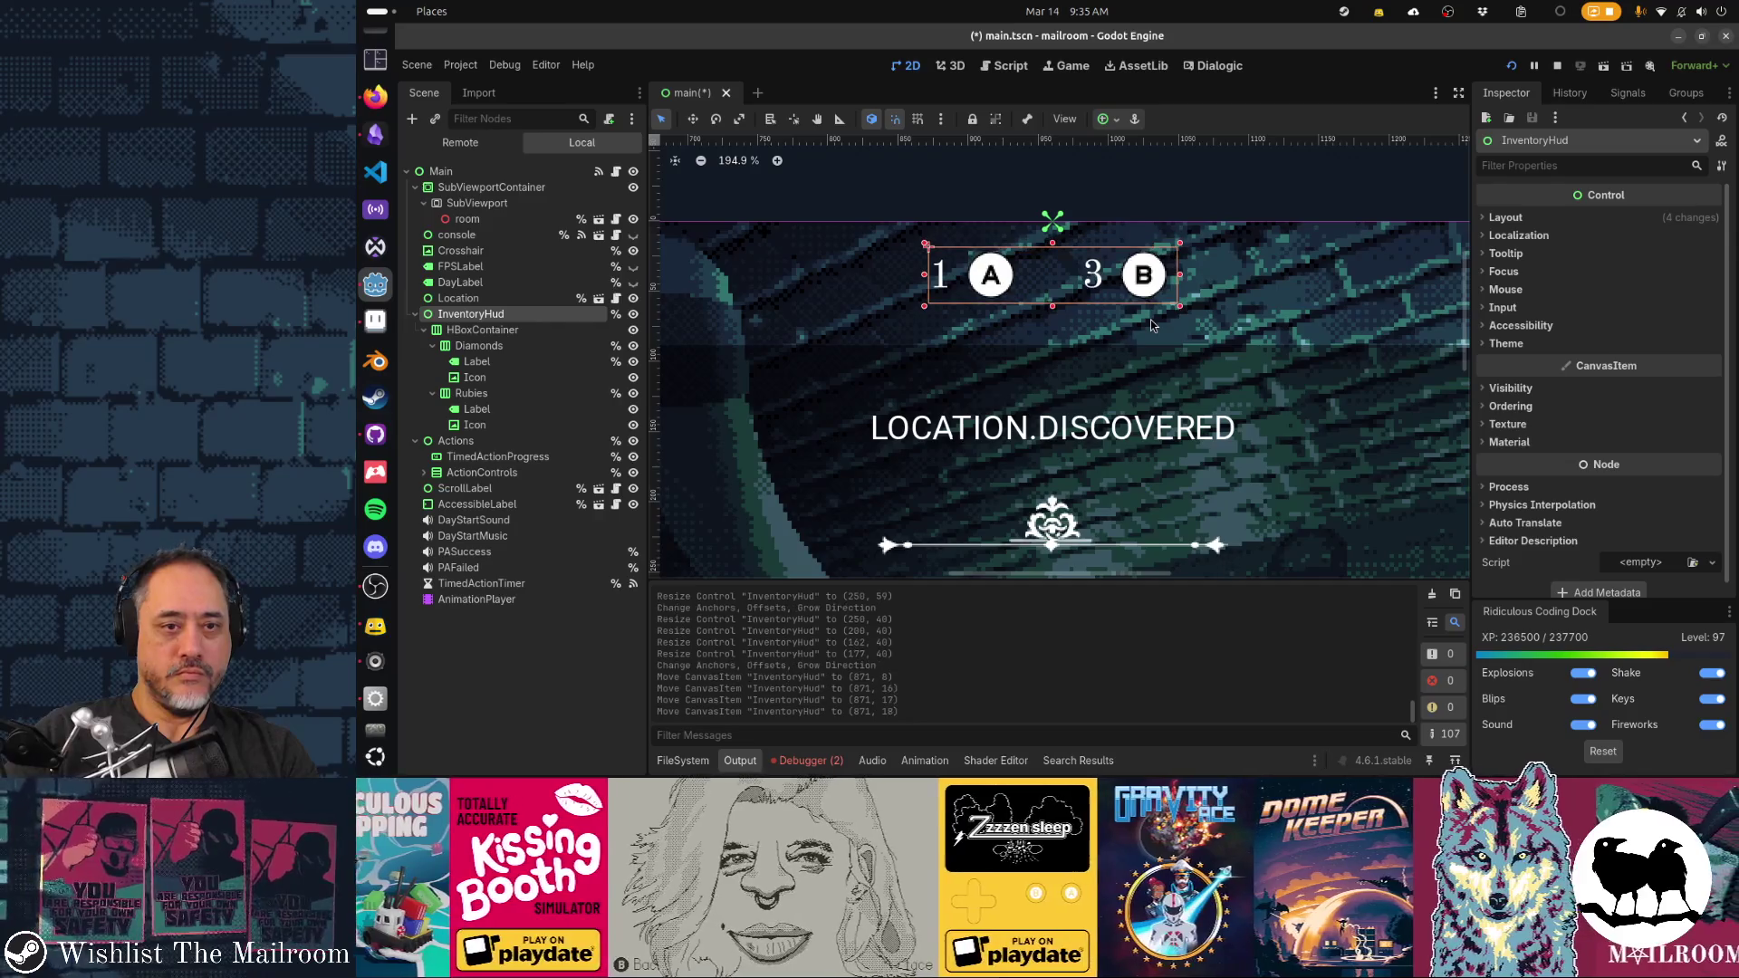
pyautogui.press('Down')
pyautogui.press('Down')
pyautogui.press('Down')
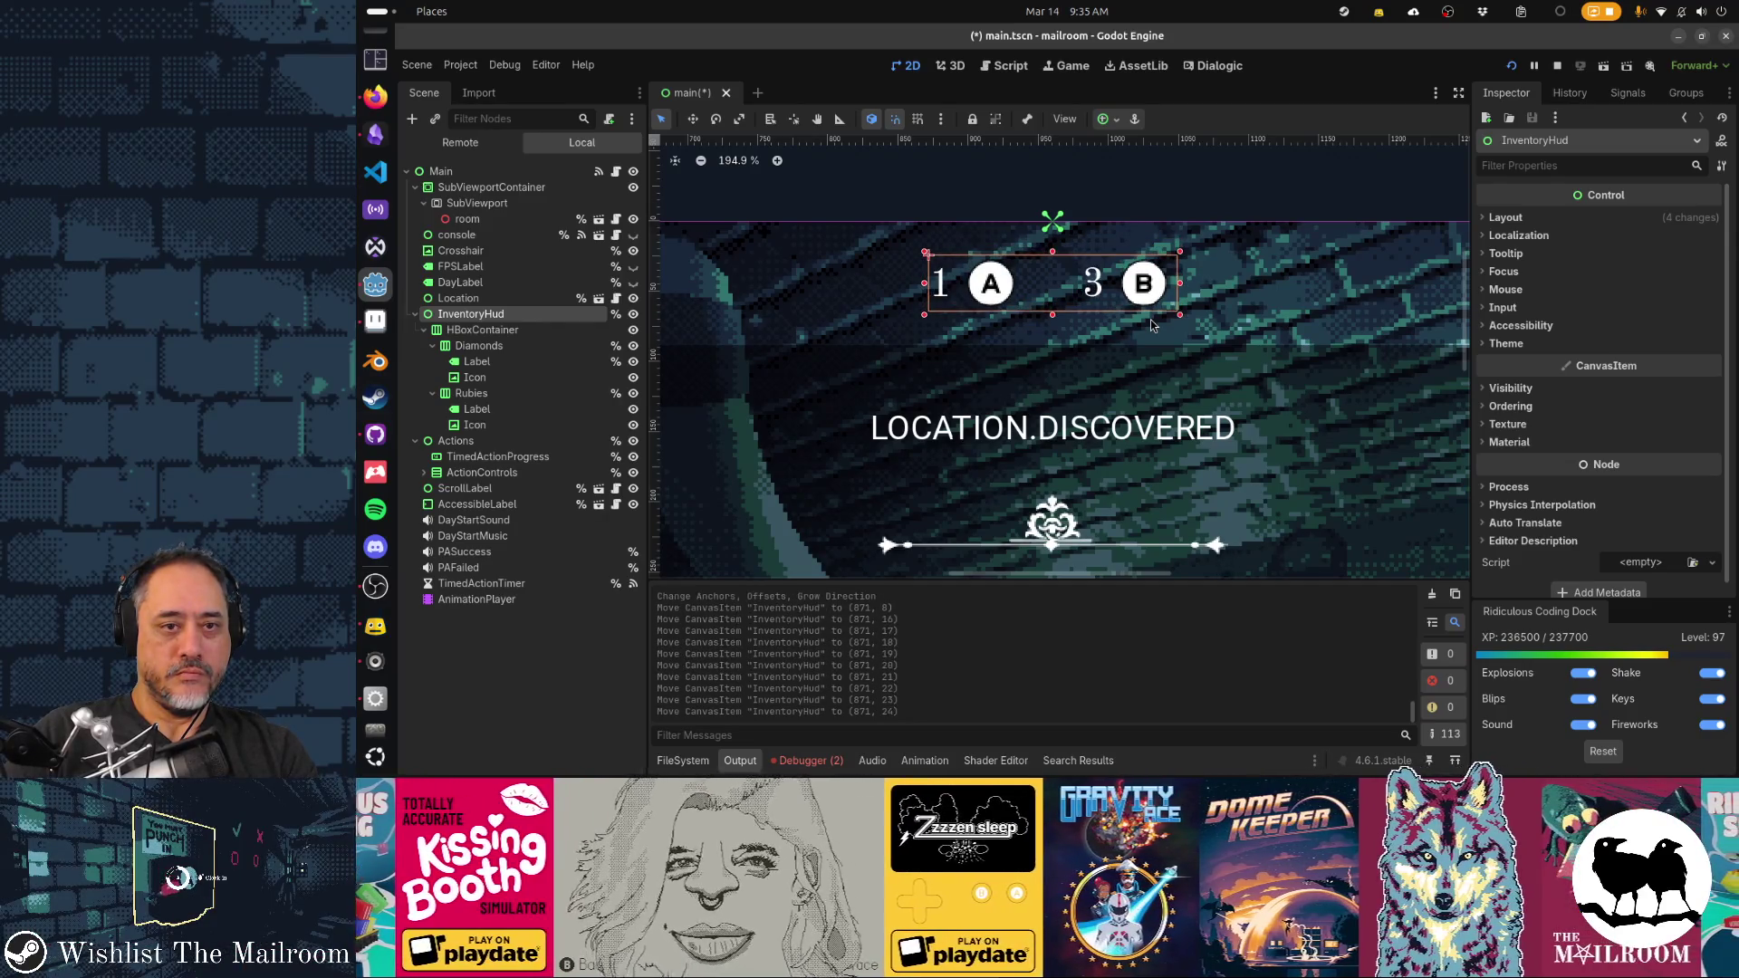
pyautogui.press('Escape')
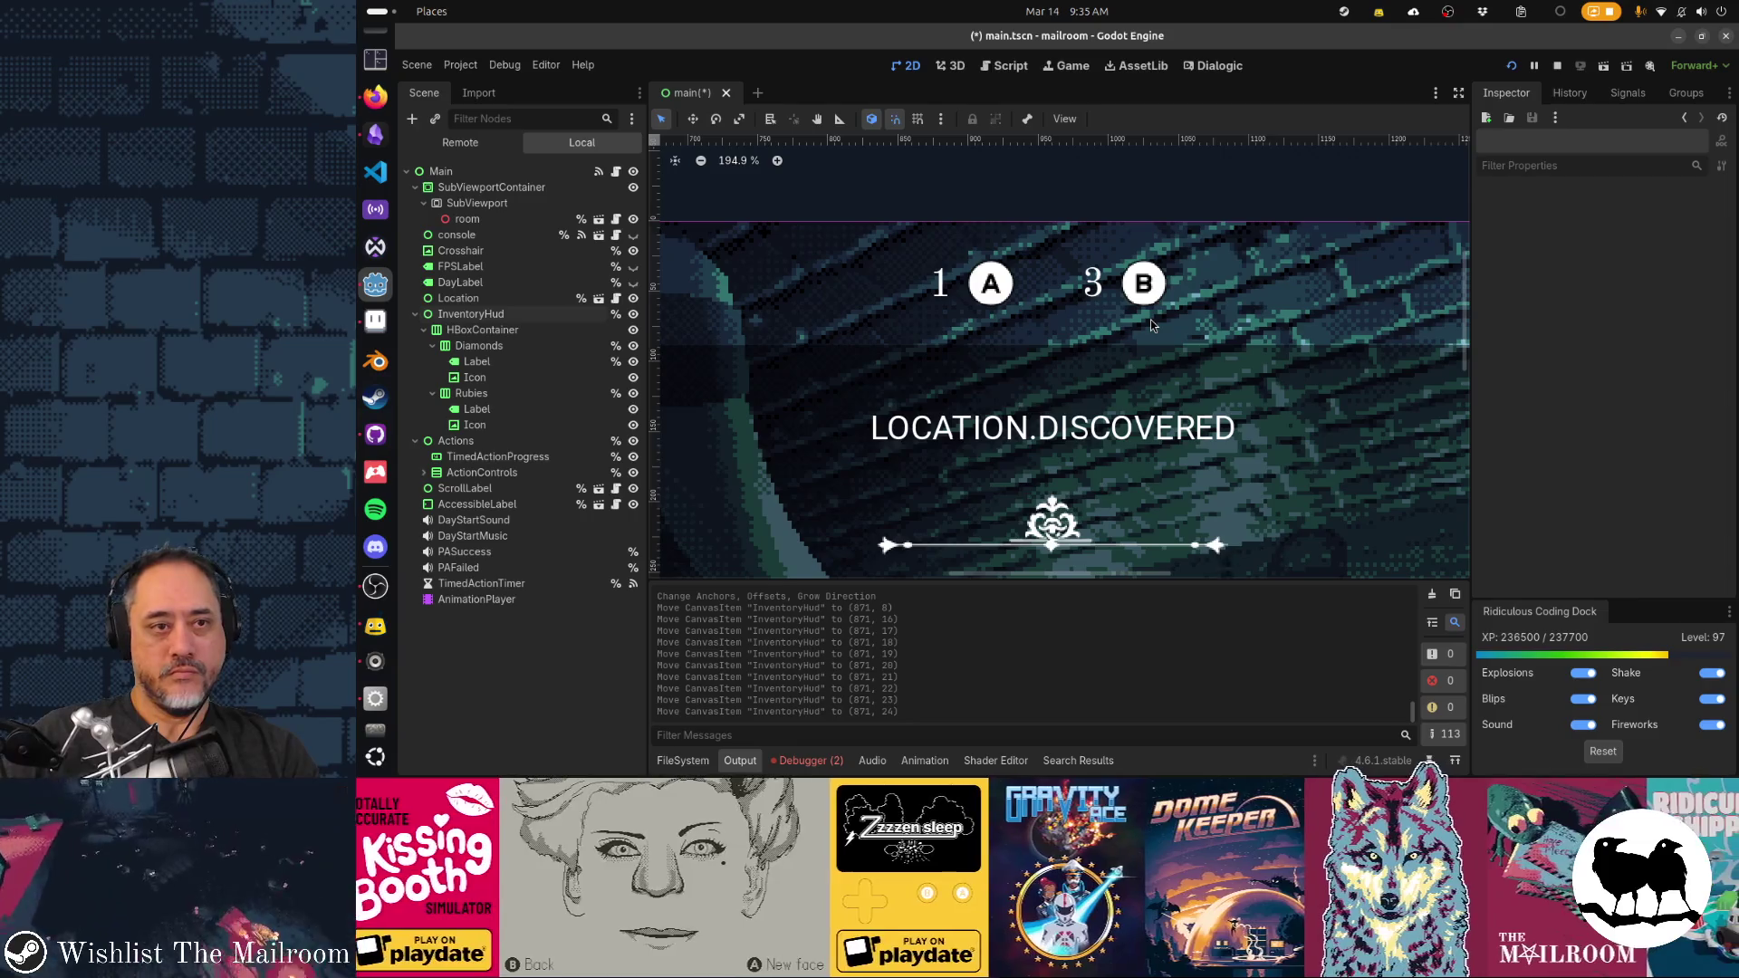
# Reset the canvas zoom to 100%, view the lower HUD, and save and run the game
pyautogui.hotkey('ctrl', '0')
pyautogui.moveTo(1140, 366); pyautogui.dragTo(1194, 260)
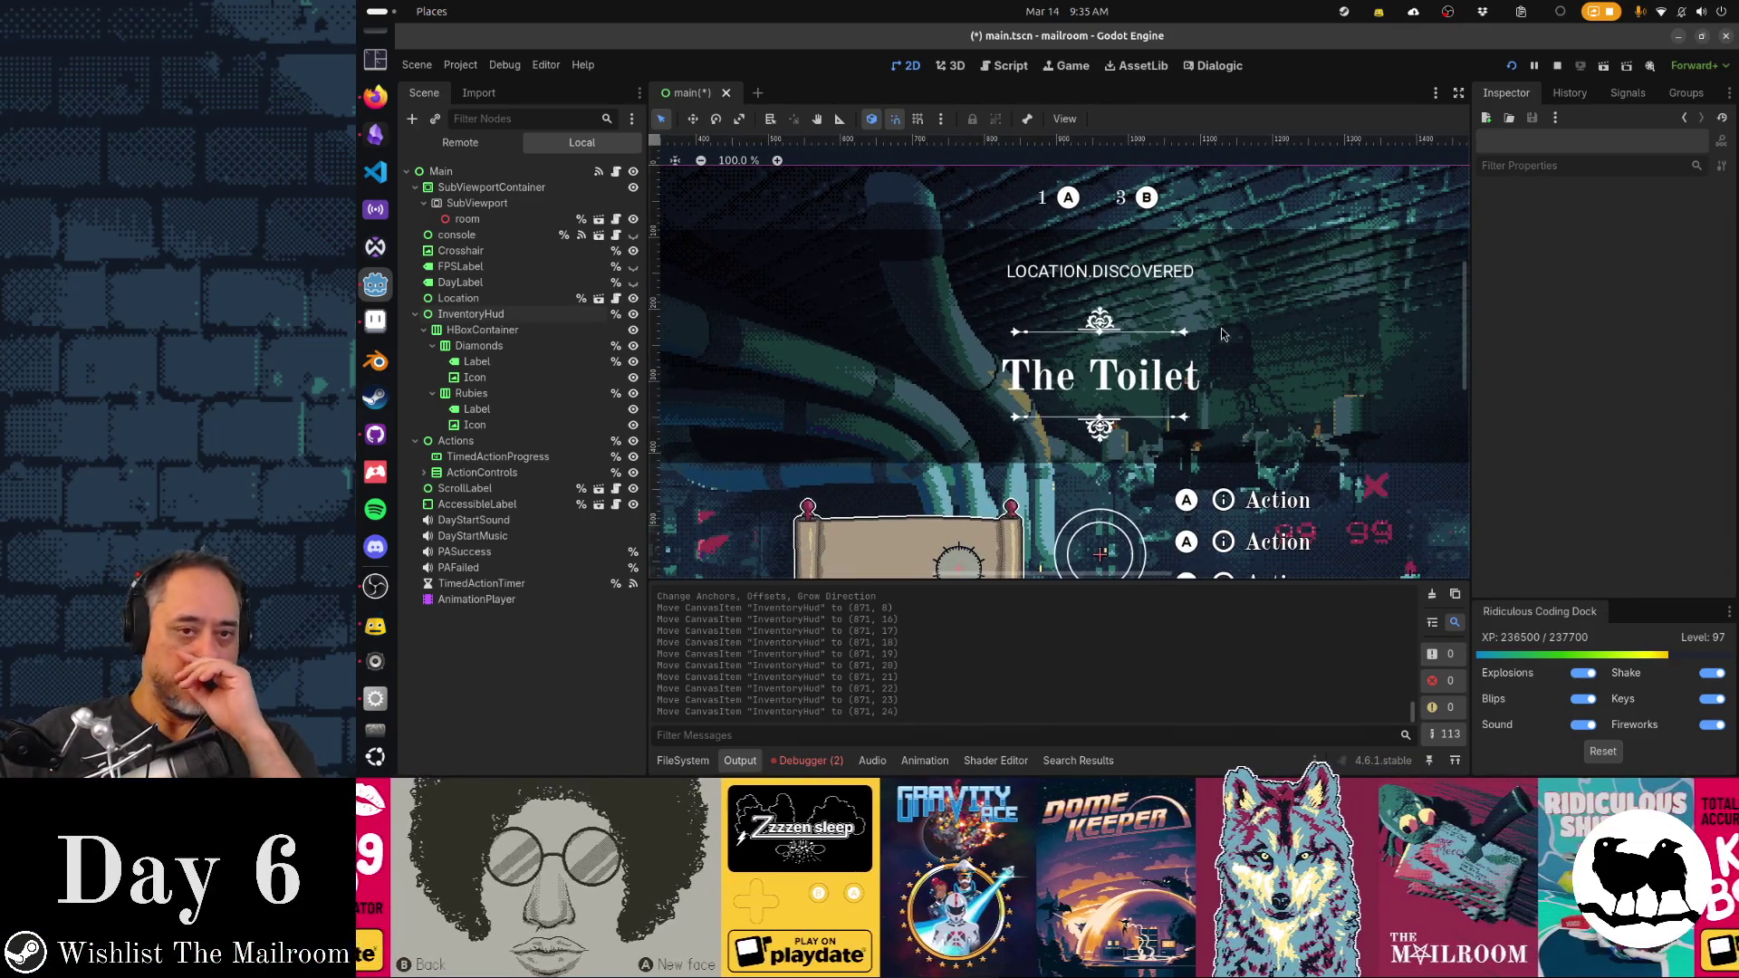
pyautogui.scroll(-3, 1221, 335)
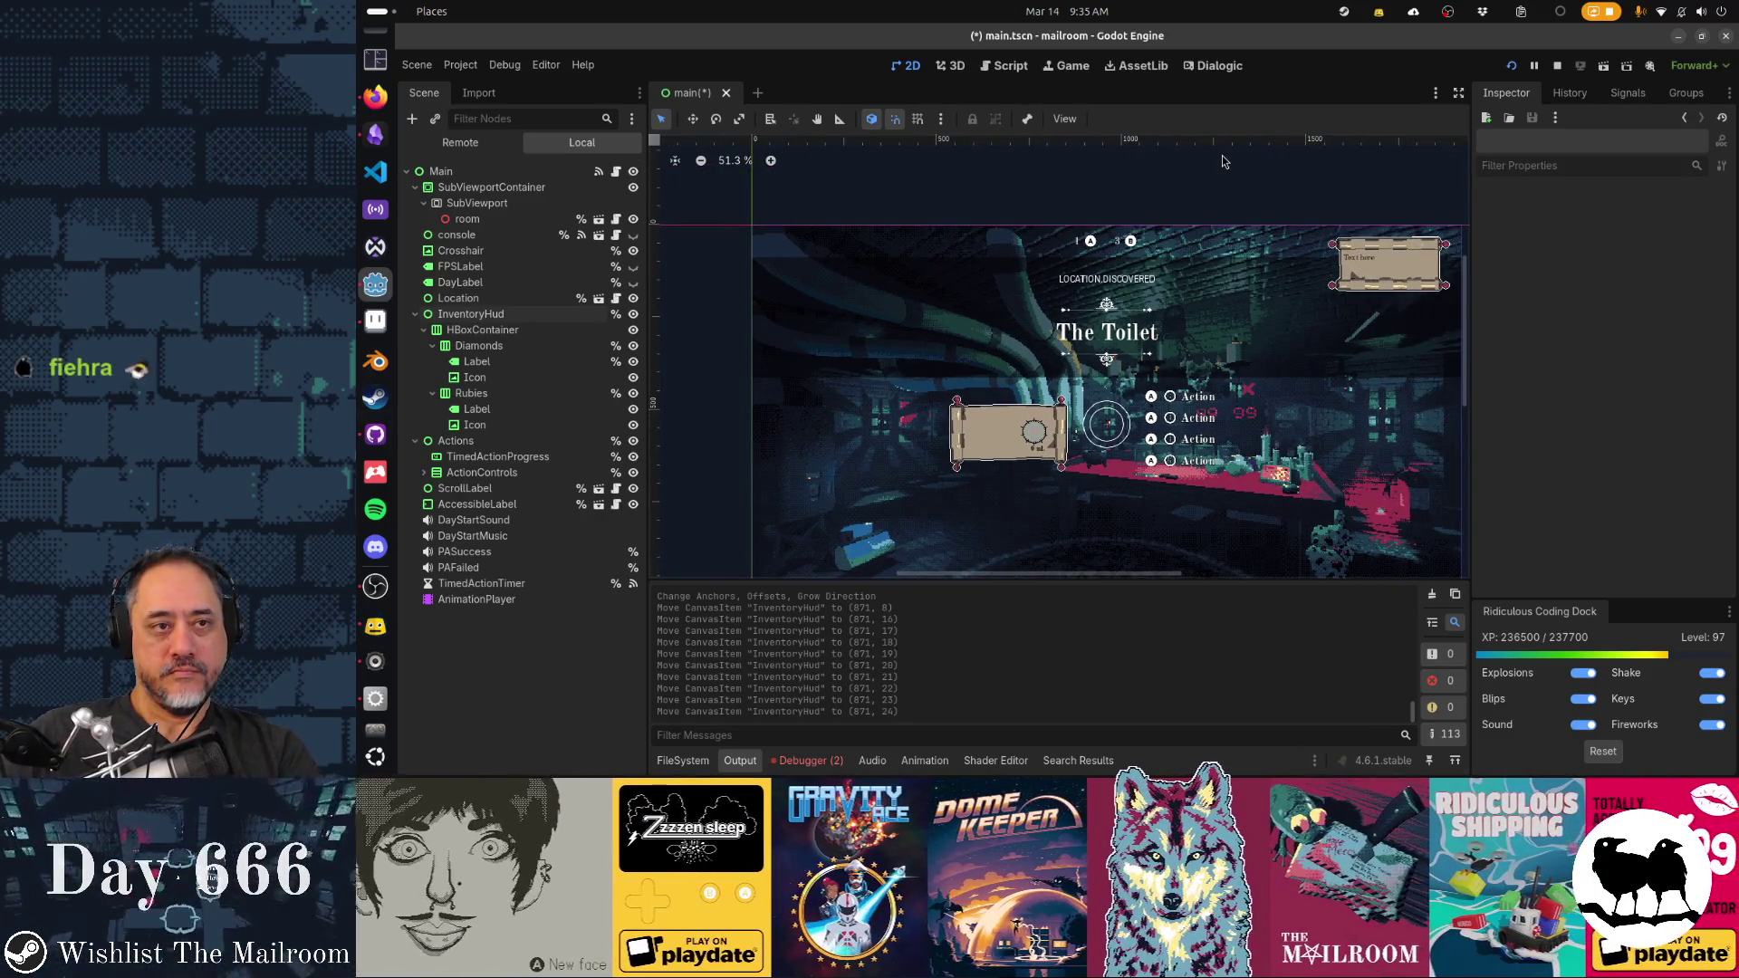
pyautogui.press('F5')
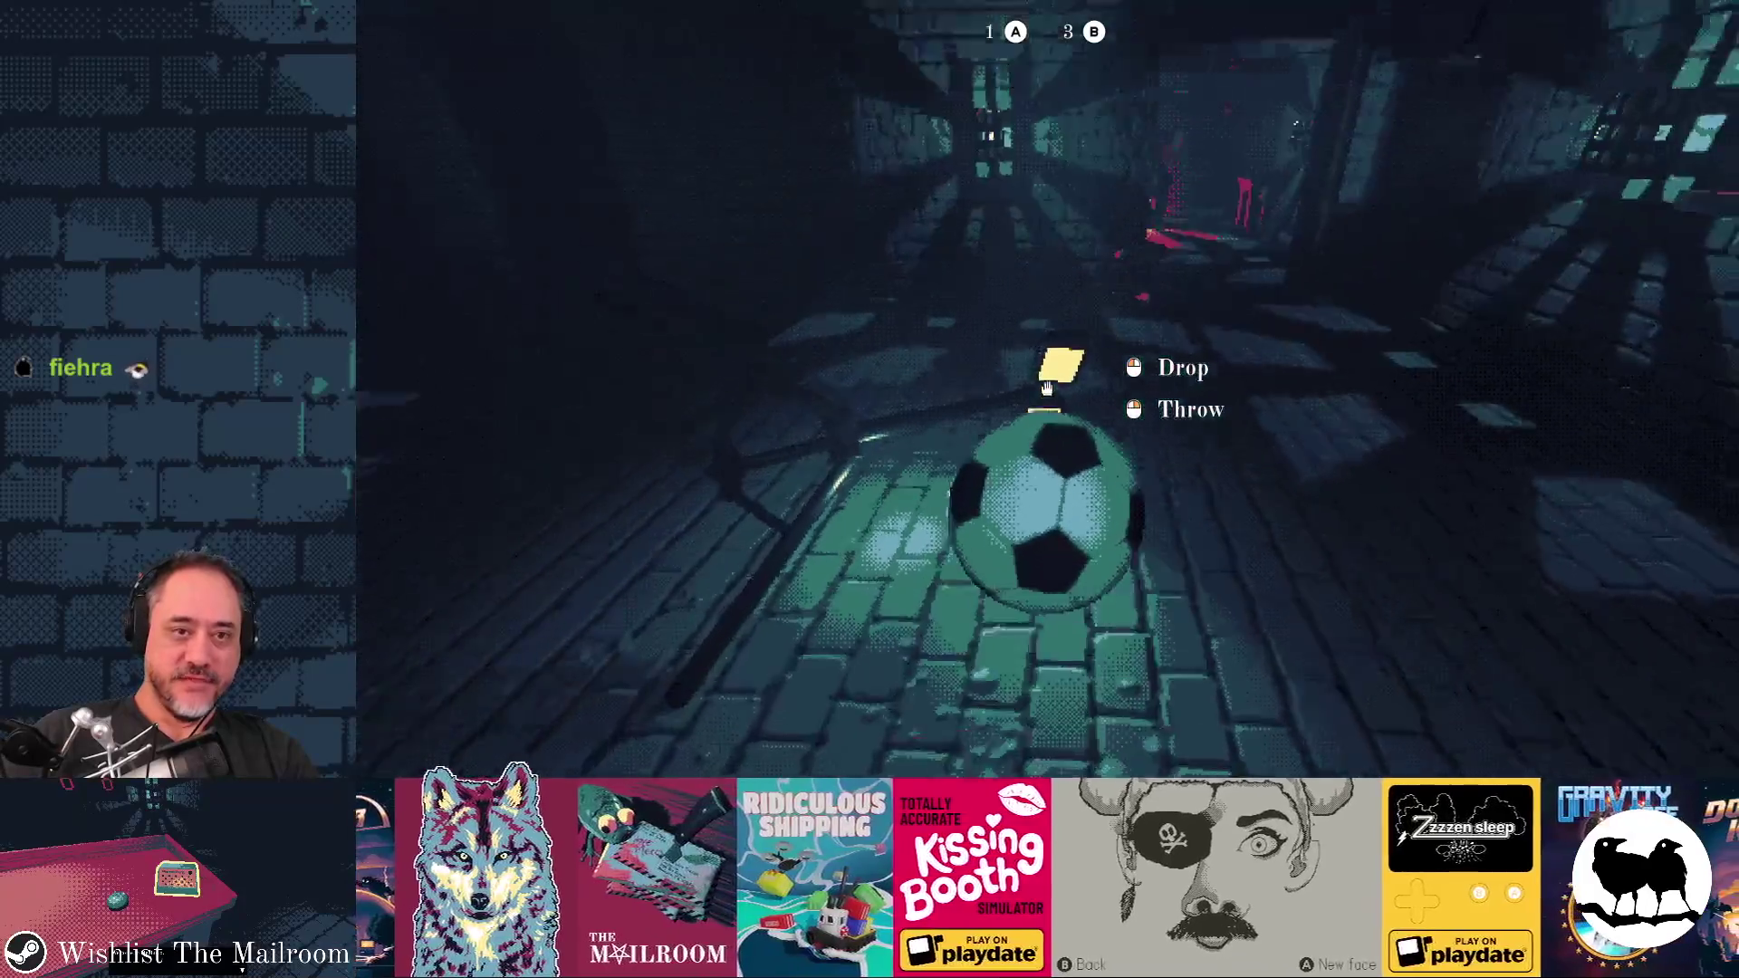
# Throw the held soccer ball in the running game, then return to the editor
pyautogui.click(1047, 388)
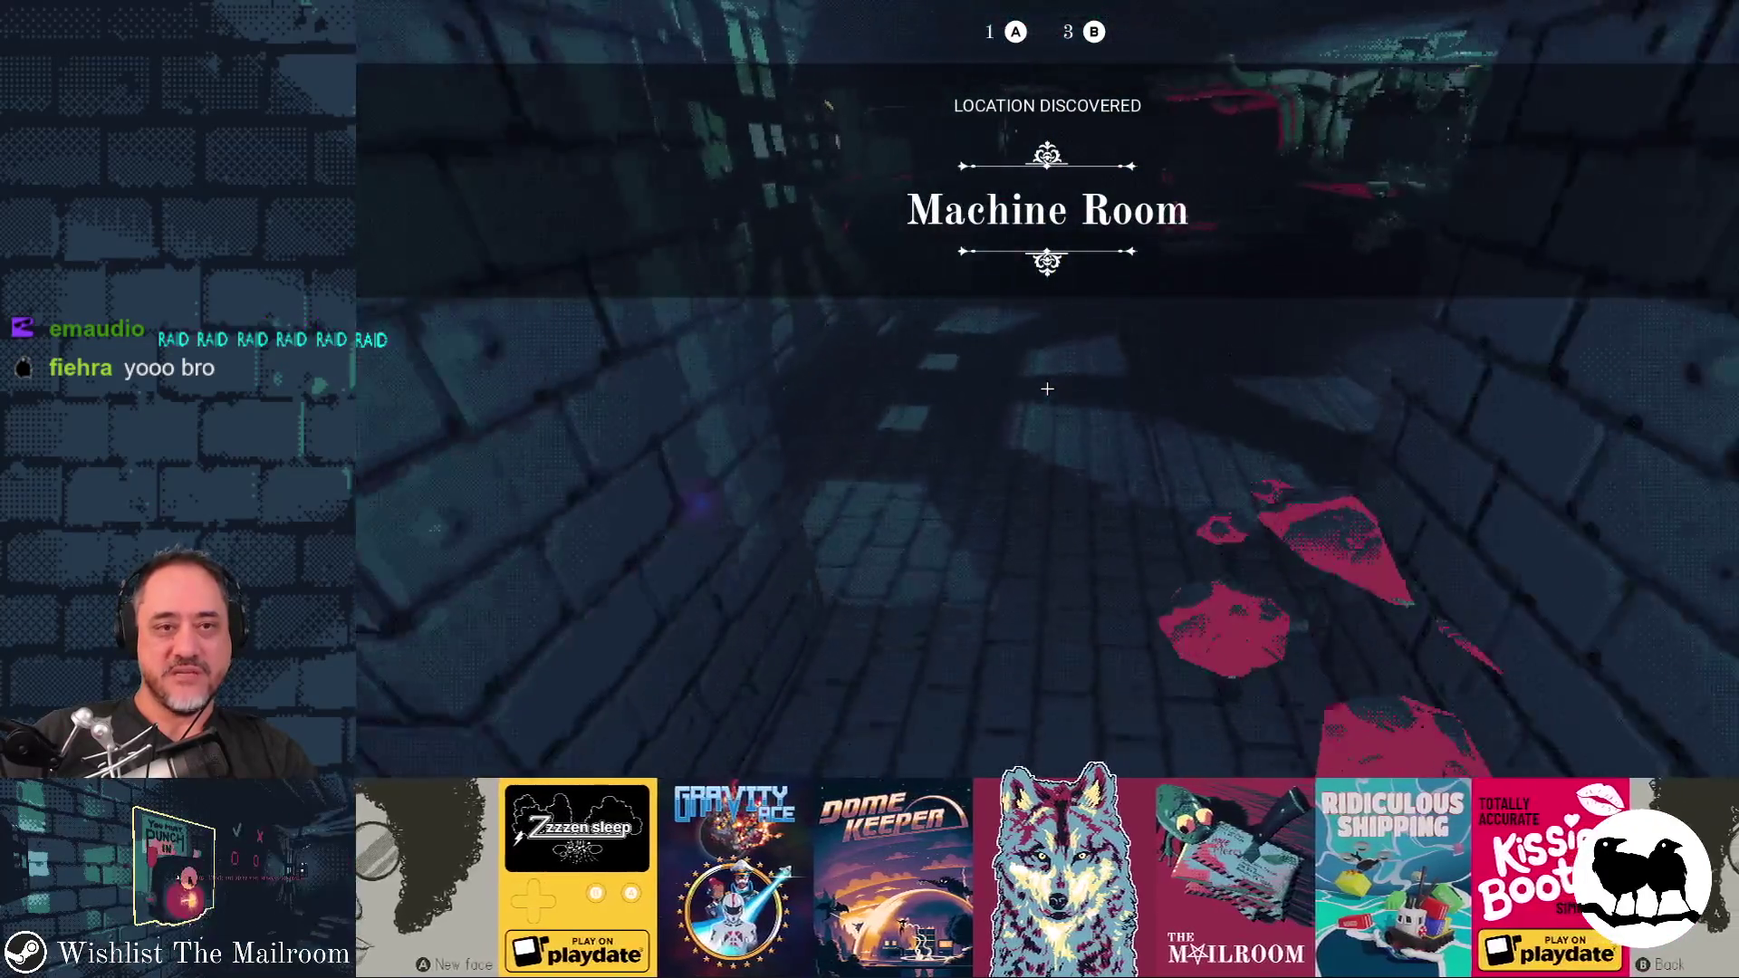
pyautogui.hotkey('alt', 'Tab')
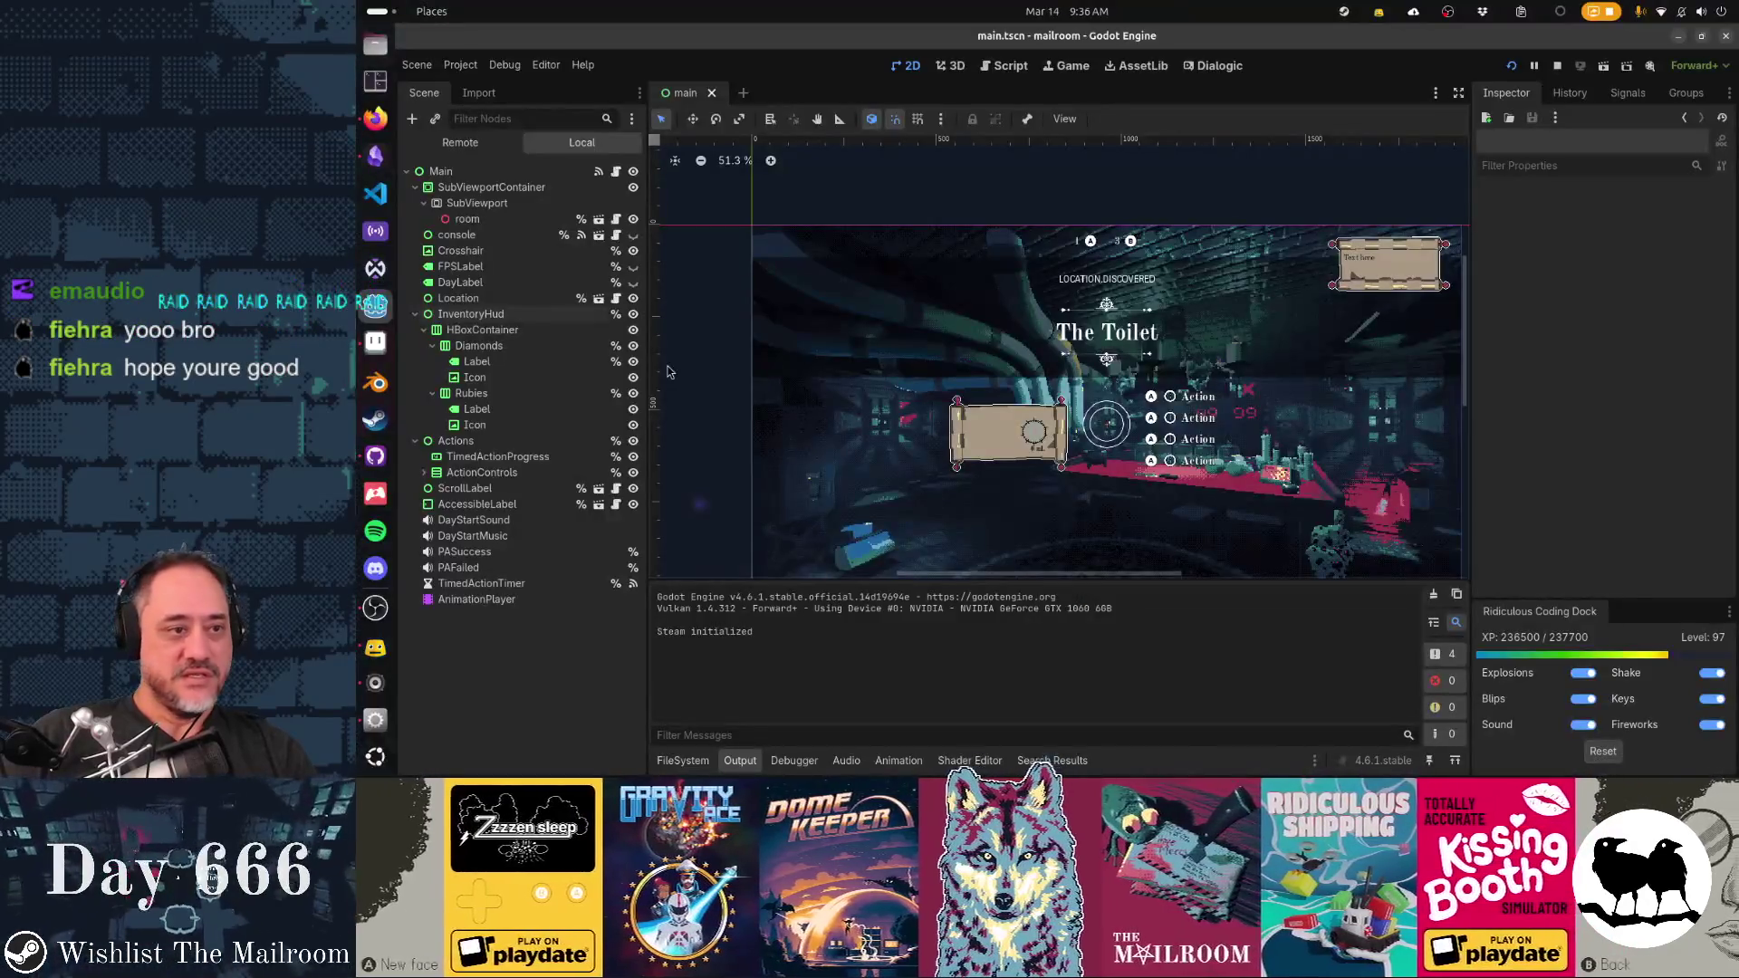
# Center the HBoxContainer's contents, unhide the Diamonds icon, and compare with the running game
pyautogui.hotkey('alt', 'Tab')
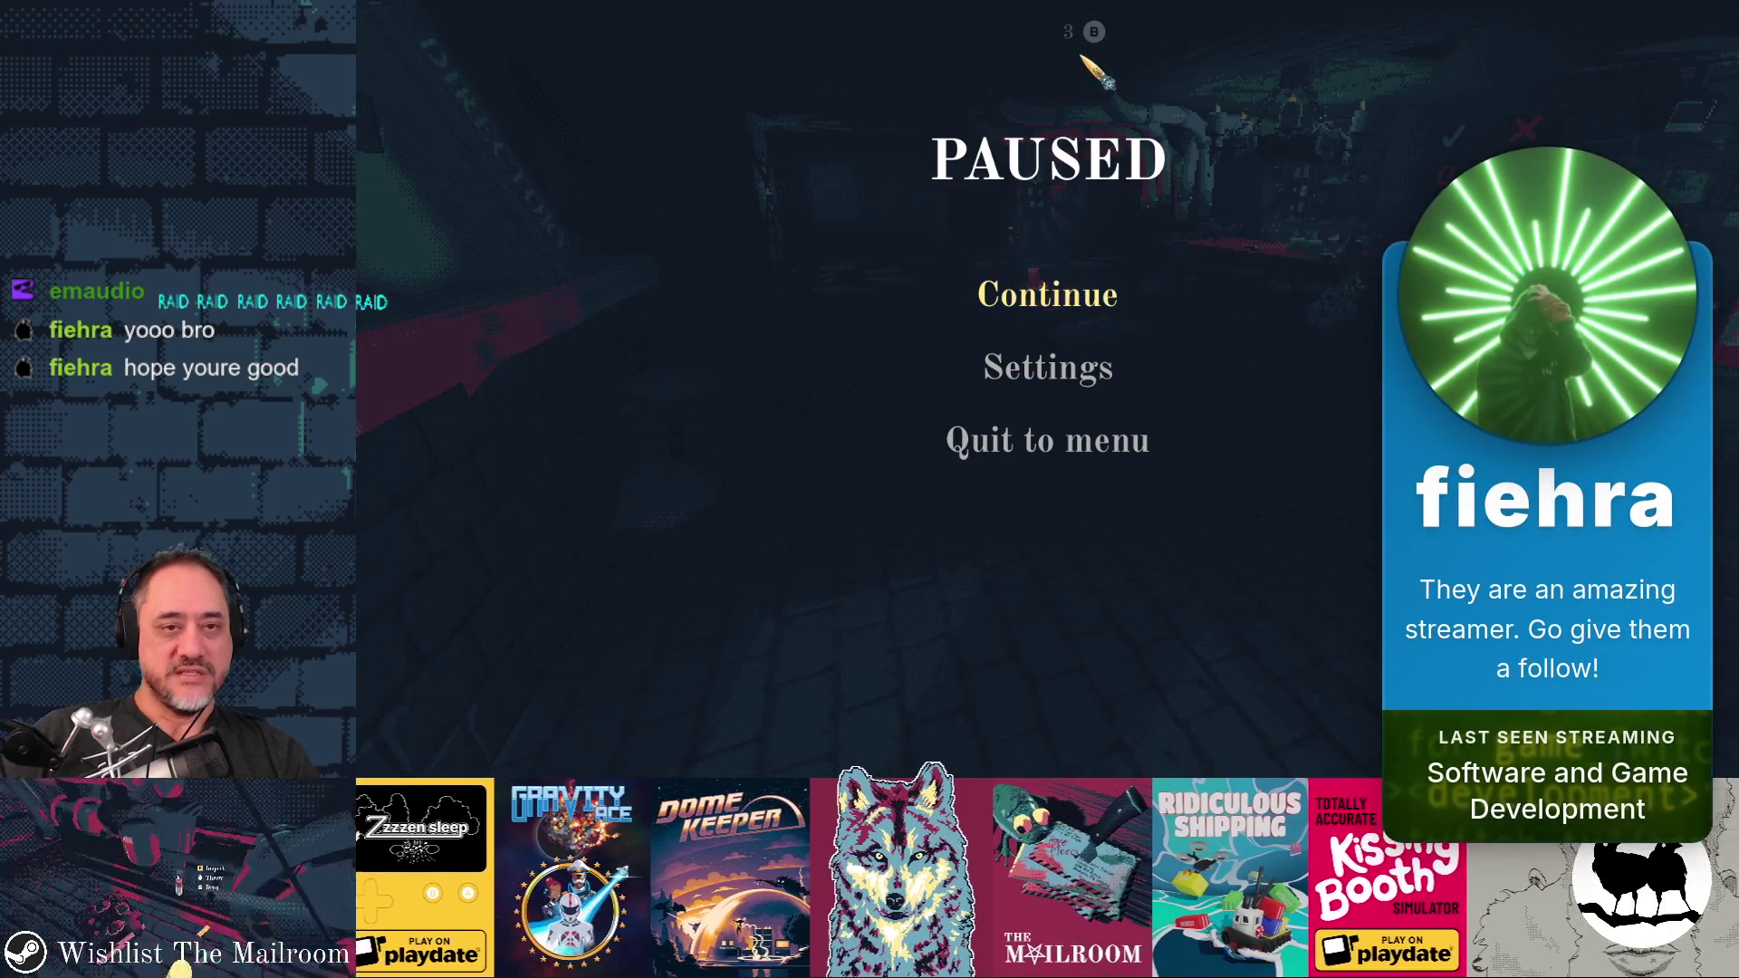
pyautogui.hotkey('alt', 'Tab')
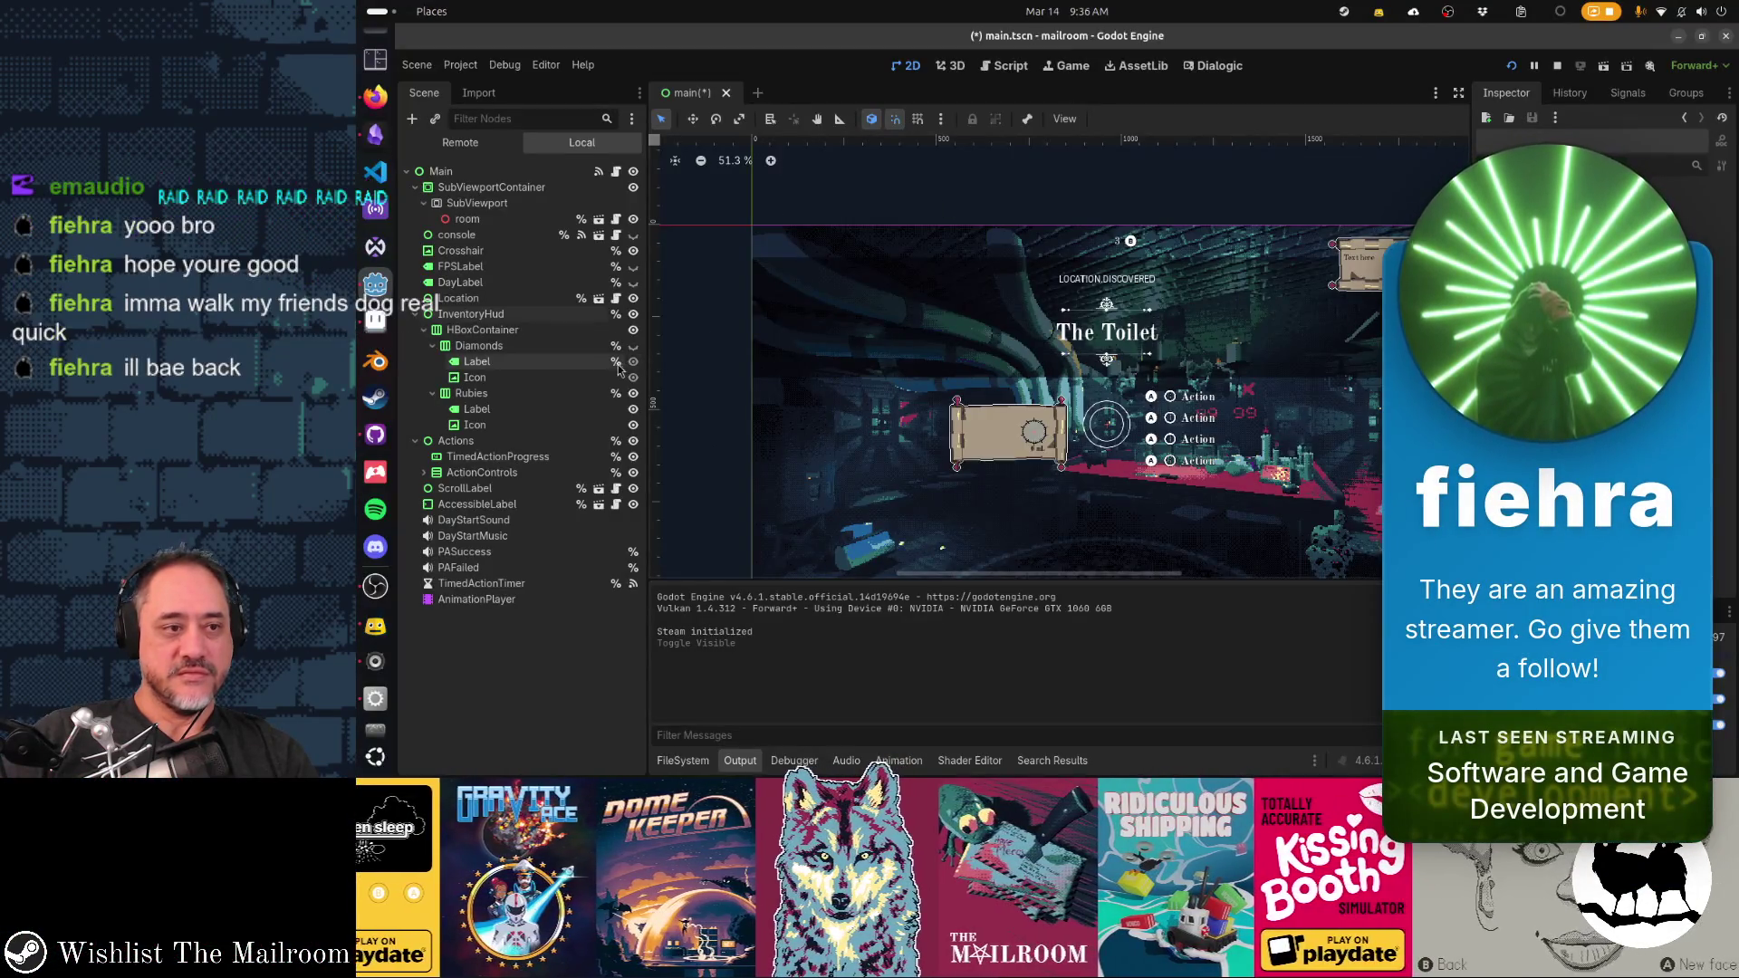
pyautogui.click(482, 329)
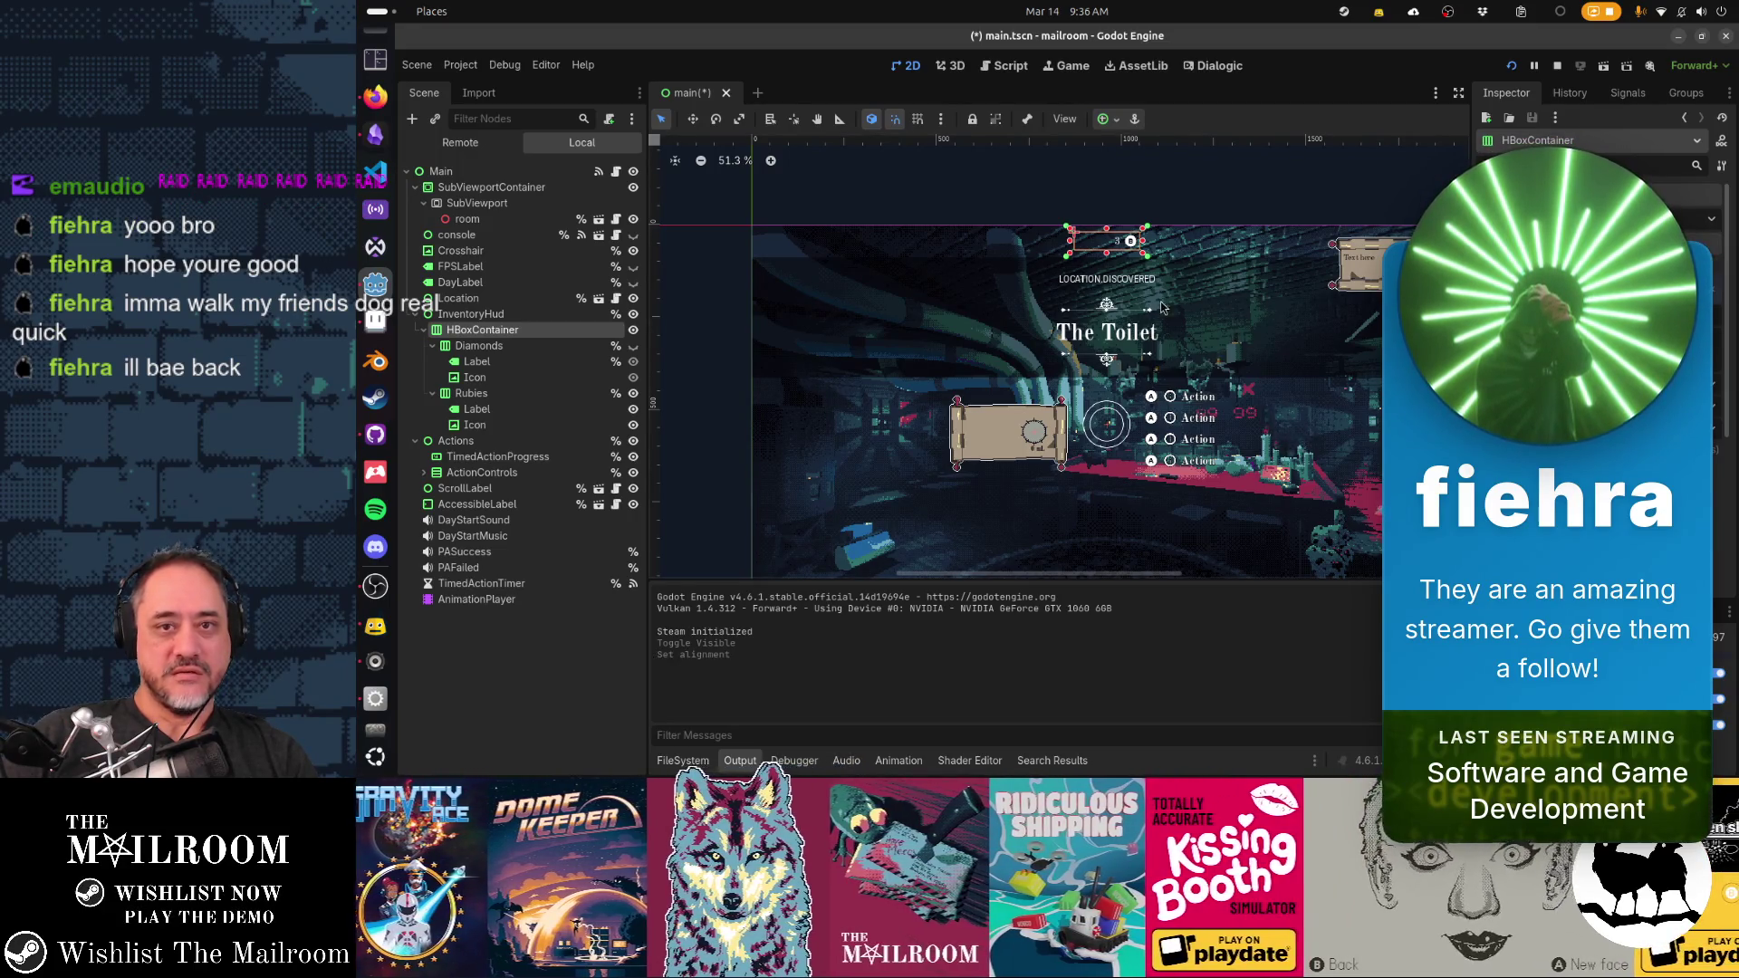
pyautogui.hotkey('alt', 'Tab')
pyautogui.hotkey('alt', 'Tab')
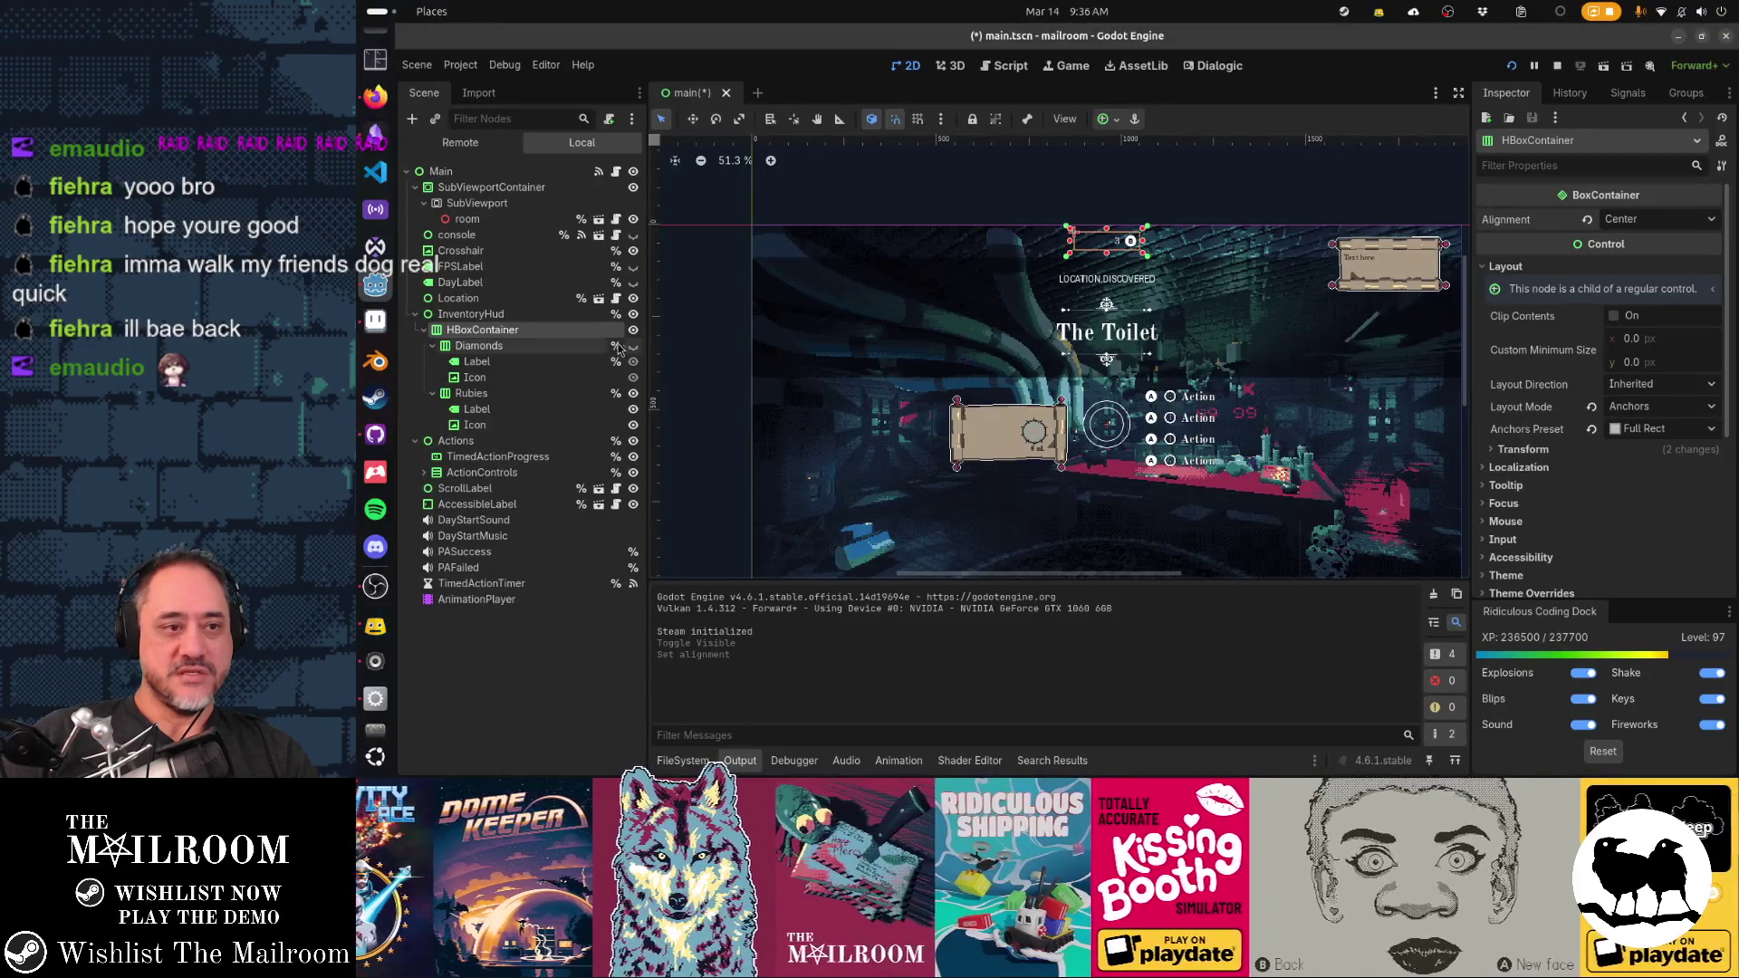
pyautogui.click(633, 377)
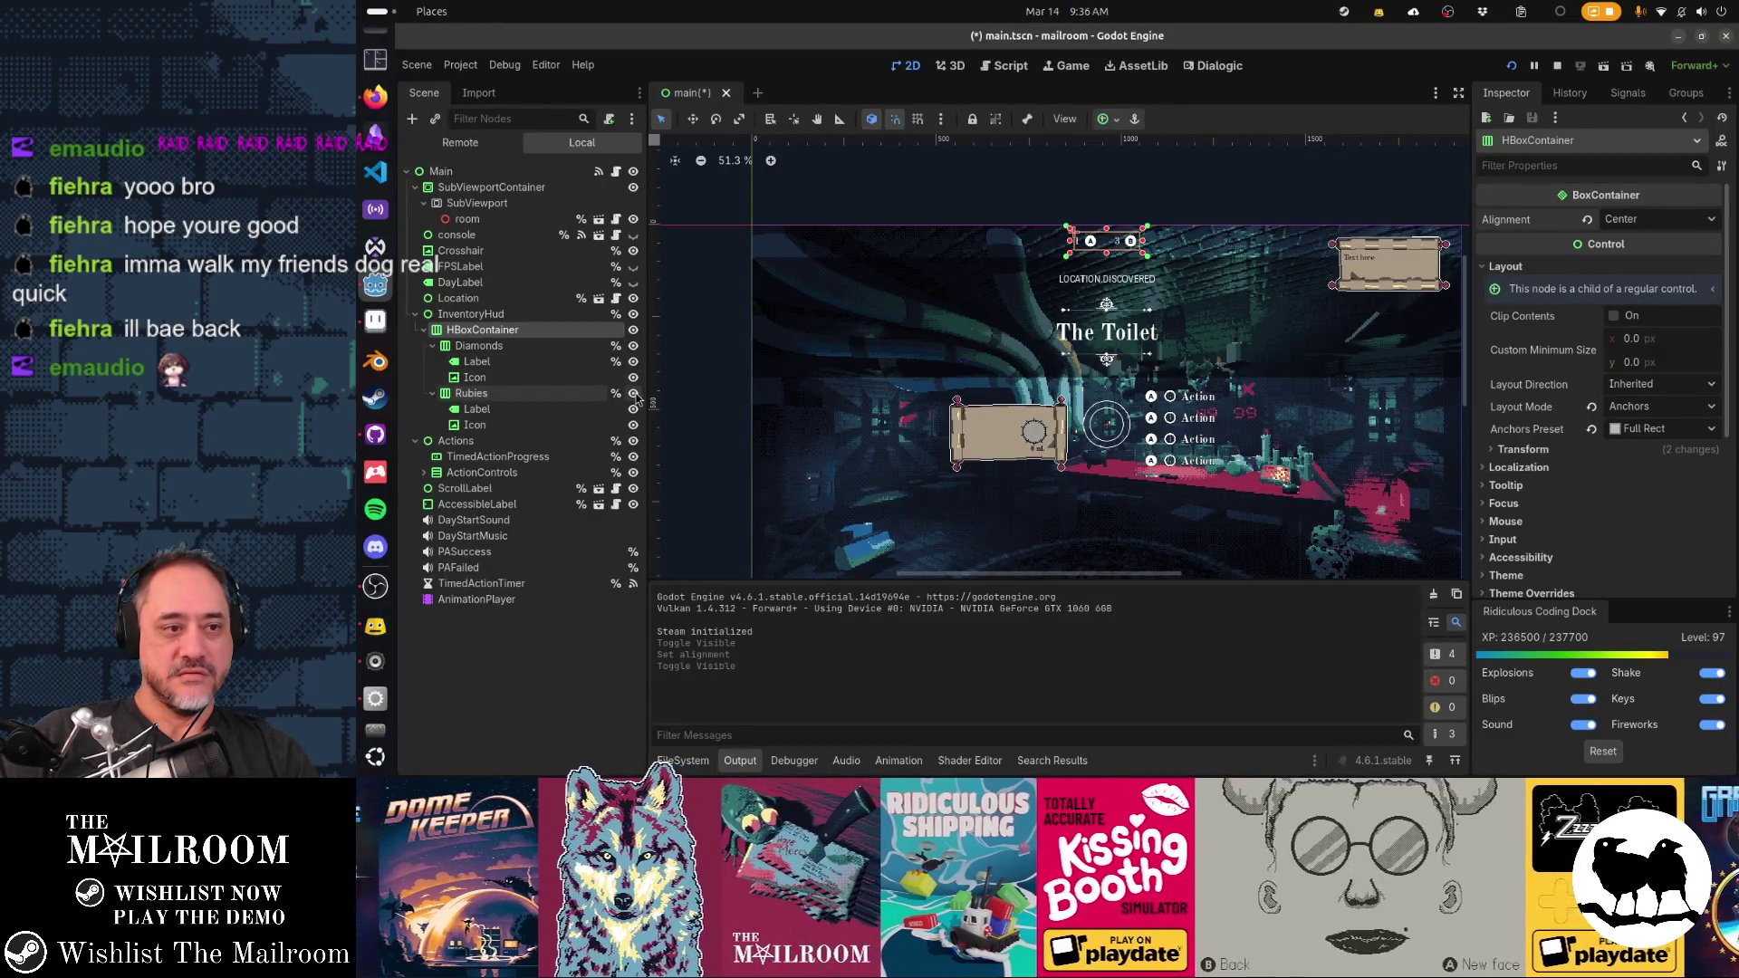
pyautogui.hotkey('alt', 'Tab')
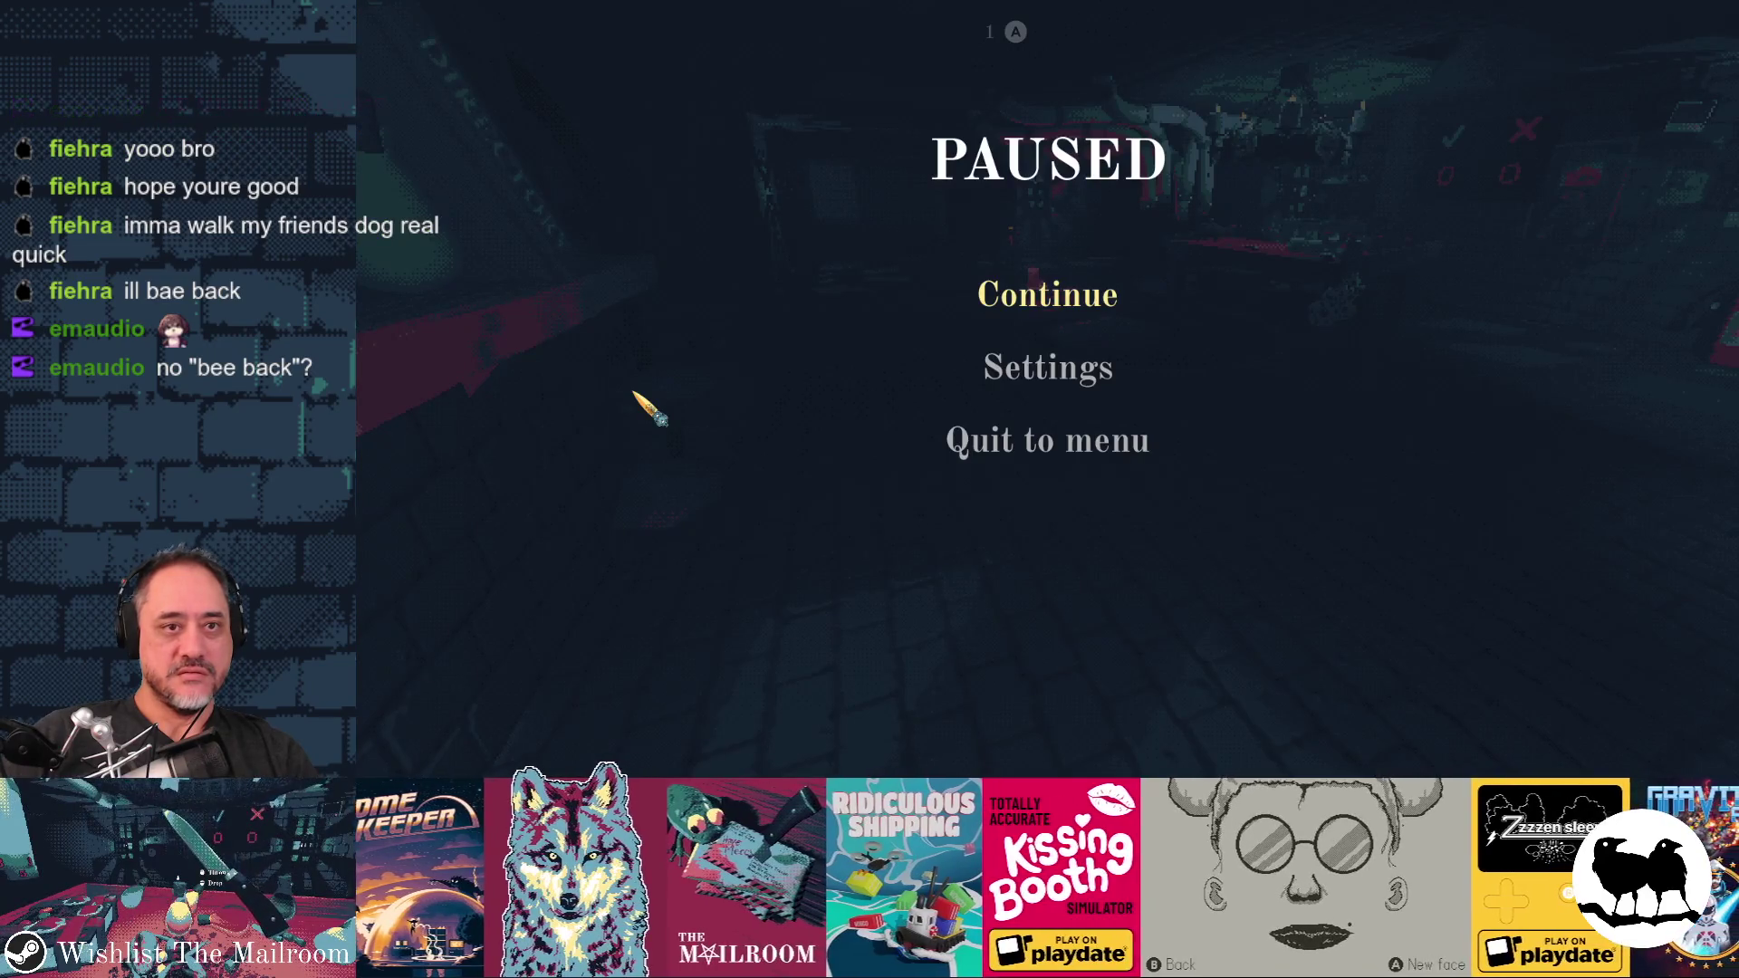
# Resume the paused game with Escape and continue past the opening desk scene
pyautogui.hotkey('alt', 'Tab')
pyautogui.hotkey('alt', 'Tab')
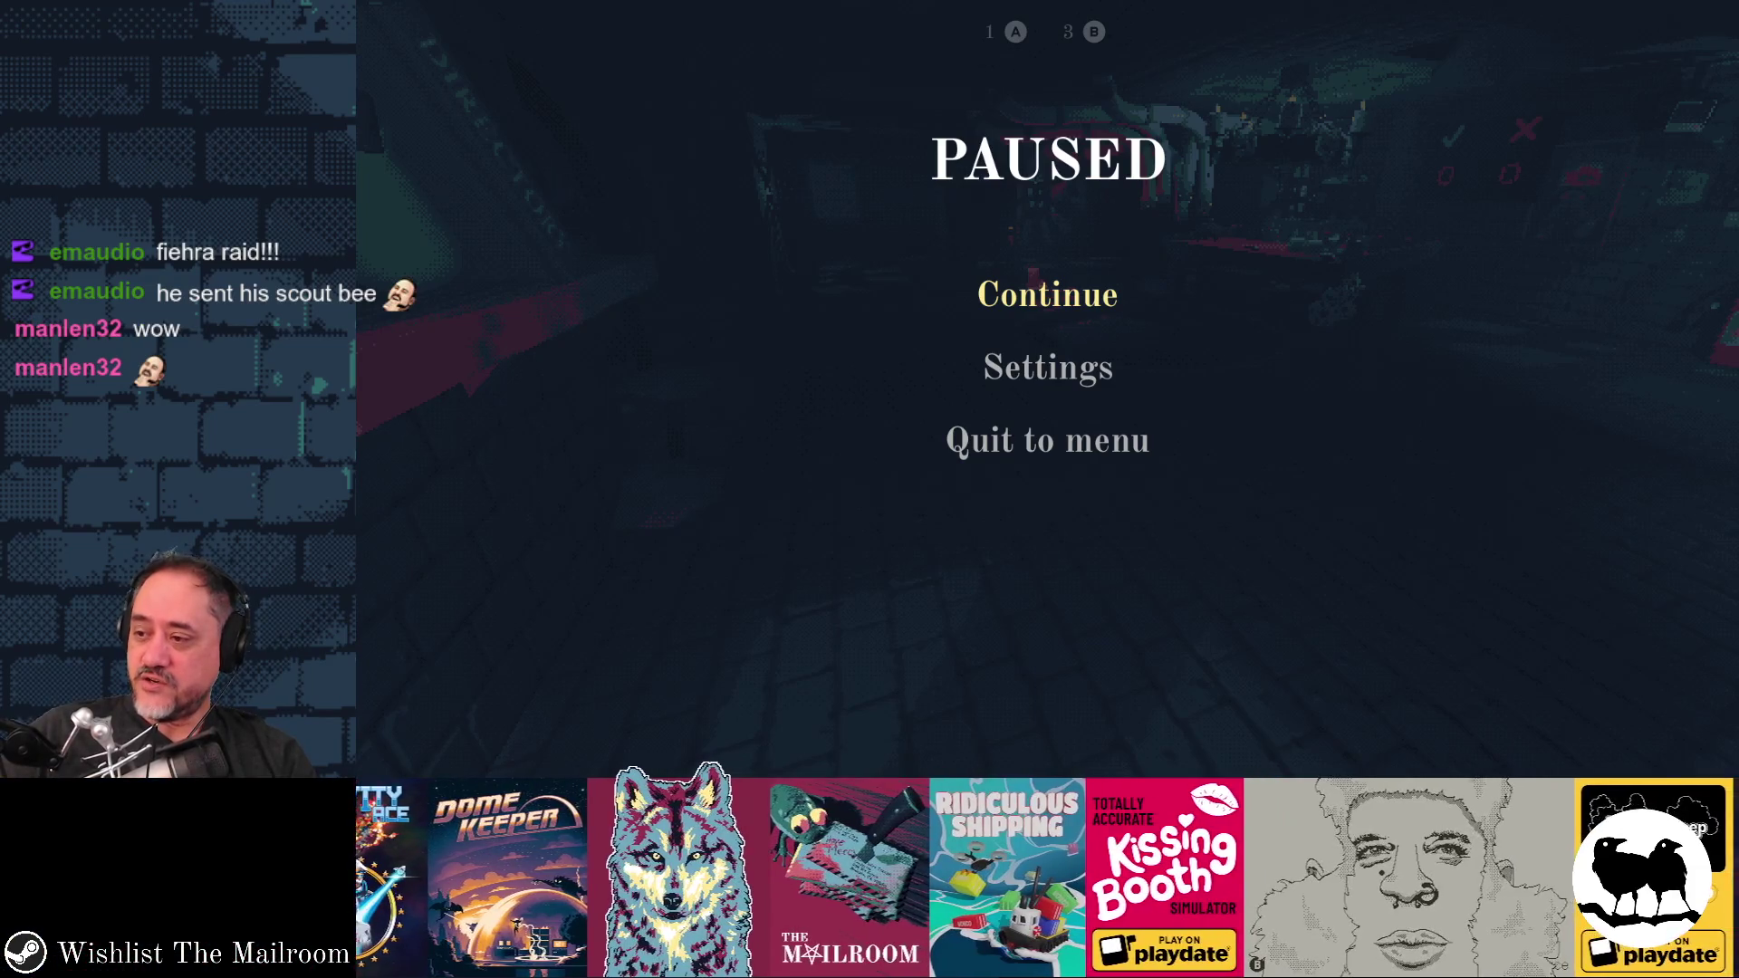
pyautogui.press('Escape')
pyautogui.click(868, 489)
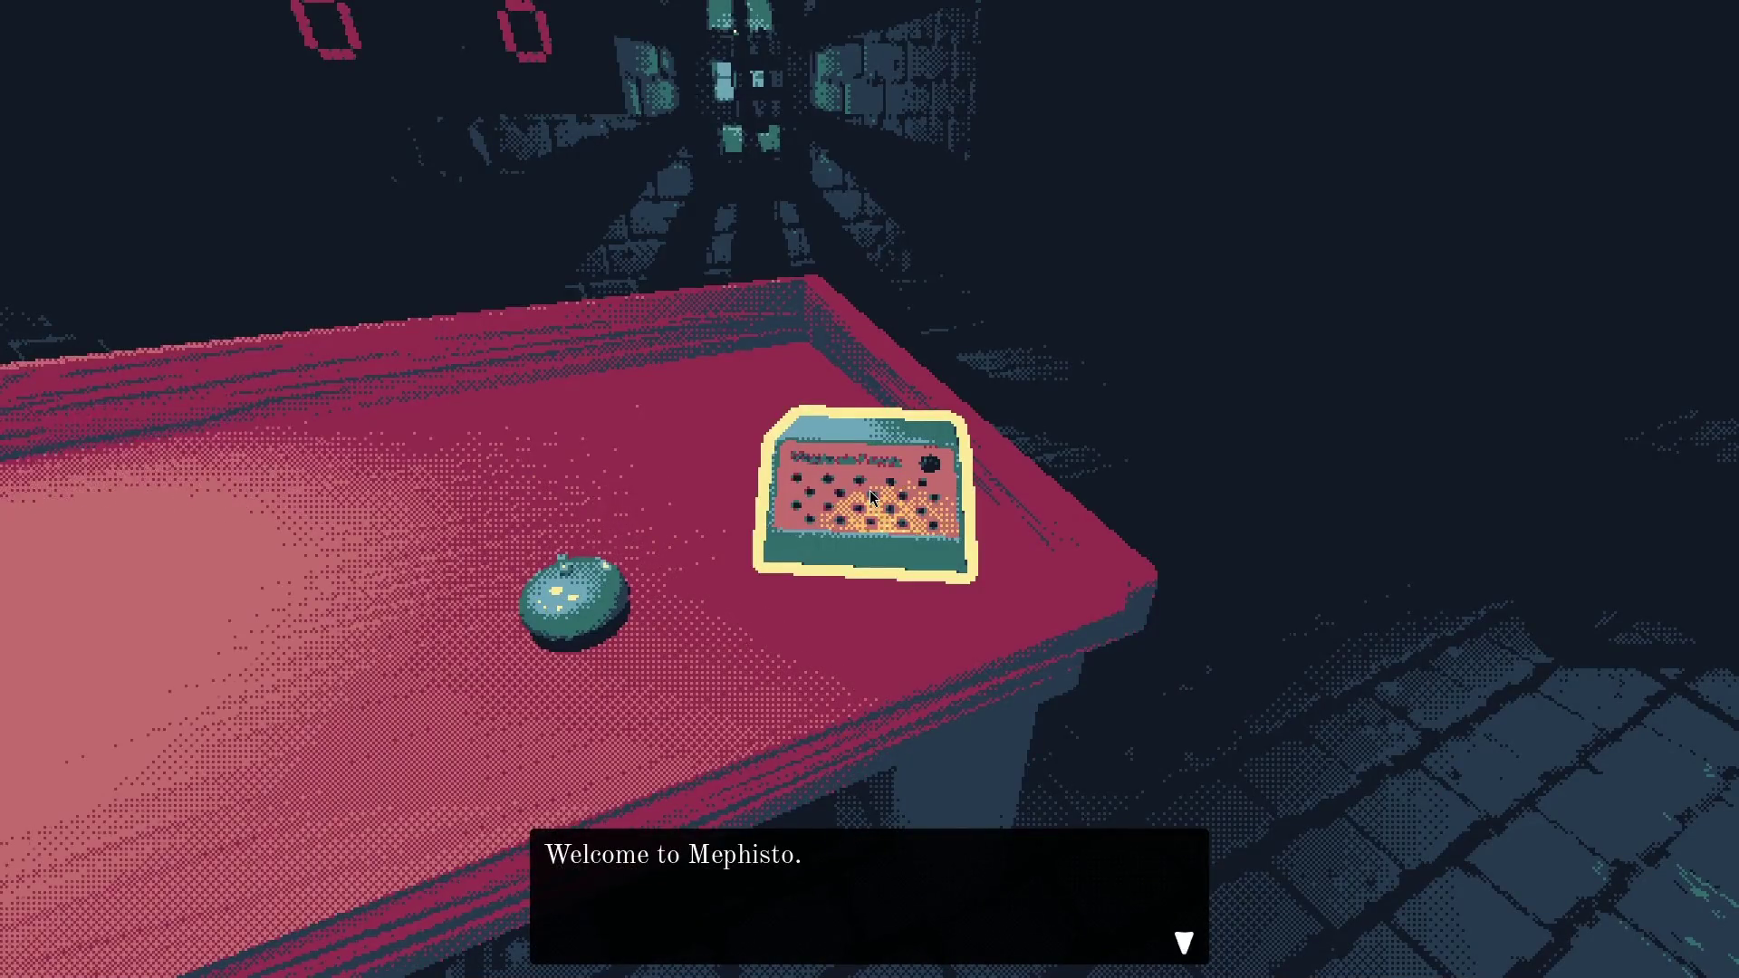
# Clock in and read the Floor 2: Contracts page of the mail policy book
pyautogui.click(872, 497)
pyautogui.moveTo(869, 488); pyautogui.dragTo(868, 488)
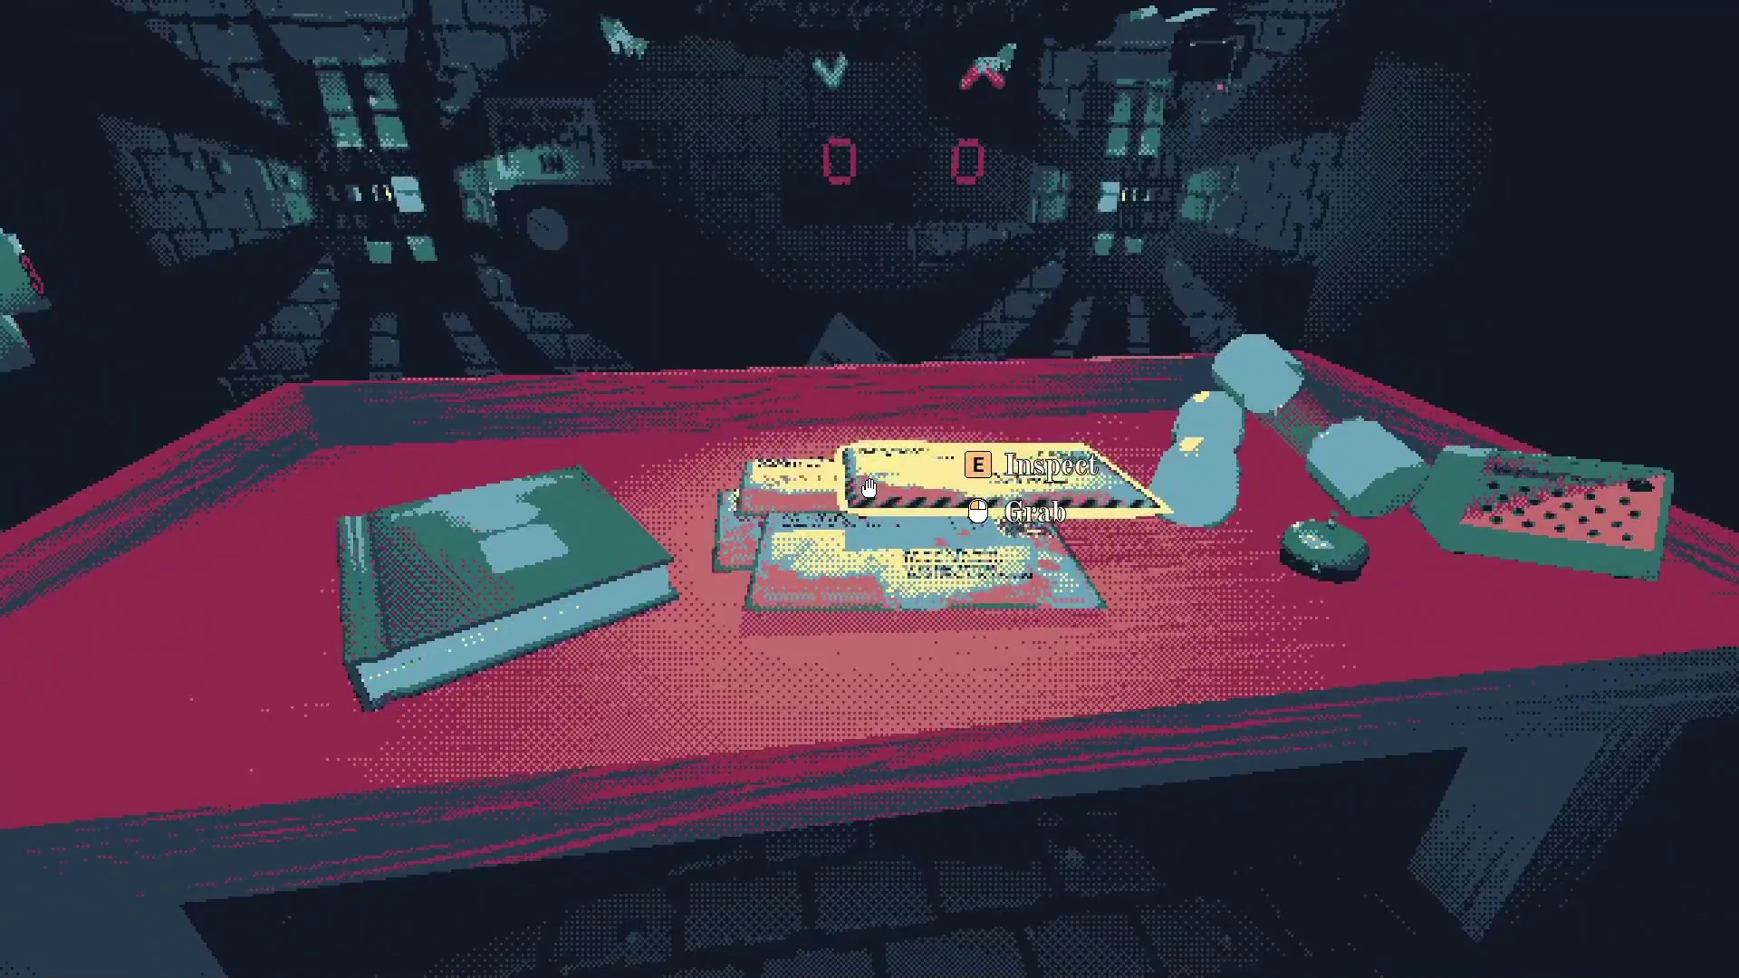
pyautogui.press('e')
pyautogui.press('Tab')
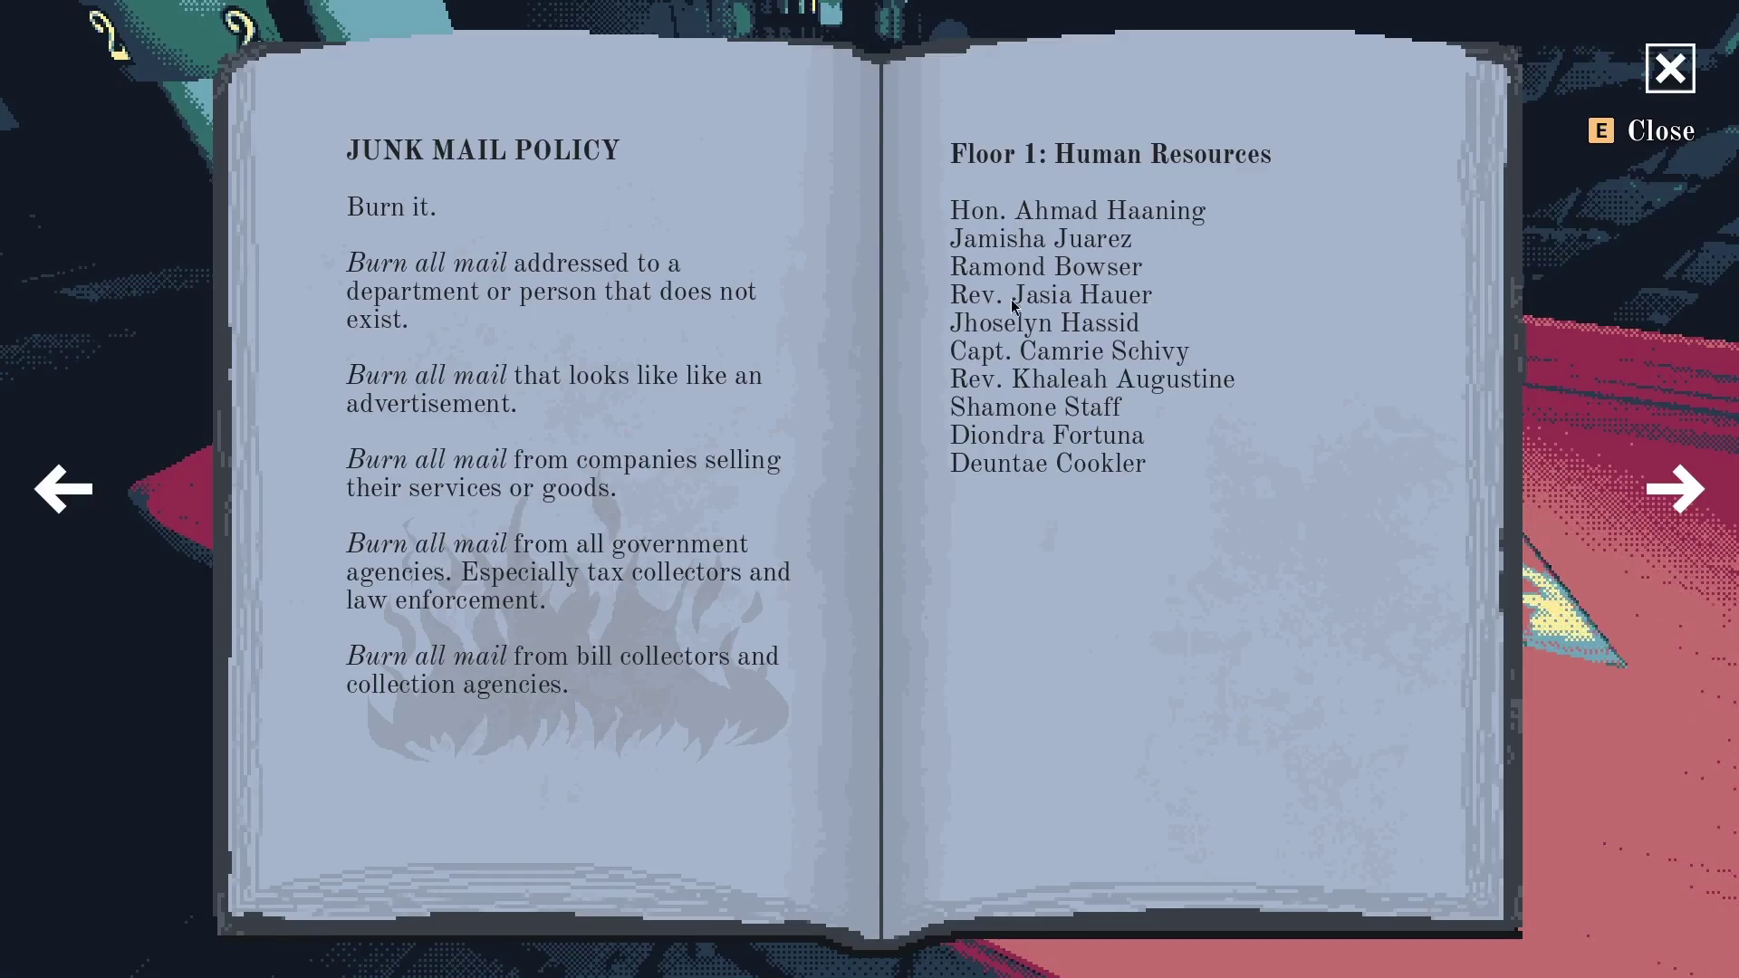
pyautogui.press('d')
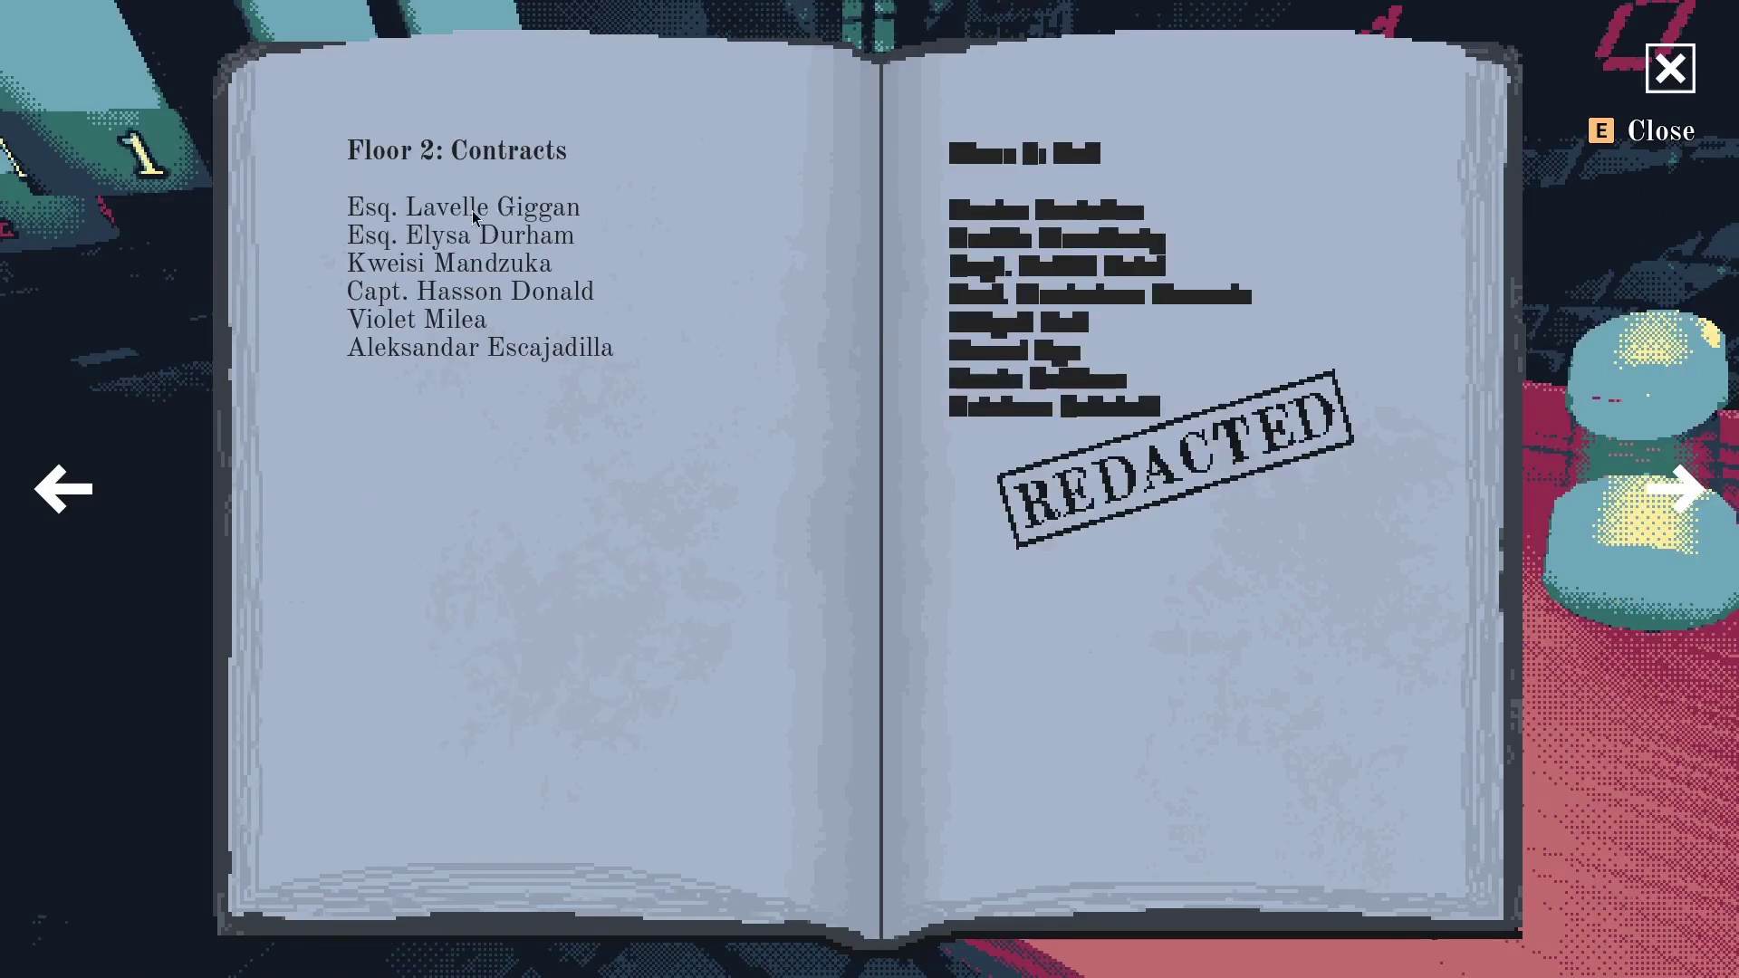
pyautogui.press('e')
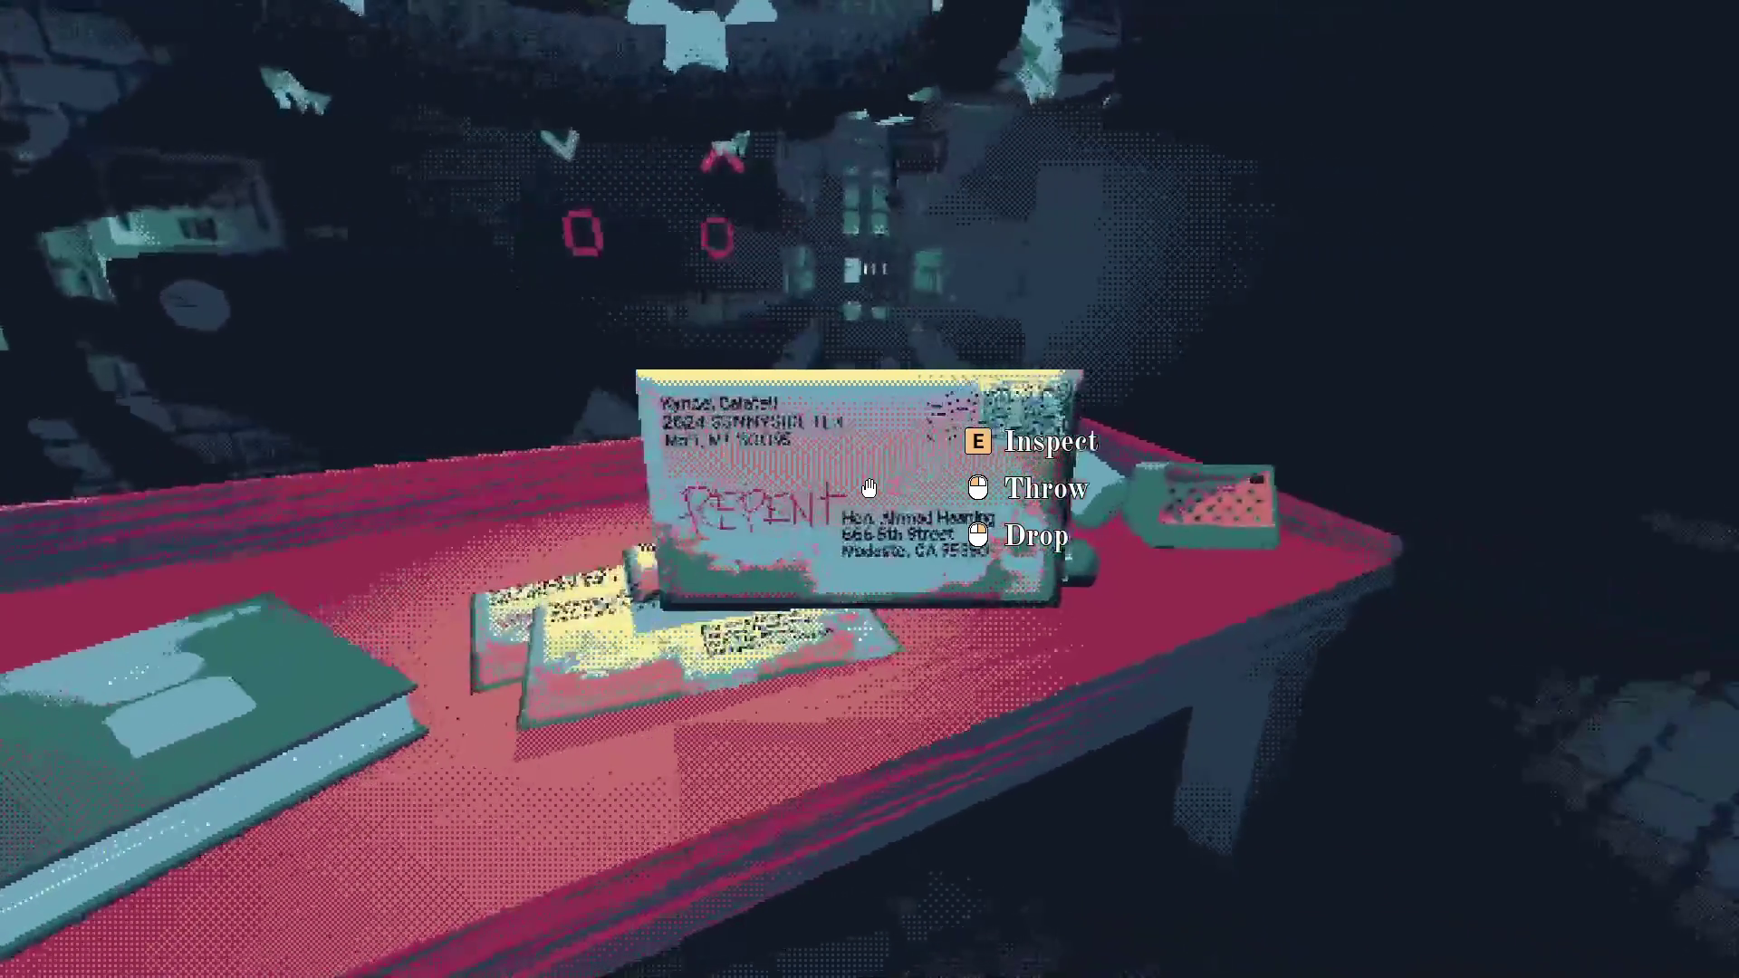
# Send a mail capsule down the pipes and punch in for the next day
pyautogui.click(867, 488)
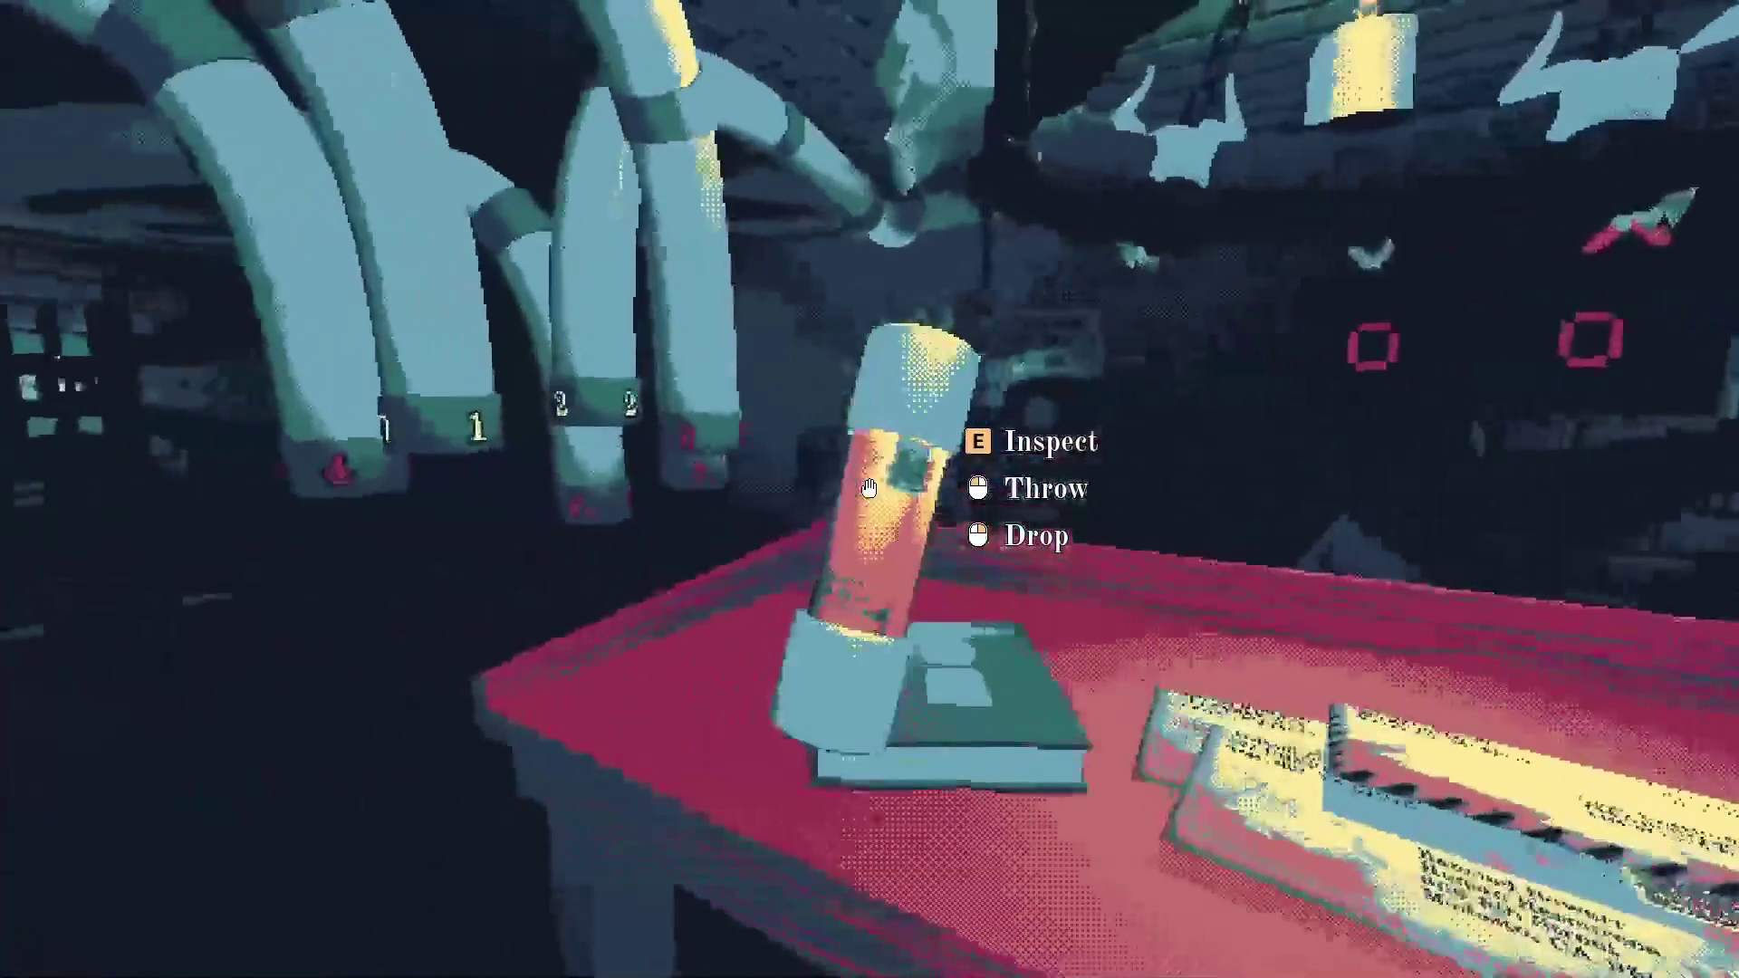
pyautogui.click(867, 489)
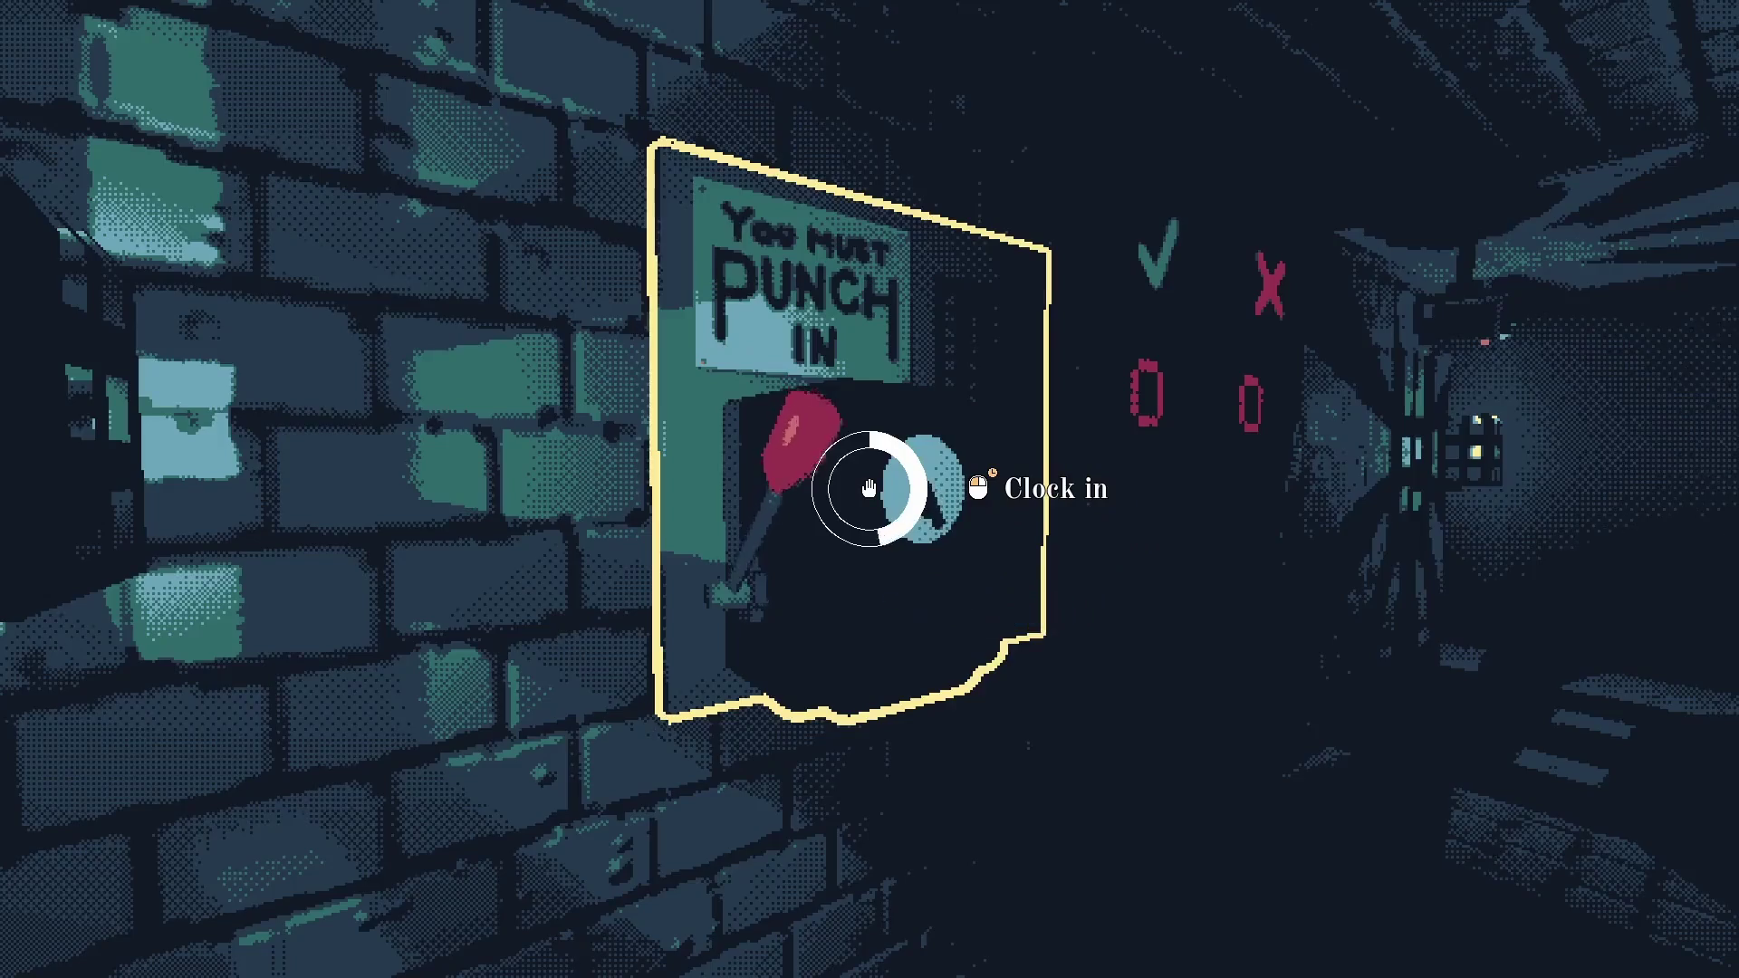
pyautogui.click(868, 489)
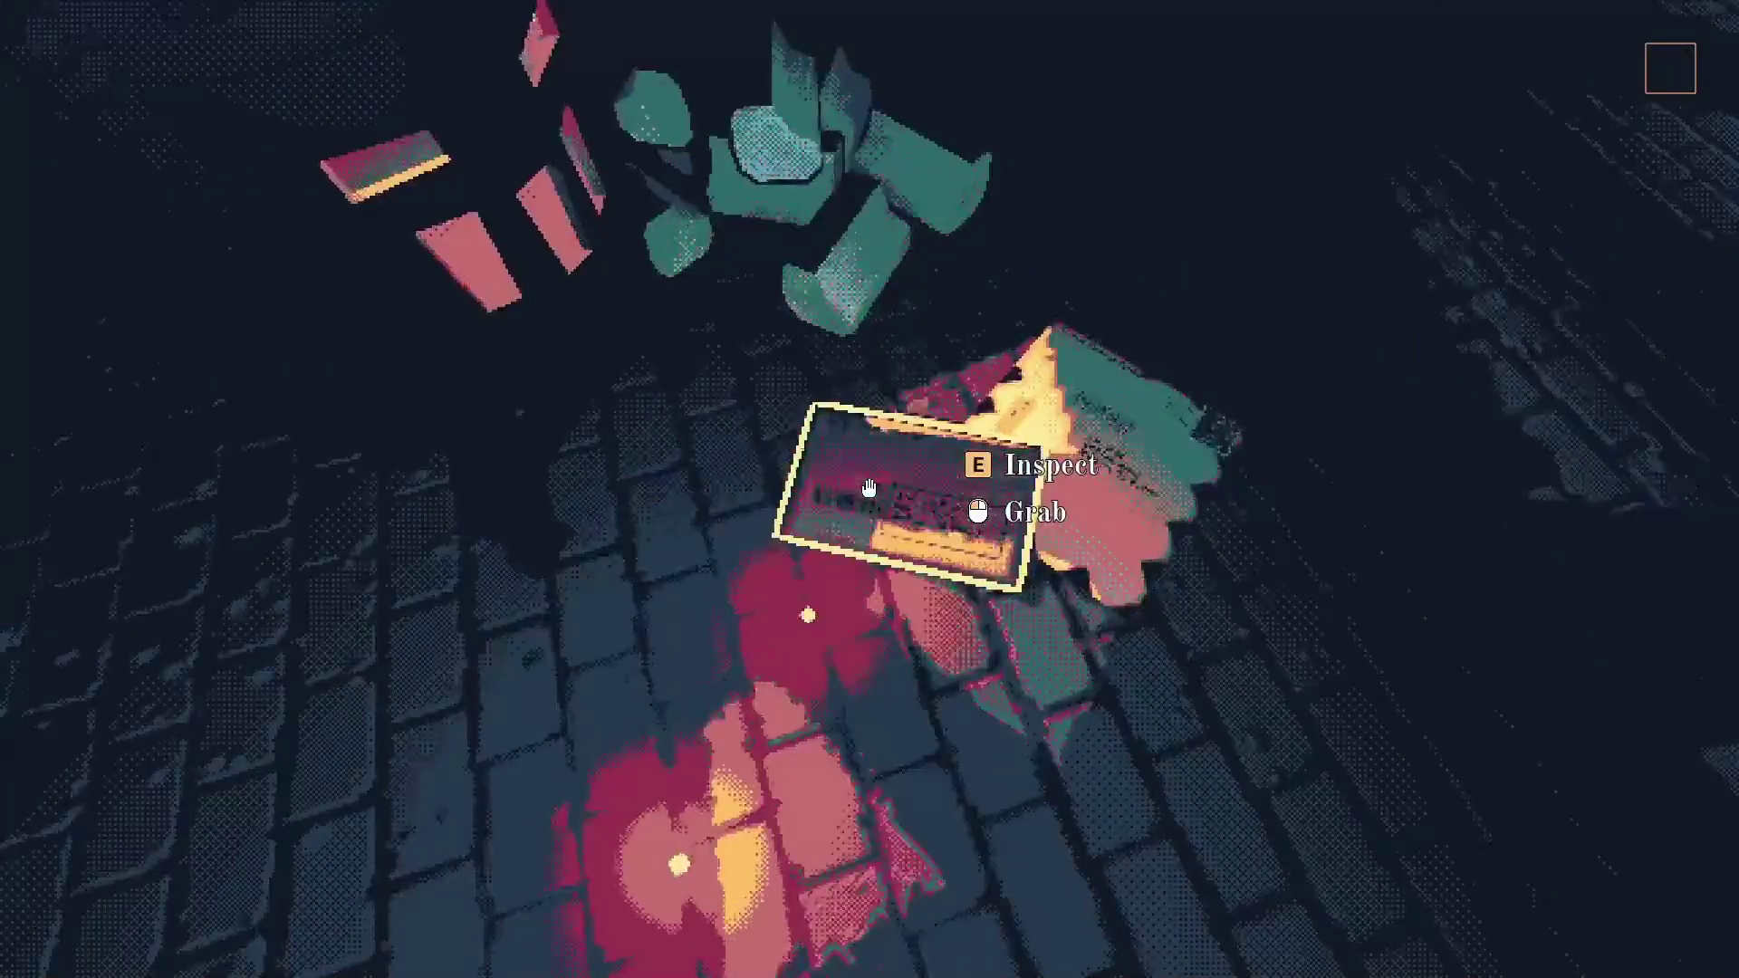
pyautogui.click(867, 489)
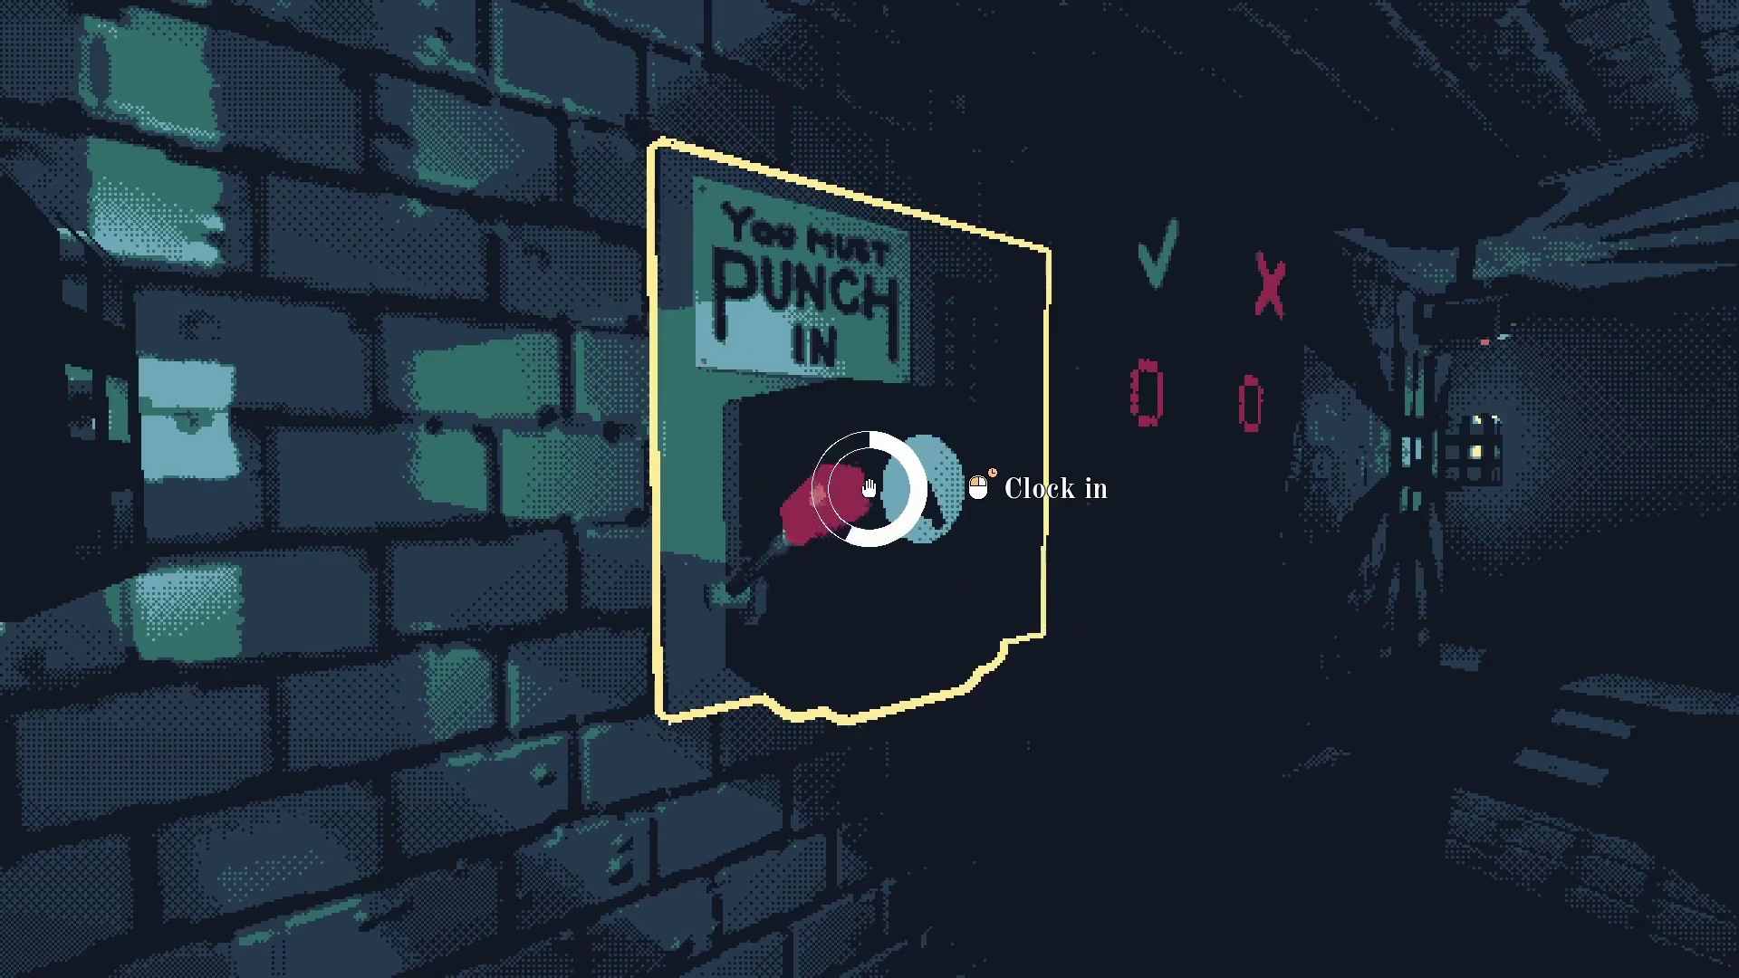
pyautogui.click(868, 489)
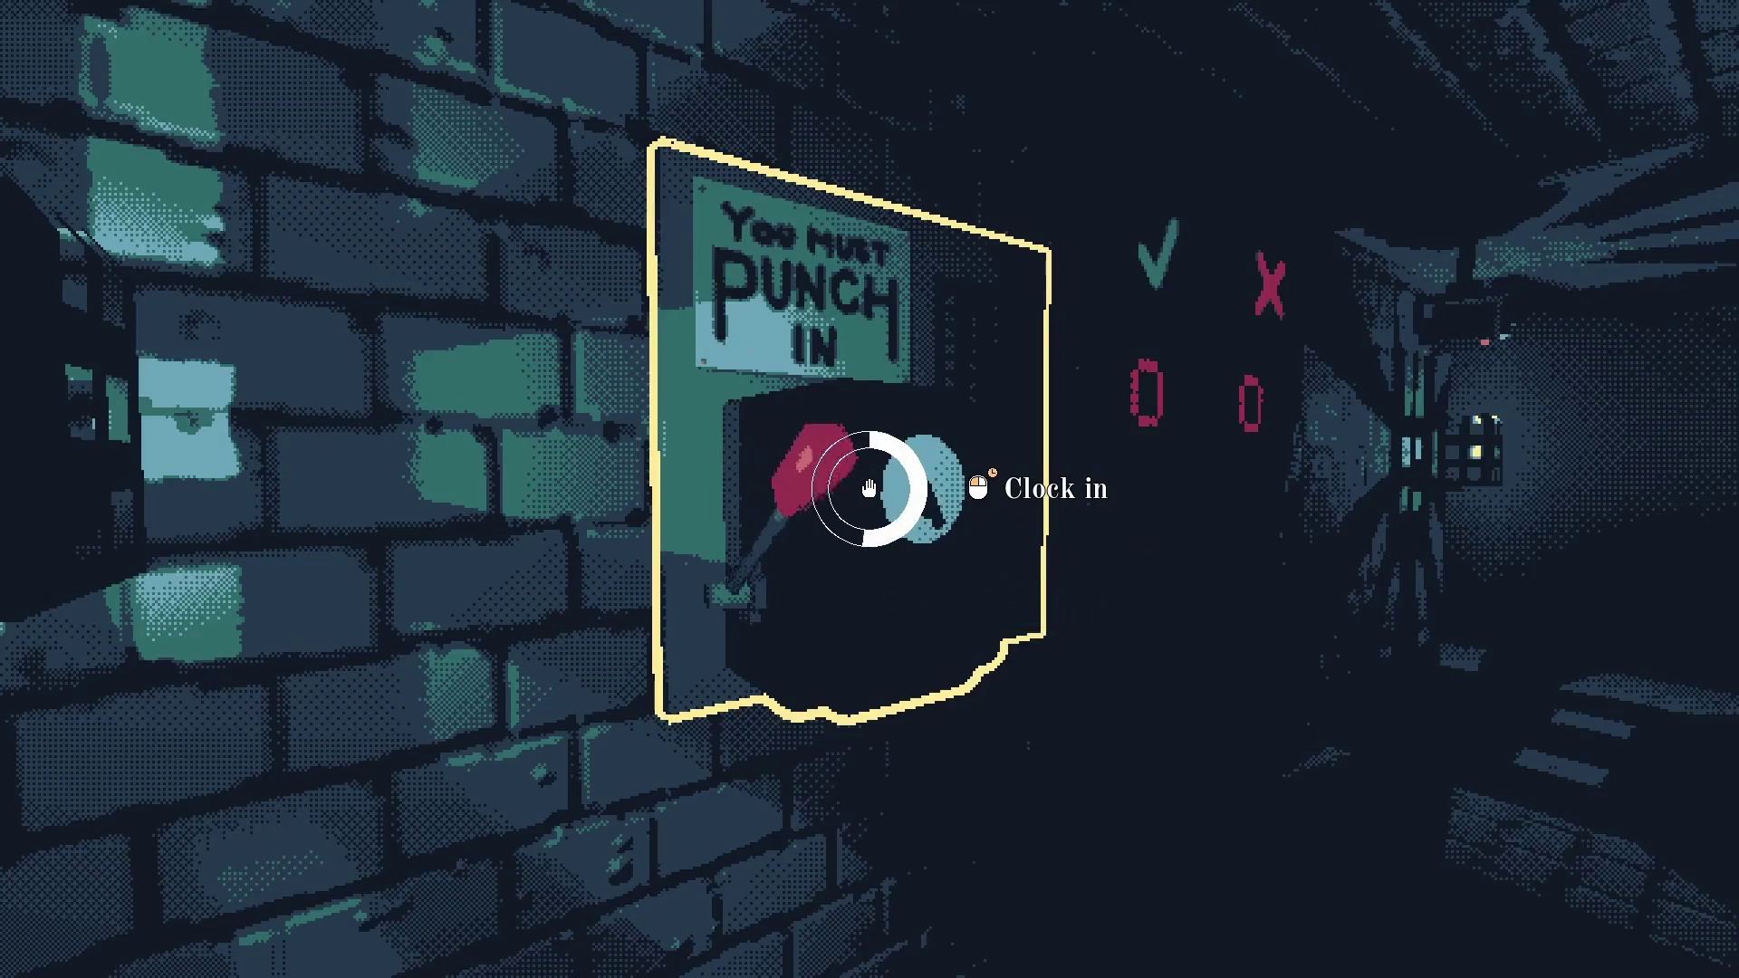
pyautogui.click(868, 489)
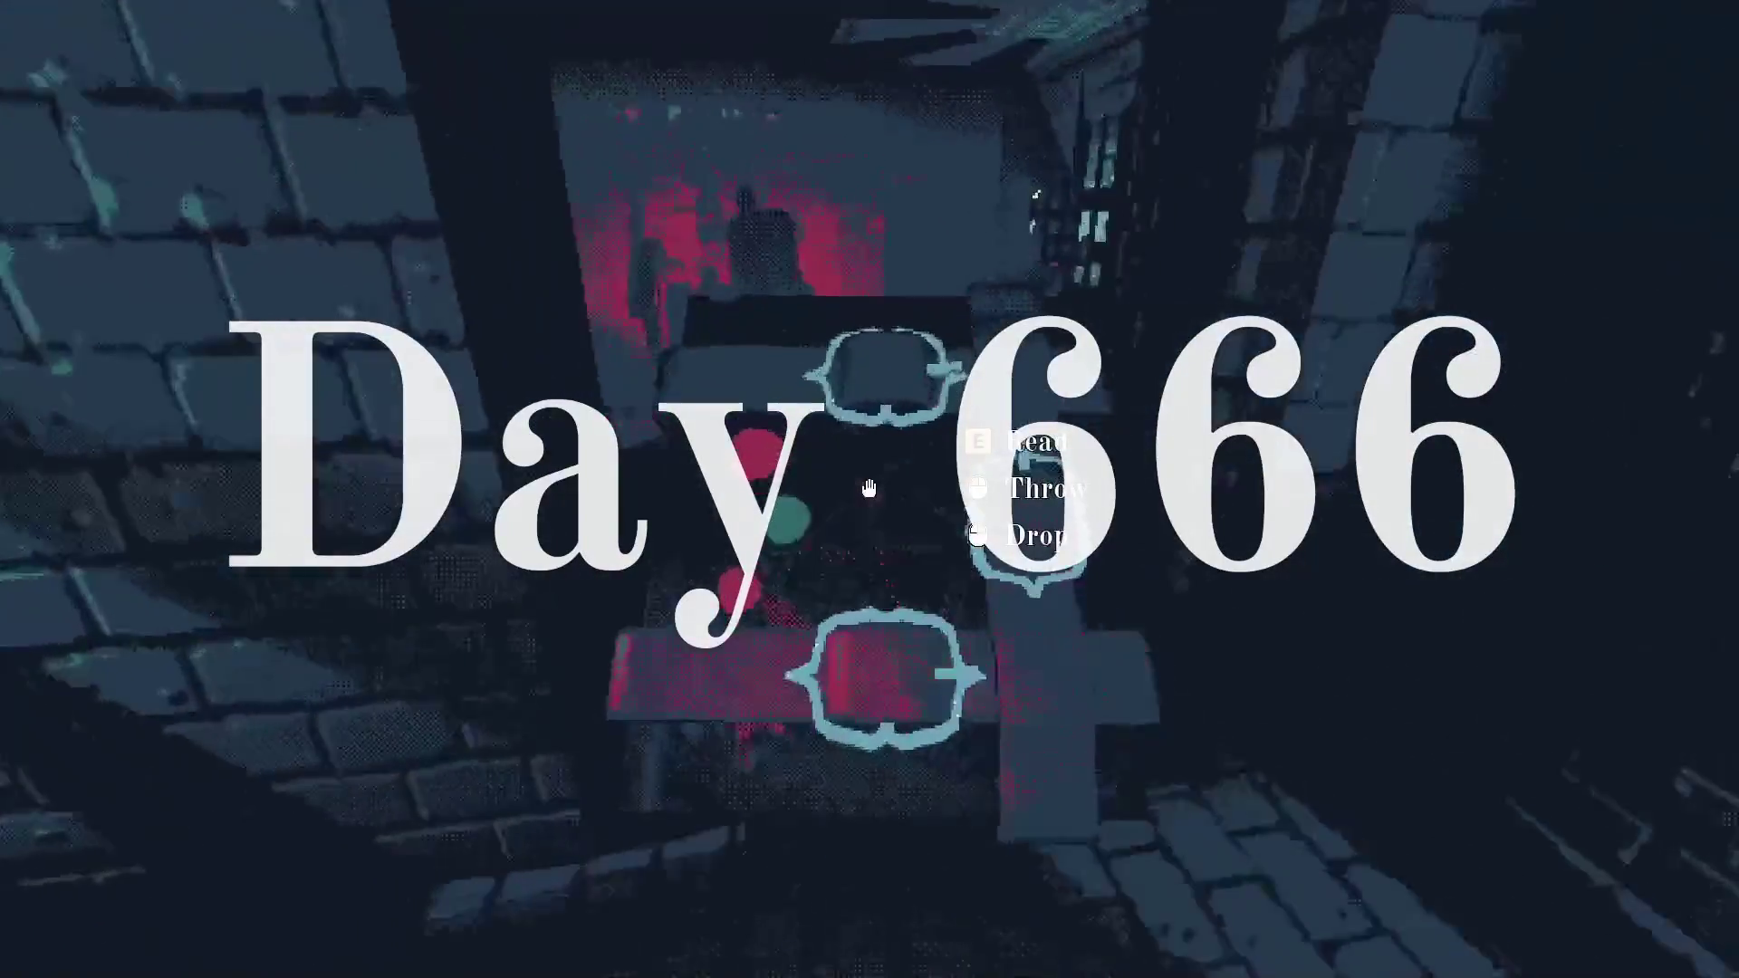
# Read the held book, add blood to the machine's slot, then show the window overview
pyautogui.press('e')
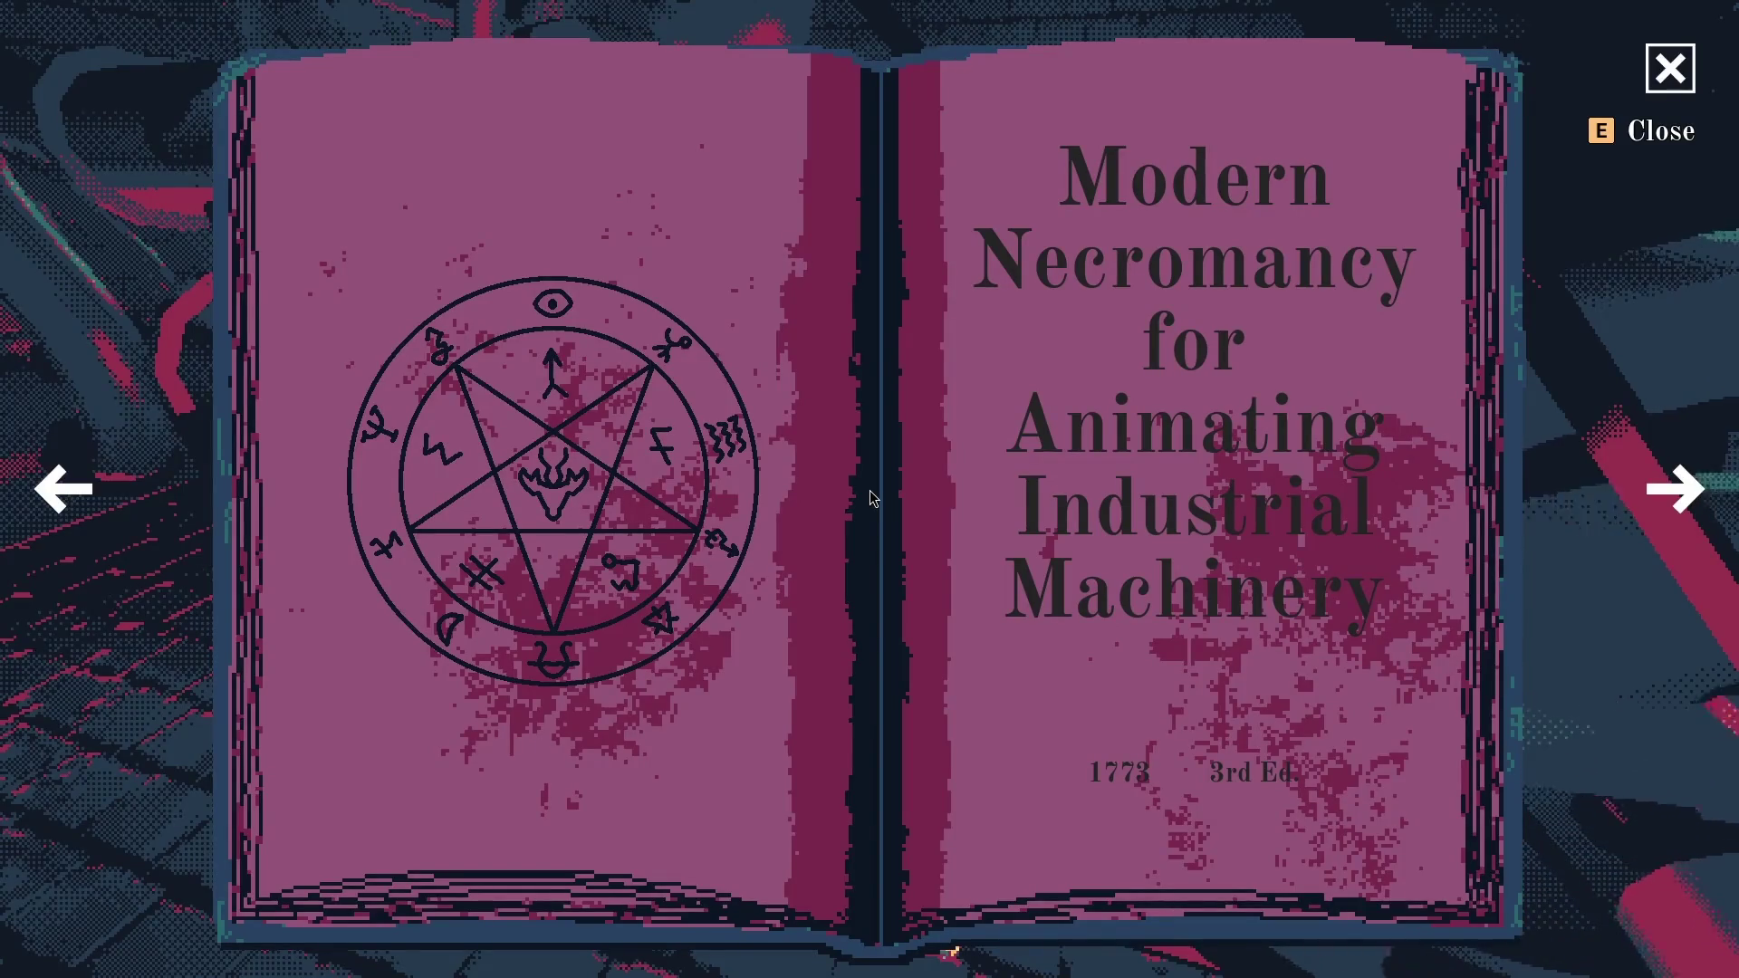
pyautogui.press('e')
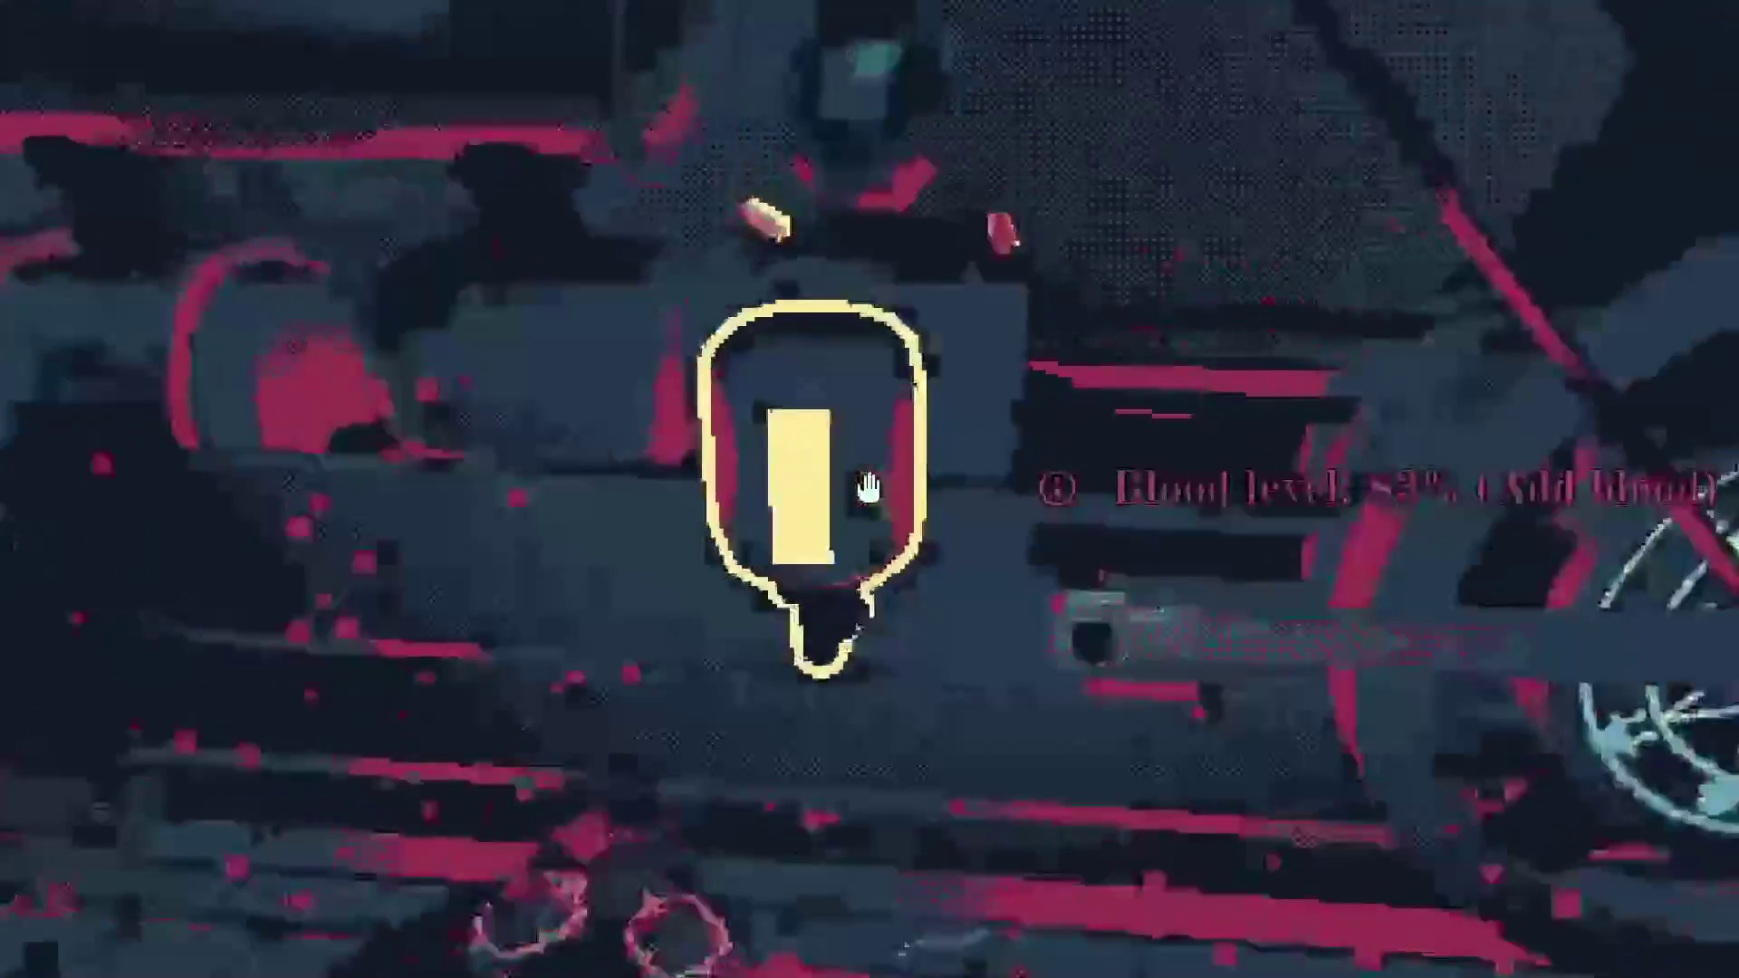
pyautogui.click(867, 487)
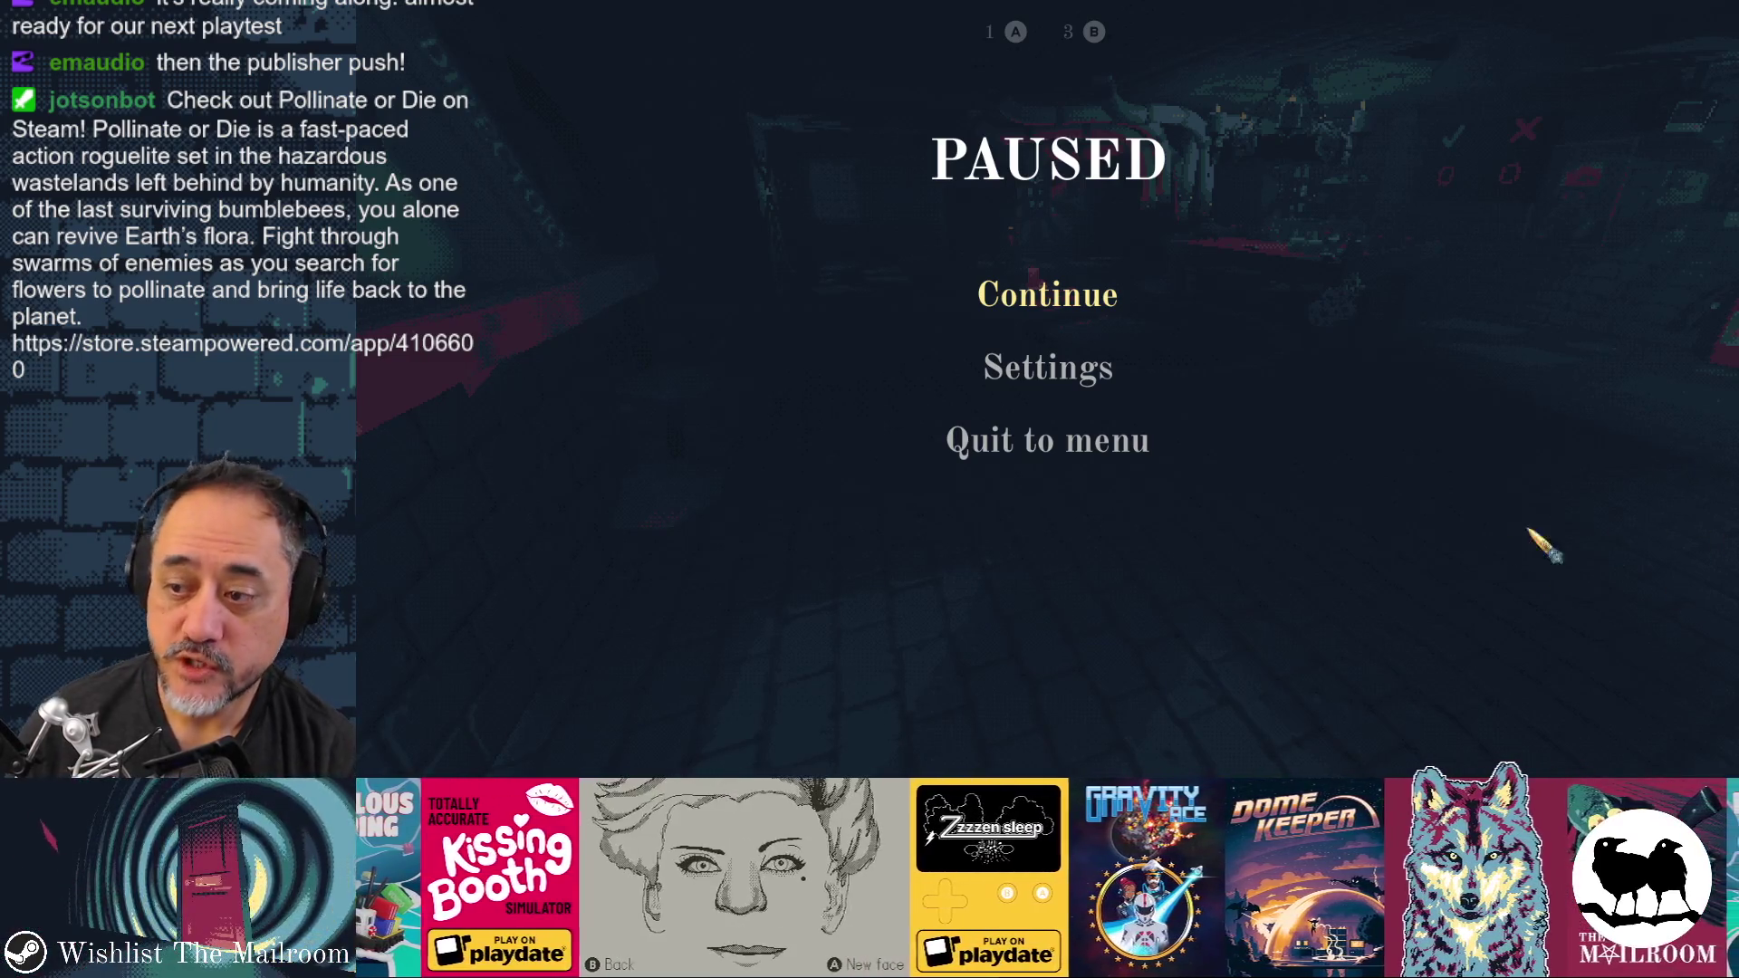
pyautogui.press('super')
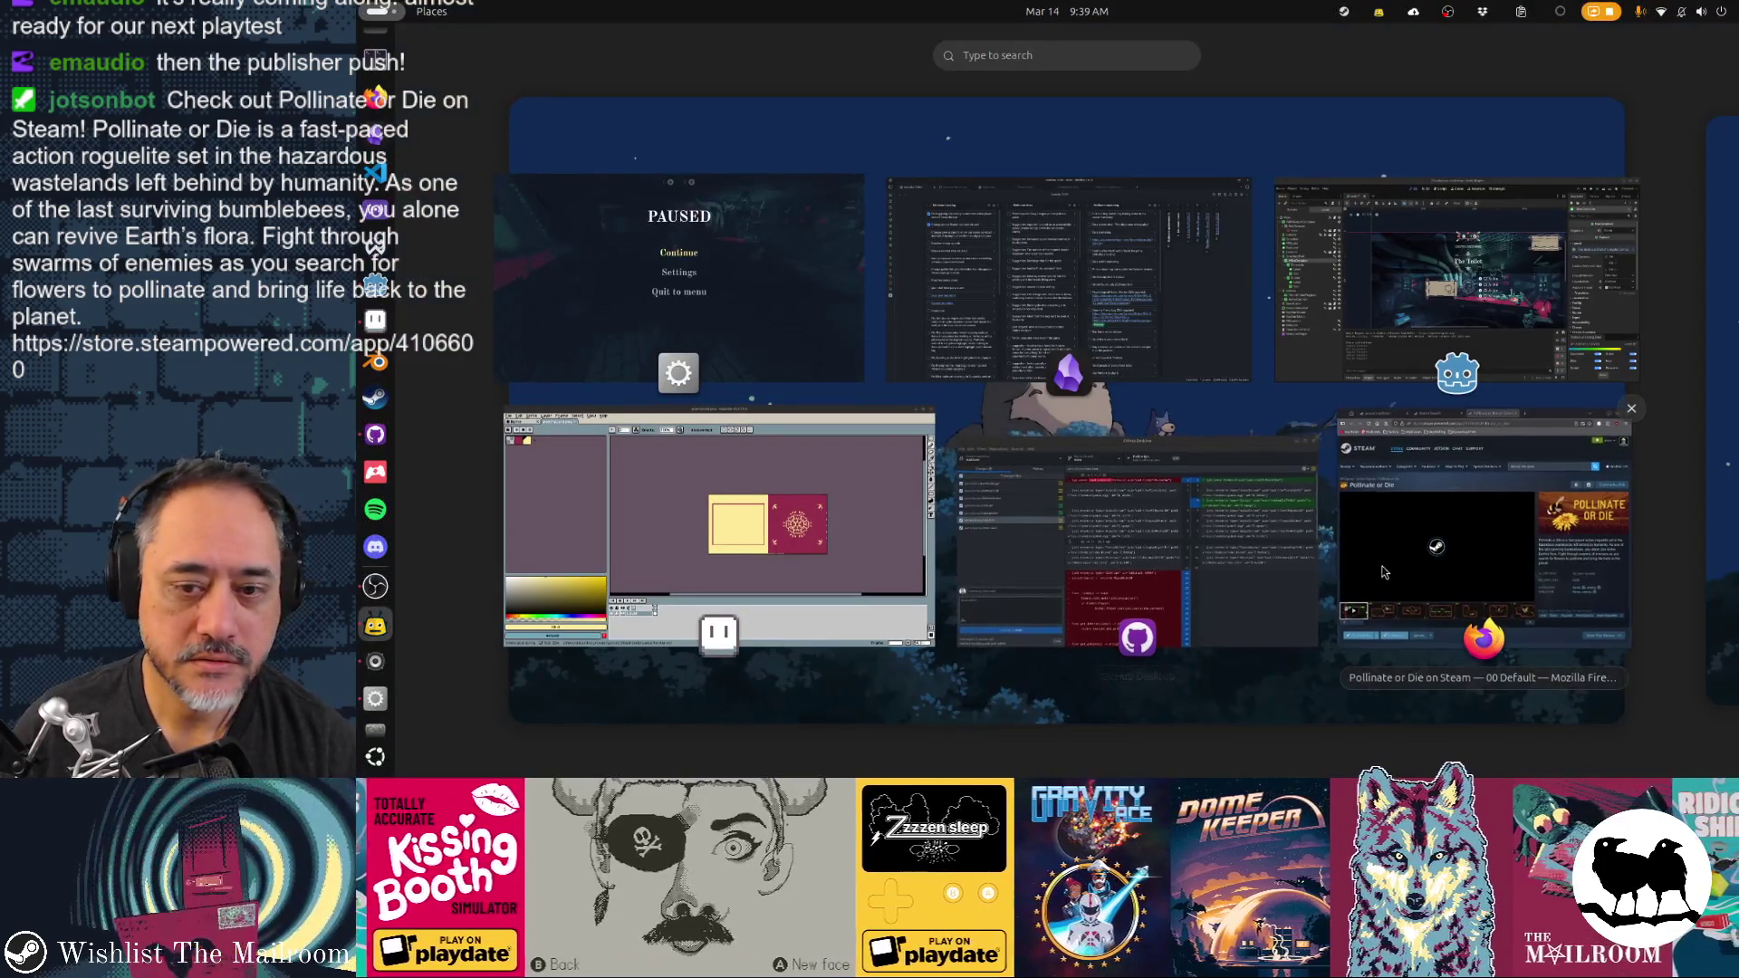
# Bring up the Pollinate or Die store page and watch its trailer full screen
pyautogui.click(1354, 611)
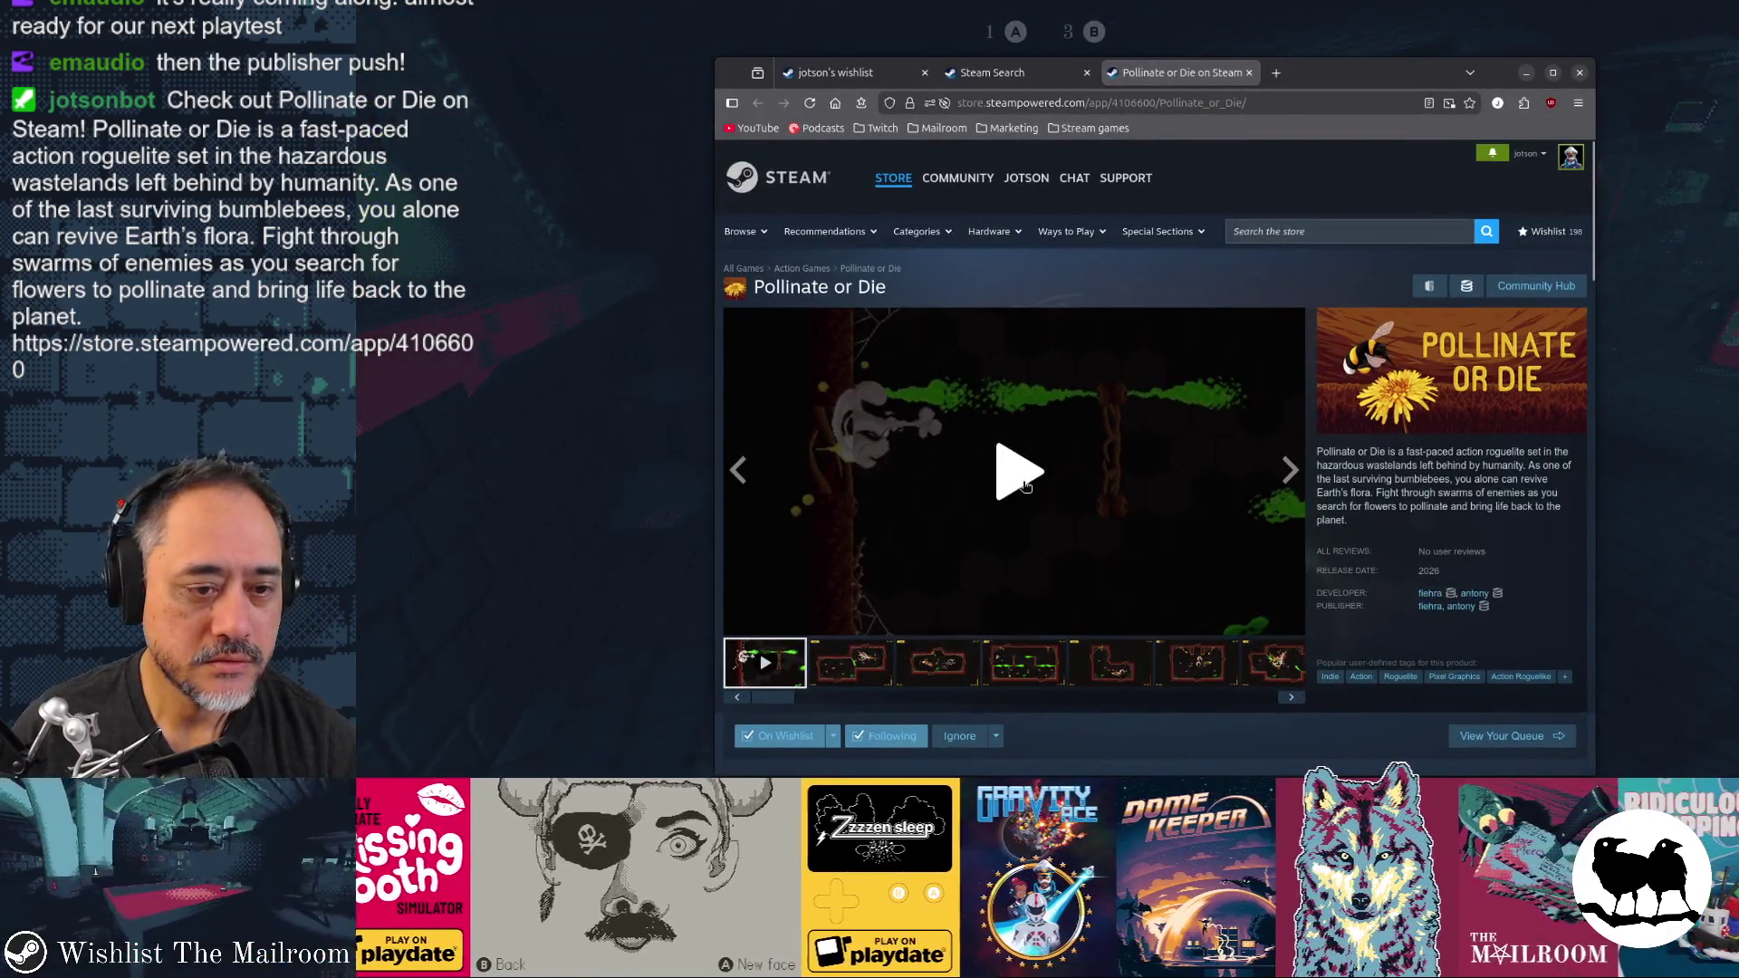
pyautogui.click(1021, 480)
pyautogui.click(1294, 623)
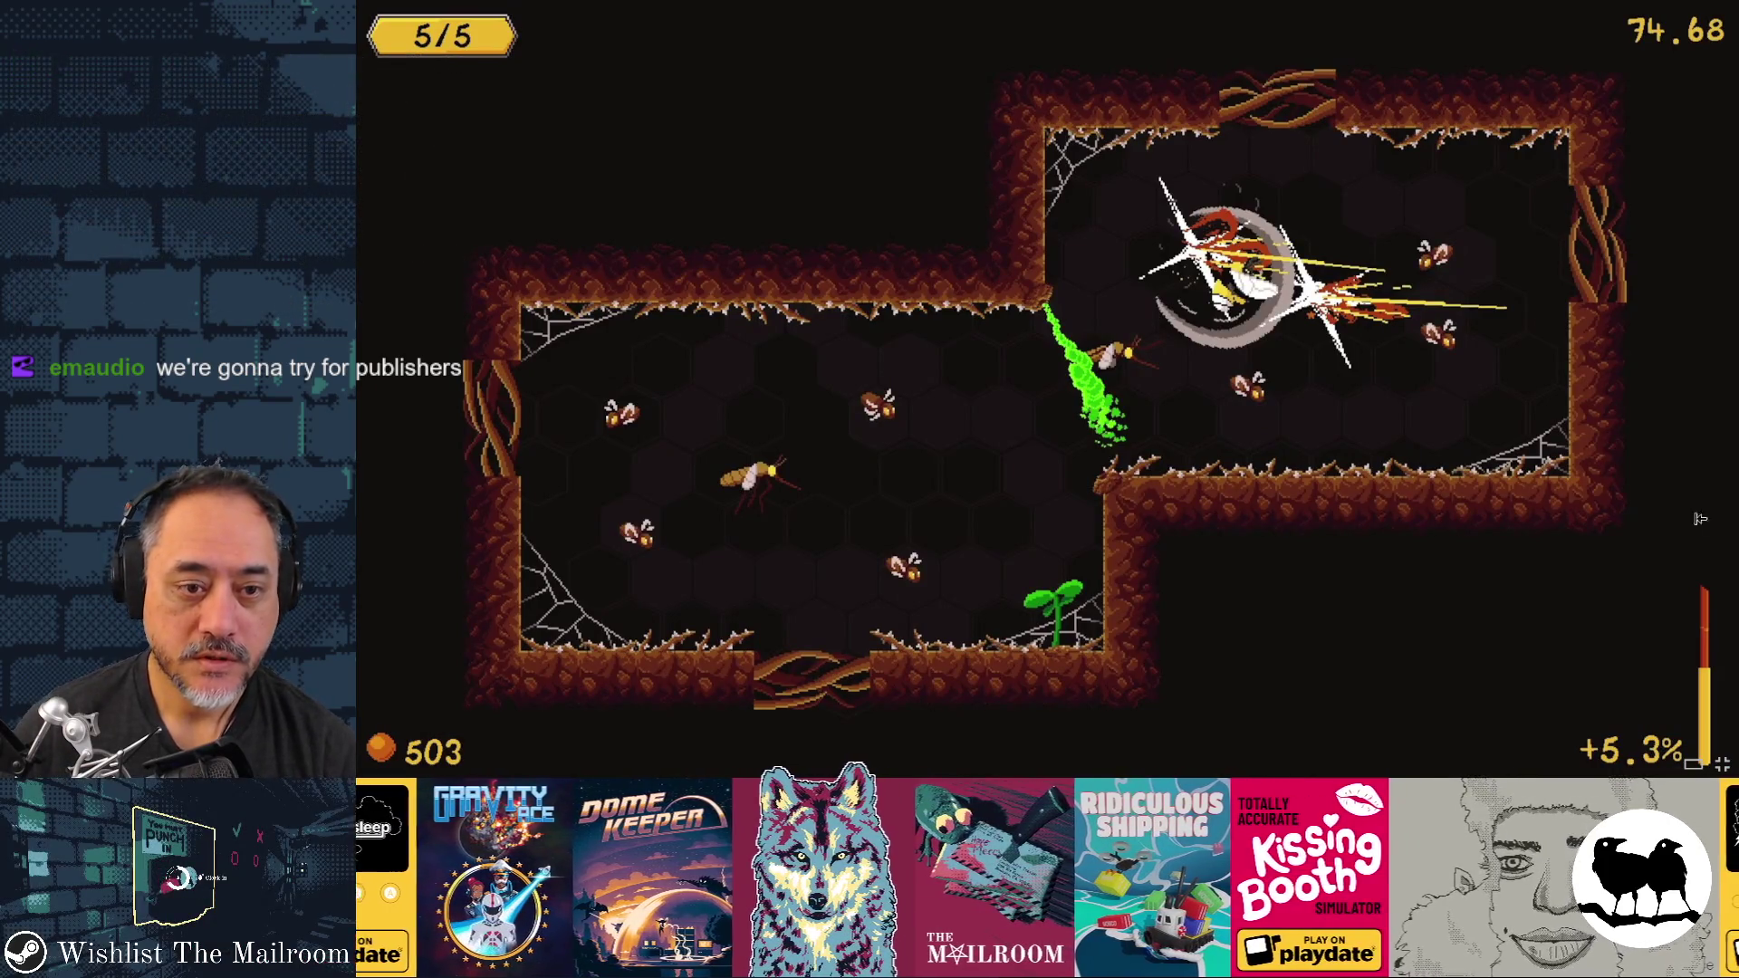
pyautogui.press('Escape')
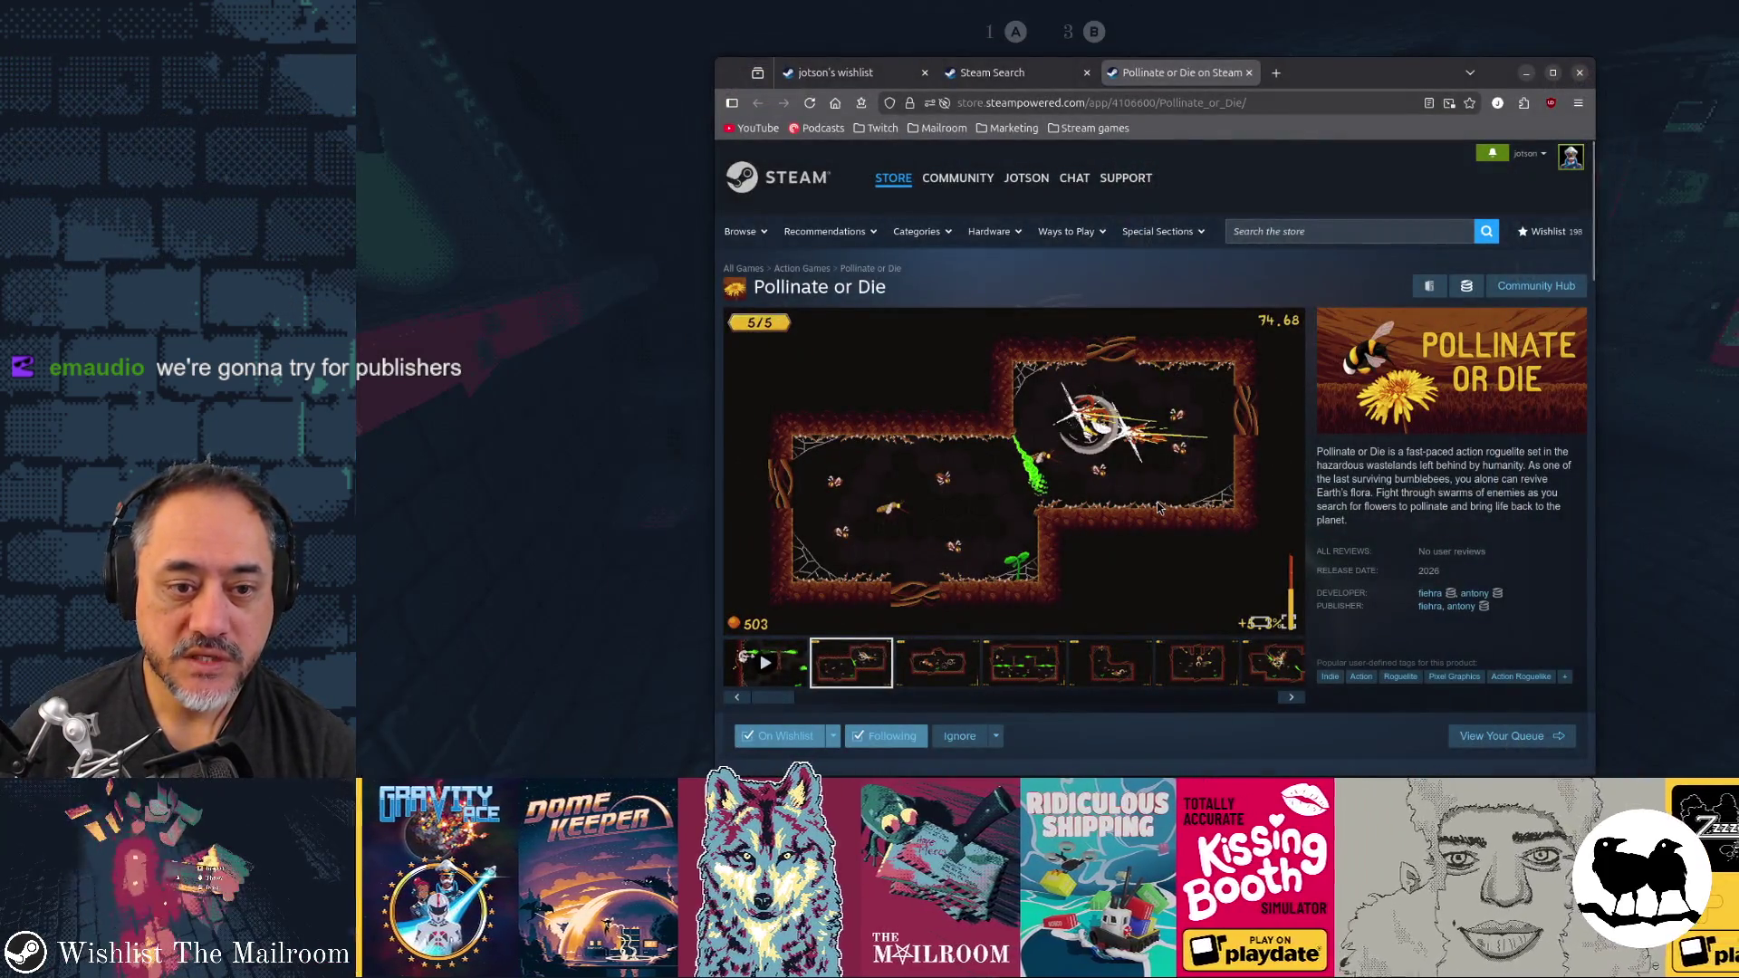
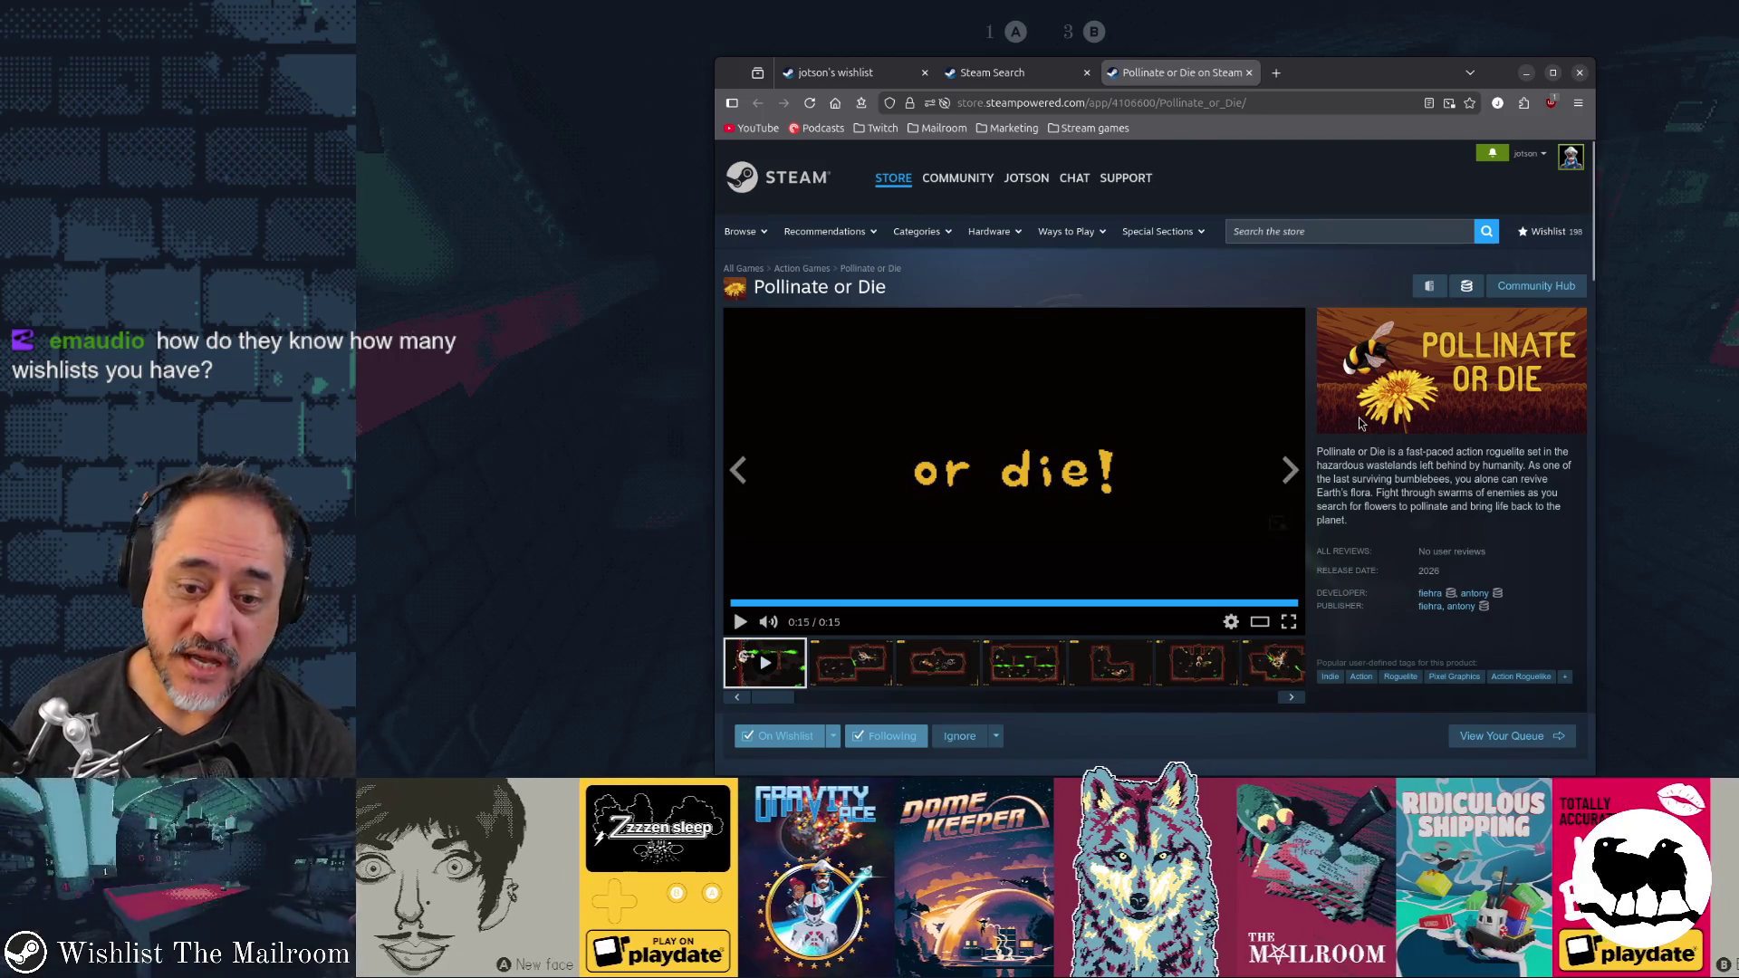
# Search the store for 'mailroom' to open The Mailroom's page, then search 'steamdb mailroom' in a new tab
pyautogui.scroll(-3, 1358, 417)
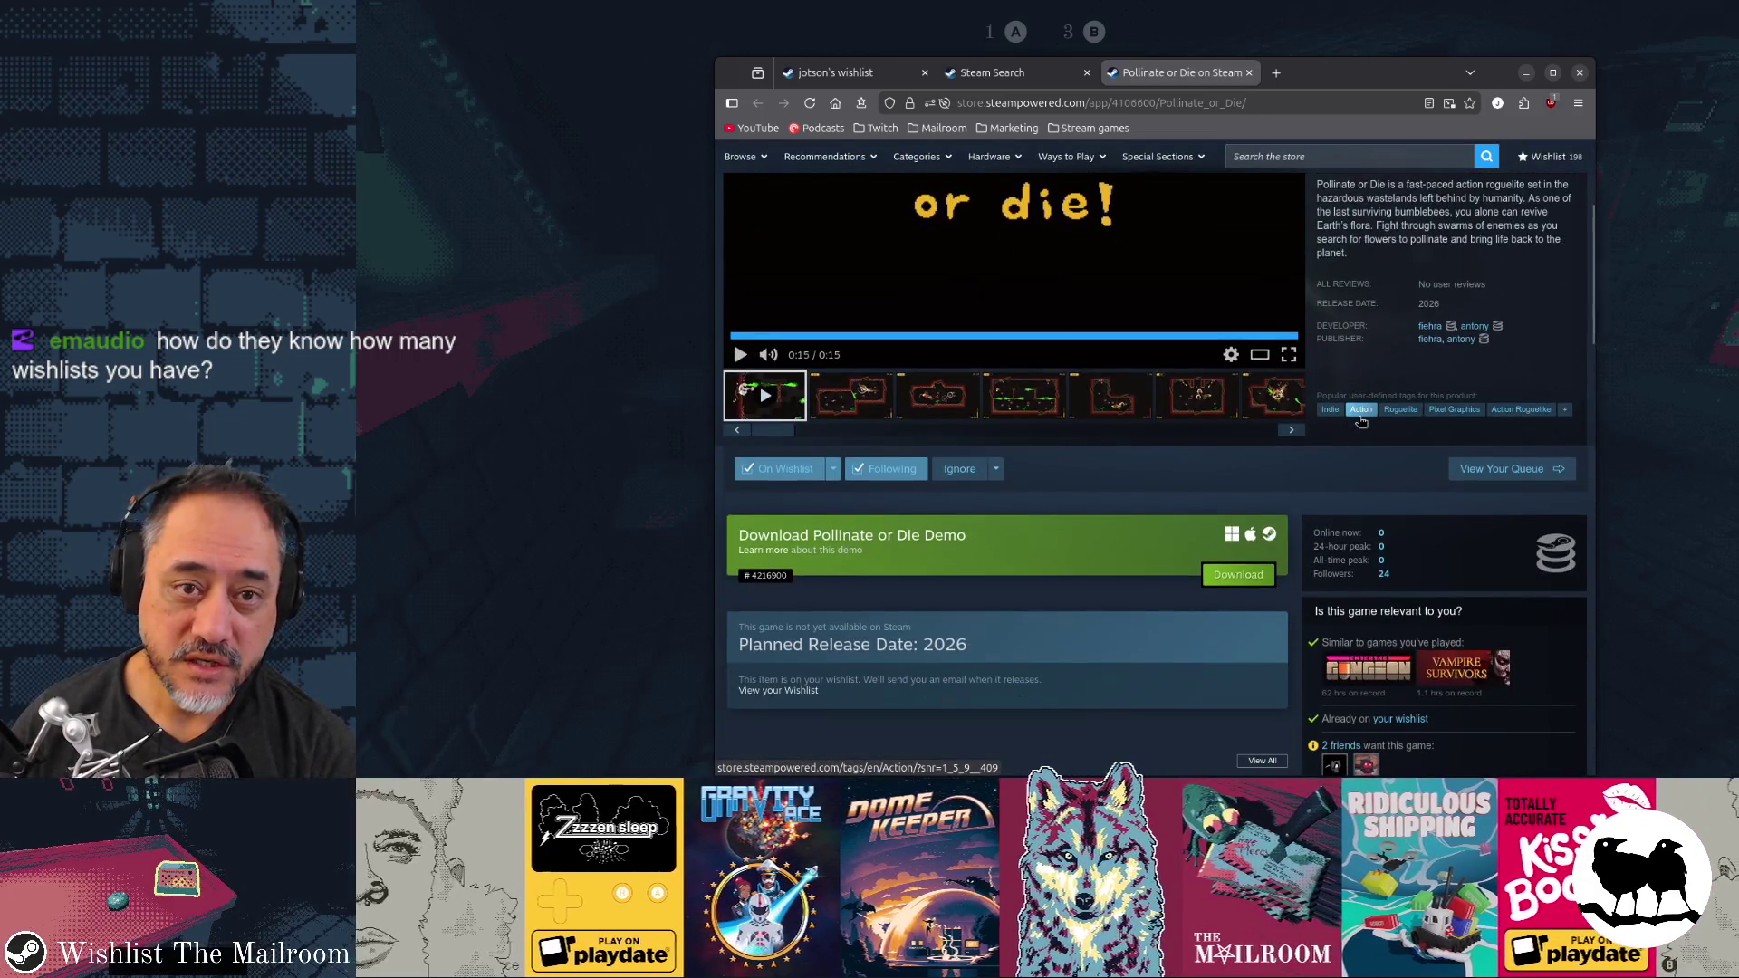
pyautogui.click(1350, 160)
pyautogui.write('mailroom')
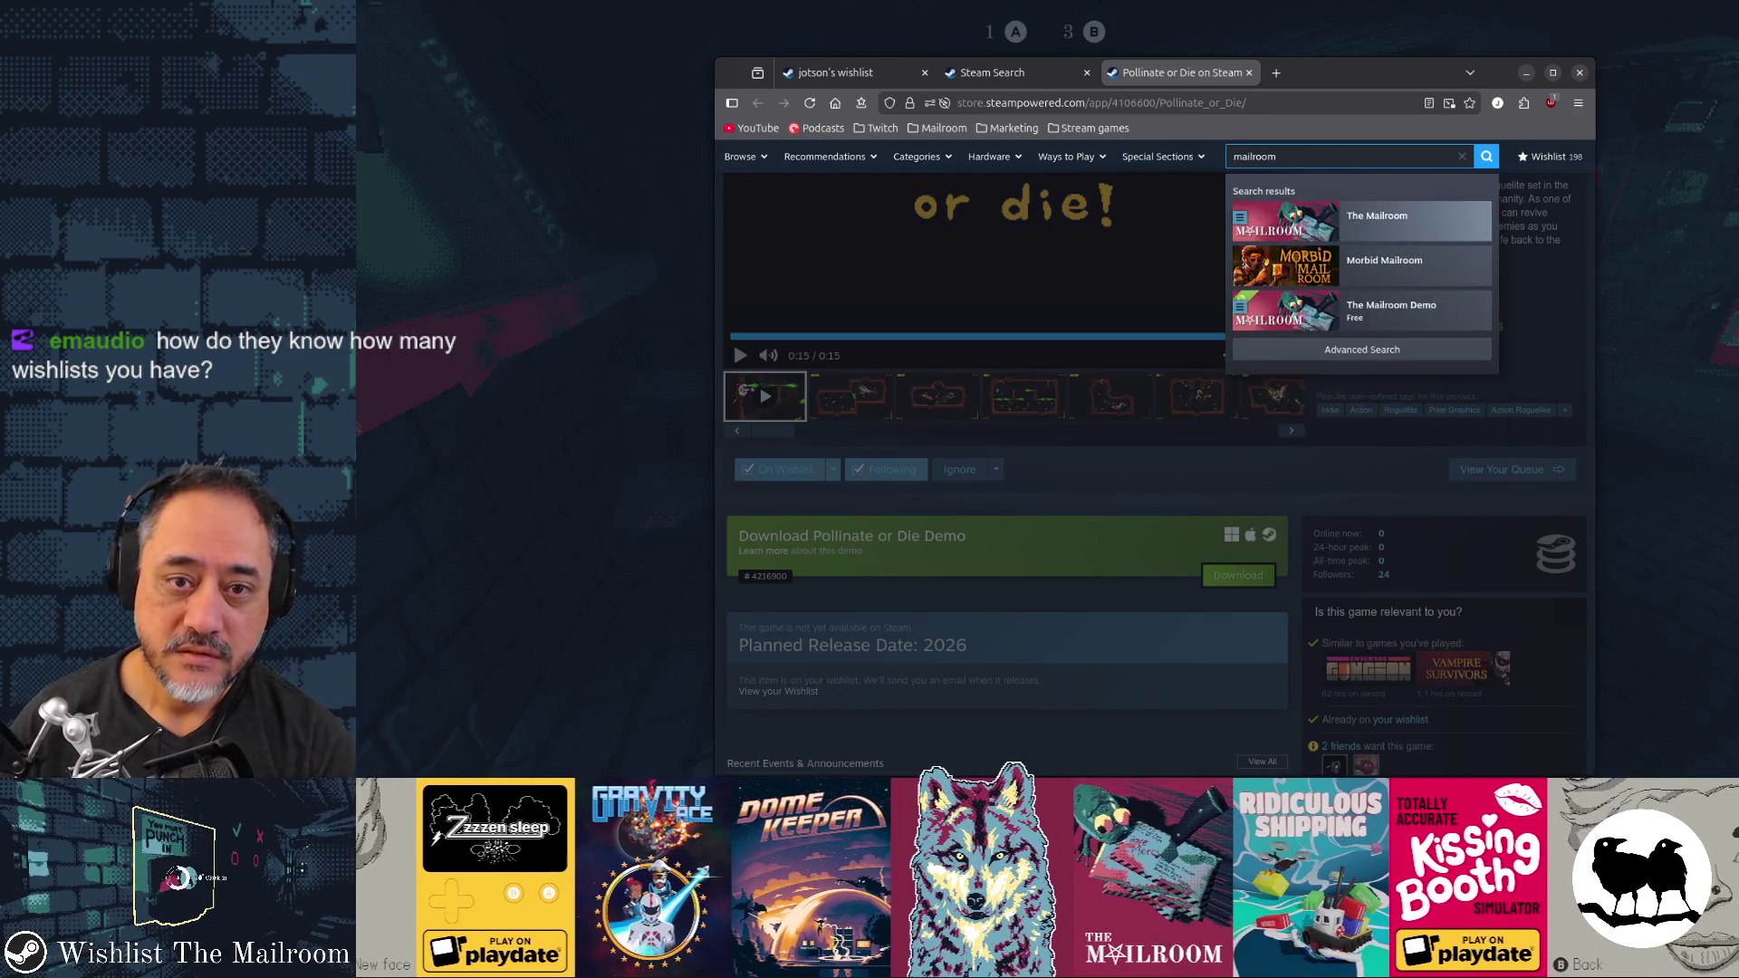
pyautogui.press('Return')
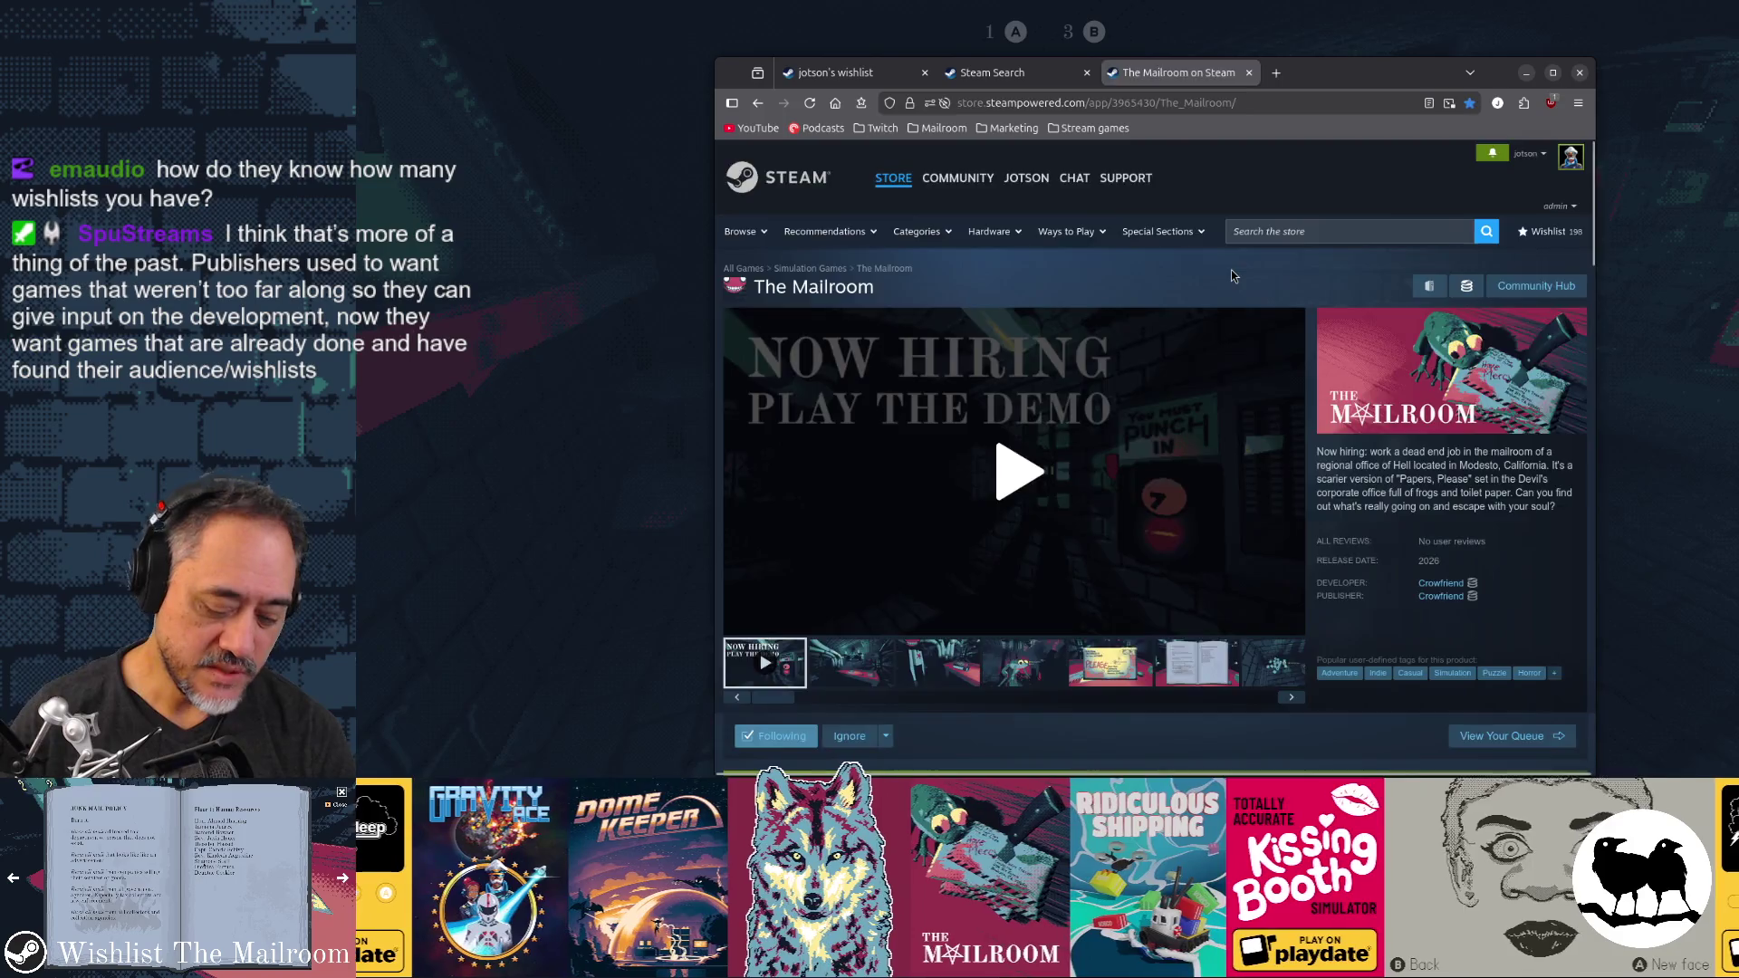
pyautogui.hotkey('ctrl', 't')
pyautogui.write('steam')
pyautogui.write('db mailroom')
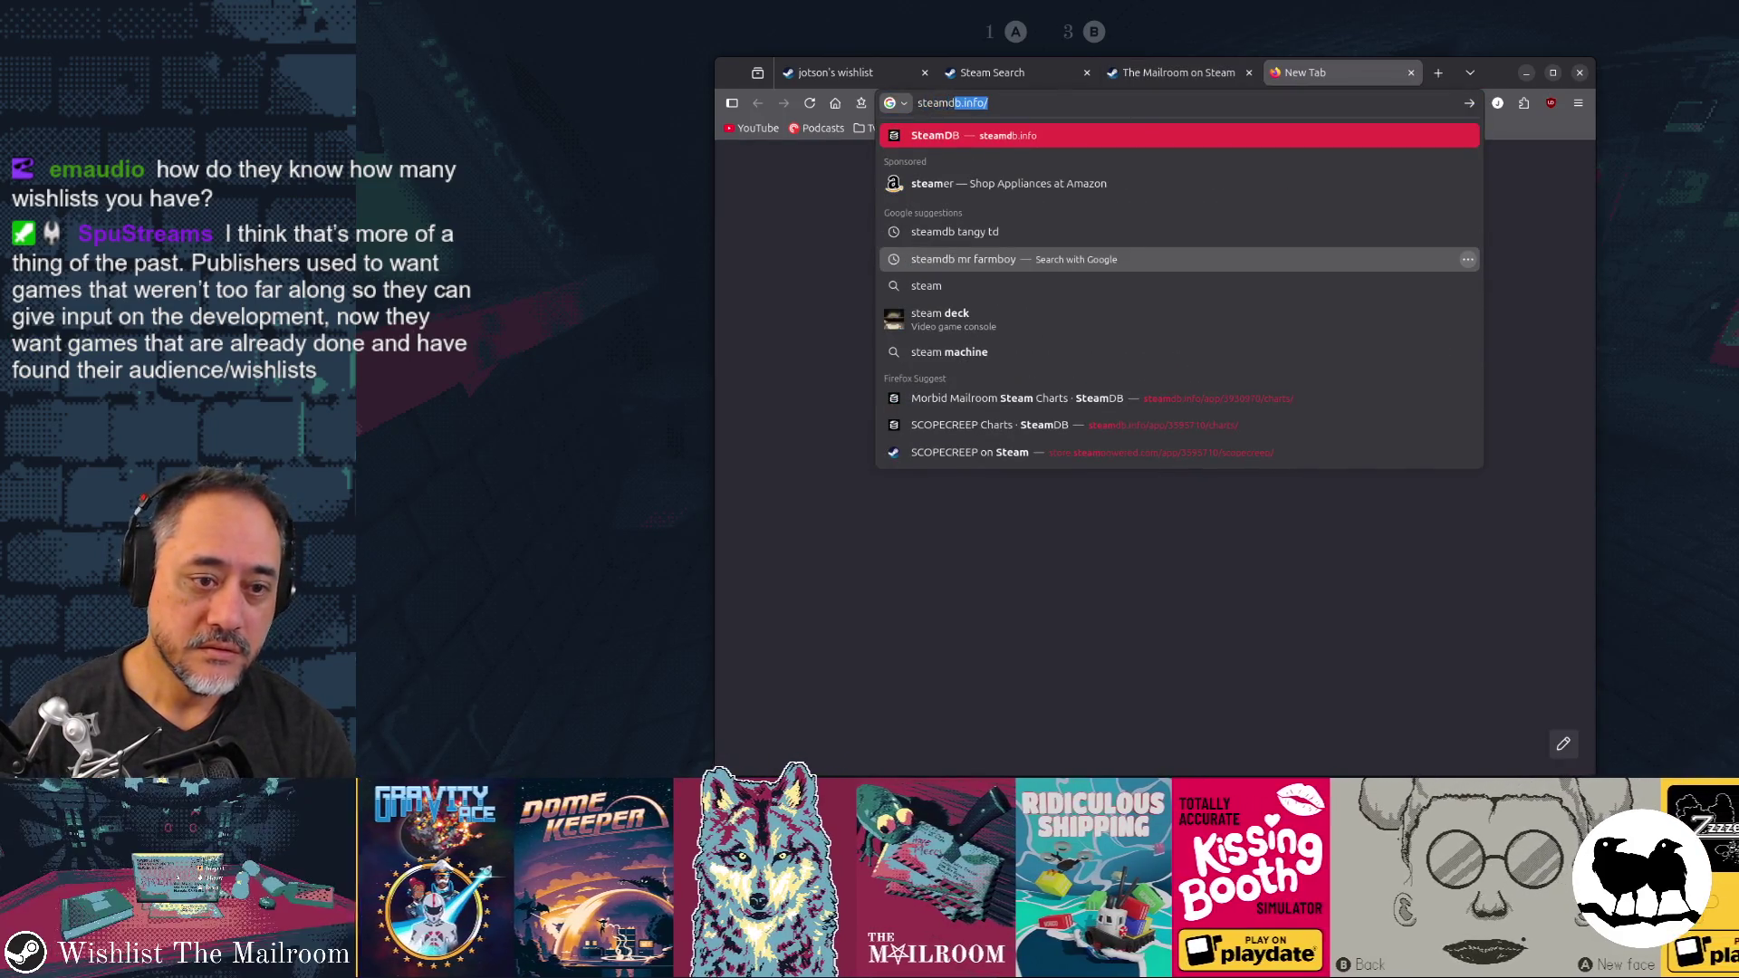
# Load The Mailroom's SteamDB charts page from the suggestions and widen the browser window
pyautogui.press('Up')
pyautogui.press('Up')
pyautogui.press('Up')
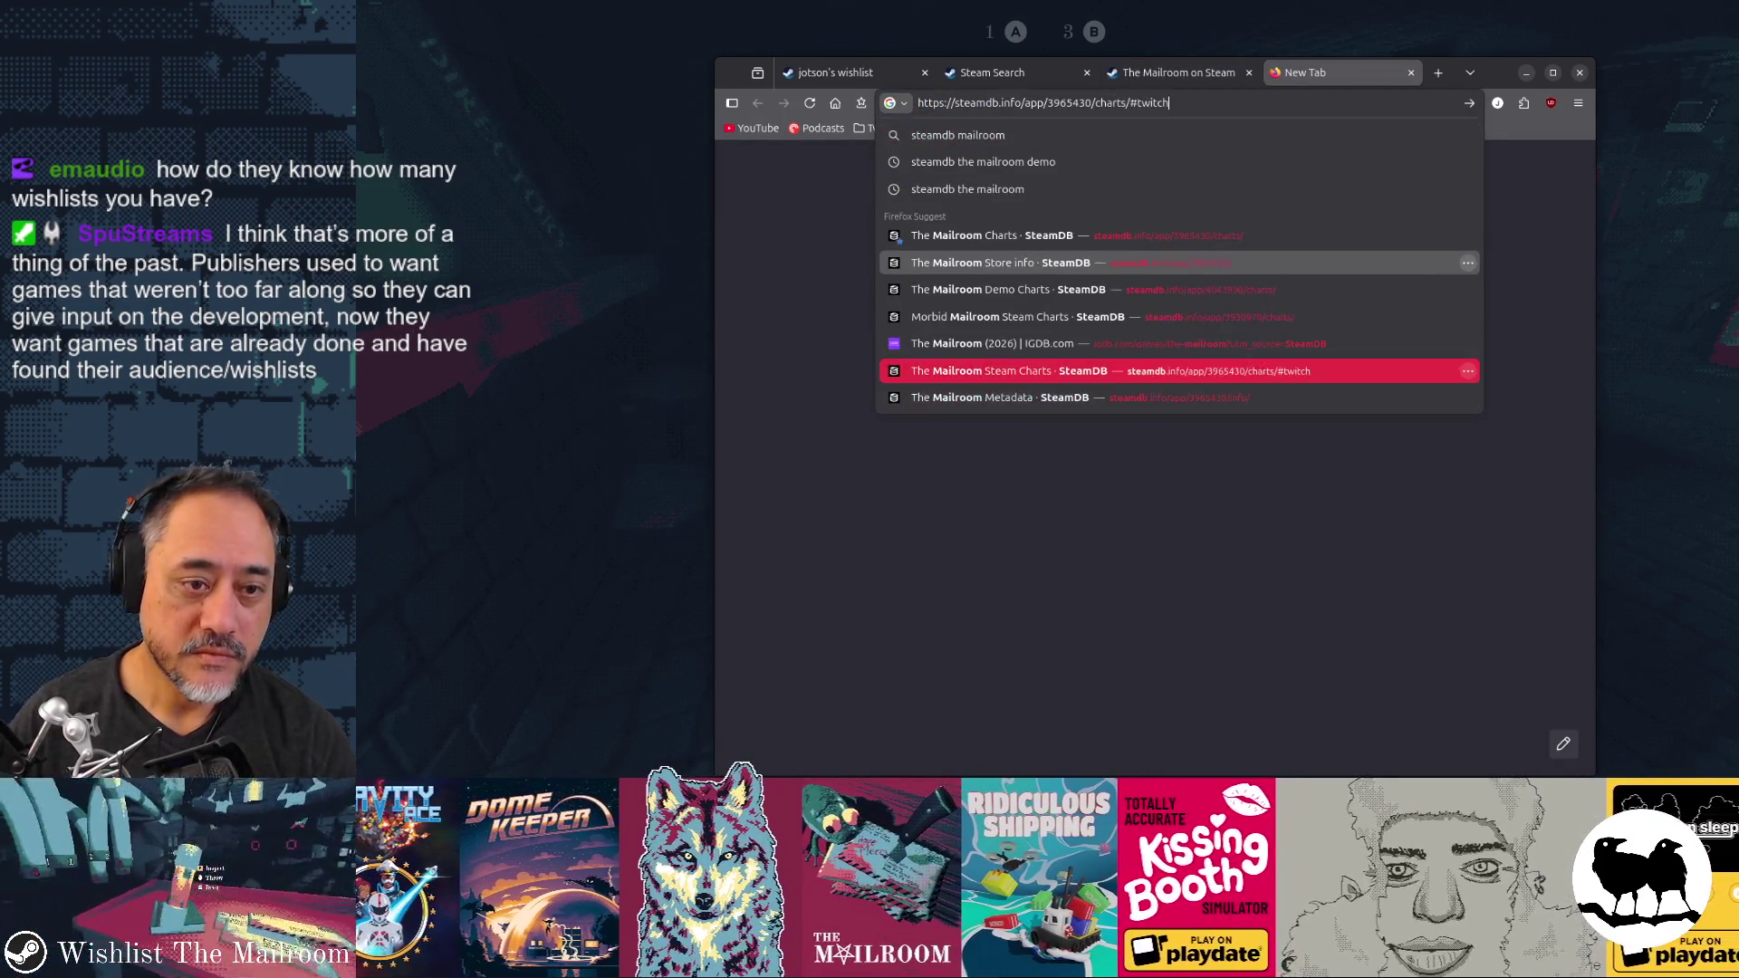
pyautogui.press('Return')
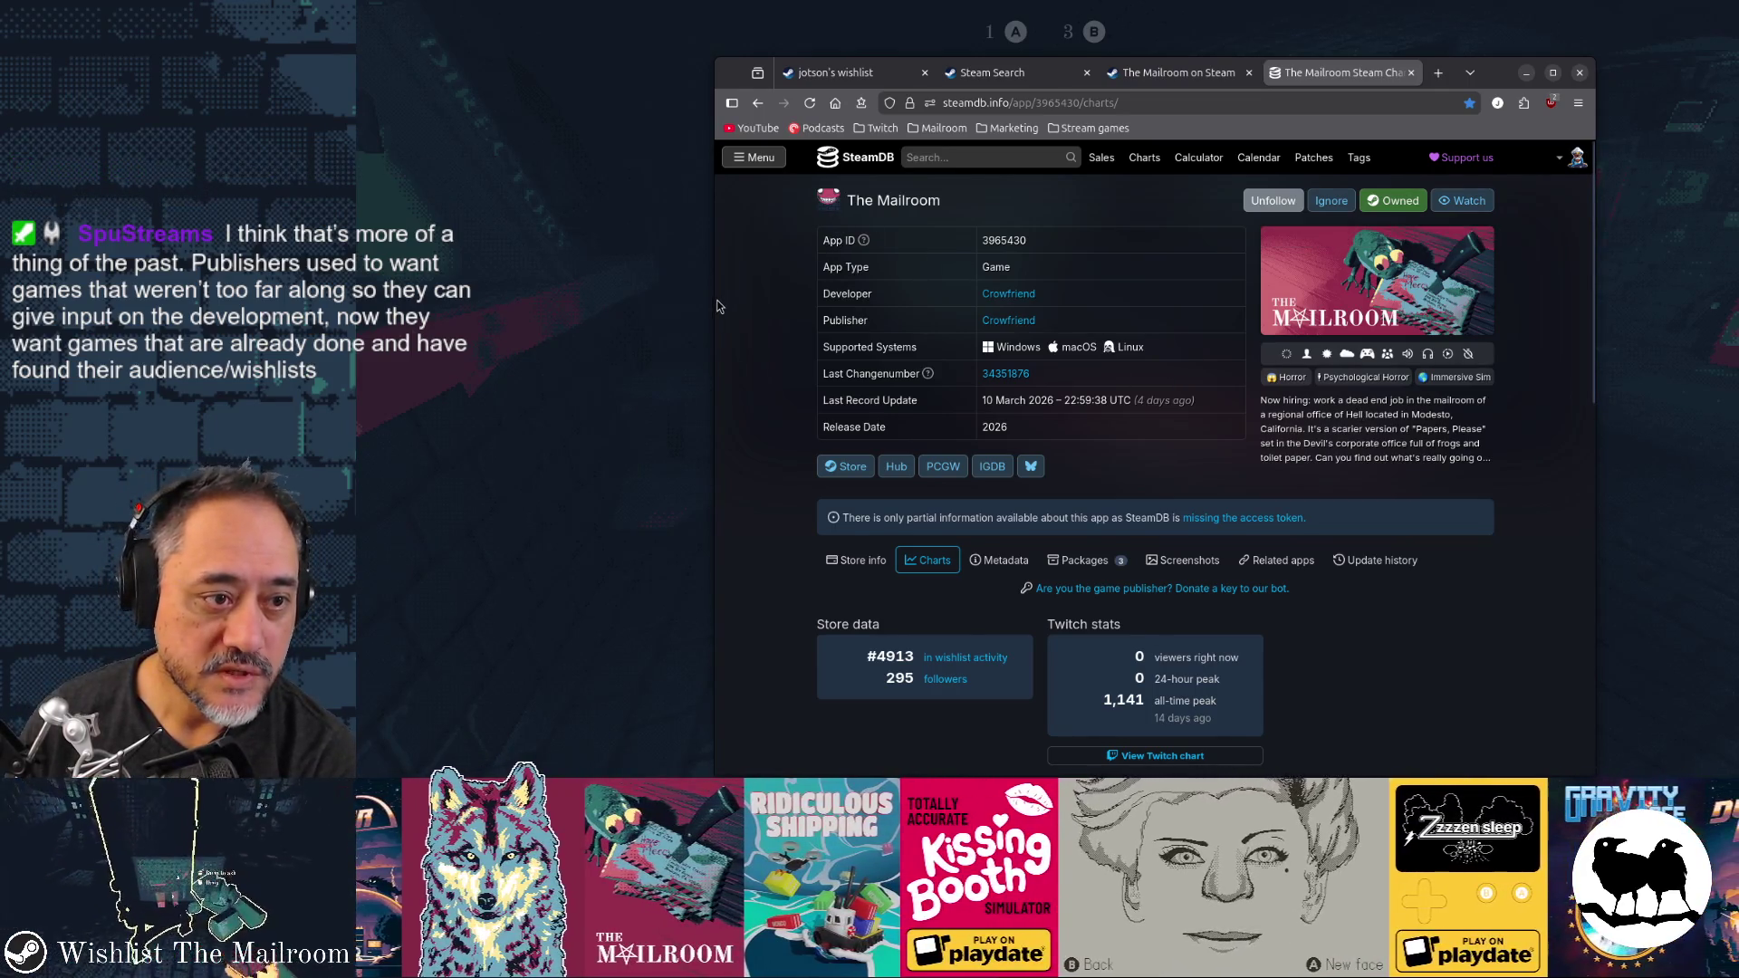
pyautogui.moveTo(714, 304); pyautogui.dragTo(553, 302)
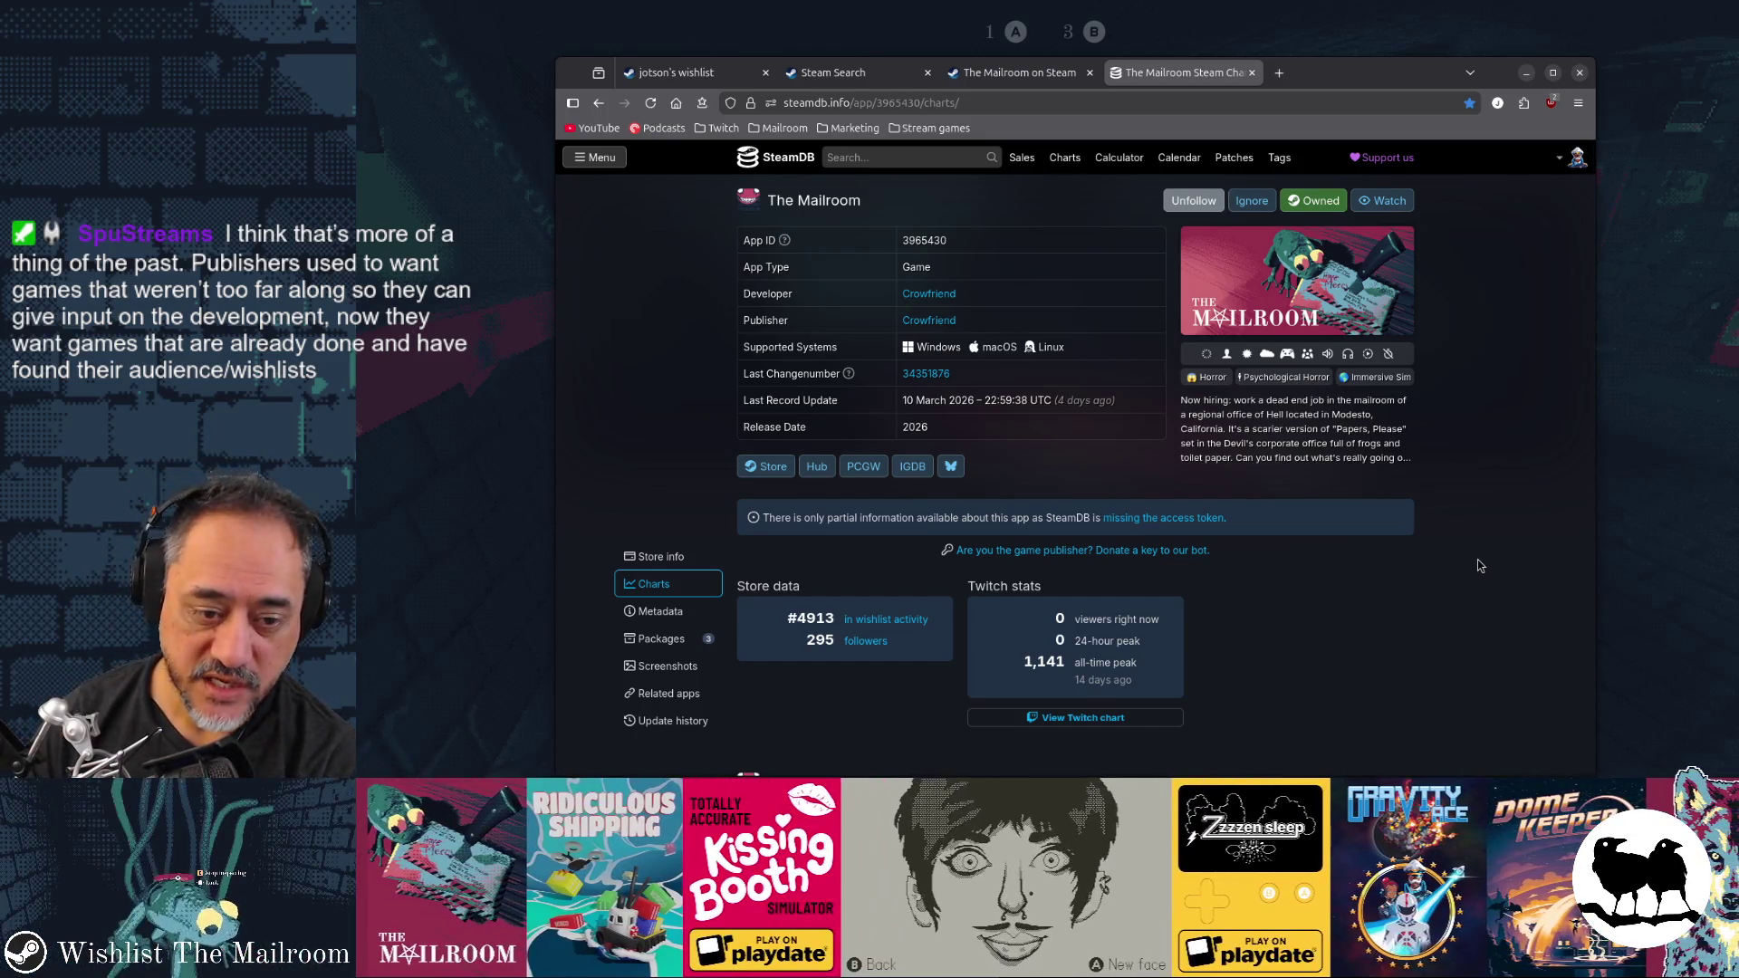
# Scroll to The Mailroom's followers history chart, check its latest point, then switch to the game
pyautogui.scroll(-3, 1478, 565)
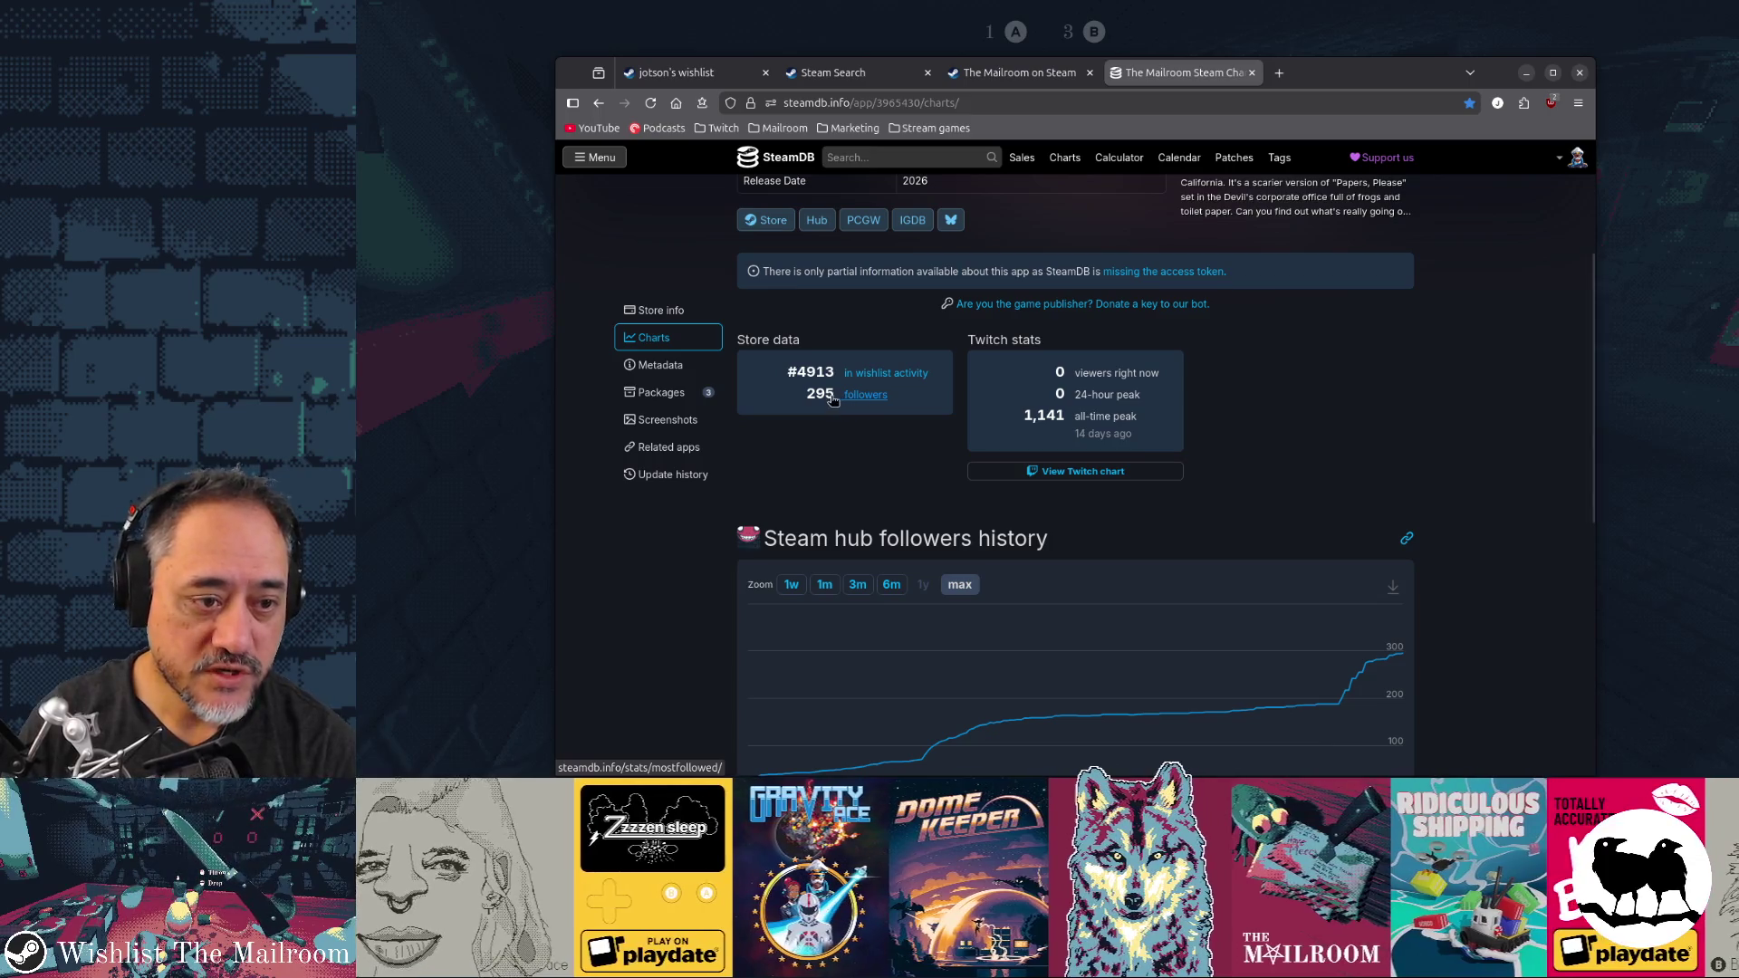
pyautogui.moveTo(1411, 661)
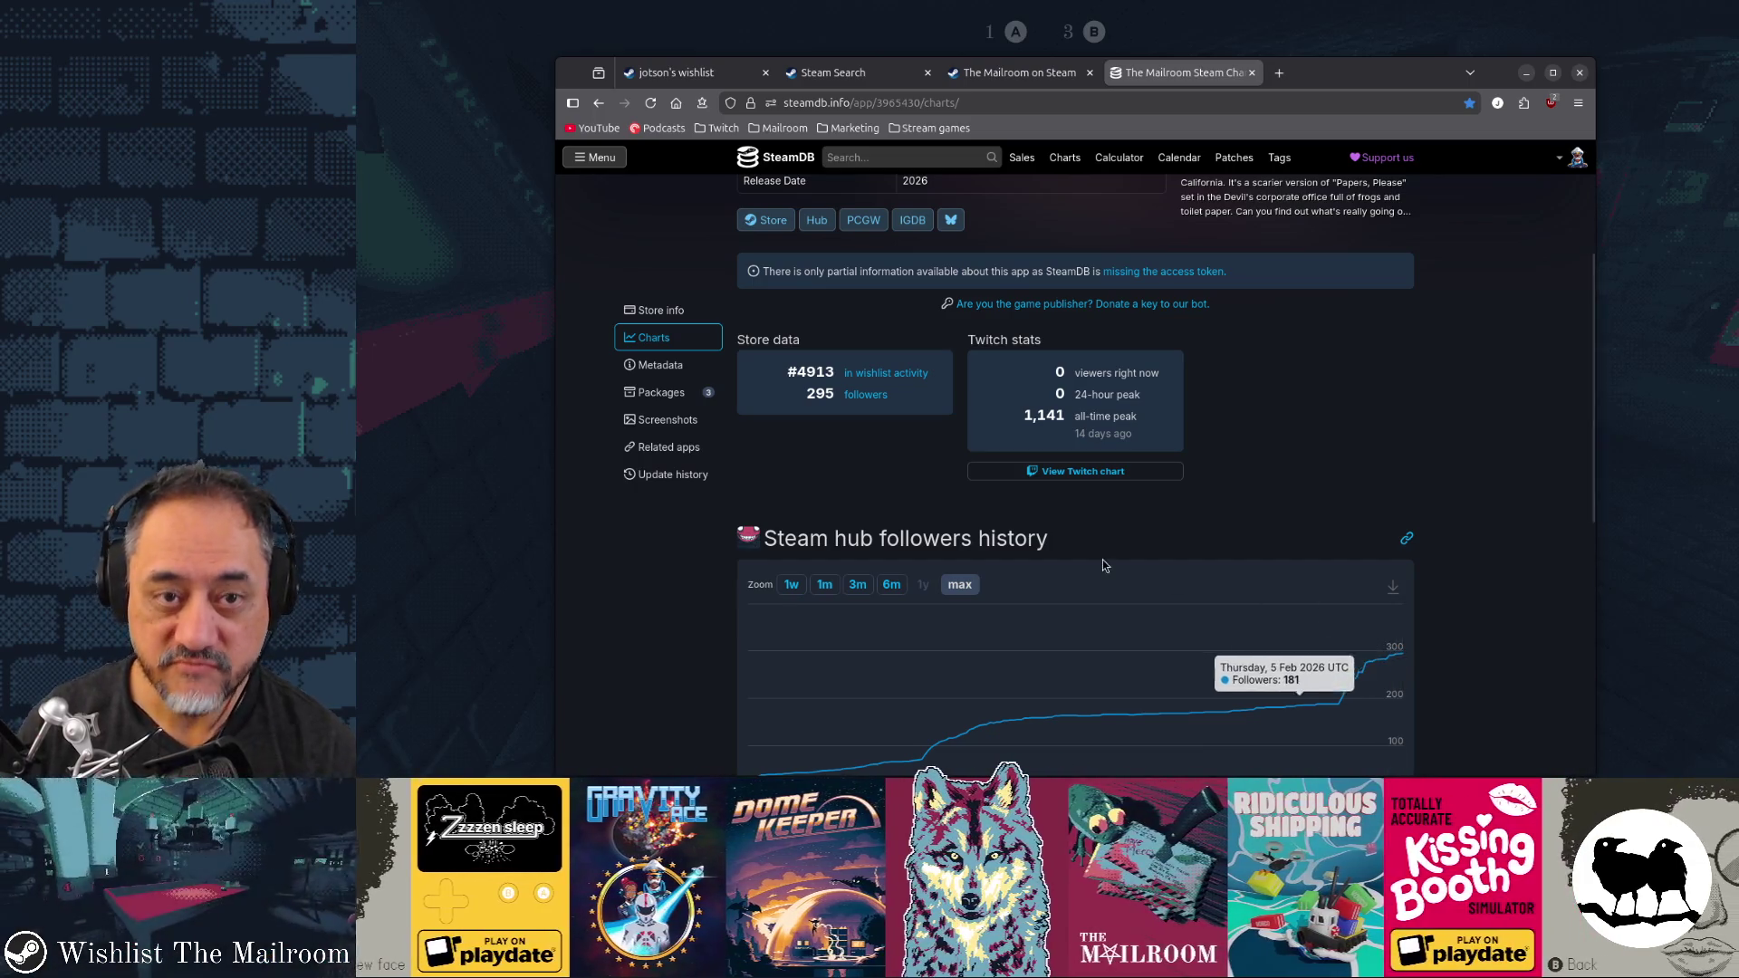
pyautogui.hotkey('alt', 'Tab')
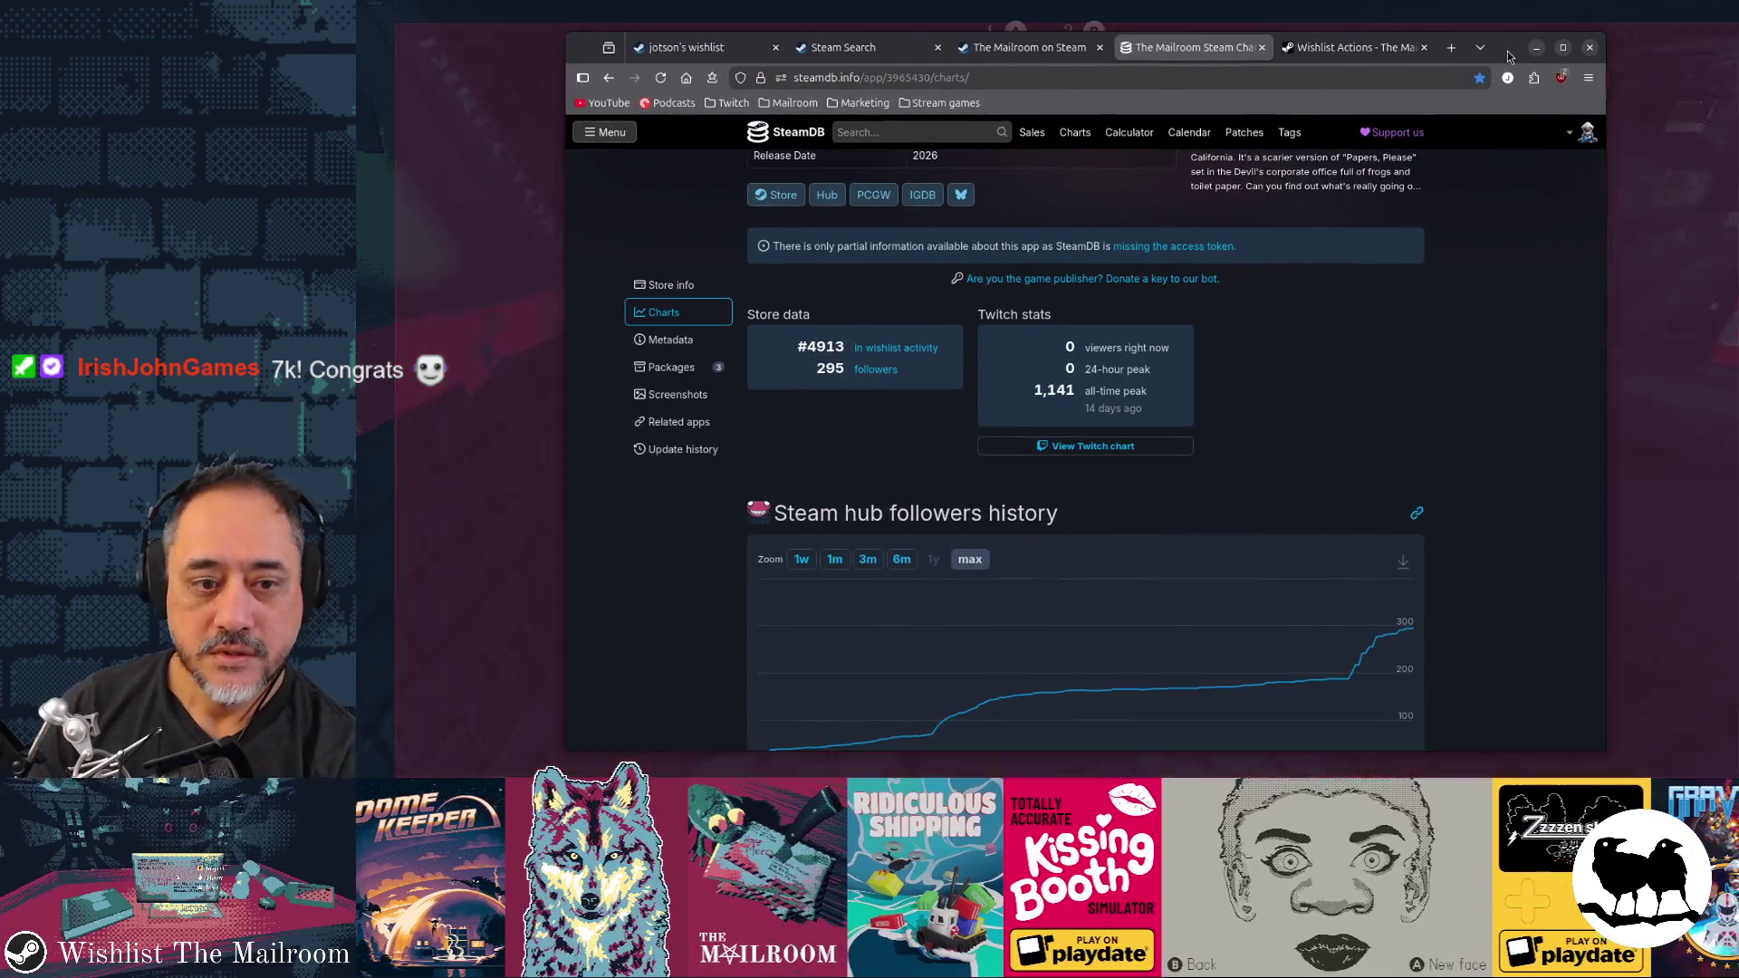
pyautogui.press('super')
pyautogui.write('6952/295')
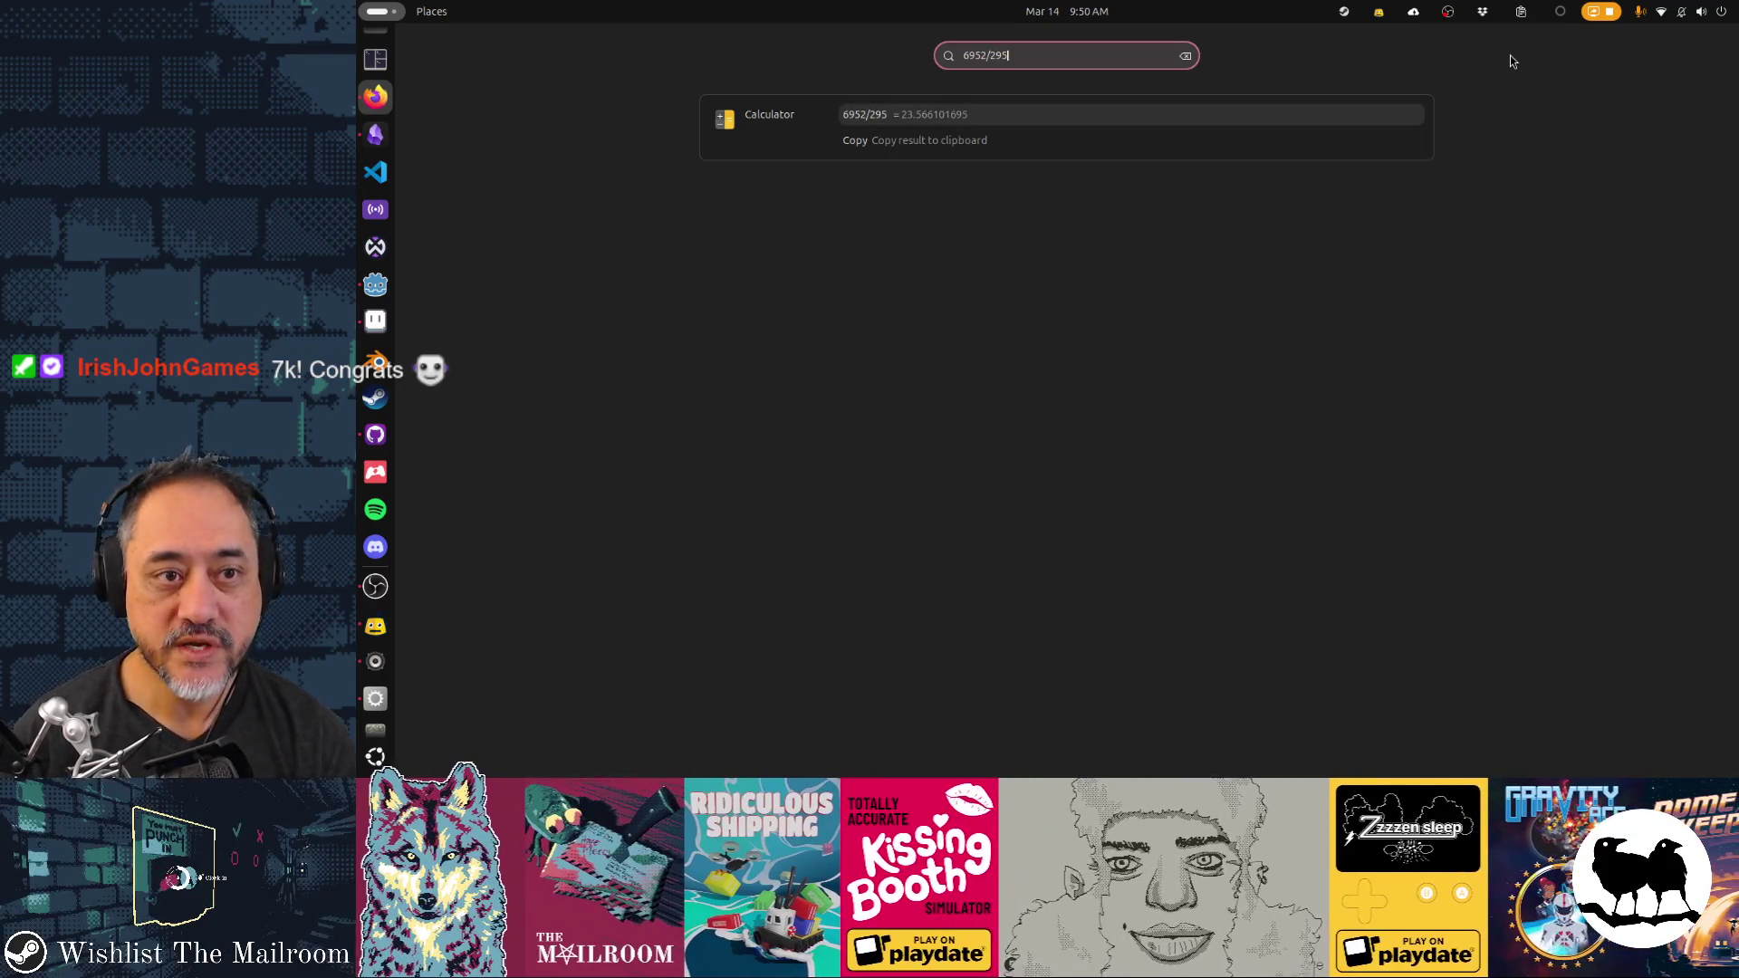
pyautogui.press('Escape')
pyautogui.press('Escape')
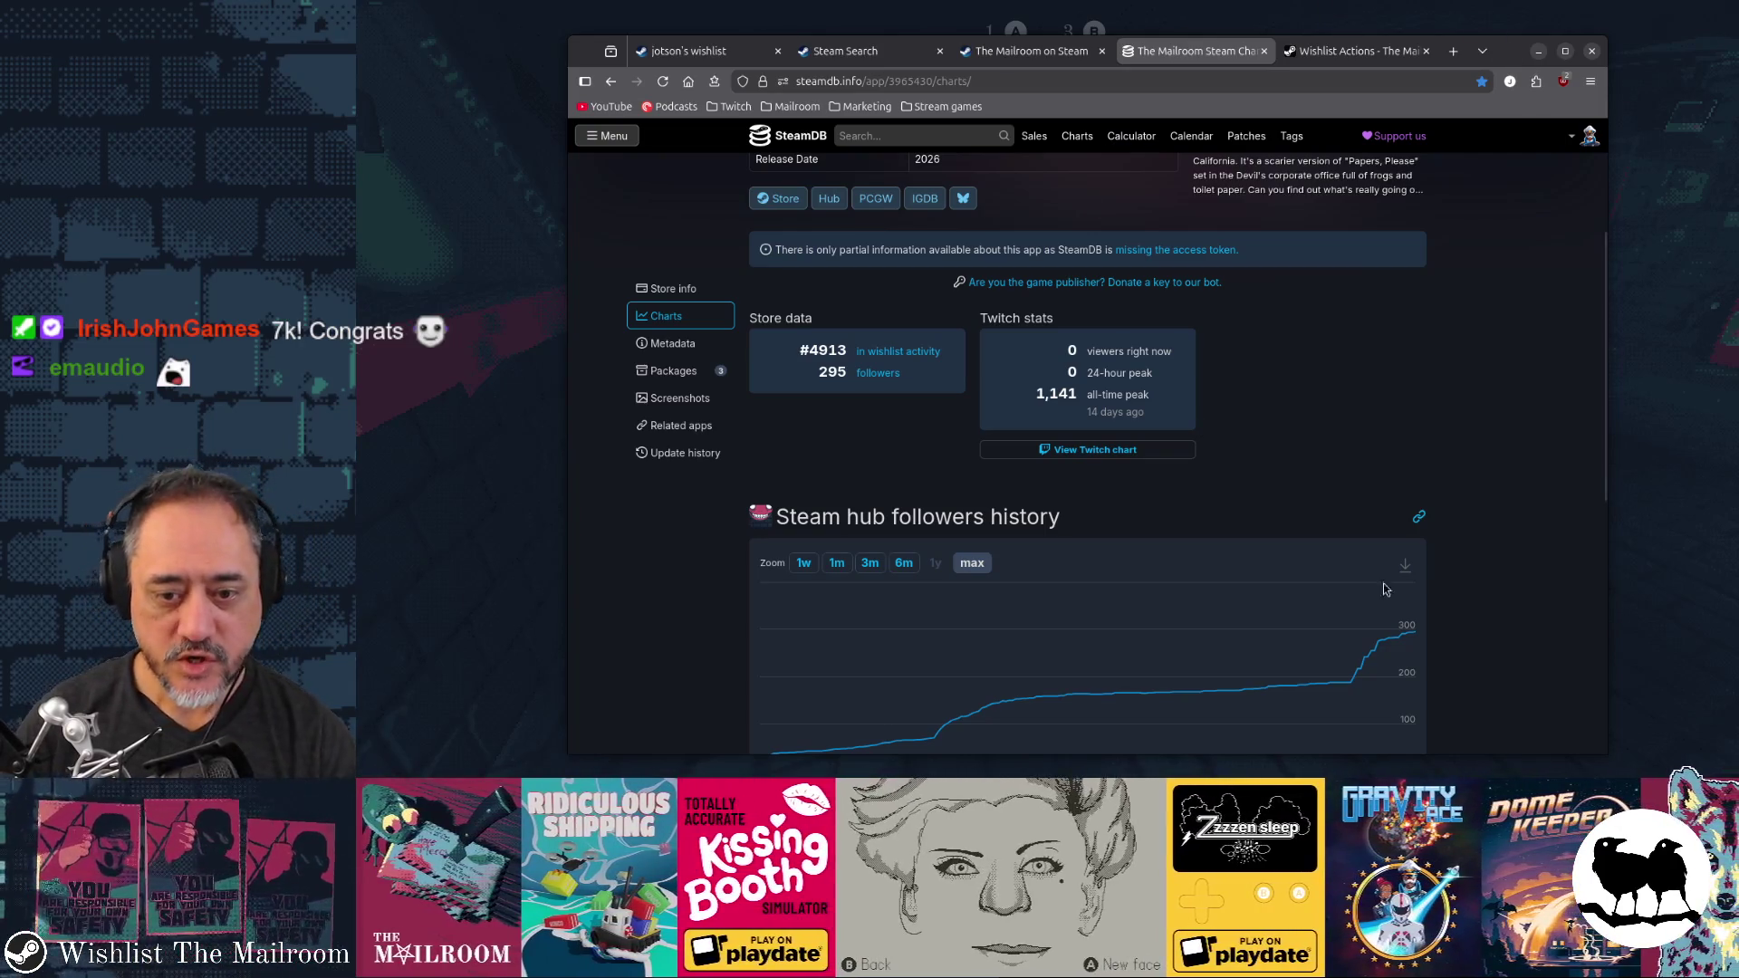
# Load the Steam store front page in a new tab and select Slay the Spire 2 there
pyautogui.moveTo(1411, 635)
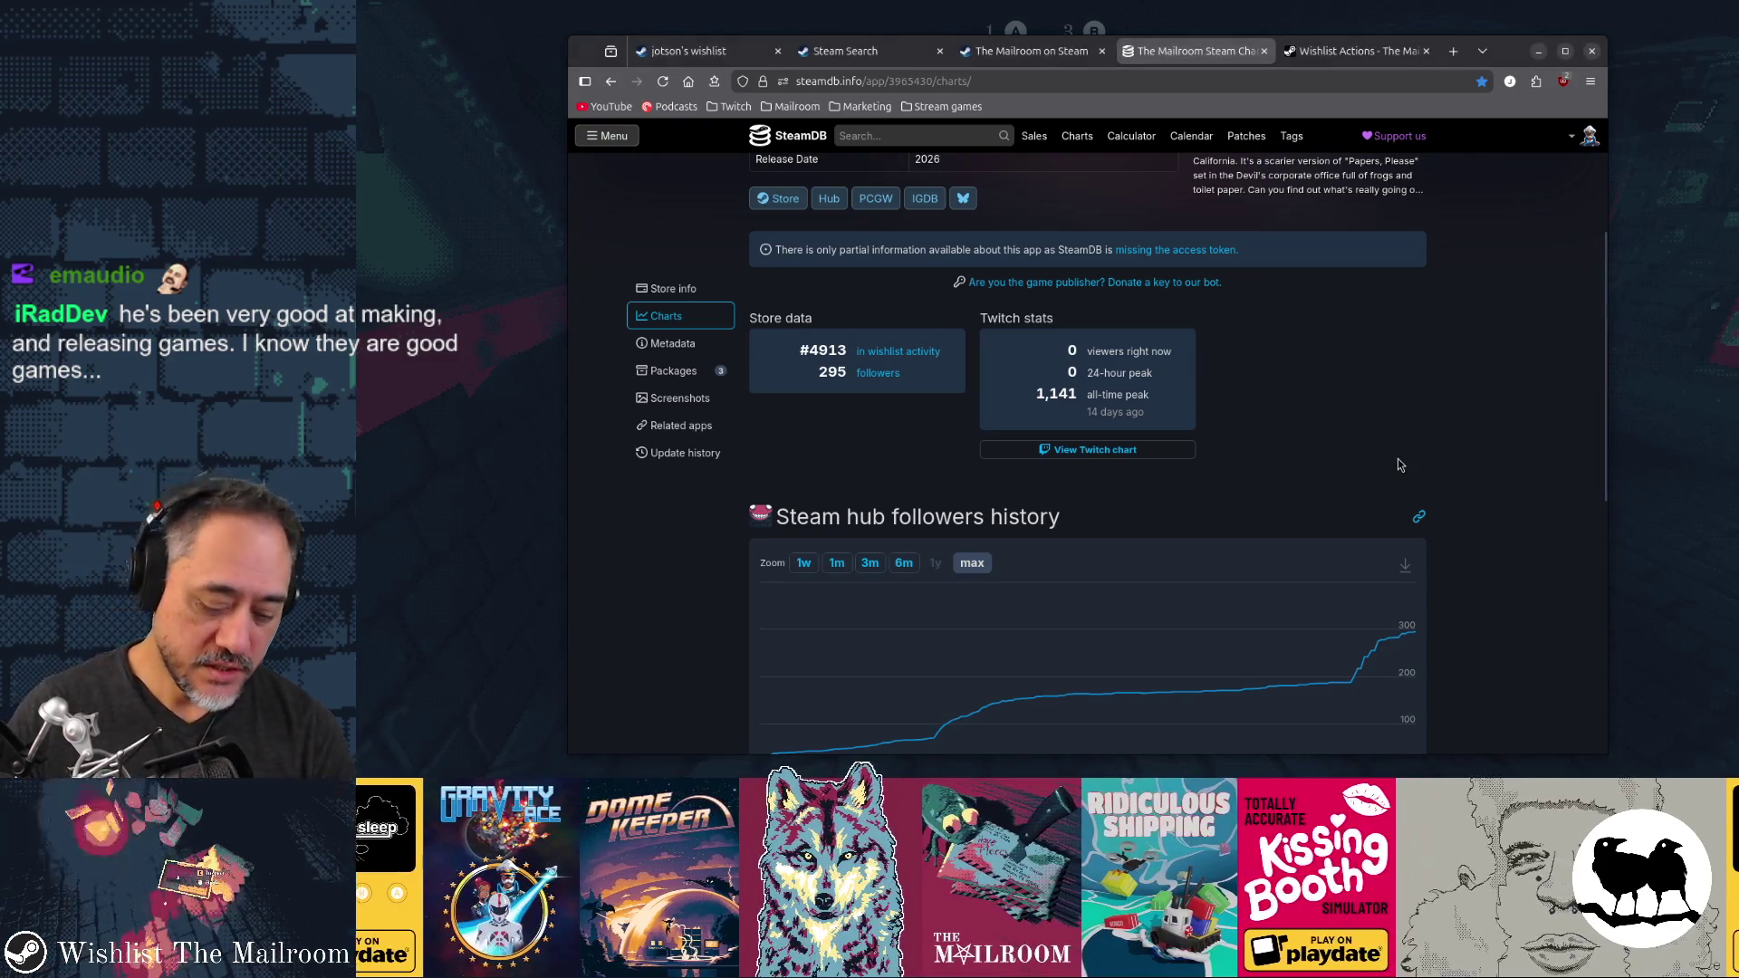
pyautogui.hotkey('ctrl', 't')
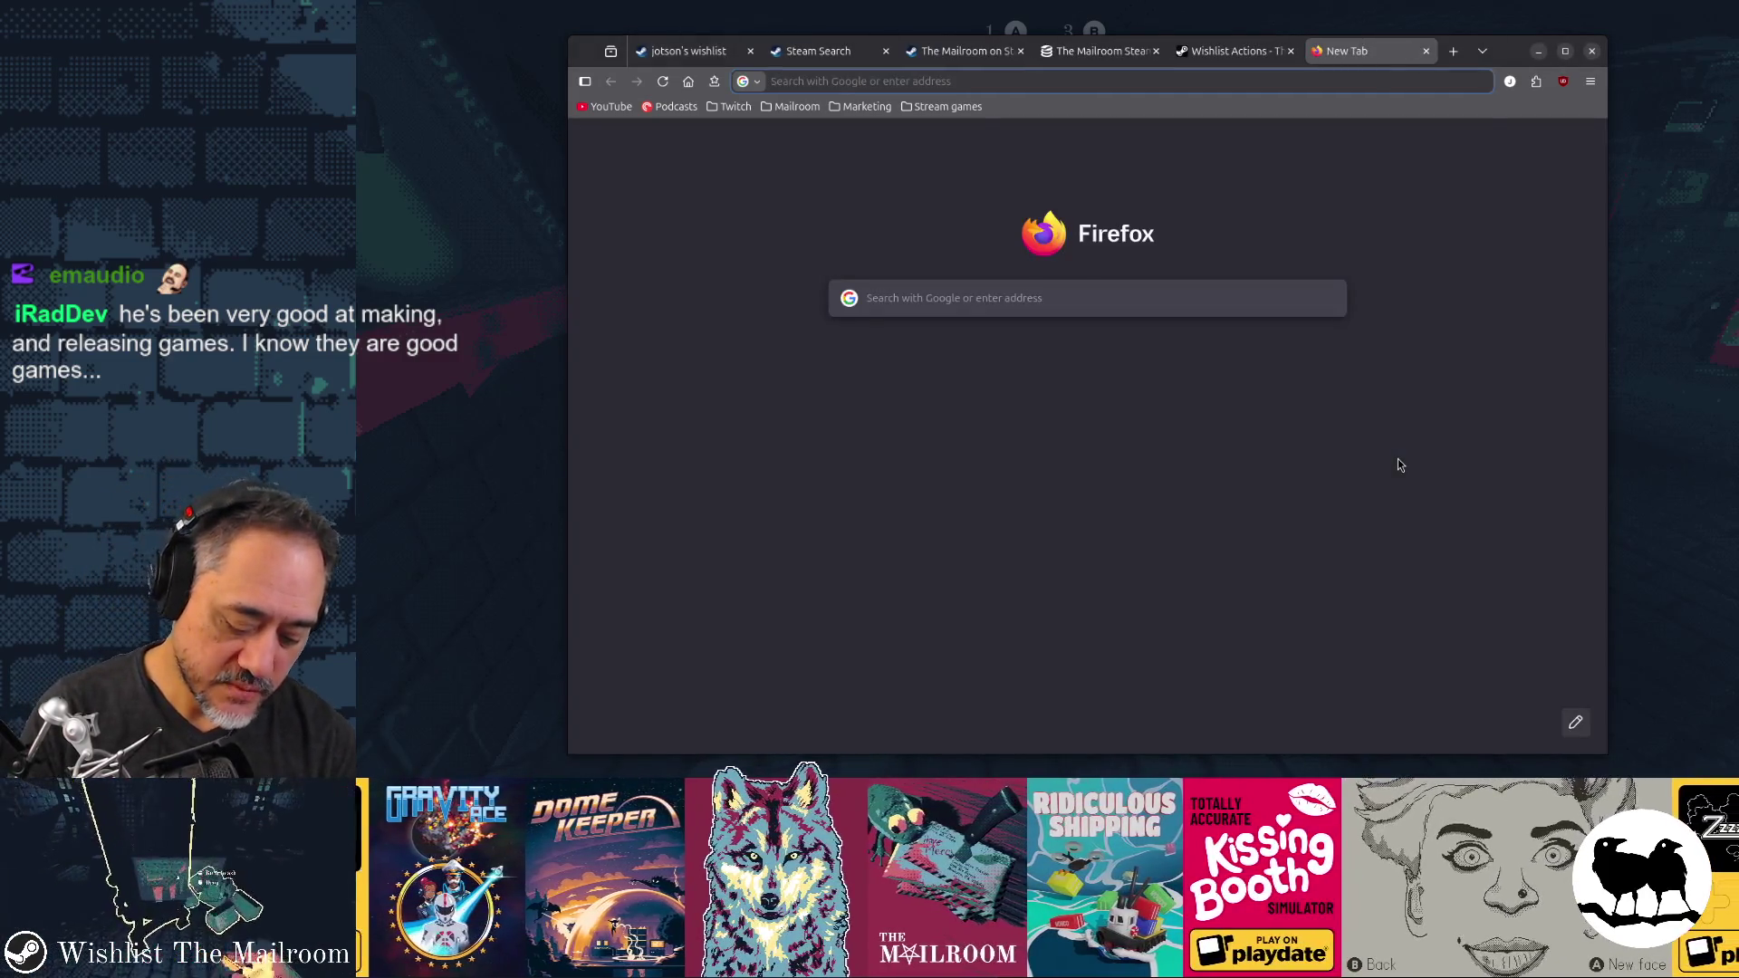
pyautogui.write('steam')
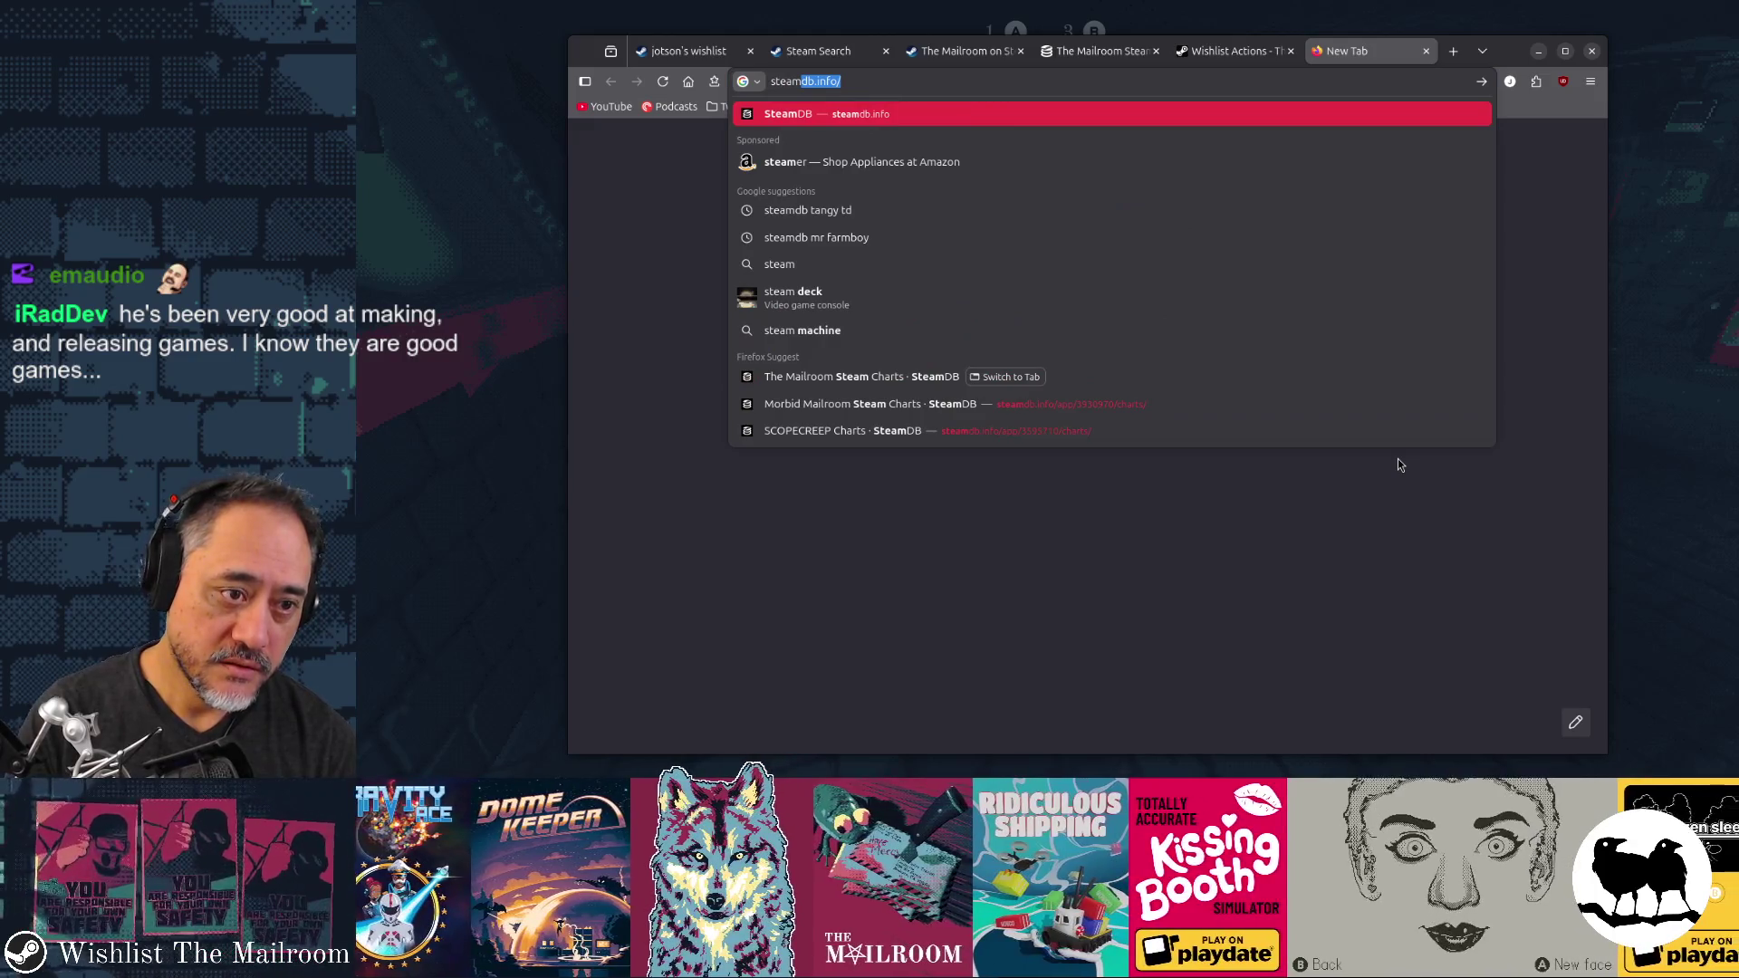
pyautogui.write('powered')
pyautogui.press('Return')
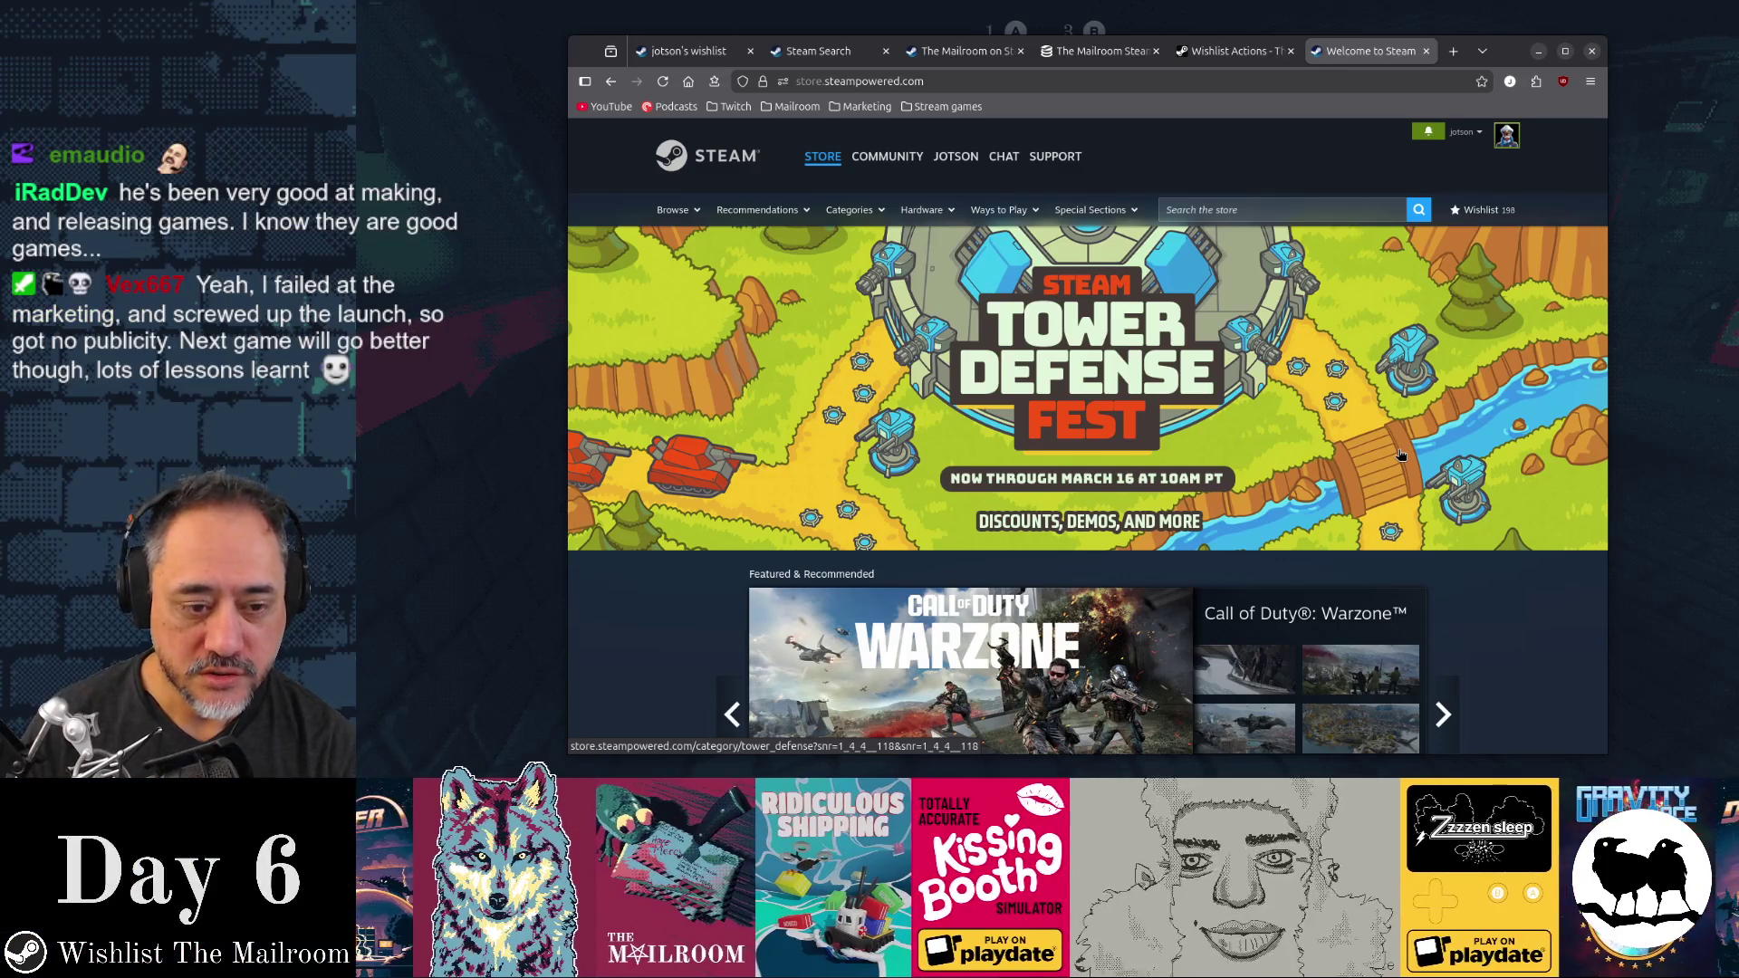
pyautogui.scroll(-3, 1399, 455)
pyautogui.click(1399, 455)
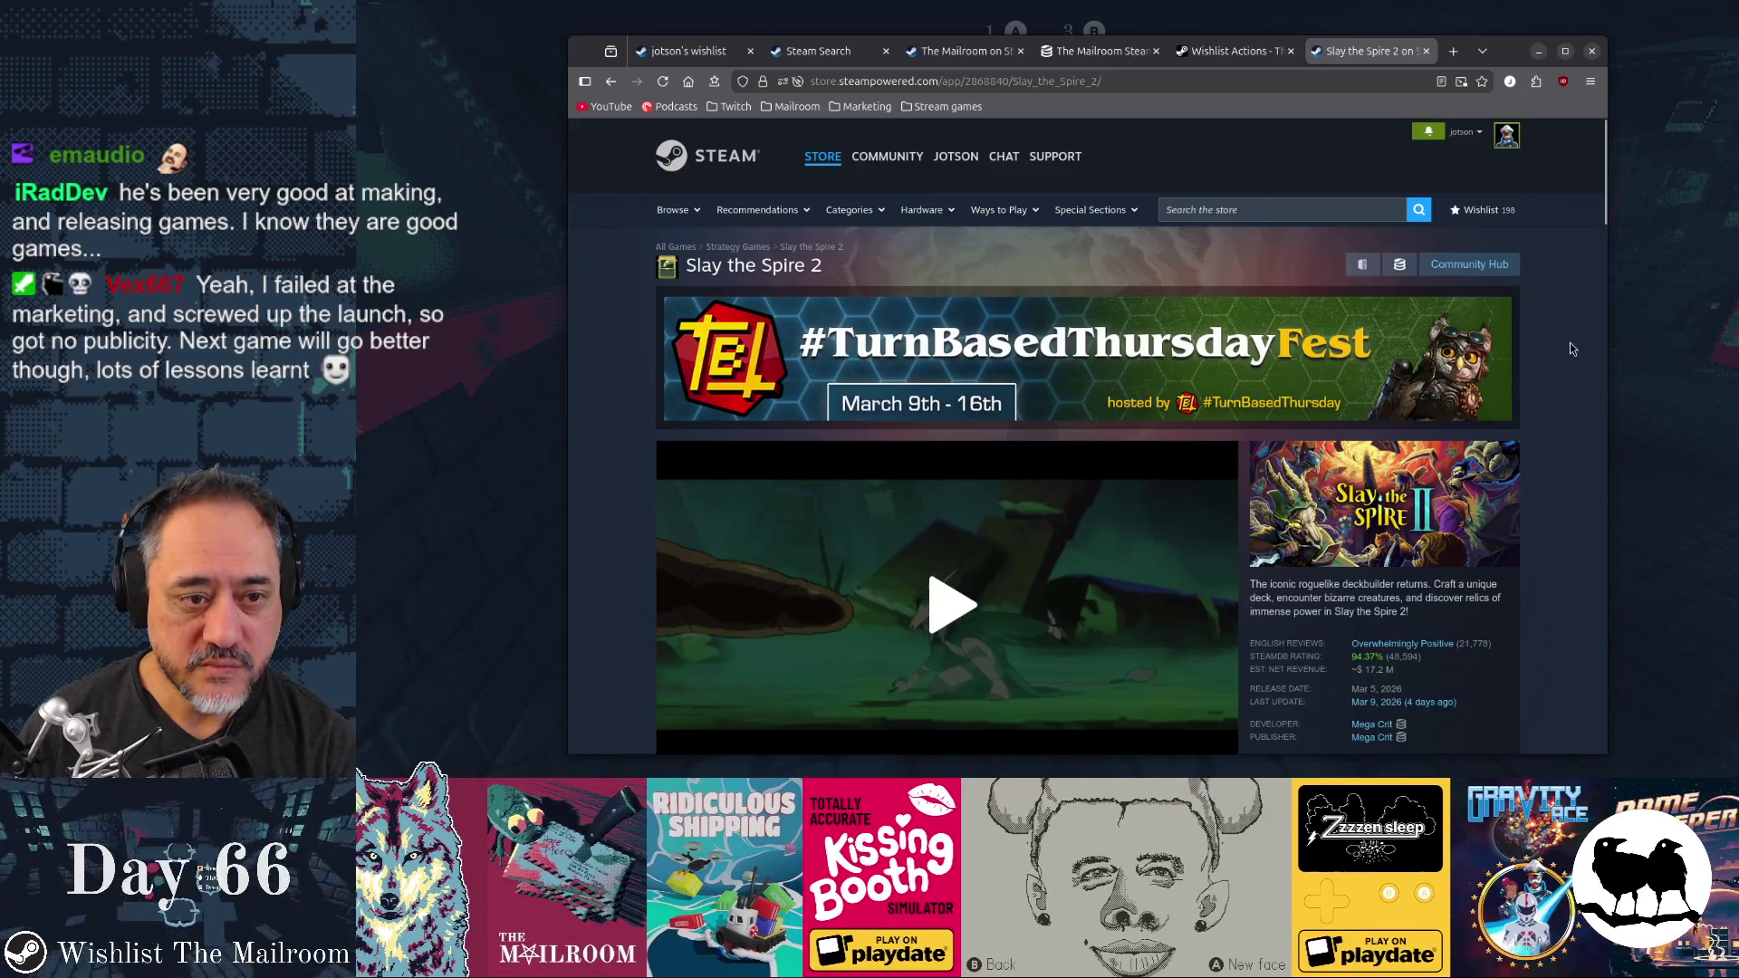
# Scroll down the Slay the Spire 2 page and start playing its trailer
pyautogui.scroll(-2, 1580, 347)
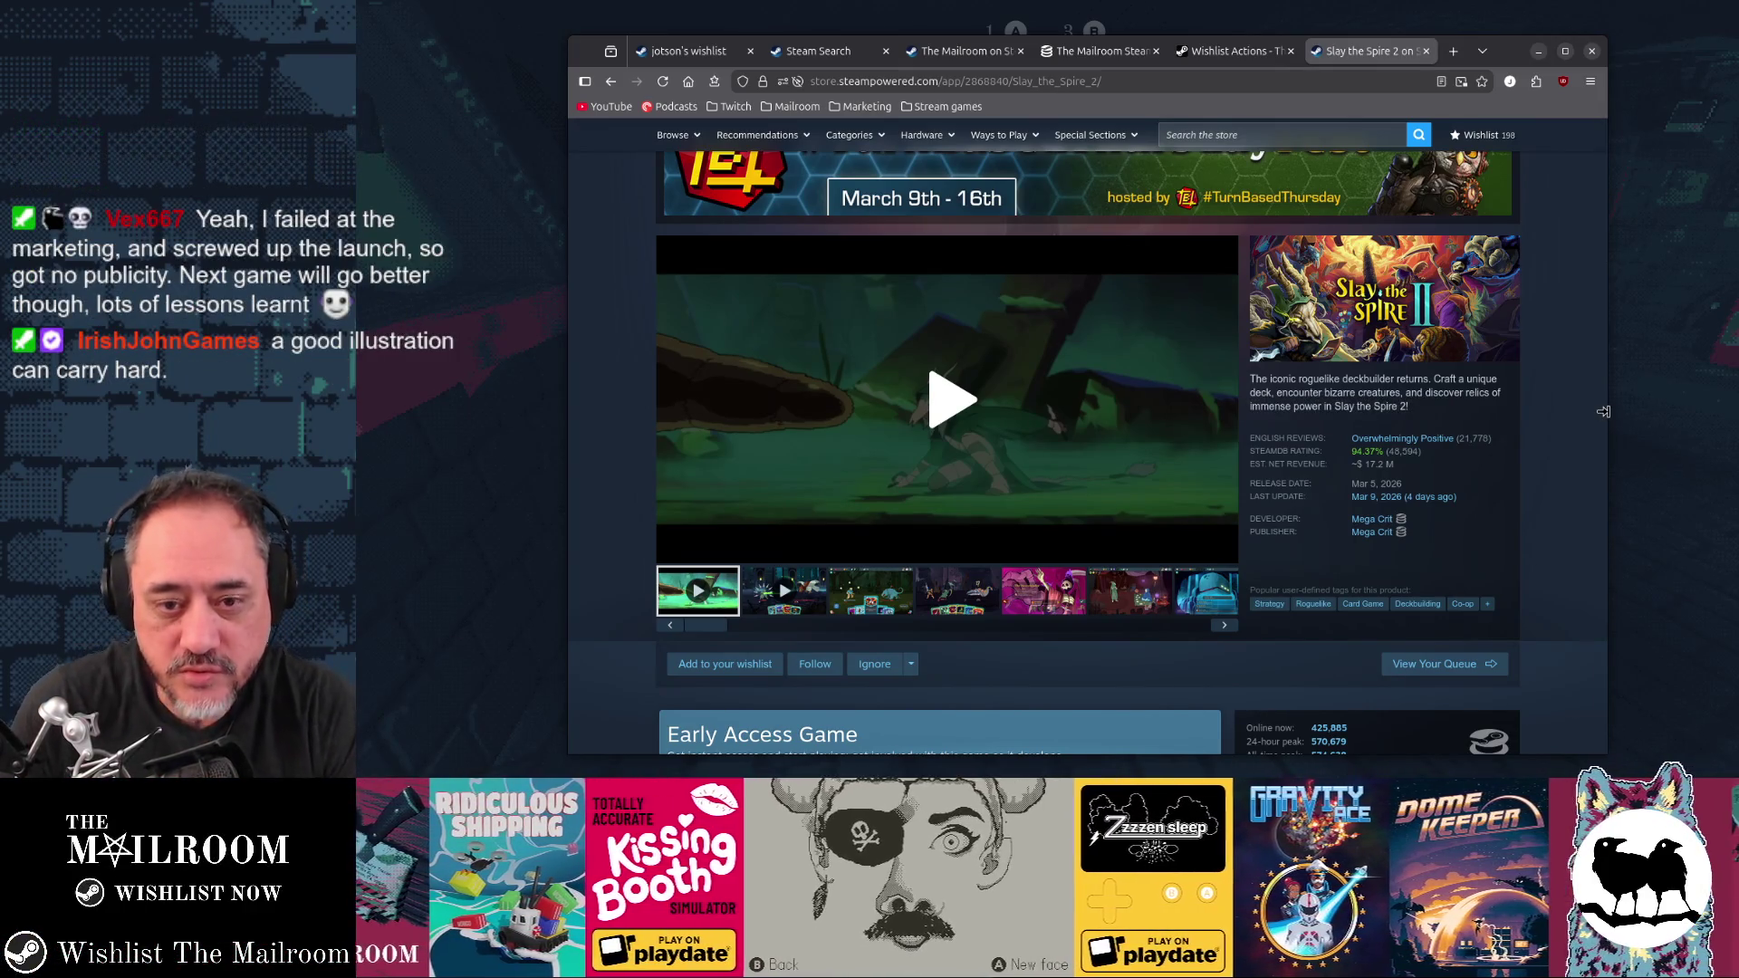
pyautogui.click(949, 398)
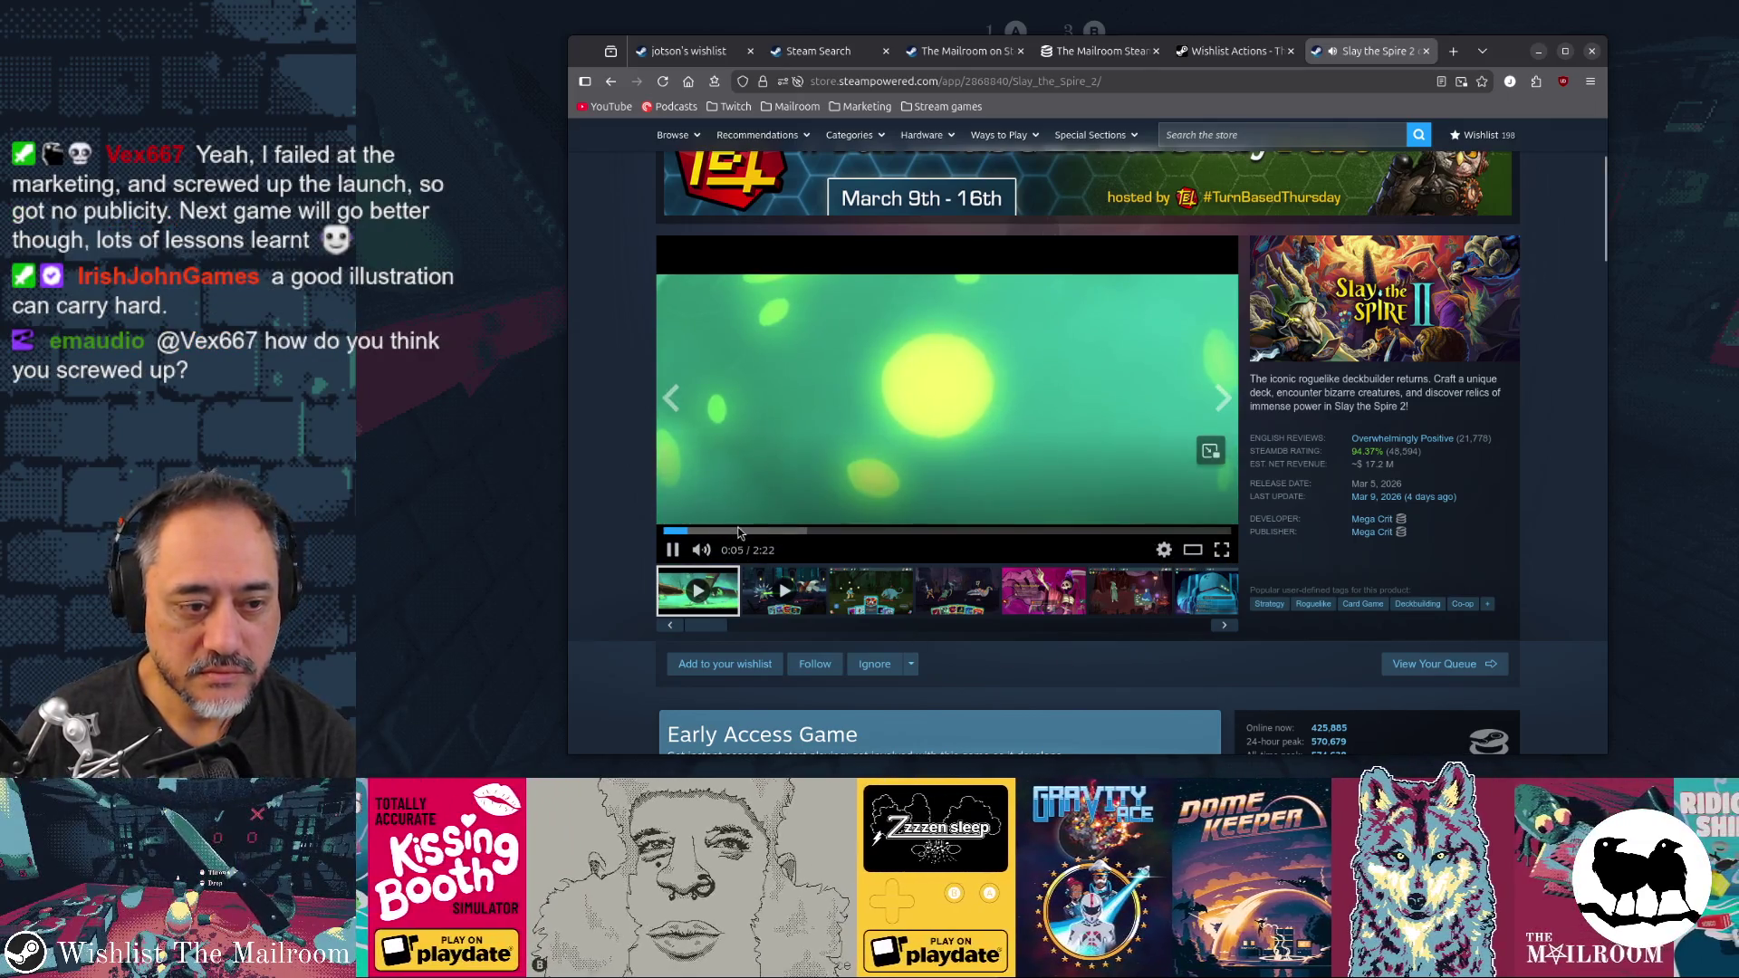
# Skip ahead in the Slay the Spire 2 trailer, pause it, and close Firefox
pyautogui.click(740, 532)
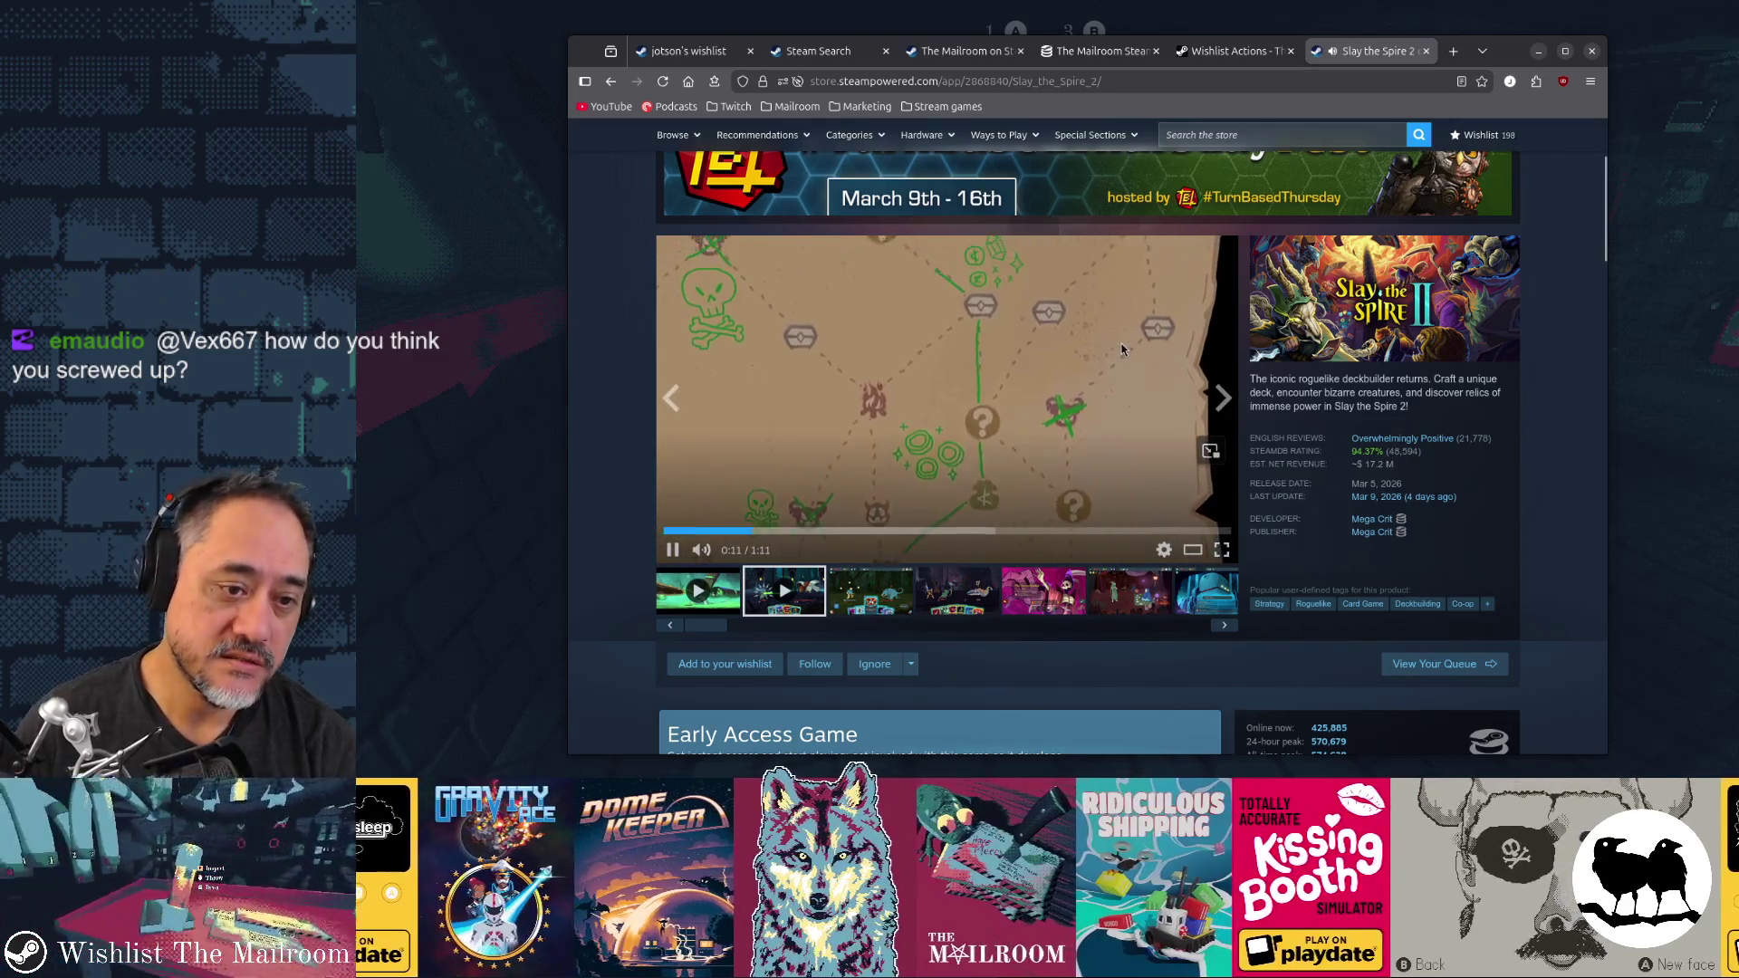
pyautogui.click(672, 550)
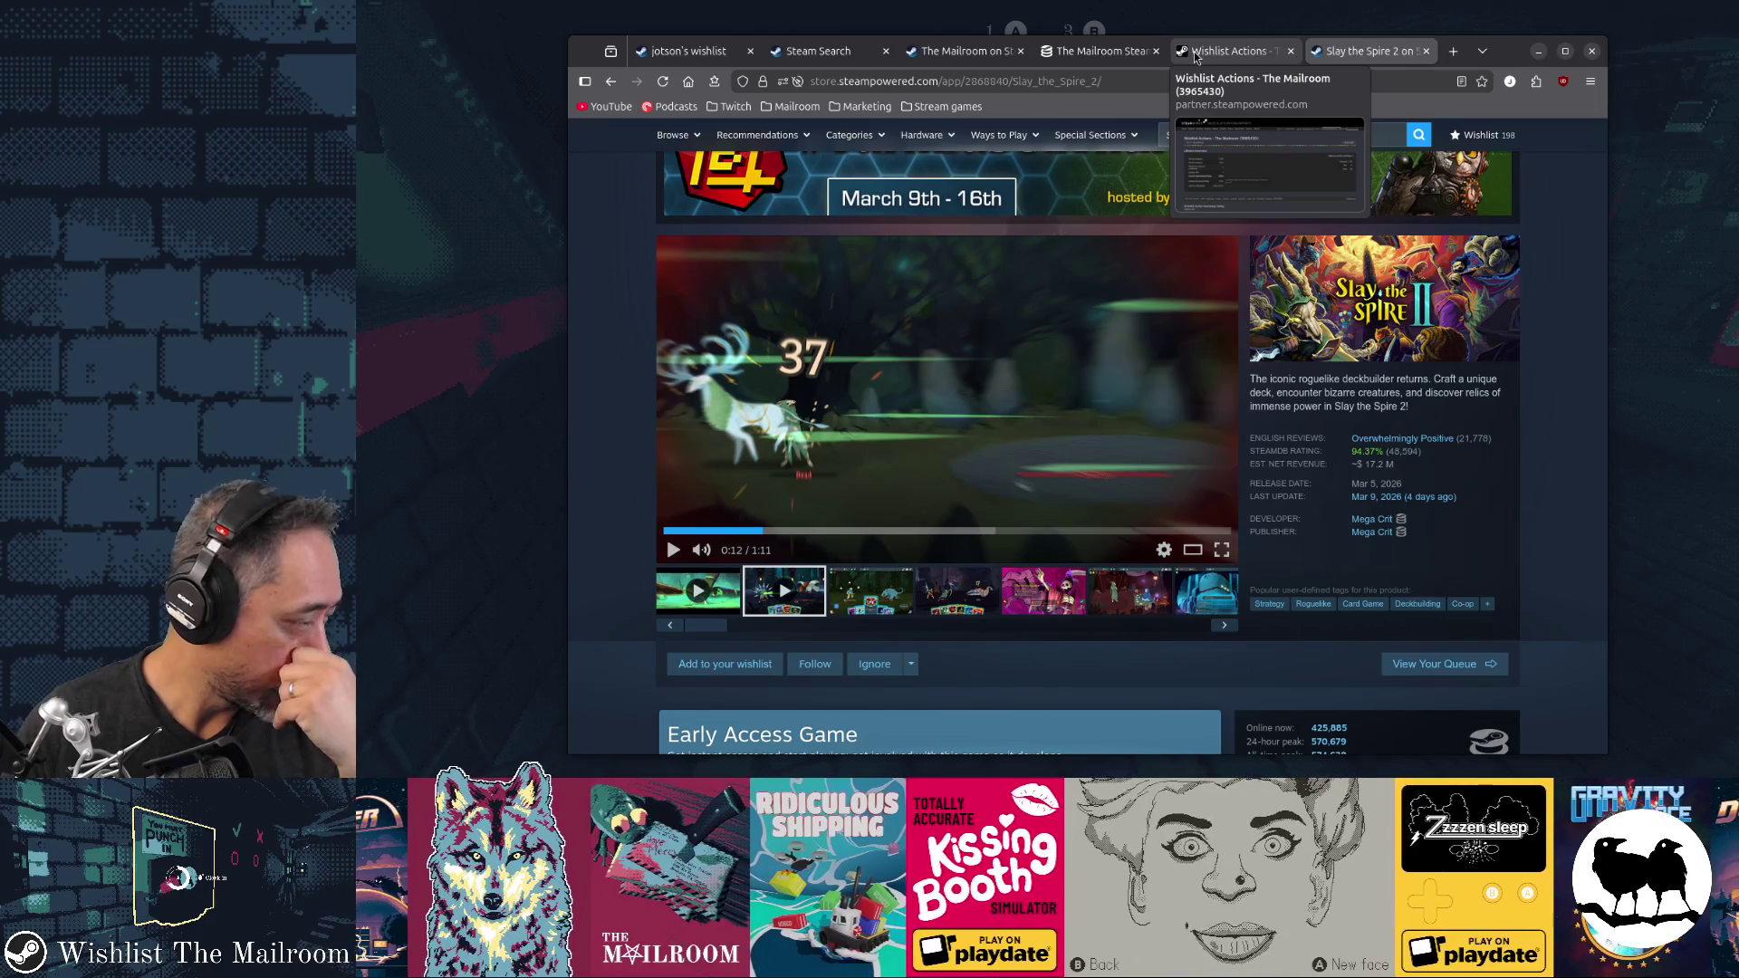
pyautogui.click(1685, 32)
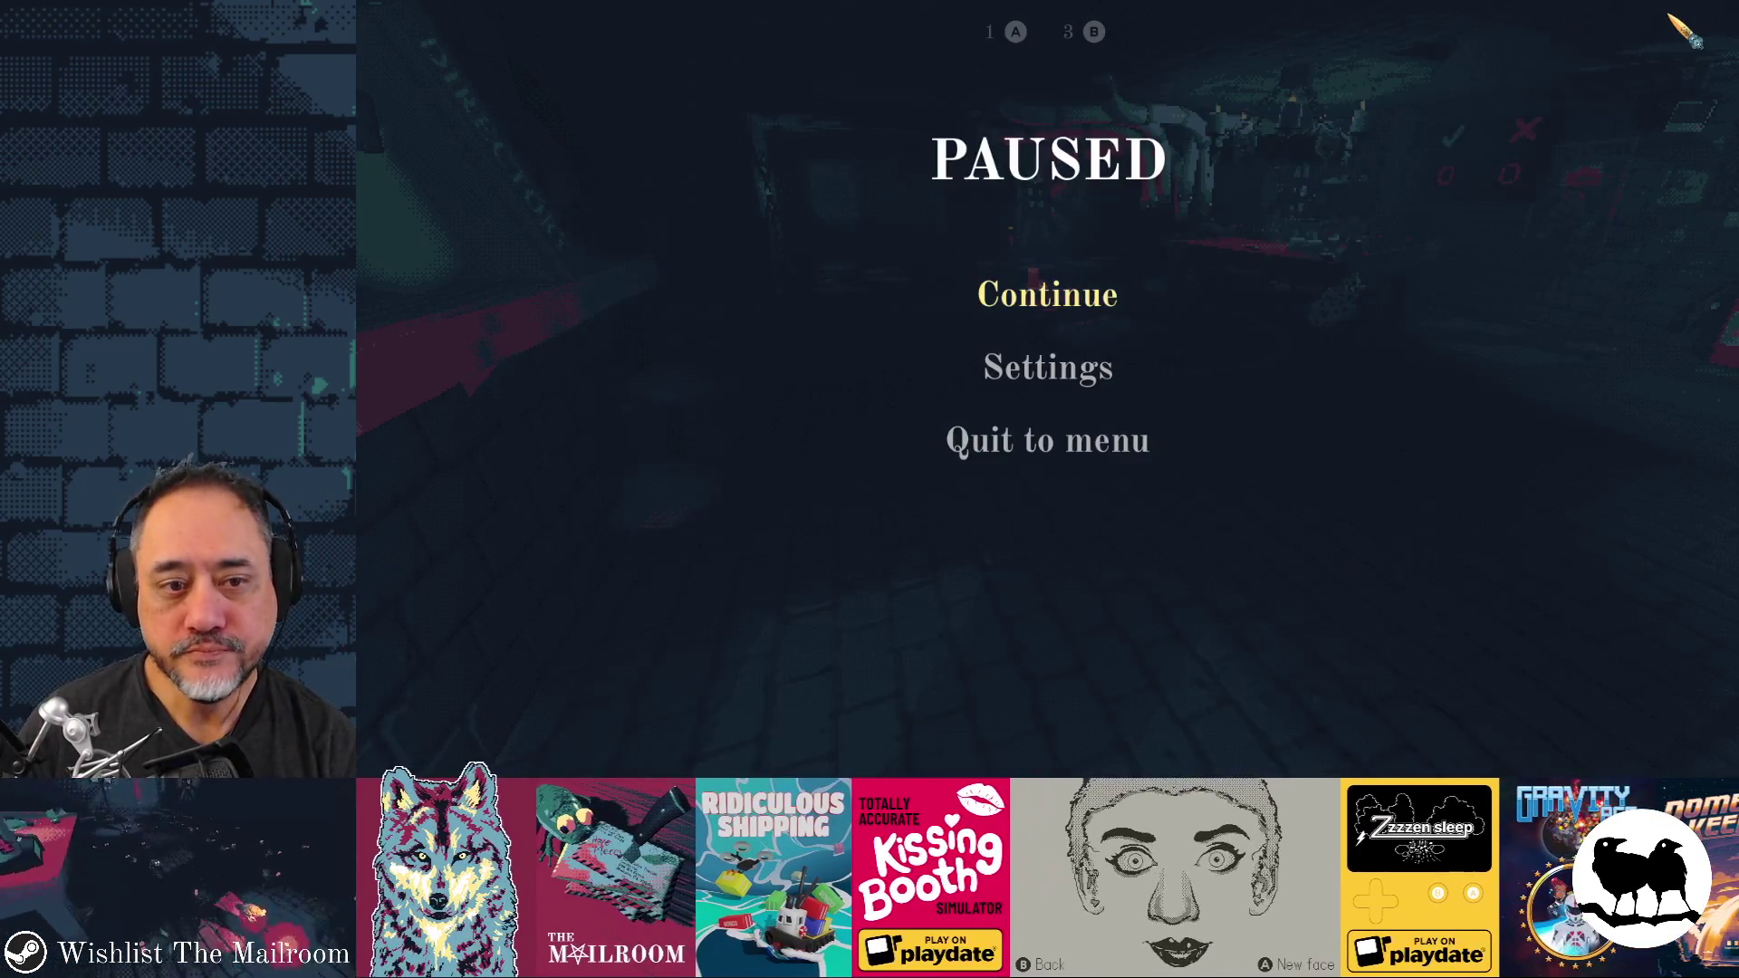